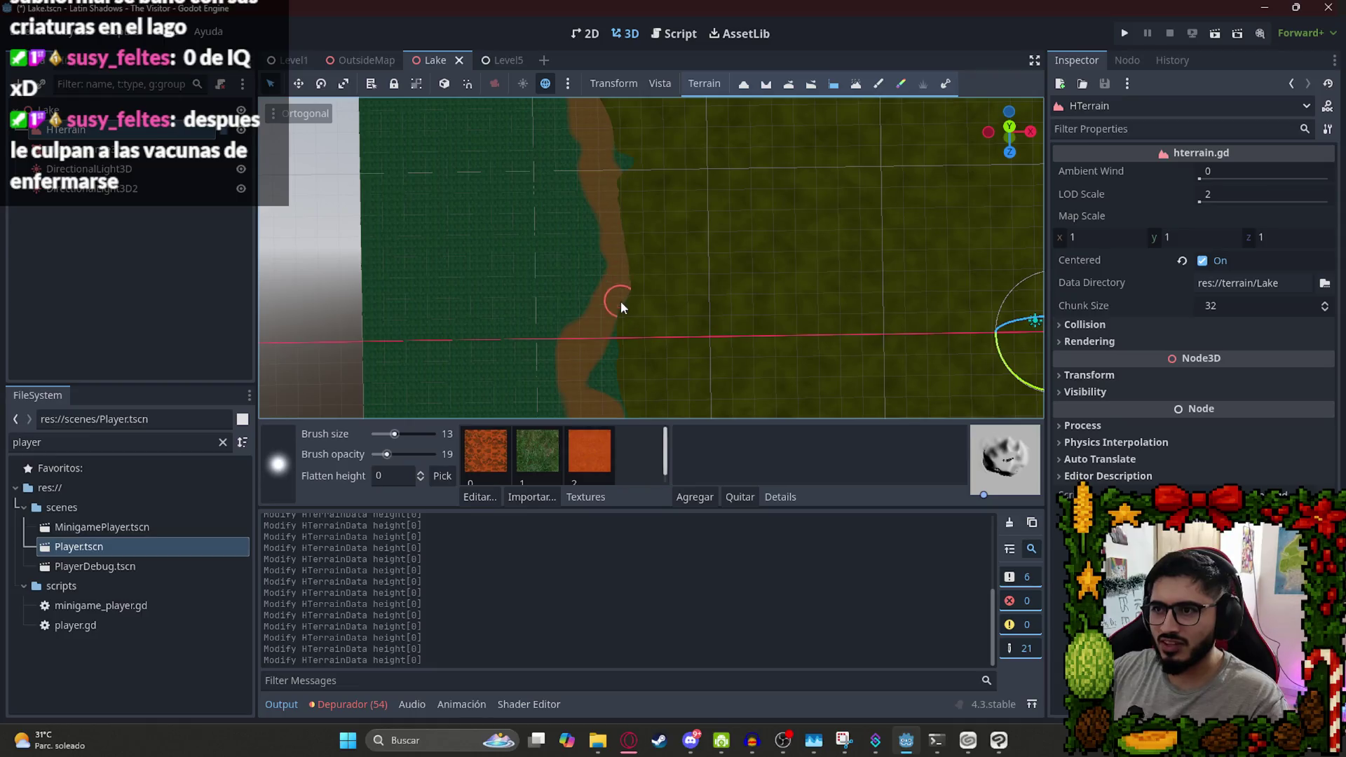
Flatten the shoreline bank from the first edge around the bend with the Flatten brush (height 0, size 13).
{"action": "mouse_move", "coordinate": [626, 209]}
{"action": "left_mouse_down"}
{"action": "mouse_move", "coordinate": [610, 187]}
{"action": "mouse_move", "coordinate": [617, 361]}
{"action": "left_mouse_up"}
{"action": "mouse_move", "coordinate": [631, 185]}
{"action": "left_mouse_down"}
{"action": "mouse_move", "coordinate": [639, 341]}
{"action": "mouse_move", "coordinate": [620, 243]}
{"action": "left_mouse_up"}
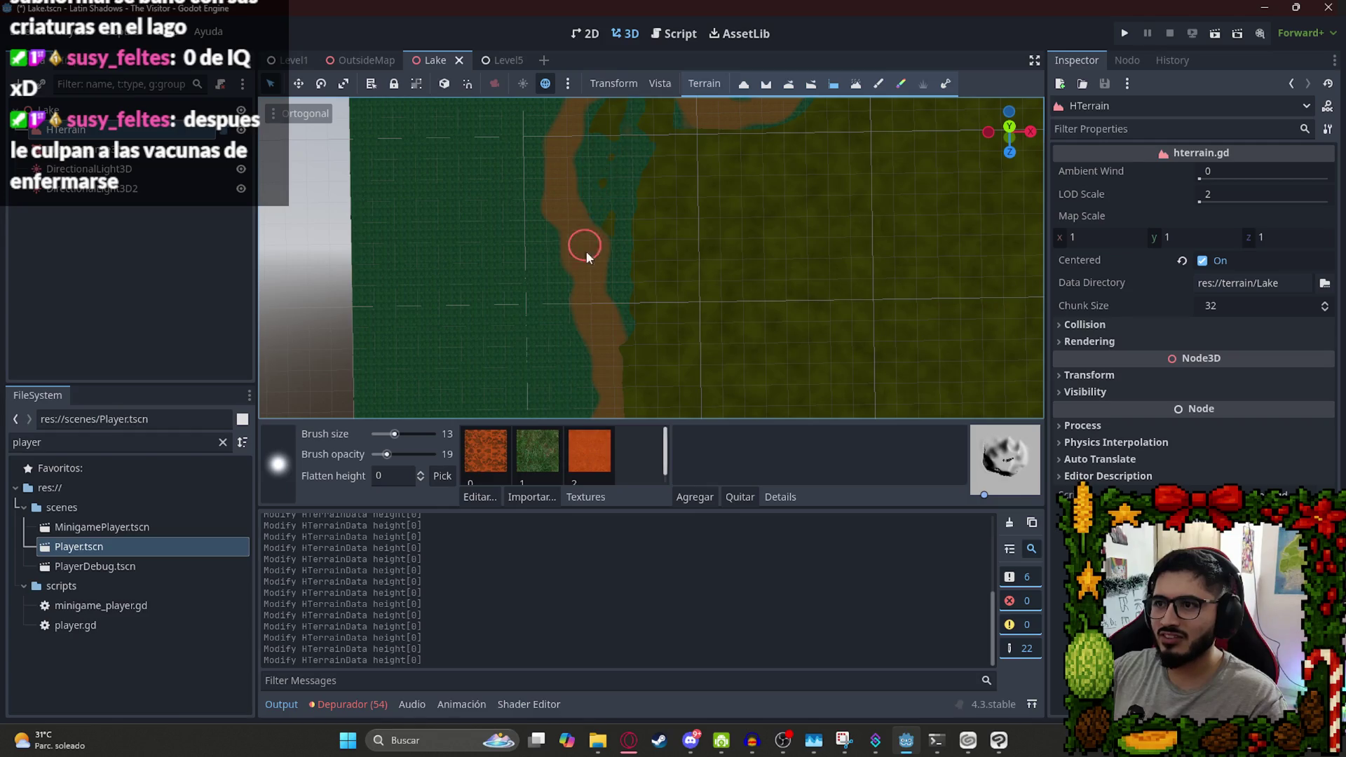
{"action": "mouse_move", "coordinate": [574, 198]}
{"action": "left_mouse_down"}
{"action": "mouse_move", "coordinate": [568, 391]}
{"action": "mouse_move", "coordinate": [667, 171]}
{"action": "left_mouse_up"}
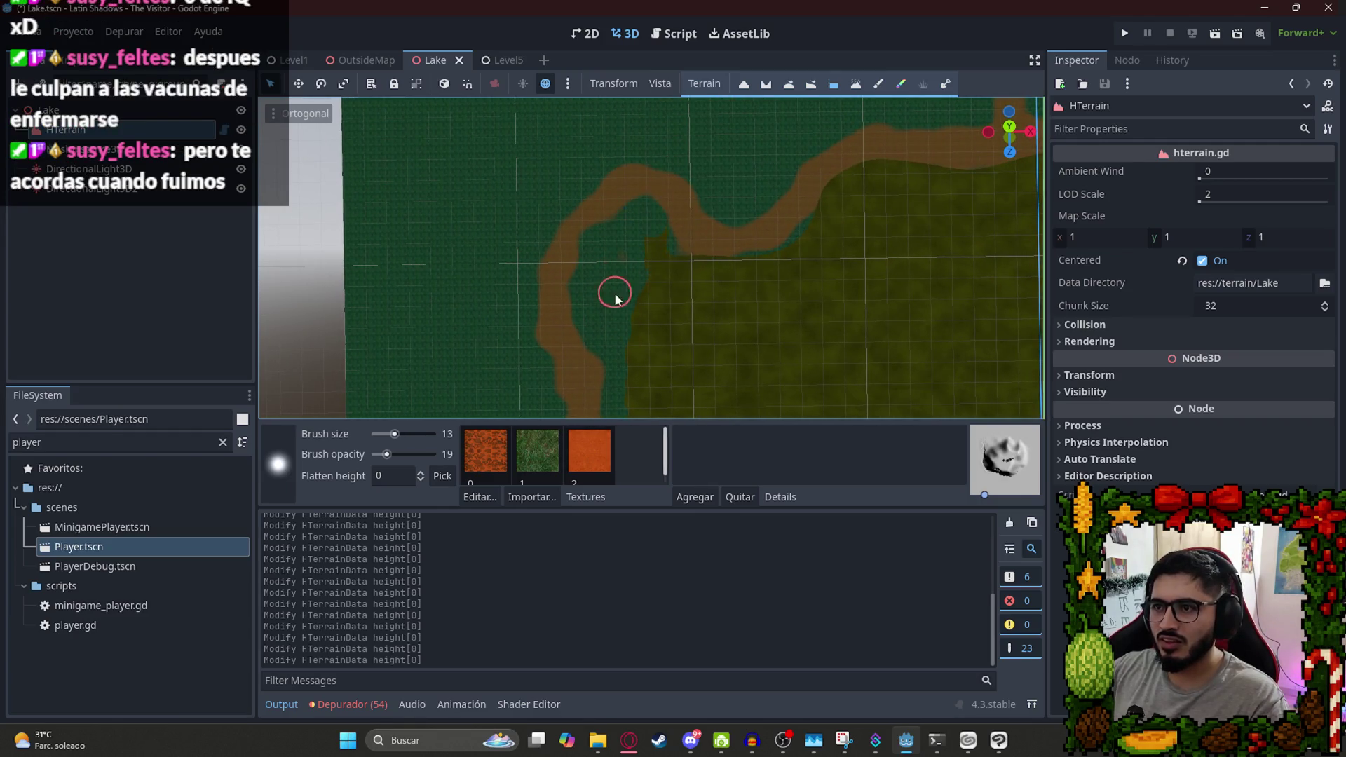
{"action": "mouse_move", "coordinate": [640, 280]}
{"action": "left_mouse_down"}
{"action": "mouse_move", "coordinate": [715, 249]}
{"action": "mouse_move", "coordinate": [600, 317]}
{"action": "mouse_move", "coordinate": [659, 303]}
{"action": "left_mouse_up"}
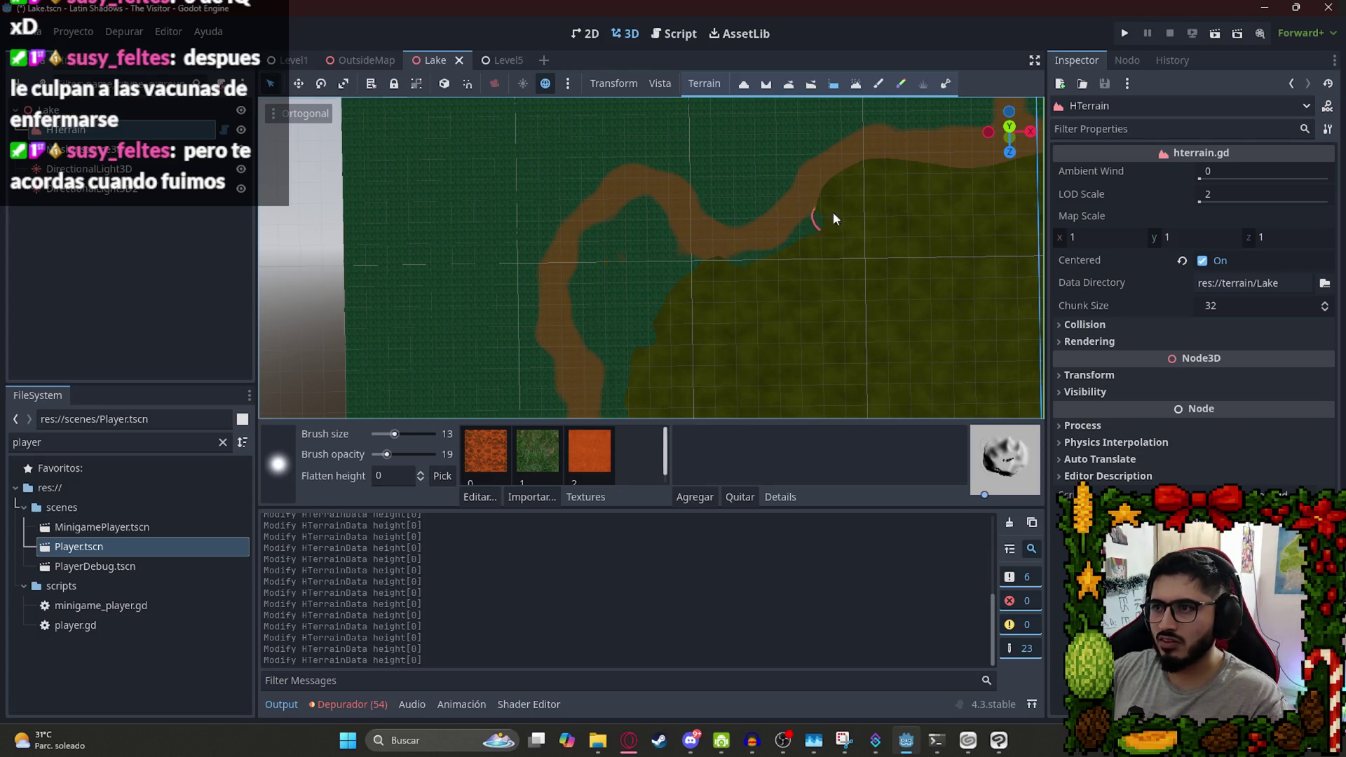
{"action": "left_click_drag", "start_coordinate": [847, 156], "coordinate": [427, 313]}
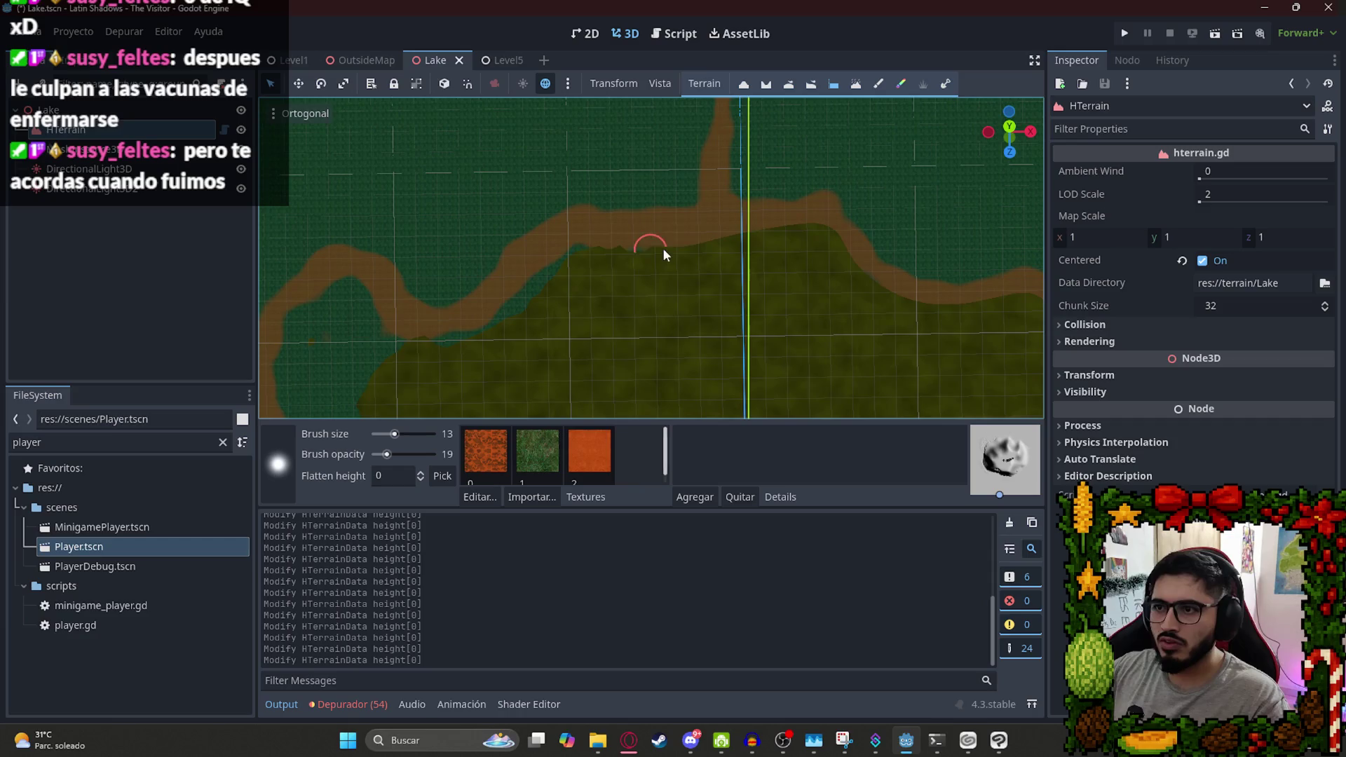
{"action": "mouse_move", "coordinate": [621, 245]}
{"action": "left_mouse_down"}
{"action": "mouse_move", "coordinate": [797, 226]}
{"action": "mouse_move", "coordinate": [878, 256]}
{"action": "mouse_move", "coordinate": [863, 241]}
{"action": "mouse_move", "coordinate": [872, 301]}
{"action": "mouse_move", "coordinate": [406, 292]}
{"action": "left_mouse_up"}
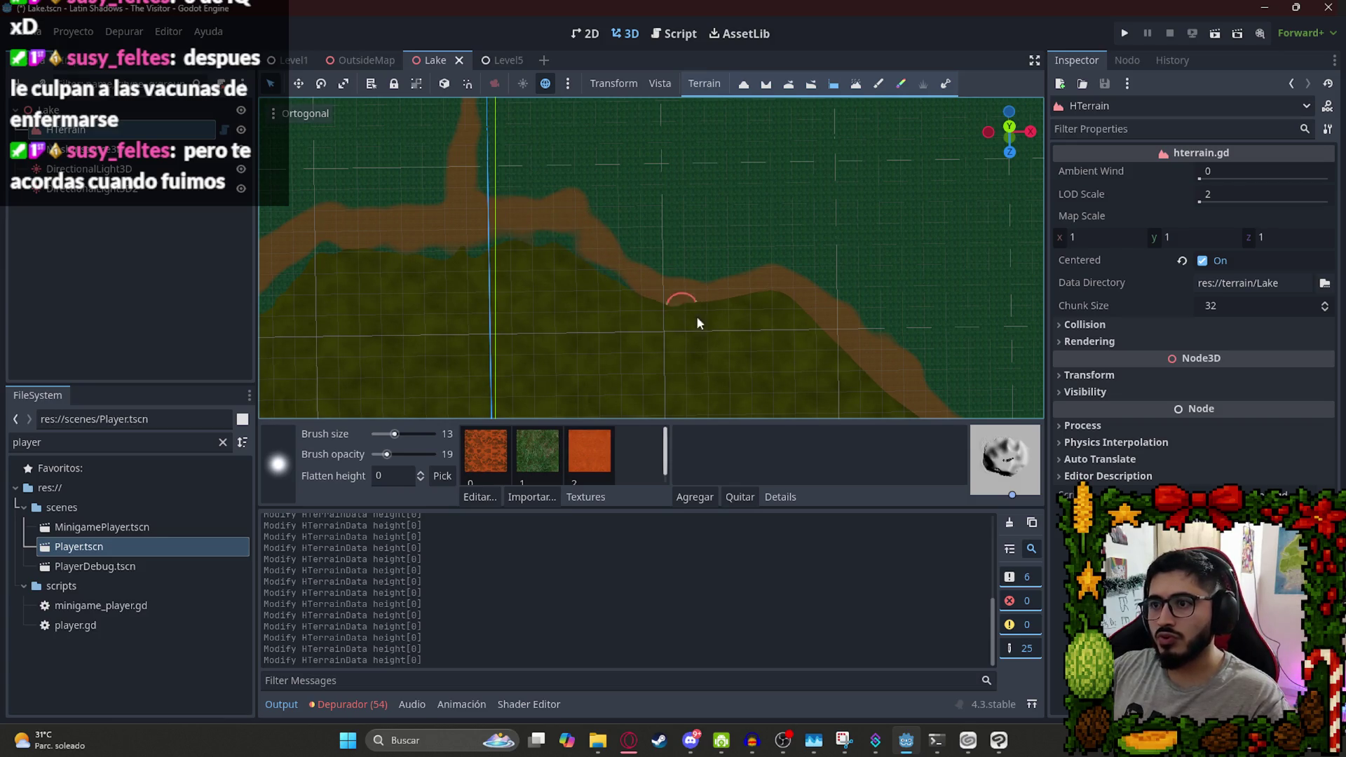
{"action": "left_click_drag", "start_coordinate": [686, 296], "coordinate": [757, 312]}
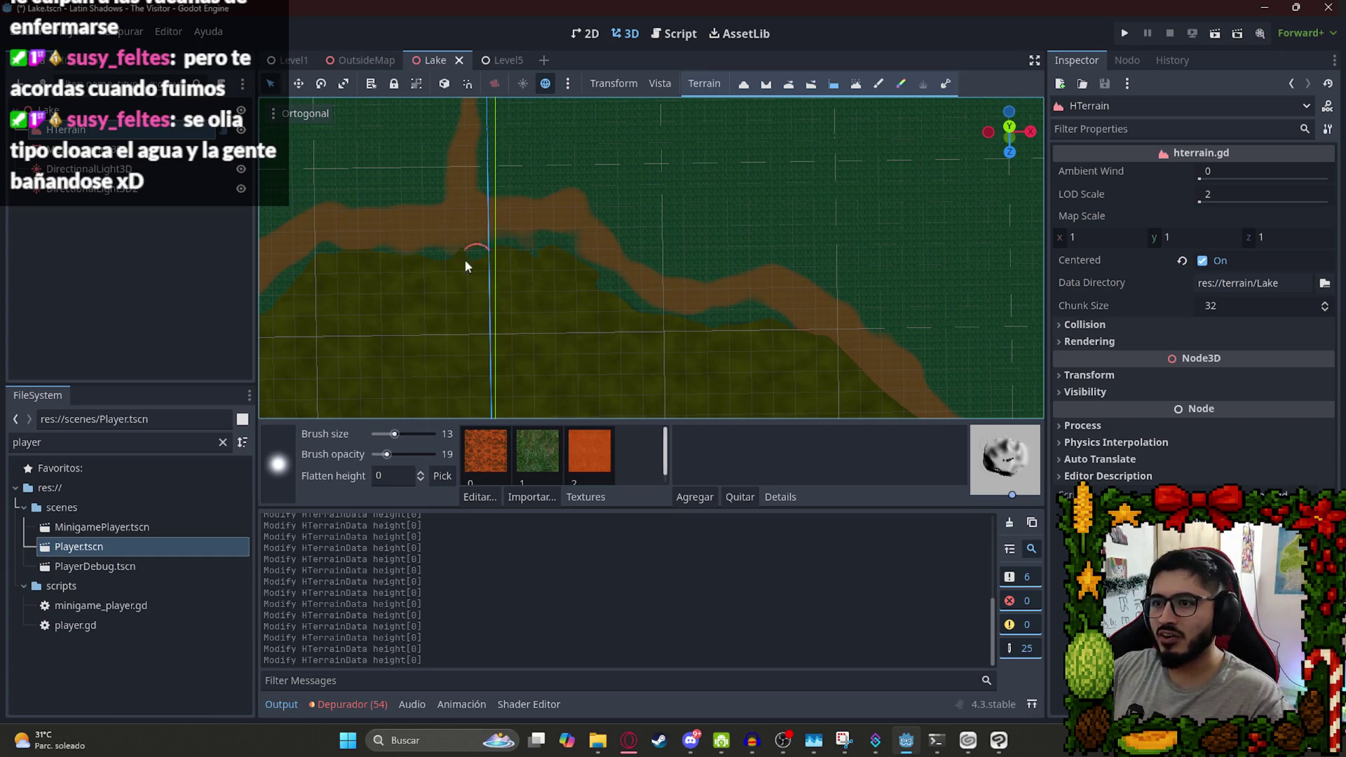
{"action": "scroll", "coordinate": [806, 296], "scroll_direction": "up", "scroll_amount": 3}
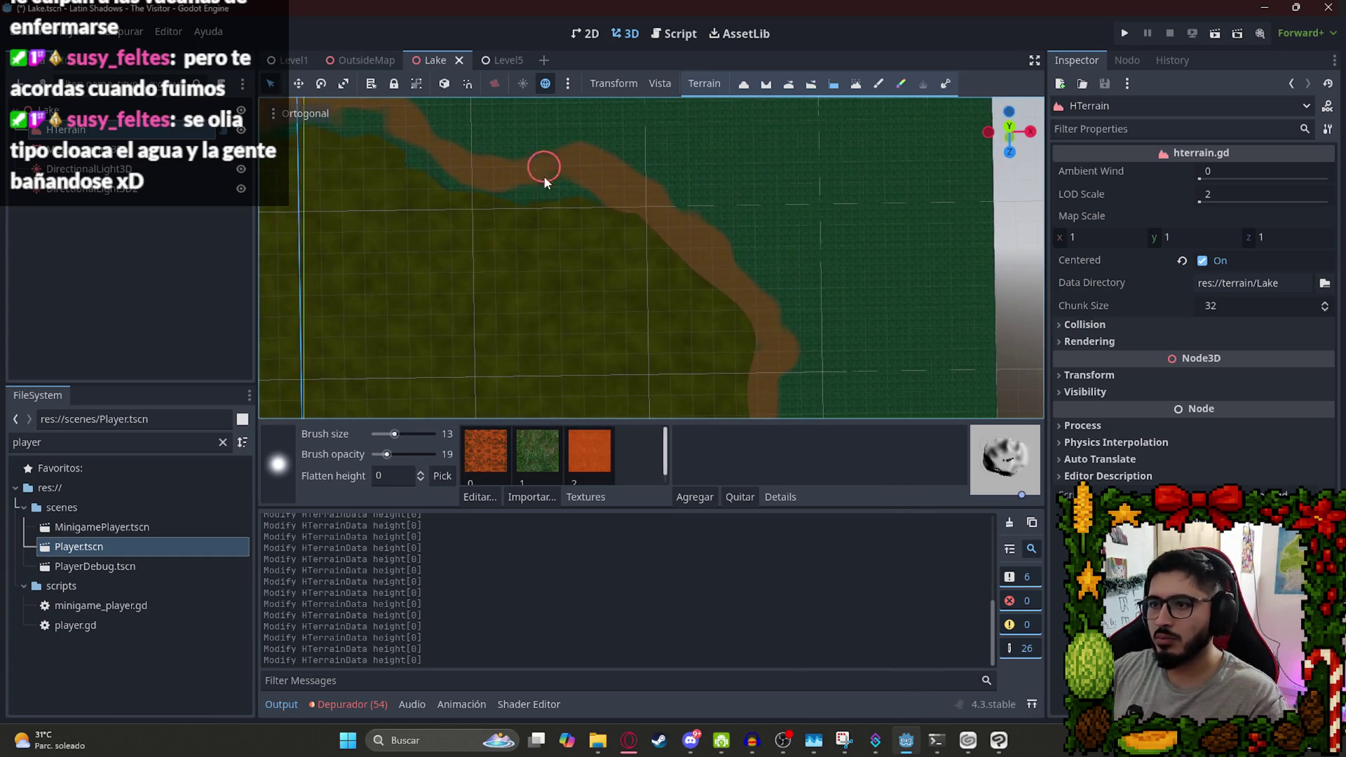
{"action": "left_click_drag", "start_coordinate": [609, 193], "coordinate": [727, 309]}
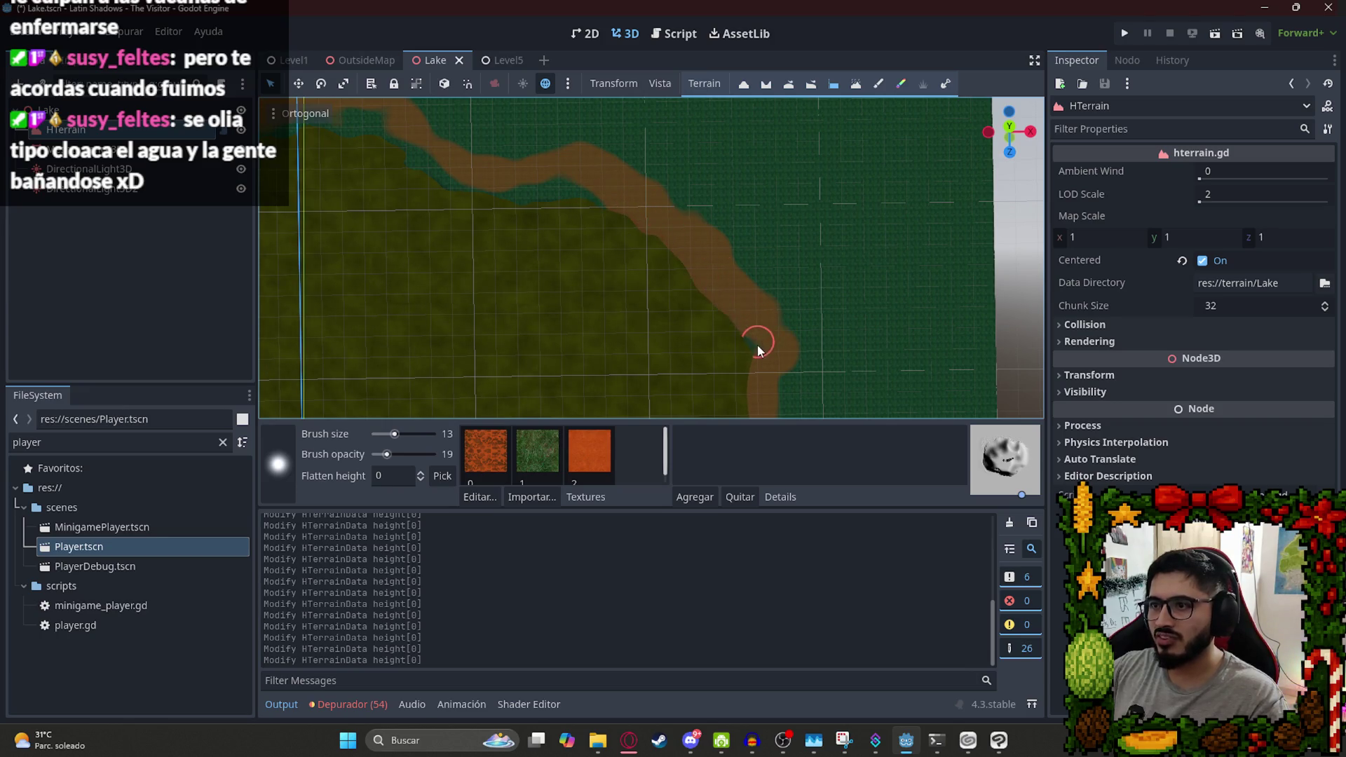
{"action": "mouse_move", "coordinate": [760, 375]}
{"action": "left_mouse_down"}
{"action": "mouse_move", "coordinate": [642, 240]}
{"action": "mouse_move", "coordinate": [519, 187]}
{"action": "mouse_move", "coordinate": [665, 254]}
{"action": "mouse_move", "coordinate": [517, 310]}
{"action": "mouse_move", "coordinate": [564, 313]}
{"action": "left_mouse_up"}
Continue flattening the remaining shoreline, widening the bank over the water edge and along its upper edge.
{"action": "scroll", "coordinate": [685, 277], "scroll_direction": "down", "scroll_amount": 3}
{"action": "scroll", "coordinate": [565, 313], "scroll_direction": "up", "scroll_amount": 10}
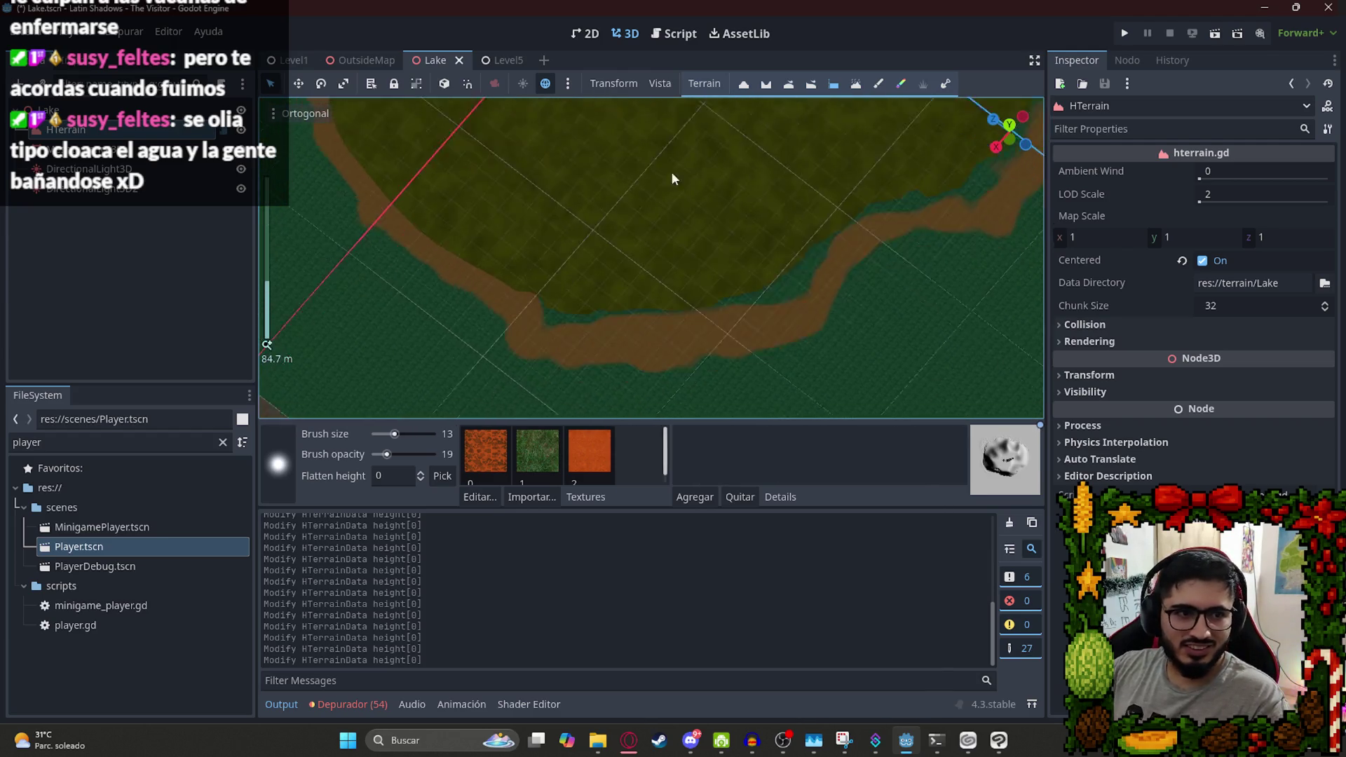
{"action": "mouse_move", "coordinate": [807, 184]}
{"action": "left_mouse_down"}
{"action": "mouse_move", "coordinate": [601, 204]}
{"action": "mouse_move", "coordinate": [741, 178]}
{"action": "left_mouse_up"}
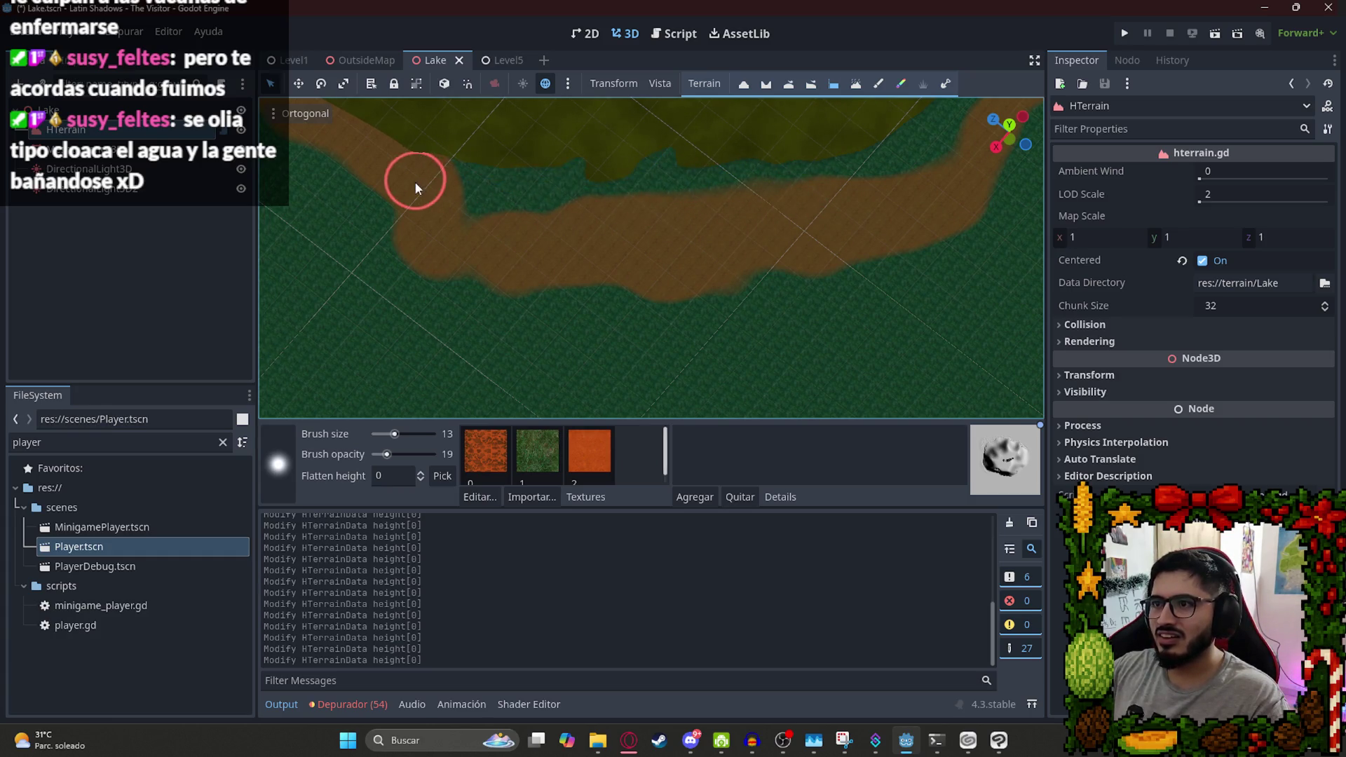
{"action": "mouse_move", "coordinate": [901, 180]}
{"action": "left_mouse_down"}
{"action": "mouse_move", "coordinate": [477, 231]}
{"action": "mouse_move", "coordinate": [579, 253]}
{"action": "mouse_move", "coordinate": [977, 243]}
{"action": "mouse_move", "coordinate": [655, 289]}
{"action": "left_mouse_up"}
{"action": "scroll", "coordinate": [978, 242], "scroll_direction": "down", "scroll_amount": 2}
{"action": "mouse_move", "coordinate": [581, 336]}
{"action": "left_mouse_down"}
{"action": "mouse_move", "coordinate": [713, 279]}
{"action": "mouse_move", "coordinate": [378, 370]}
{"action": "mouse_move", "coordinate": [754, 291]}
{"action": "mouse_move", "coordinate": [722, 290]}
{"action": "left_mouse_up"}
{"action": "left_click_drag", "start_coordinate": [439, 256], "coordinate": [717, 345]}
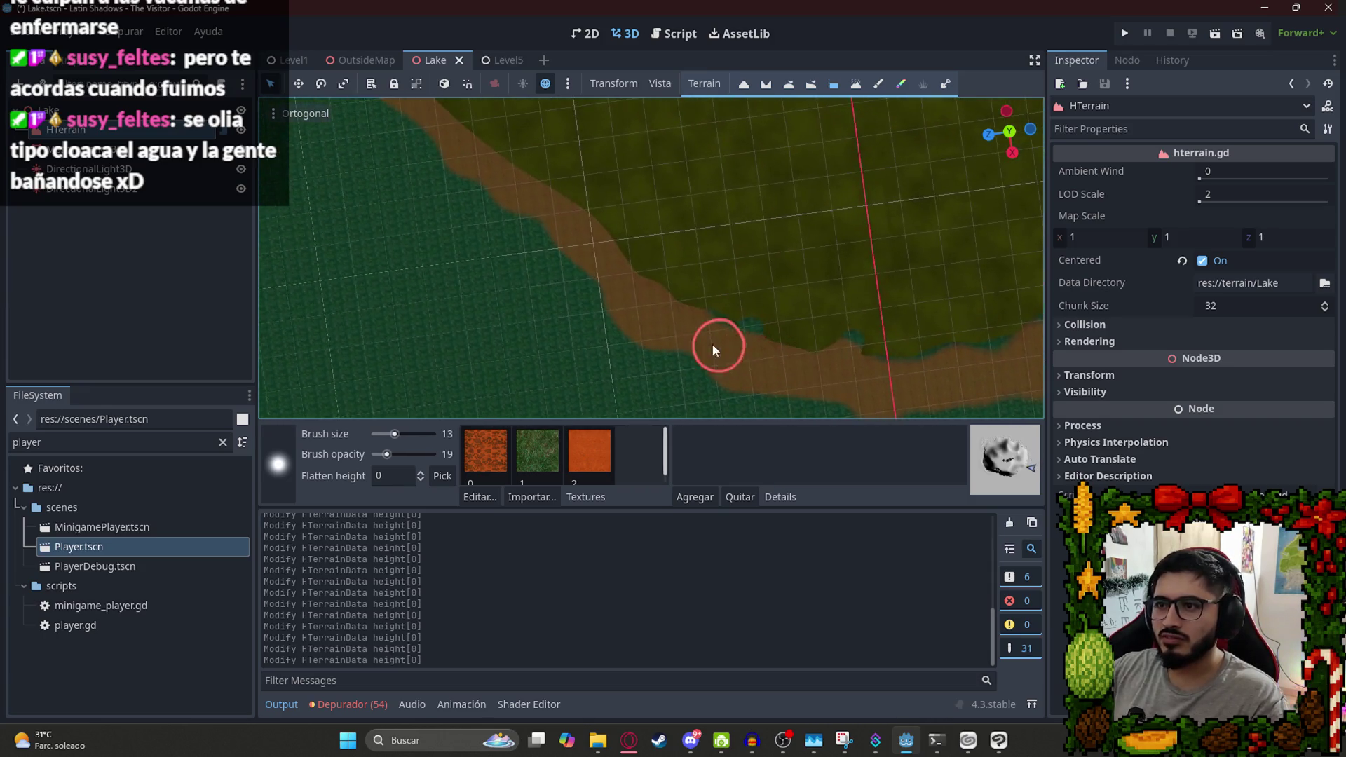
{"action": "scroll", "coordinate": [515, 225], "scroll_direction": "down", "scroll_amount": 3}
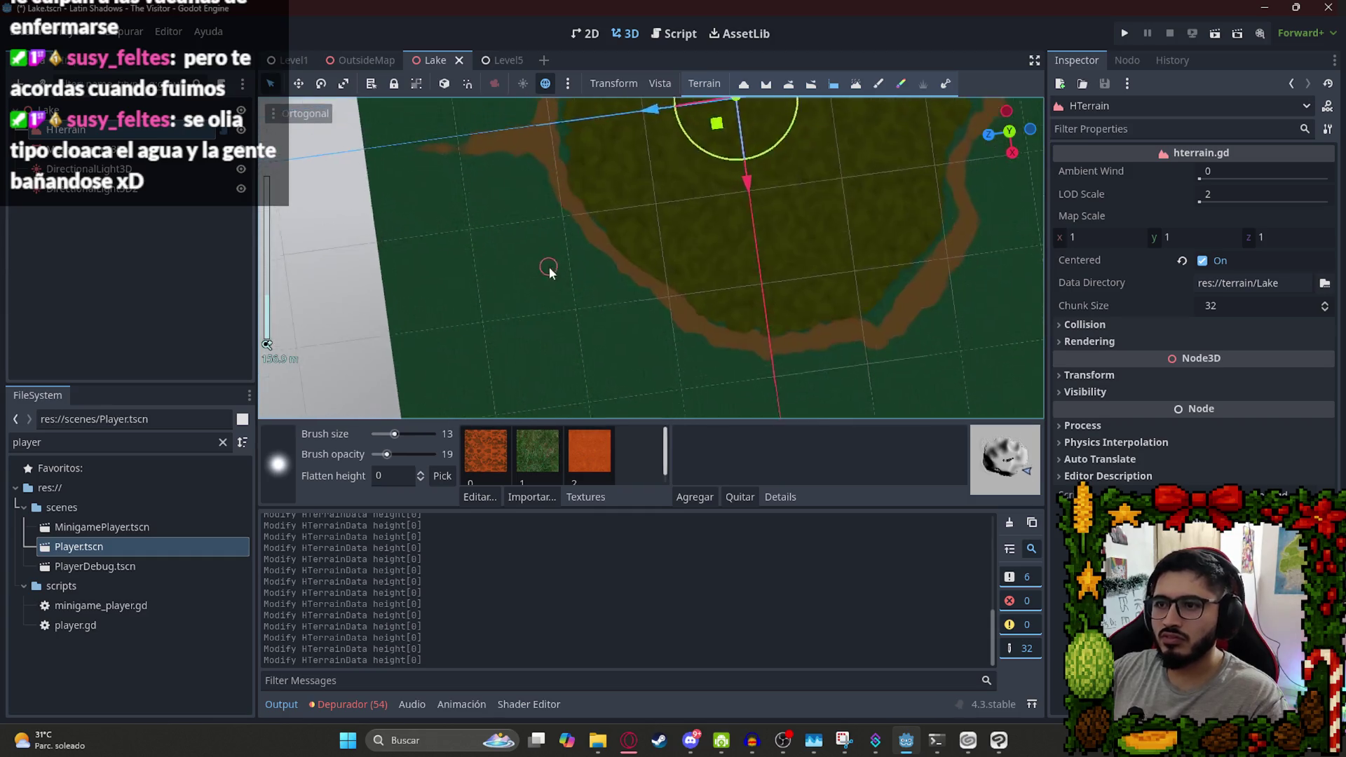
{"action": "scroll", "coordinate": [584, 203], "scroll_direction": "up", "scroll_amount": 3}
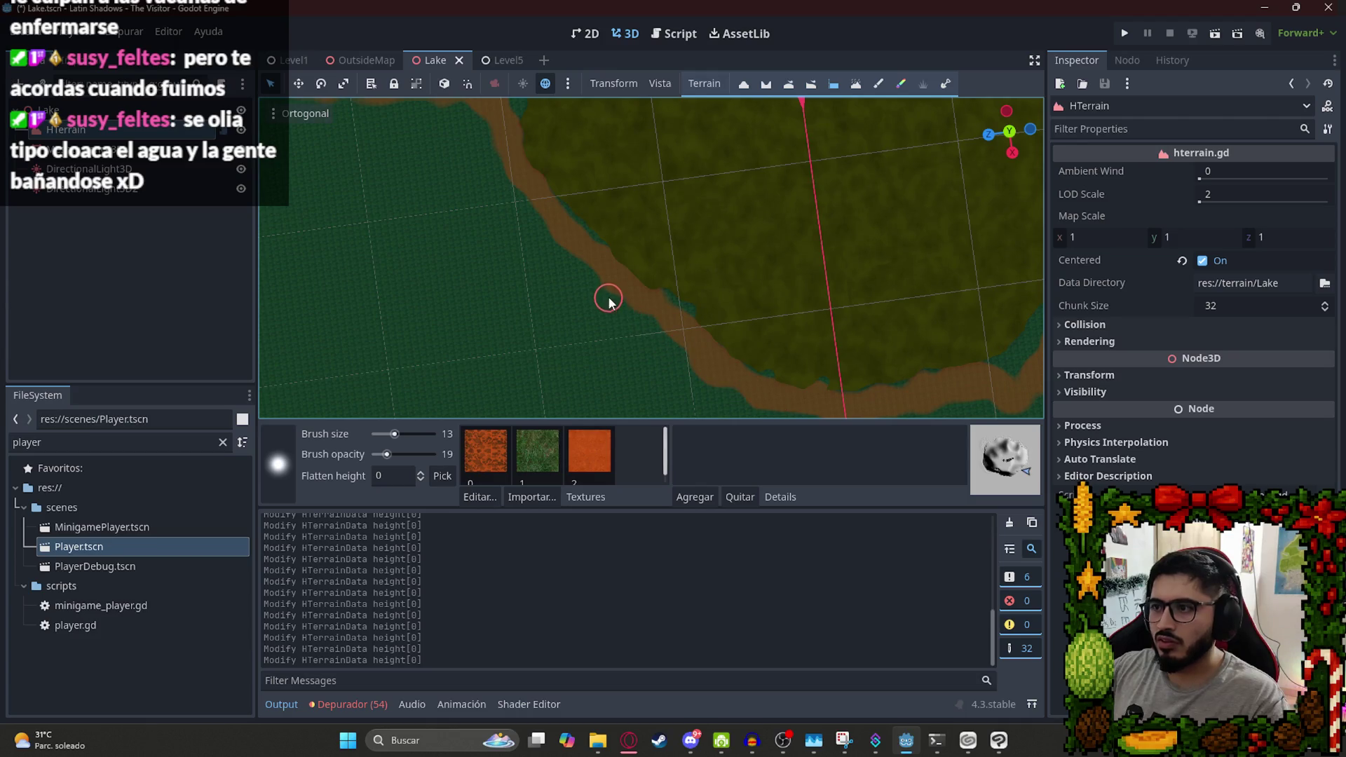
{"action": "scroll", "coordinate": [597, 272], "scroll_direction": "down", "scroll_amount": 5}
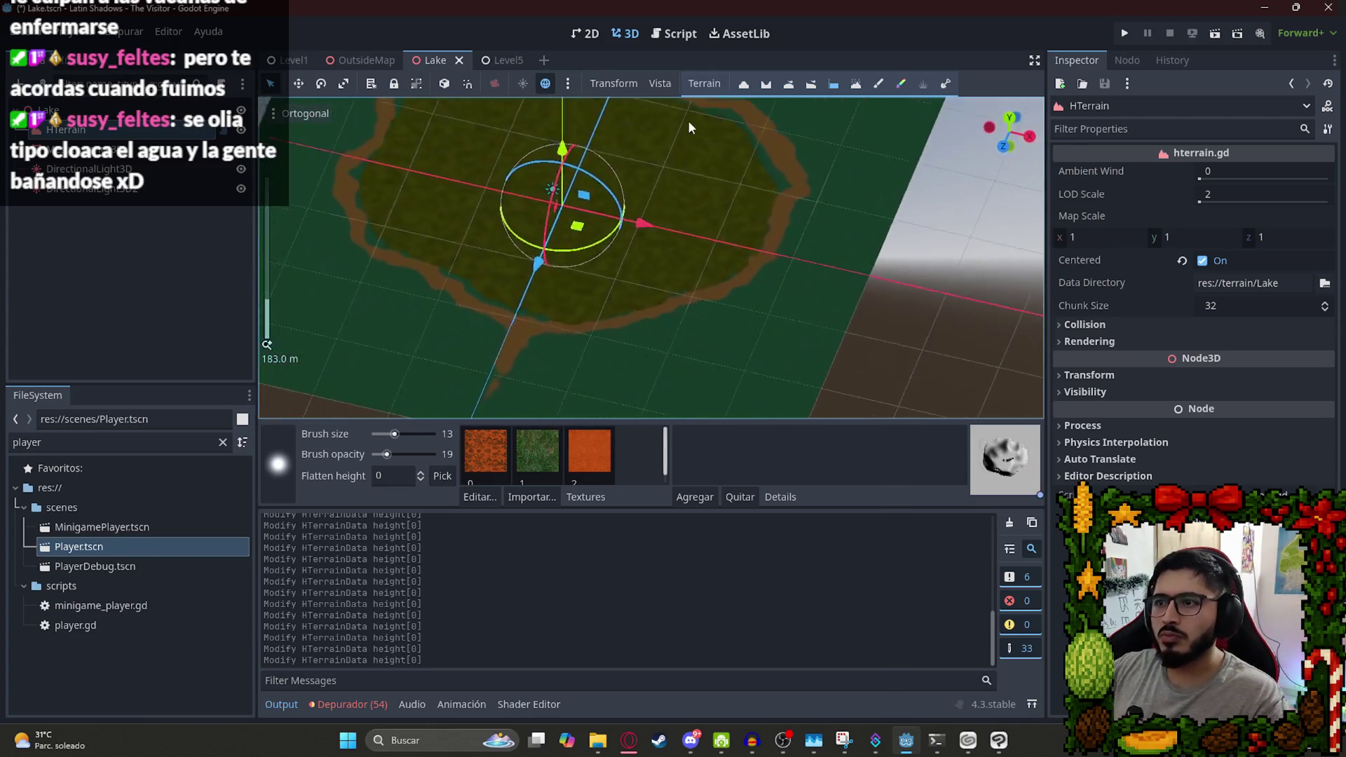
{"action": "left_click", "coordinate": [515, 454]}
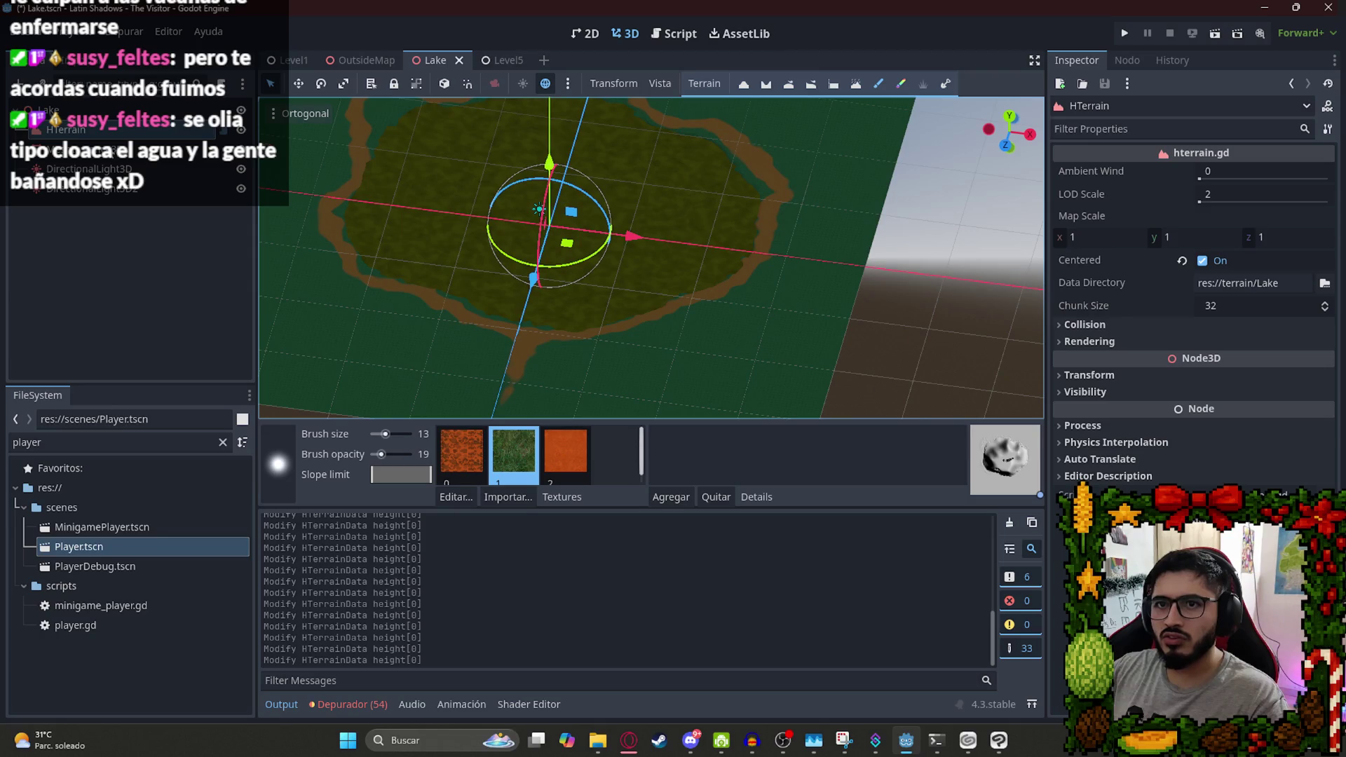
In top view, paint grass texture 1 over the whole lake area with brush size 500.
{"action": "key", "text": "KP_7"}
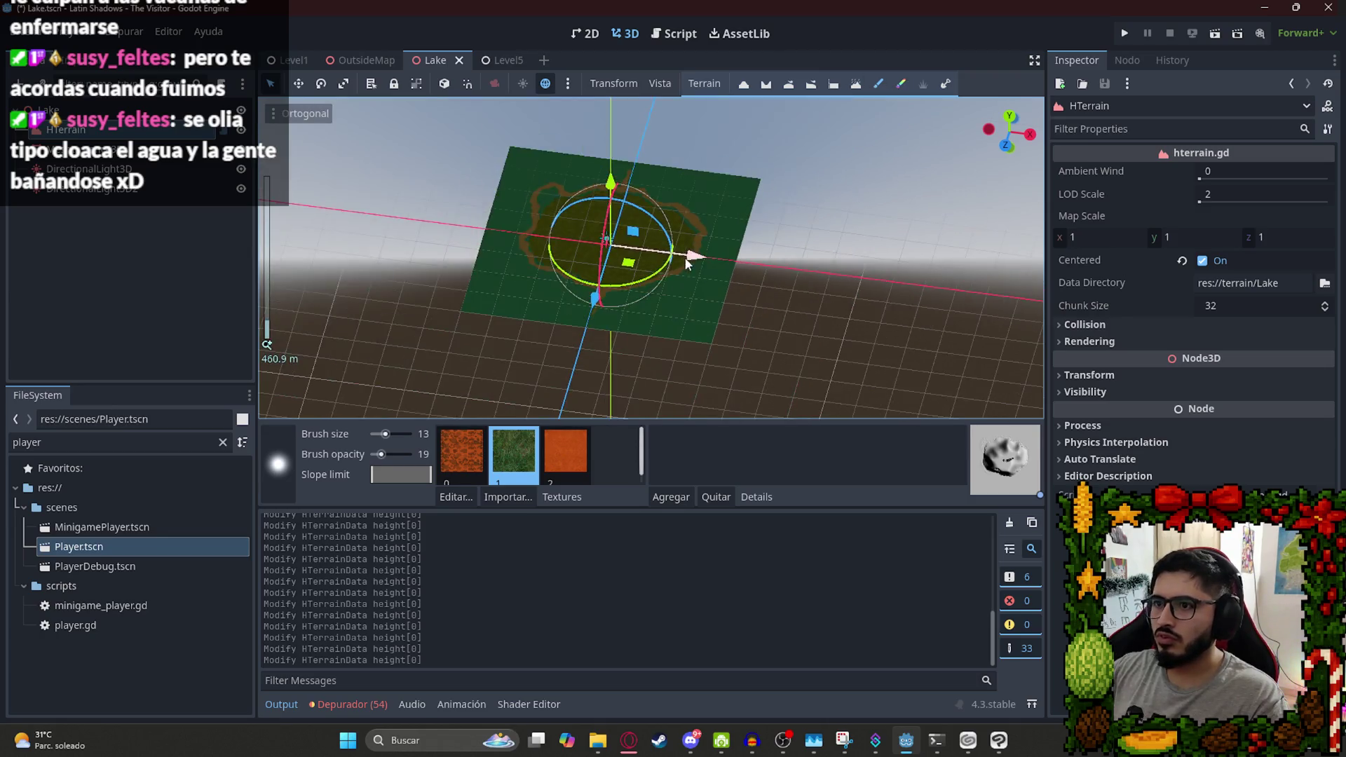
{"action": "left_click_drag", "start_coordinate": [384, 434], "coordinate": [419, 456]}
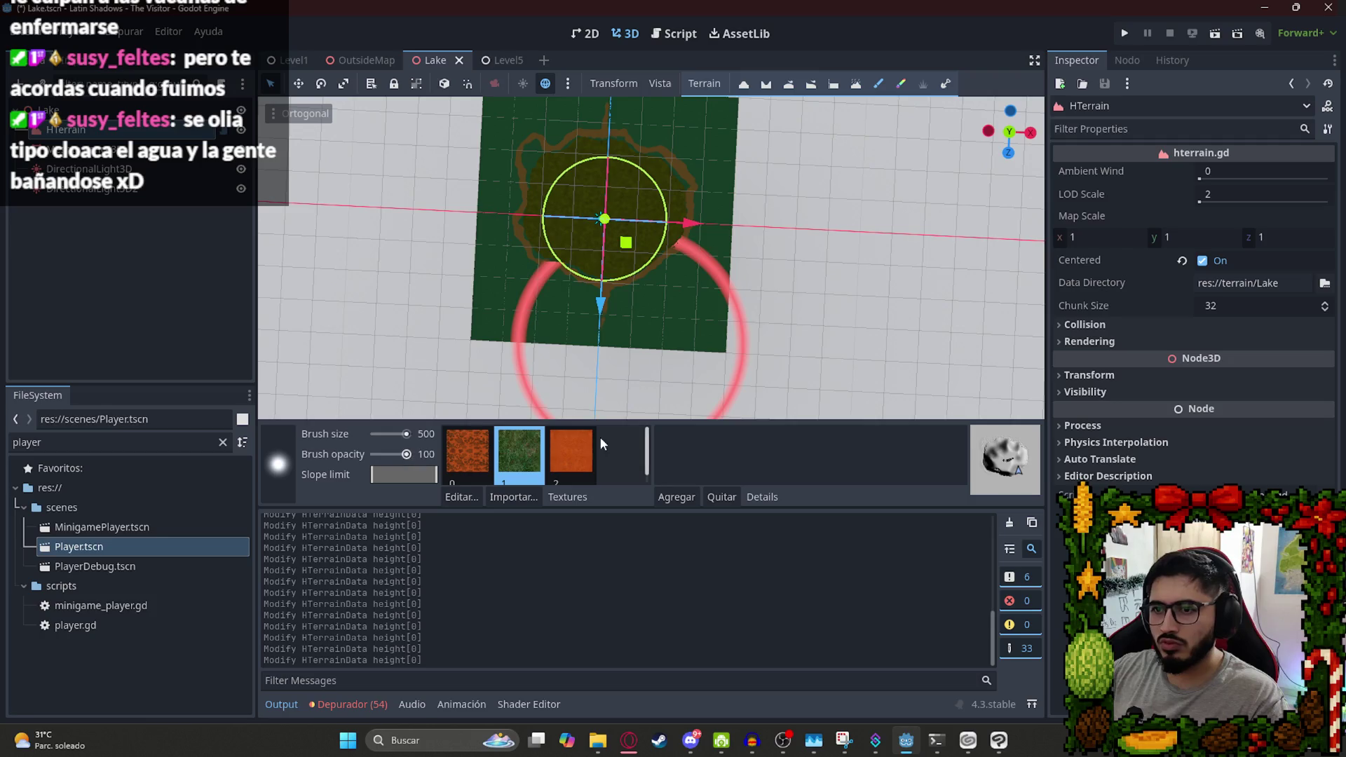
{"action": "mouse_move", "coordinate": [568, 404]}
{"action": "left_mouse_down"}
{"action": "mouse_move", "coordinate": [615, 192]}
{"action": "mouse_move", "coordinate": [666, 163]}
{"action": "mouse_move", "coordinate": [545, 305]}
{"action": "mouse_move", "coordinate": [452, 300]}
{"action": "left_mouse_up"}
Select the orange dirt texture 2 and reduce the brush size to 28.
{"action": "left_click", "coordinate": [571, 452]}
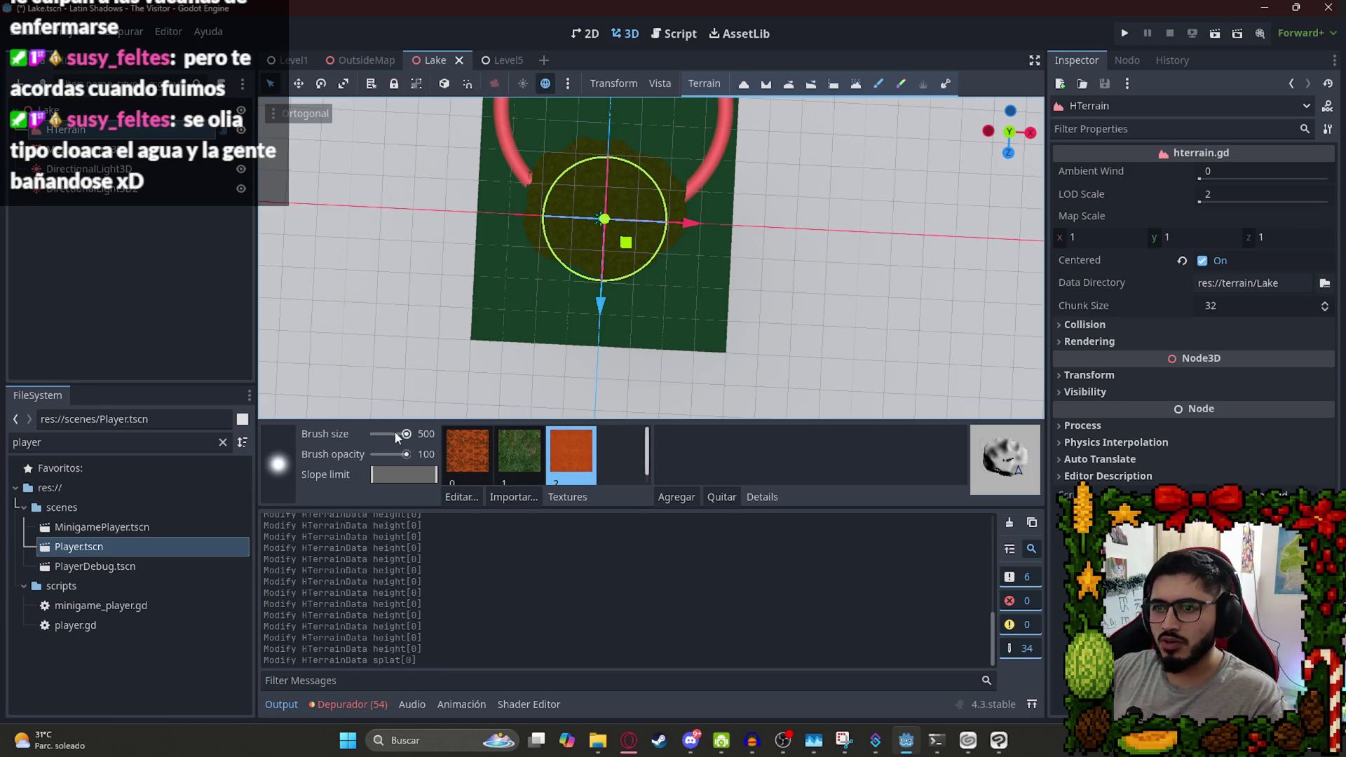
{"action": "left_click_drag", "start_coordinate": [396, 437], "coordinate": [391, 438]}
{"action": "scroll", "coordinate": [553, 284], "scroll_direction": "up", "scroll_amount": 3}
{"action": "scroll", "coordinate": [537, 310], "scroll_direction": "down", "scroll_amount": 3}
{"action": "scroll", "coordinate": [565, 322], "scroll_direction": "up", "scroll_amount": 5}
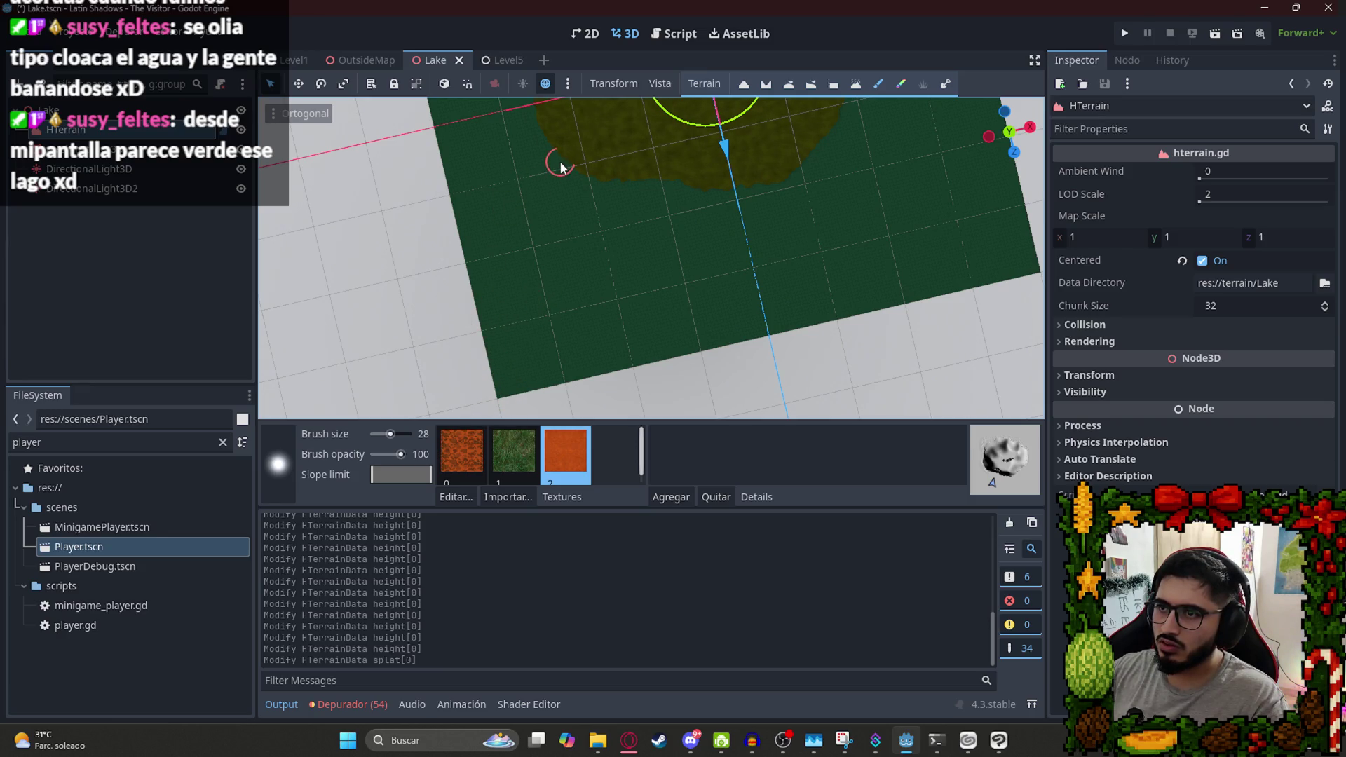
Shrink the brush to size 10 and start painting dirt along the shore toward the lake.
{"action": "left_click", "coordinate": [567, 378]}
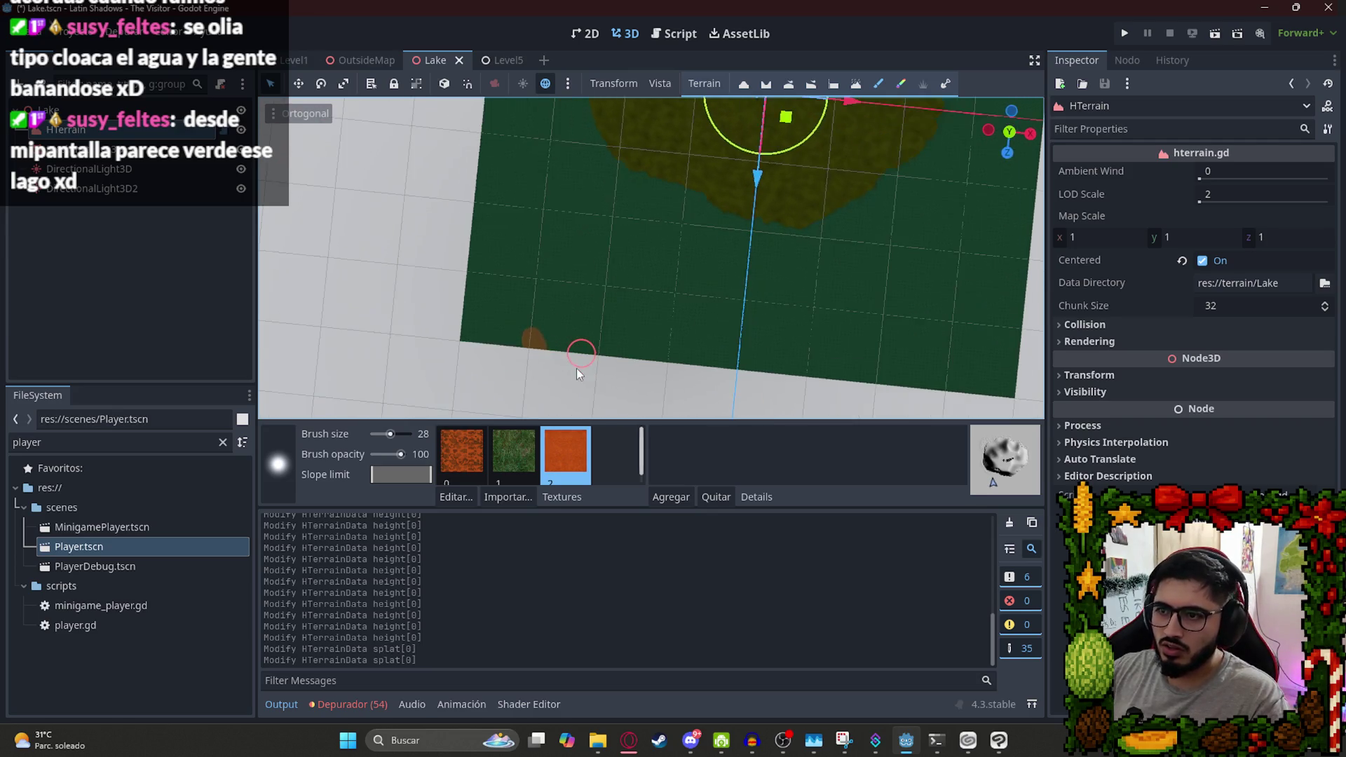
{"action": "left_click_drag", "start_coordinate": [392, 435], "coordinate": [384, 435]}
{"action": "key", "text": "ctrl+z"}
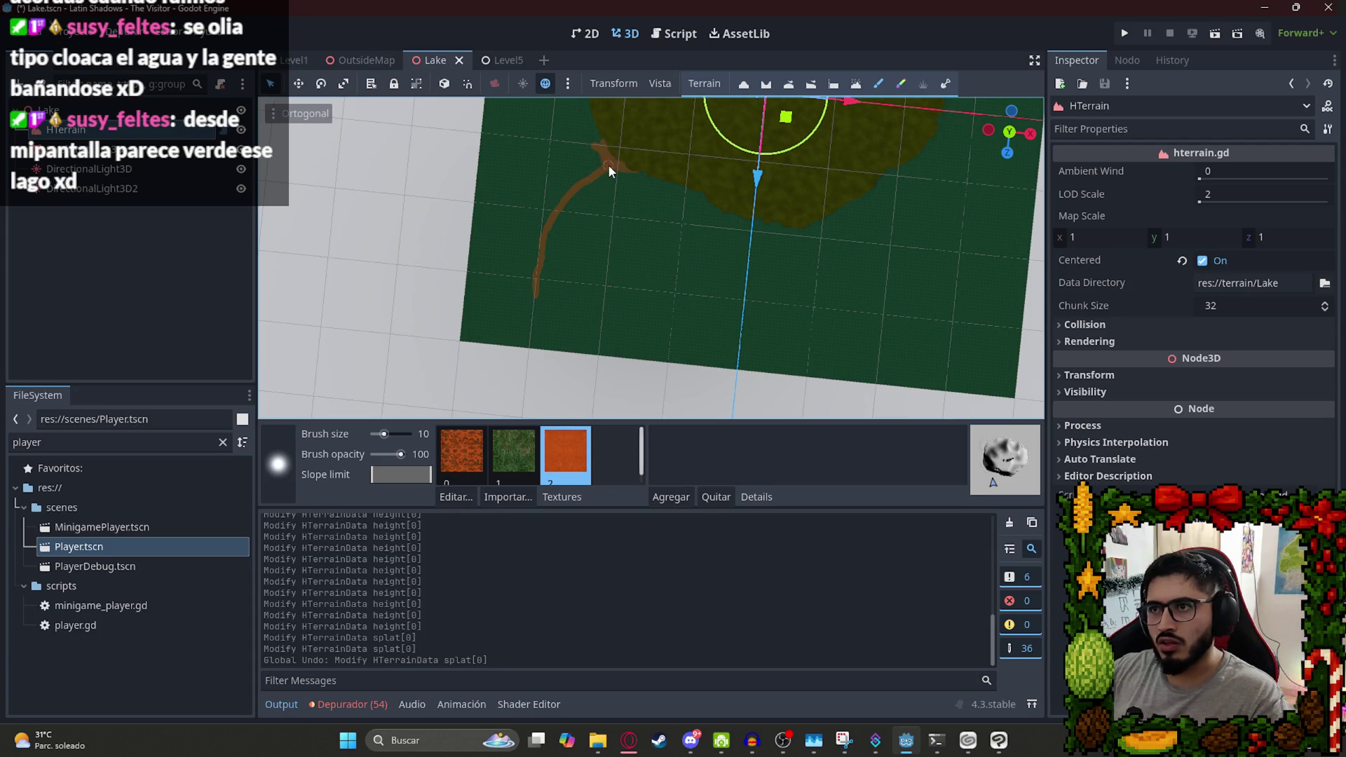
{"action": "left_click", "coordinate": [671, 183]}
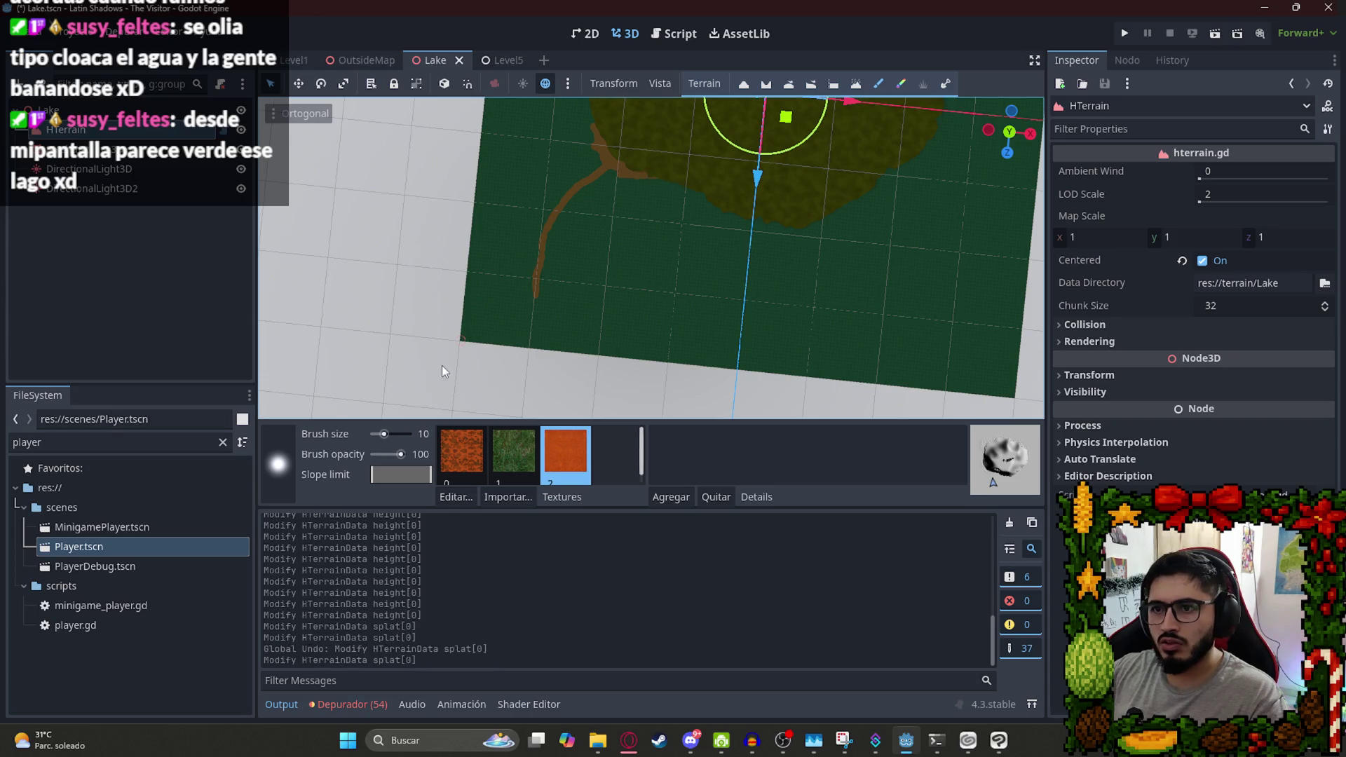
{"action": "mouse_move", "coordinate": [628, 158]}
{"action": "left_mouse_down"}
{"action": "mouse_move", "coordinate": [586, 182]}
{"action": "mouse_move", "coordinate": [593, 223]}
{"action": "mouse_move", "coordinate": [694, 351]}
{"action": "left_mouse_up"}
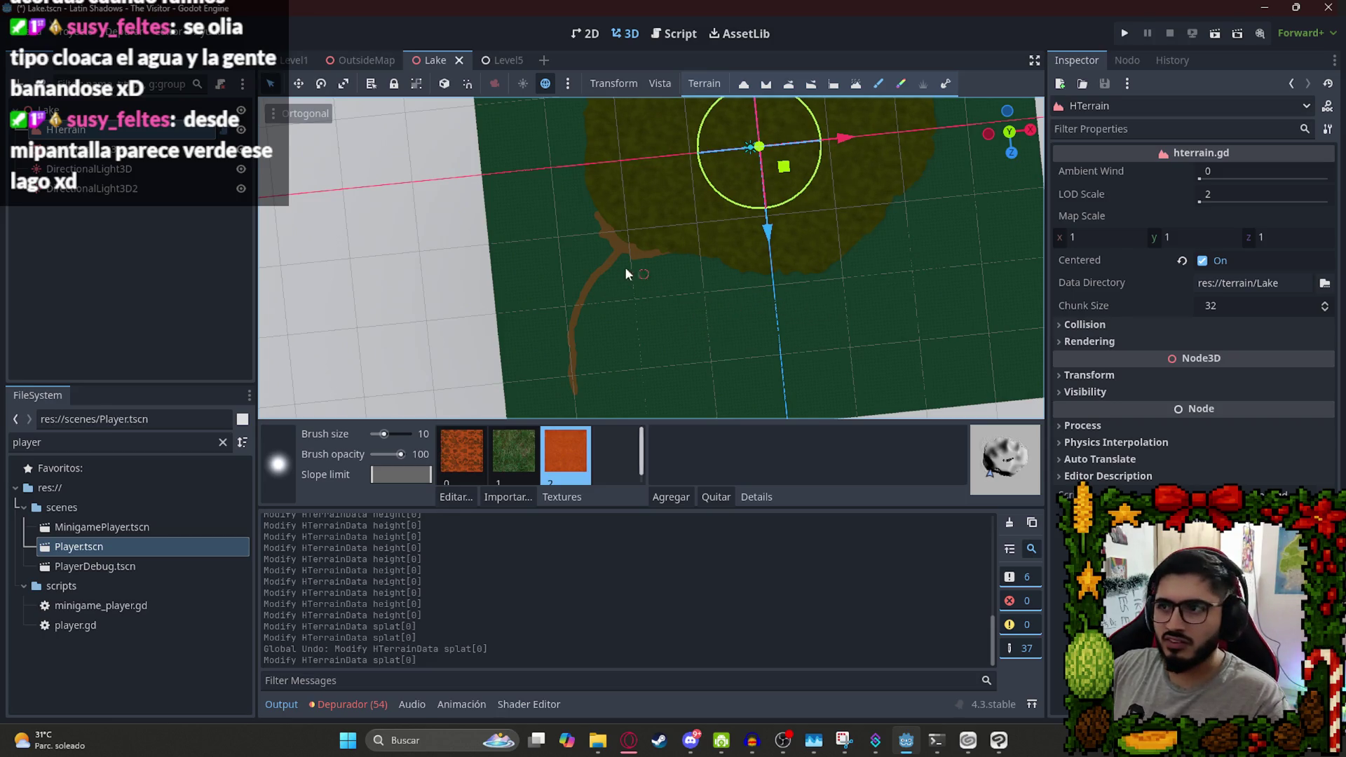
{"action": "scroll", "coordinate": [633, 271], "scroll_direction": "up", "scroll_amount": 4}
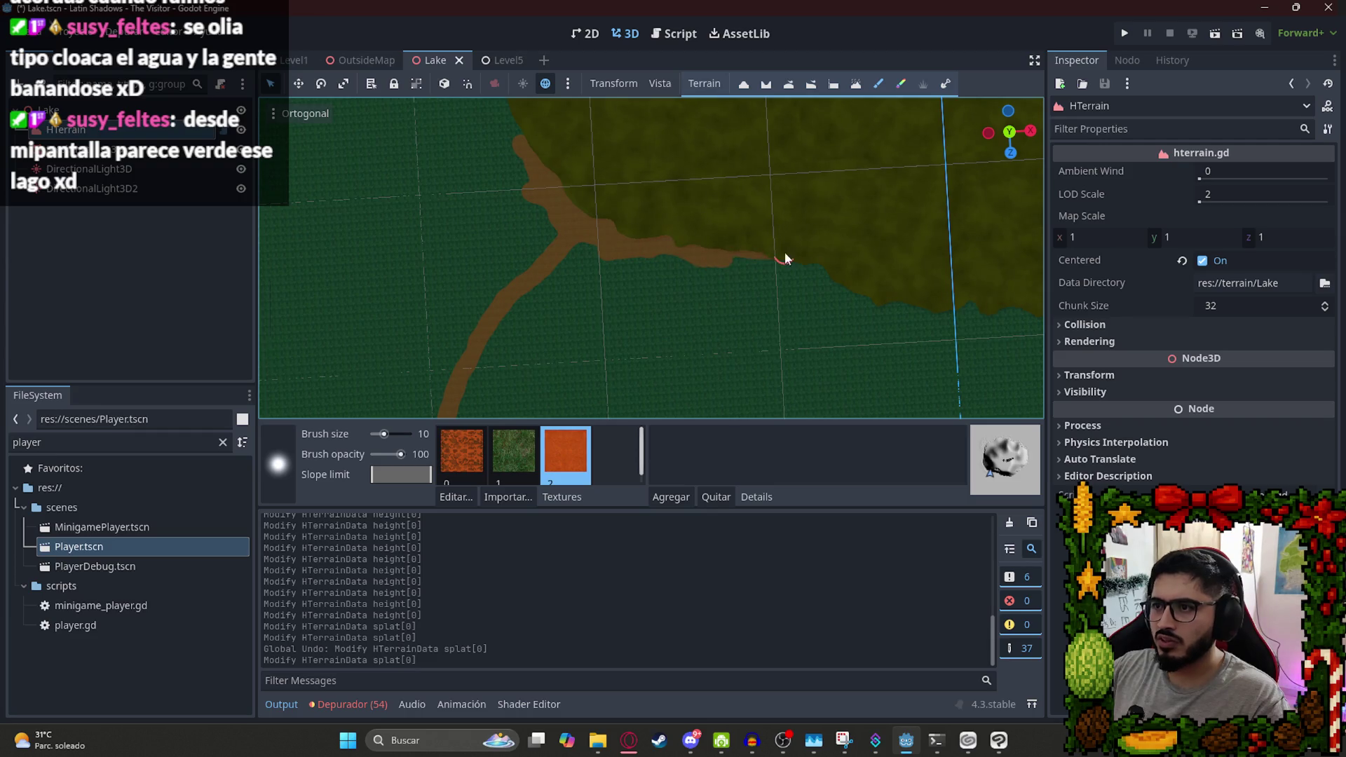
{"action": "left_click", "coordinate": [736, 249]}
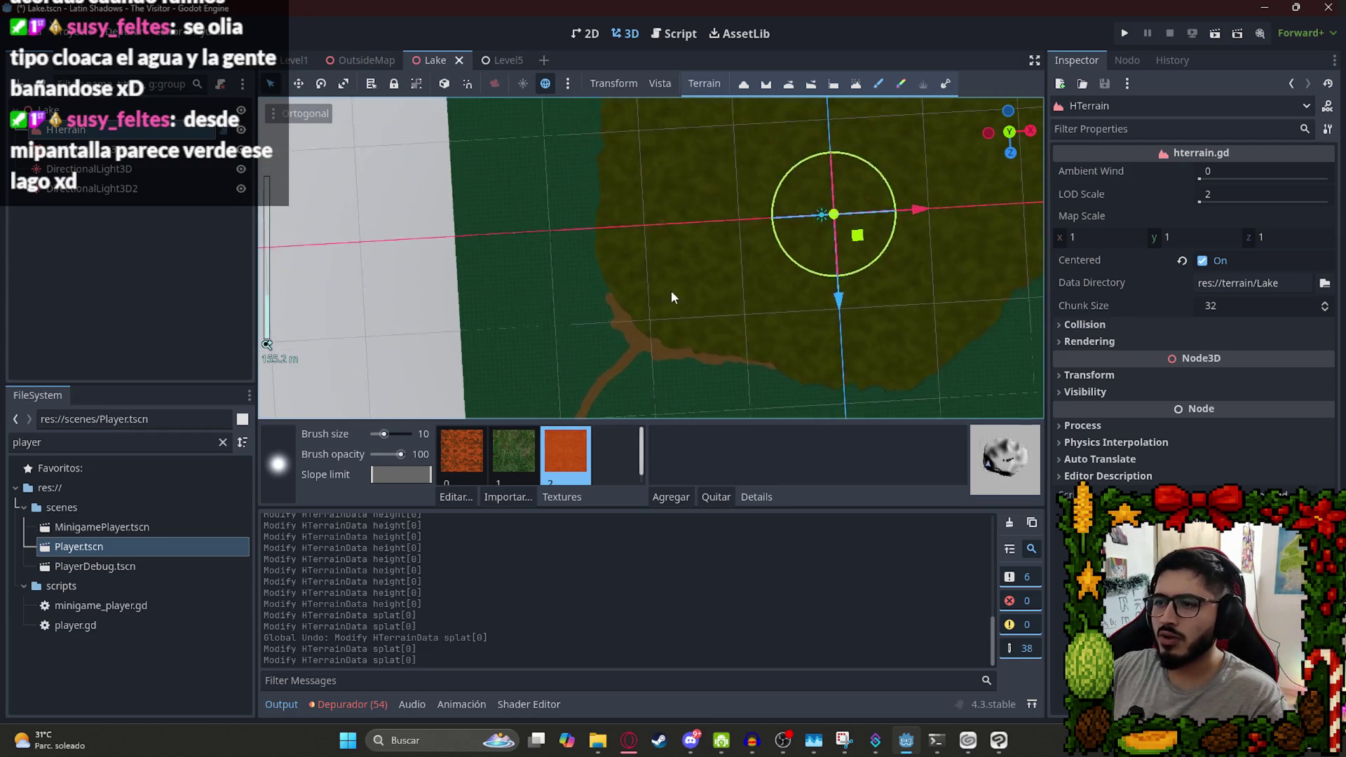
{"action": "scroll", "coordinate": [544, 310], "scroll_direction": "down", "scroll_amount": 3}
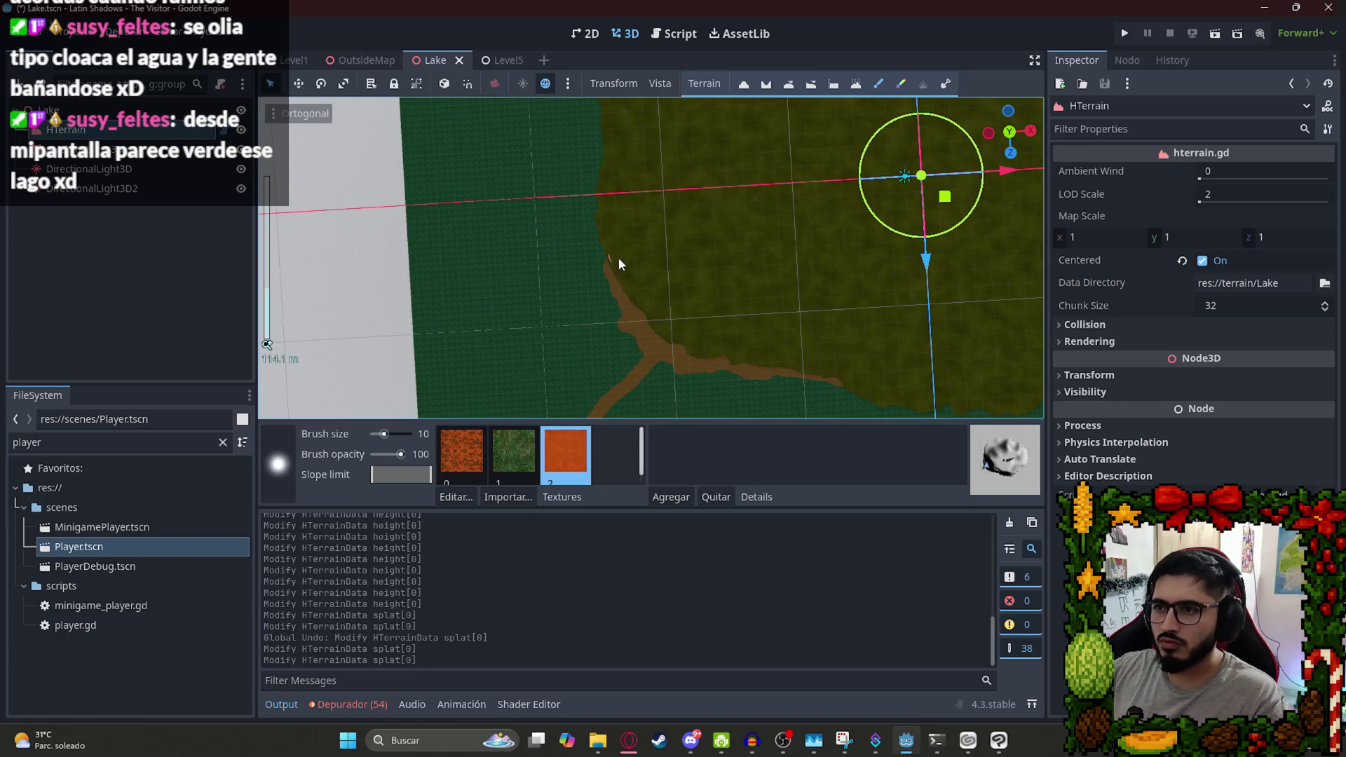
Paint brown dirt along the lake's shoreline edge and up its right side.
{"action": "mouse_move", "coordinate": [622, 316]}
{"action": "left_mouse_down"}
{"action": "mouse_move", "coordinate": [589, 182]}
{"action": "mouse_move", "coordinate": [607, 155]}
{"action": "left_mouse_up"}
{"action": "left_click_drag", "start_coordinate": [609, 229], "coordinate": [591, 340]}
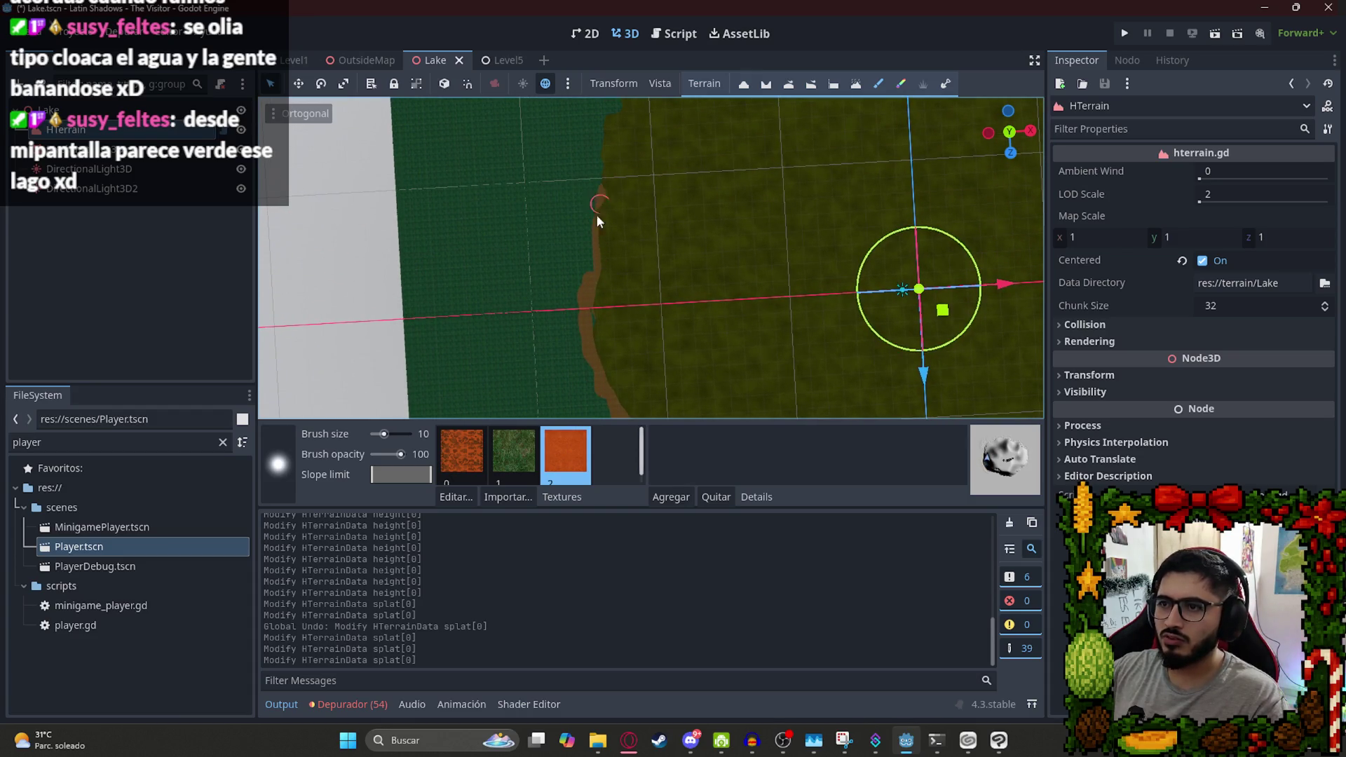
{"action": "left_click_drag", "start_coordinate": [600, 141], "coordinate": [574, 336]}
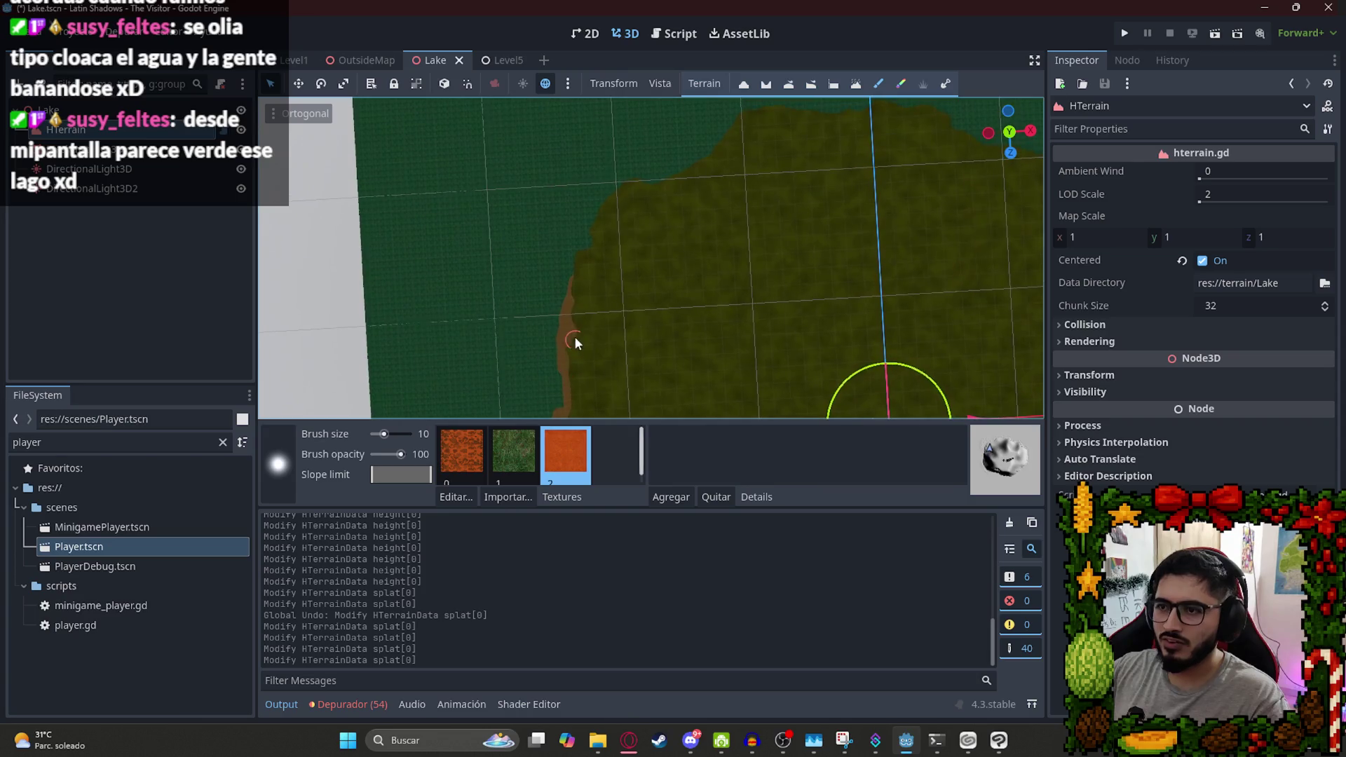
{"action": "scroll", "coordinate": [565, 317], "scroll_direction": "down", "scroll_amount": 5}
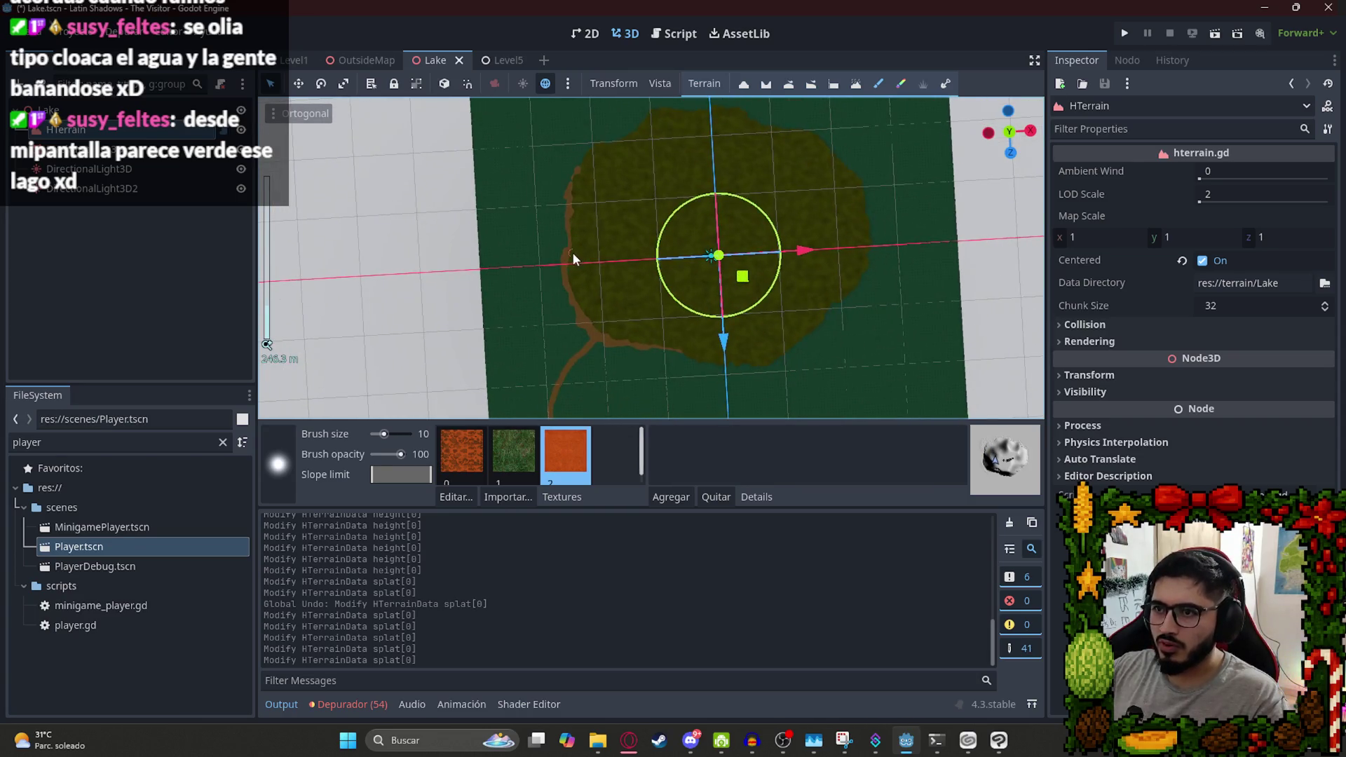
{"action": "left_click_drag", "start_coordinate": [567, 234], "coordinate": [586, 319]}
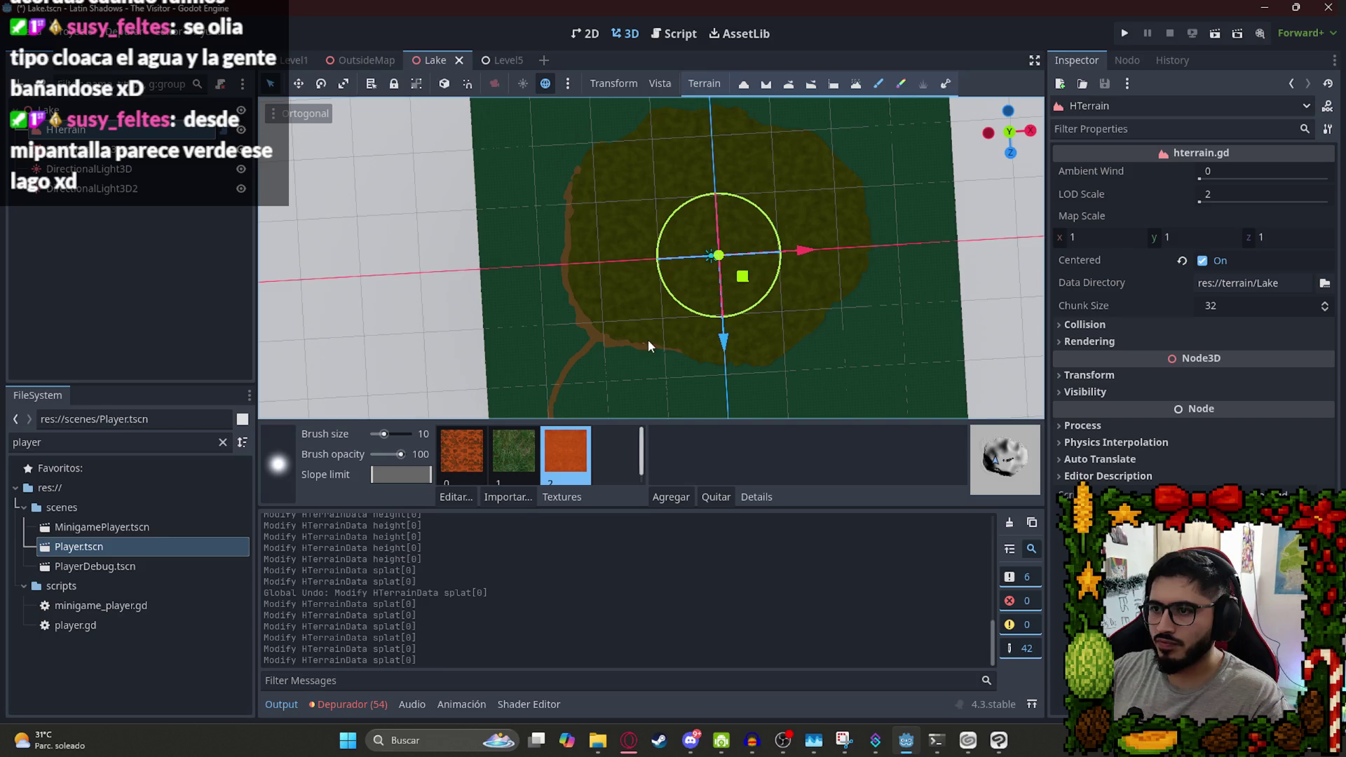
{"action": "left_click_drag", "start_coordinate": [682, 349], "coordinate": [663, 349]}
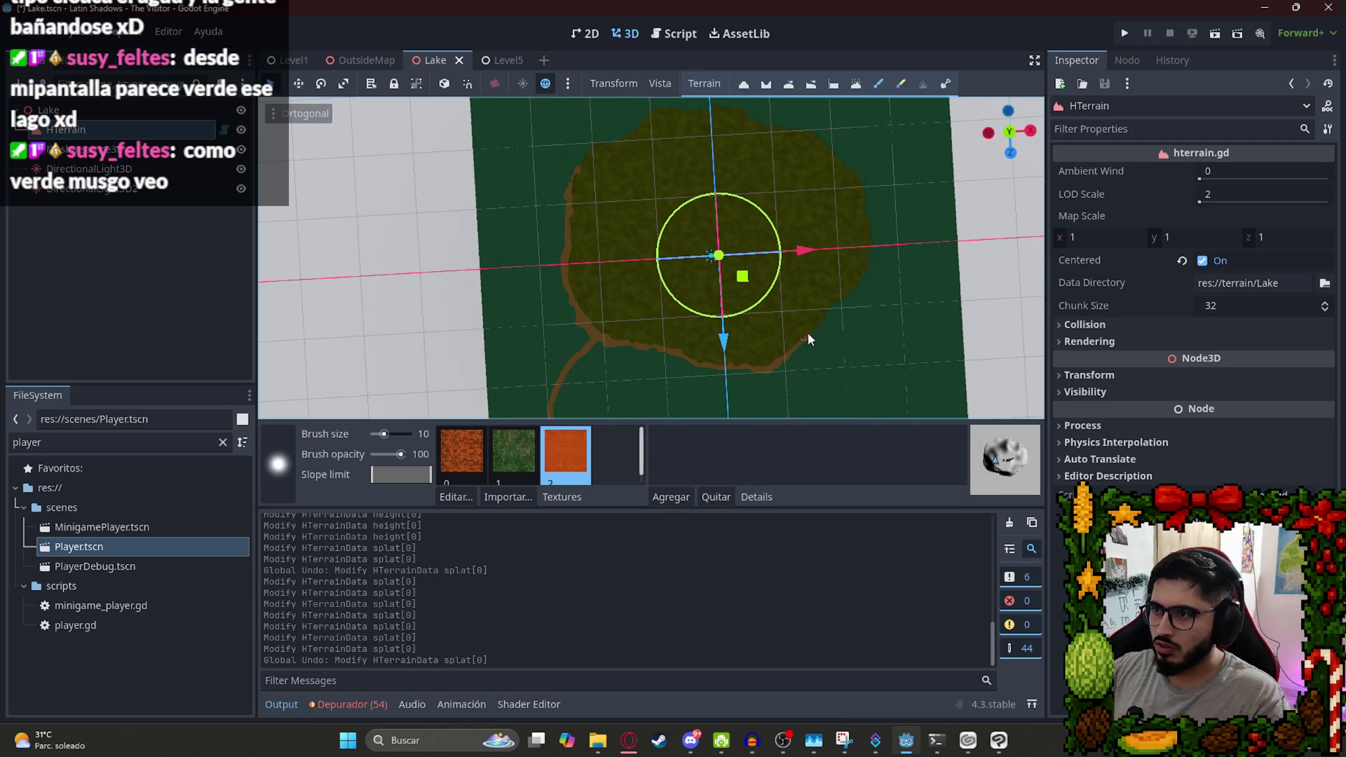
{"action": "left_click_drag", "start_coordinate": [828, 312], "coordinate": [832, 301]}
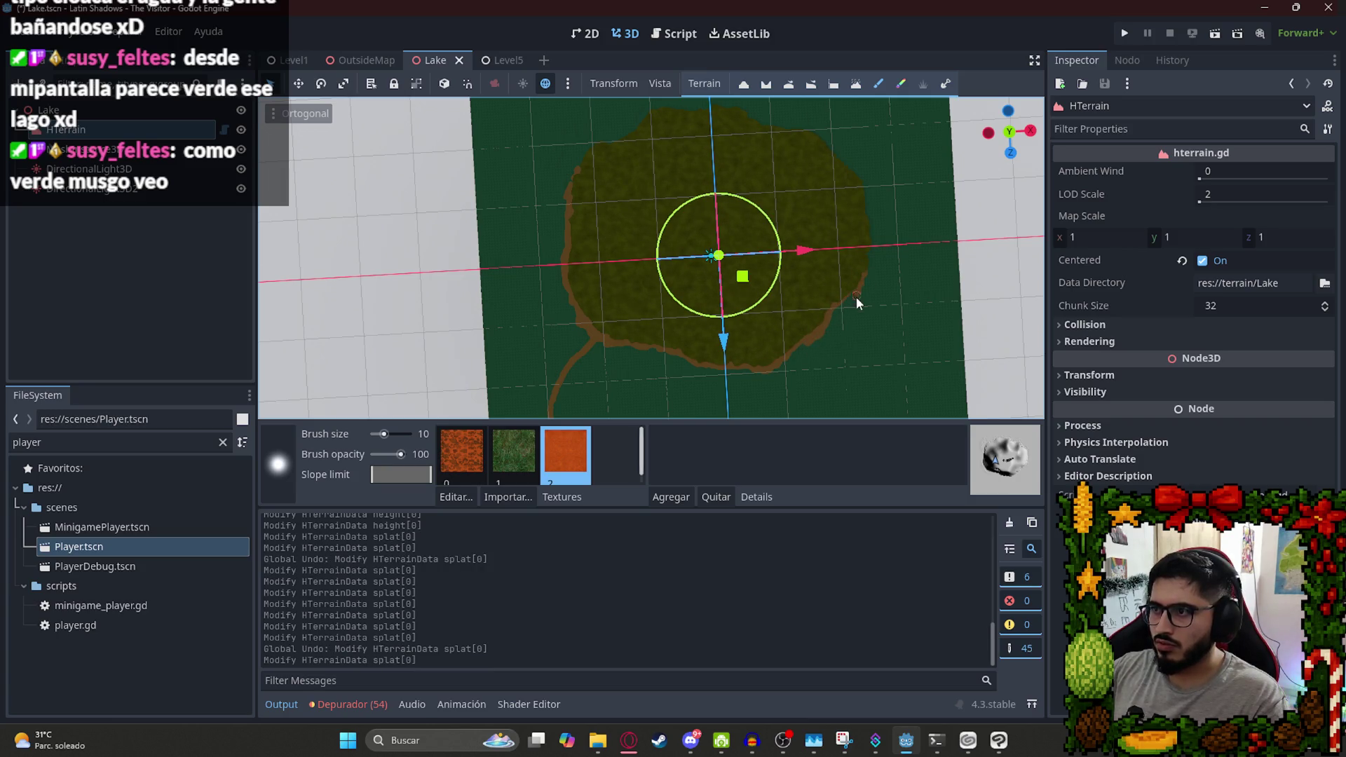
{"action": "left_click", "coordinate": [846, 296]}
{"action": "scroll", "coordinate": [931, 221], "scroll_direction": "up", "scroll_amount": 5}
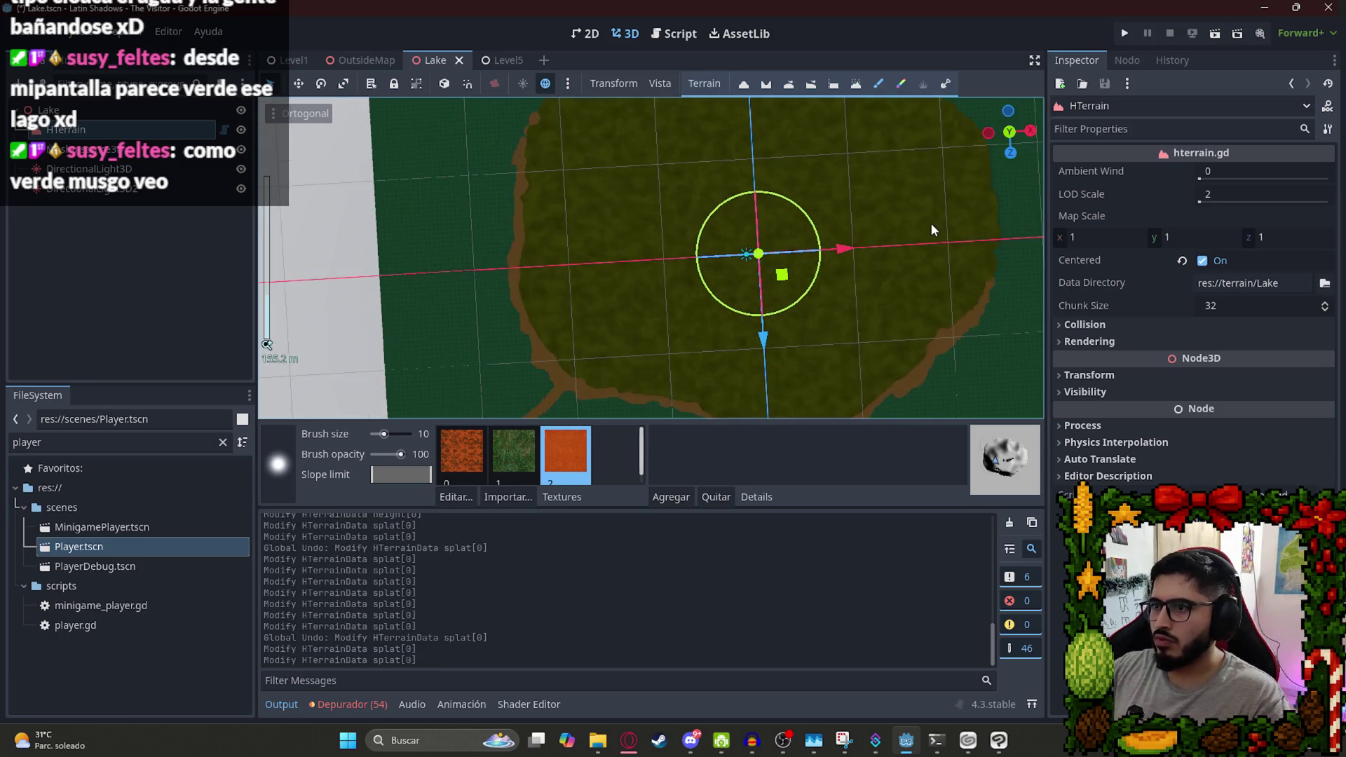
{"action": "mouse_move", "coordinate": [869, 388]}
{"action": "left_mouse_down"}
{"action": "mouse_move", "coordinate": [856, 399]}
{"action": "mouse_move", "coordinate": [883, 344]}
{"action": "left_mouse_up"}
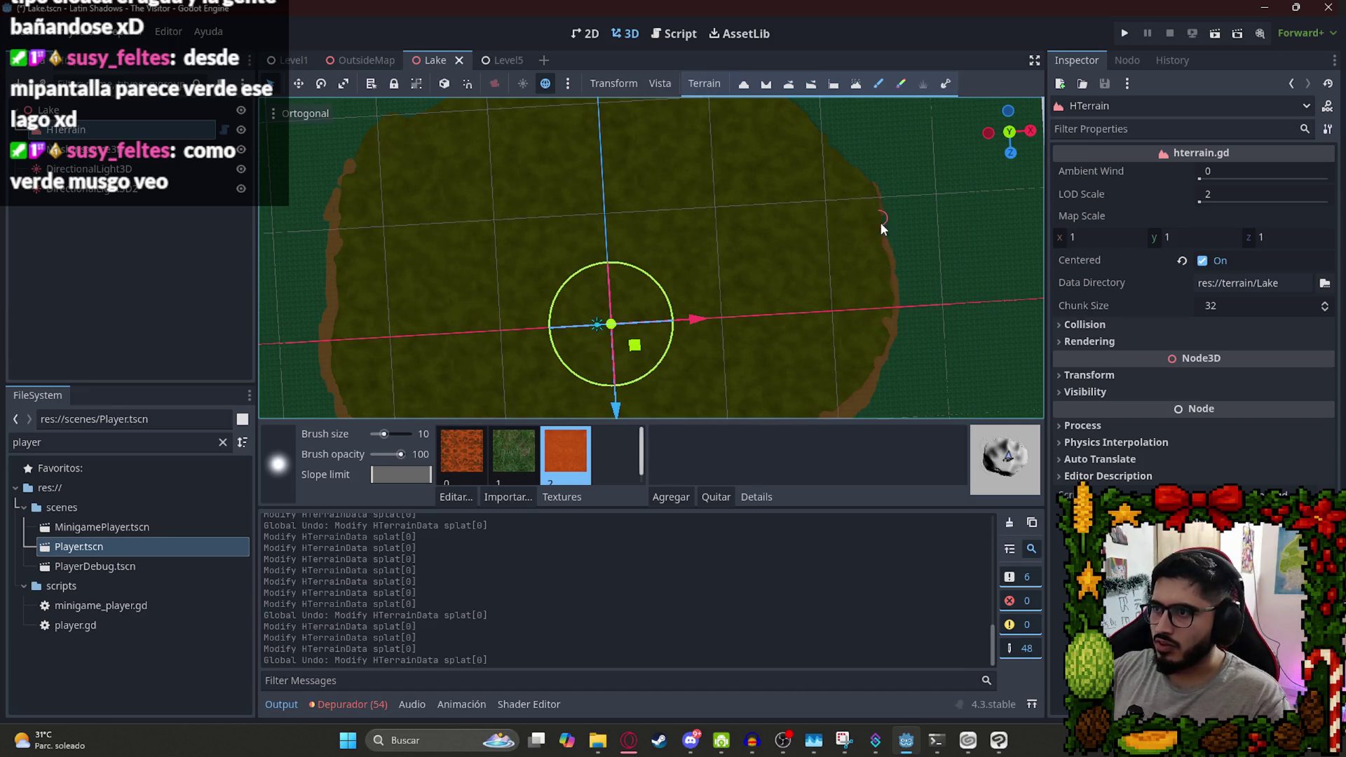
Paint dirt along the lake's top edge and save the Lake scene.
{"action": "mouse_move", "coordinate": [816, 137]}
{"action": "left_mouse_down"}
{"action": "mouse_move", "coordinate": [778, 174]}
{"action": "mouse_move", "coordinate": [789, 319]}
{"action": "left_mouse_up"}
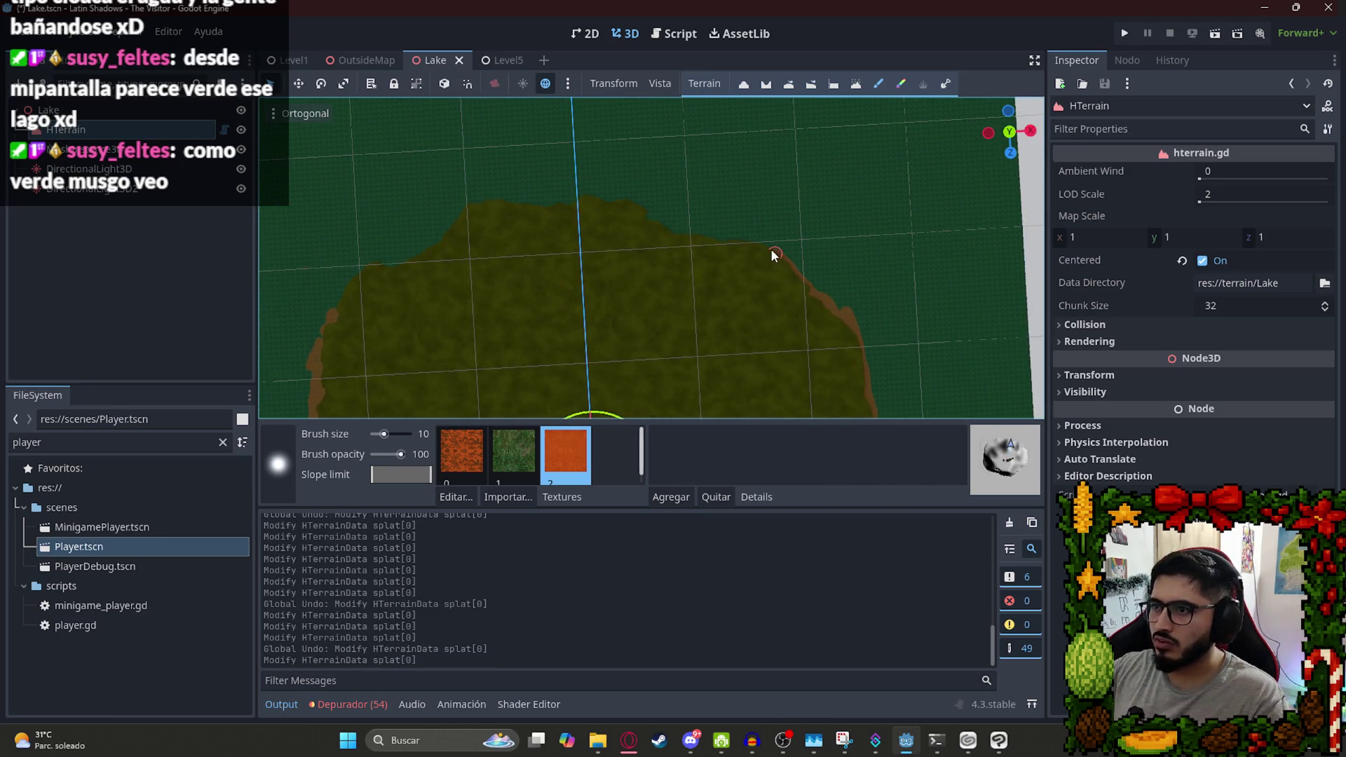
{"action": "left_click_drag", "start_coordinate": [733, 244], "coordinate": [675, 235]}
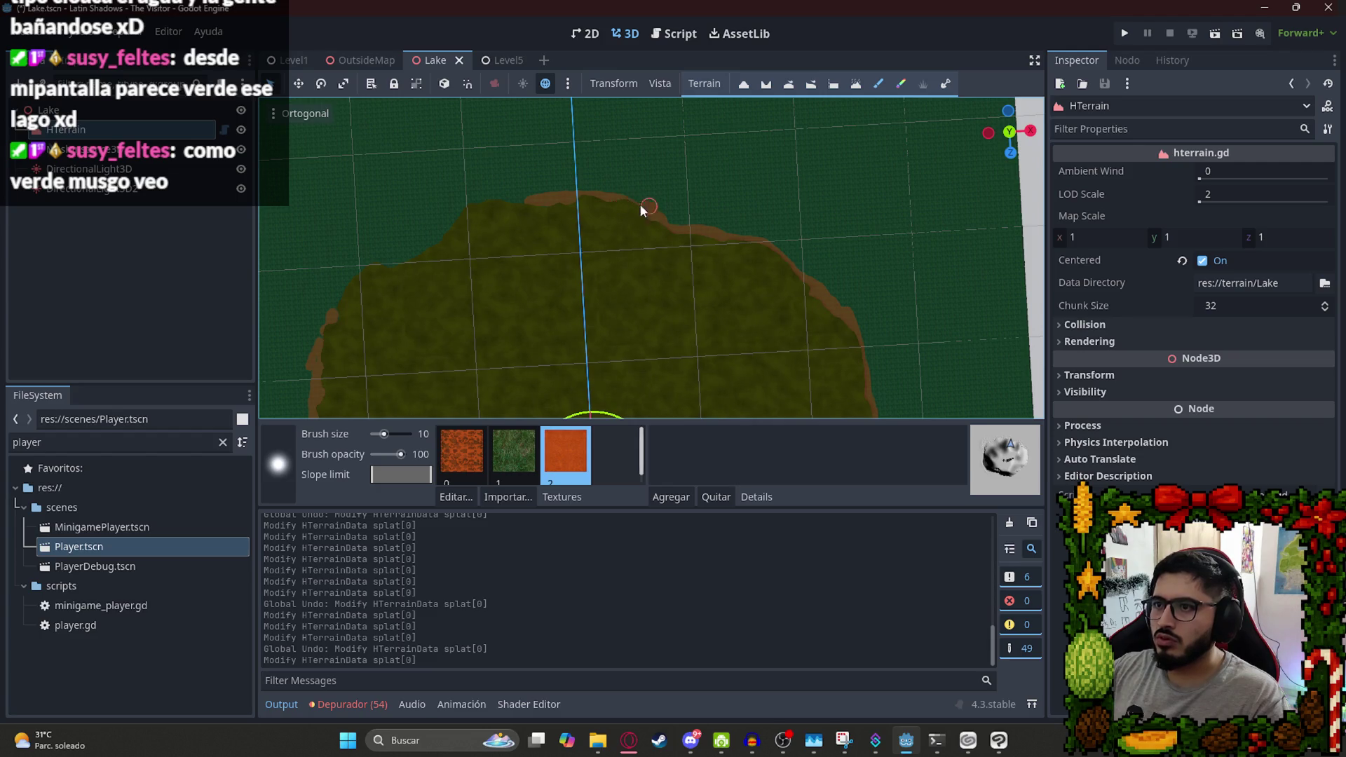
{"action": "mouse_move", "coordinate": [472, 212]}
{"action": "left_mouse_down"}
{"action": "mouse_move", "coordinate": [502, 205]}
{"action": "mouse_move", "coordinate": [437, 242]}
{"action": "left_mouse_up"}
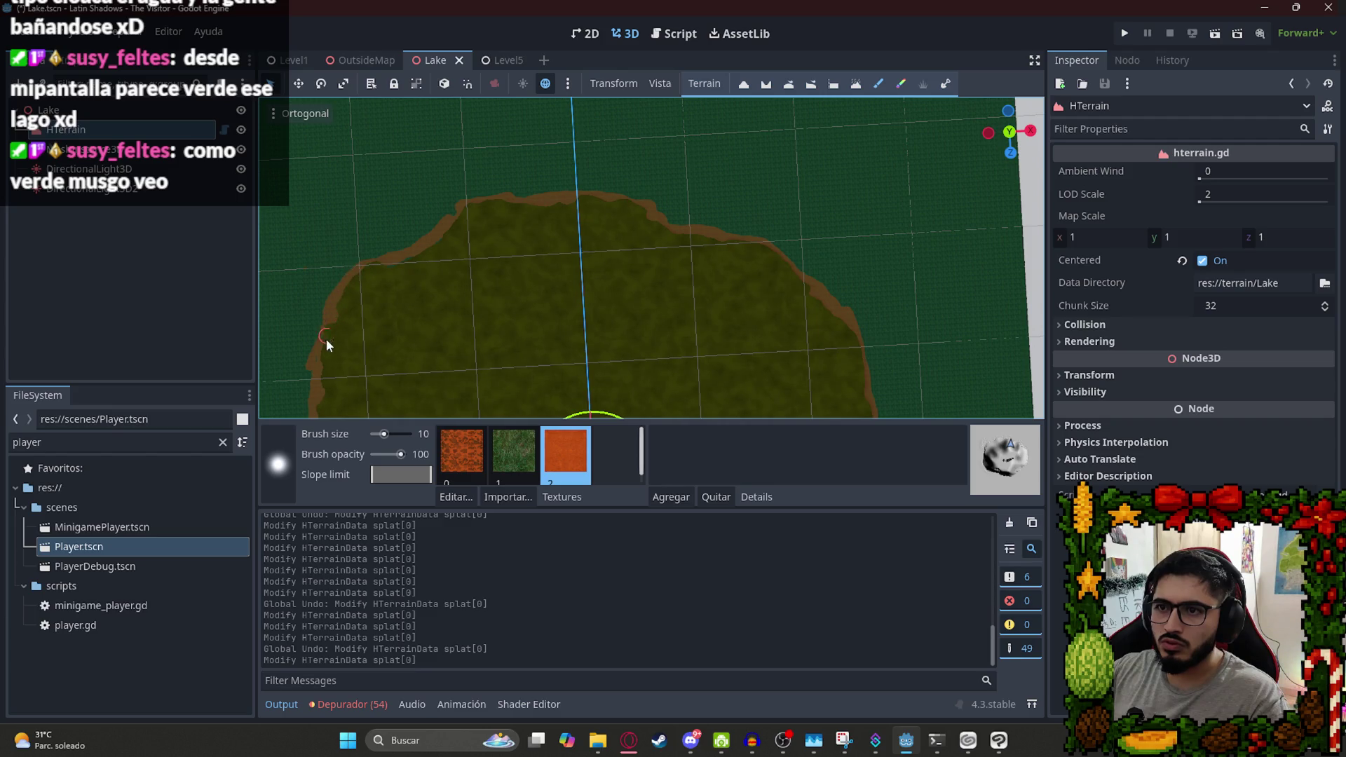
{"action": "scroll", "coordinate": [328, 361], "scroll_direction": "down", "scroll_amount": 5}
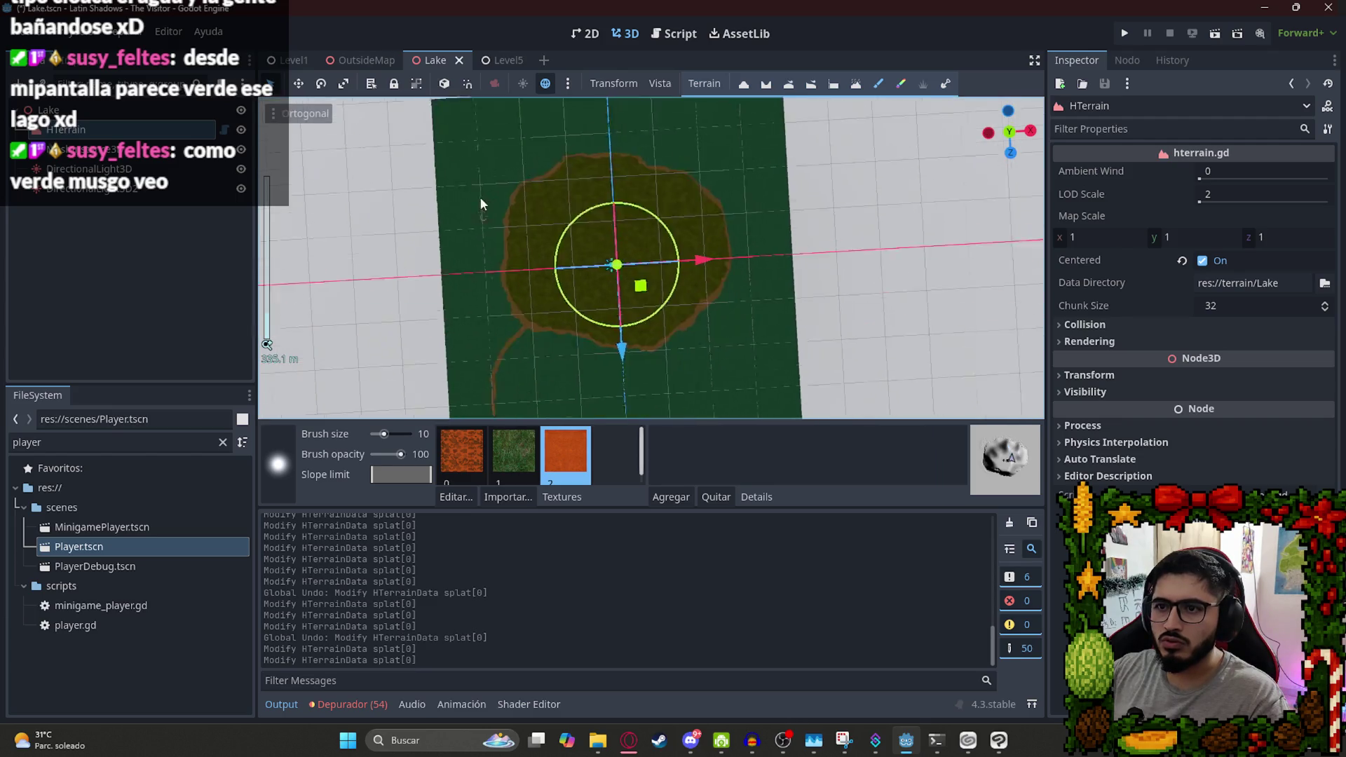
{"action": "key", "text": "ctrl+s"}
Instance Player.tscn onto the terrain, raise it above the ground on Y, and save.
{"action": "mouse_move", "coordinate": [75, 540]}
{"action": "left_mouse_down"}
{"action": "mouse_move", "coordinate": [385, 425]}
{"action": "mouse_move", "coordinate": [491, 340]}
{"action": "mouse_move", "coordinate": [515, 289]}
{"action": "left_mouse_up"}
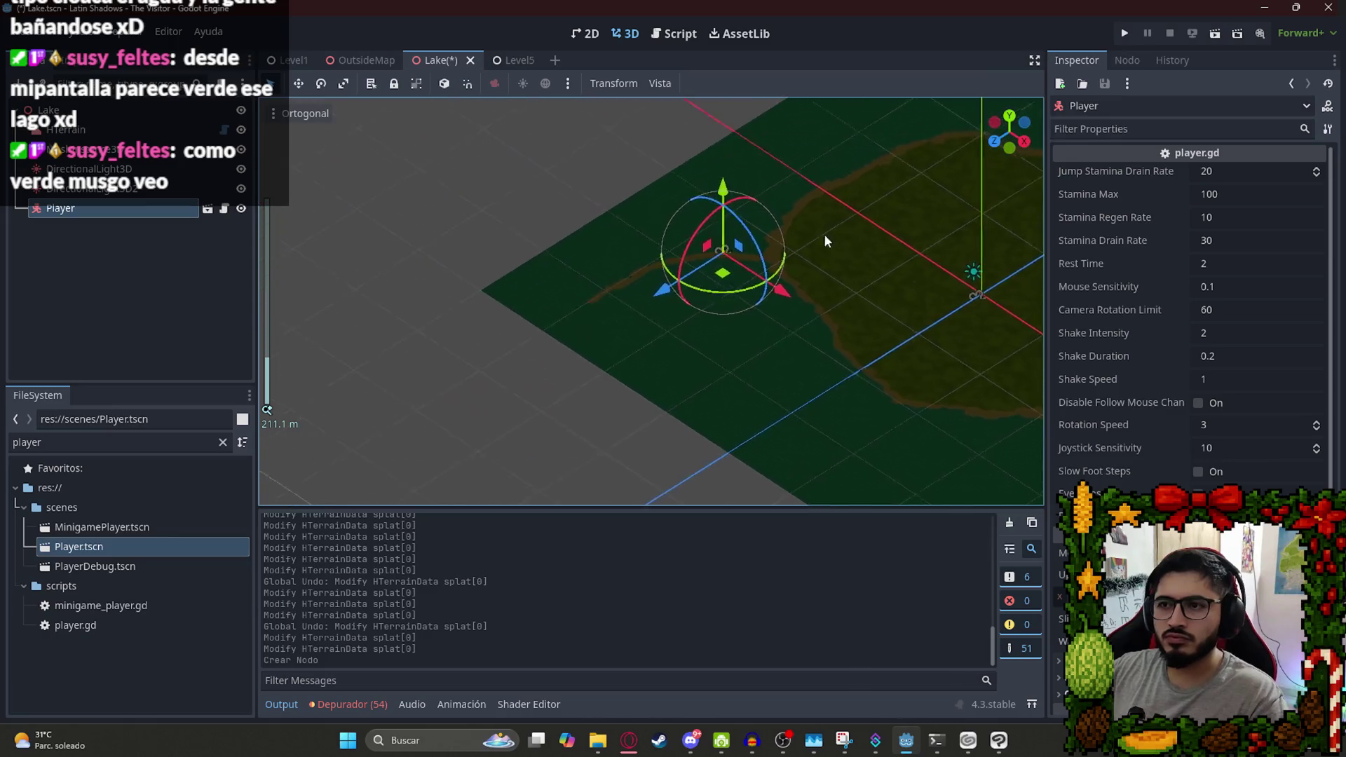
{"action": "key", "text": "f"}
{"action": "left_click_drag", "start_coordinate": [652, 326], "coordinate": [655, 302]}
{"action": "key", "text": "ctrl+s"}
Run the Lake scene via Reproducir Esta Escena, quit back to the editor, and run it again.
{"action": "right_click", "coordinate": [431, 63]}
{"action": "left_click", "coordinate": [494, 146]}
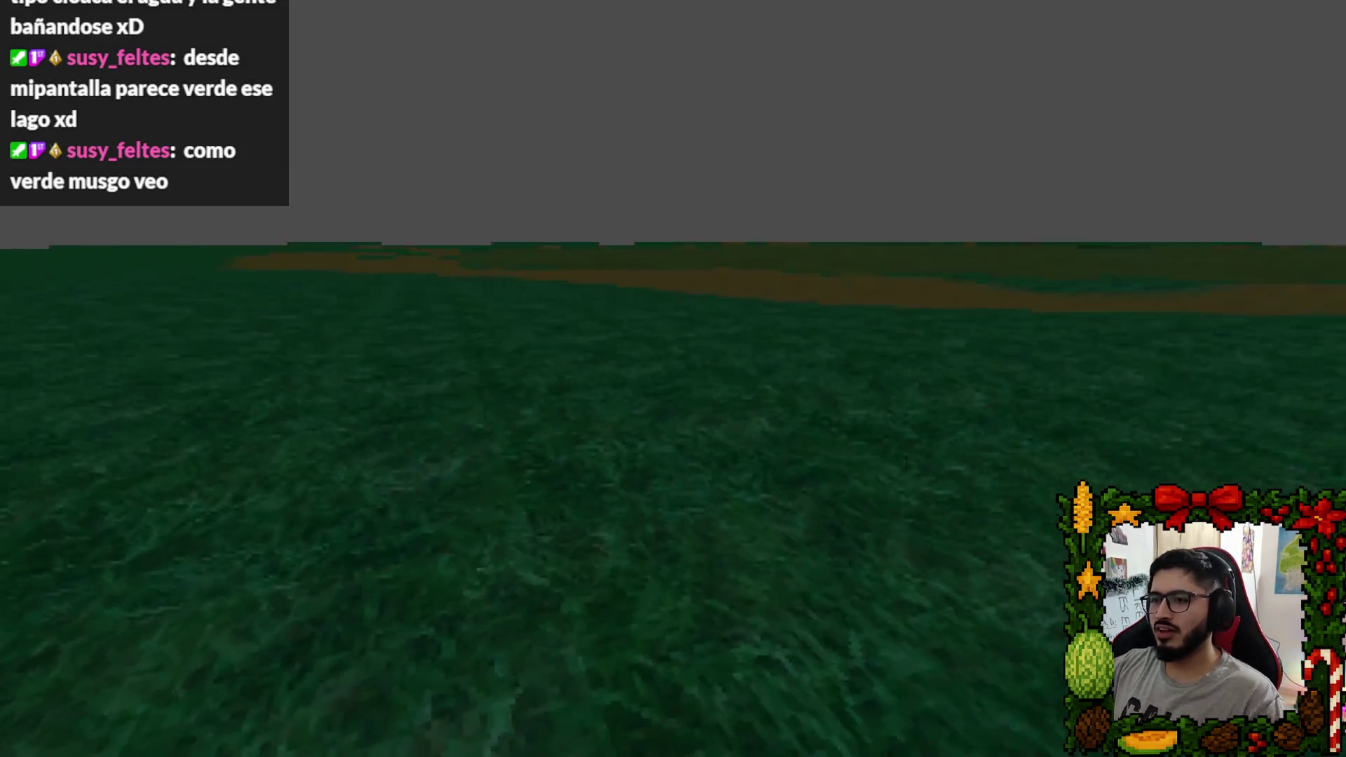
{"action": "key", "text": "Escape"}
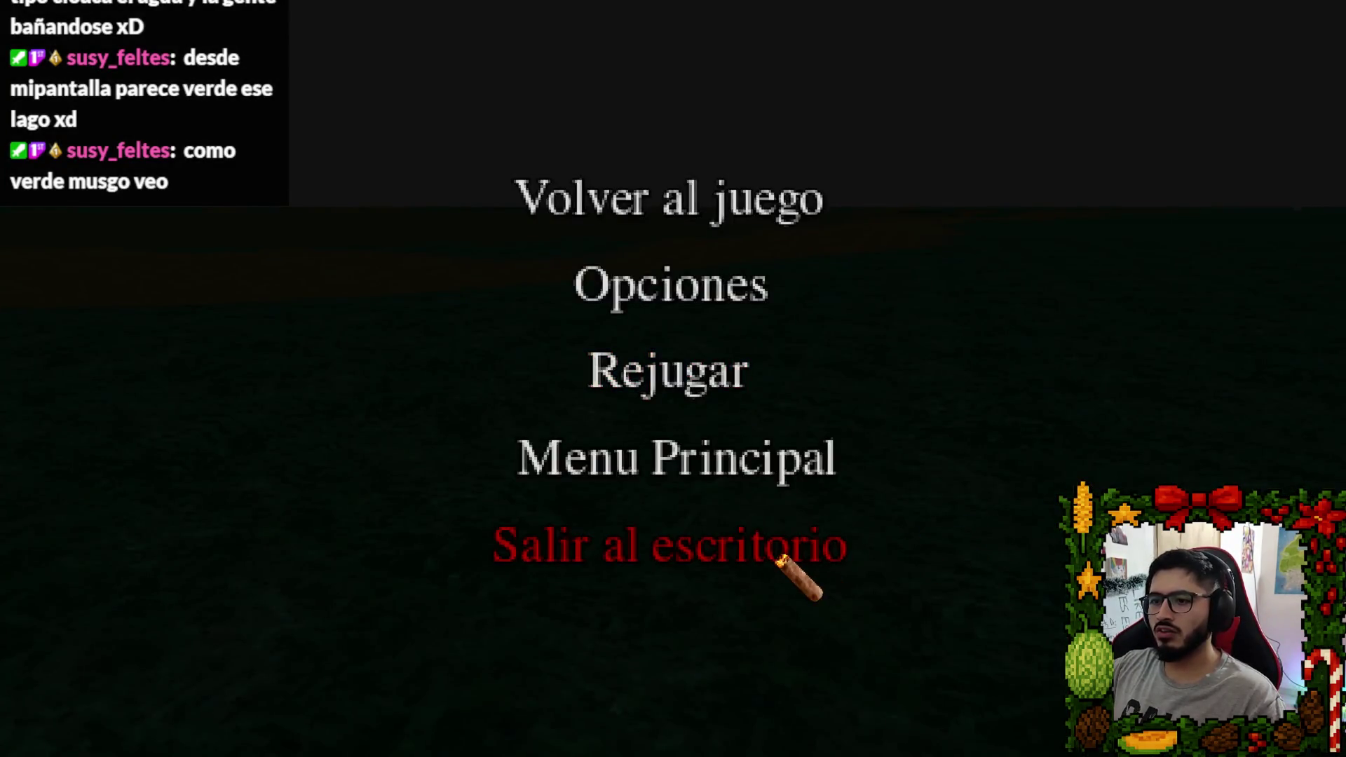
{"action": "left_click", "coordinate": [771, 548]}
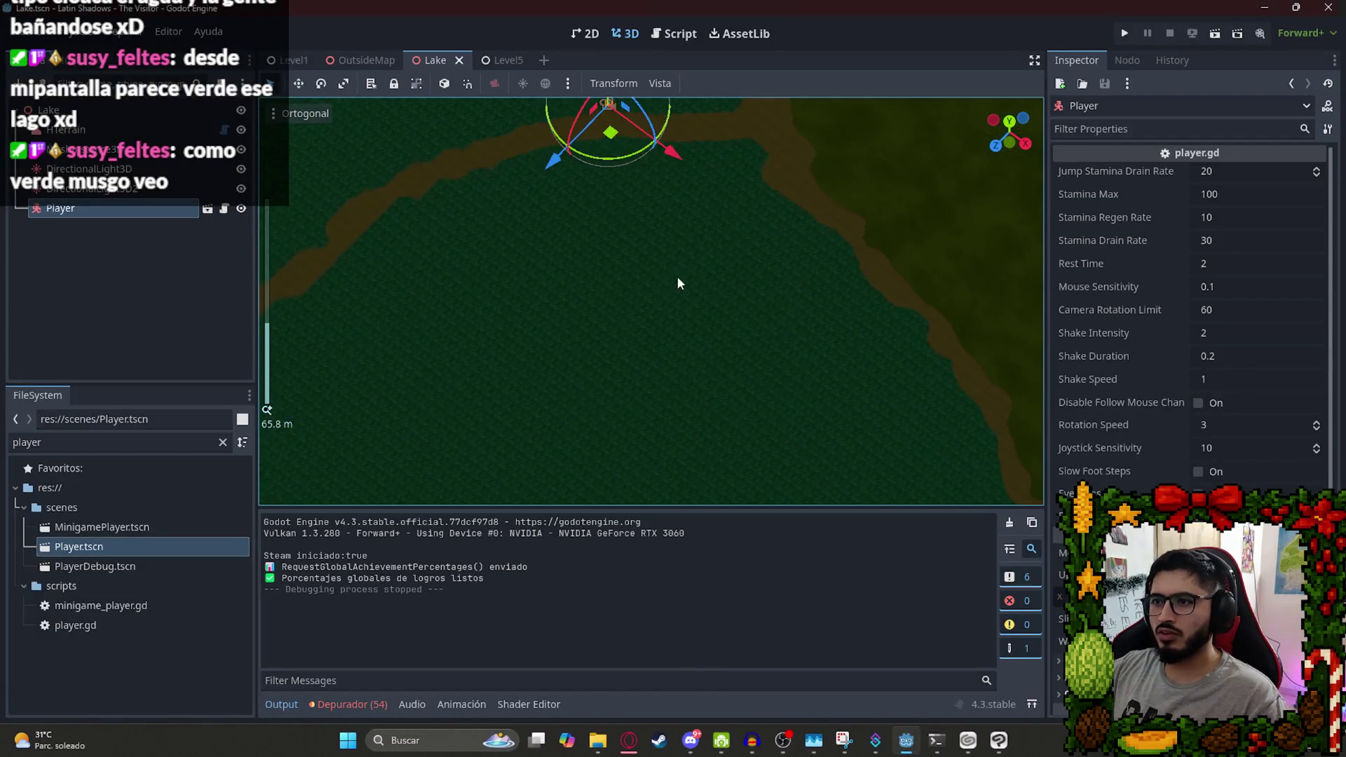
{"action": "right_click", "coordinate": [439, 60]}
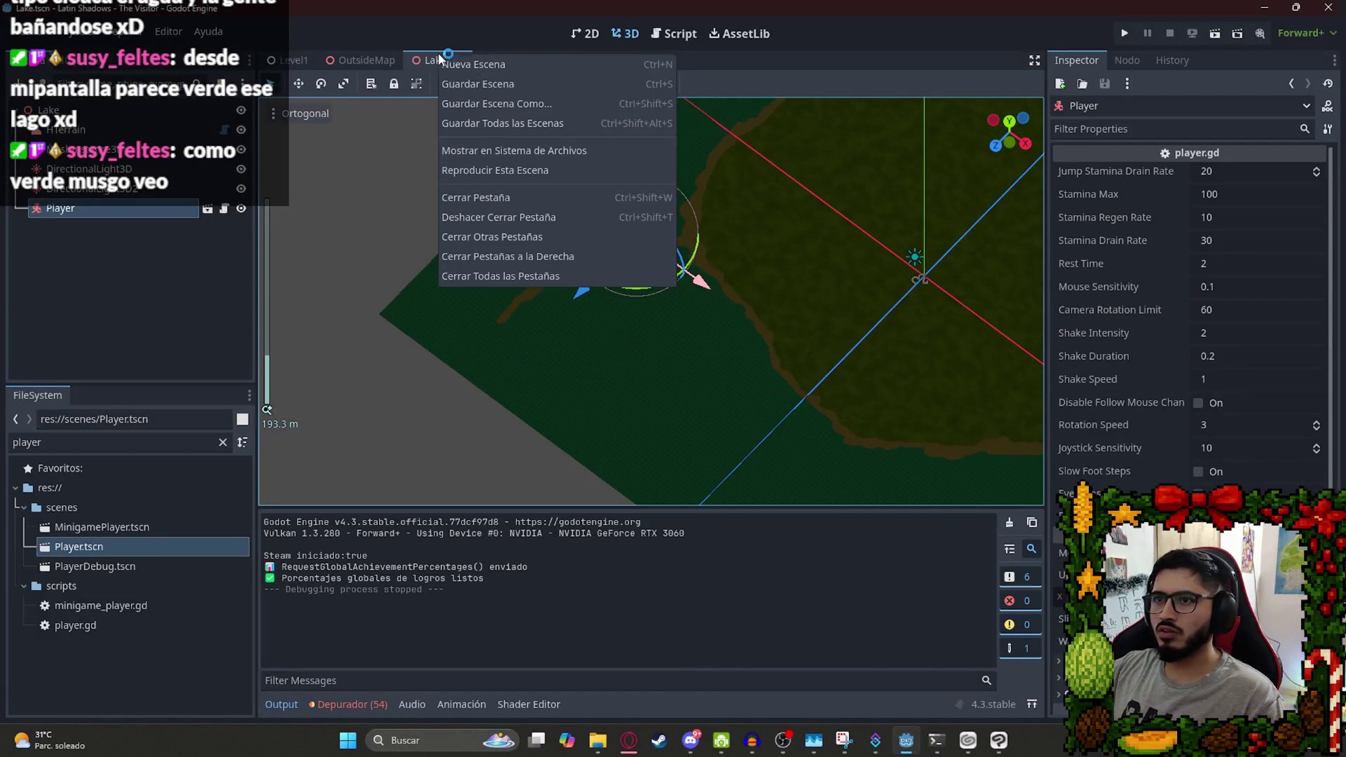
{"action": "left_click", "coordinate": [550, 172]}
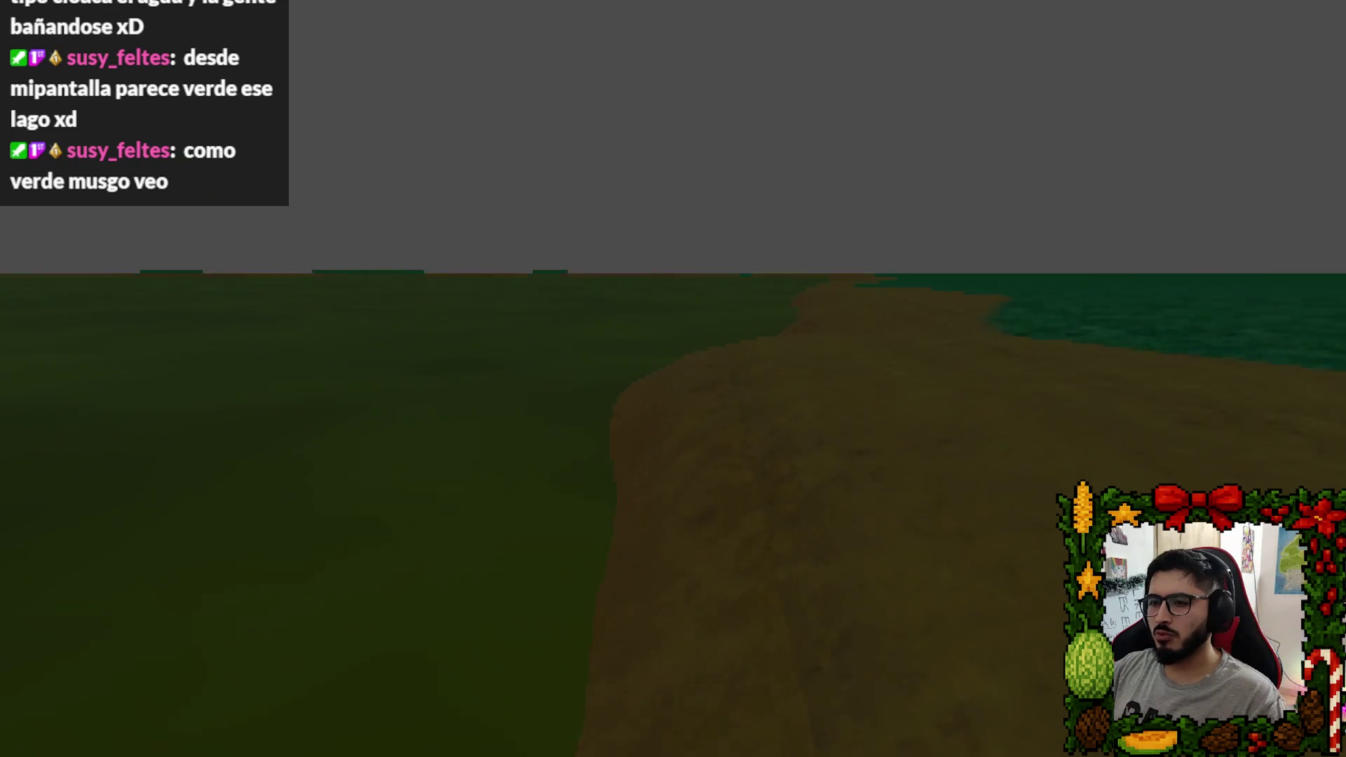
Walk the player forward across the grass and along the sandy shore path.
{"action": "key", "text": "w"}
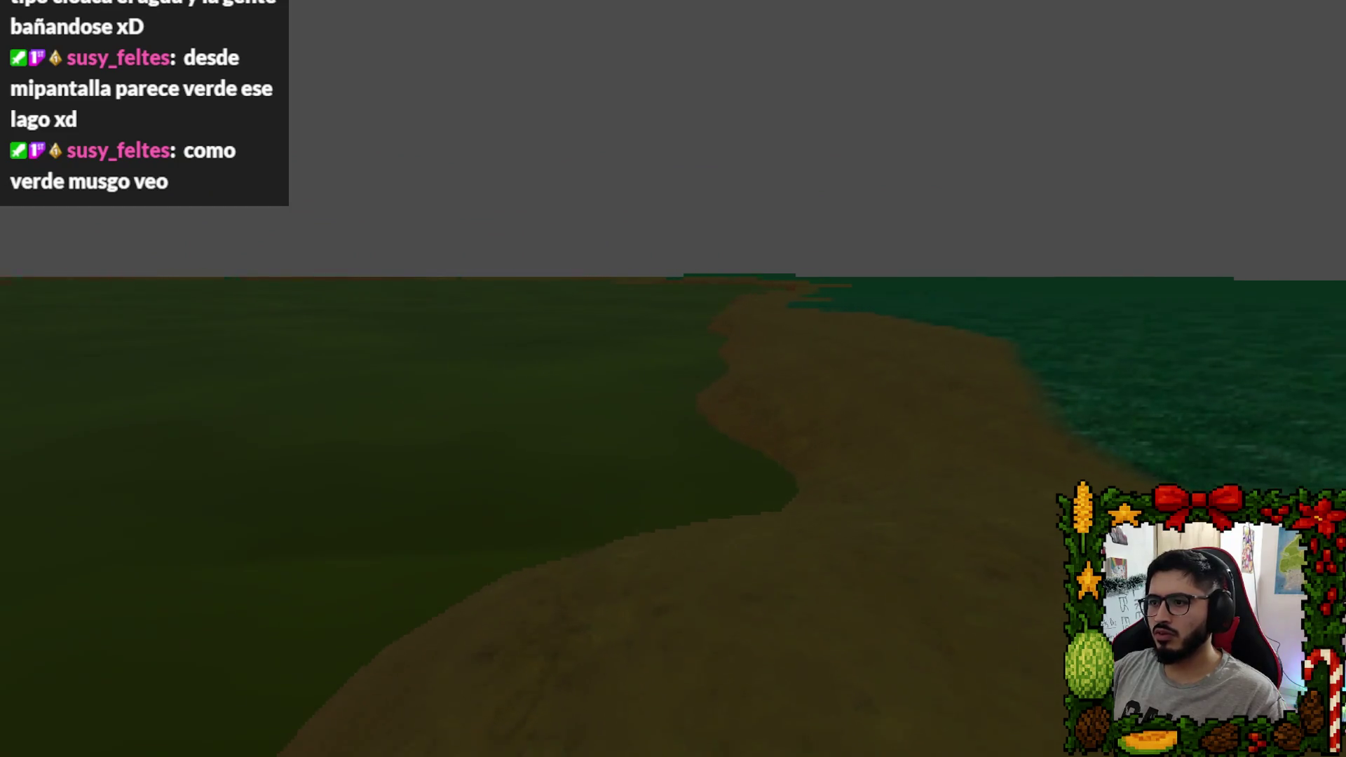
{"action": "key", "text": "w"}
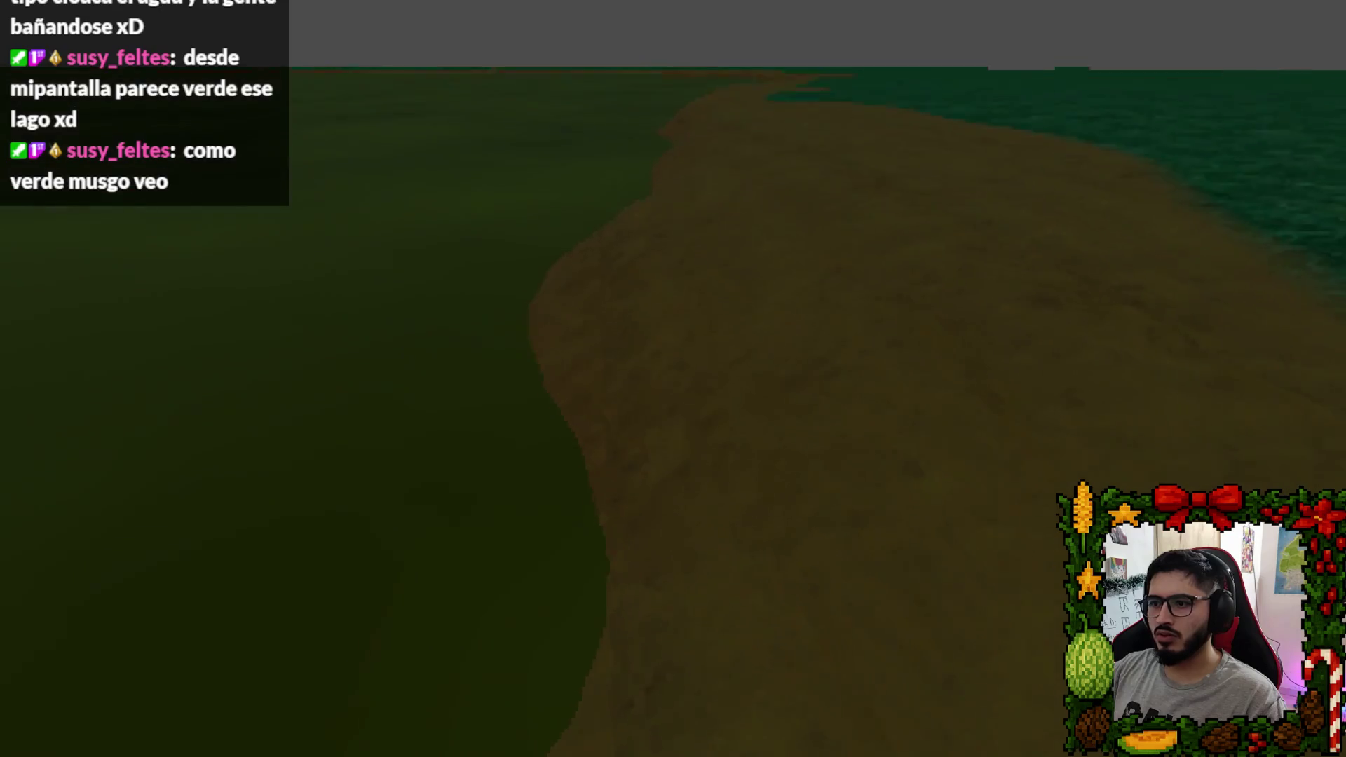
{"action": "key", "text": "w"}
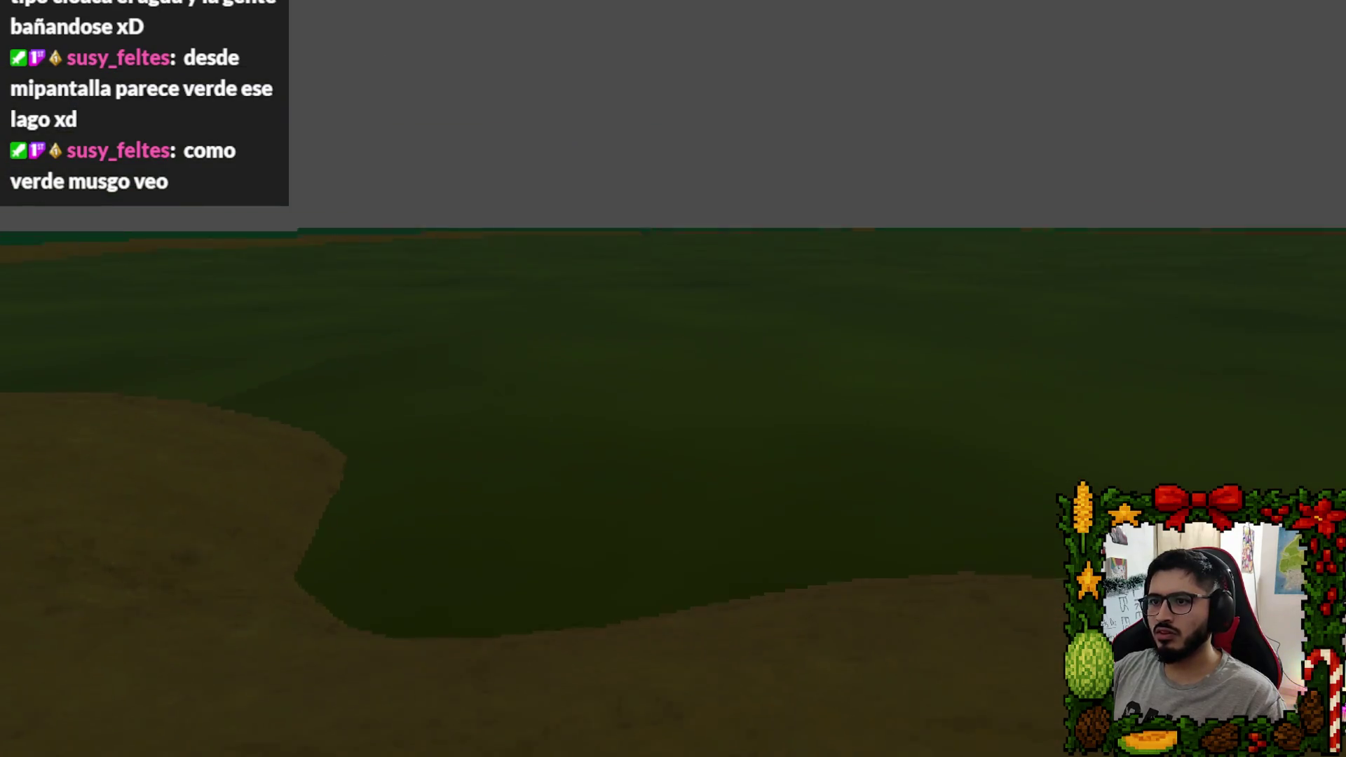
{"action": "key", "text": "w"}
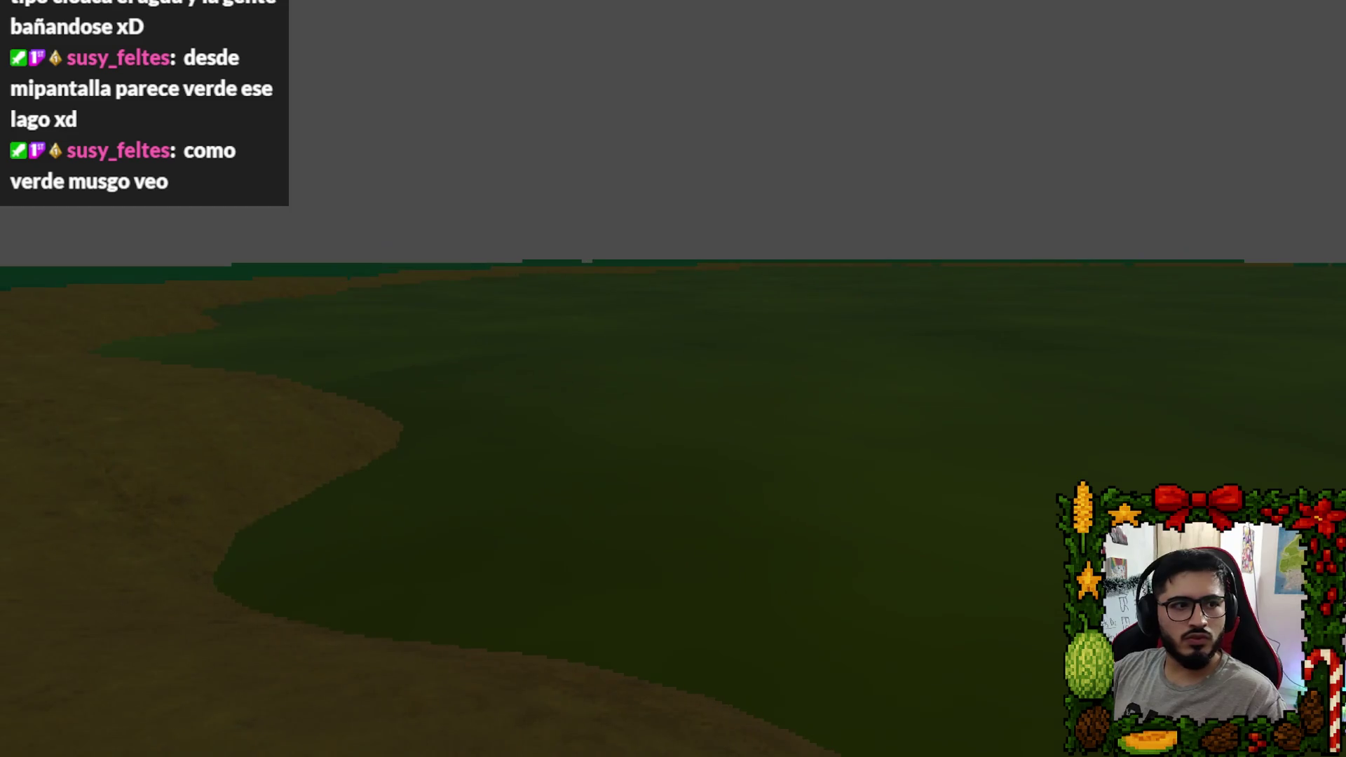
{"action": "key", "text": "w"}
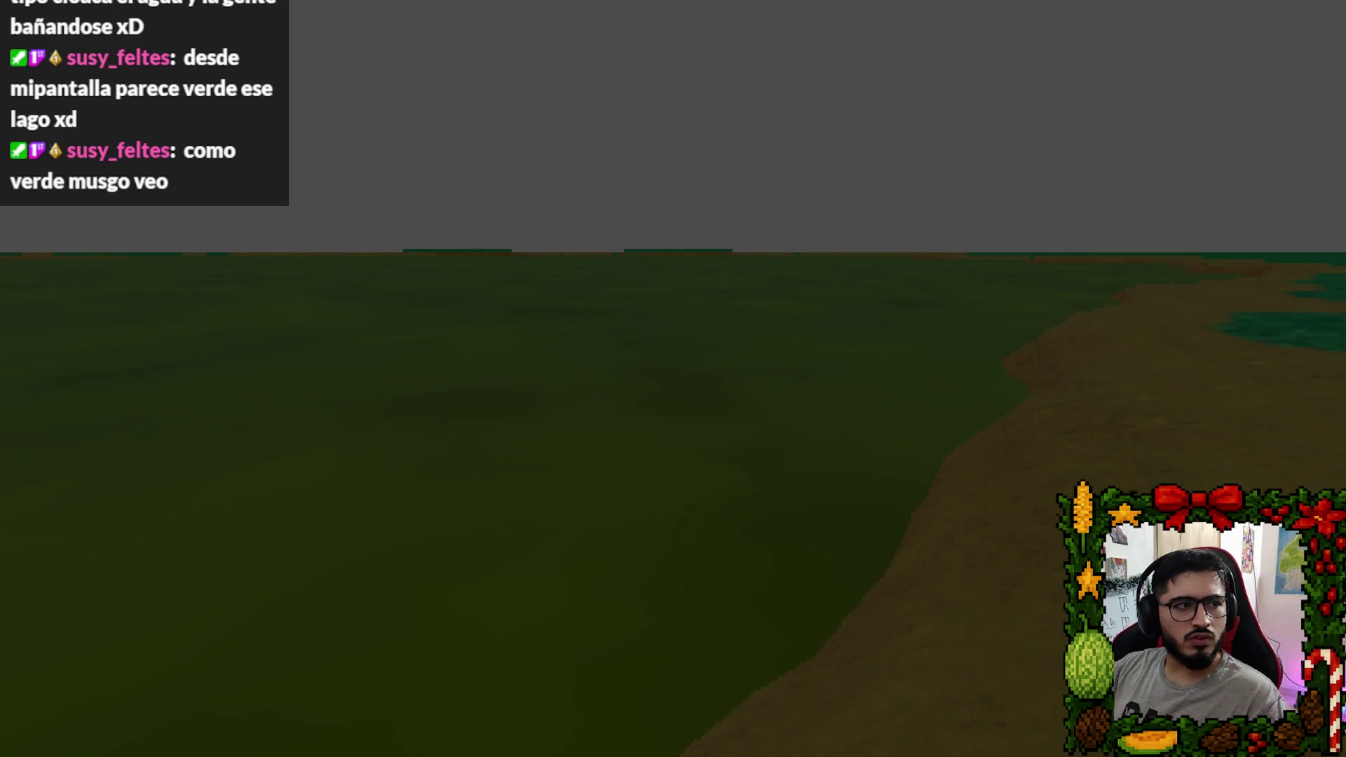
{"action": "key", "text": "w"}
{"action": "key", "text": "w"}
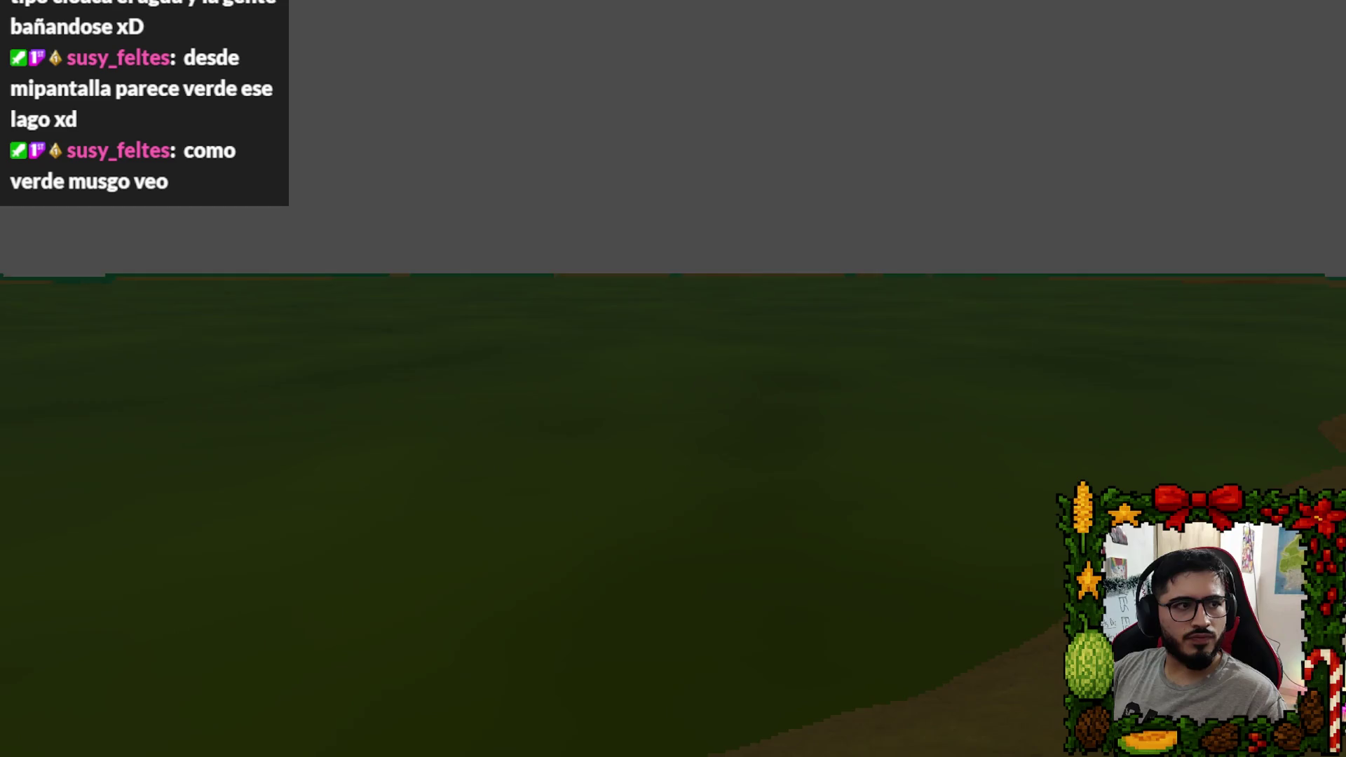
{"action": "key", "text": "w"}
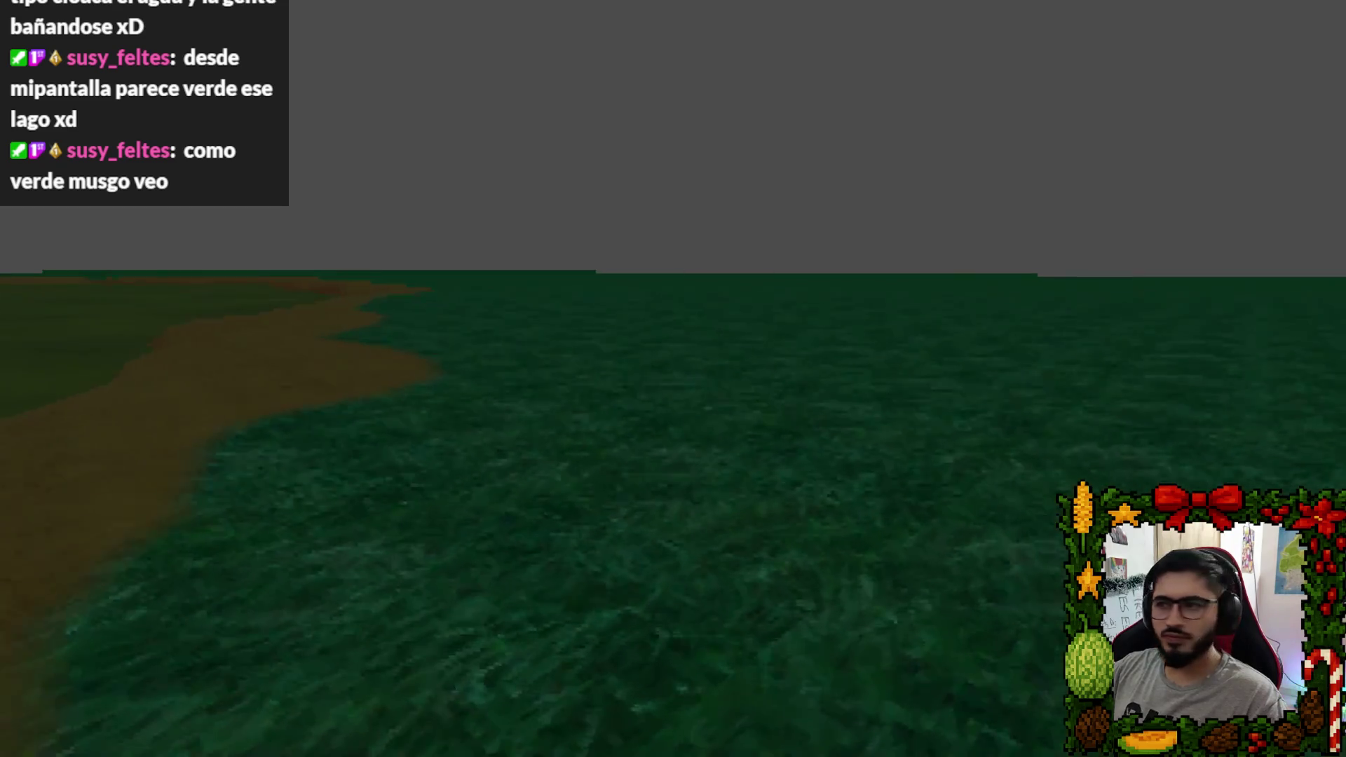
{"action": "key", "text": "w"}
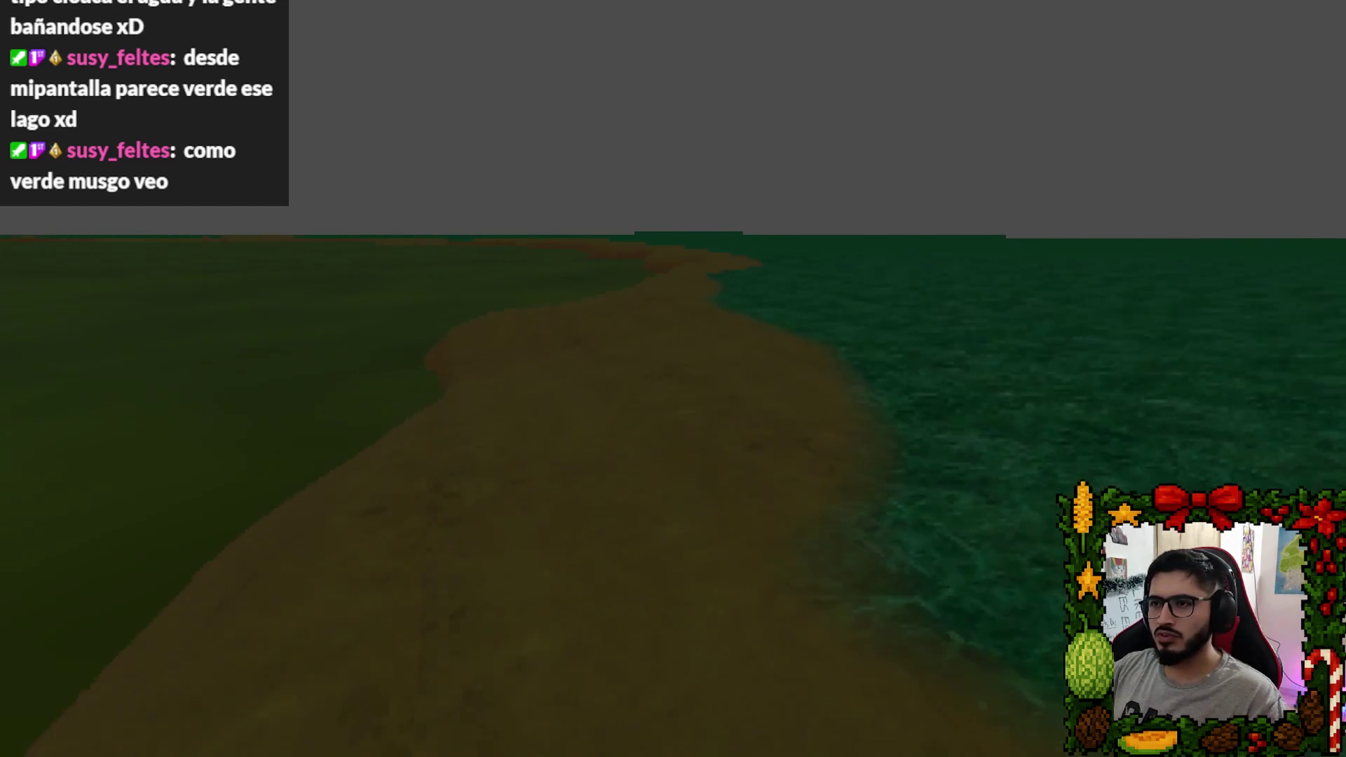
{"action": "key", "text": "w"}
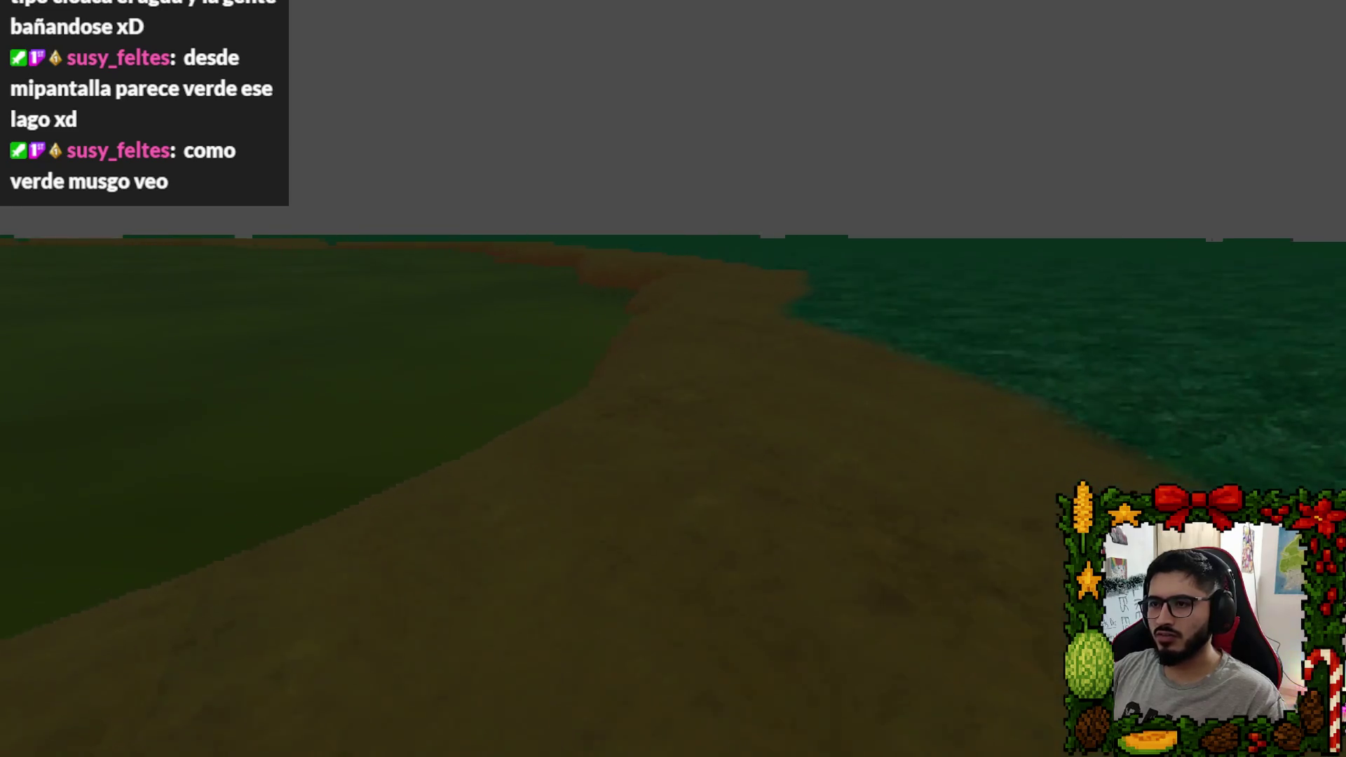
{"action": "key", "text": "w"}
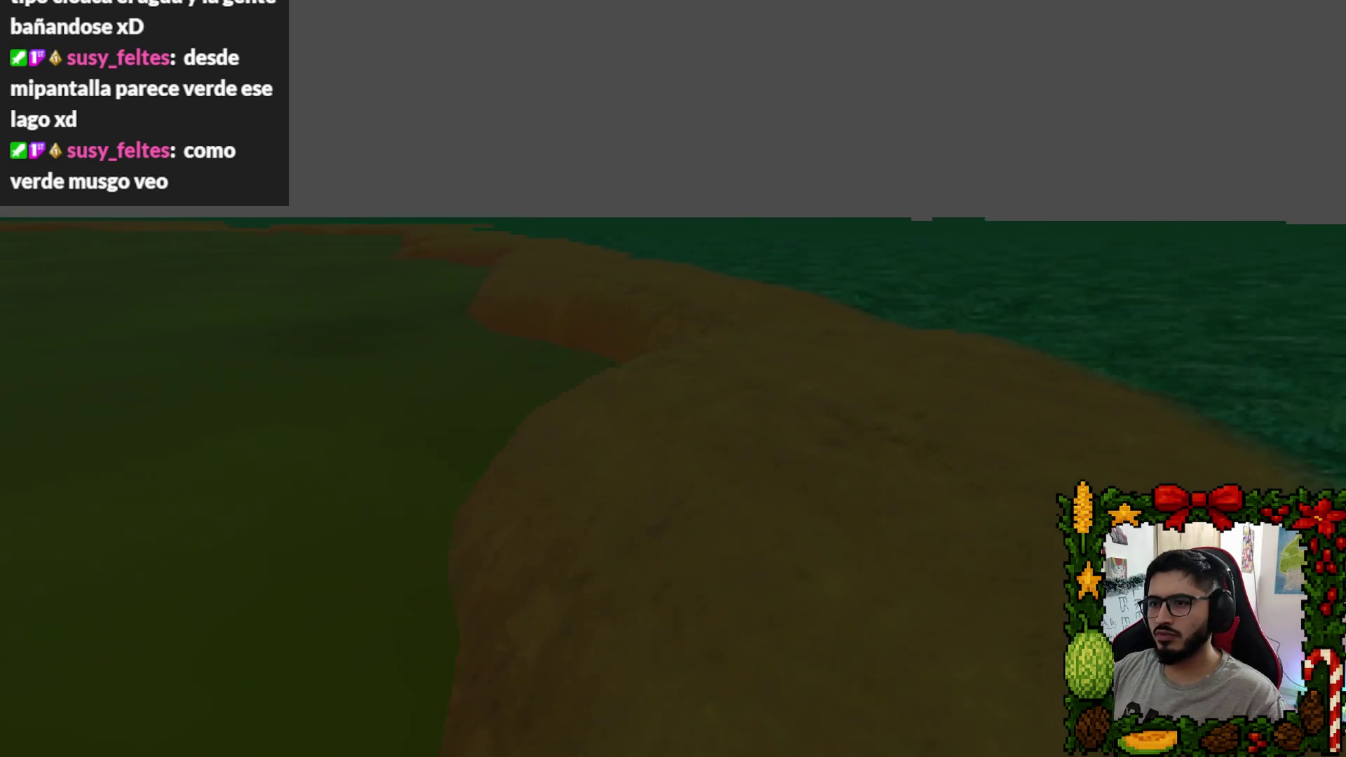
Turn the player back and forth to look over the water, sand strip and grass field.
{"action": "key", "text": "a"}
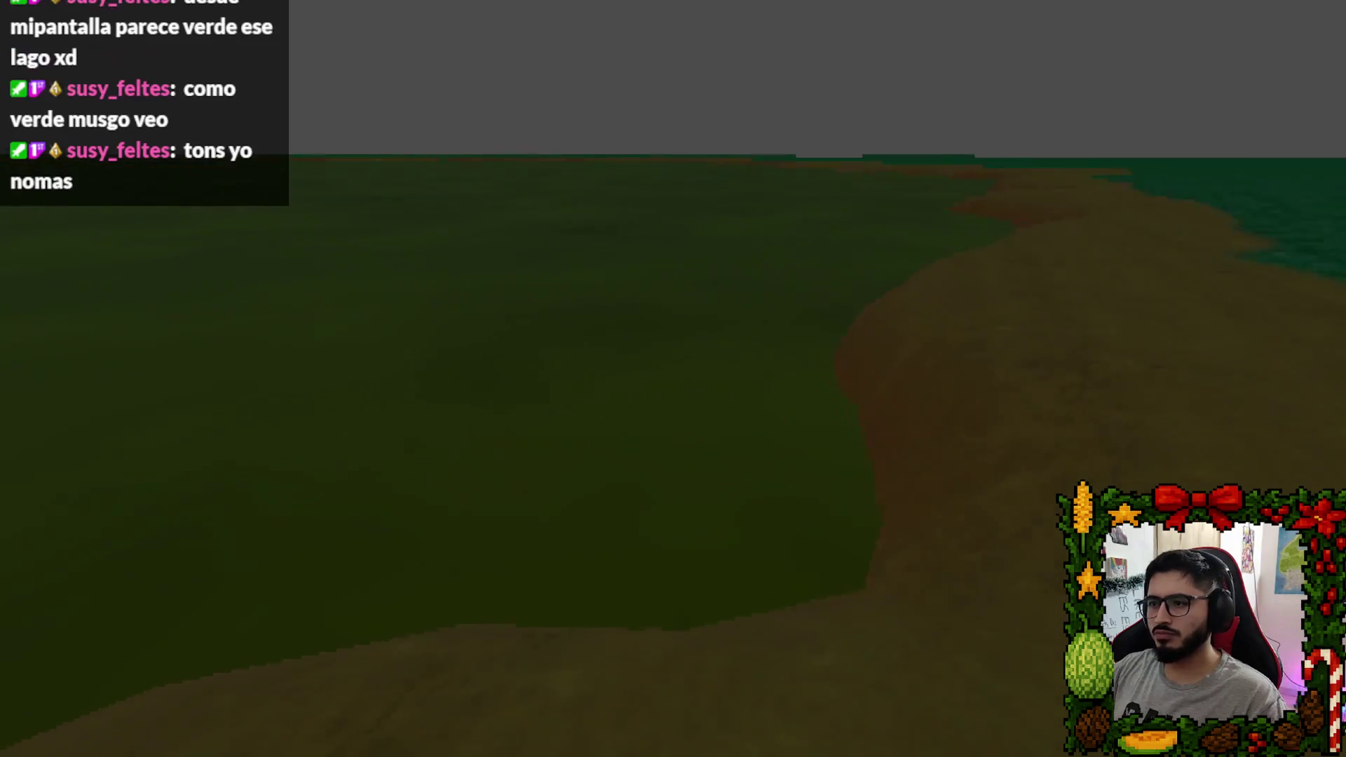
{"action": "key", "text": "a"}
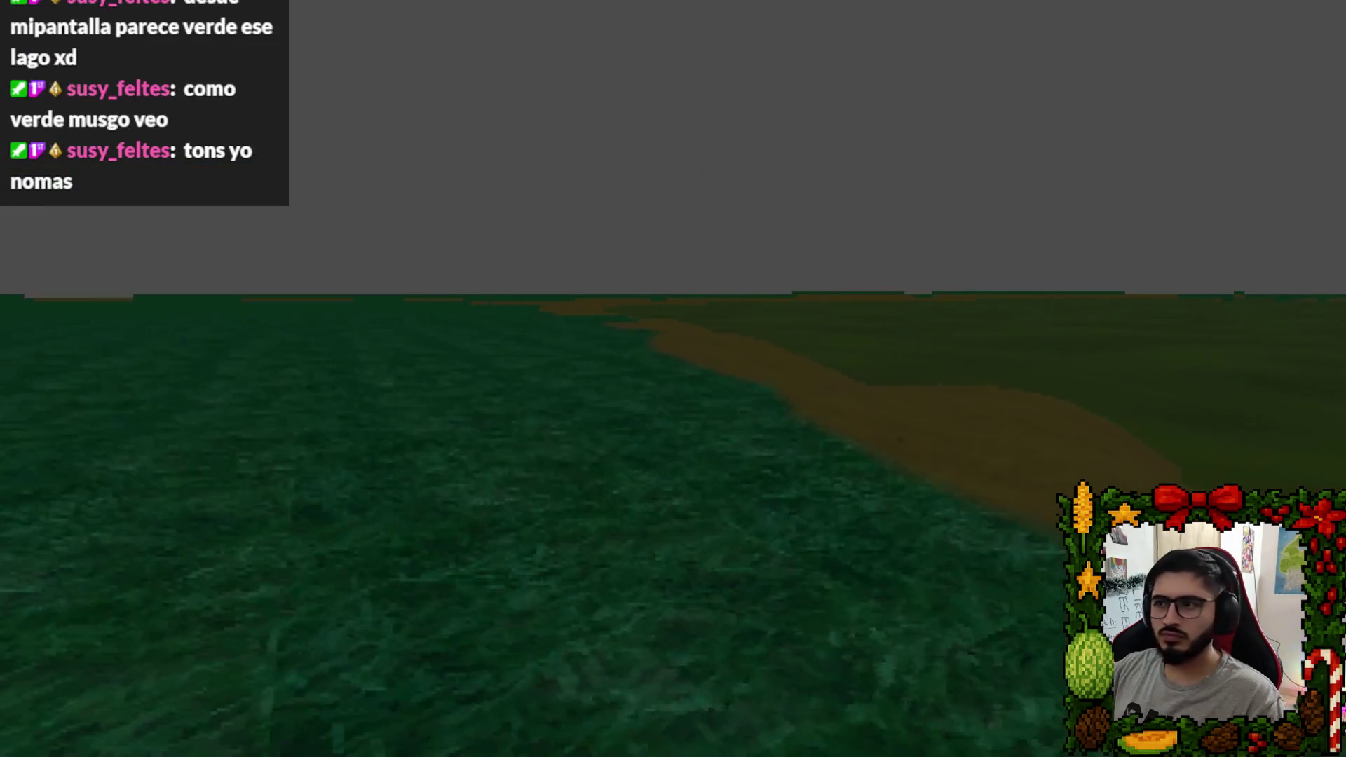
{"action": "key", "text": "w"}
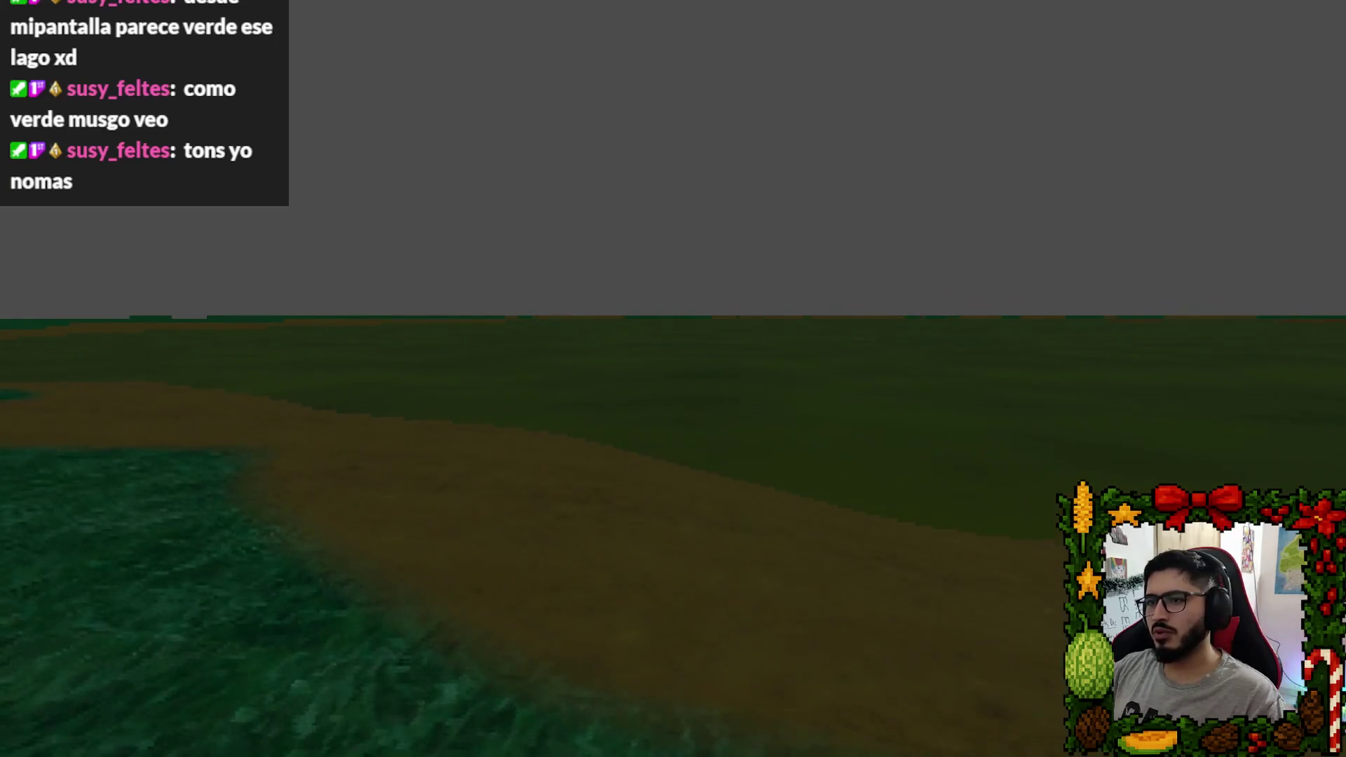
{"action": "key", "text": "a"}
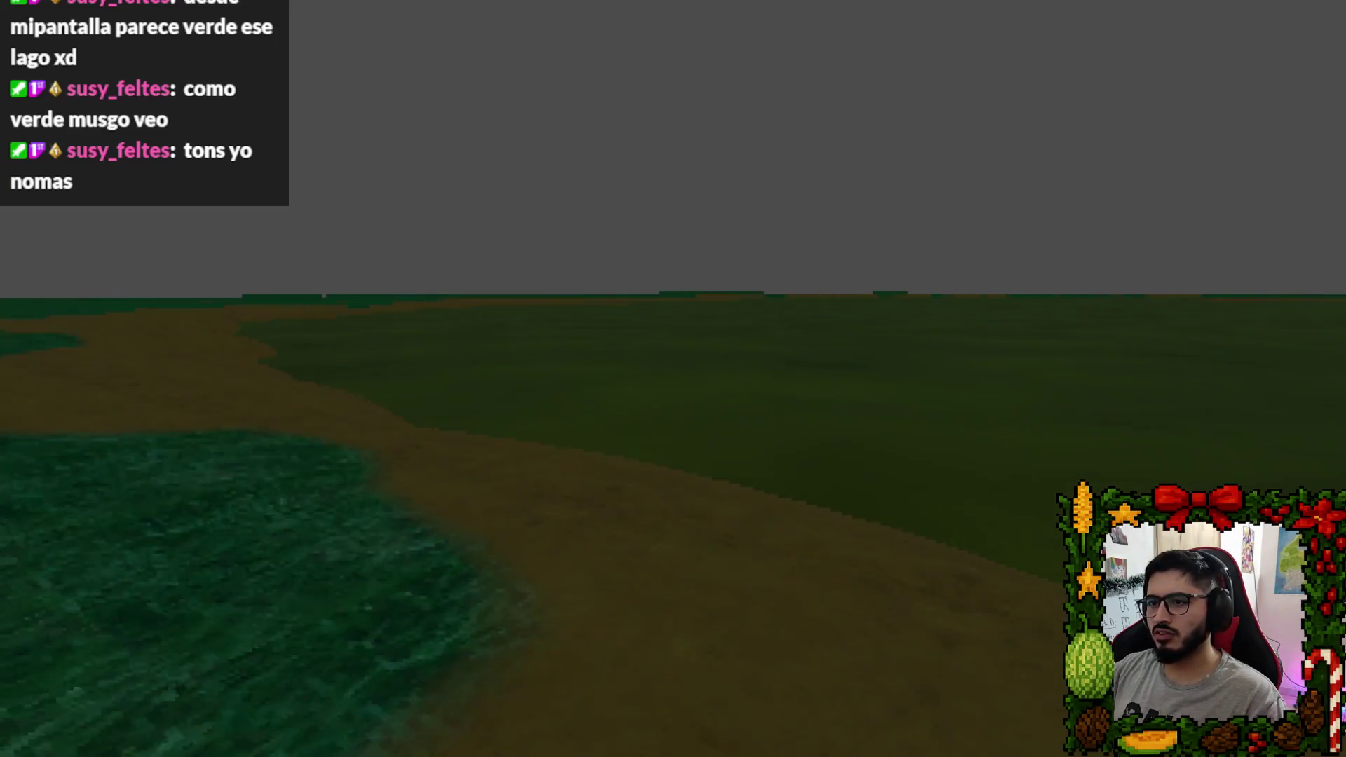
{"action": "key", "text": "d"}
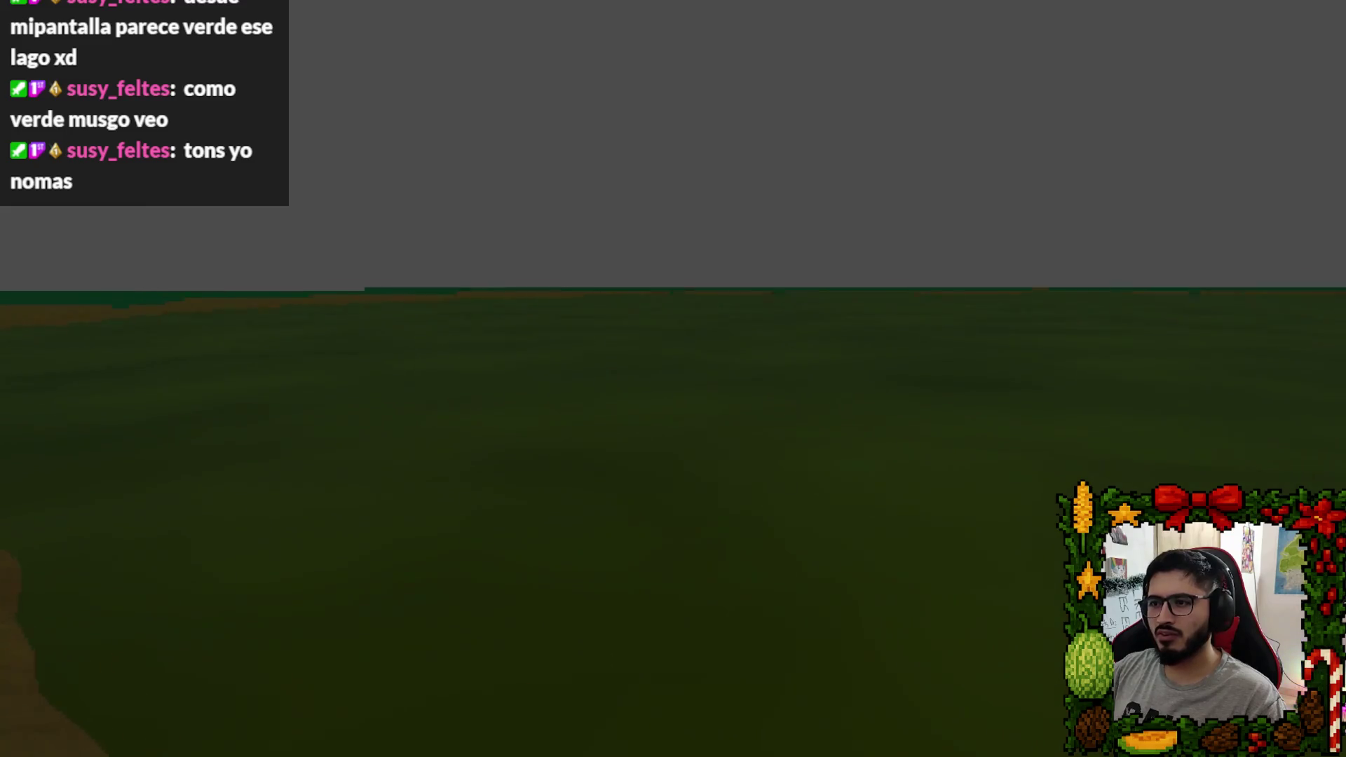
{"action": "key", "text": "a"}
{"action": "key", "text": "a"}
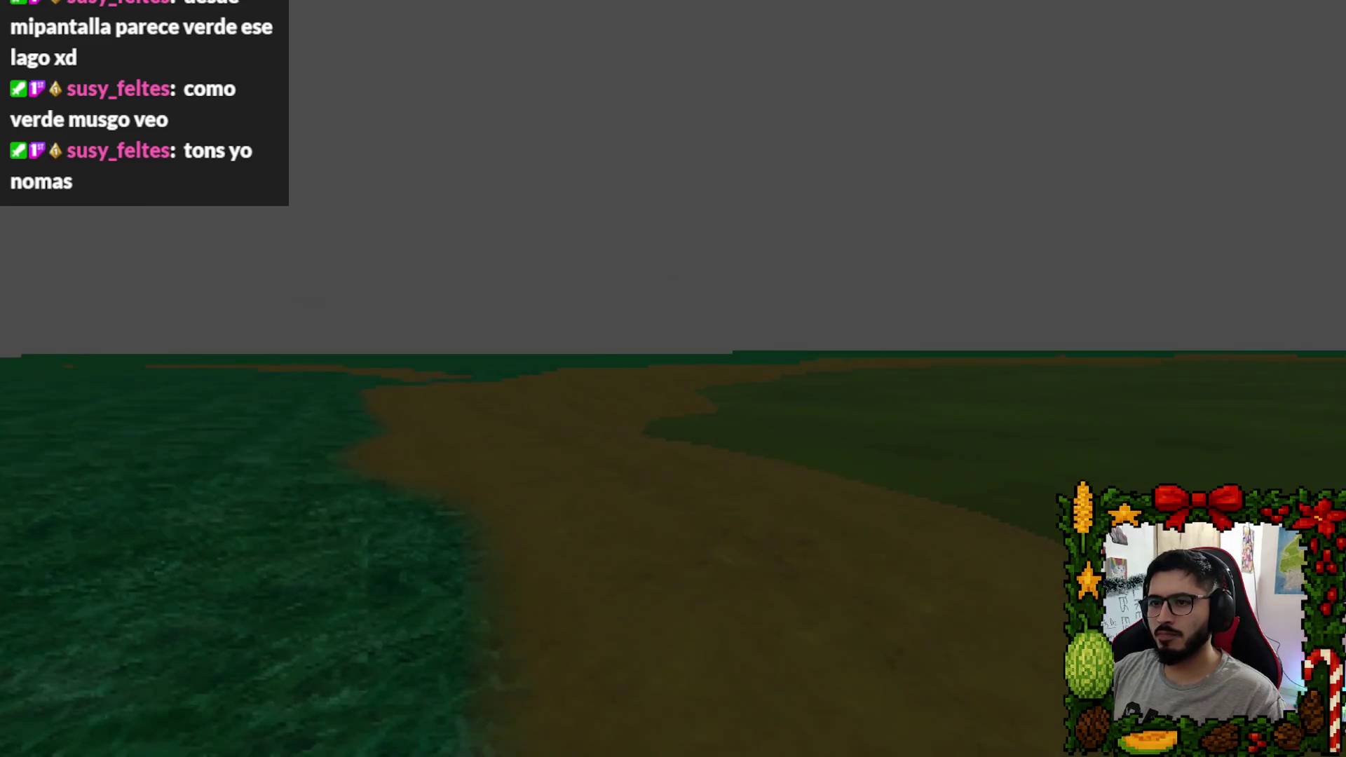
{"action": "key", "text": "d"}
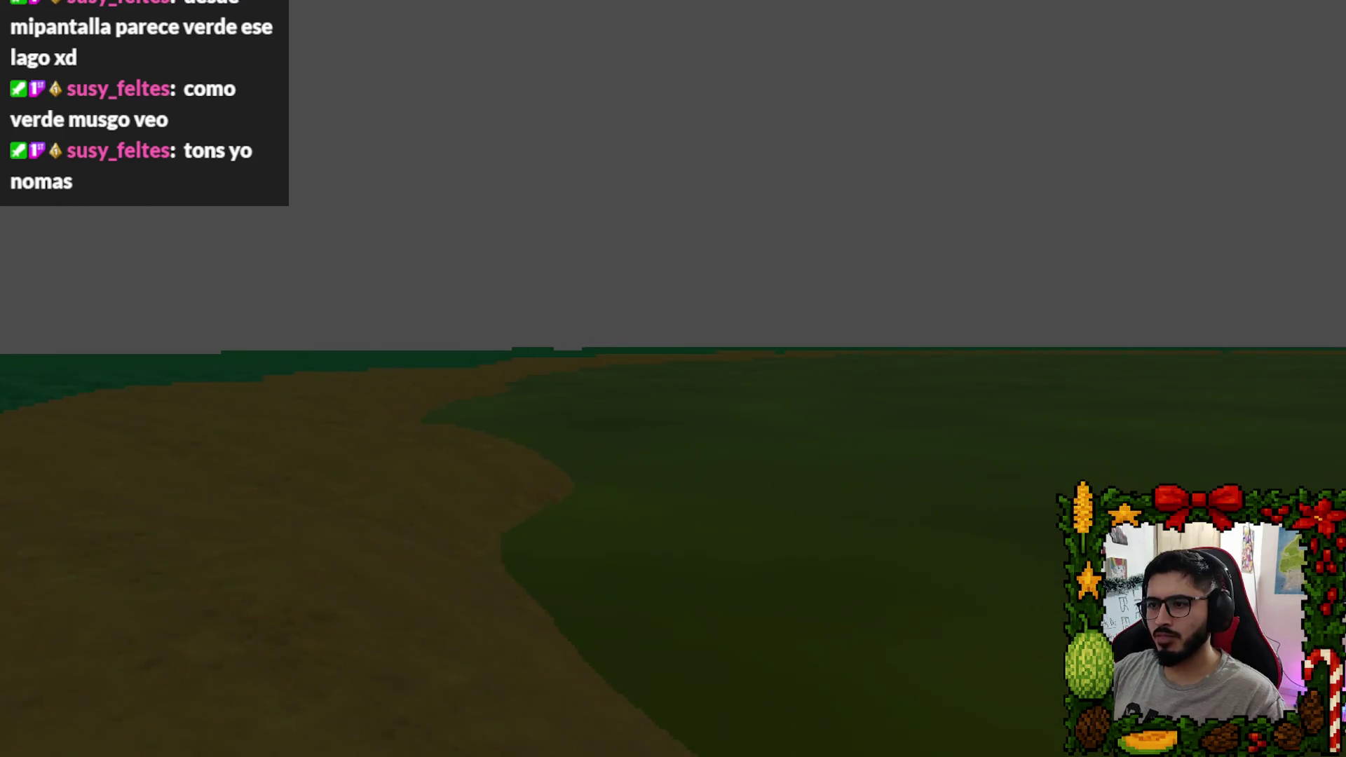
{"action": "key", "text": "a"}
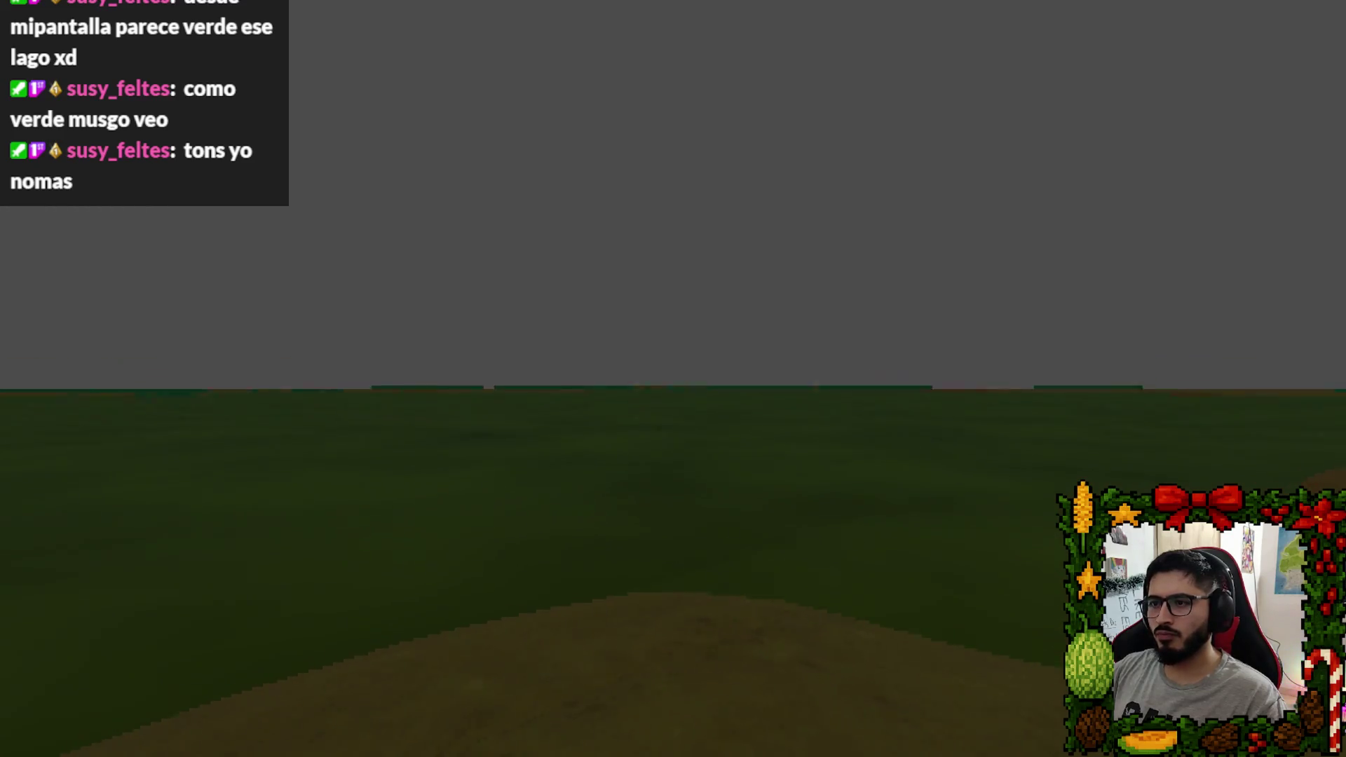
{"action": "key", "text": "d"}
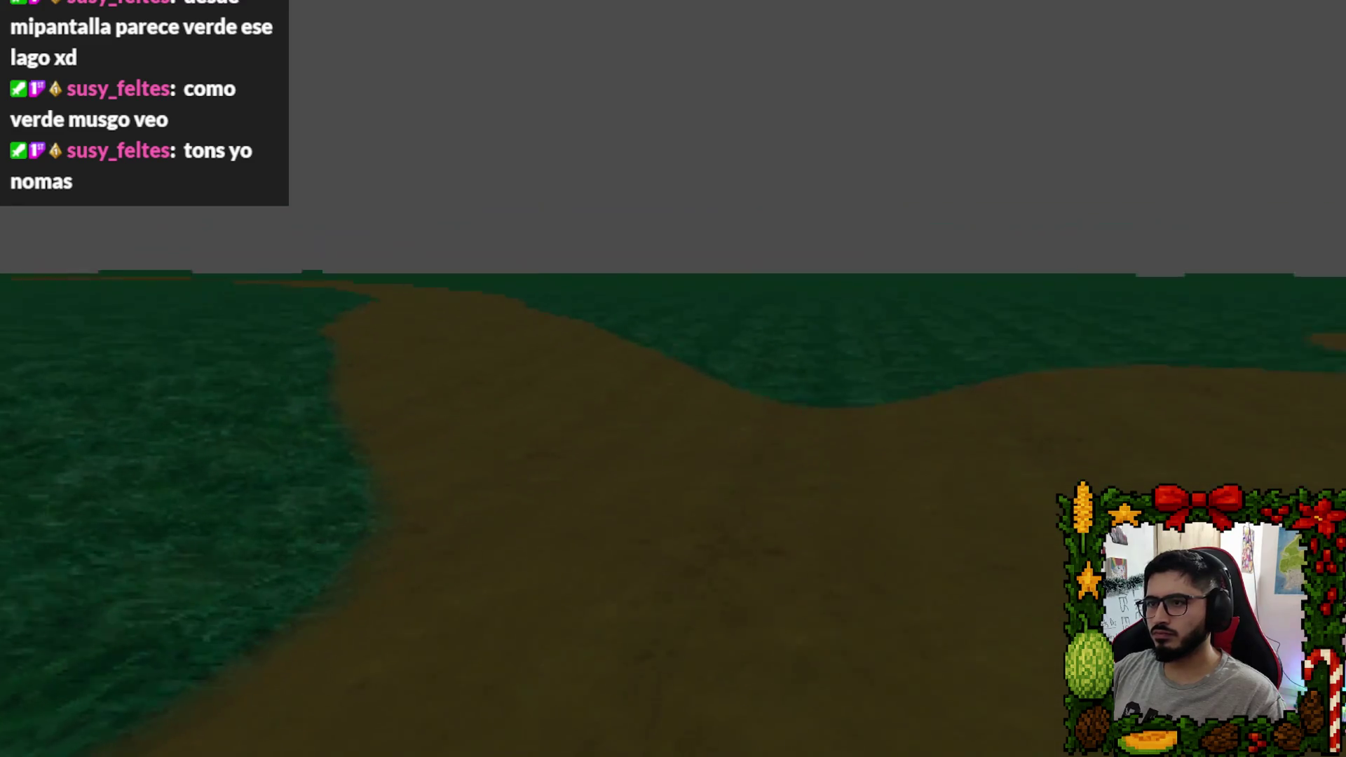
Walk further along the curving sand path, then quit the game from the pause menu.
{"action": "key", "text": "w"}
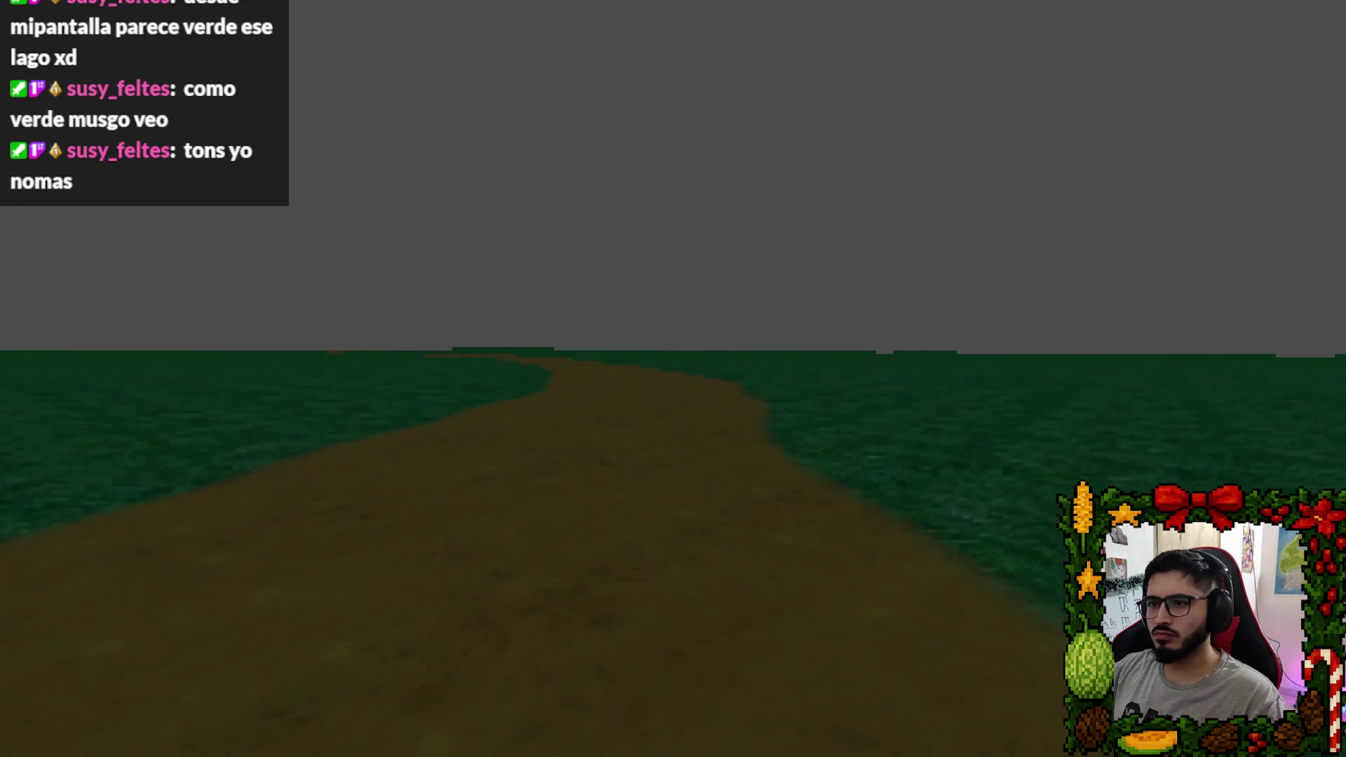
{"action": "key", "text": "w"}
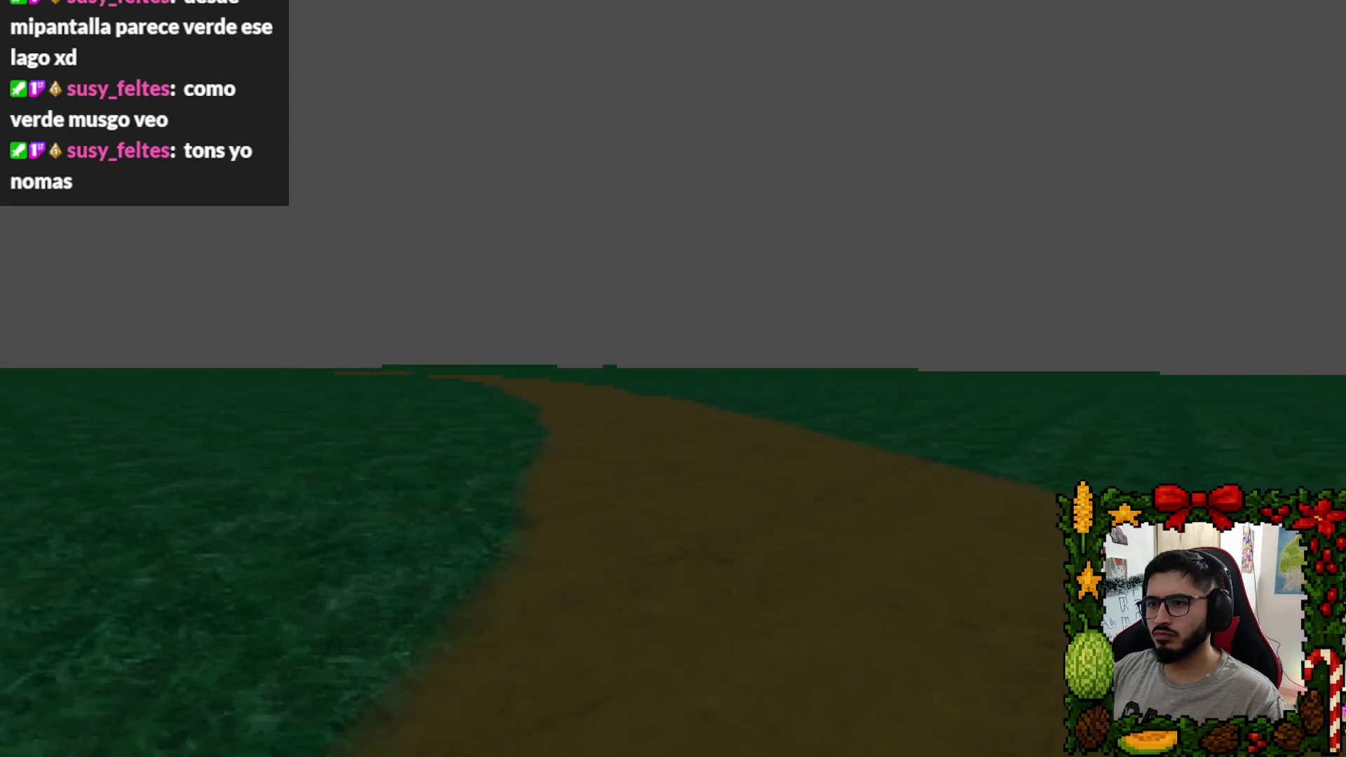
{"action": "key", "text": "w"}
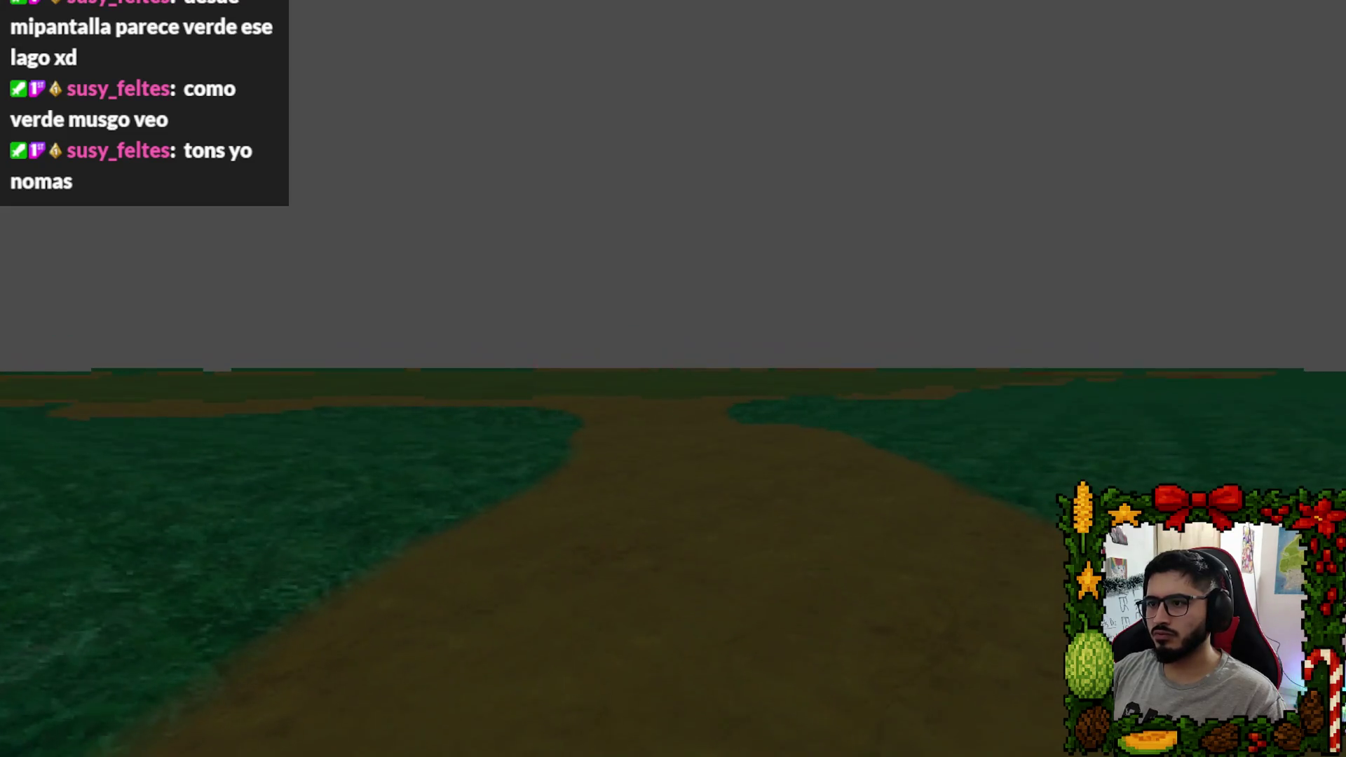
{"action": "key", "text": "w"}
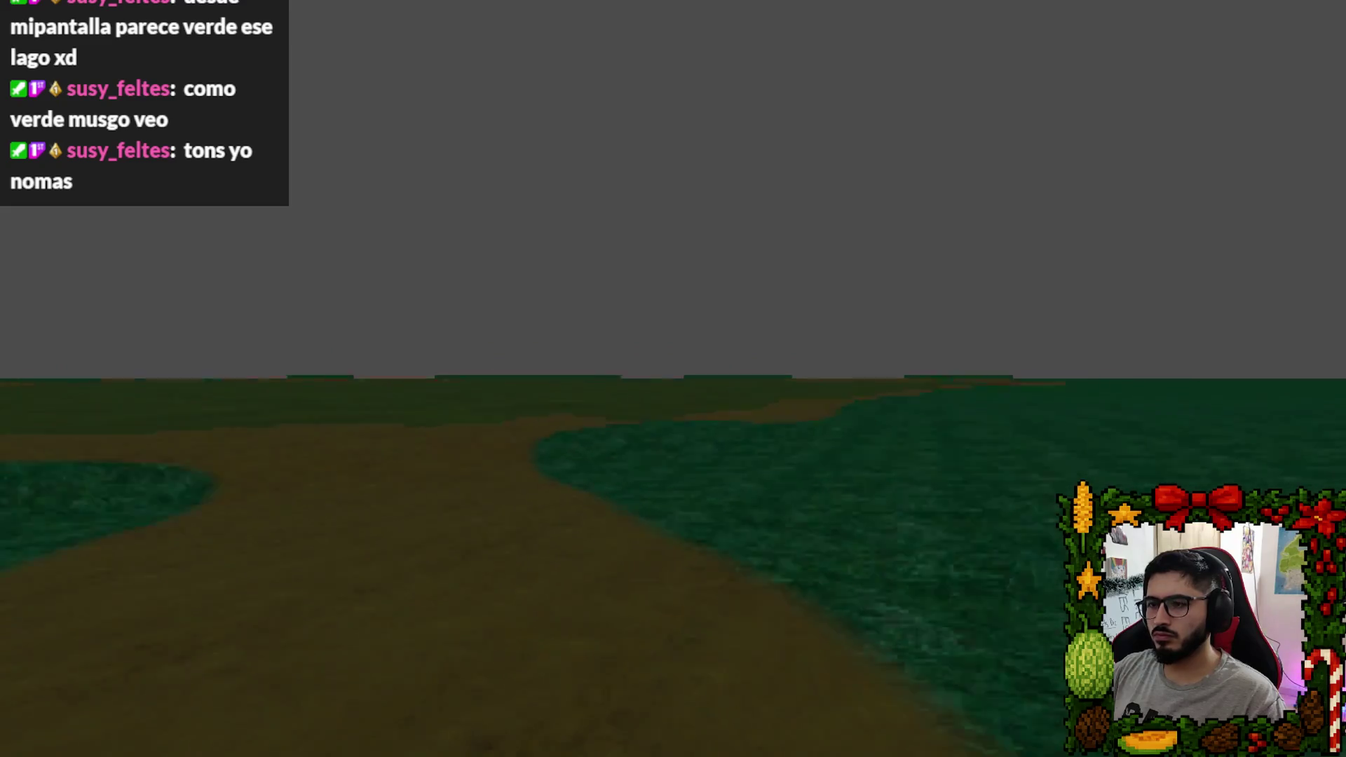
{"action": "key", "text": "w"}
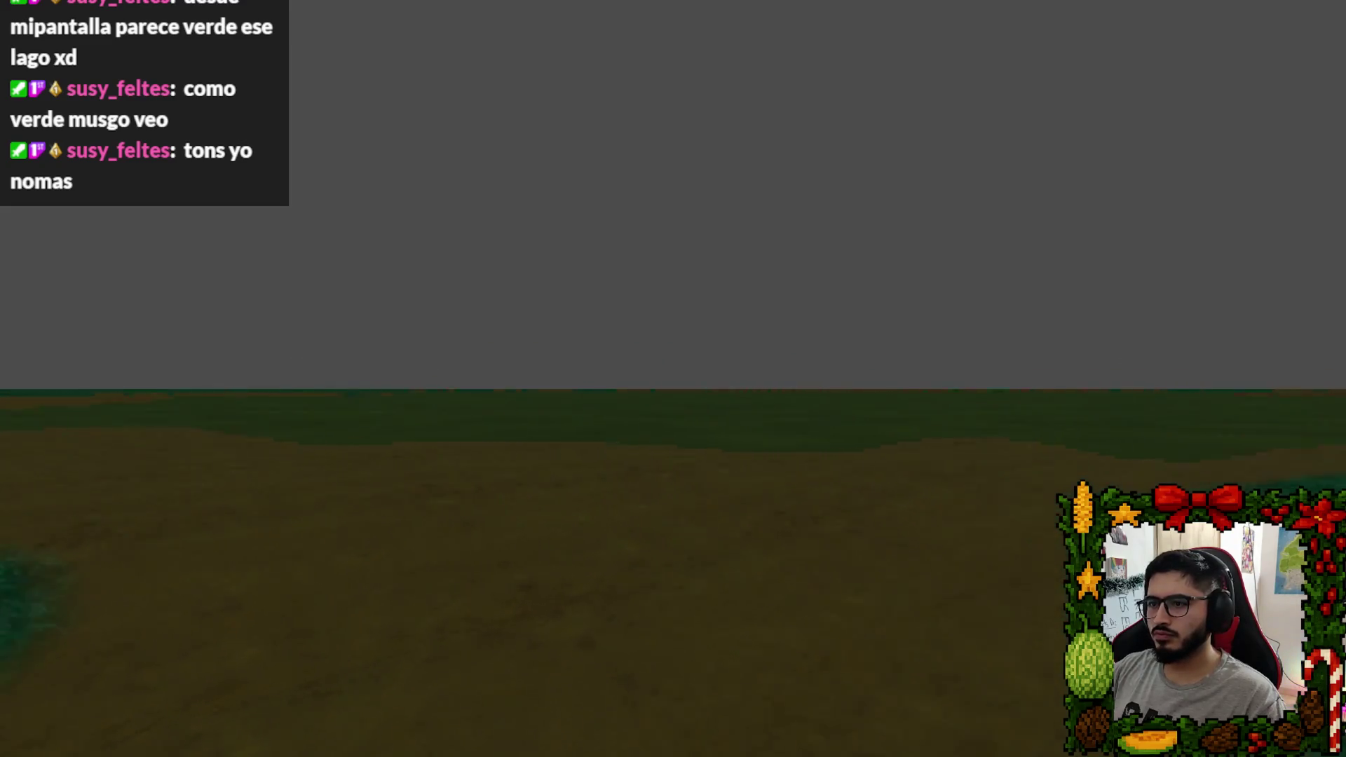
{"action": "key", "text": "w"}
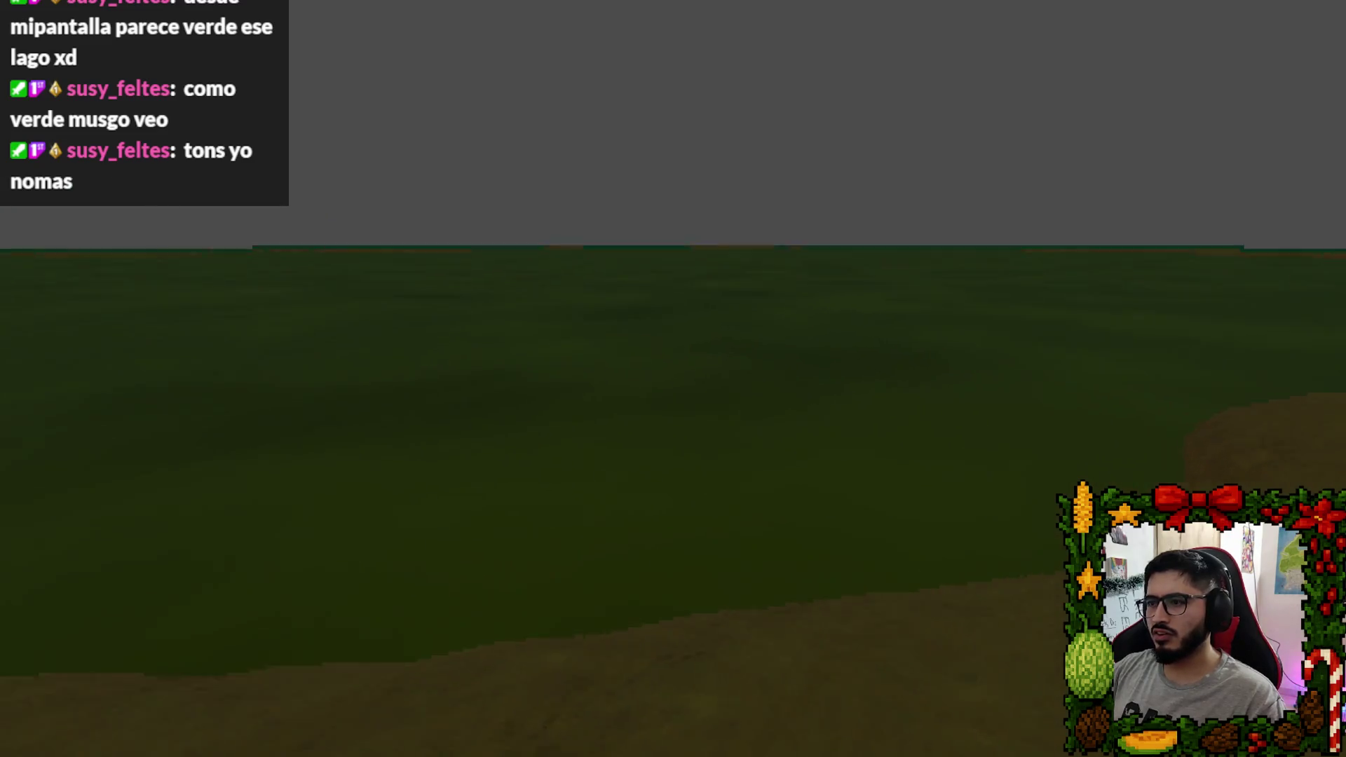
{"action": "key", "text": "Escape"}
{"action": "left_click", "coordinate": [661, 555]}
Delete the Player node from the Lake scene tree.
{"action": "scroll", "coordinate": [683, 237], "scroll_direction": "down", "scroll_amount": 3}
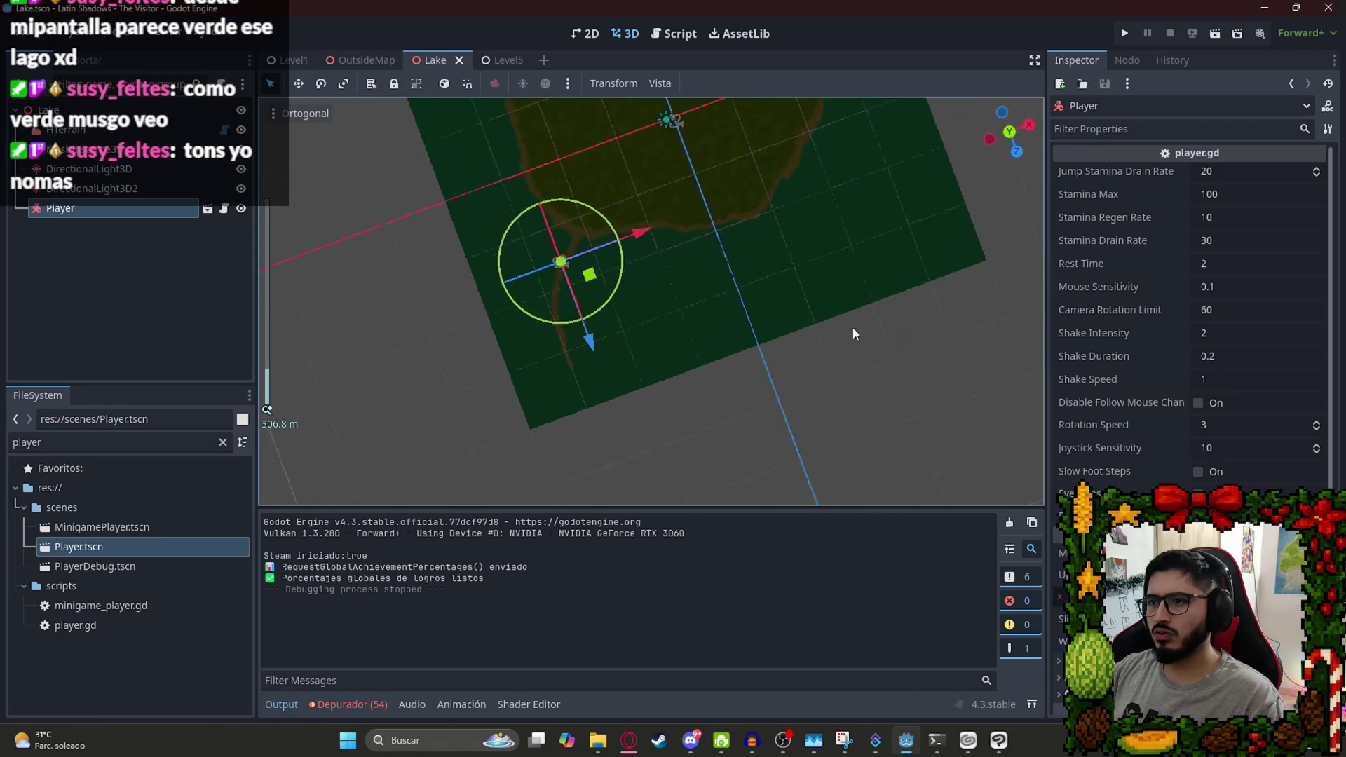
{"action": "scroll", "coordinate": [549, 178], "scroll_direction": "up", "scroll_amount": 5}
{"action": "left_click_drag", "start_coordinate": [572, 172], "coordinate": [603, 312]}
{"action": "left_click", "coordinate": [82, 132]}
{"action": "left_click", "coordinate": [112, 208]}
{"action": "right_click", "coordinate": [112, 208]}
{"action": "left_click", "coordinate": [161, 713]}
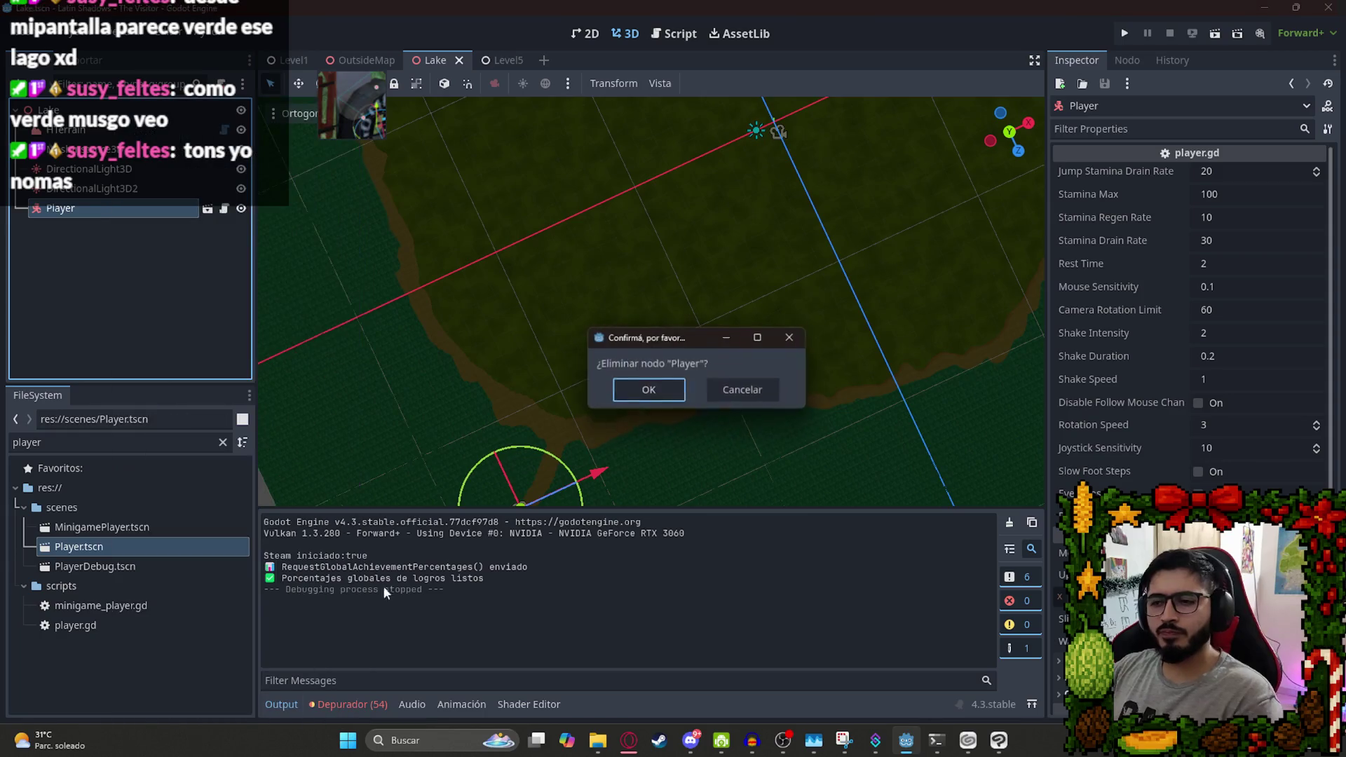
{"action": "key", "text": "Return"}
Delete DirectionalLight3D2 and hide DirectionalLight3D with its eye icon.
{"action": "left_click", "coordinate": [224, 188]}
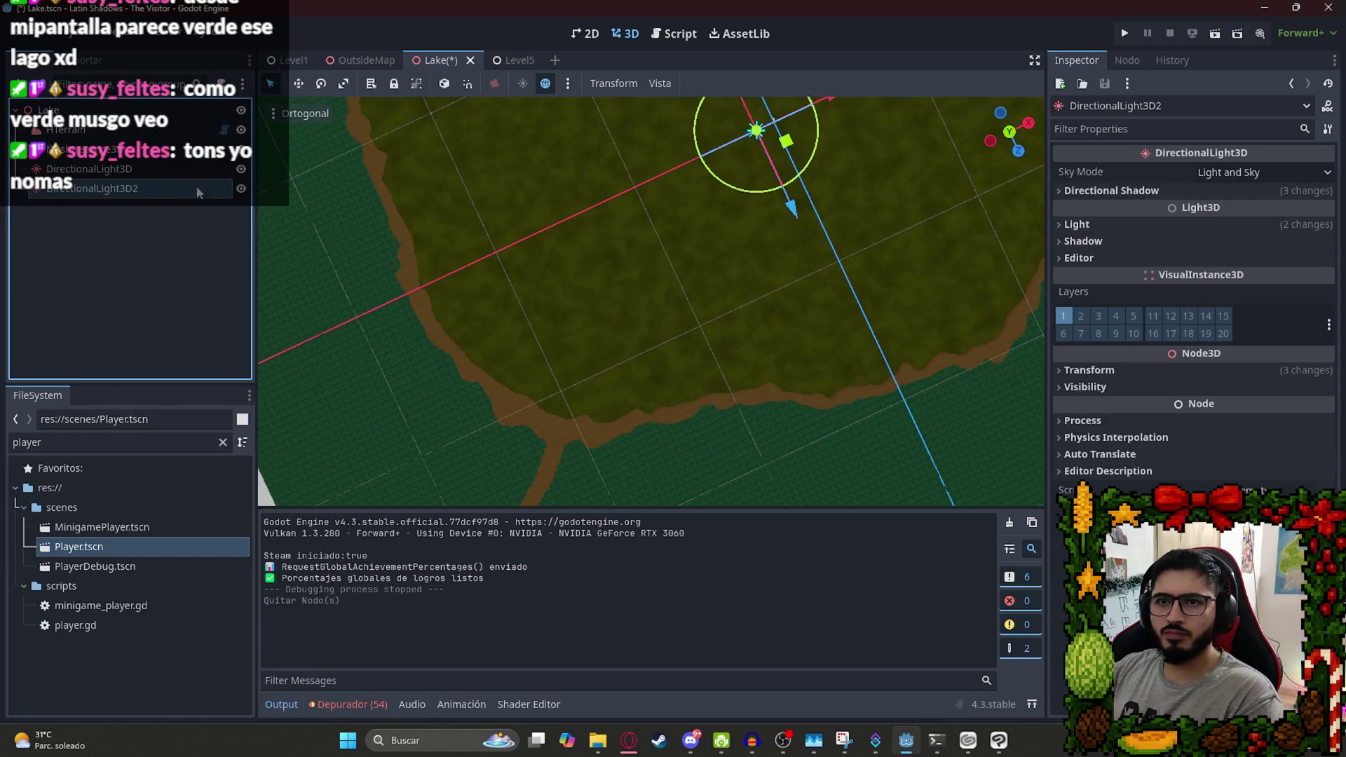
{"action": "key", "text": "Delete"}
{"action": "key", "text": "Return"}
{"action": "left_click", "coordinate": [153, 175]}
{"action": "left_click", "coordinate": [241, 170]}
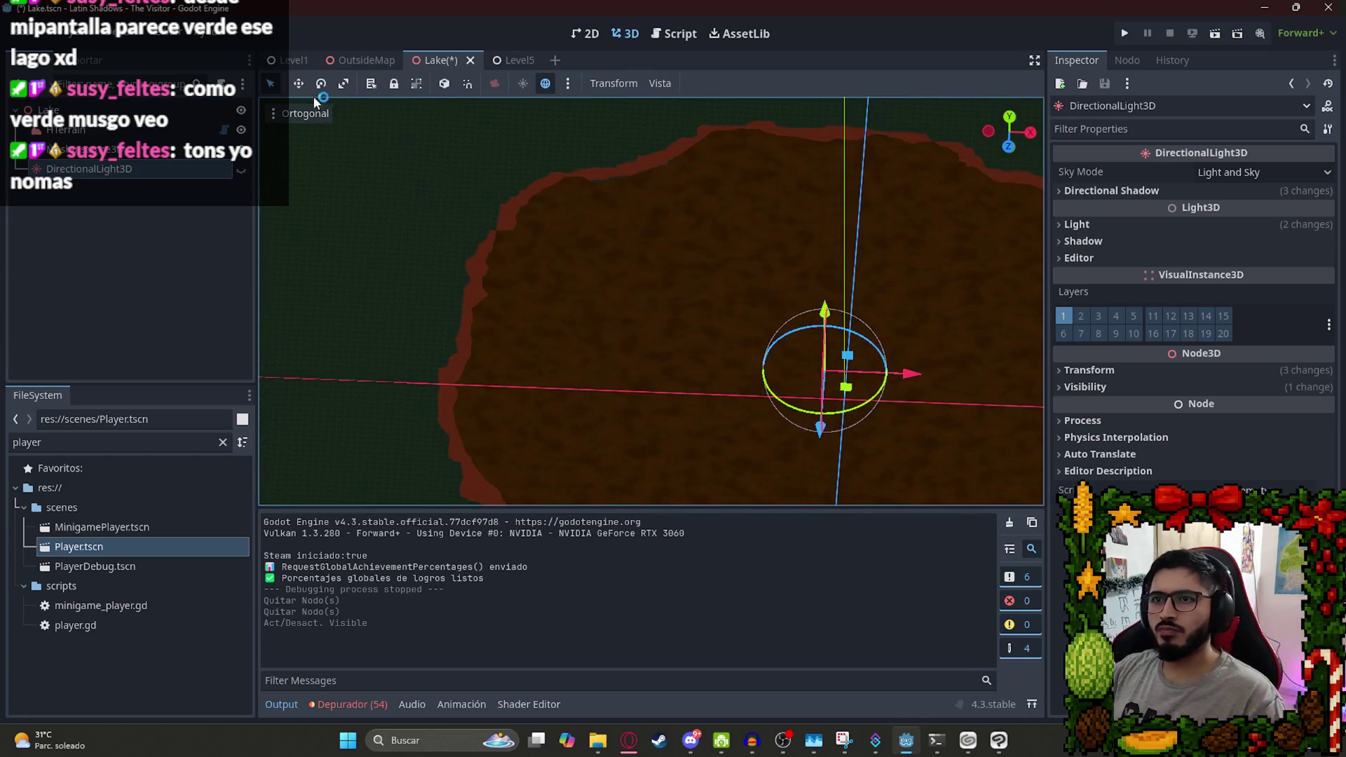
{"action": "scroll", "coordinate": [436, 352], "scroll_direction": "down", "scroll_amount": 3}
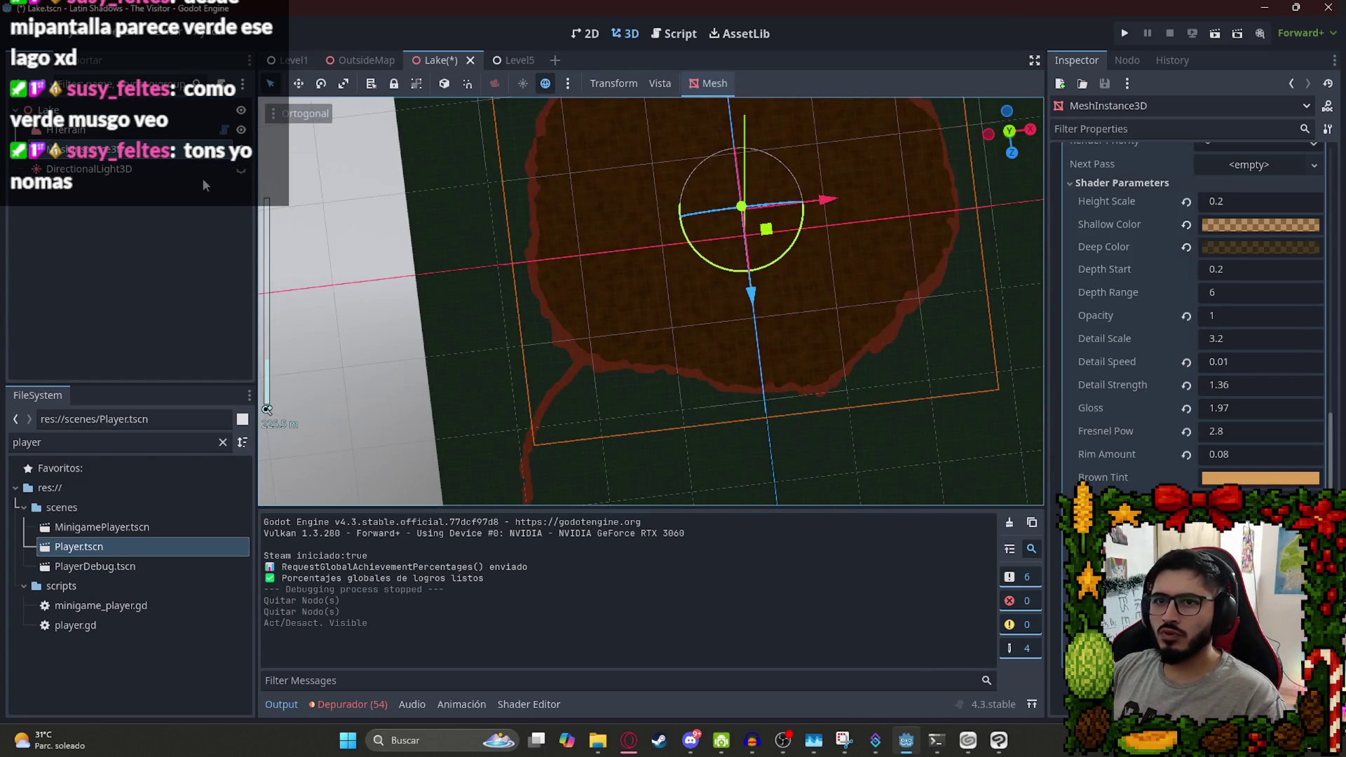
Unhide DirectionalLight3D, select the lake MeshInstance3D, and save the scene.
{"action": "left_click", "coordinate": [242, 171]}
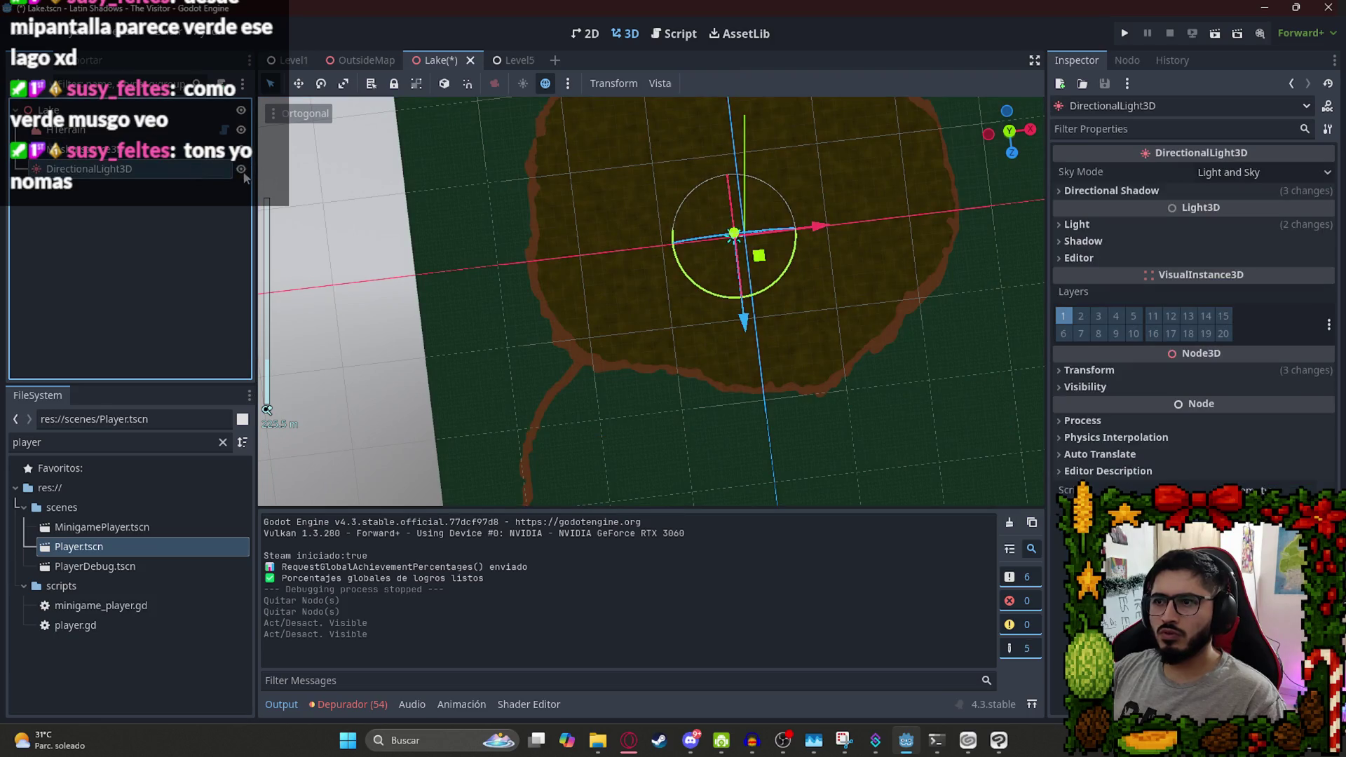
{"action": "left_click", "coordinate": [601, 283]}
{"action": "key", "text": "ctrl+s"}
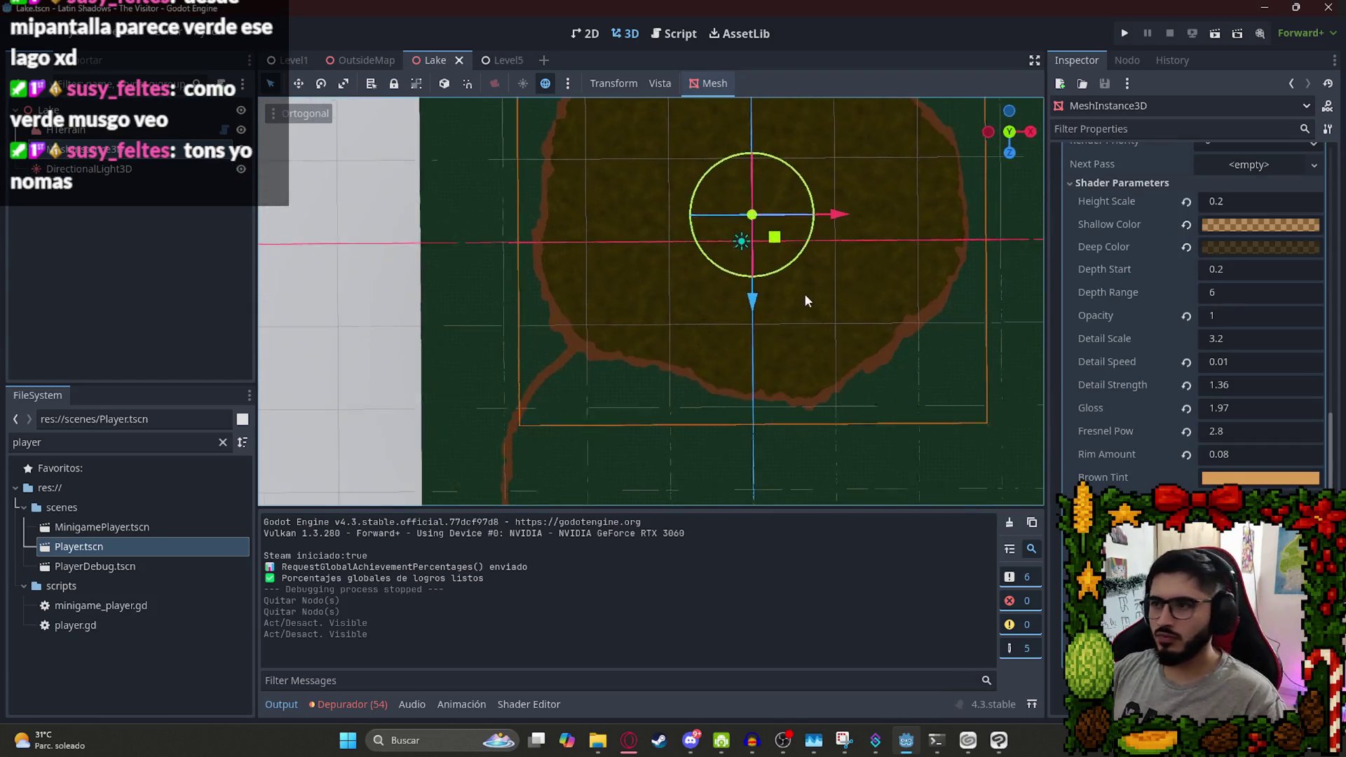
Change the lake shader's Brown Tint to a dark olive colour.
{"action": "left_click", "coordinate": [1216, 480]}
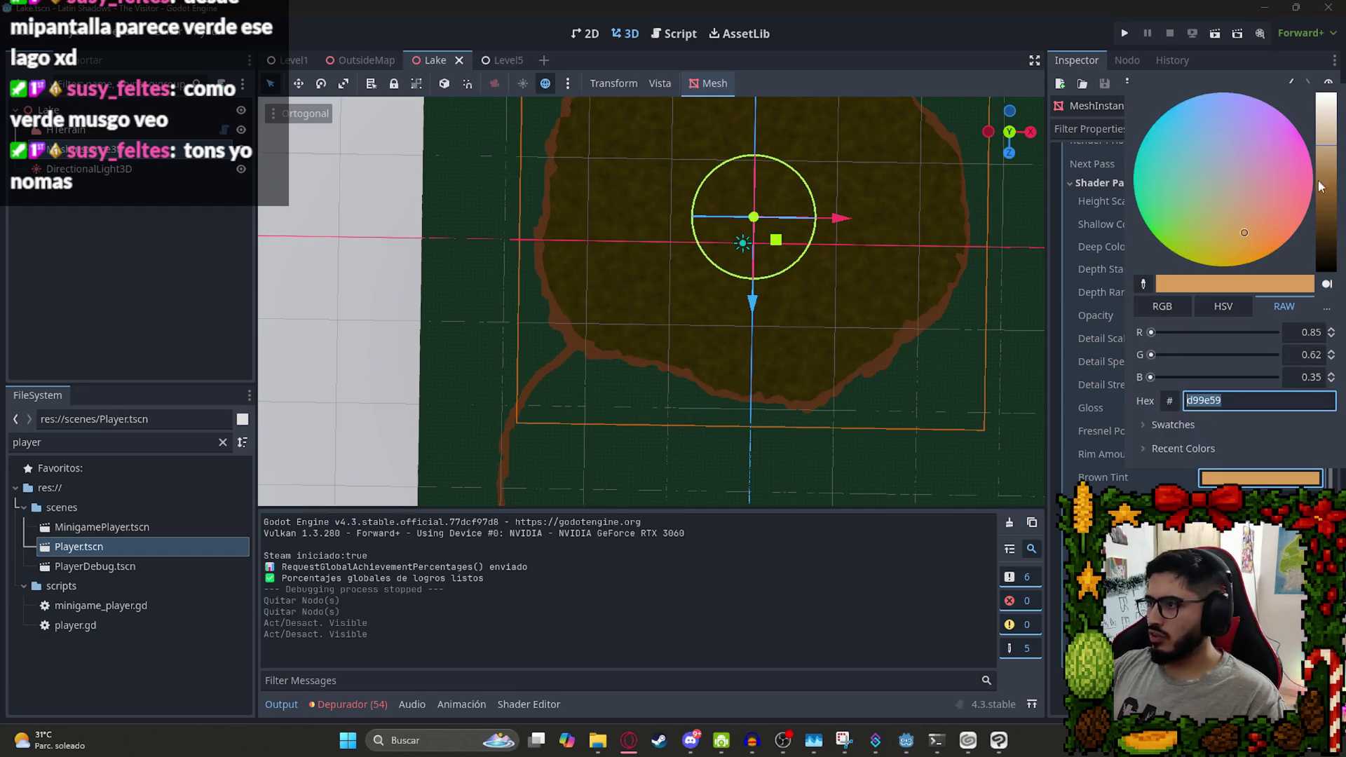
{"action": "mouse_move", "coordinate": [1327, 173]}
{"action": "left_mouse_down"}
{"action": "mouse_move", "coordinate": [1327, 259]}
{"action": "mouse_move", "coordinate": [1326, 98]}
{"action": "mouse_move", "coordinate": [1327, 245]}
{"action": "mouse_move", "coordinate": [1335, 228]}
{"action": "mouse_move", "coordinate": [1197, 241]}
{"action": "left_mouse_up"}
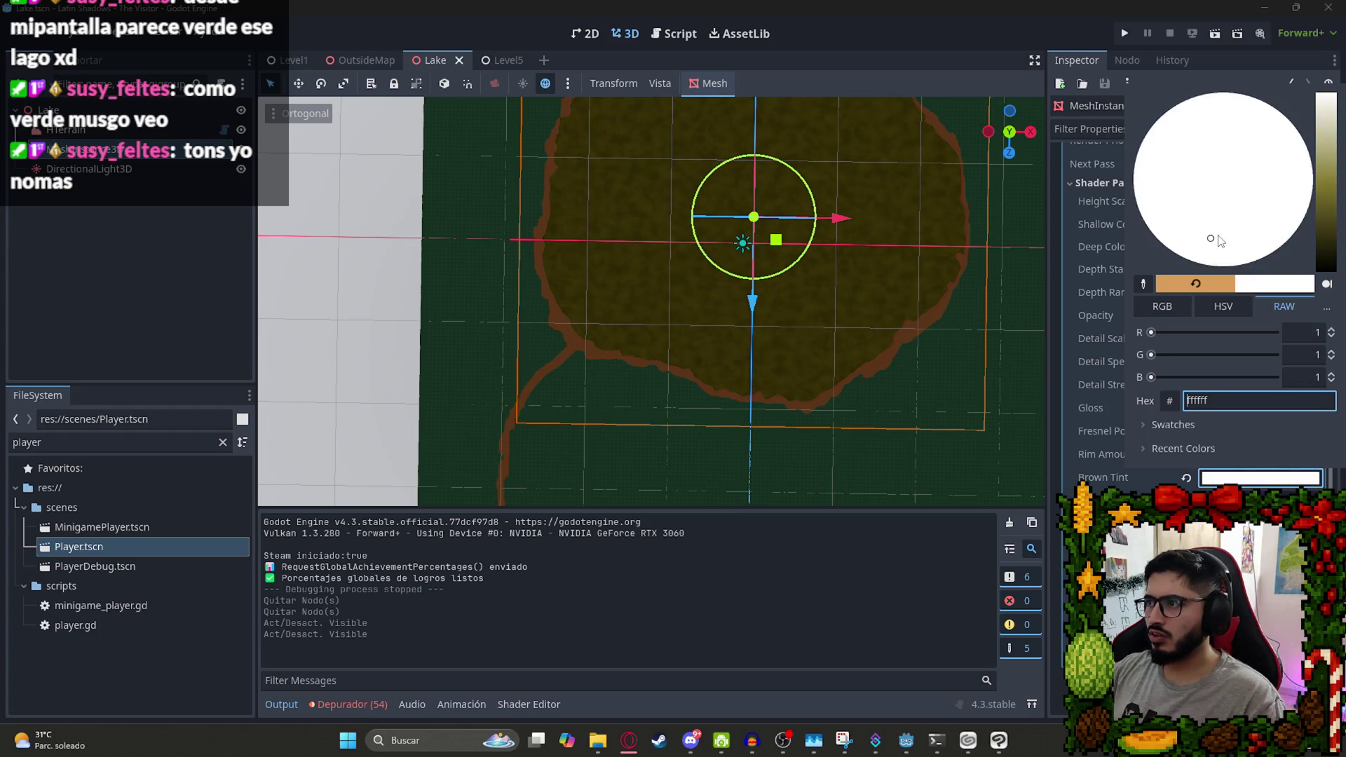
{"action": "left_click_drag", "start_coordinate": [1337, 244], "coordinate": [1332, 235]}
{"action": "left_click", "coordinate": [705, 324]}
{"action": "scroll", "coordinate": [705, 324], "scroll_direction": "up", "scroll_amount": 10}
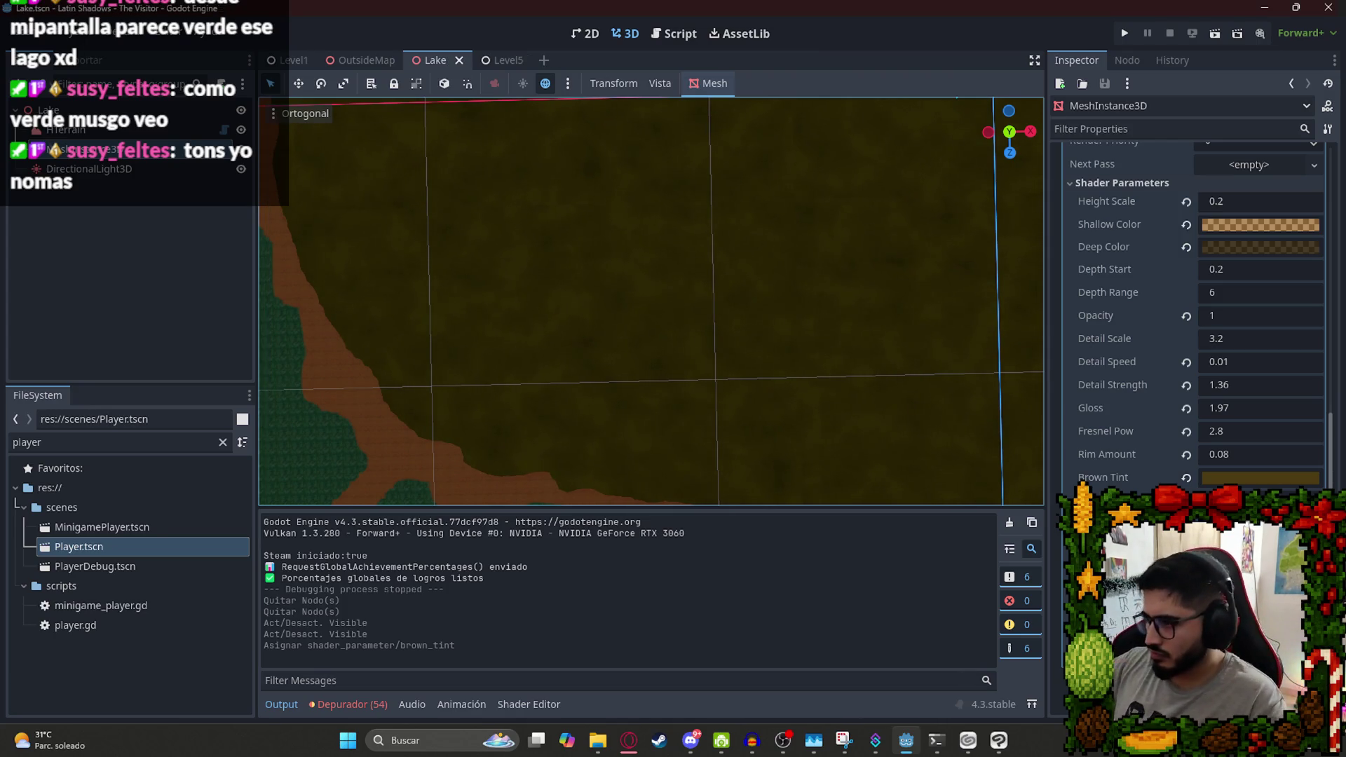
{"action": "scroll", "coordinate": [1191, 421], "scroll_direction": "down", "scroll_amount": 3}
In the Noise texture, enable Invert, Generate Mipmaps and Seamless, leaving In 3D Space unchanged.
{"action": "left_click", "coordinate": [1259, 394]}
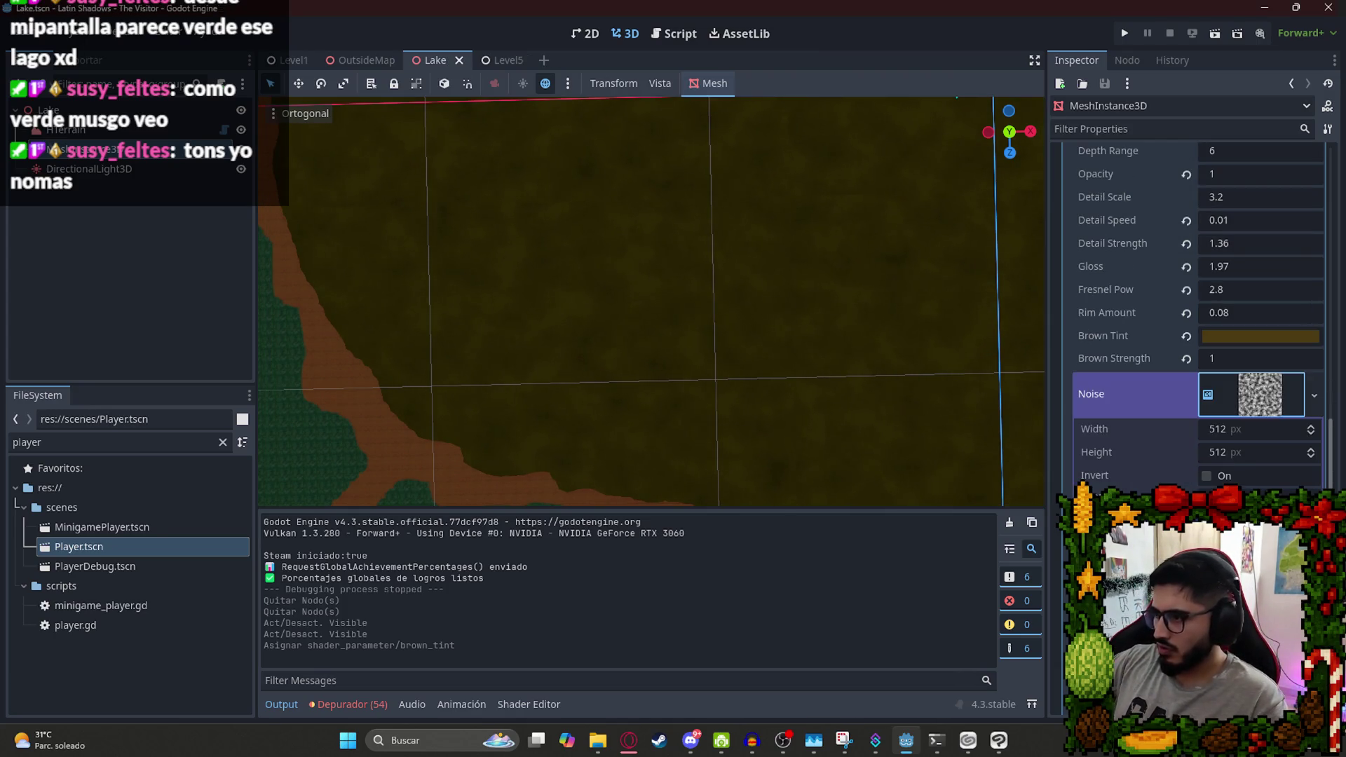
{"action": "left_click", "coordinate": [1207, 476]}
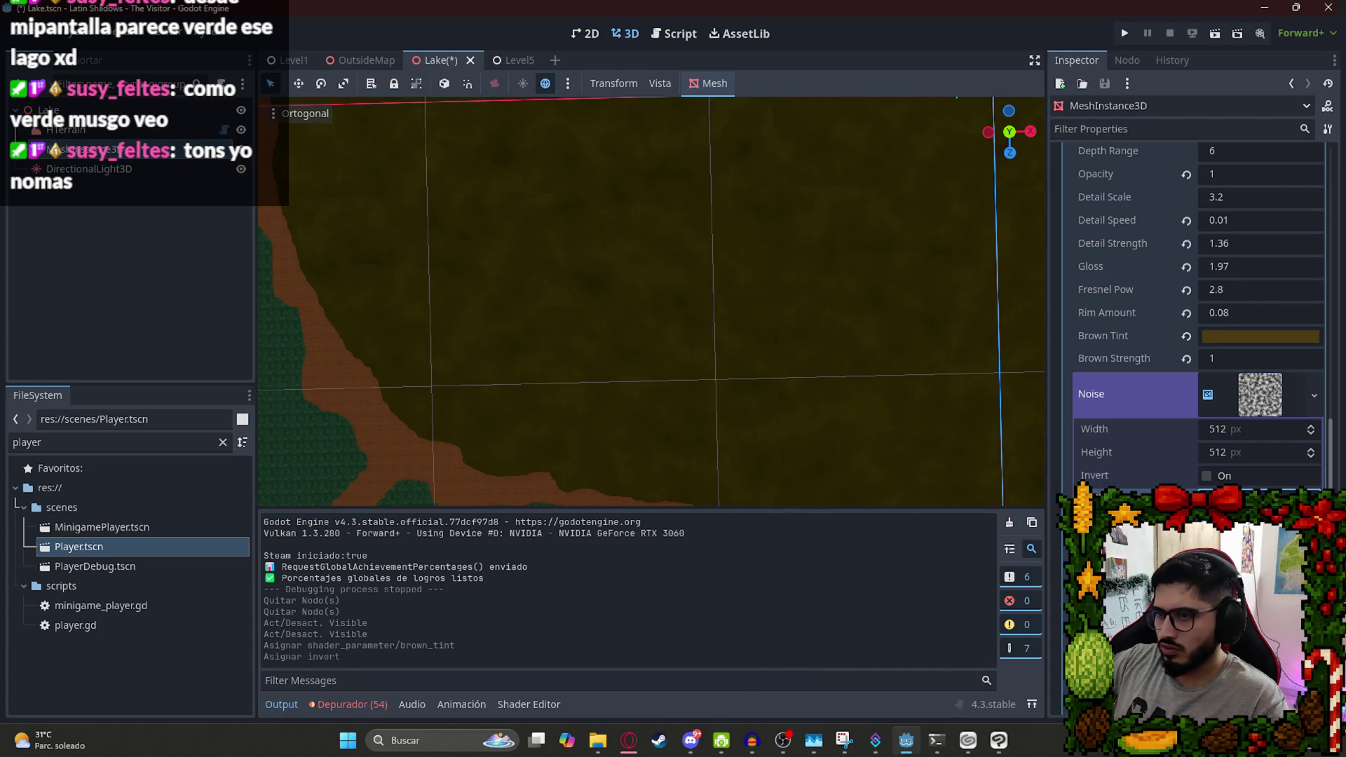
{"action": "left_click", "coordinate": [1207, 498]}
{"action": "left_click", "coordinate": [1207, 498]}
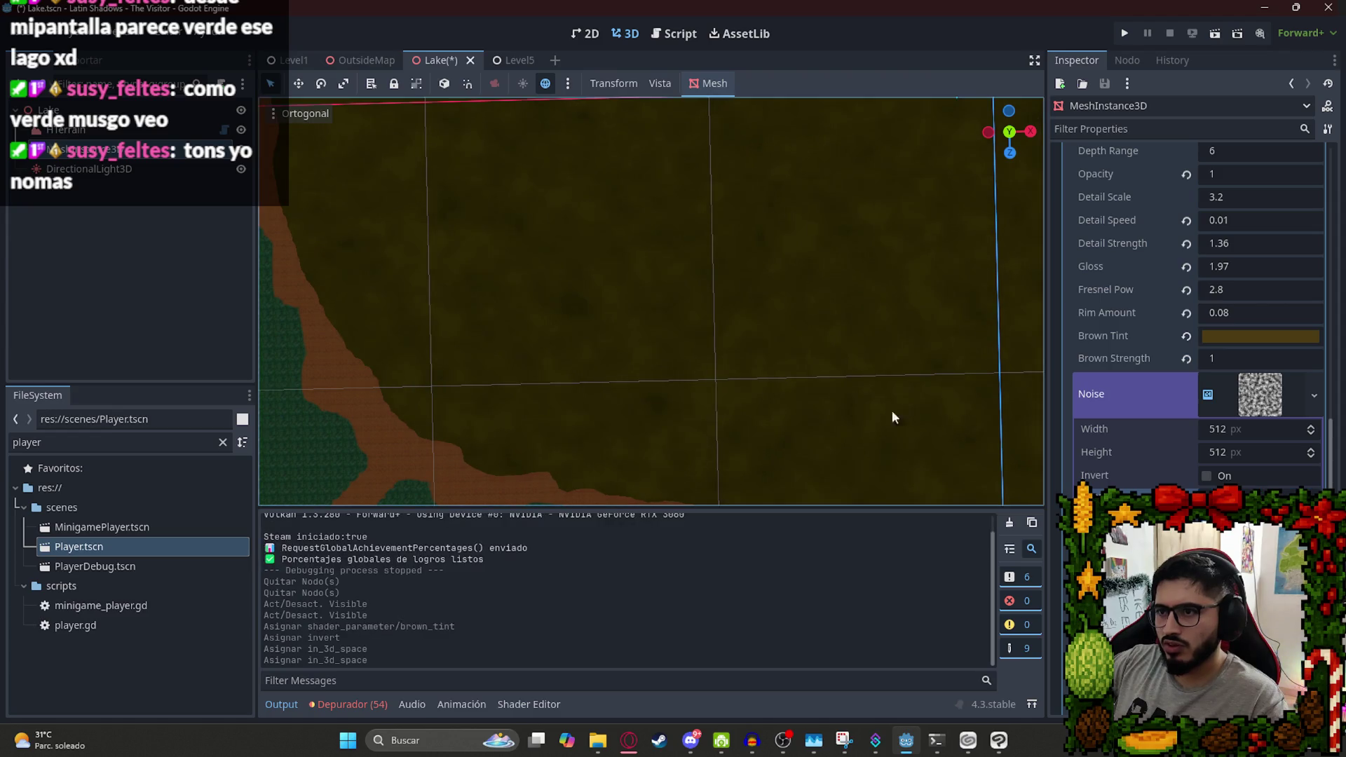
{"action": "scroll", "coordinate": [925, 428], "scroll_direction": "down", "scroll_amount": 5}
{"action": "scroll", "coordinate": [637, 264], "scroll_direction": "up", "scroll_amount": 5}
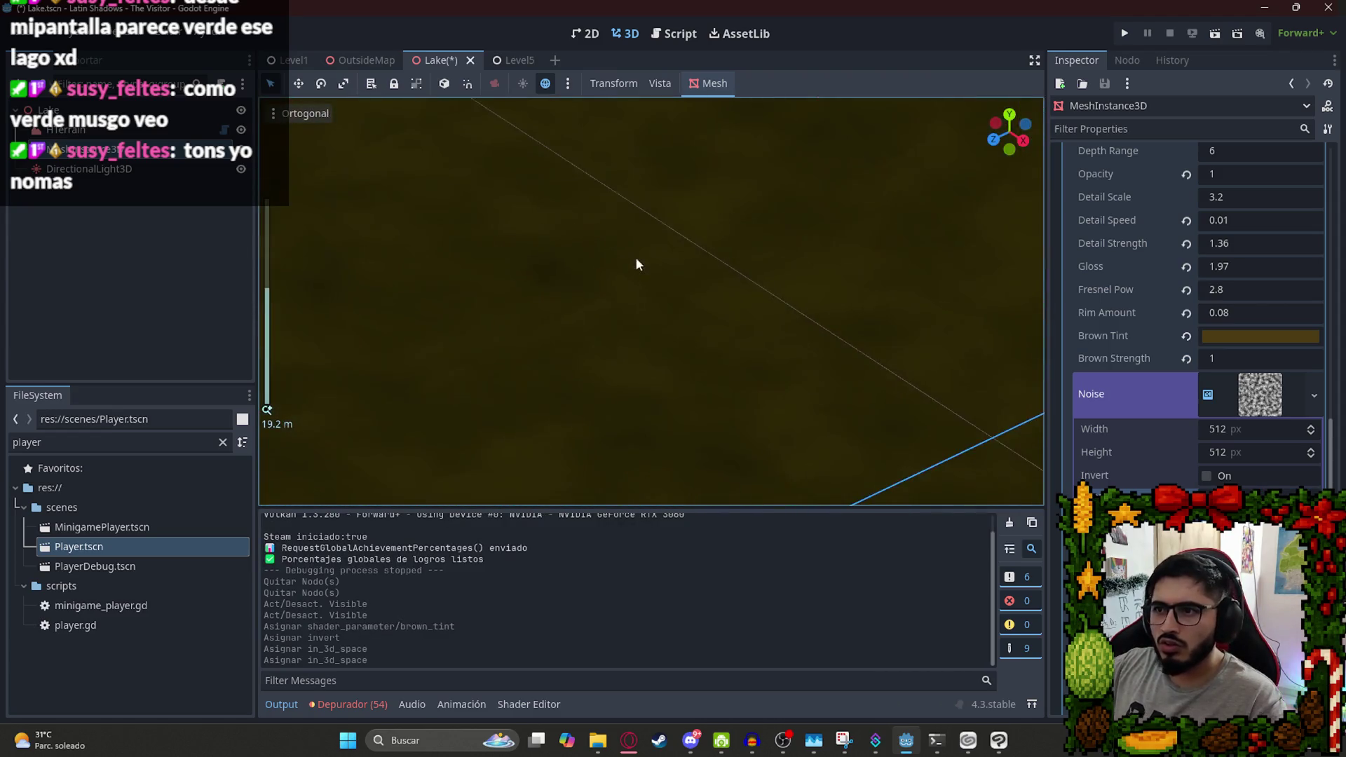
{"action": "scroll", "coordinate": [568, 203], "scroll_direction": "down", "scroll_amount": 5}
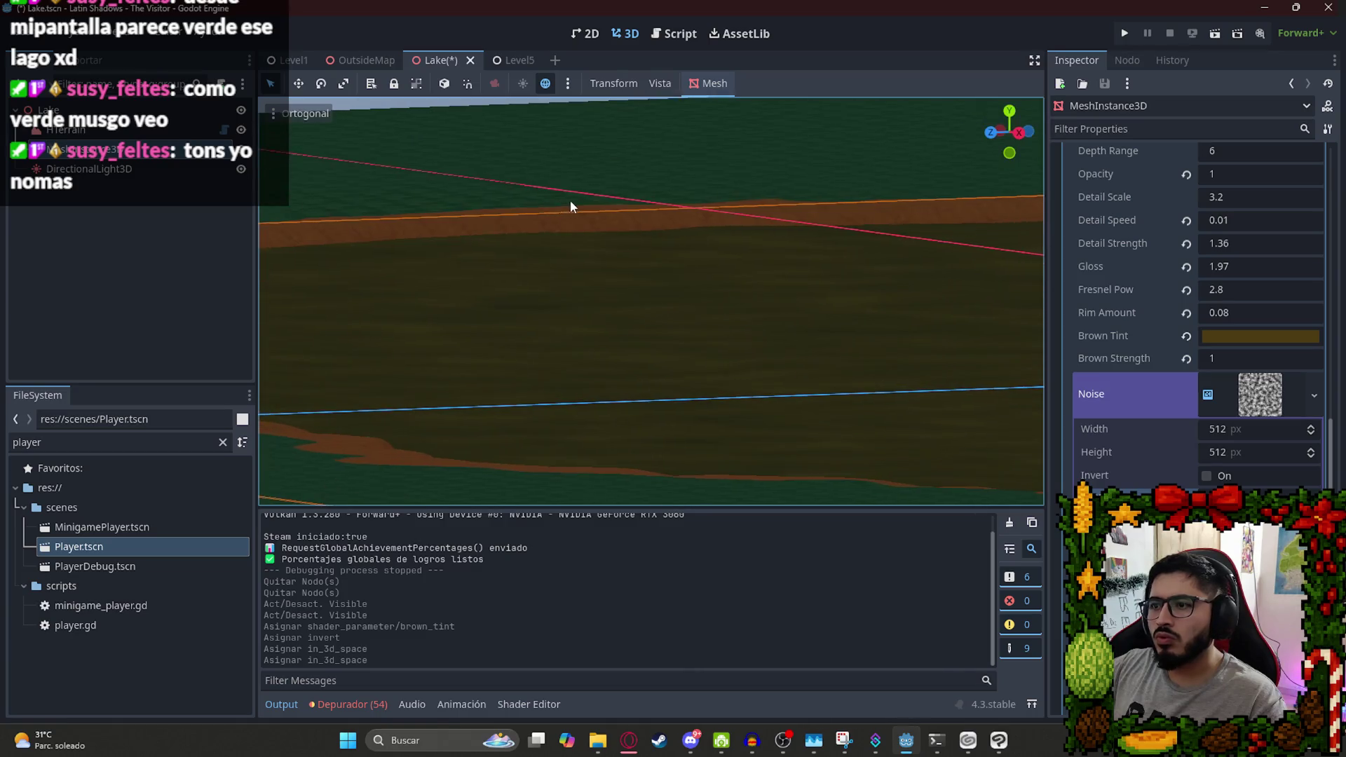
{"action": "left_click", "coordinate": [1207, 498]}
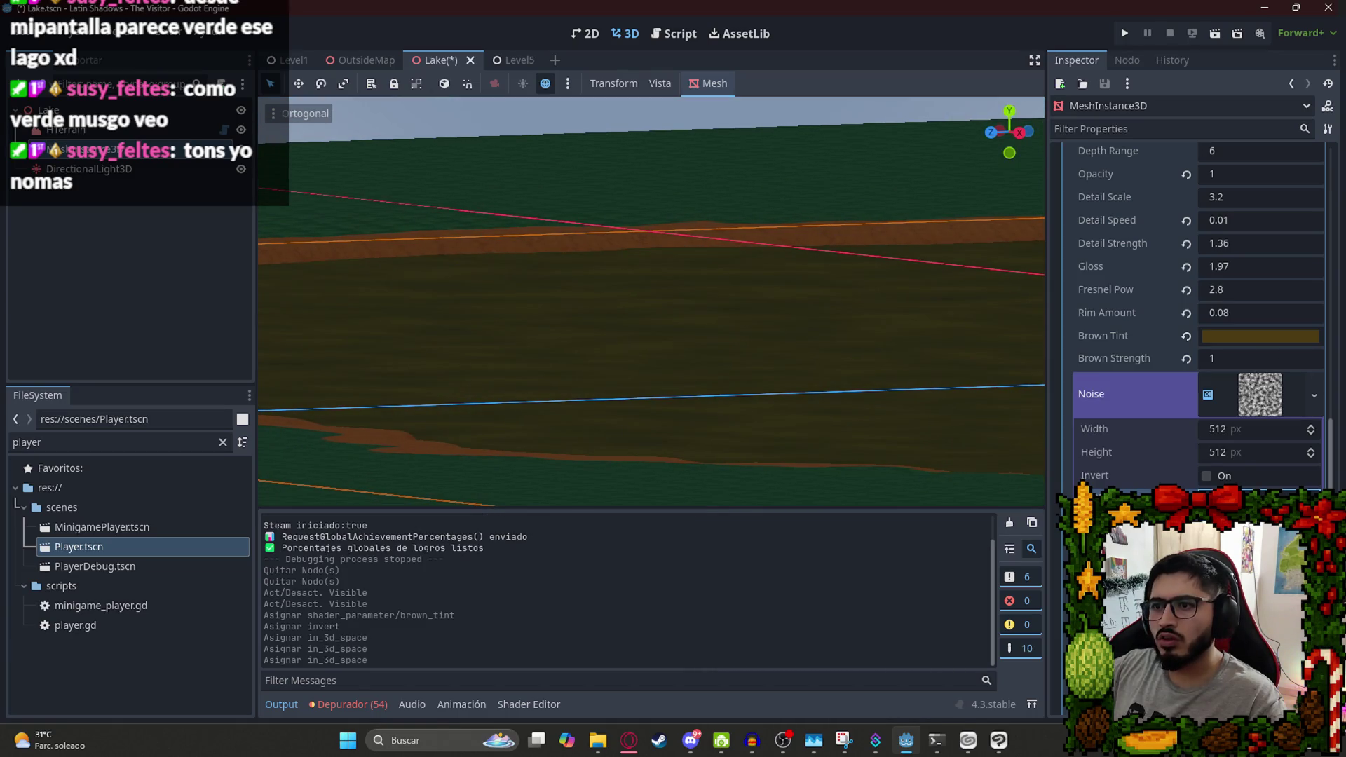
{"action": "left_click", "coordinate": [1207, 498]}
{"action": "left_click", "coordinate": [1207, 521]}
{"action": "left_click", "coordinate": [1207, 544]}
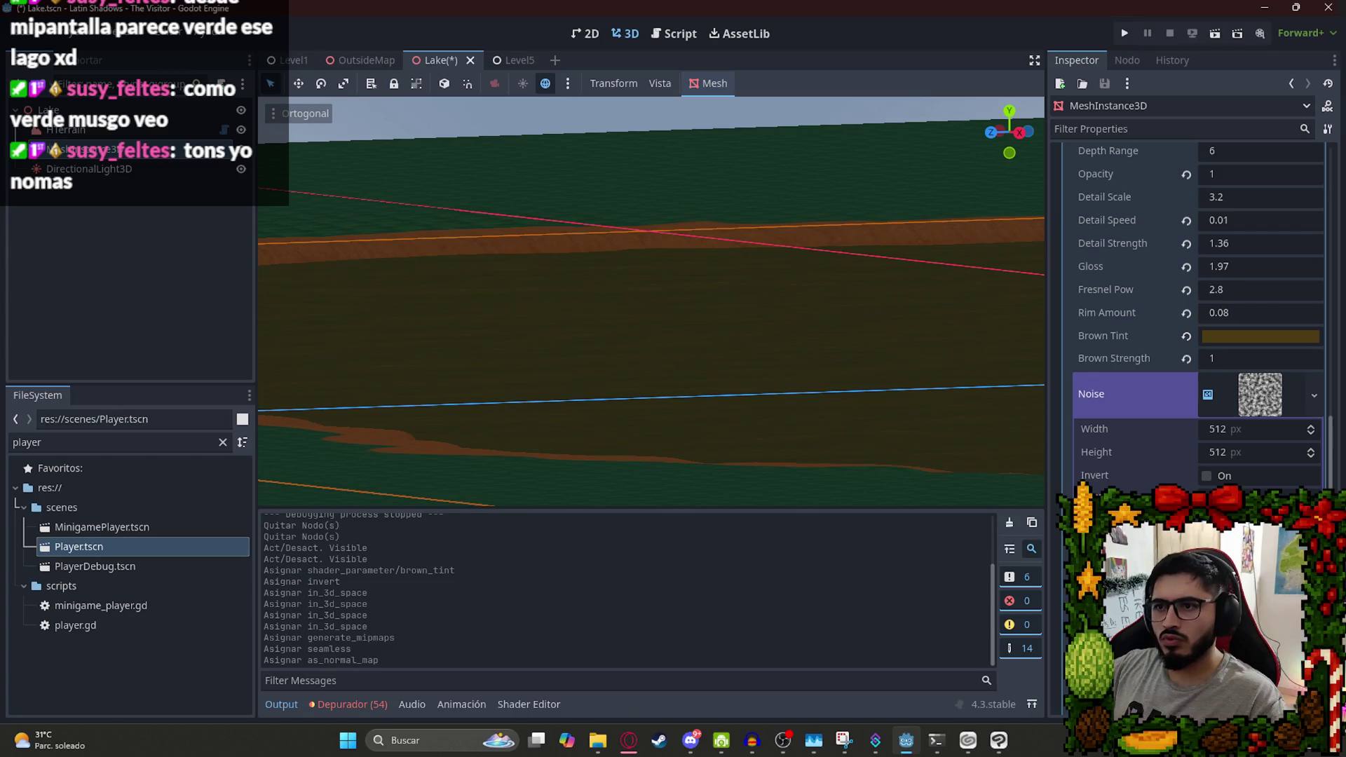
Make the noise texture a normal map and save the Lake scene.
{"action": "left_click_drag", "start_coordinate": [617, 284], "coordinate": [636, 338]}
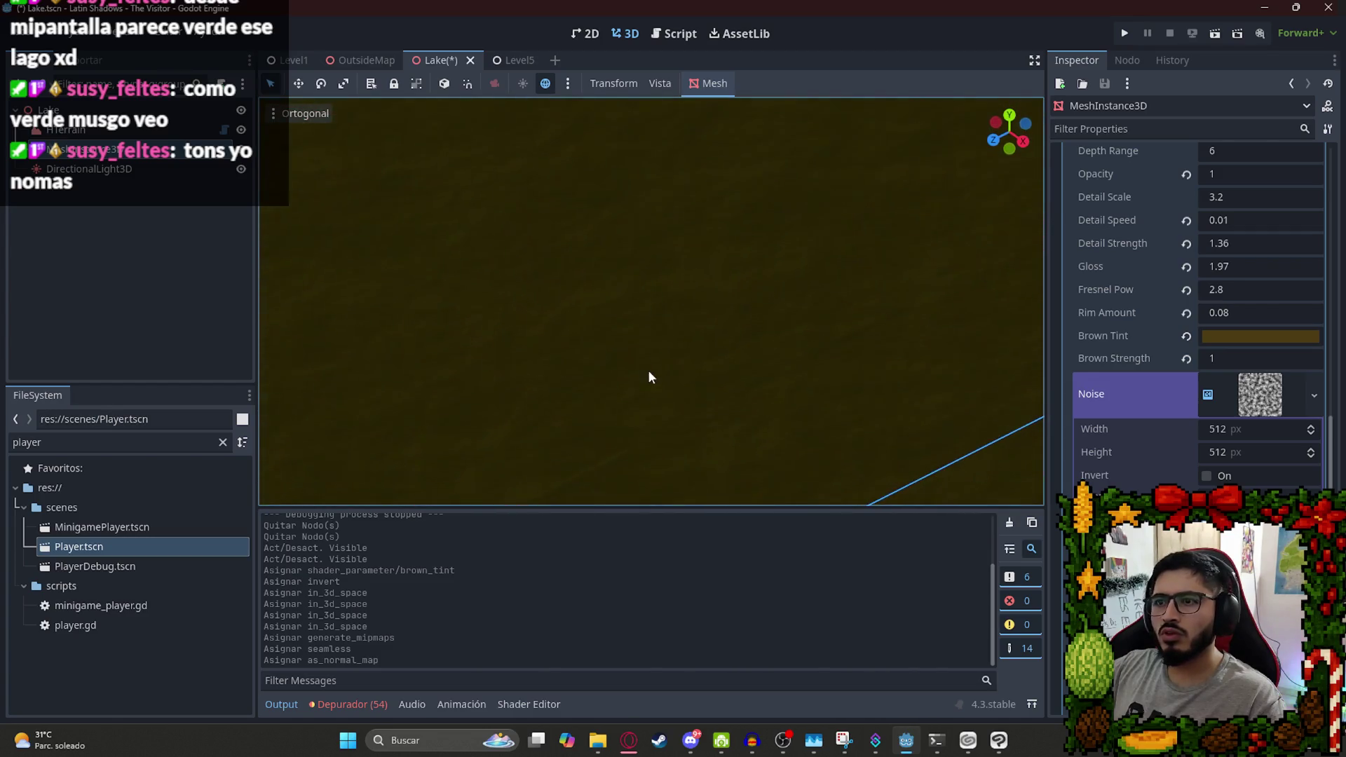
{"action": "scroll", "coordinate": [699, 310], "scroll_direction": "down", "scroll_amount": 3}
{"action": "left_click", "coordinate": [1207, 591]}
{"action": "mouse_move", "coordinate": [721, 360]}
{"action": "left_mouse_down"}
{"action": "mouse_move", "coordinate": [742, 398]}
{"action": "mouse_move", "coordinate": [724, 401]}
{"action": "left_mouse_up"}
{"action": "scroll", "coordinate": [723, 401], "scroll_direction": "up", "scroll_amount": 2}
{"action": "key", "text": "ctrl+s"}
Instance Player.tscn beside the brown shoreline, save, and run the Lake scene.
{"action": "right_click", "coordinate": [447, 62]}
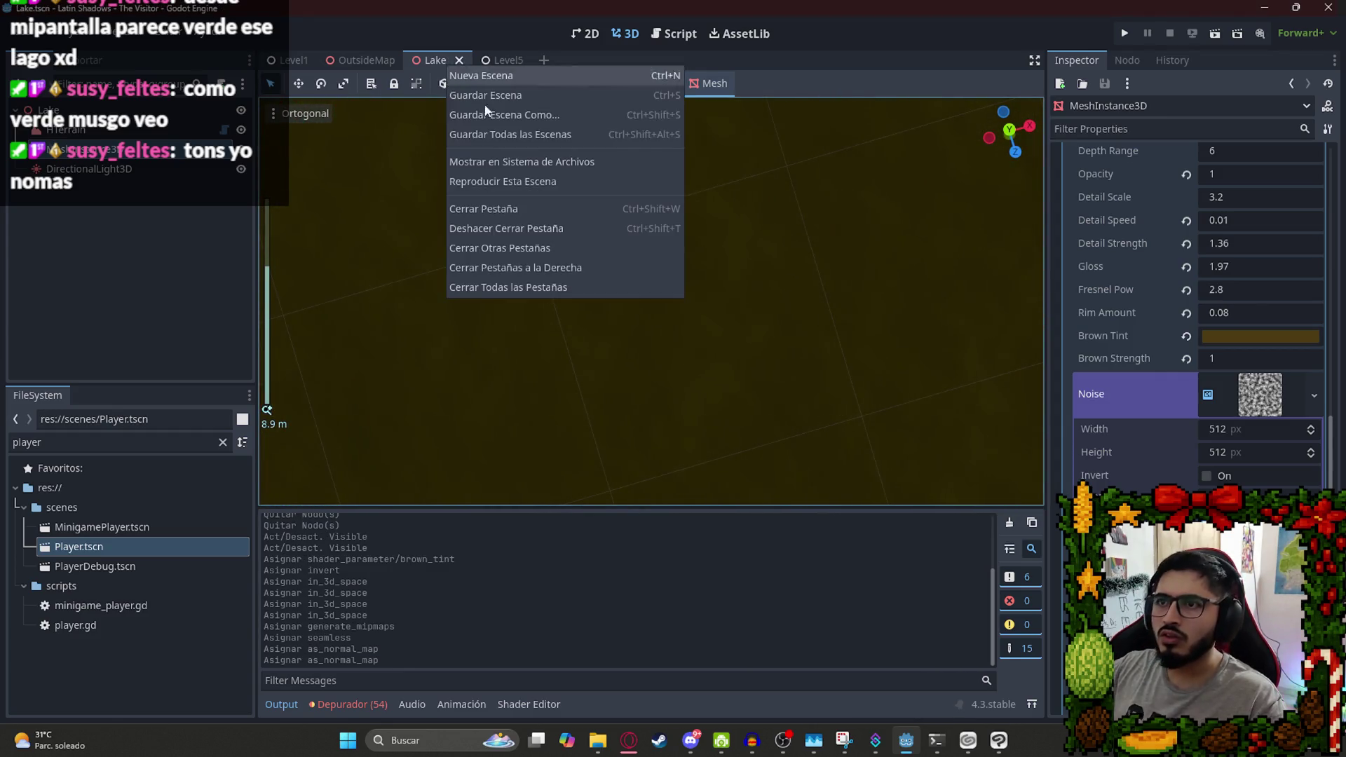
{"action": "key", "text": "Escape"}
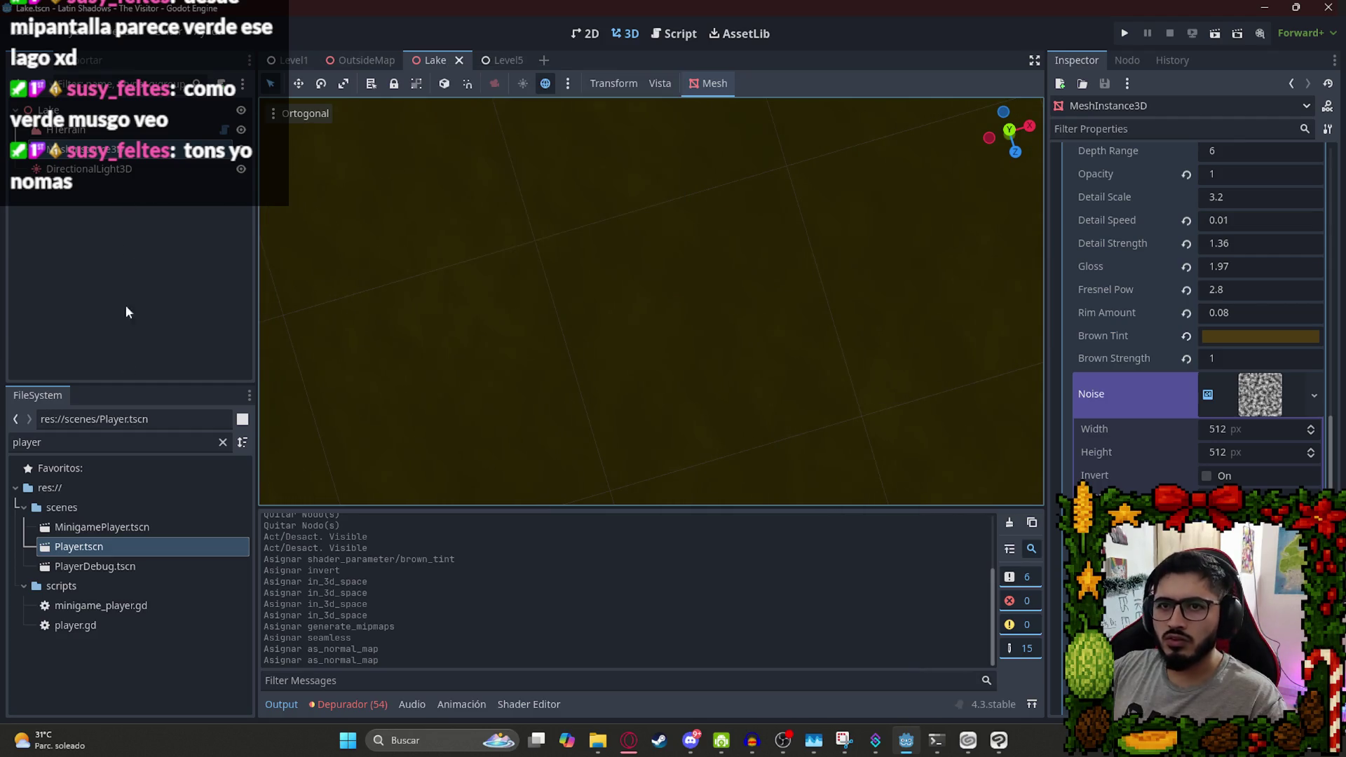
{"action": "left_click_drag", "start_coordinate": [104, 541], "coordinate": [416, 358]}
{"action": "scroll", "coordinate": [593, 371], "scroll_direction": "down", "scroll_amount": 5}
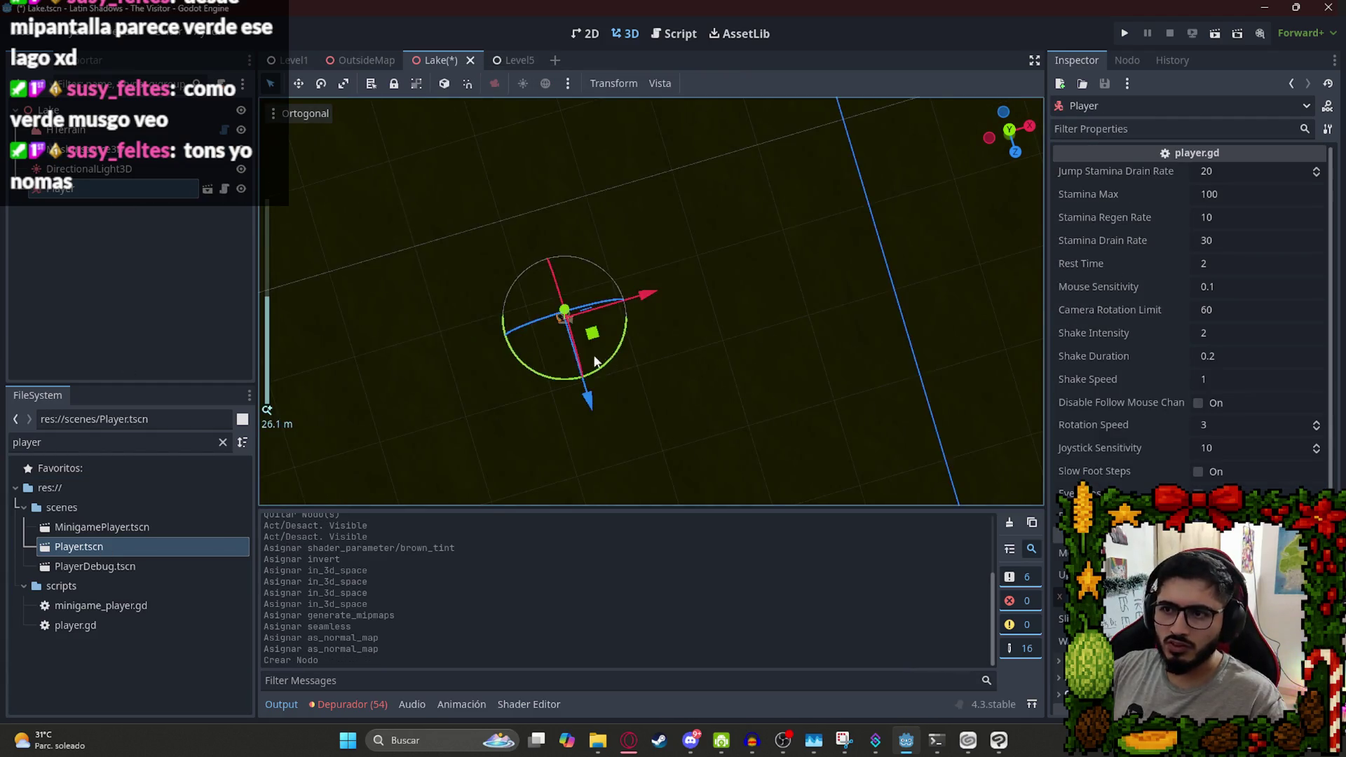
{"action": "mouse_move", "coordinate": [639, 344]}
{"action": "left_mouse_down"}
{"action": "mouse_move", "coordinate": [561, 450]}
{"action": "mouse_move", "coordinate": [597, 423]}
{"action": "mouse_move", "coordinate": [511, 237]}
{"action": "mouse_move", "coordinate": [424, 93]}
{"action": "left_mouse_up"}
{"action": "key", "text": "ctrl+s"}
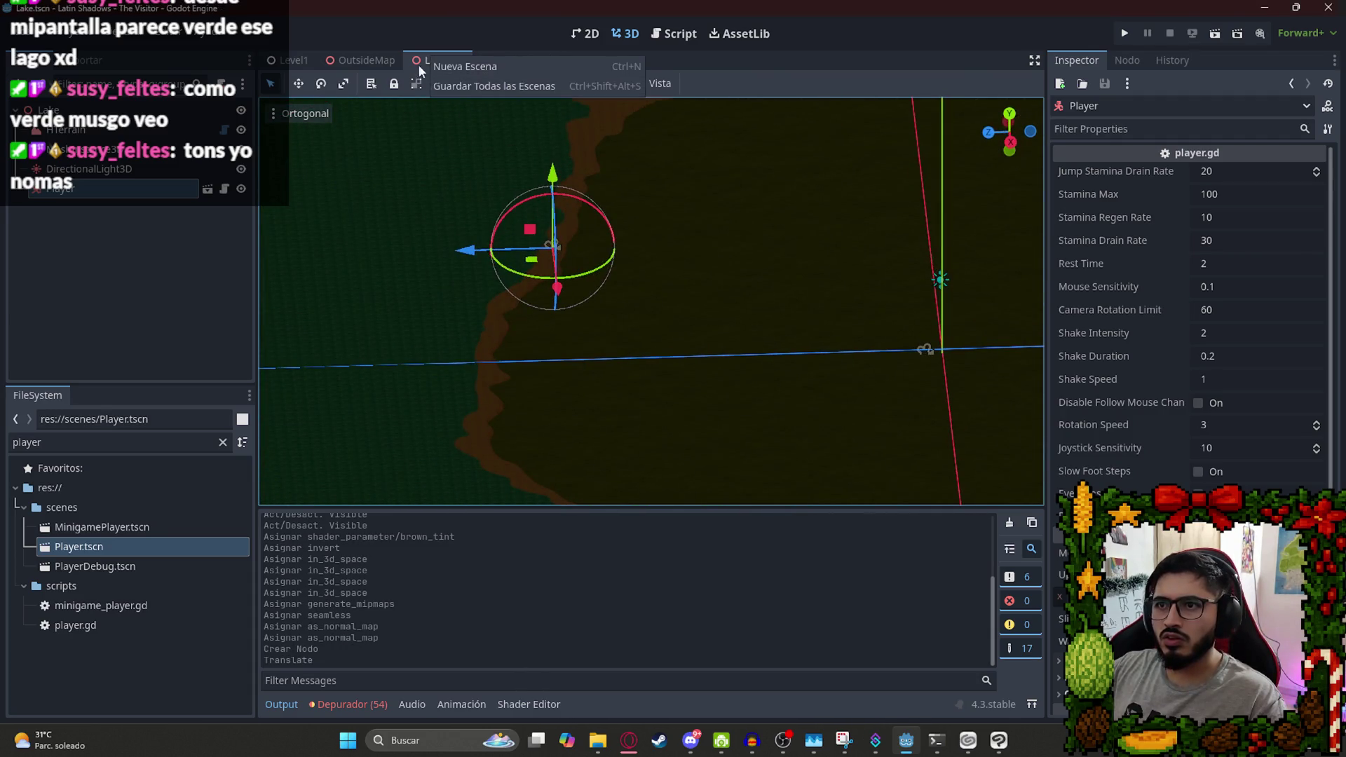
{"action": "left_click", "coordinate": [509, 172]}
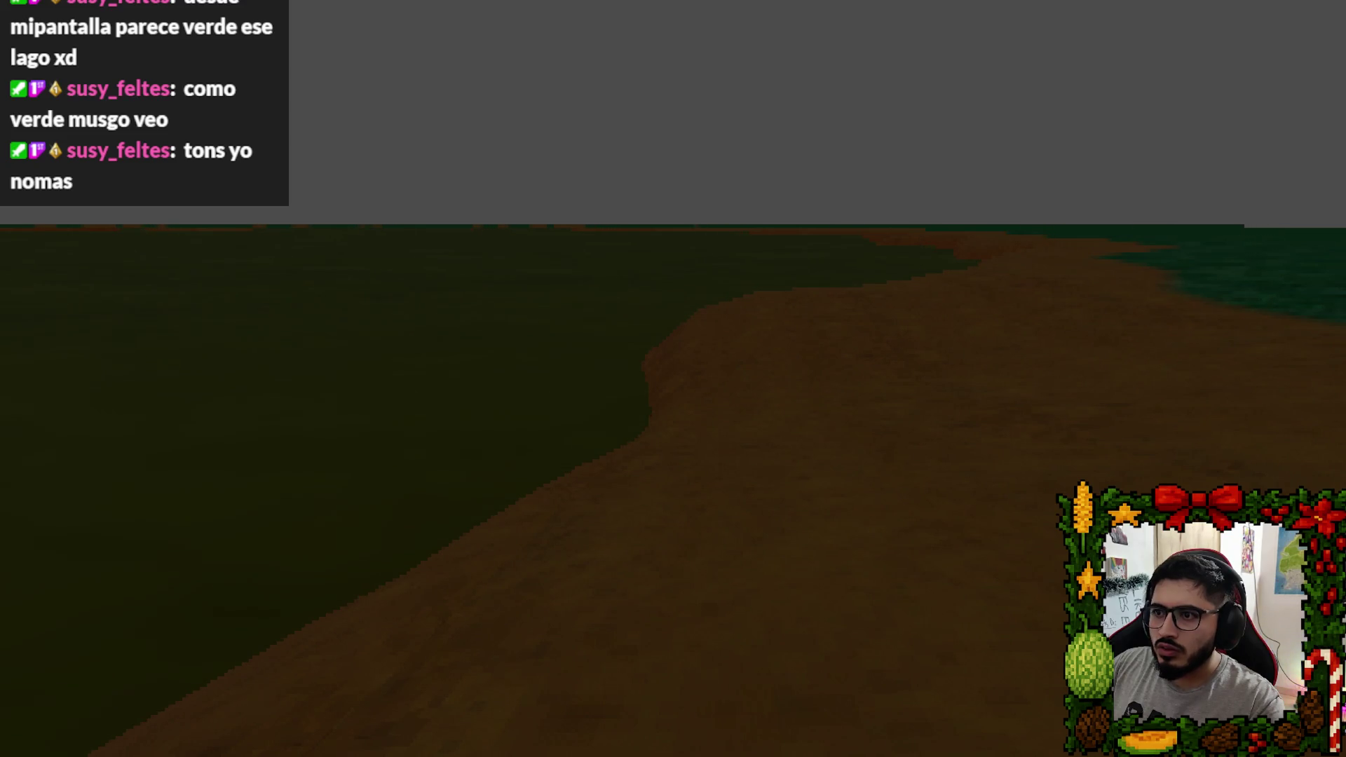
{"action": "key", "text": "Escape"}
{"action": "left_click", "coordinate": [659, 547]}
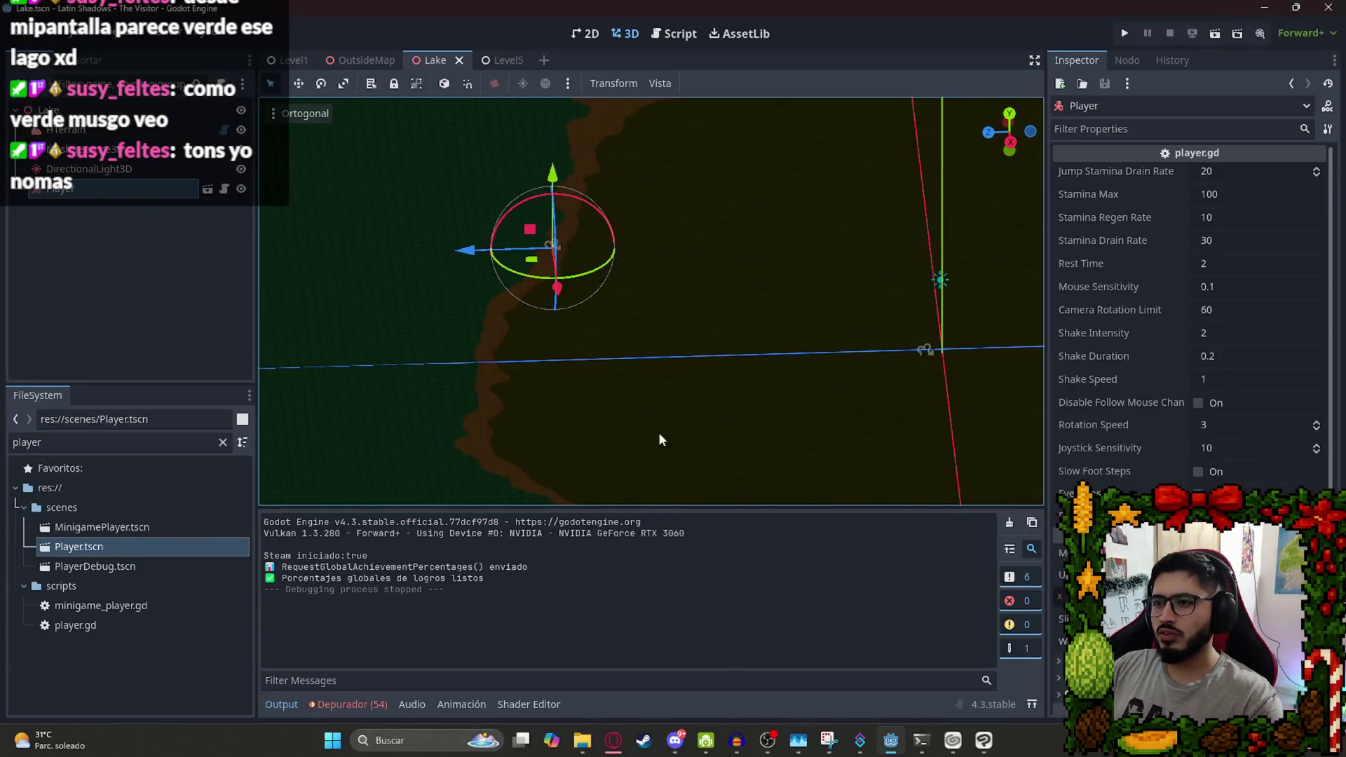
Set the lake shader's Height Scale to 1 and save the Lake scene.
{"action": "left_click", "coordinate": [784, 254]}
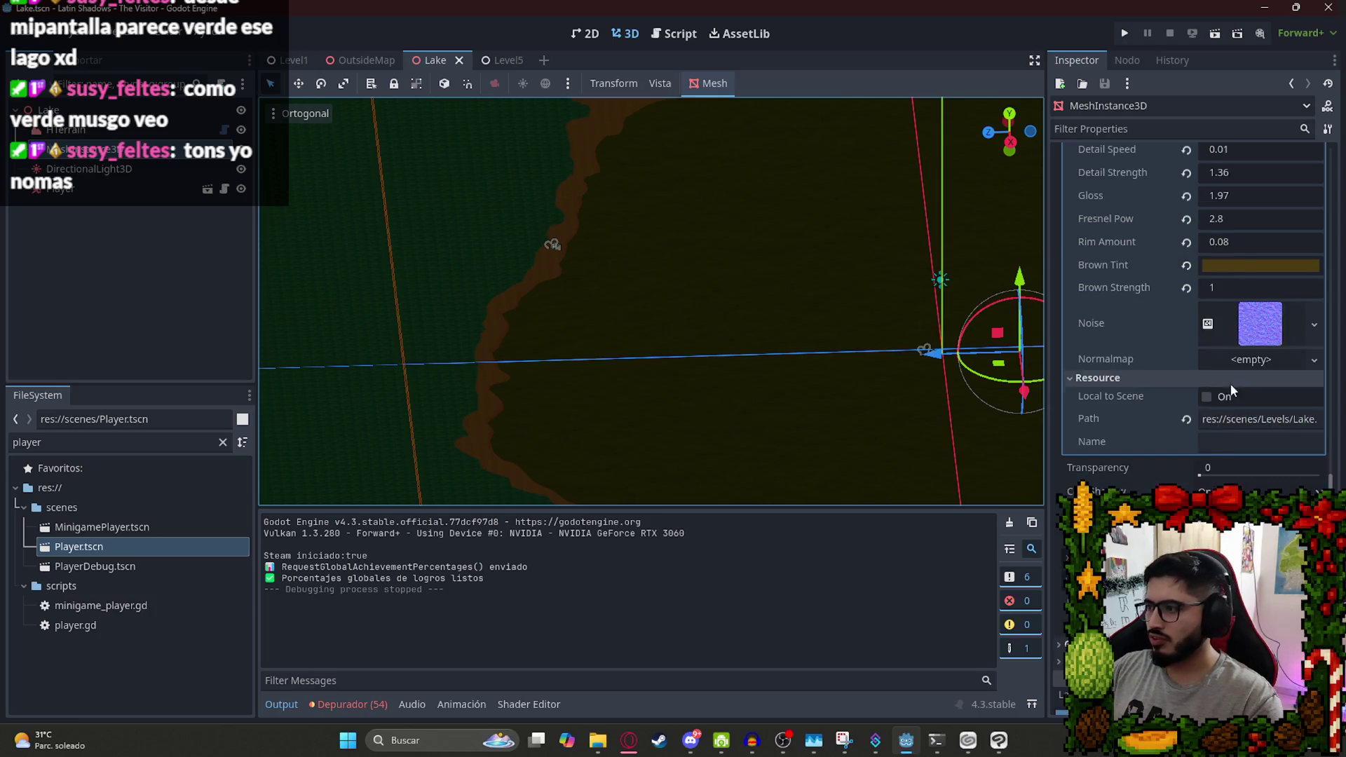
{"action": "scroll", "coordinate": [1230, 384], "scroll_direction": "up", "scroll_amount": 5}
{"action": "left_click", "coordinate": [1237, 344]}
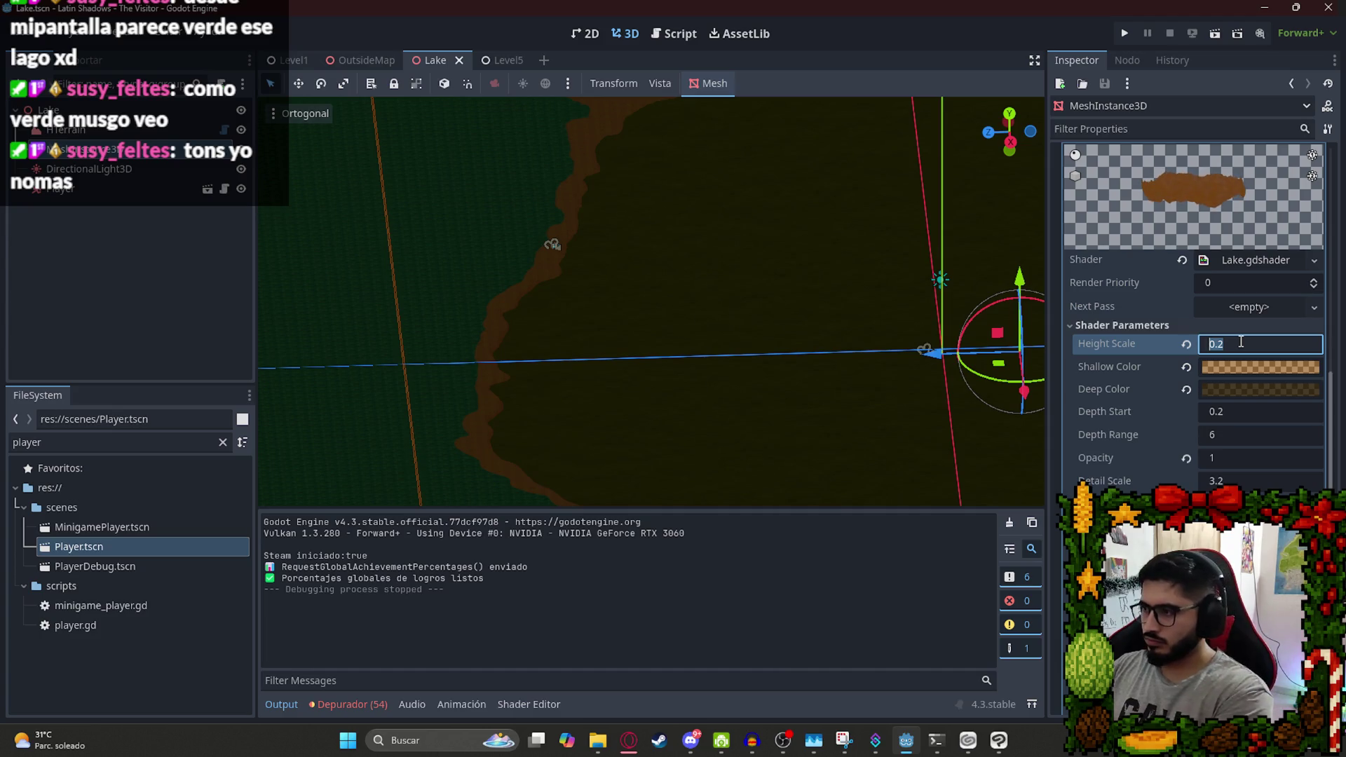
{"action": "type", "text": "1"}
{"action": "key", "text": "ctrl+s"}
Lift the Player slightly upward, then return to the lake mesh's Height Scale field.
{"action": "scroll", "coordinate": [420, 343], "scroll_direction": "up", "scroll_amount": 5}
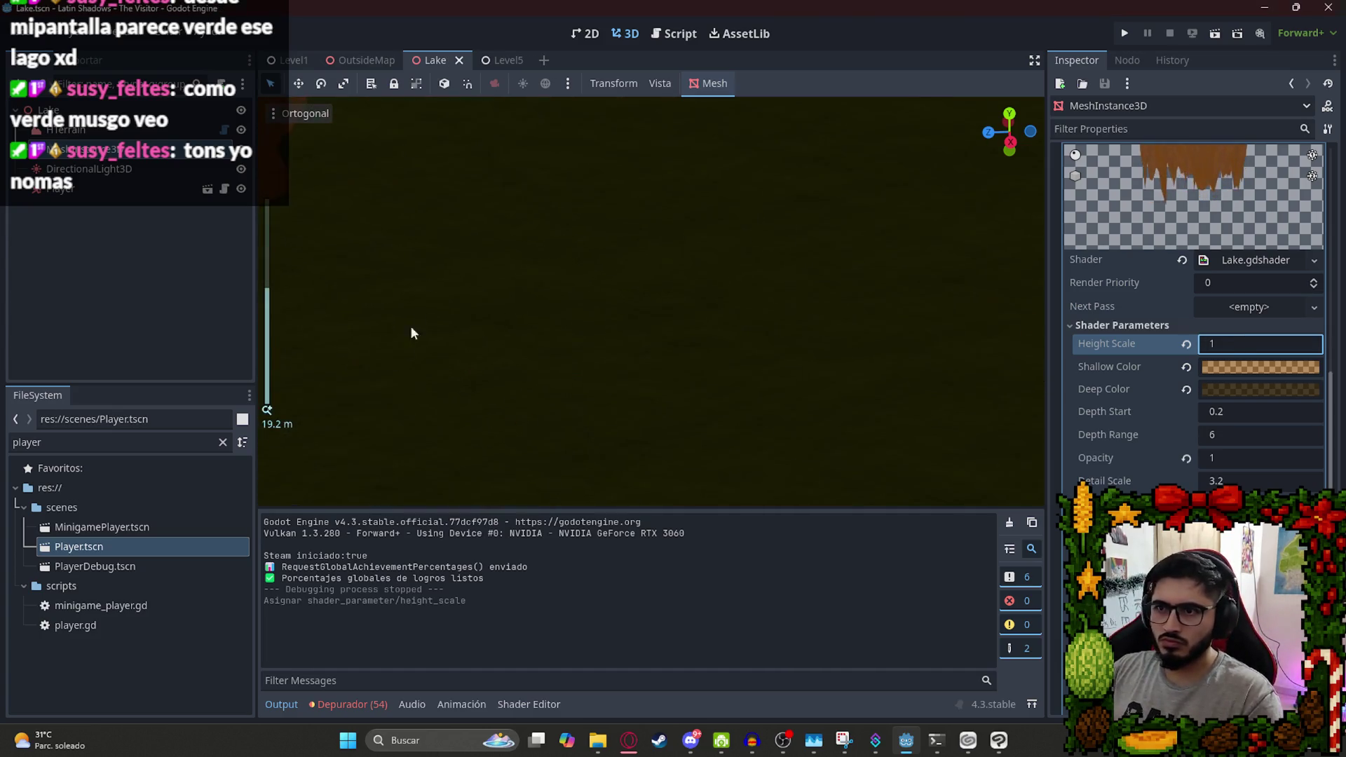
{"action": "scroll", "coordinate": [479, 281], "scroll_direction": "down", "scroll_amount": 5}
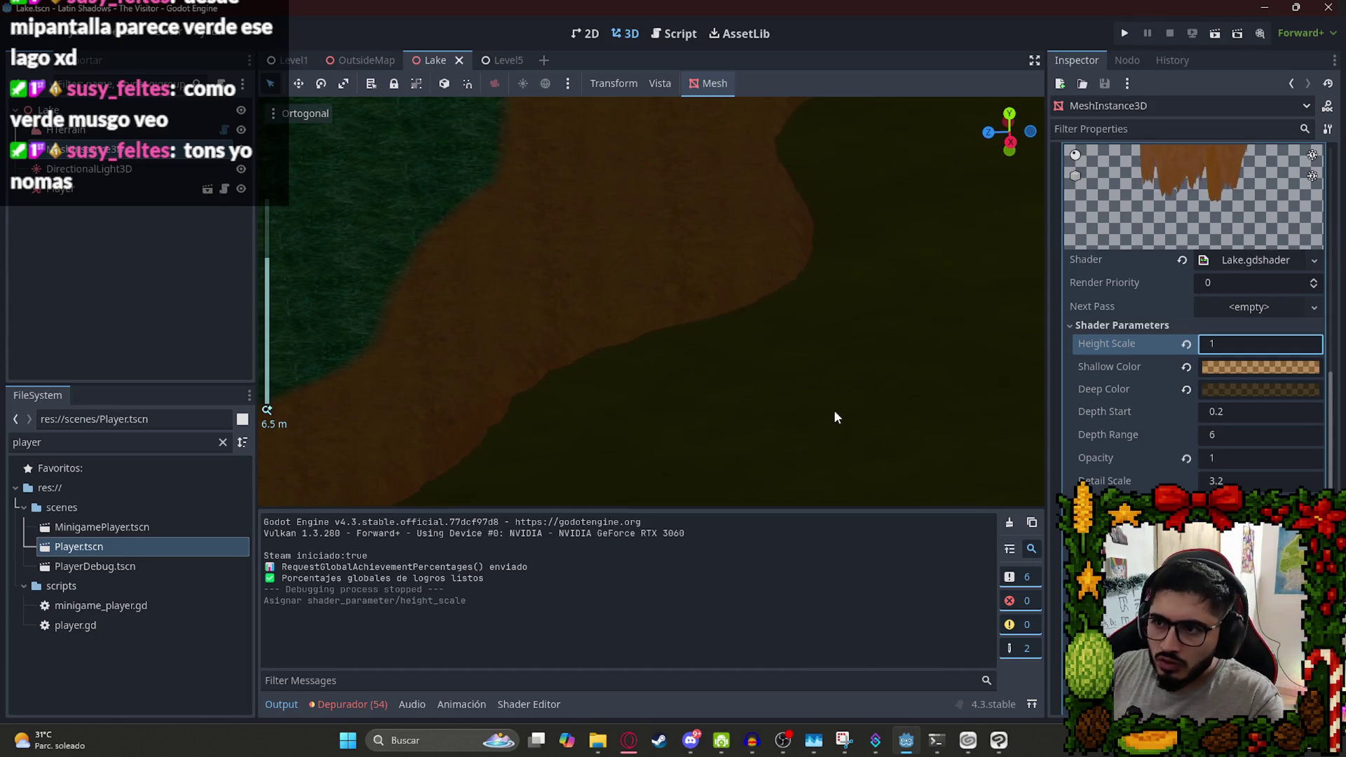
{"action": "scroll", "coordinate": [652, 183], "scroll_direction": "up", "scroll_amount": 3}
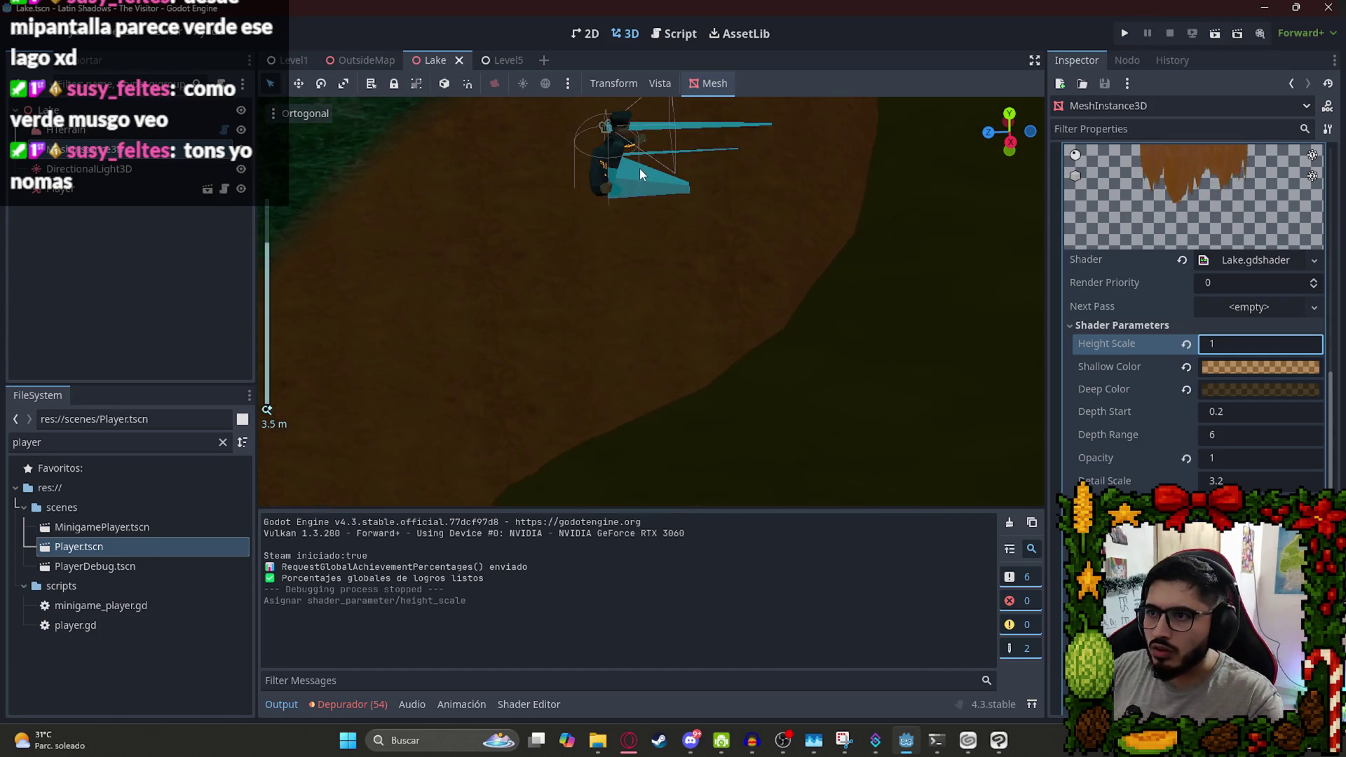
{"action": "left_click", "coordinate": [152, 188]}
{"action": "left_click_drag", "start_coordinate": [595, 183], "coordinate": [595, 132]}
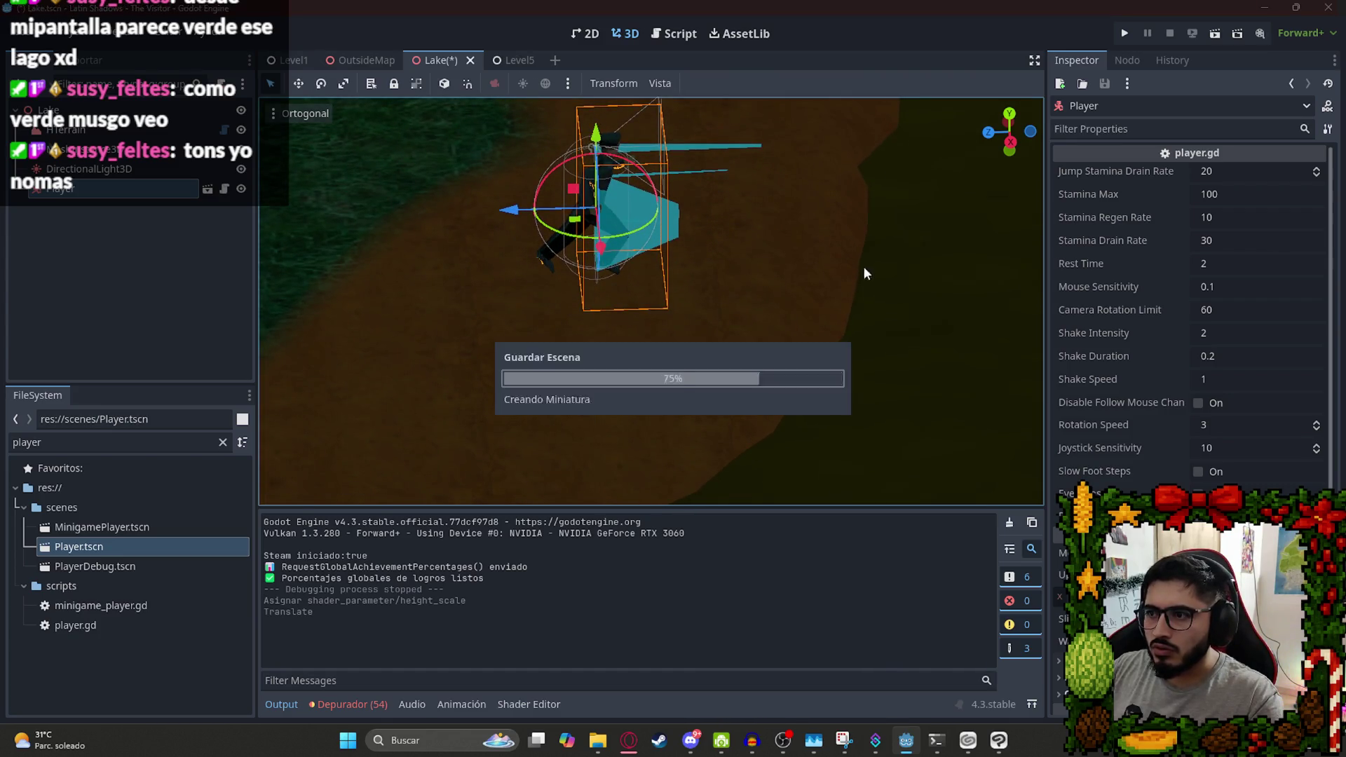
{"action": "left_click", "coordinate": [944, 426]}
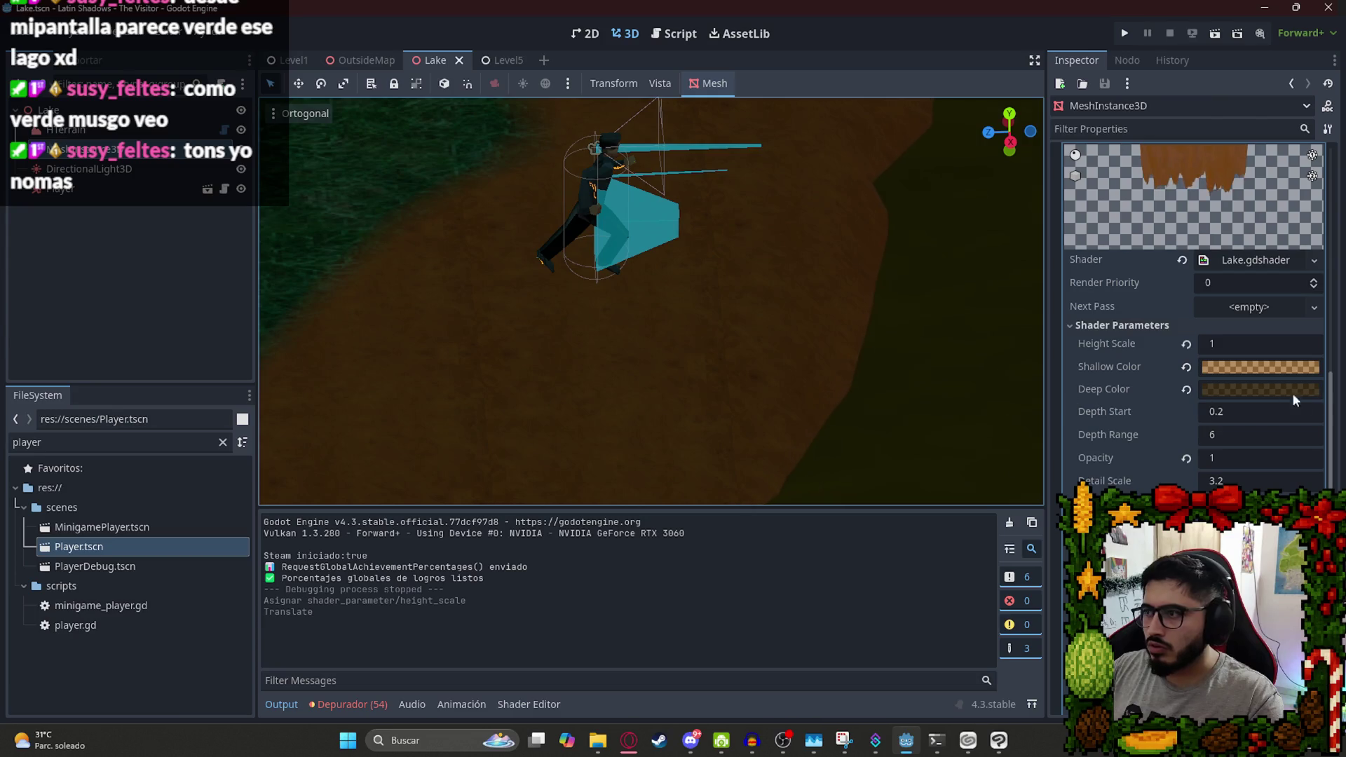
{"action": "left_click", "coordinate": [1227, 346]}
{"action": "type", "text": "."}
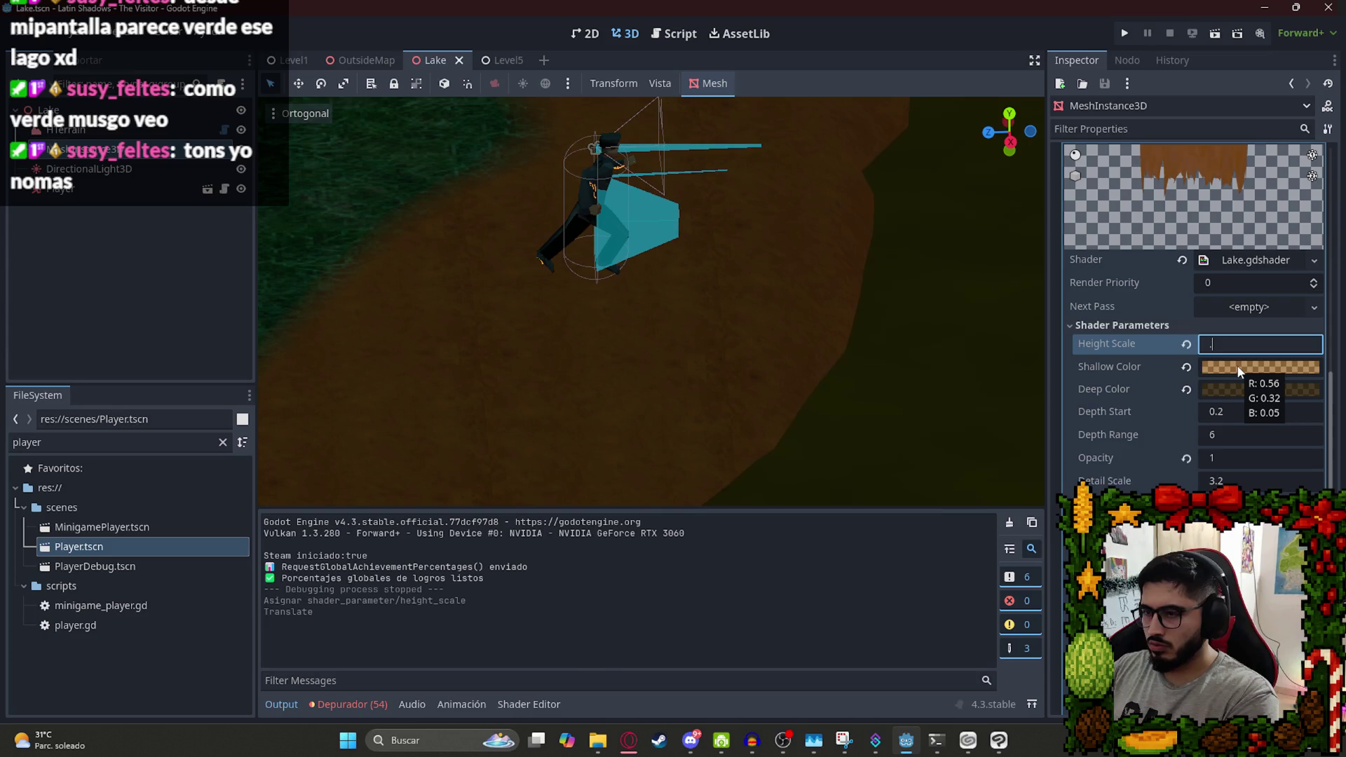
Set Height Scale to 0.5 and save, then try and undo an Opacity of 0.5.
{"action": "type", "text": "5"}
{"action": "key", "text": "Return"}
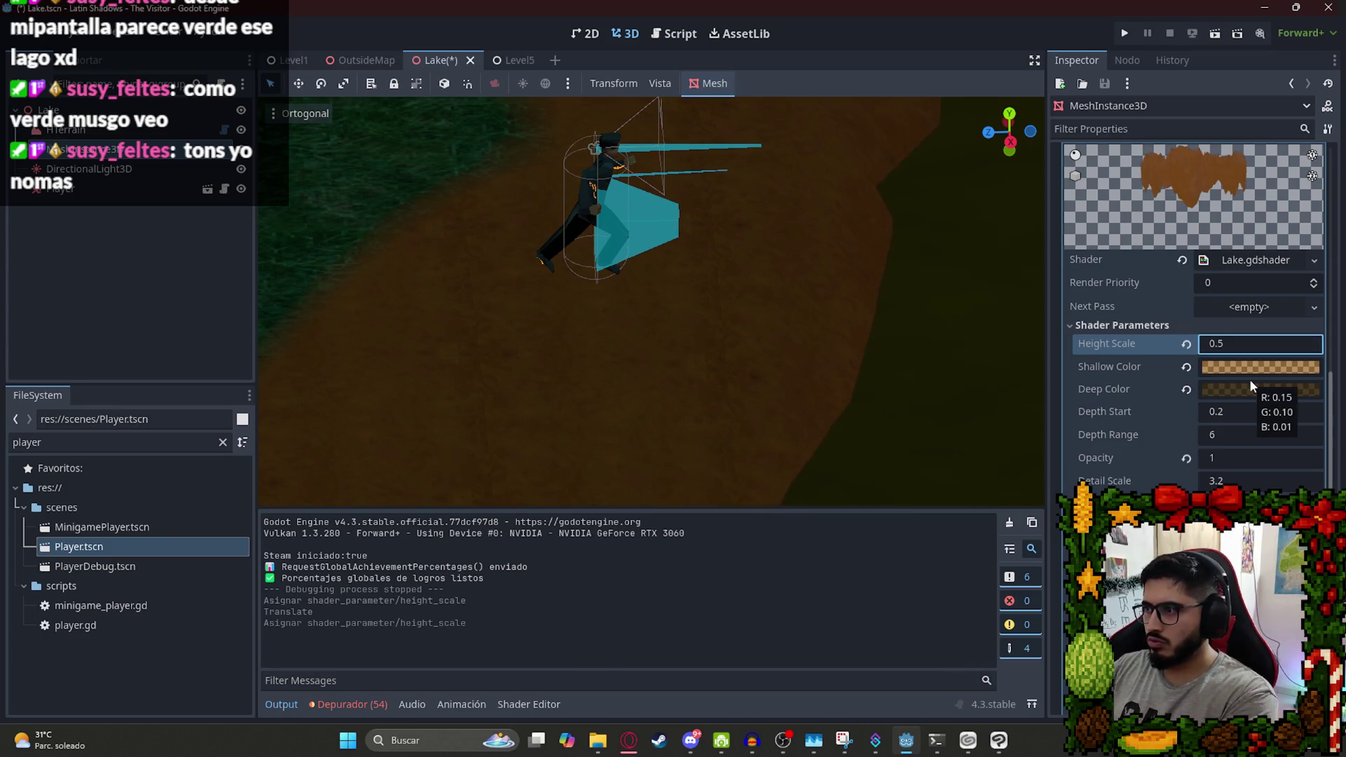
{"action": "key", "text": "ctrl+s"}
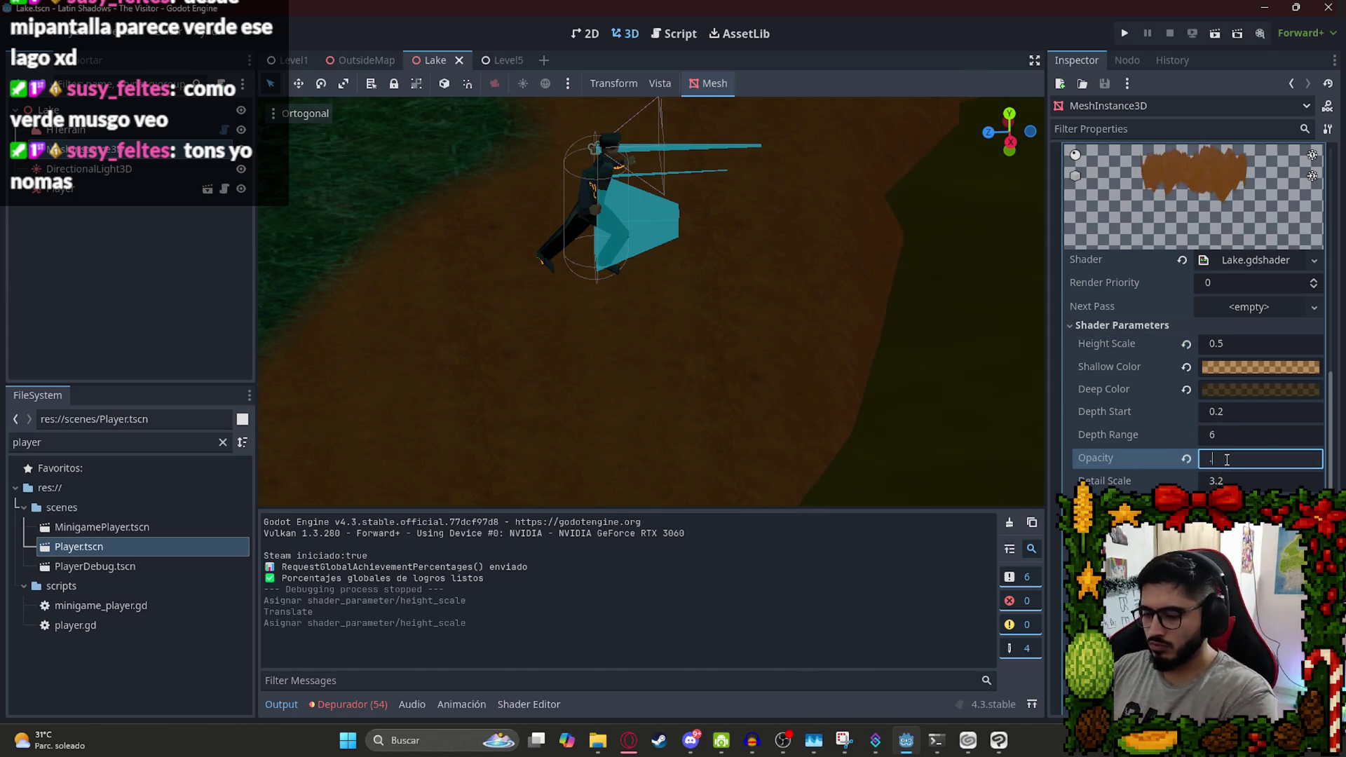
{"action": "type", "text": "5"}
{"action": "key", "text": "Return"}
{"action": "key", "text": "ctrl+z"}
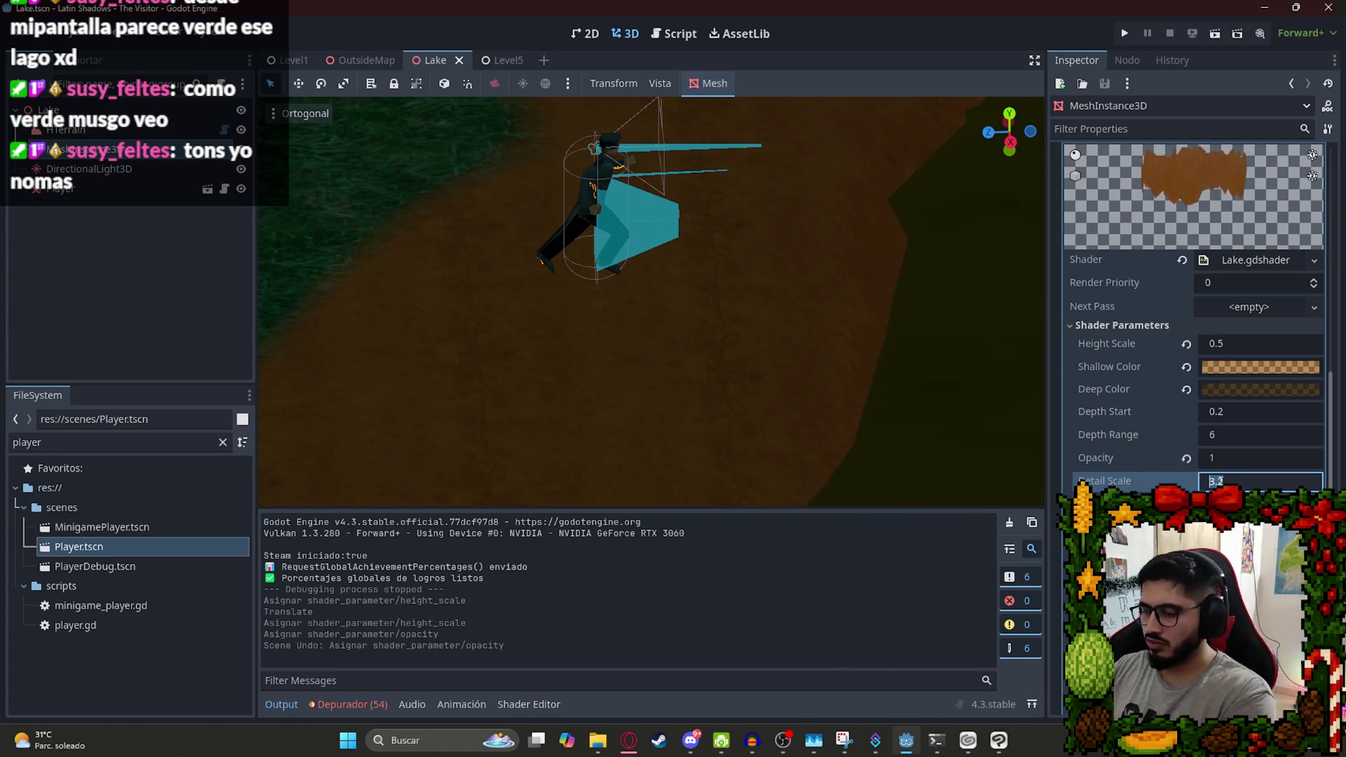
{"action": "key", "text": "ctrl+z"}
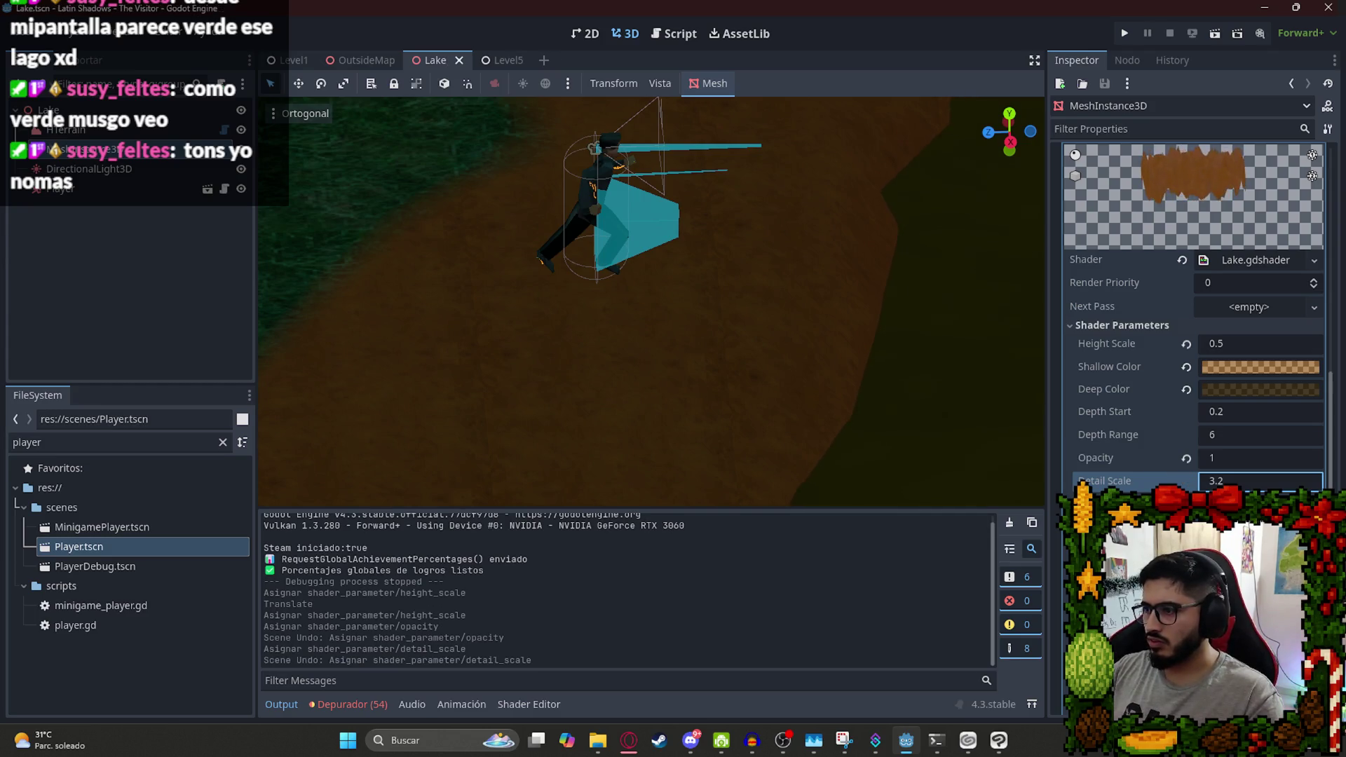
Experiment with Detail Strength, Gloss, Fresnel Pow and Rim Amount shader values, undoing the changes.
{"action": "scroll", "coordinate": [818, 401], "scroll_direction": "up", "scroll_amount": 6}
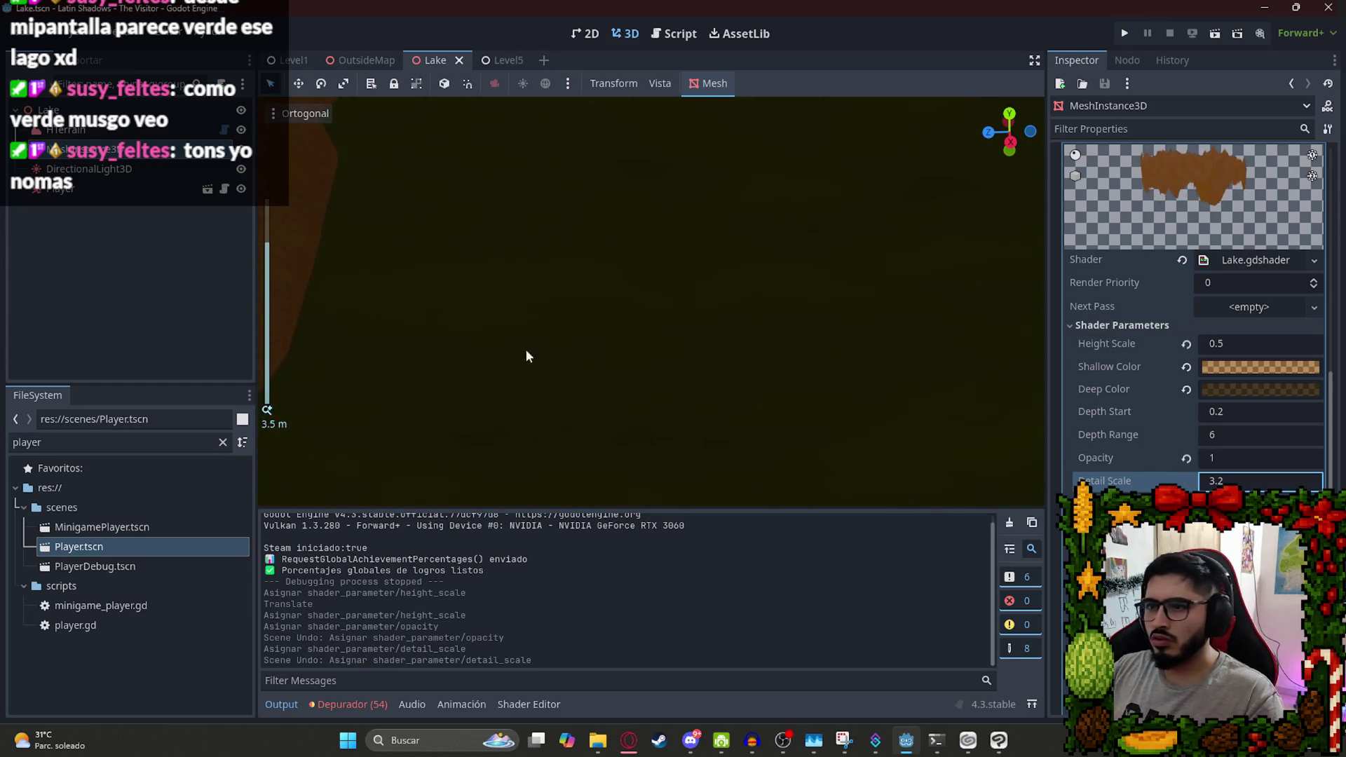
{"action": "left_click_drag", "start_coordinate": [813, 386], "coordinate": [967, 428]}
{"action": "key", "text": "Tab"}
{"action": "key", "text": "Down"}
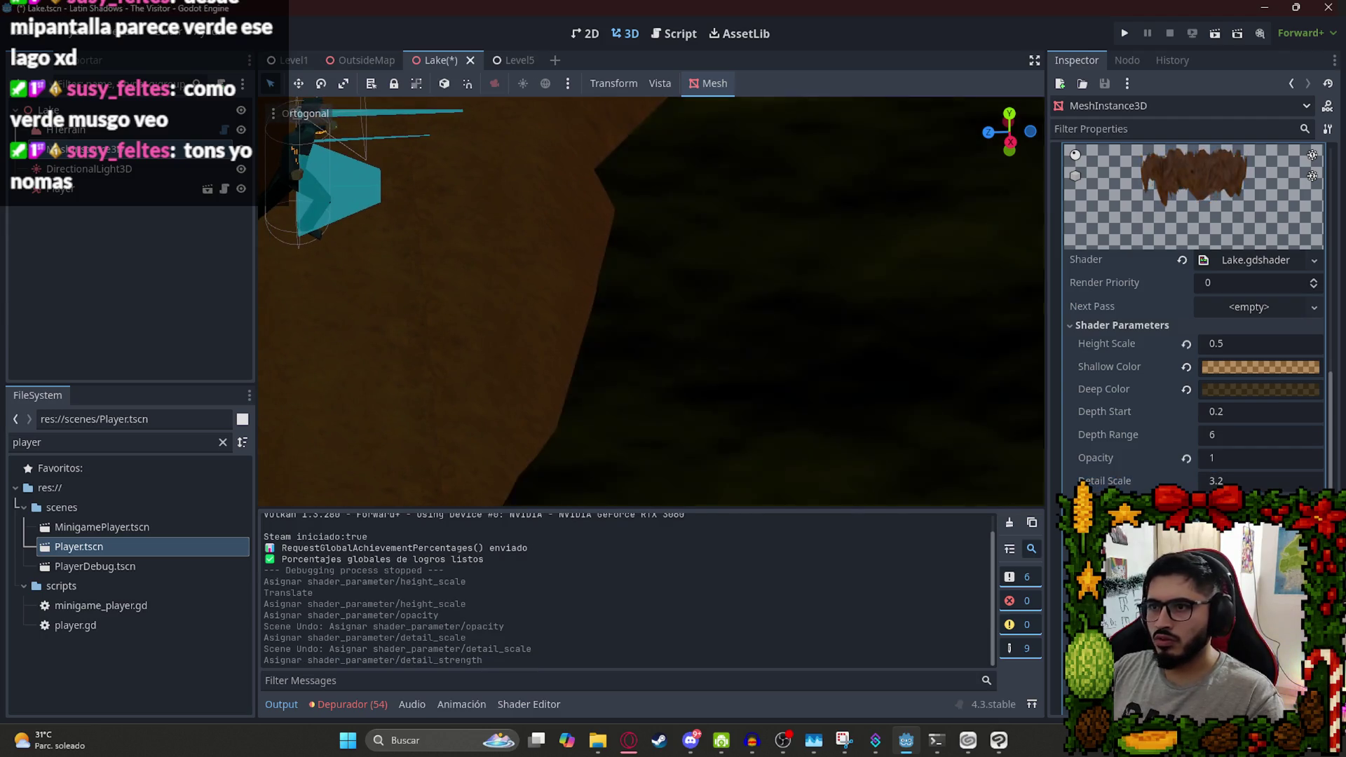
{"action": "key", "text": "ctrl+z"}
{"action": "key", "text": "Up"}
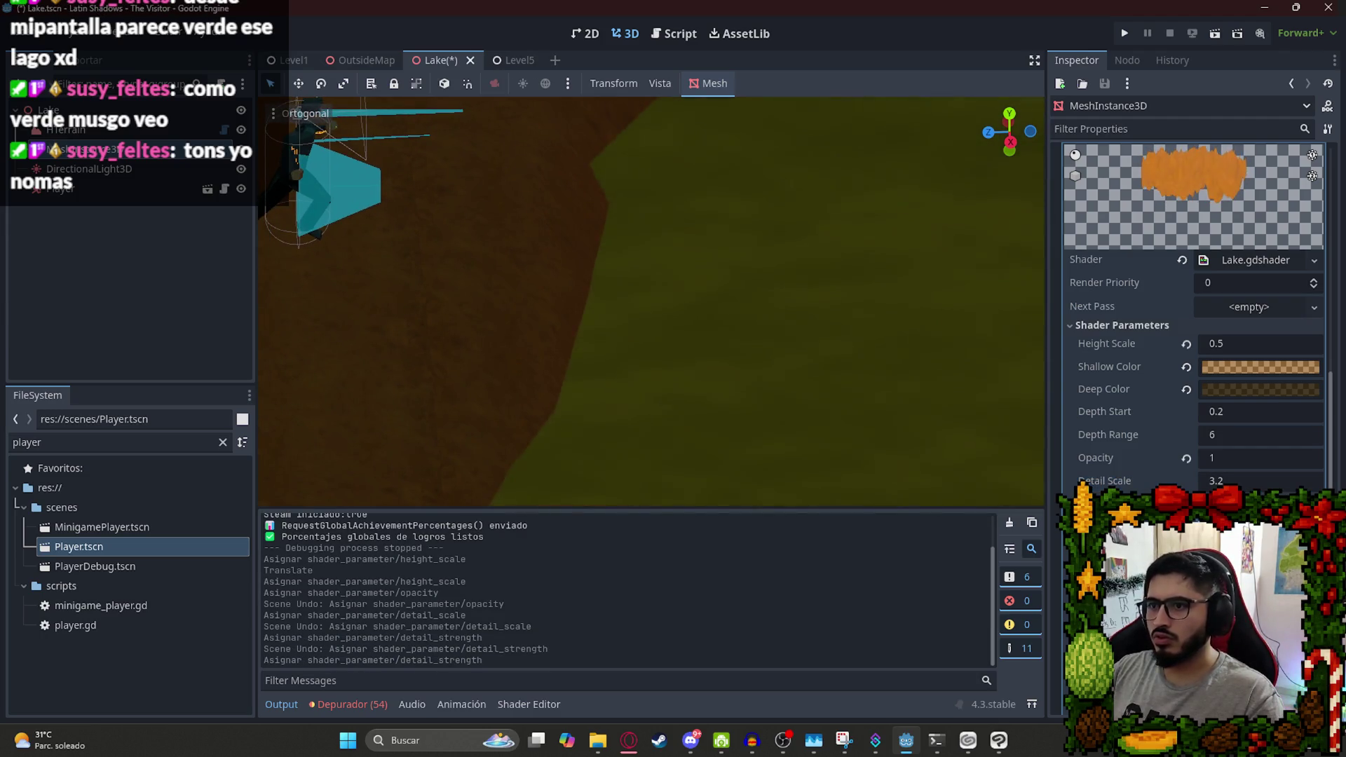
{"action": "key", "text": "ctrl+z"}
{"action": "key", "text": "Up"}
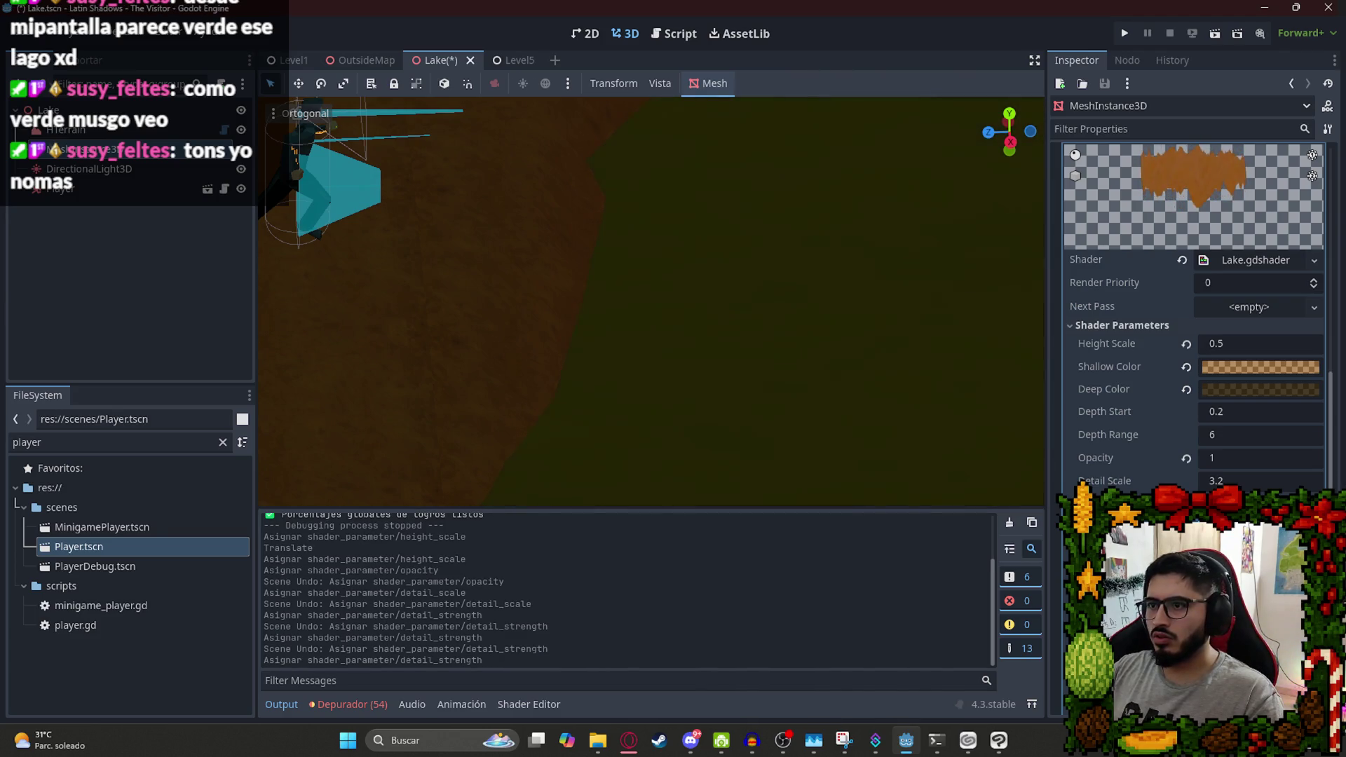
{"action": "key", "text": "ctrl+z"}
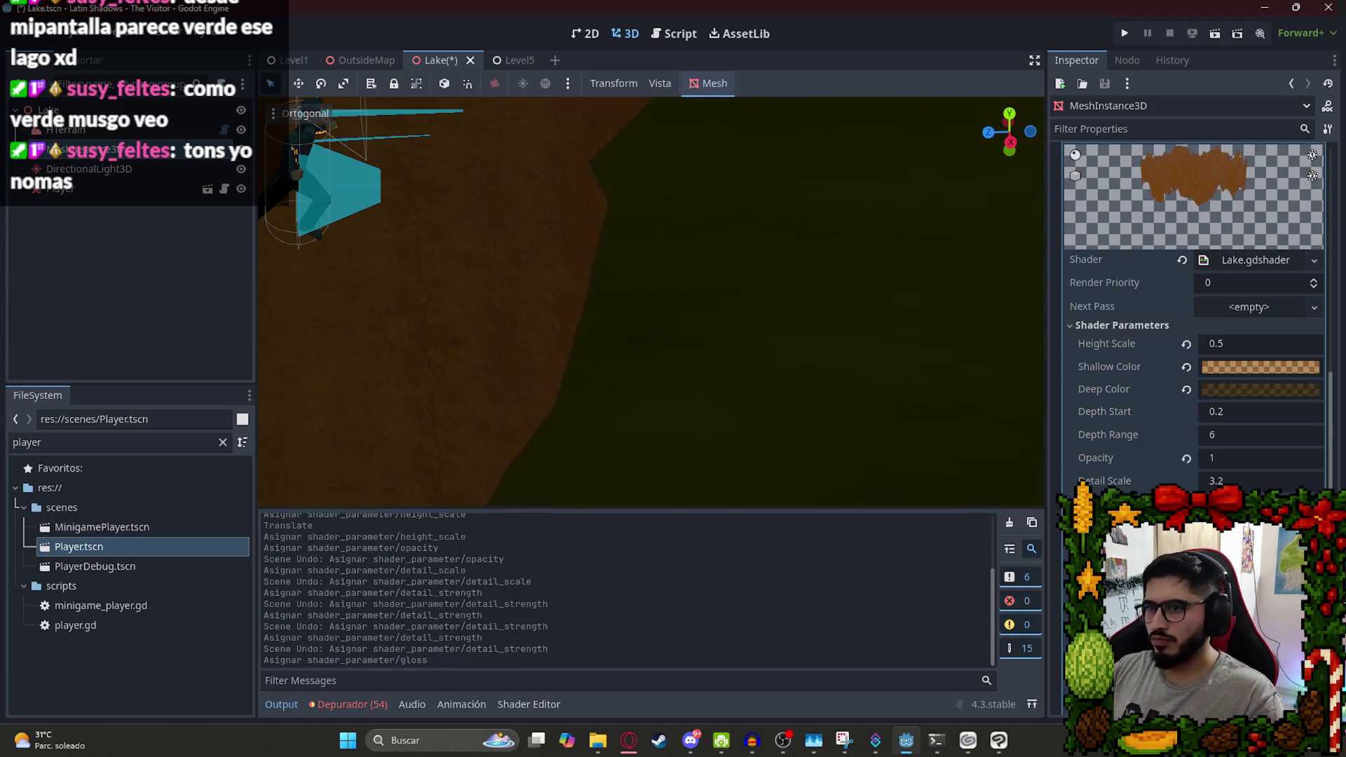
{"action": "key", "text": "ctrl+z"}
{"action": "key", "text": "ctrl+z"}
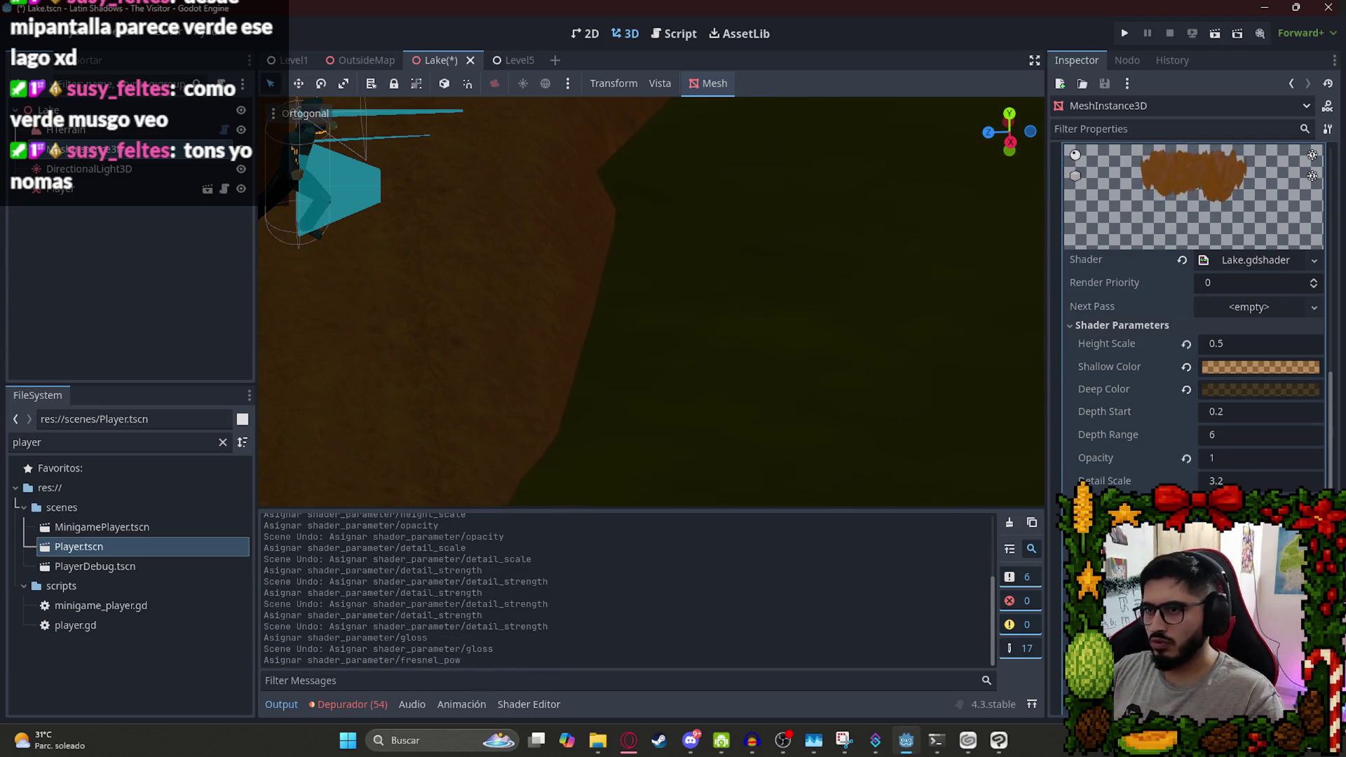
{"action": "key", "text": "ctrl+z"}
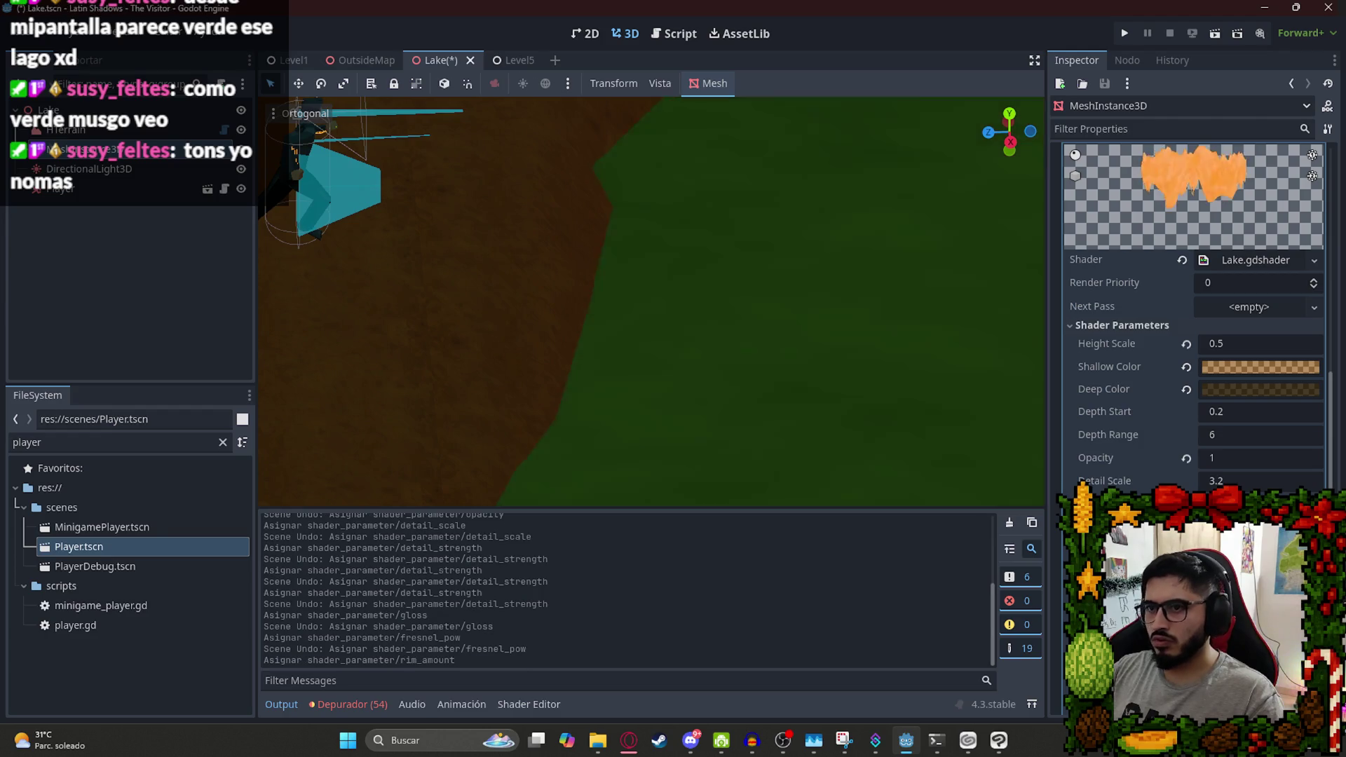
Adjust the Opacity and Depth Range values, leaving Depth Range at 6.
{"action": "key", "text": "ctrl+z"}
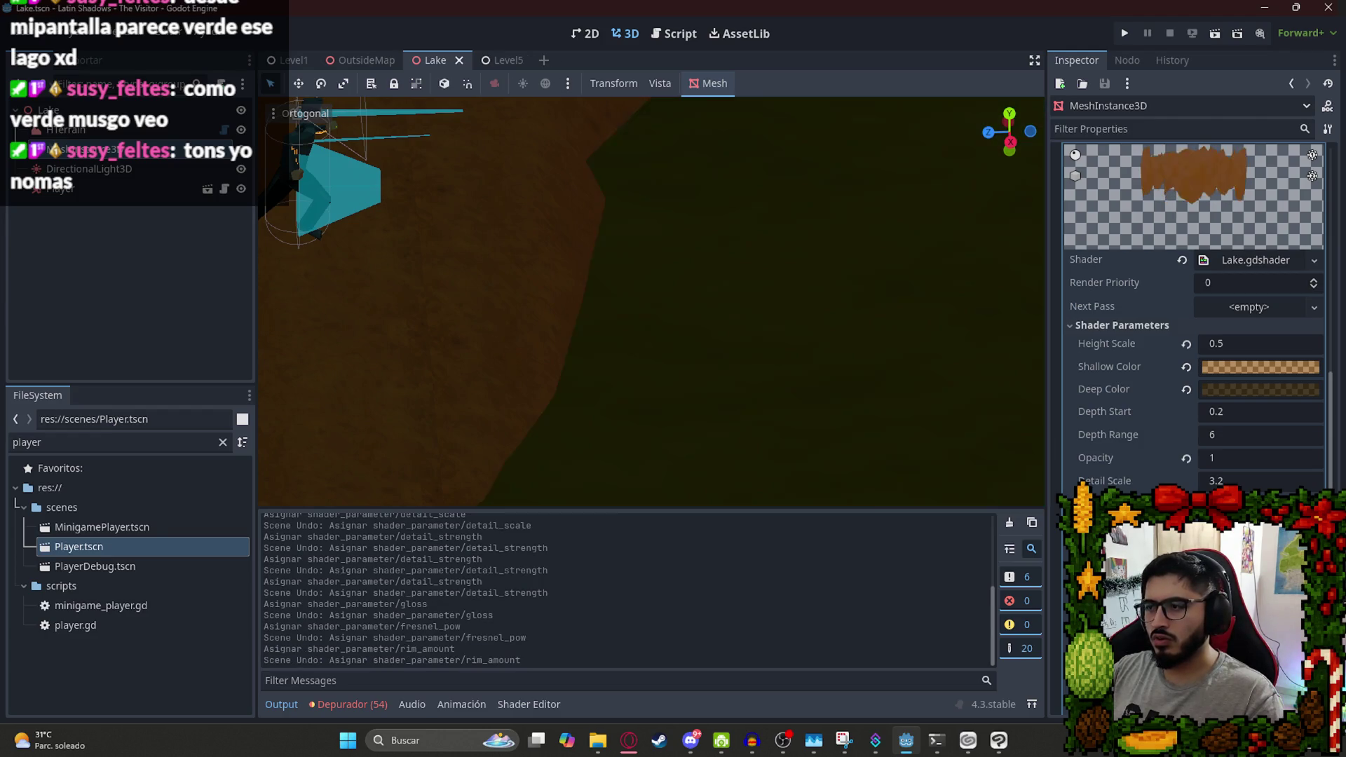
{"action": "left_click", "coordinate": [1212, 463]}
{"action": "key", "text": "ctrl+z"}
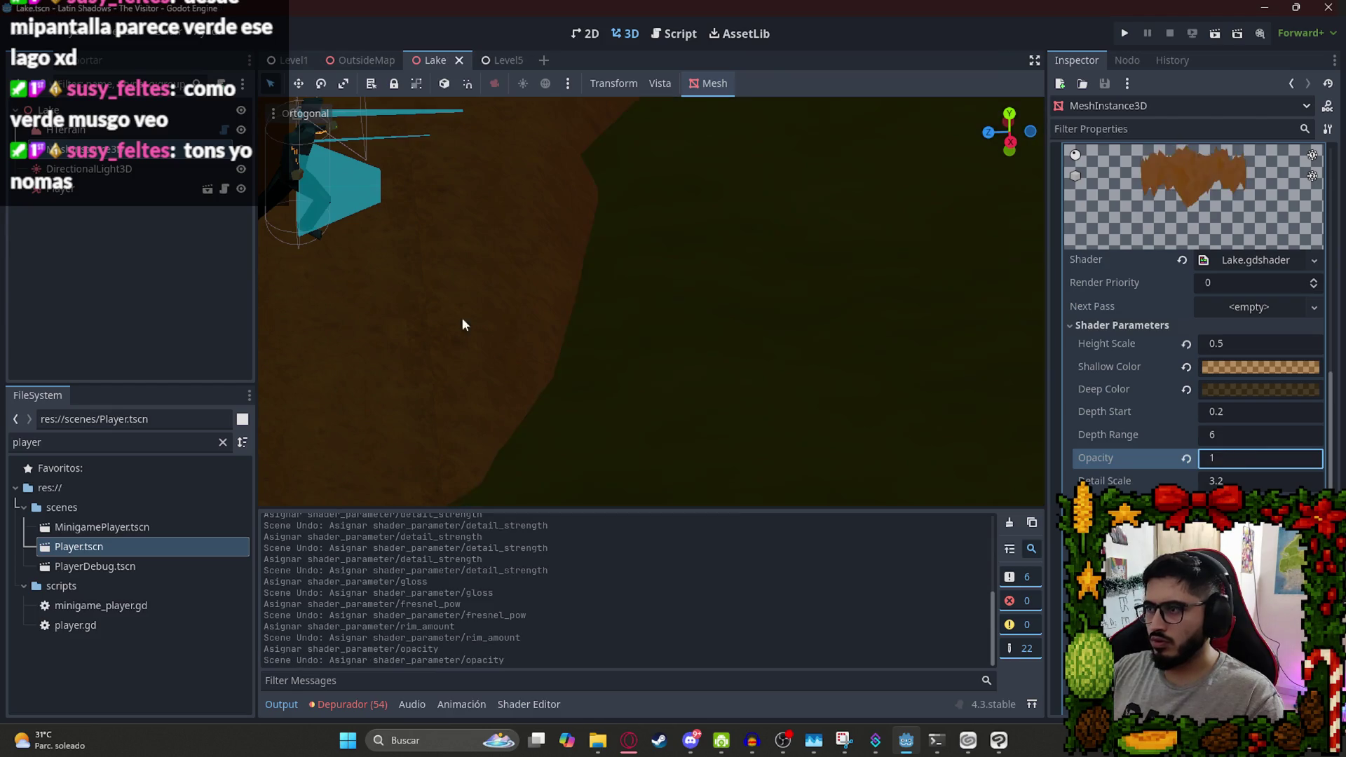
{"action": "left_click_drag", "start_coordinate": [1235, 440], "coordinate": [1262, 440]}
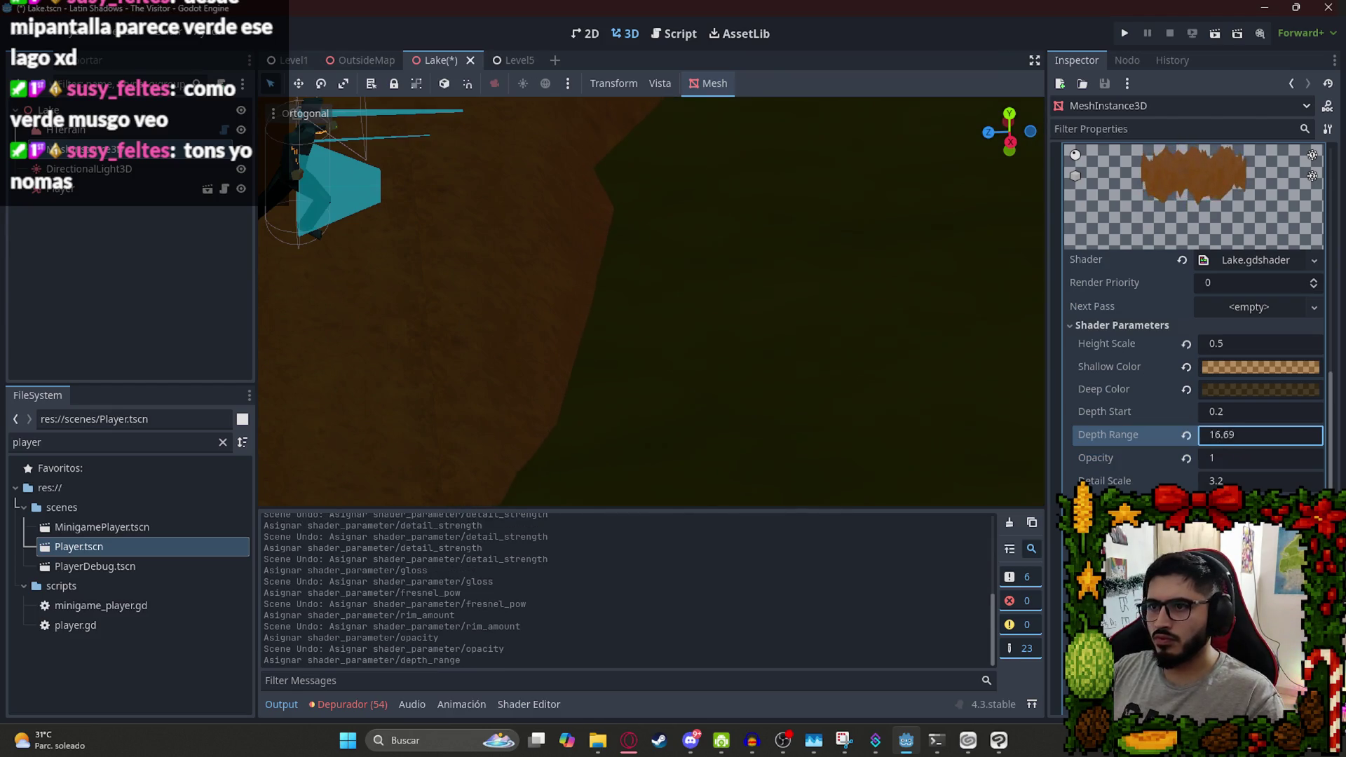
{"action": "key", "text": "ctrl+z"}
Play the Lake scene on its own.
{"action": "scroll", "coordinate": [748, 300], "scroll_direction": "down", "scroll_amount": 3}
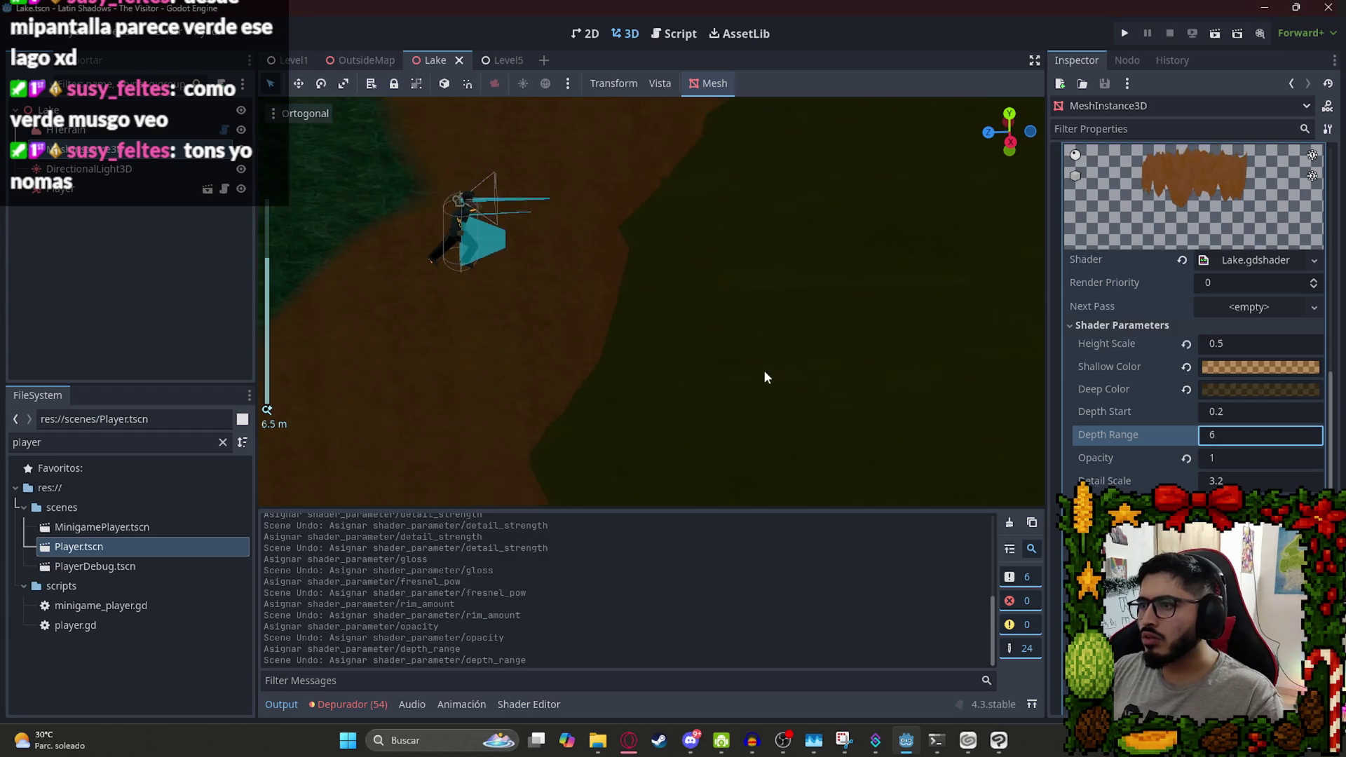
{"action": "scroll", "coordinate": [755, 375], "scroll_direction": "down", "scroll_amount": 5}
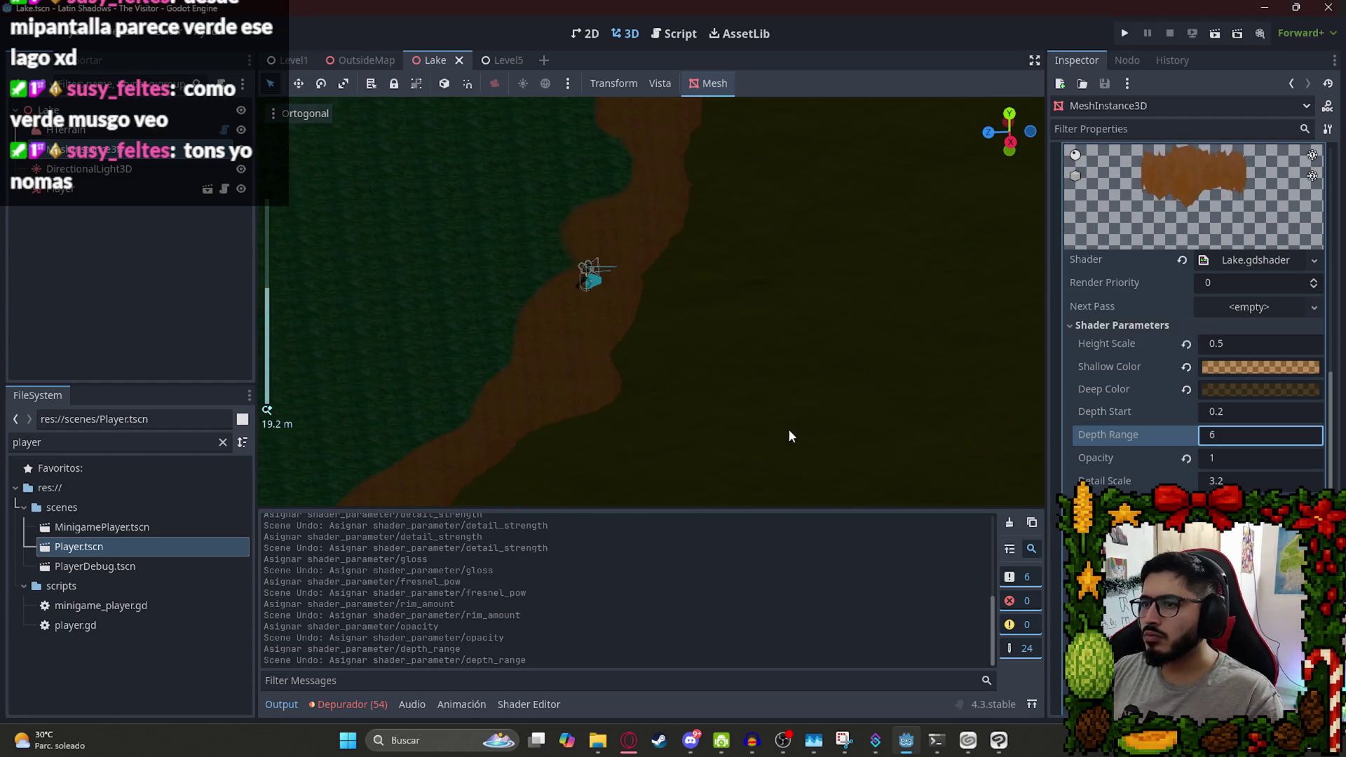
{"action": "scroll", "coordinate": [491, 224], "scroll_direction": "up", "scroll_amount": 5}
{"action": "right_click", "coordinate": [425, 59]}
{"action": "left_click", "coordinate": [499, 170]}
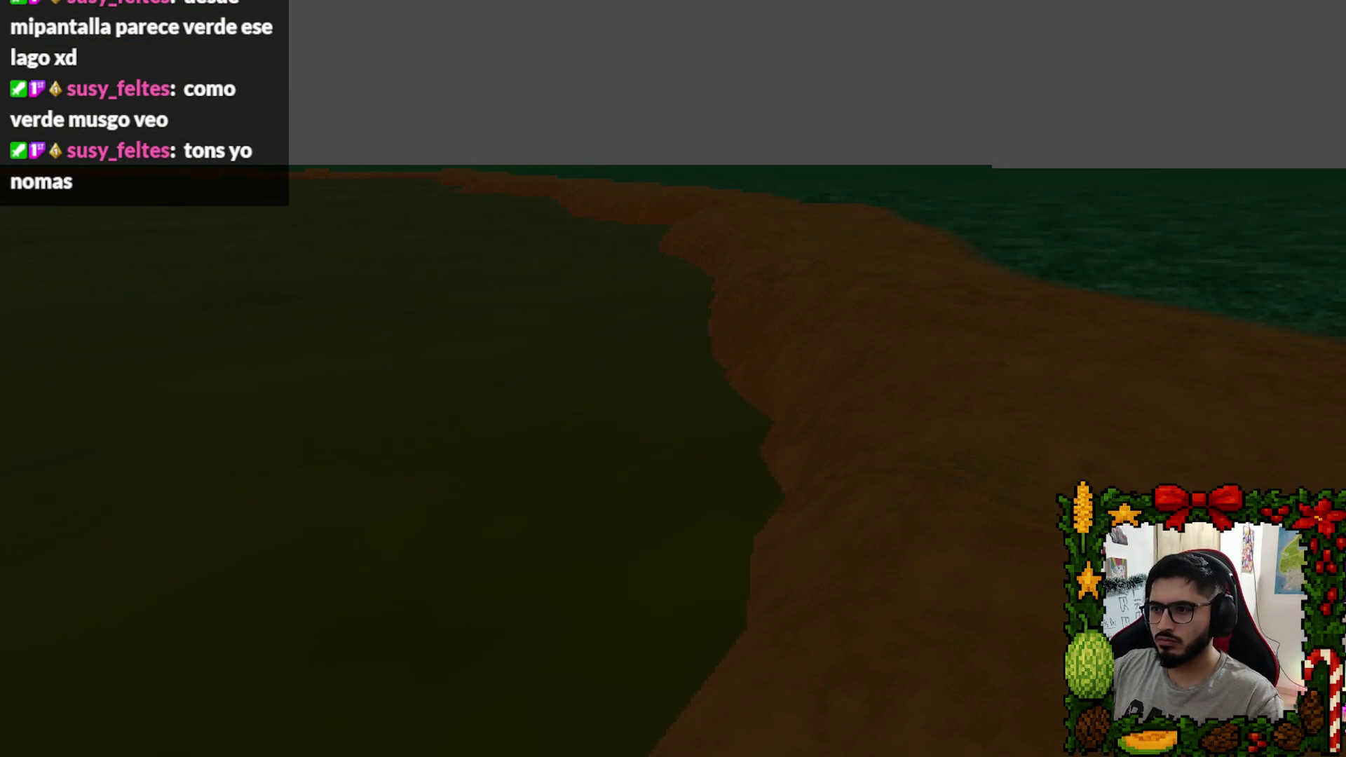
Stop the running Lake game with F8 and return to the editor.
{"action": "key", "text": "F8"}
{"action": "scroll", "coordinate": [553, 305], "scroll_direction": "down", "scroll_amount": 5}
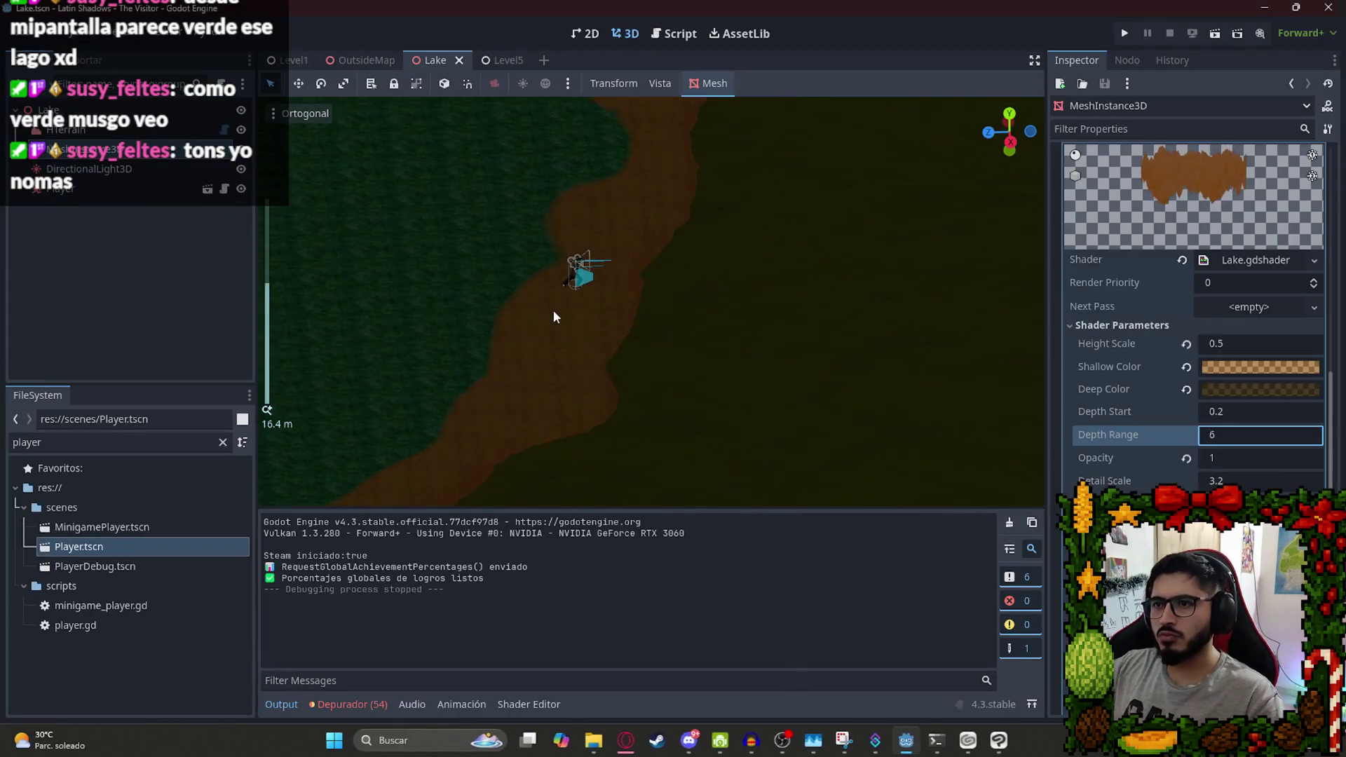
Select HTerrain with the Flatten brush and flatten patches near the Player, undoing mistakes.
{"action": "left_click", "coordinate": [103, 131]}
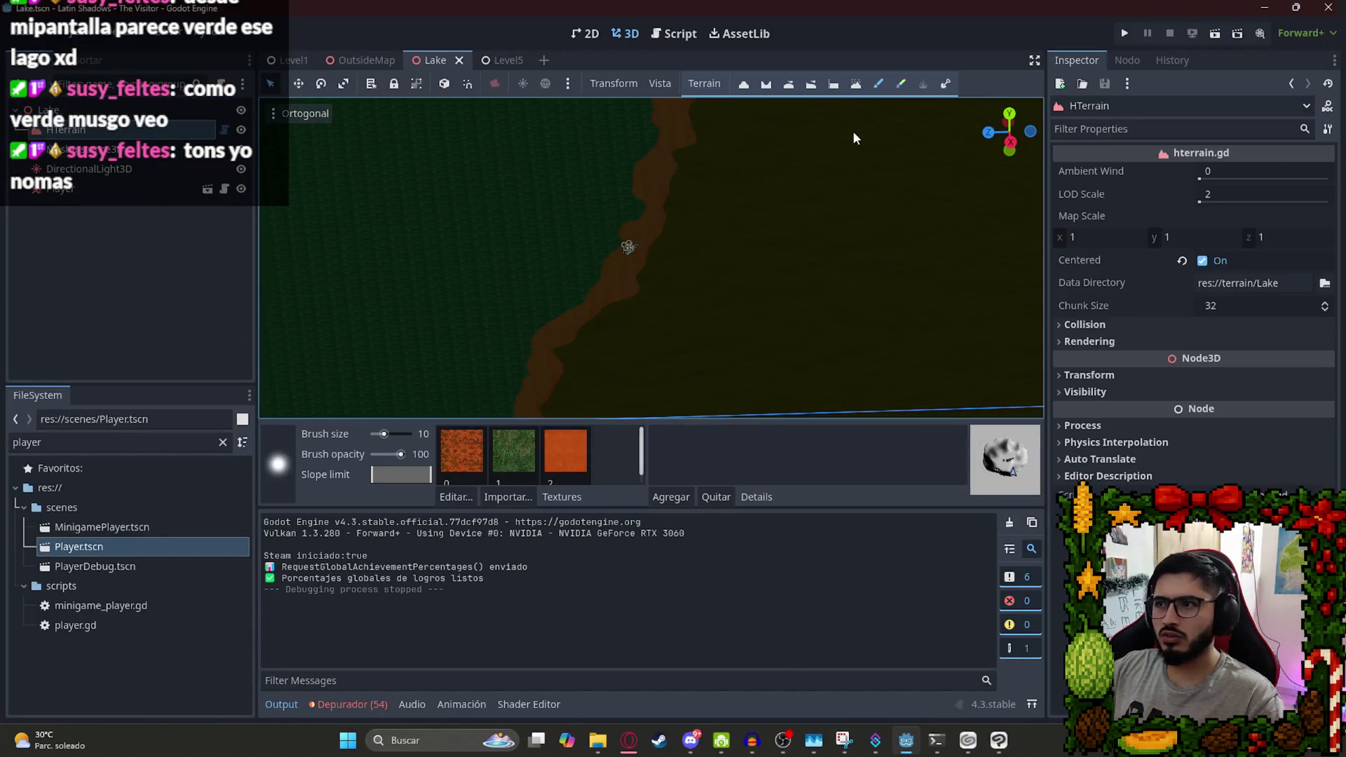
{"action": "left_click", "coordinate": [834, 84]}
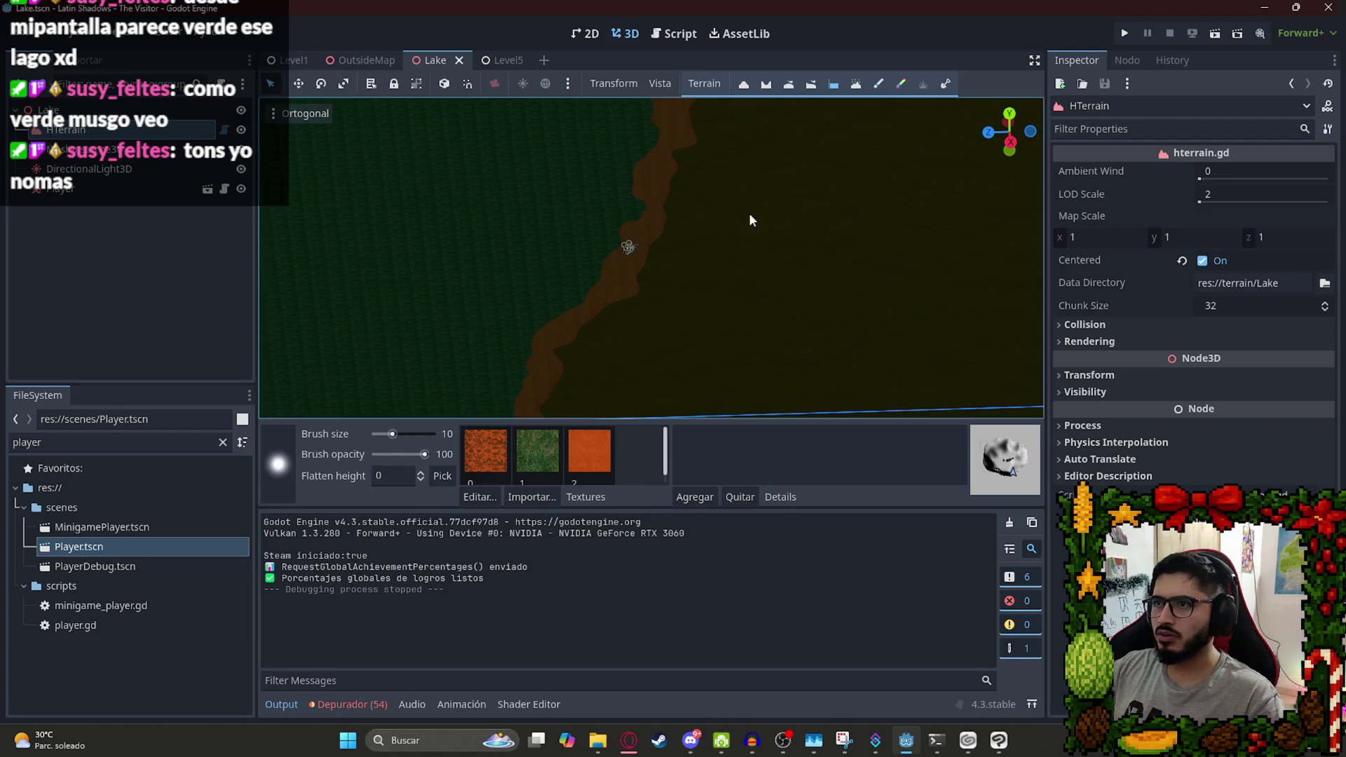
{"action": "left_click", "coordinate": [584, 312]}
{"action": "scroll", "coordinate": [584, 301], "scroll_direction": "up", "scroll_amount": 5}
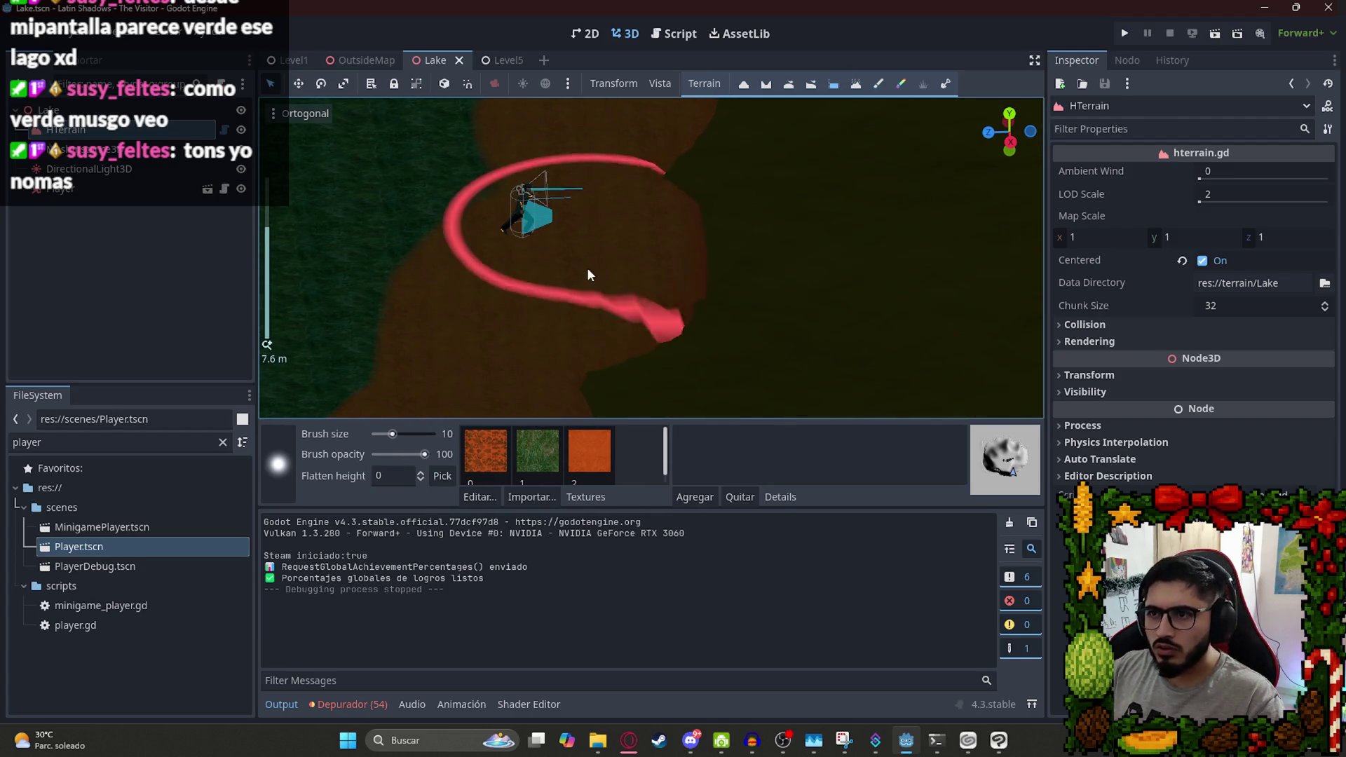
{"action": "key", "text": "ctrl+z"}
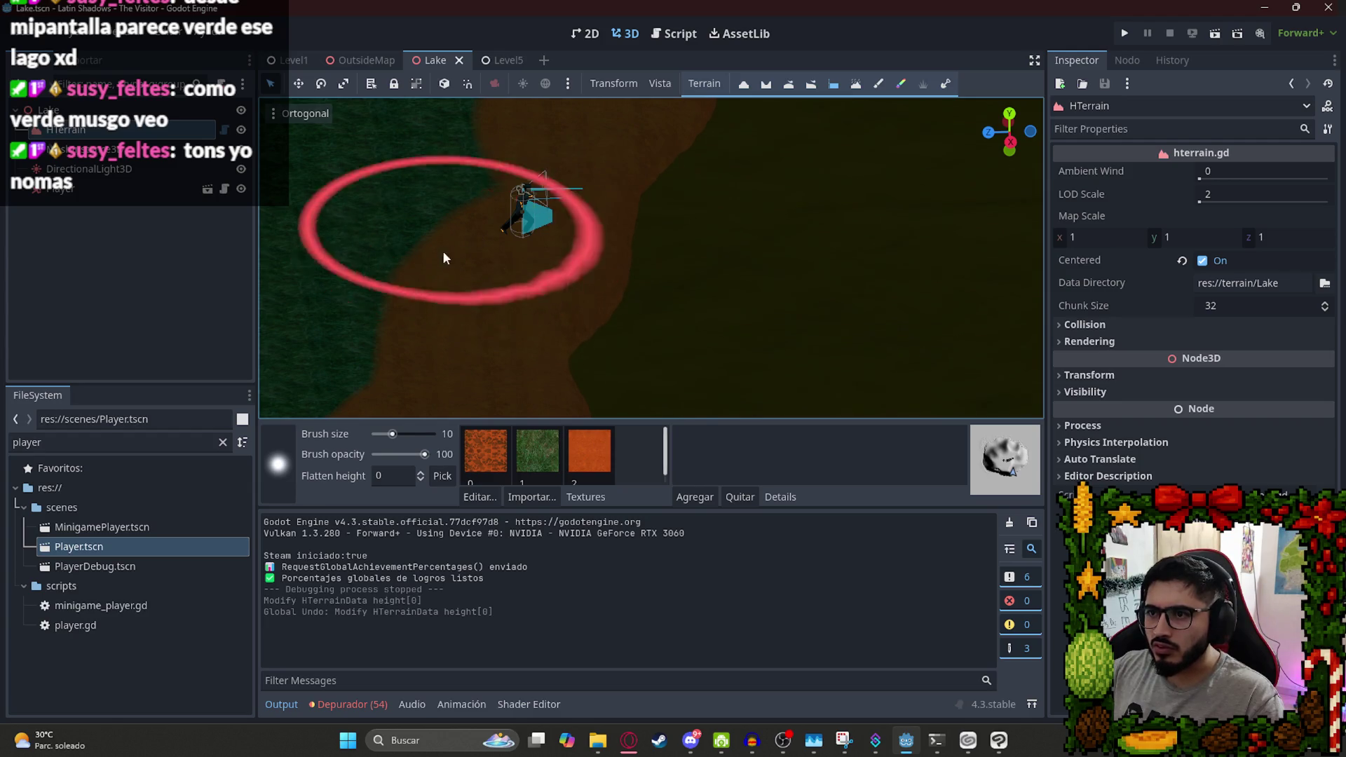
{"action": "left_click", "coordinate": [437, 279]}
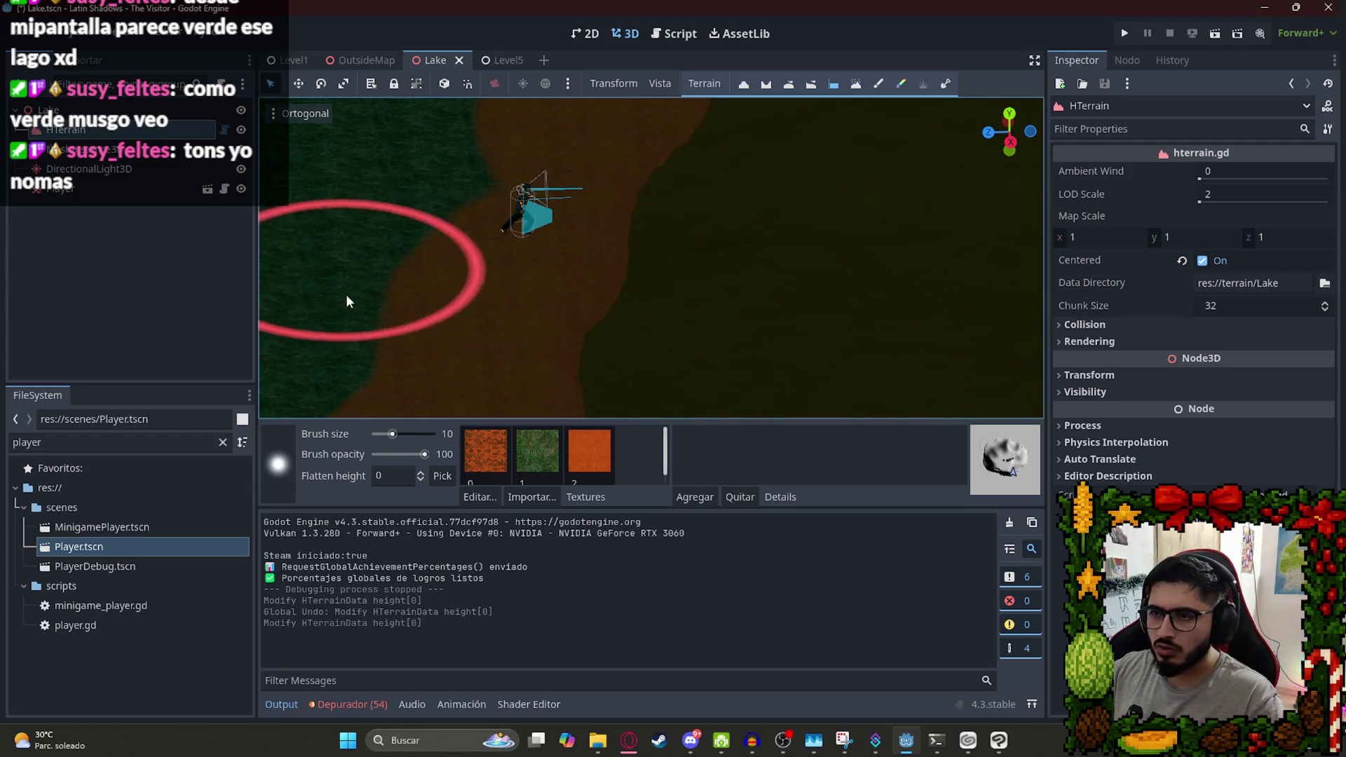
{"action": "scroll", "coordinate": [452, 284], "scroll_direction": "down", "scroll_amount": 5}
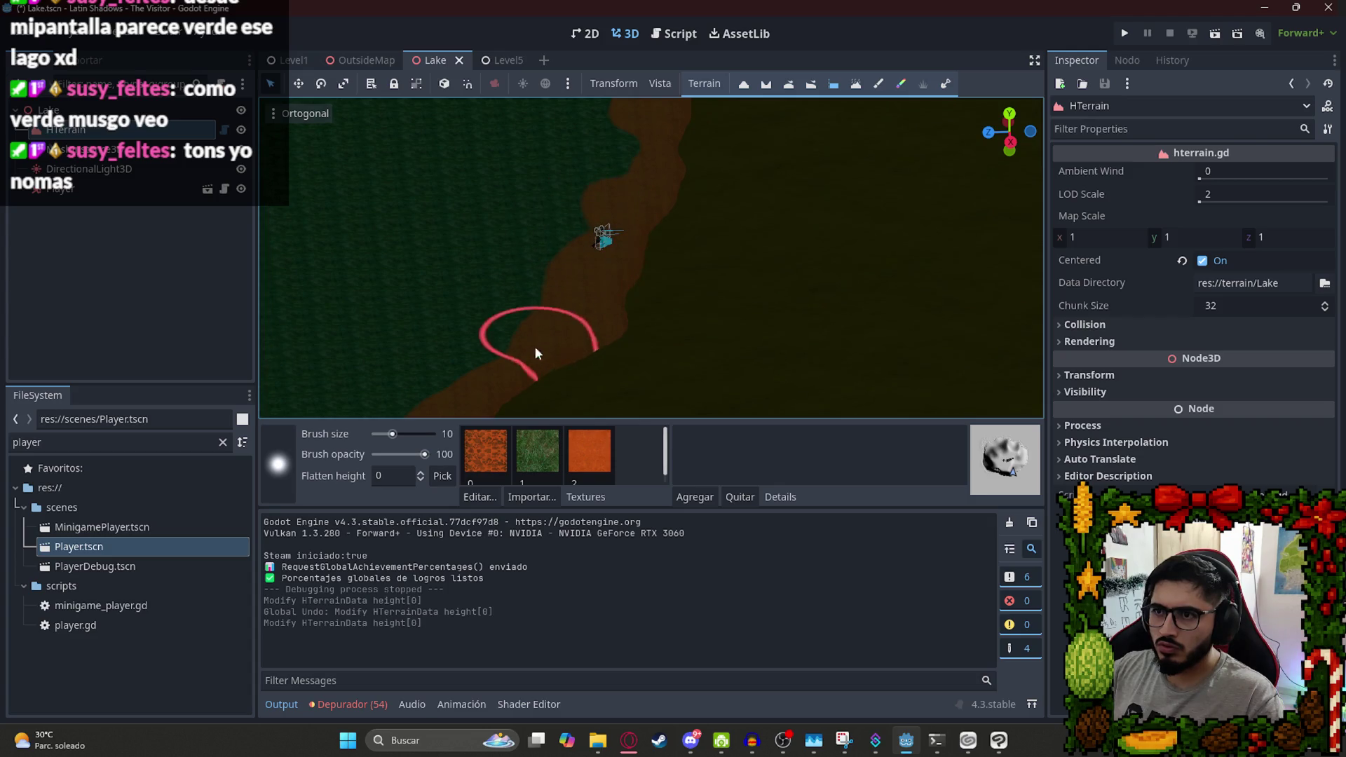
{"action": "left_click", "coordinate": [476, 373]}
{"action": "scroll", "coordinate": [607, 166], "scroll_direction": "down", "scroll_amount": 4}
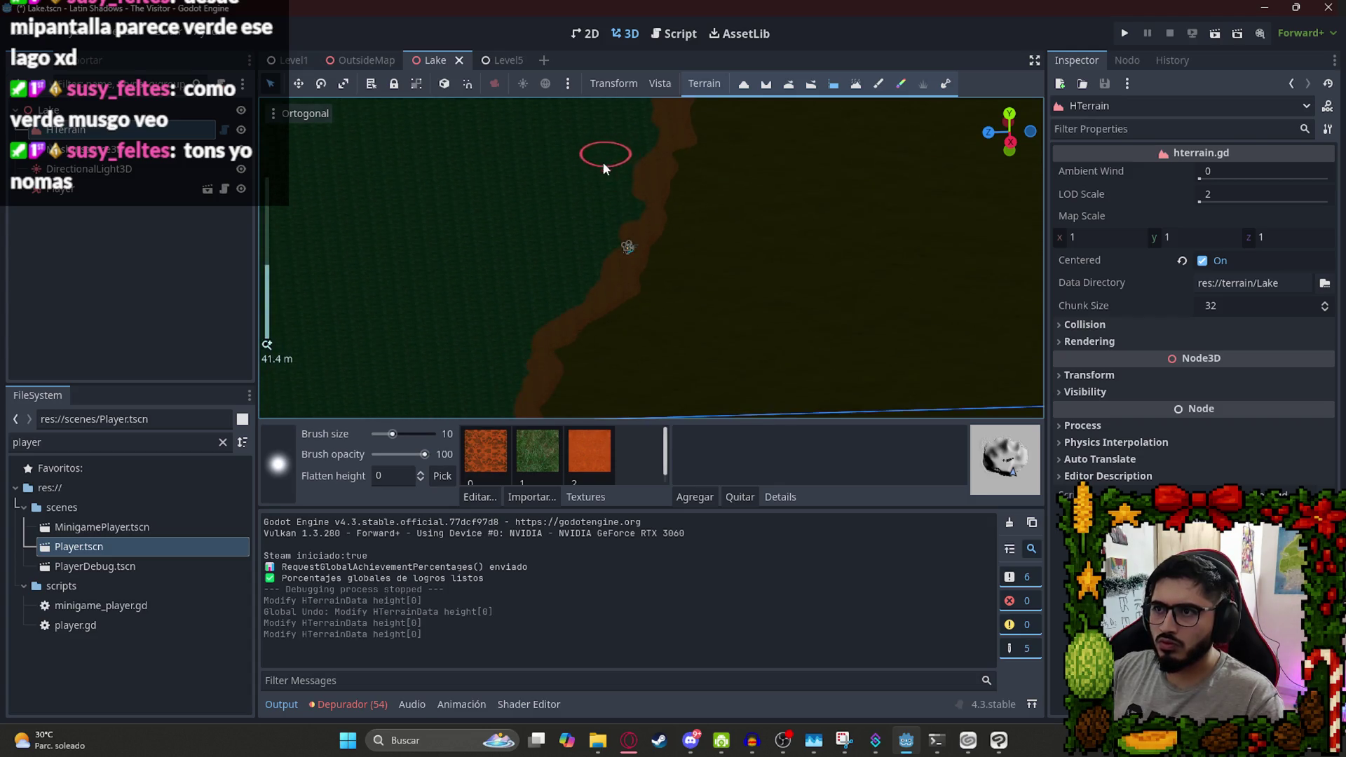
{"action": "scroll", "coordinate": [582, 204], "scroll_direction": "up", "scroll_amount": 5}
{"action": "key", "text": "ctrl+z"}
{"action": "key", "text": "ctrl+z"}
{"action": "key", "text": "ctrl+z"}
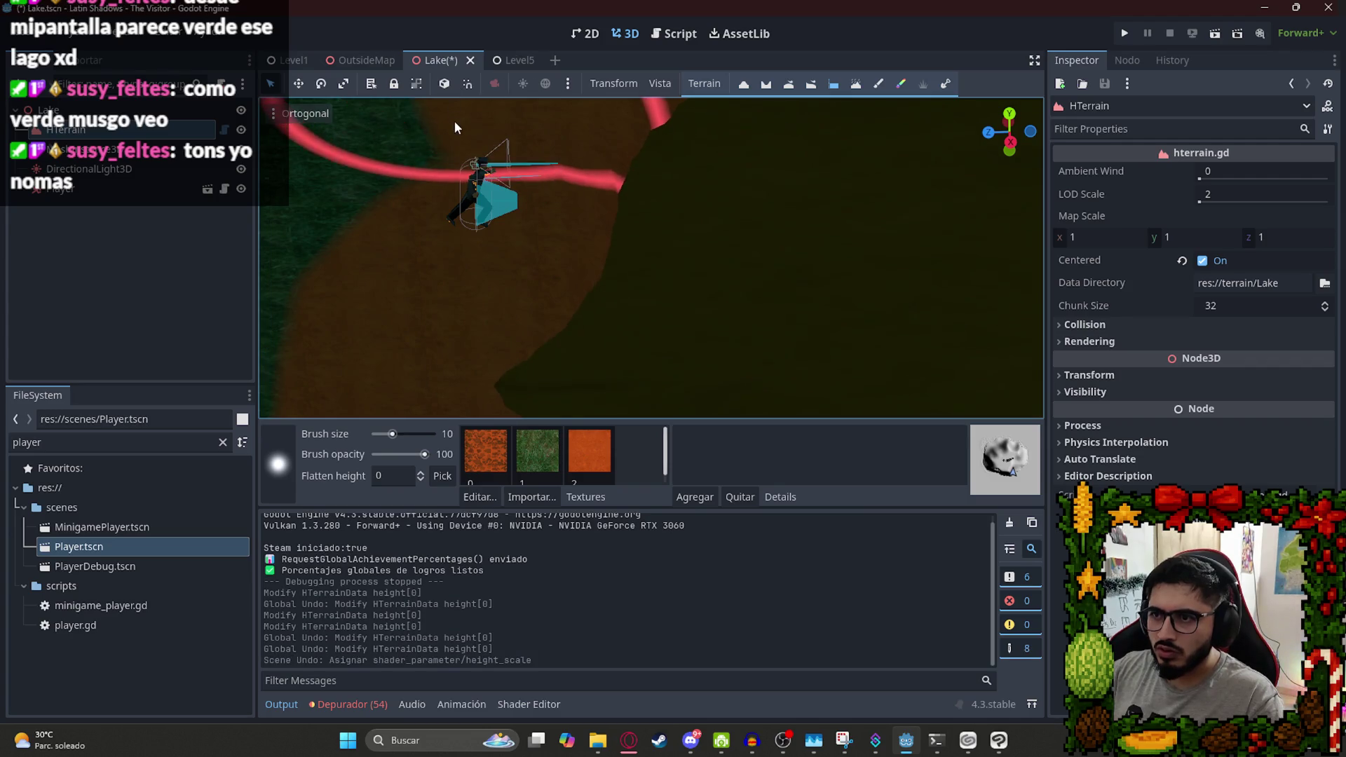
{"action": "key", "text": "ctrl+z"}
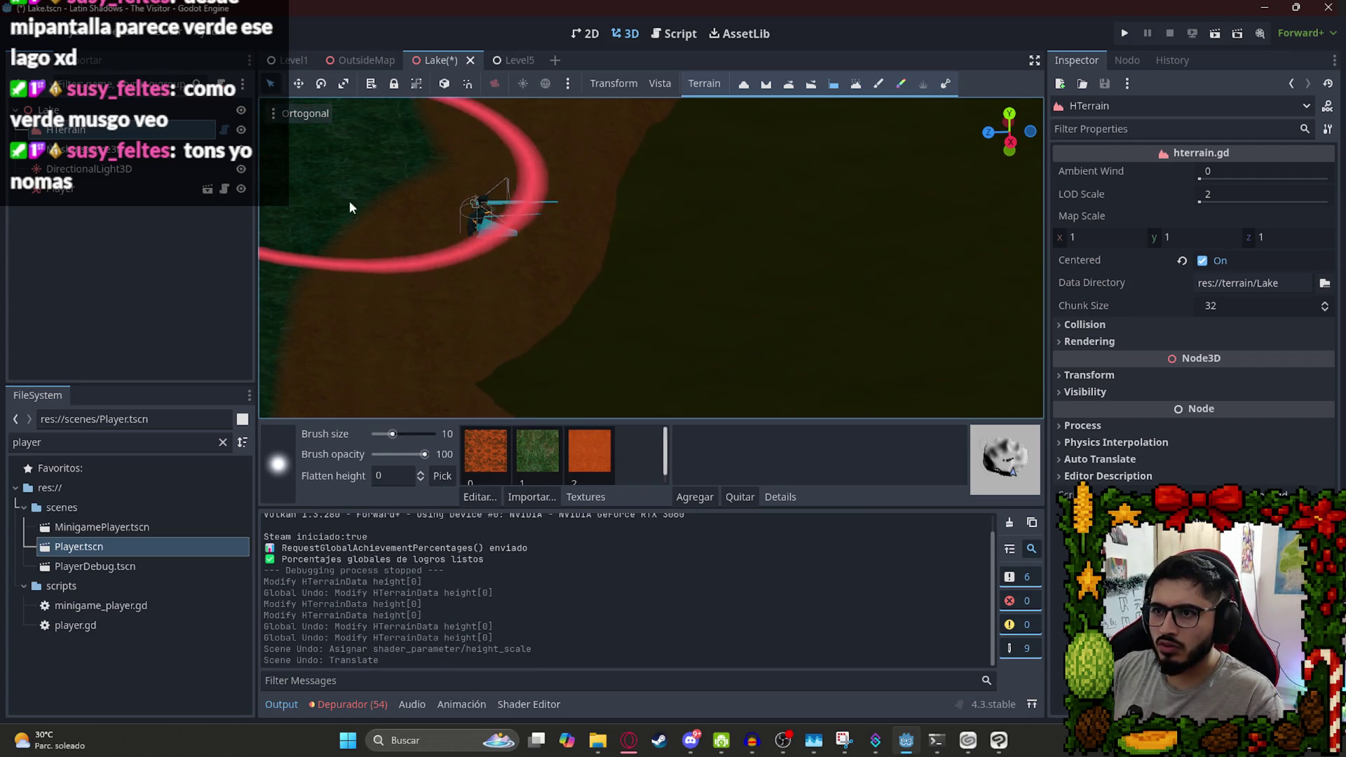
Set brush size 3, flatten thin strokes along the lower shore, and save the Lake scene.
{"action": "left_click_drag", "start_coordinate": [391, 310], "coordinate": [433, 116]}
{"action": "left_click", "coordinate": [383, 434]}
{"action": "mouse_move", "coordinate": [459, 400]}
{"action": "left_mouse_down"}
{"action": "mouse_move", "coordinate": [448, 357]}
{"action": "mouse_move", "coordinate": [511, 280]}
{"action": "mouse_move", "coordinate": [474, 359]}
{"action": "mouse_move", "coordinate": [519, 340]}
{"action": "left_mouse_up"}
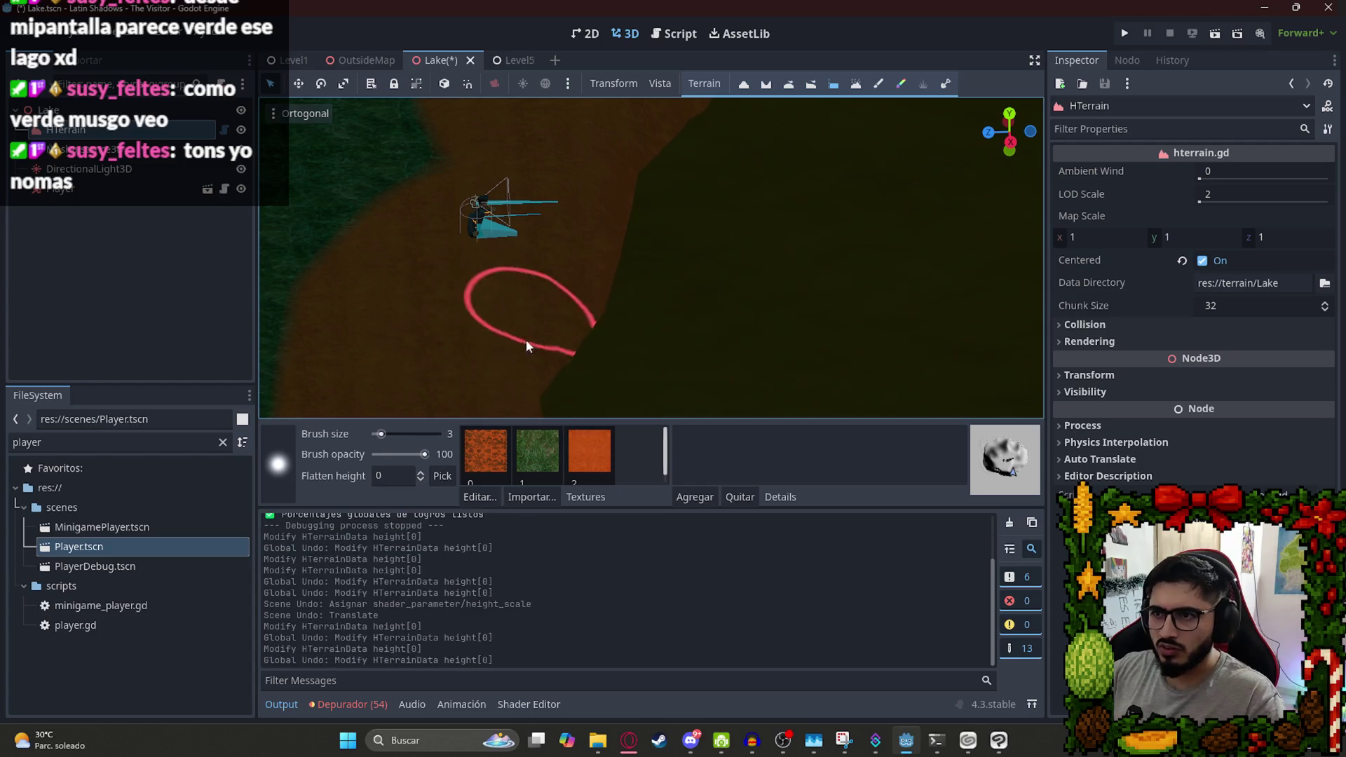
{"action": "scroll", "coordinate": [553, 321], "scroll_direction": "down", "scroll_amount": 6}
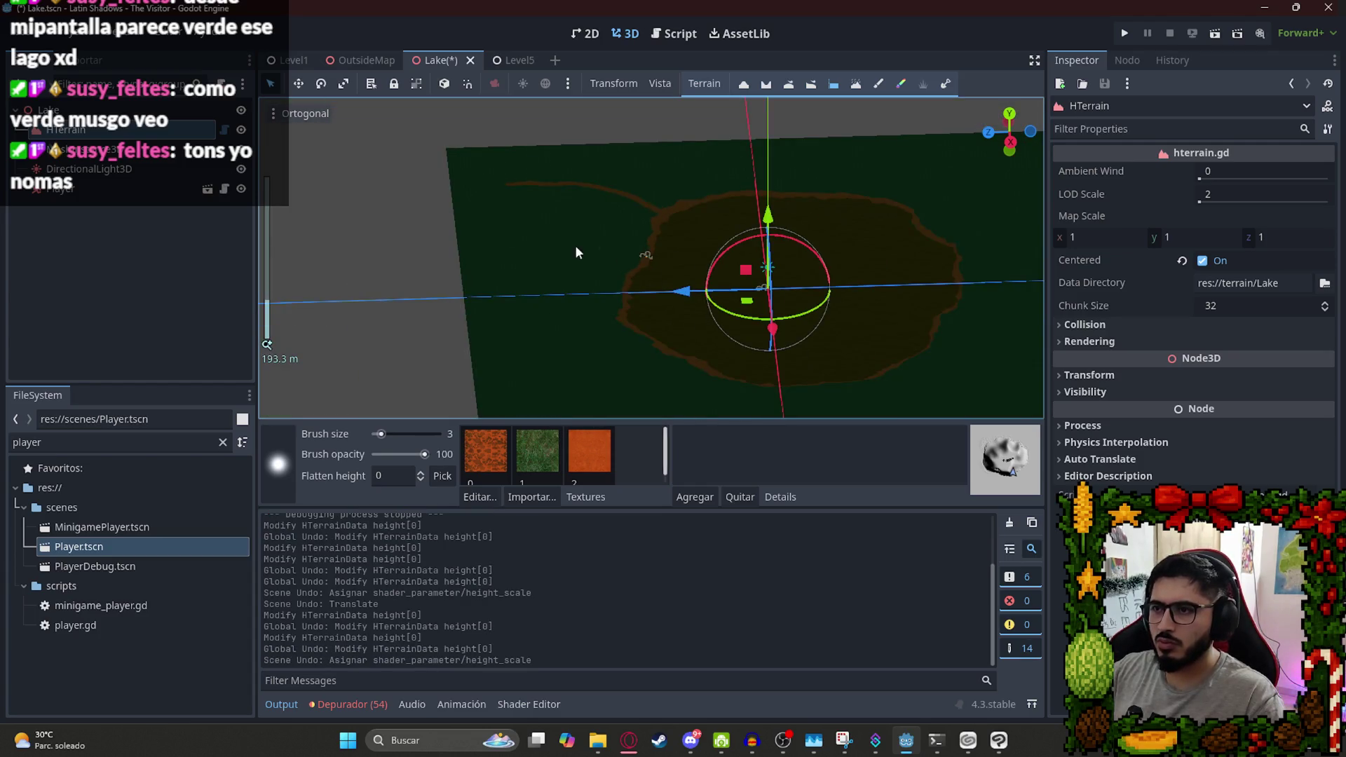
{"action": "key", "text": "KP_7"}
{"action": "key", "text": "ctrl+s"}
Delete the DirectionalLight3D from the Lake scene.
{"action": "left_click", "coordinate": [246, 158]}
{"action": "left_click", "coordinate": [246, 159]}
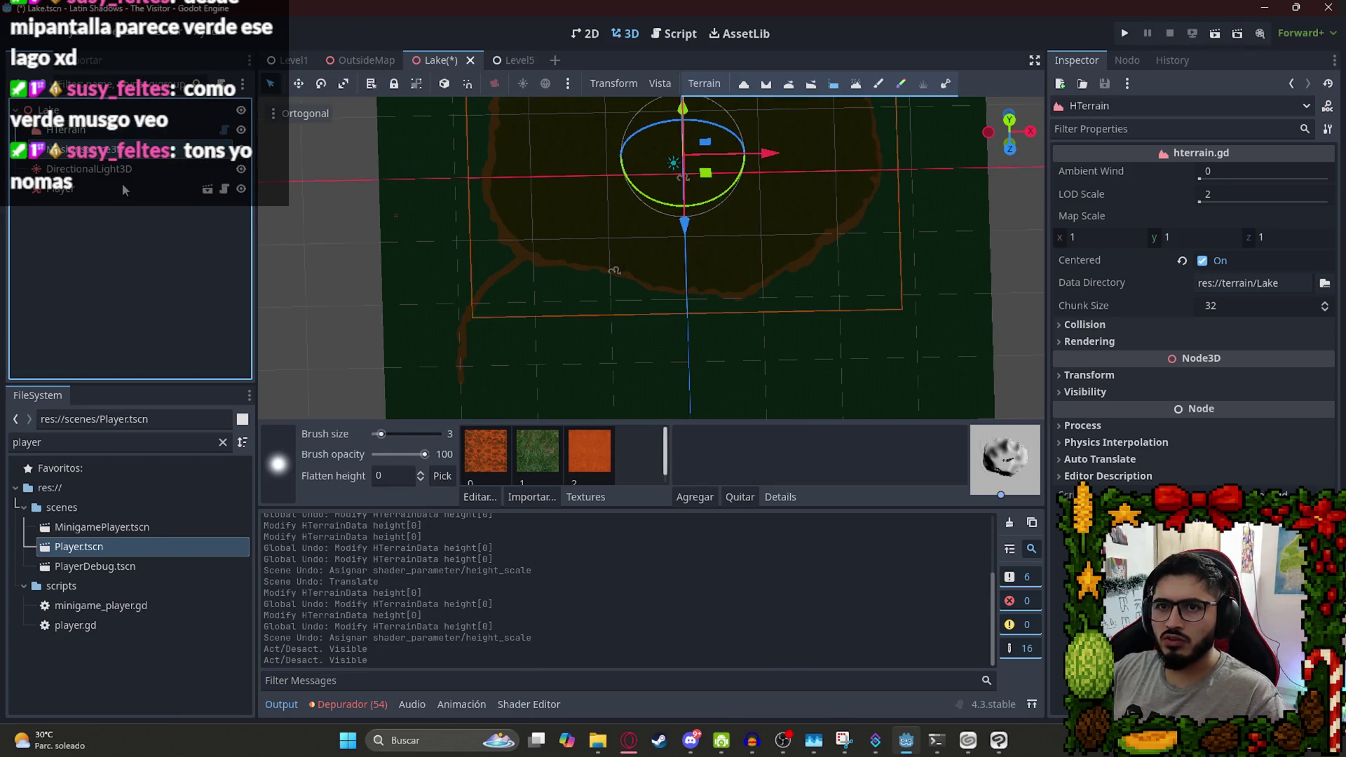
{"action": "left_click", "coordinate": [120, 190]}
{"action": "left_click", "coordinate": [114, 174]}
{"action": "key", "text": "Delete"}
{"action": "key", "text": "Return"}
Delete the Player node from the scene.
{"action": "left_click", "coordinate": [88, 172]}
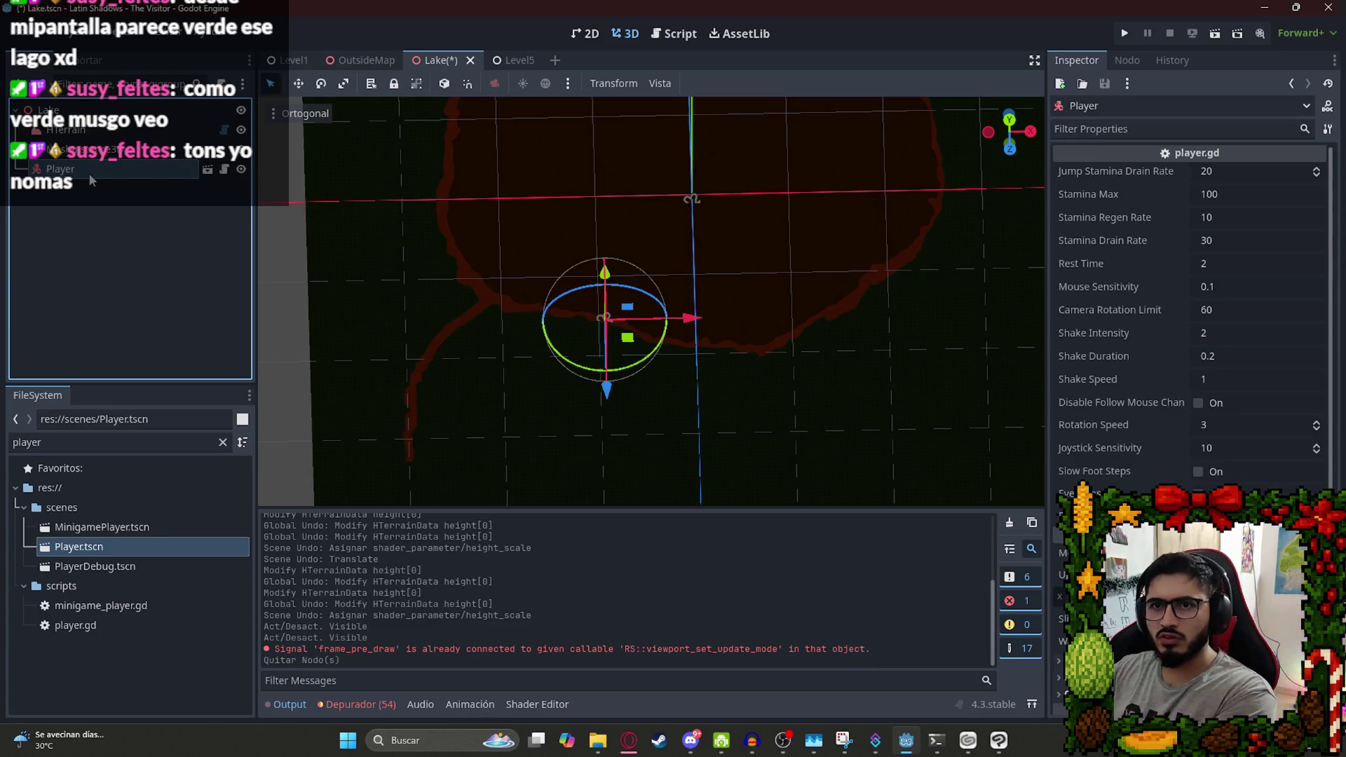
{"action": "left_click", "coordinate": [89, 173]}
{"action": "key", "text": "Escape"}
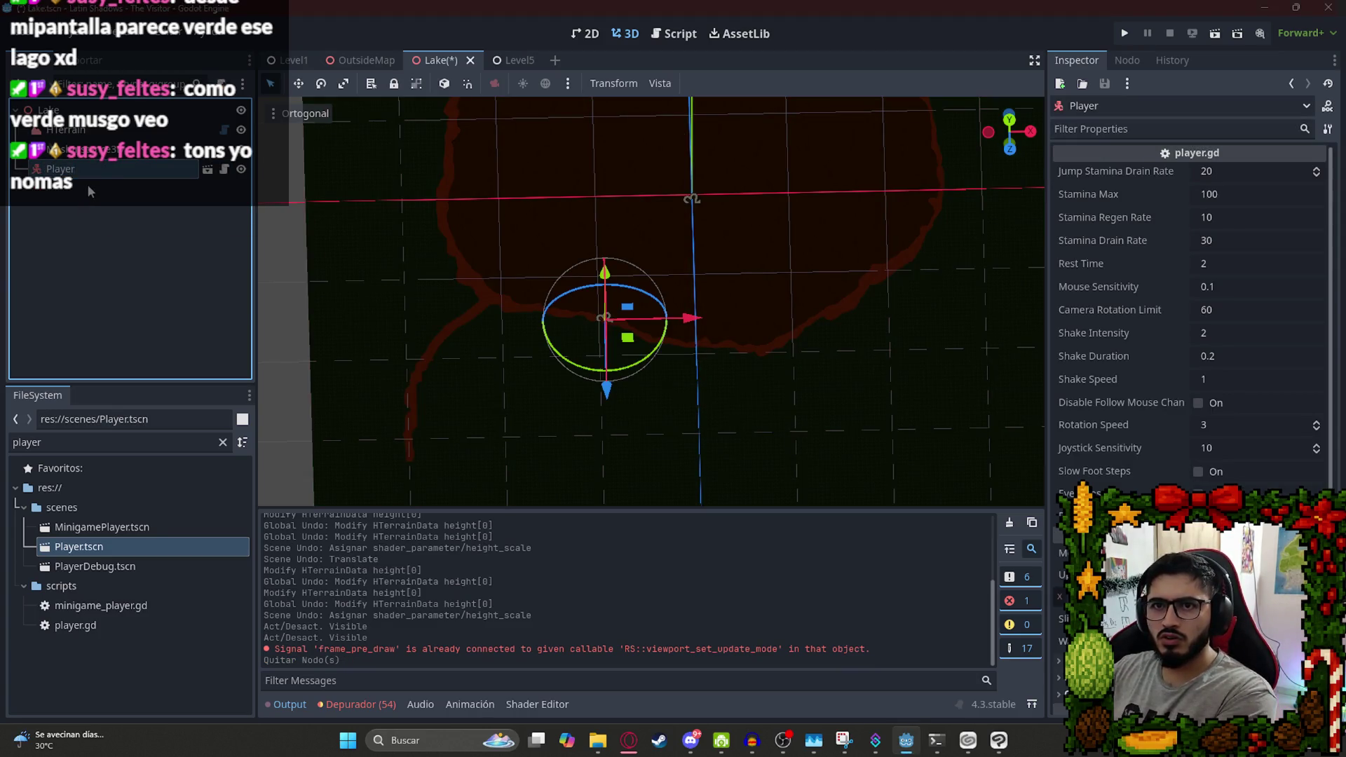
{"action": "key", "text": "Delete"}
{"action": "key", "text": "Return"}
Hide the lake water mesh to expose the terrain bowl, then reselect HTerrain.
{"action": "left_click", "coordinate": [557, 211]}
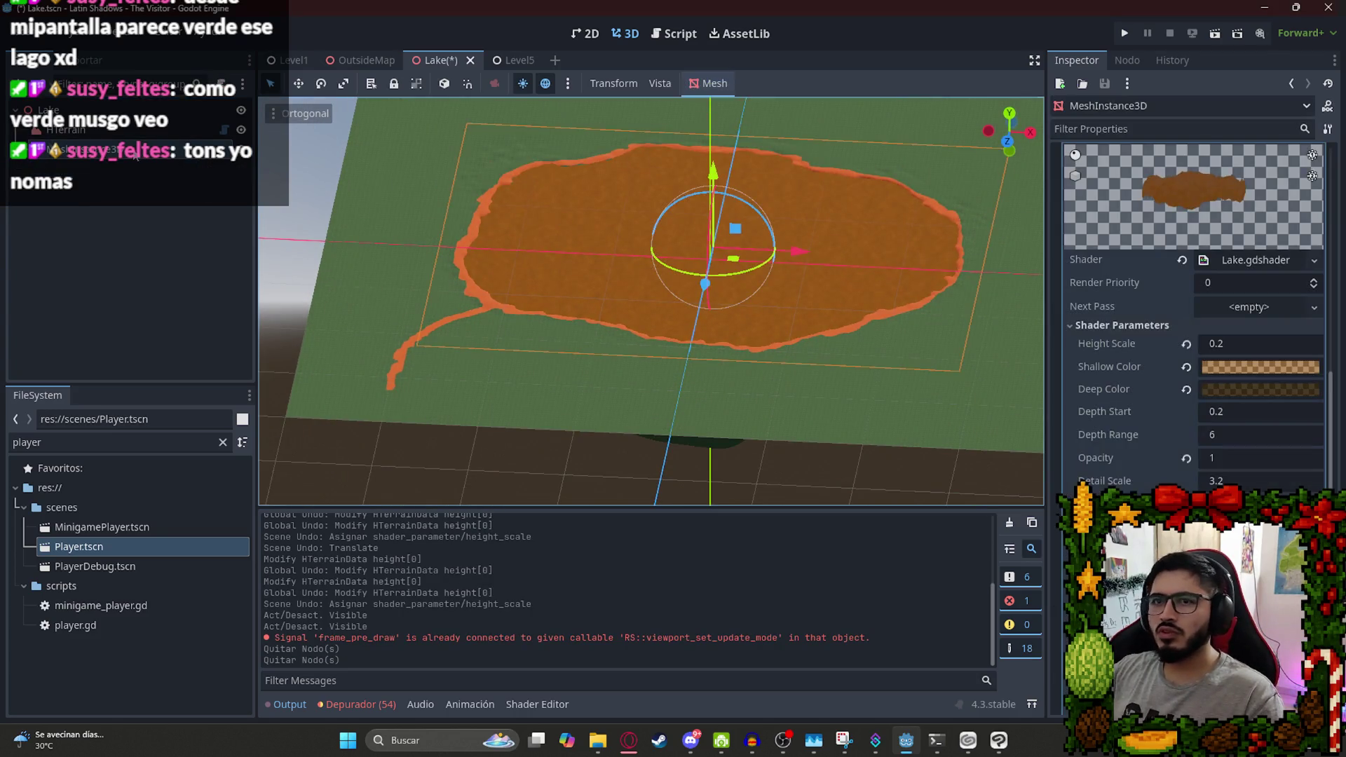
{"action": "left_click", "coordinate": [242, 110]}
{"action": "scroll", "coordinate": [774, 304], "scroll_direction": "down", "scroll_amount": 3}
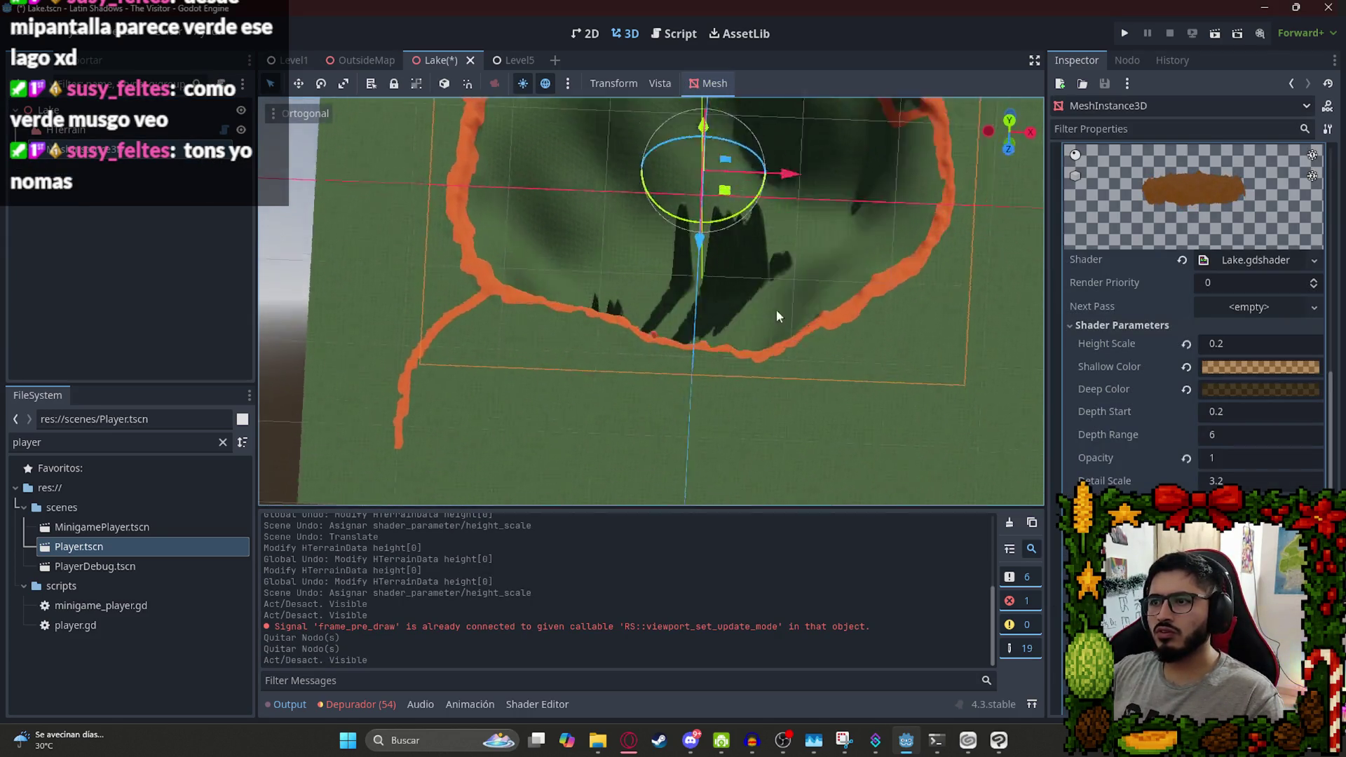
{"action": "mouse_move", "coordinate": [574, 229]}
{"action": "left_mouse_down"}
{"action": "mouse_move", "coordinate": [685, 220]}
{"action": "mouse_move", "coordinate": [571, 329]}
{"action": "mouse_move", "coordinate": [747, 441]}
{"action": "mouse_move", "coordinate": [674, 260]}
{"action": "mouse_move", "coordinate": [631, 266]}
{"action": "mouse_move", "coordinate": [593, 247]}
{"action": "mouse_move", "coordinate": [580, 290]}
{"action": "mouse_move", "coordinate": [599, 168]}
{"action": "left_mouse_up"}
{"action": "scroll", "coordinate": [674, 261], "scroll_direction": "up", "scroll_amount": 8}
{"action": "scroll", "coordinate": [769, 316], "scroll_direction": "down", "scroll_amount": 5}
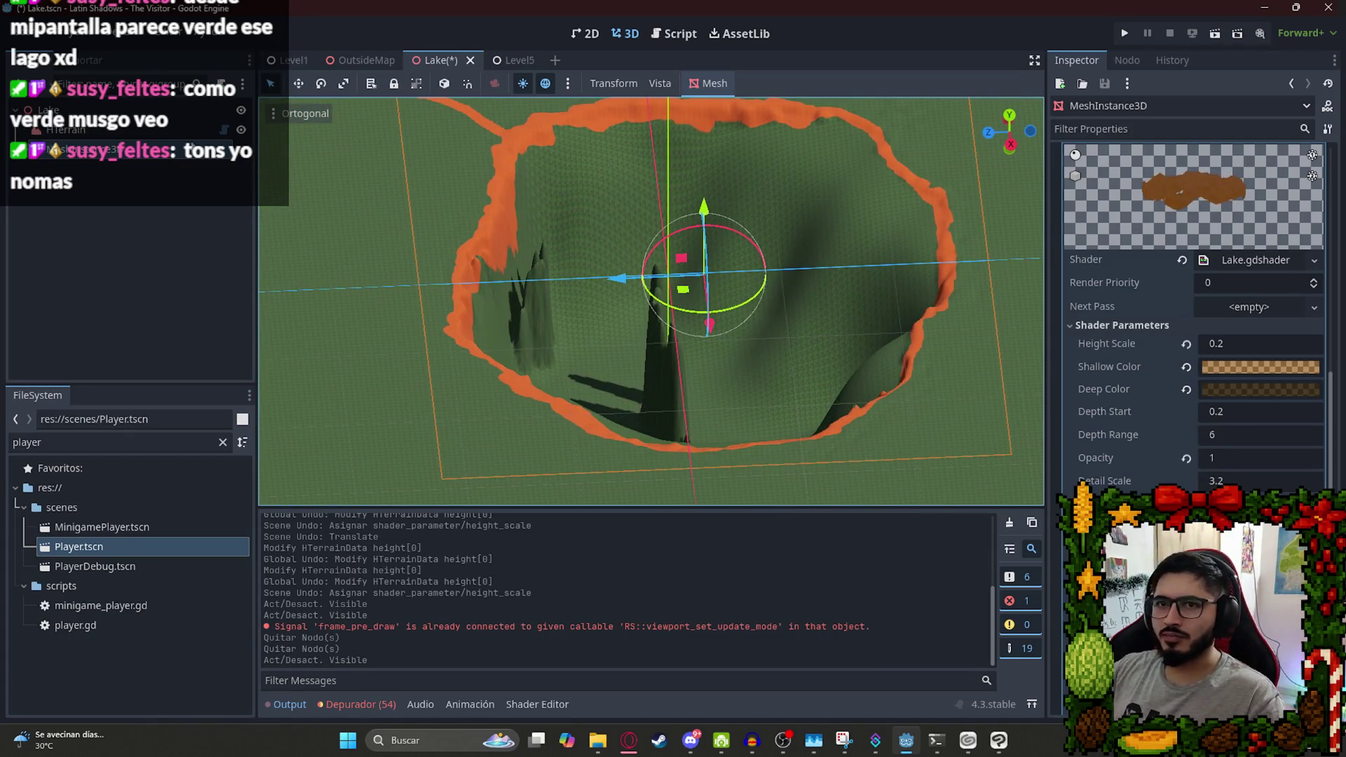
{"action": "left_click", "coordinate": [183, 133]}
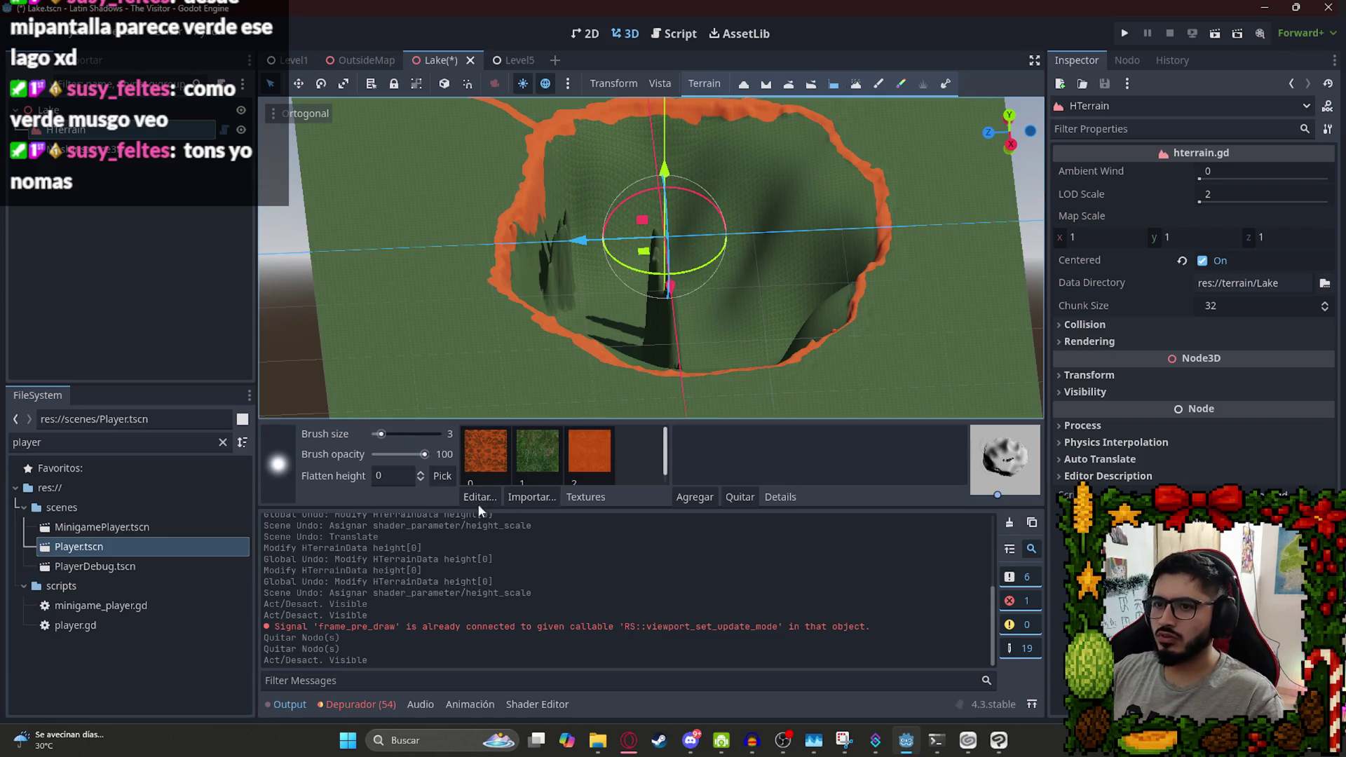
Enlarge the brush to 15 and set the Flatten height to -50.
{"action": "left_click", "coordinate": [398, 434]}
{"action": "left_click", "coordinate": [670, 303]}
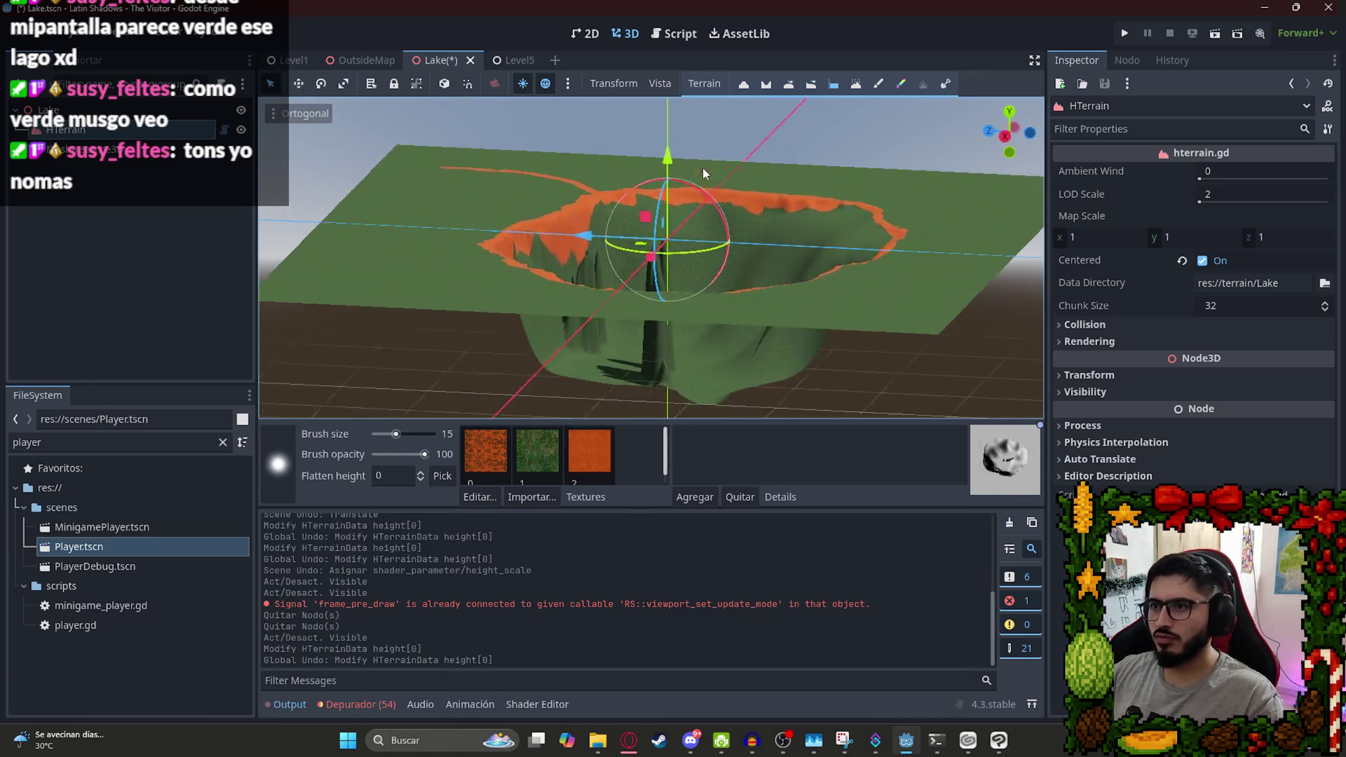
{"action": "left_click_drag", "start_coordinate": [704, 174], "coordinate": [543, 350]}
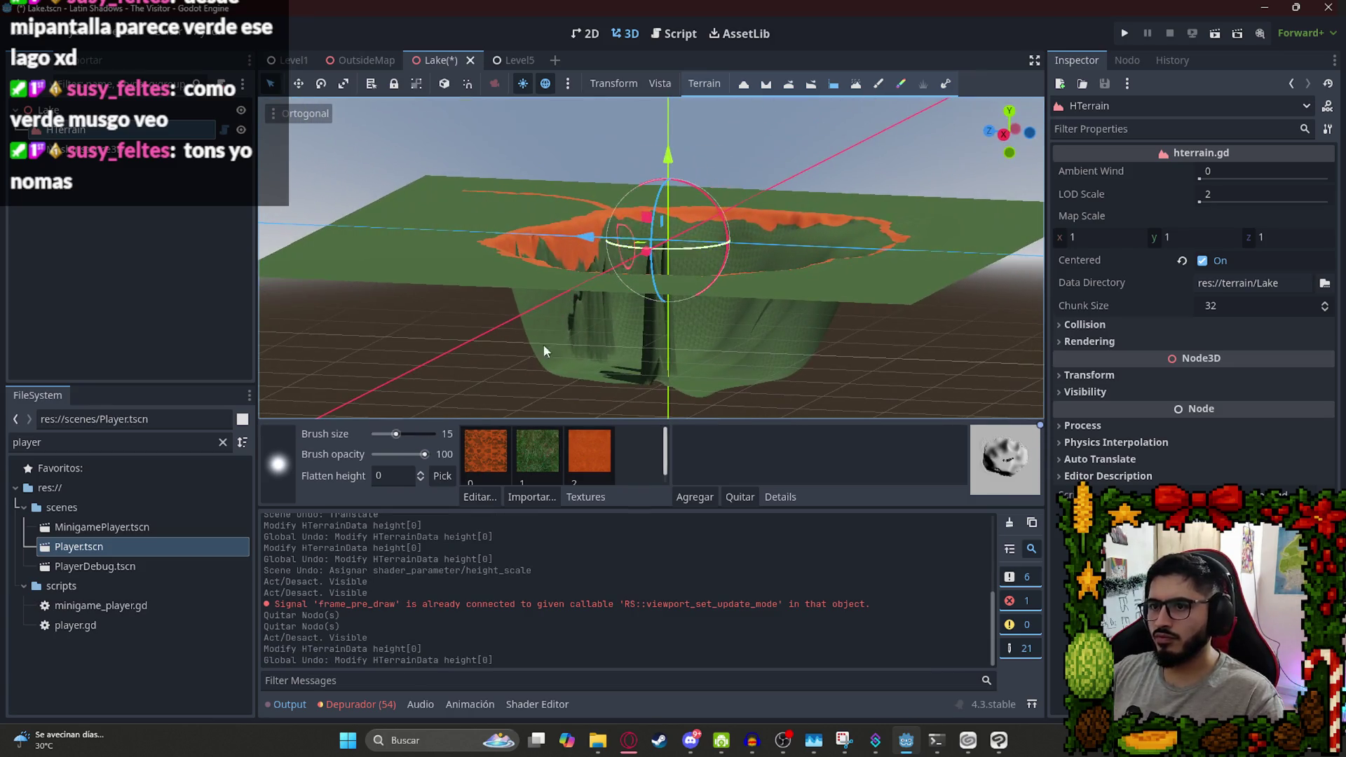
{"action": "left_click", "coordinate": [390, 478]}
{"action": "type", "text": "-"}
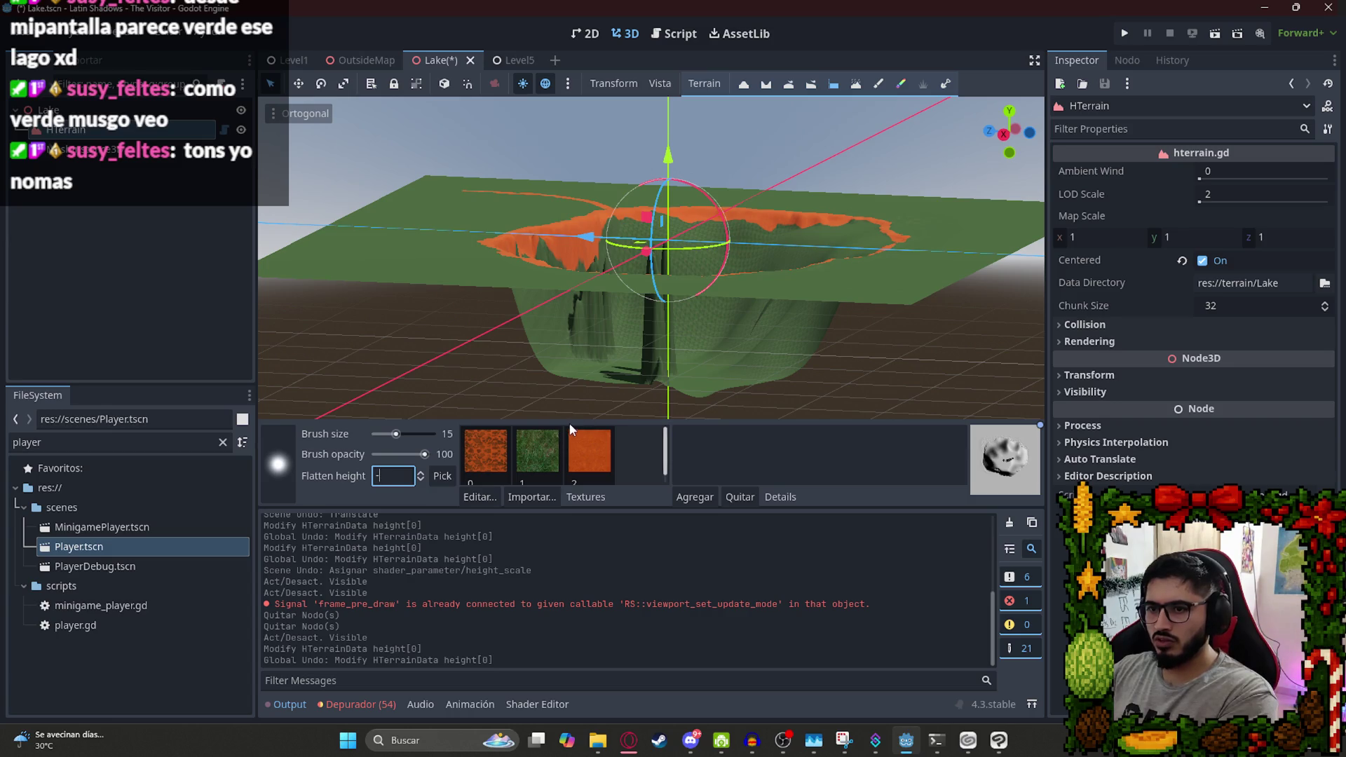
{"action": "type", "text": "40"}
{"action": "key", "text": "BackSpace"}
{"action": "type", "text": "50"}
{"action": "key", "text": "Return"}
Set brush size 47 and flatten the spikes across the lake bed.
{"action": "mouse_move", "coordinate": [676, 264]}
{"action": "left_mouse_down"}
{"action": "mouse_move", "coordinate": [687, 320]}
{"action": "mouse_move", "coordinate": [713, 280]}
{"action": "mouse_move", "coordinate": [750, 279]}
{"action": "mouse_move", "coordinate": [734, 183]}
{"action": "mouse_move", "coordinate": [759, 147]}
{"action": "mouse_move", "coordinate": [753, 121]}
{"action": "mouse_move", "coordinate": [764, 162]}
{"action": "mouse_move", "coordinate": [1032, 188]}
{"action": "left_mouse_up"}
{"action": "scroll", "coordinate": [736, 266], "scroll_direction": "up", "scroll_amount": 6}
{"action": "scroll", "coordinate": [718, 161], "scroll_direction": "down", "scroll_amount": 4}
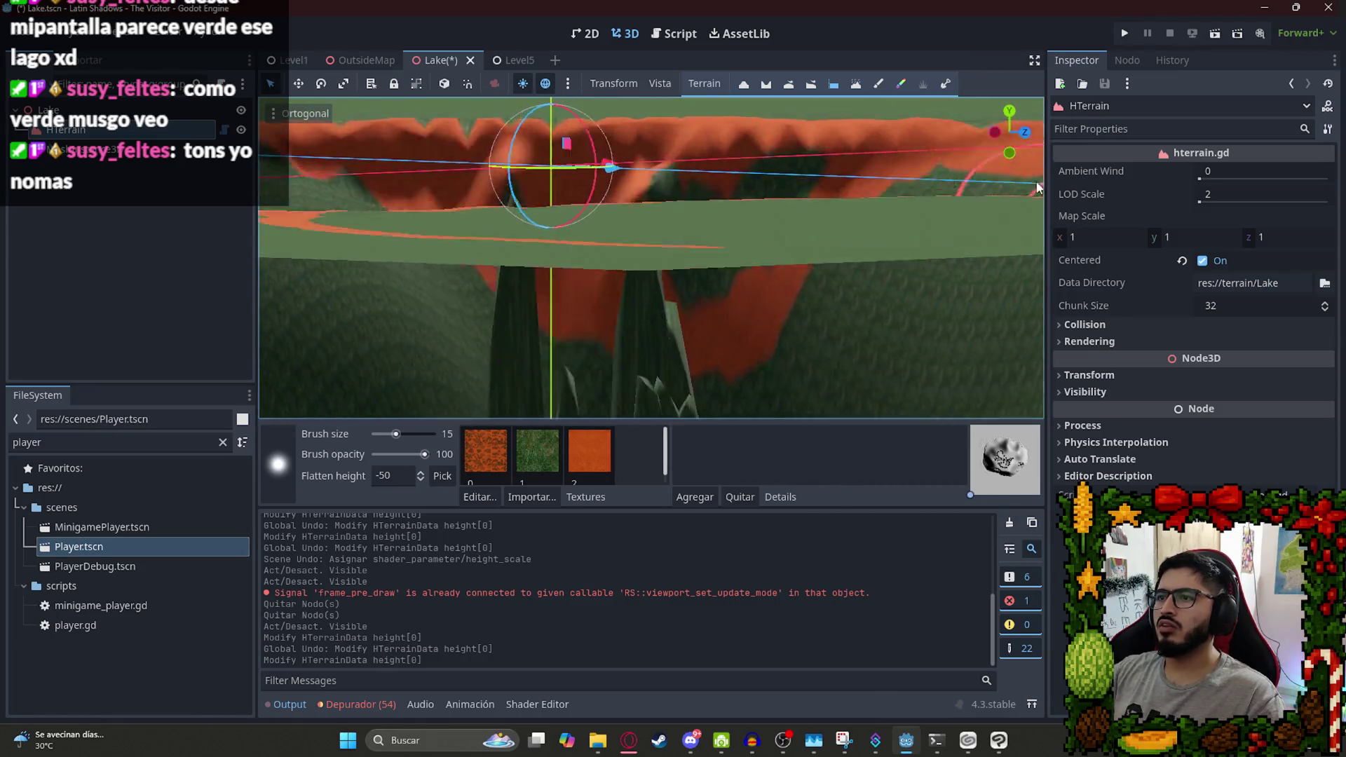
{"action": "scroll", "coordinate": [385, 331], "scroll_direction": "down", "scroll_amount": 5}
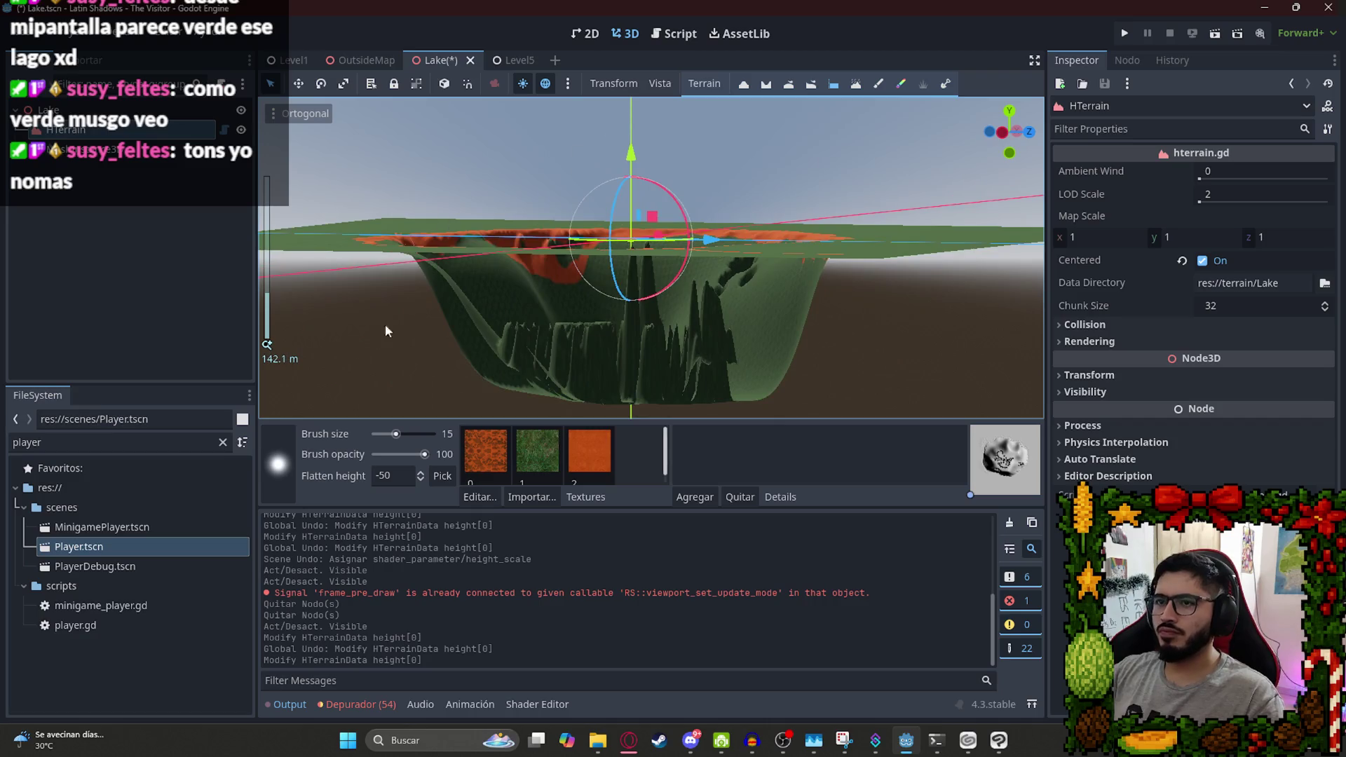
{"action": "left_click_drag", "start_coordinate": [396, 434], "coordinate": [423, 434]}
{"action": "mouse_move", "coordinate": [788, 197]}
{"action": "left_mouse_down"}
{"action": "mouse_move", "coordinate": [819, 321]}
{"action": "mouse_move", "coordinate": [583, 483]}
{"action": "left_mouse_up"}
{"action": "left_click_drag", "start_coordinate": [384, 434], "coordinate": [407, 434]}
{"action": "mouse_move", "coordinate": [615, 270]}
{"action": "left_mouse_down"}
{"action": "mouse_move", "coordinate": [587, 390]}
{"action": "mouse_move", "coordinate": [724, 333]}
{"action": "left_mouse_up"}
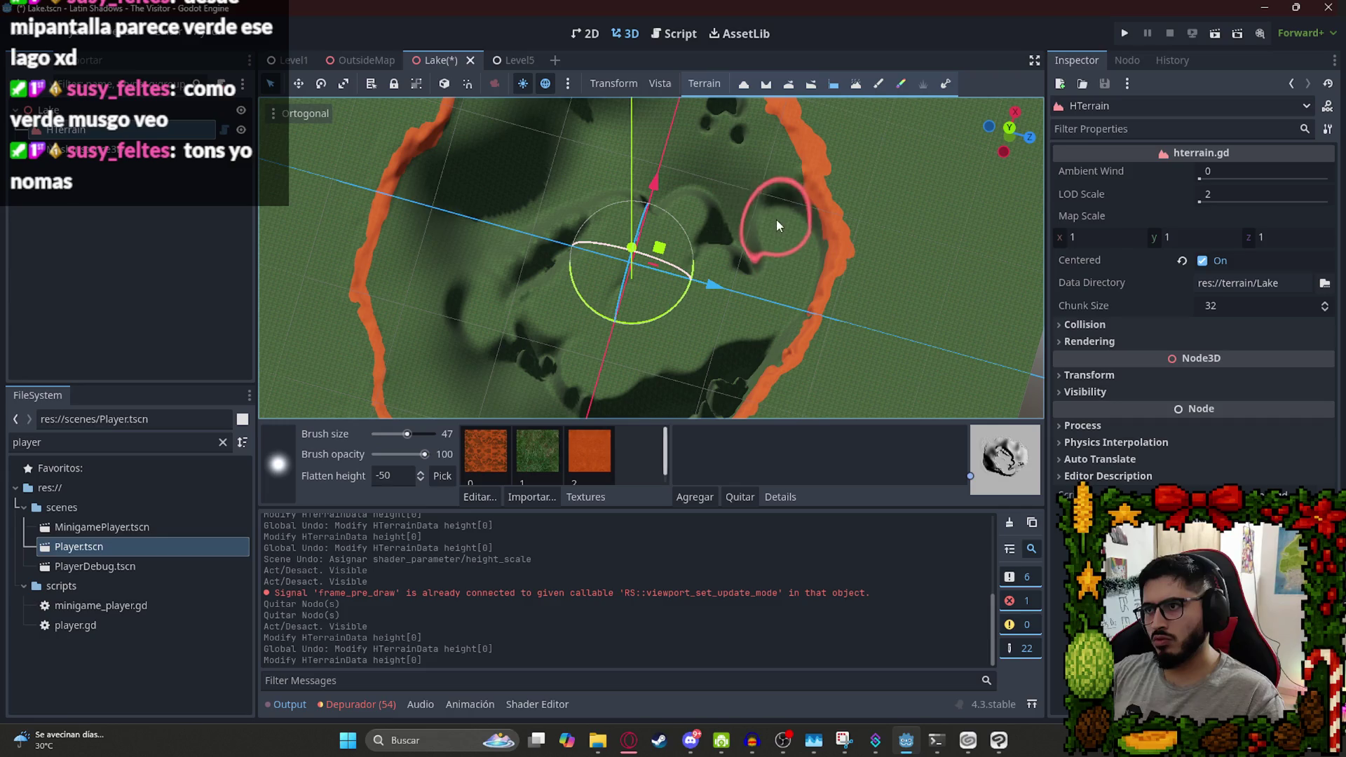
{"action": "scroll", "coordinate": [757, 193], "scroll_direction": "up", "scroll_amount": 5}
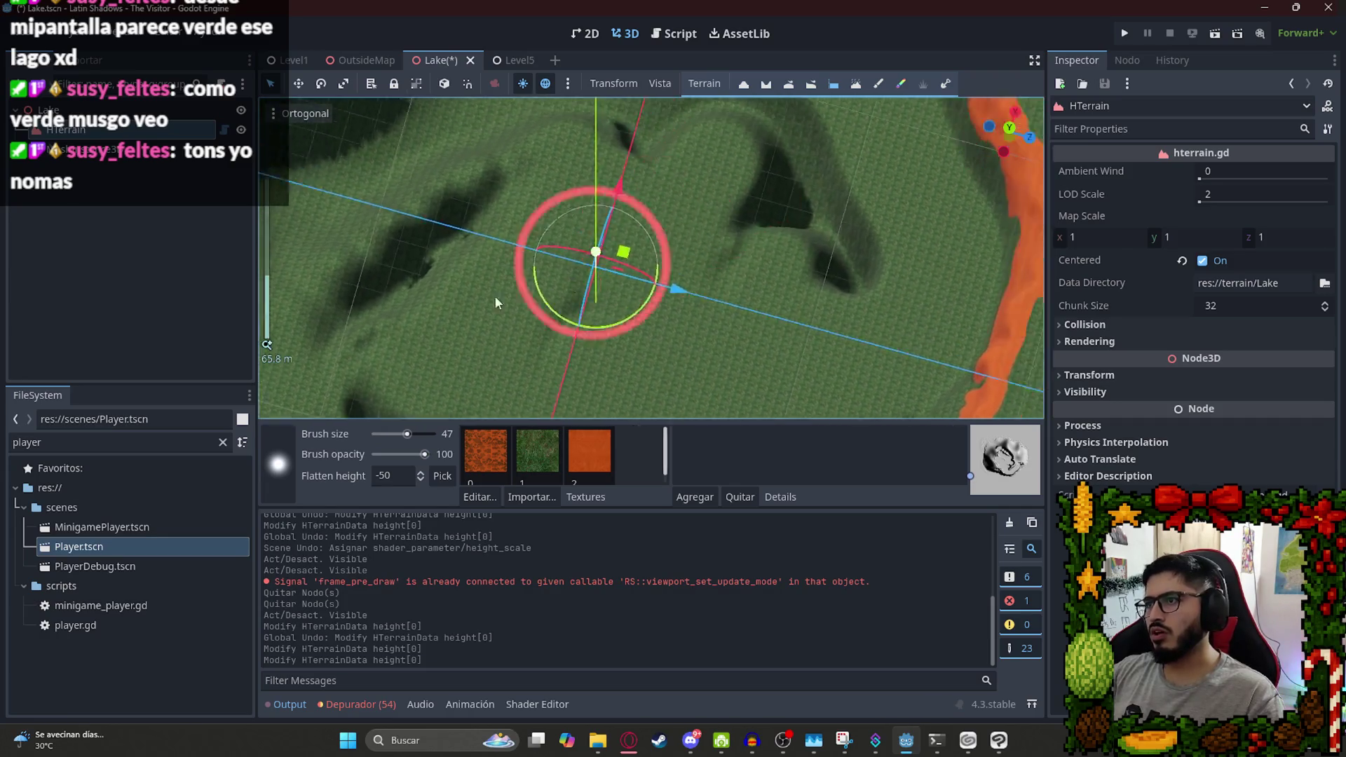
{"action": "left_click_drag", "start_coordinate": [774, 162], "coordinate": [603, 350]}
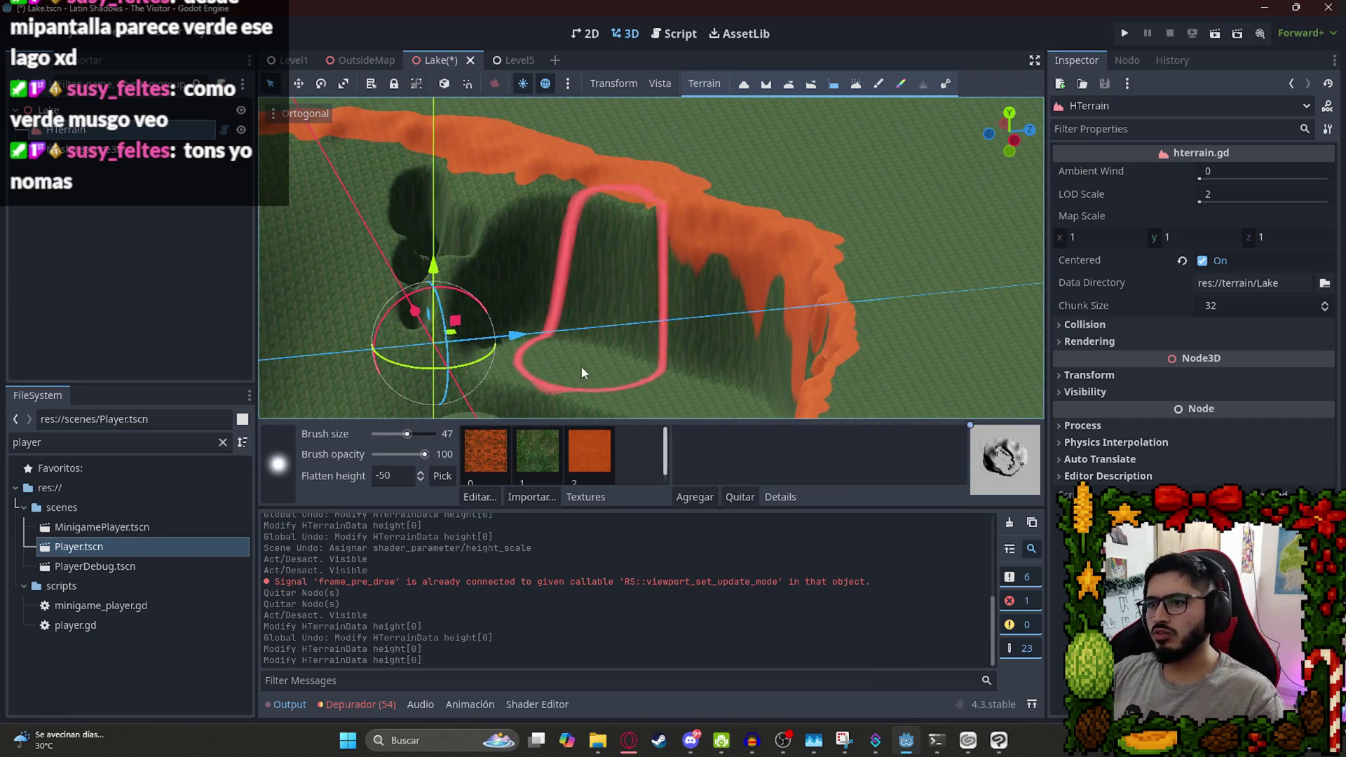
{"action": "left_click", "coordinate": [510, 343]}
Enter the flatten height and flatten the steep crater walls at brush opacity 55.
{"action": "left_click", "coordinate": [376, 474]}
{"action": "type", "text": "-50"}
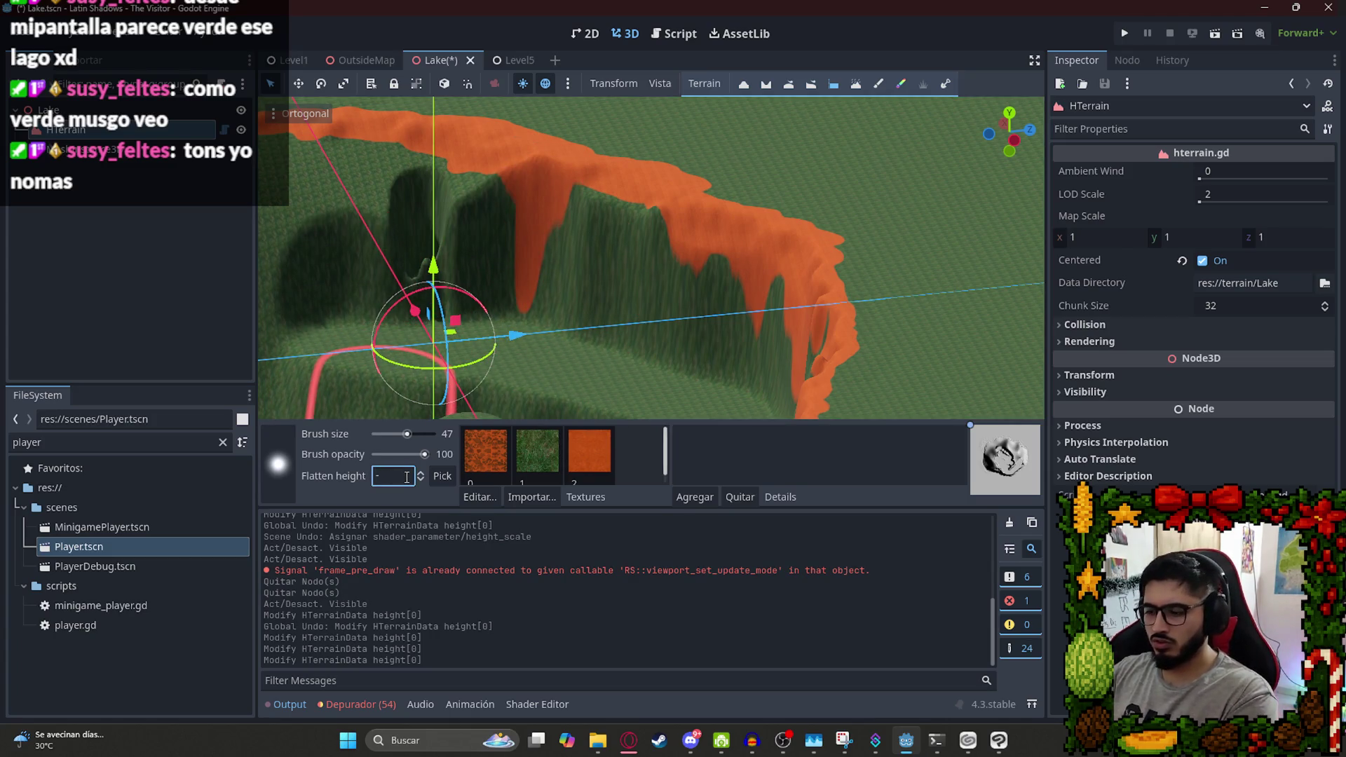
{"action": "mouse_move", "coordinate": [649, 380]}
{"action": "left_mouse_down"}
{"action": "mouse_move", "coordinate": [521, 366]}
{"action": "mouse_move", "coordinate": [620, 351]}
{"action": "mouse_move", "coordinate": [489, 322]}
{"action": "mouse_move", "coordinate": [571, 337]}
{"action": "mouse_move", "coordinate": [533, 372]}
{"action": "left_mouse_up"}
{"action": "left_click", "coordinate": [407, 454]}
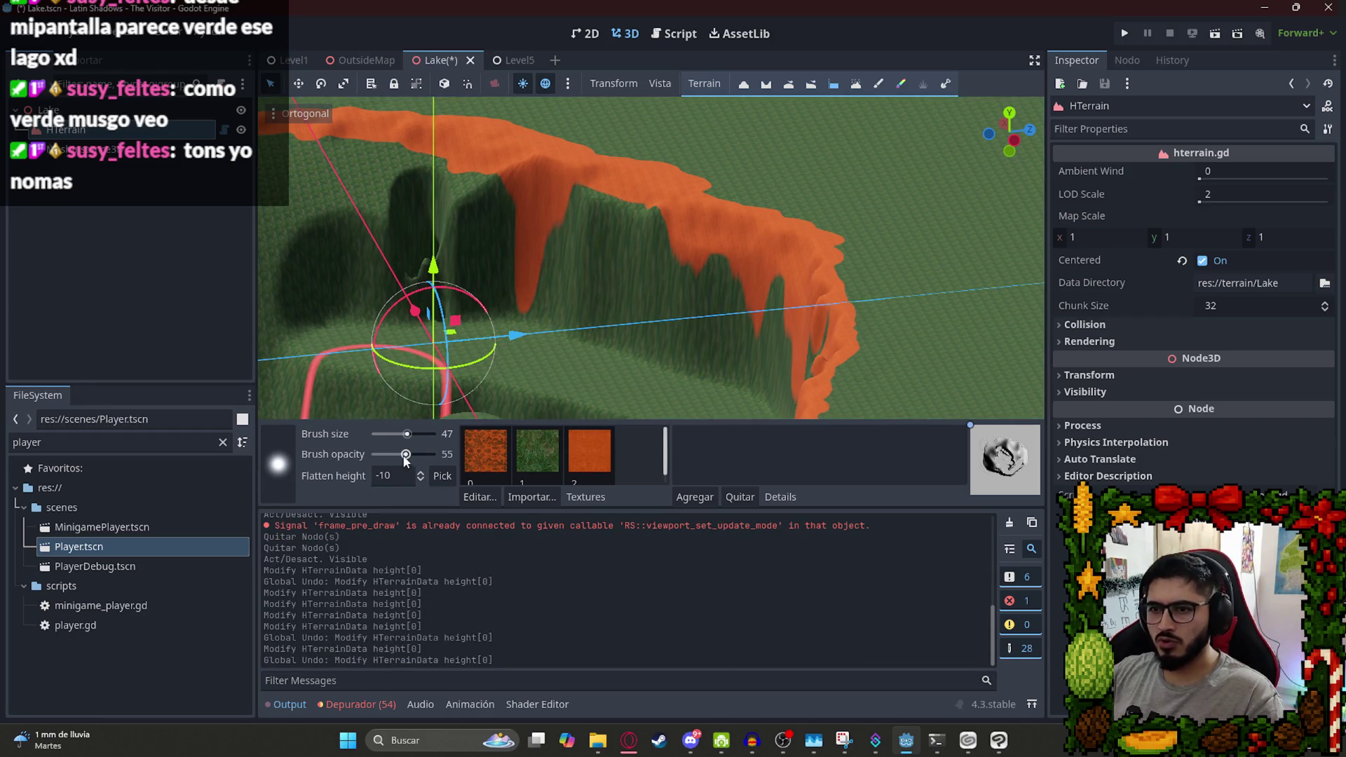
{"action": "mouse_move", "coordinate": [632, 408]}
{"action": "left_mouse_down"}
{"action": "mouse_move", "coordinate": [554, 359]}
{"action": "mouse_move", "coordinate": [455, 329]}
{"action": "mouse_move", "coordinate": [668, 404]}
{"action": "mouse_move", "coordinate": [729, 410]}
{"action": "mouse_move", "coordinate": [679, 378]}
{"action": "mouse_move", "coordinate": [474, 350]}
{"action": "mouse_move", "coordinate": [607, 325]}
{"action": "mouse_move", "coordinate": [570, 222]}
{"action": "mouse_move", "coordinate": [794, 129]}
{"action": "mouse_move", "coordinate": [703, 291]}
{"action": "mouse_move", "coordinate": [731, 284]}
{"action": "mouse_move", "coordinate": [701, 264]}
{"action": "mouse_move", "coordinate": [548, 250]}
{"action": "mouse_move", "coordinate": [381, 290]}
{"action": "mouse_move", "coordinate": [308, 337]}
{"action": "left_mouse_up"}
{"action": "scroll", "coordinate": [519, 289], "scroll_direction": "down", "scroll_amount": 5}
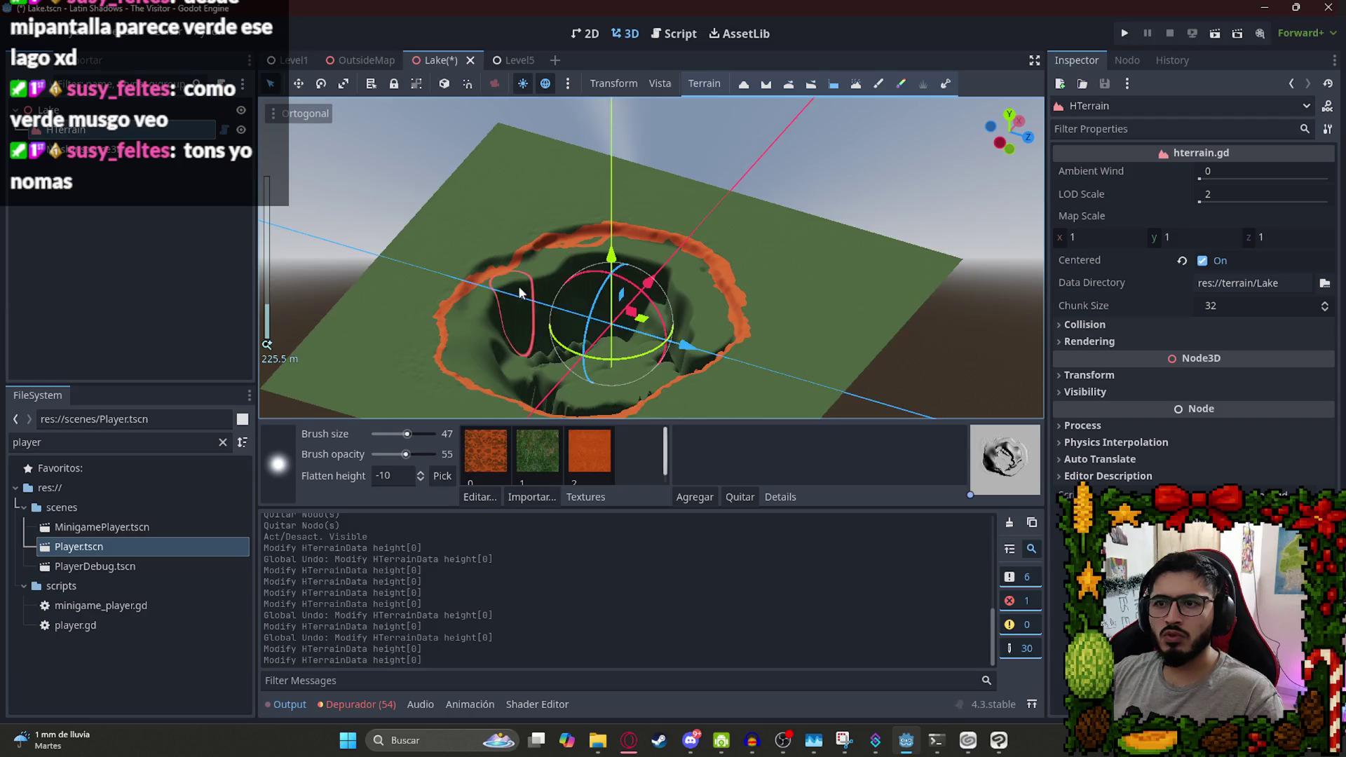
{"action": "mouse_move", "coordinate": [518, 285]}
{"action": "left_mouse_down"}
{"action": "mouse_move", "coordinate": [397, 347]}
{"action": "mouse_move", "coordinate": [625, 291]}
{"action": "mouse_move", "coordinate": [520, 300]}
{"action": "mouse_move", "coordinate": [582, 392]}
{"action": "mouse_move", "coordinate": [421, 351]}
{"action": "mouse_move", "coordinate": [596, 273]}
{"action": "mouse_move", "coordinate": [597, 250]}
{"action": "left_mouse_up"}
{"action": "scroll", "coordinate": [397, 346], "scroll_direction": "up", "scroll_amount": 5}
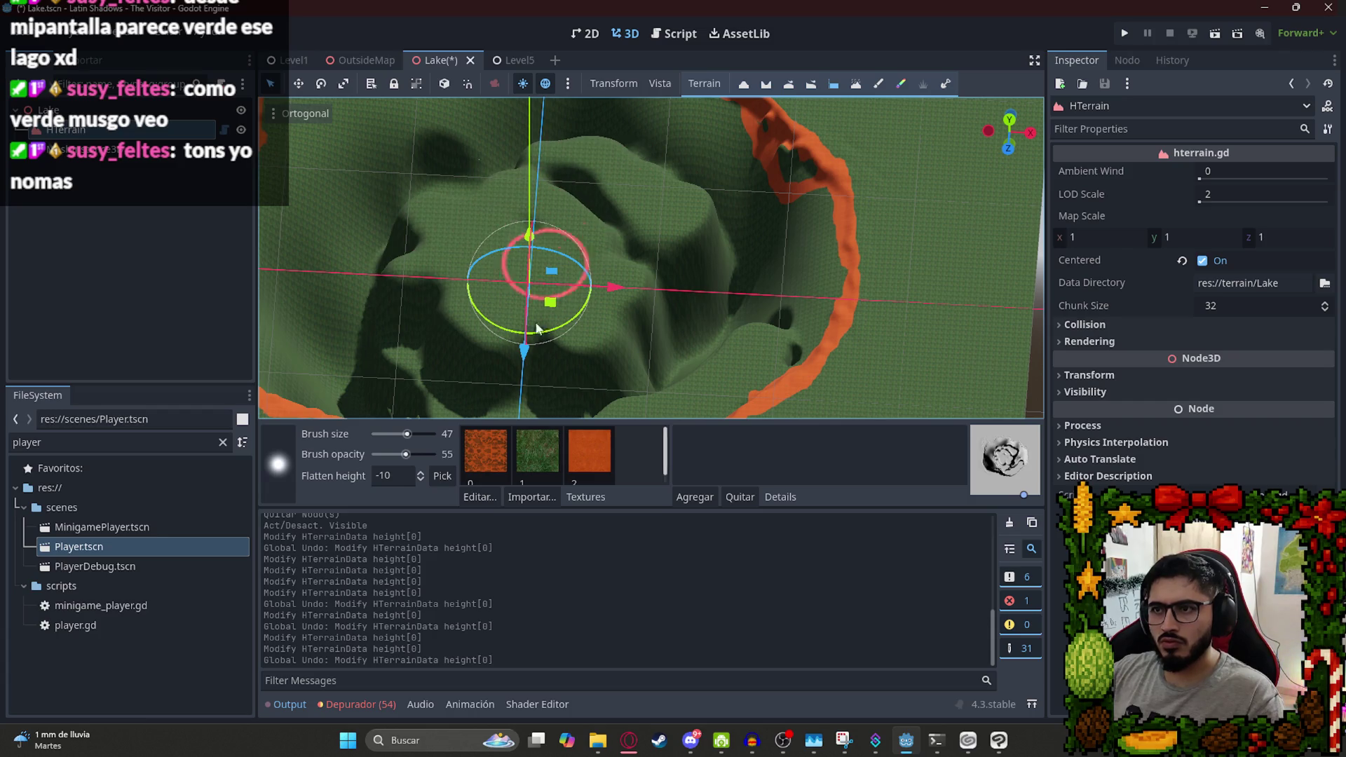
Raise brush opacity back to 100 and flatten the crater edges on every side.
{"action": "left_click_drag", "start_coordinate": [405, 454], "coordinate": [424, 454]}
{"action": "scroll", "coordinate": [667, 268], "scroll_direction": "down", "scroll_amount": 5}
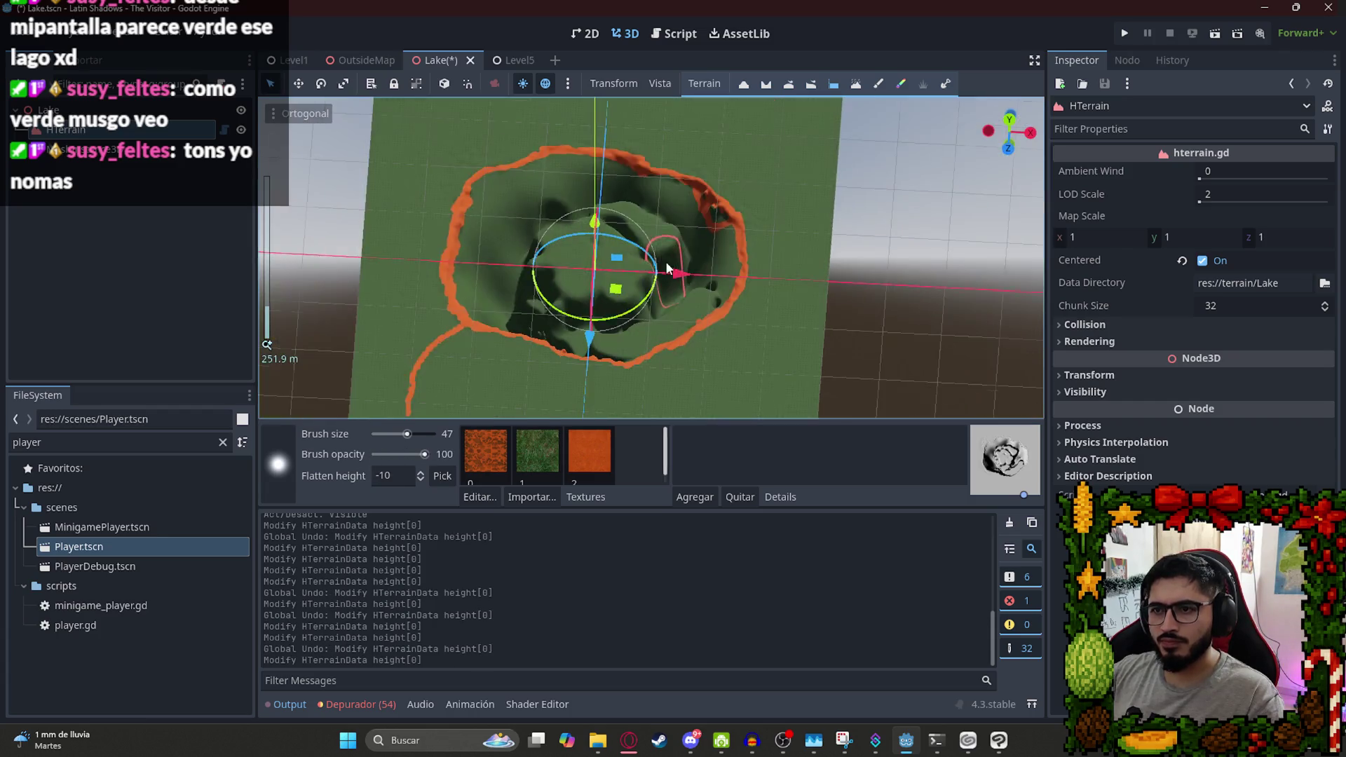
{"action": "left_click_drag", "start_coordinate": [667, 268], "coordinate": [545, 282]}
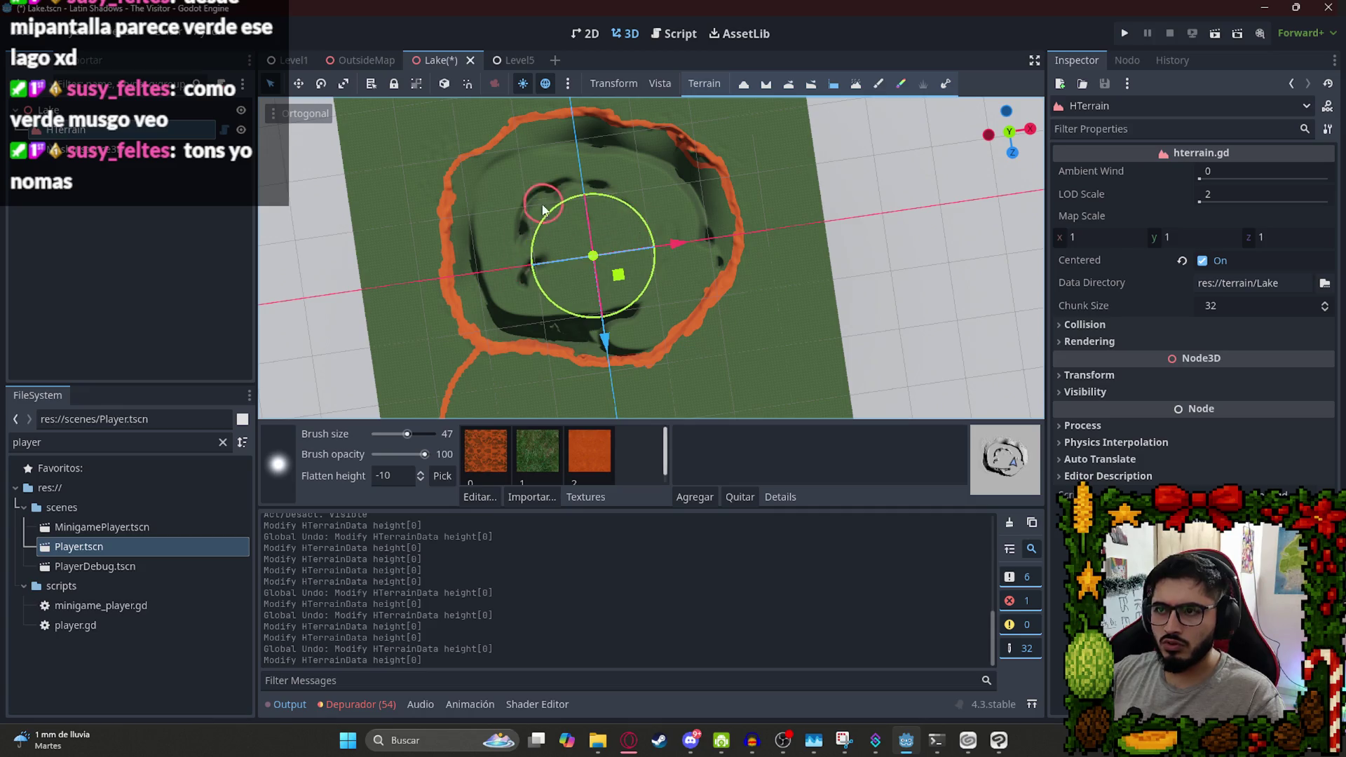
{"action": "left_click_drag", "start_coordinate": [488, 303], "coordinate": [478, 291]}
{"action": "left_click_drag", "start_coordinate": [477, 211], "coordinate": [493, 174]}
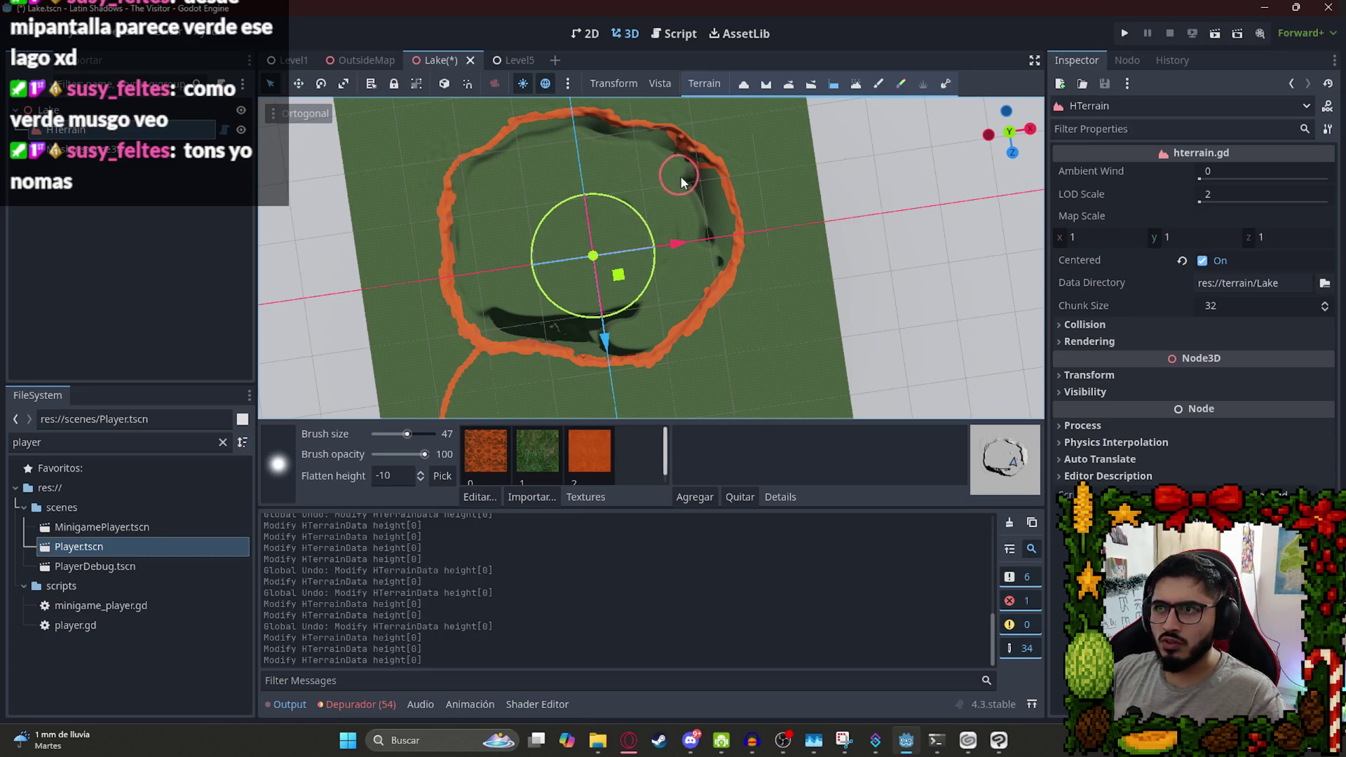
{"action": "left_click_drag", "start_coordinate": [708, 252], "coordinate": [676, 255]}
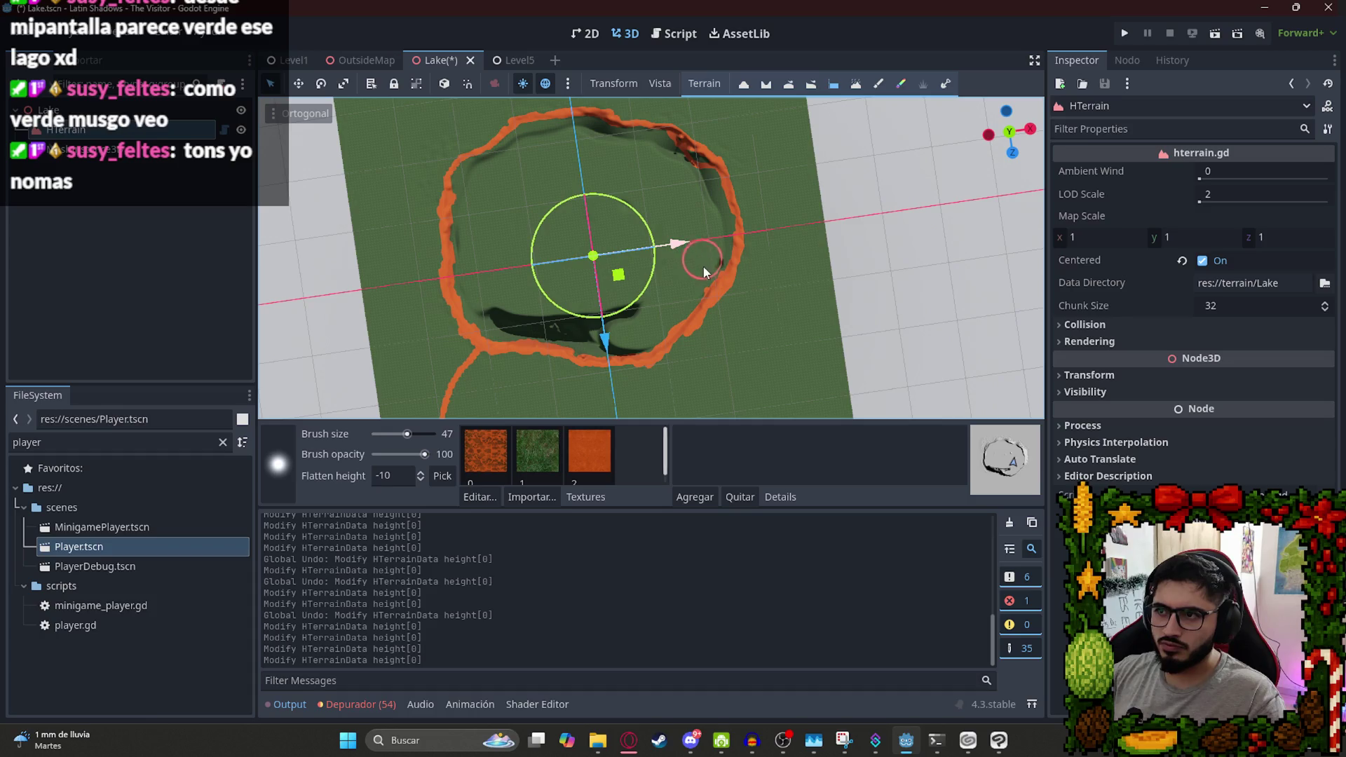
{"action": "left_click_drag", "start_coordinate": [617, 346], "coordinate": [572, 340]}
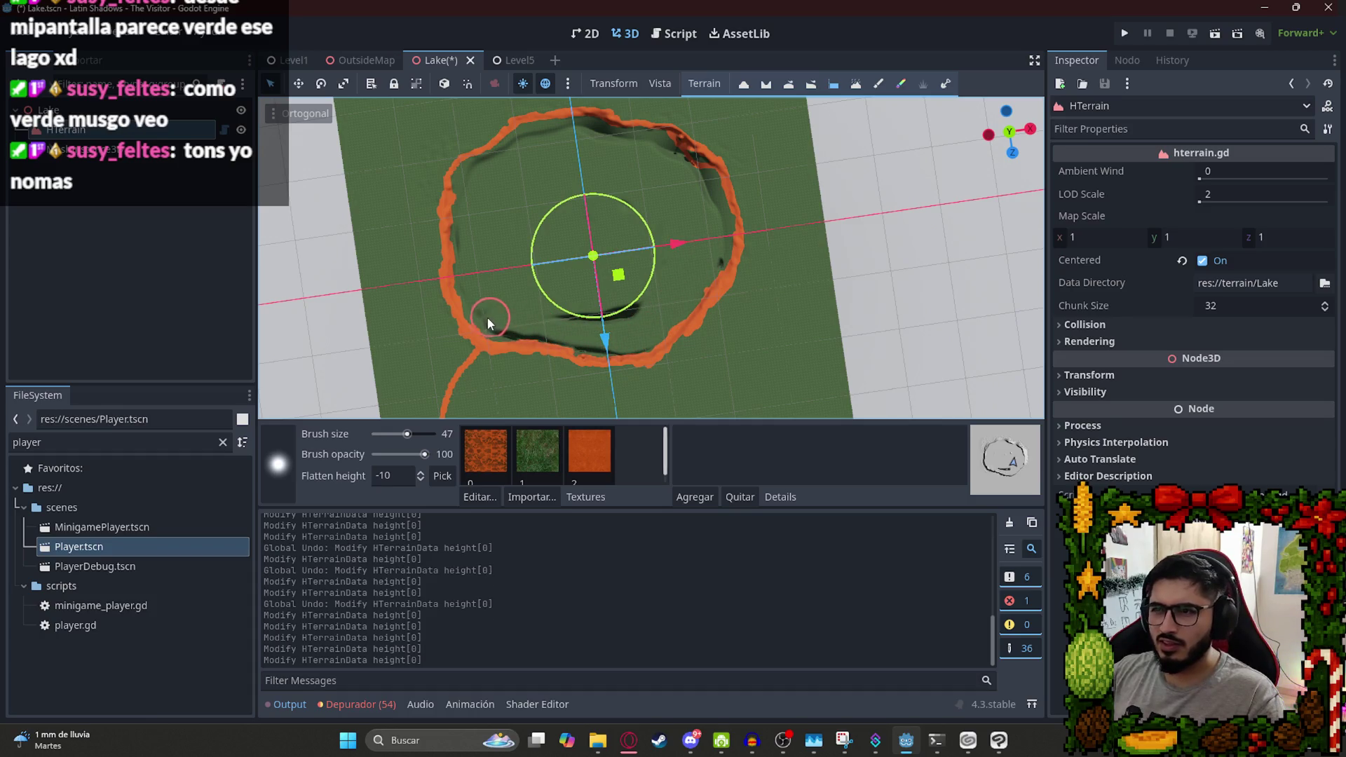
Flatten the remaining spots along the crater rim.
{"action": "left_click", "coordinate": [682, 271]}
{"action": "left_click", "coordinate": [714, 255]}
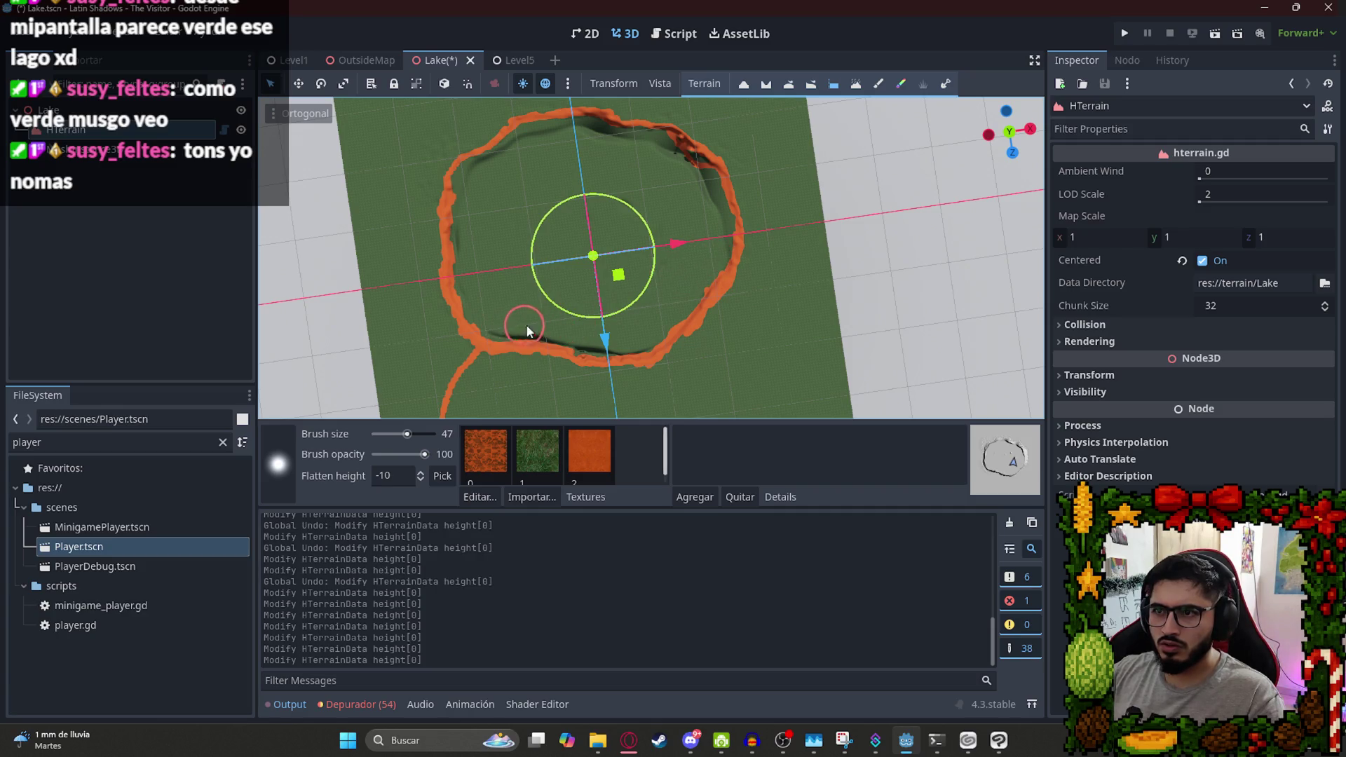
{"action": "left_click_drag", "start_coordinate": [604, 338], "coordinate": [528, 326]}
{"action": "left_click", "coordinate": [527, 325]}
{"action": "mouse_move", "coordinate": [625, 379]}
{"action": "left_mouse_down"}
{"action": "mouse_move", "coordinate": [429, 208]}
{"action": "mouse_move", "coordinate": [534, 174]}
{"action": "left_mouse_up"}
{"action": "scroll", "coordinate": [534, 175], "scroll_direction": "up", "scroll_amount": 8}
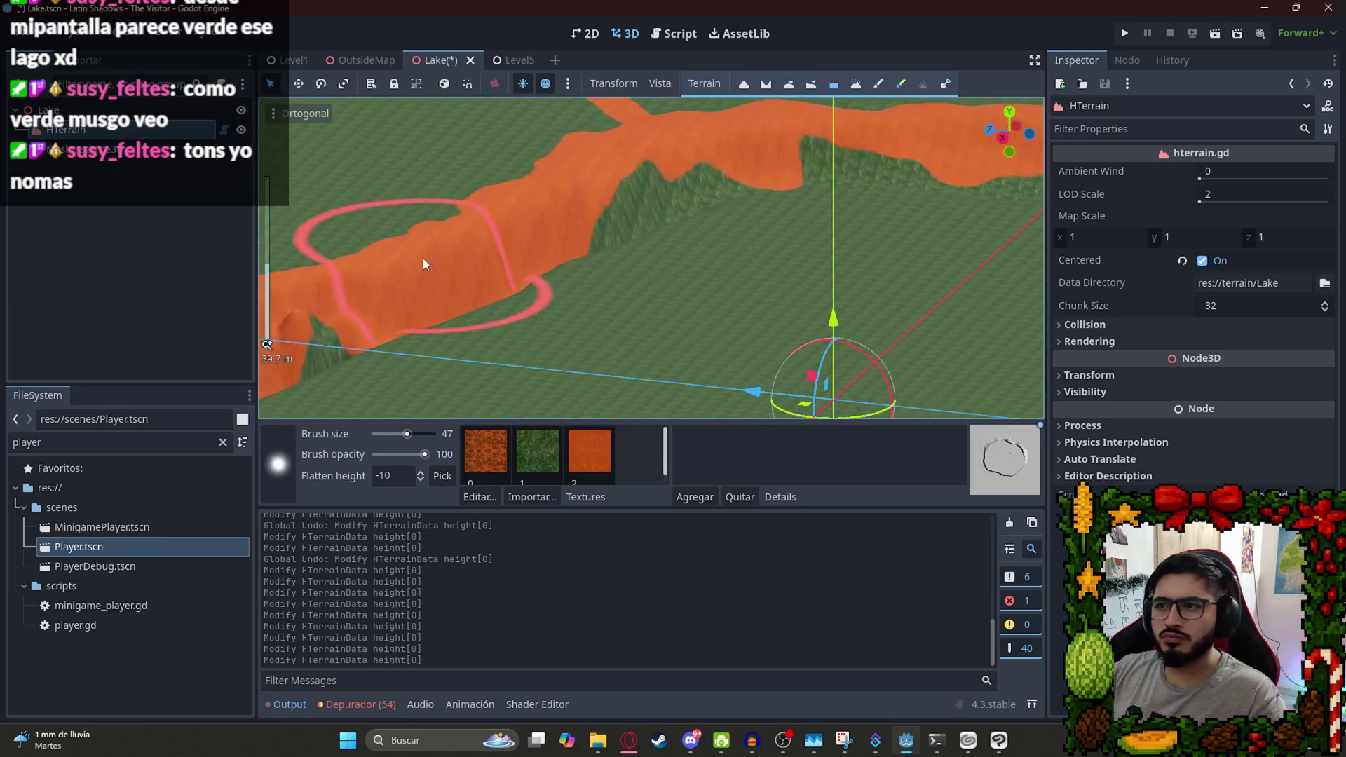
Flatten a first strip of the orange shoreline at height -10.
{"action": "mouse_move", "coordinate": [565, 258]}
{"action": "left_mouse_down"}
{"action": "mouse_move", "coordinate": [349, 296]}
{"action": "mouse_move", "coordinate": [373, 325]}
{"action": "mouse_move", "coordinate": [590, 242]}
{"action": "mouse_move", "coordinate": [388, 395]}
{"action": "mouse_move", "coordinate": [396, 434]}
{"action": "left_mouse_up"}
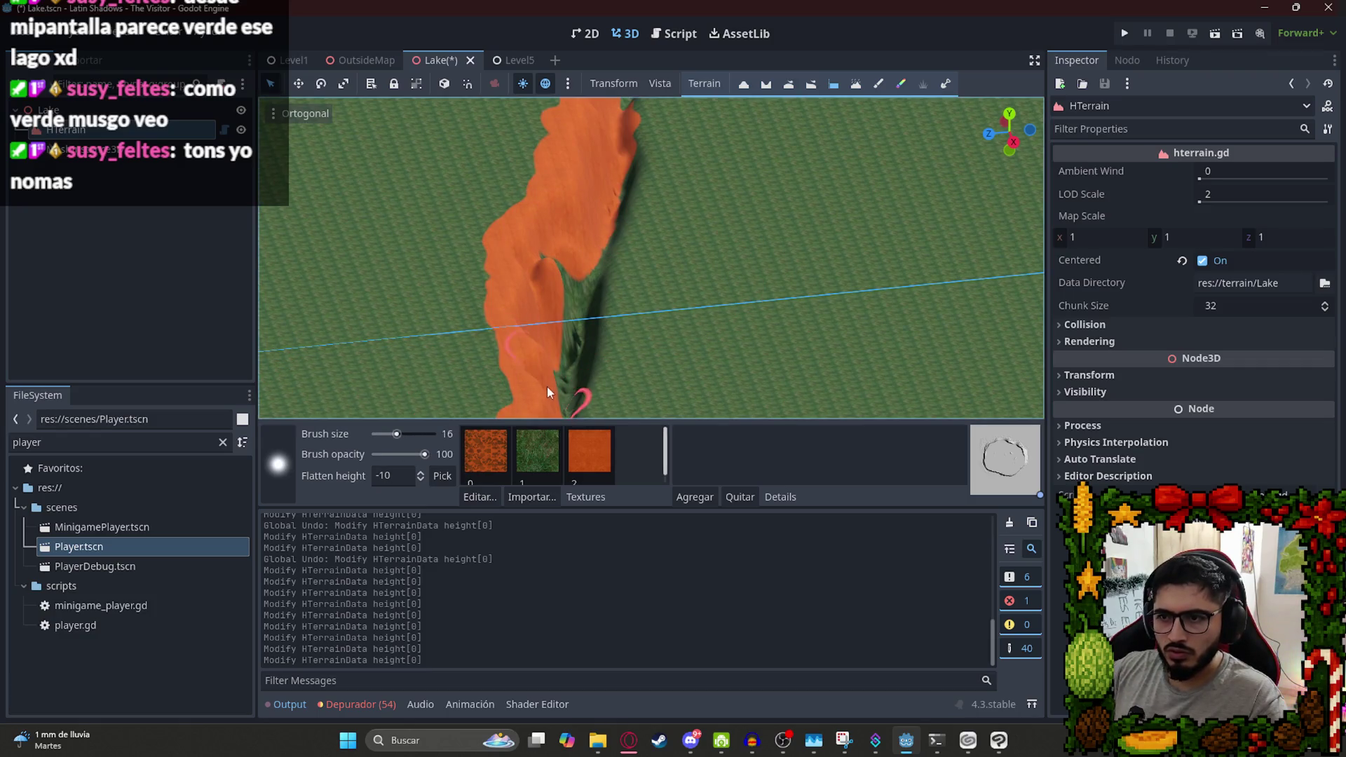
{"action": "left_click_drag", "start_coordinate": [622, 184], "coordinate": [631, 131]}
{"action": "mouse_move", "coordinate": [581, 414]}
{"action": "left_mouse_down"}
{"action": "mouse_move", "coordinate": [601, 300]}
{"action": "mouse_move", "coordinate": [549, 300]}
{"action": "mouse_move", "coordinate": [733, 334]}
{"action": "left_mouse_up"}
{"action": "scroll", "coordinate": [733, 335], "scroll_direction": "down", "scroll_amount": 2}
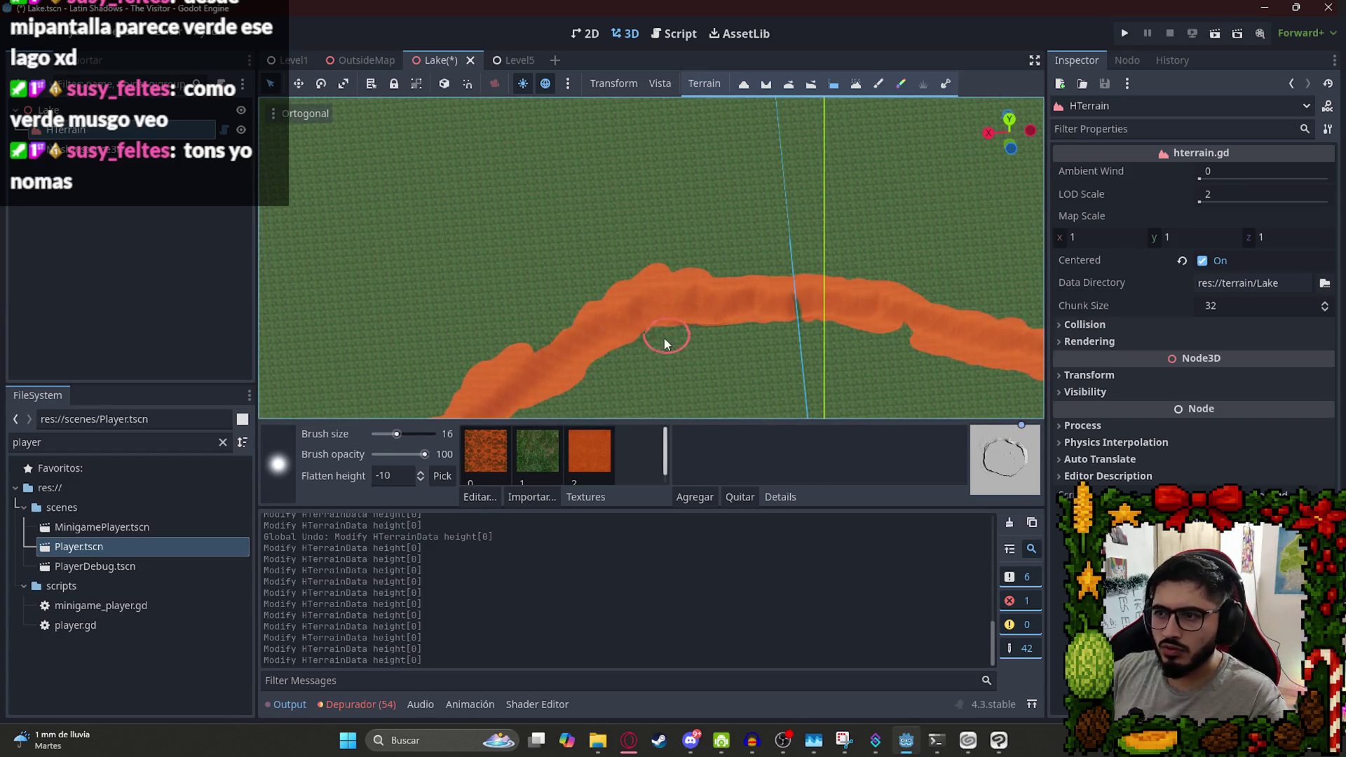
{"action": "mouse_move", "coordinate": [633, 334]}
{"action": "left_mouse_down"}
{"action": "mouse_move", "coordinate": [955, 279]}
{"action": "mouse_move", "coordinate": [666, 219]}
{"action": "mouse_move", "coordinate": [811, 390]}
{"action": "mouse_move", "coordinate": [600, 264]}
{"action": "left_mouse_up"}
{"action": "scroll", "coordinate": [600, 263], "scroll_direction": "up", "scroll_amount": 2}
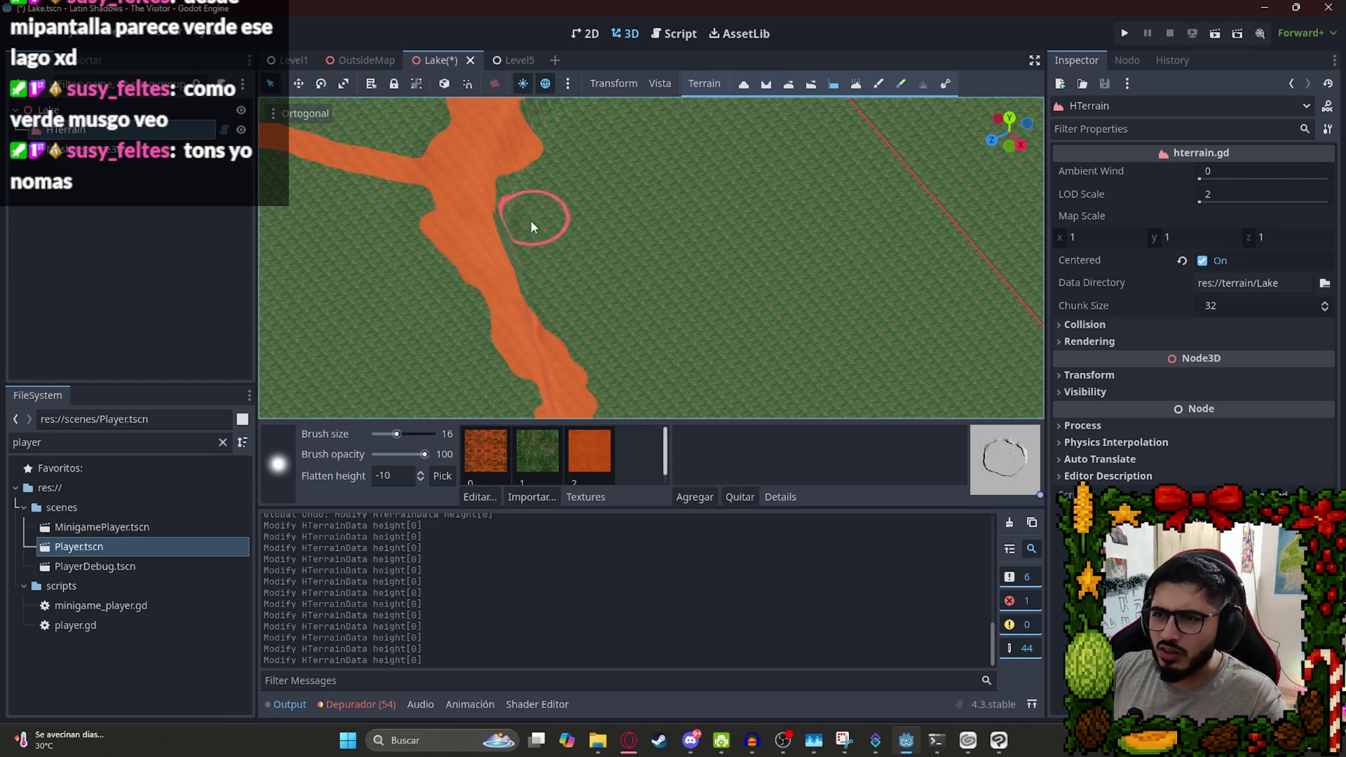
{"action": "mouse_move", "coordinate": [558, 352]}
{"action": "left_mouse_down"}
{"action": "mouse_move", "coordinate": [619, 207]}
{"action": "mouse_move", "coordinate": [526, 234]}
{"action": "mouse_move", "coordinate": [703, 256]}
{"action": "left_mouse_up"}
{"action": "scroll", "coordinate": [482, 218], "scroll_direction": "down", "scroll_amount": 2}
{"action": "mouse_move", "coordinate": [482, 219]}
{"action": "left_mouse_down"}
{"action": "mouse_move", "coordinate": [605, 355]}
{"action": "mouse_move", "coordinate": [613, 287]}
{"action": "mouse_move", "coordinate": [664, 181]}
{"action": "mouse_move", "coordinate": [646, 253]}
{"action": "left_mouse_up"}
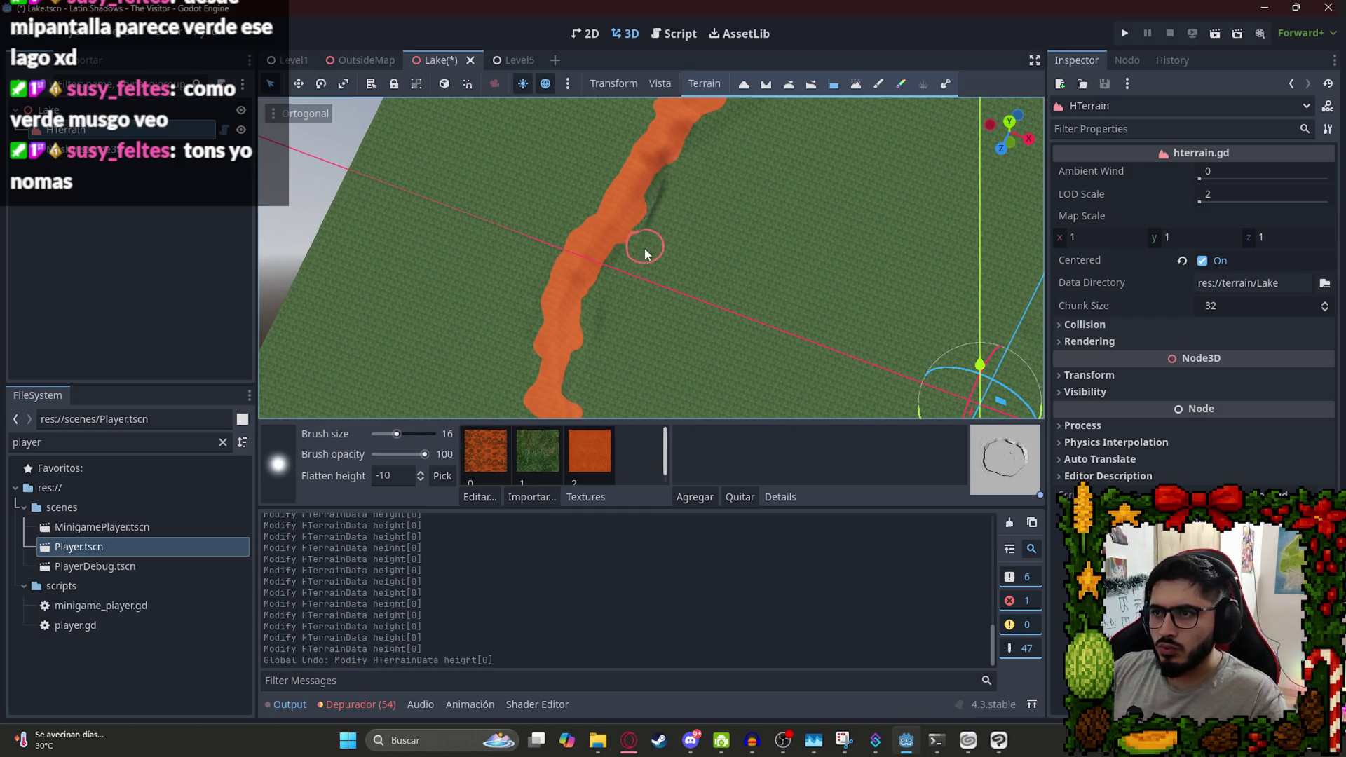
Flatten further stretches of the shoreline toward the upper shore from a top-down angle.
{"action": "mouse_move", "coordinate": [595, 357]}
{"action": "left_mouse_down"}
{"action": "mouse_move", "coordinate": [727, 216]}
{"action": "mouse_move", "coordinate": [603, 330]}
{"action": "mouse_move", "coordinate": [593, 323]}
{"action": "mouse_move", "coordinate": [841, 171]}
{"action": "mouse_move", "coordinate": [967, 201]}
{"action": "left_mouse_up"}
{"action": "scroll", "coordinate": [590, 338], "scroll_direction": "up", "scroll_amount": 3}
{"action": "scroll", "coordinate": [764, 235], "scroll_direction": "down", "scroll_amount": 8}
{"action": "left_click_drag", "start_coordinate": [764, 232], "coordinate": [907, 290]}
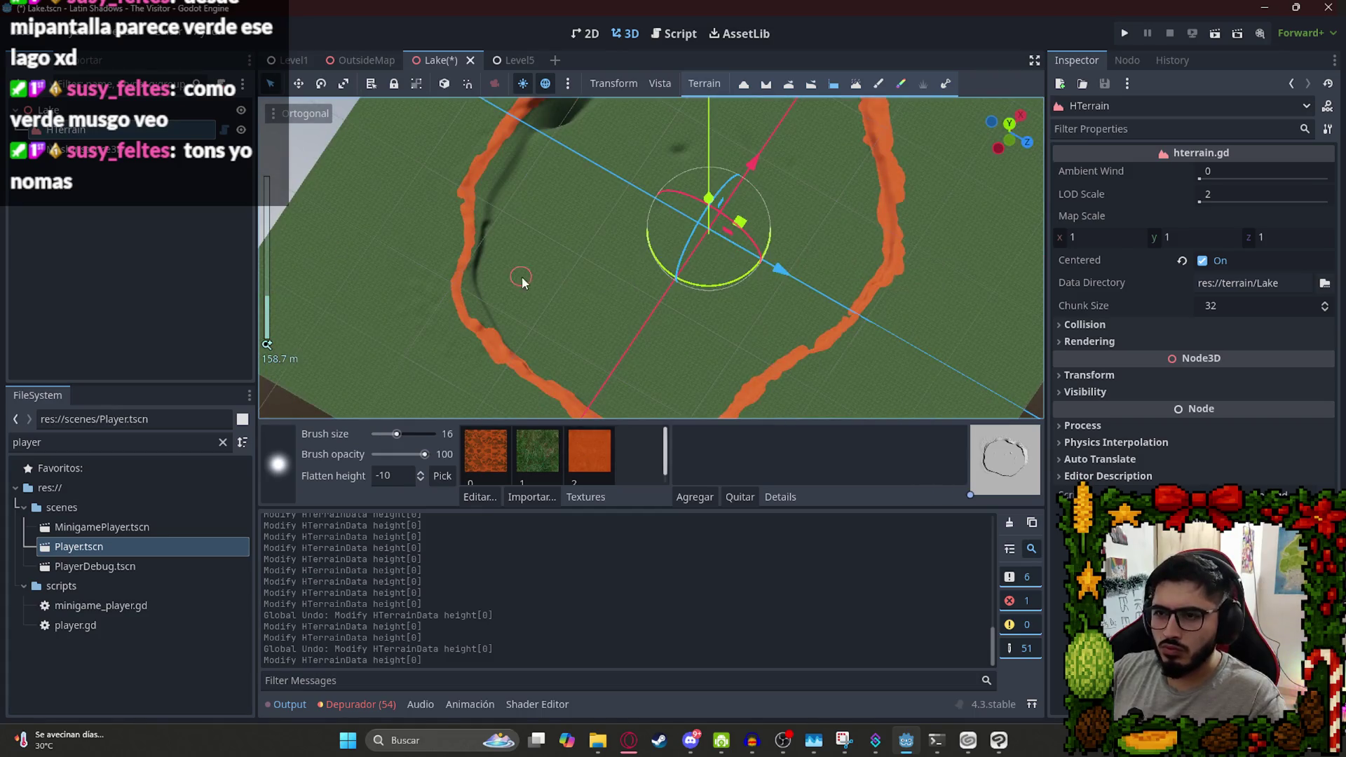
{"action": "scroll", "coordinate": [520, 281], "scroll_direction": "up", "scroll_amount": 4}
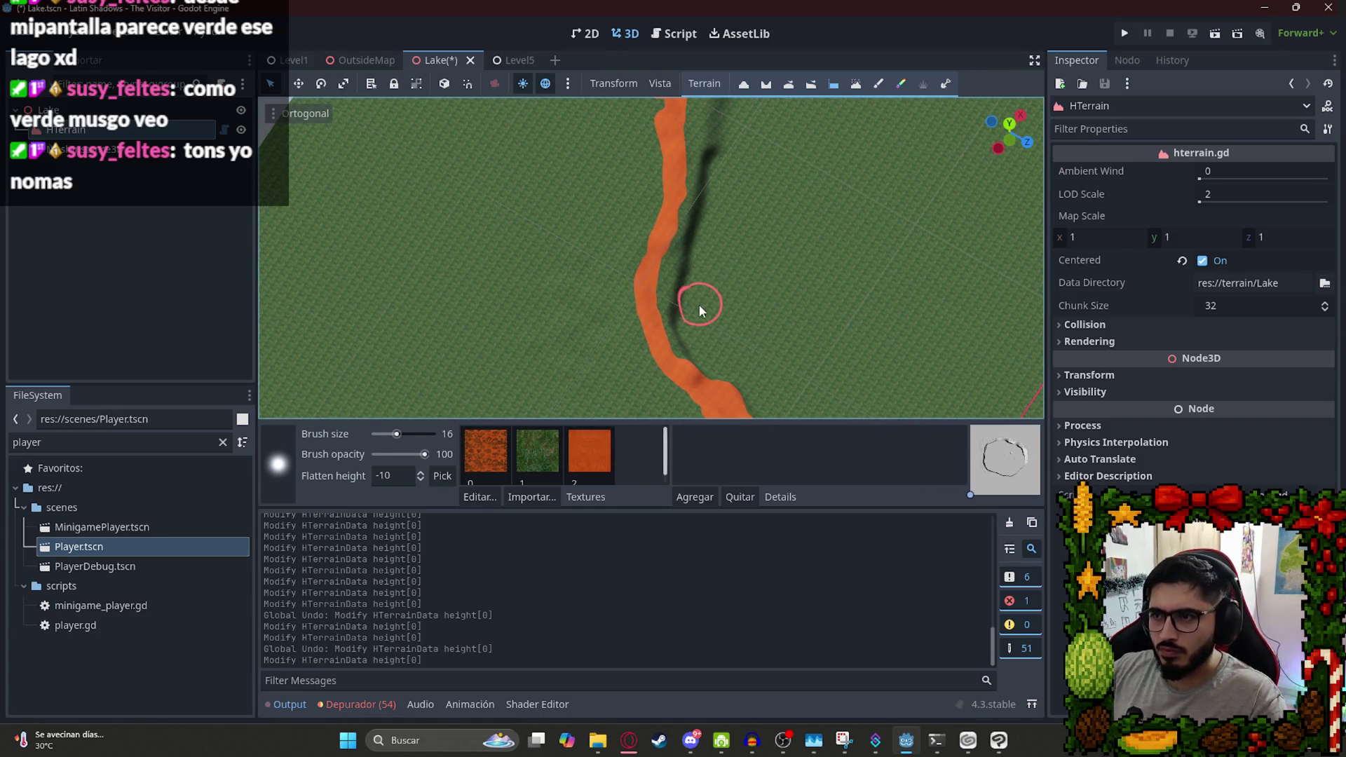
{"action": "scroll", "coordinate": [738, 143], "scroll_direction": "up", "scroll_amount": 3}
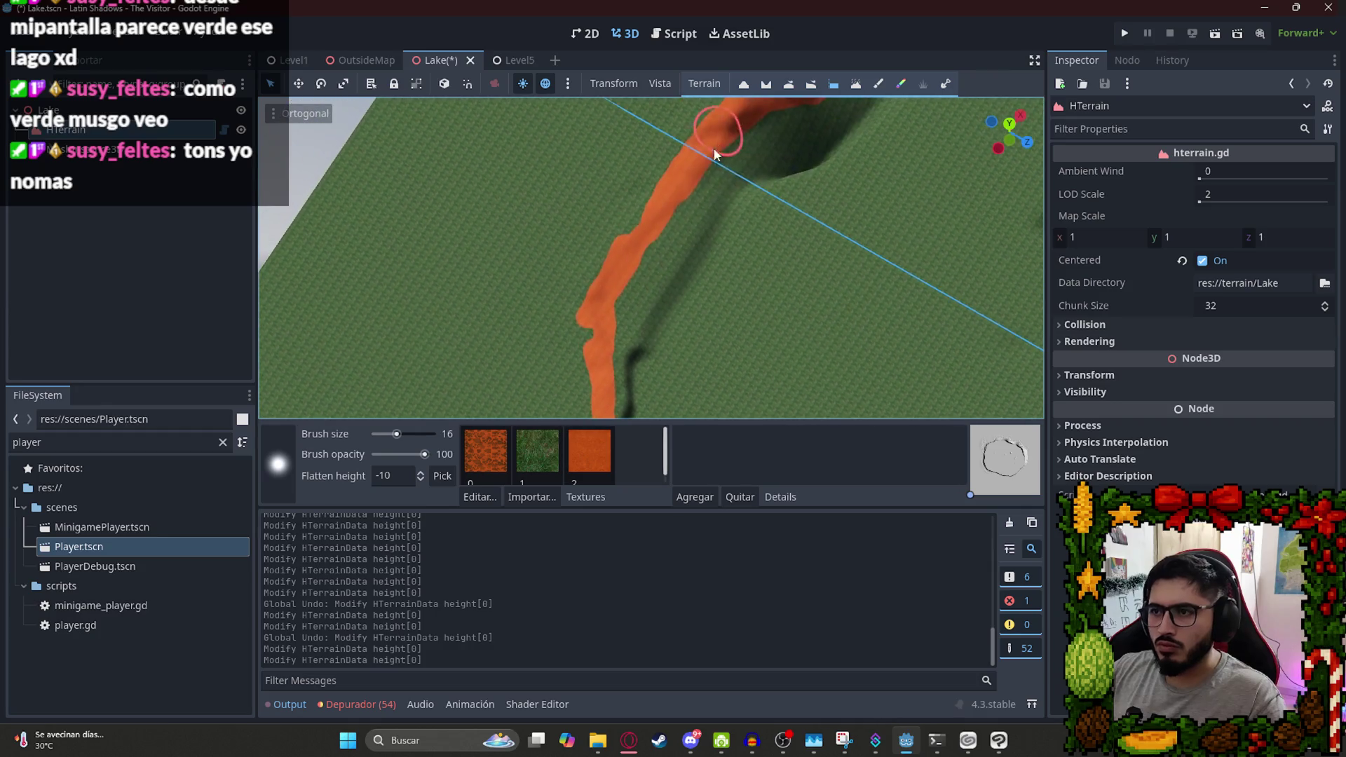
{"action": "mouse_move", "coordinate": [650, 375]}
{"action": "left_mouse_down"}
{"action": "mouse_move", "coordinate": [796, 144]}
{"action": "mouse_move", "coordinate": [853, 171]}
{"action": "mouse_move", "coordinate": [556, 141]}
{"action": "mouse_move", "coordinate": [589, 340]}
{"action": "left_mouse_up"}
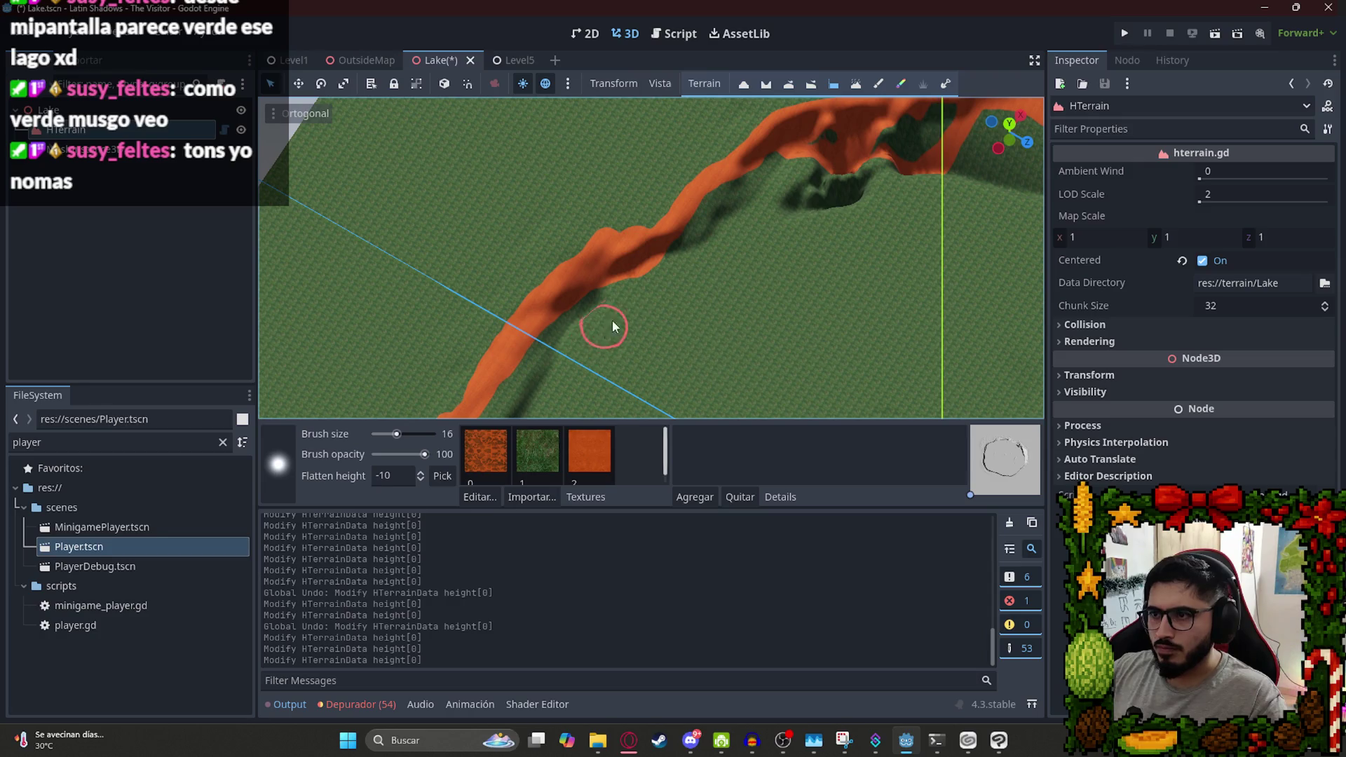
{"action": "left_click_drag", "start_coordinate": [607, 334], "coordinate": [487, 330]}
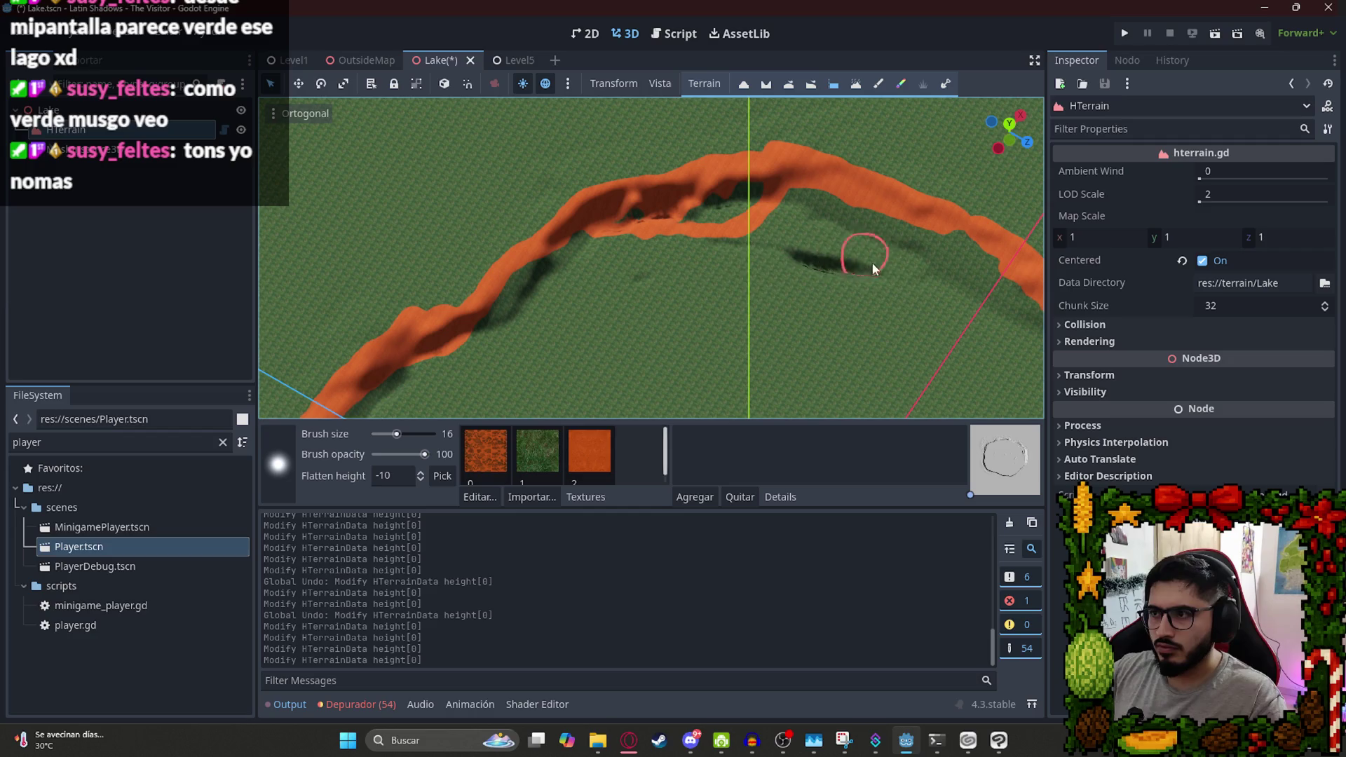
Flatten the remaining dark dents beside the shoreline and save the Lake scene.
{"action": "left_click_drag", "start_coordinate": [858, 280], "coordinate": [724, 251]}
{"action": "left_click_drag", "start_coordinate": [629, 292], "coordinate": [507, 346]}
{"action": "mouse_move", "coordinate": [617, 247]}
{"action": "left_mouse_down"}
{"action": "mouse_move", "coordinate": [571, 269]}
{"action": "mouse_move", "coordinate": [687, 216]}
{"action": "left_mouse_up"}
{"action": "left_click_drag", "start_coordinate": [955, 272], "coordinate": [755, 259]}
{"action": "scroll", "coordinate": [886, 274], "scroll_direction": "down", "scroll_amount": 10}
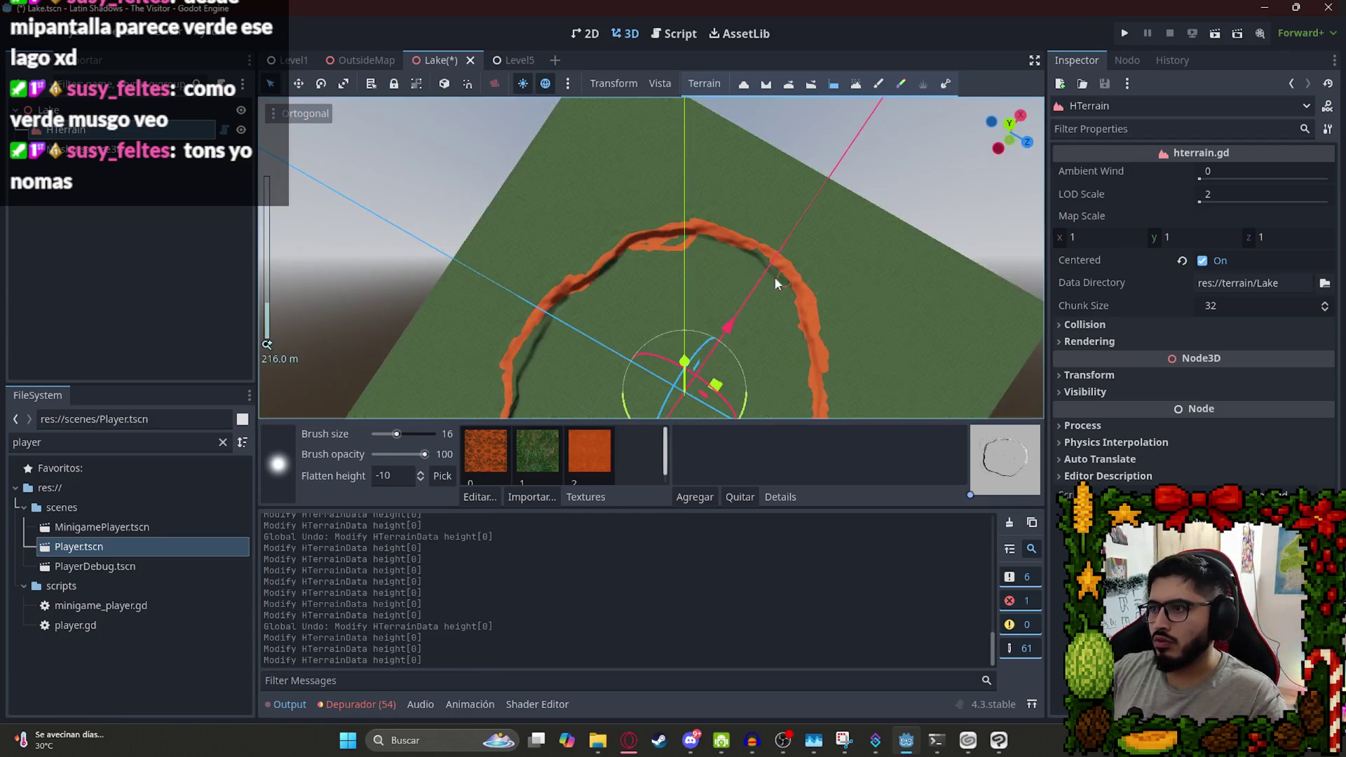
{"action": "key", "text": "ctrl+s"}
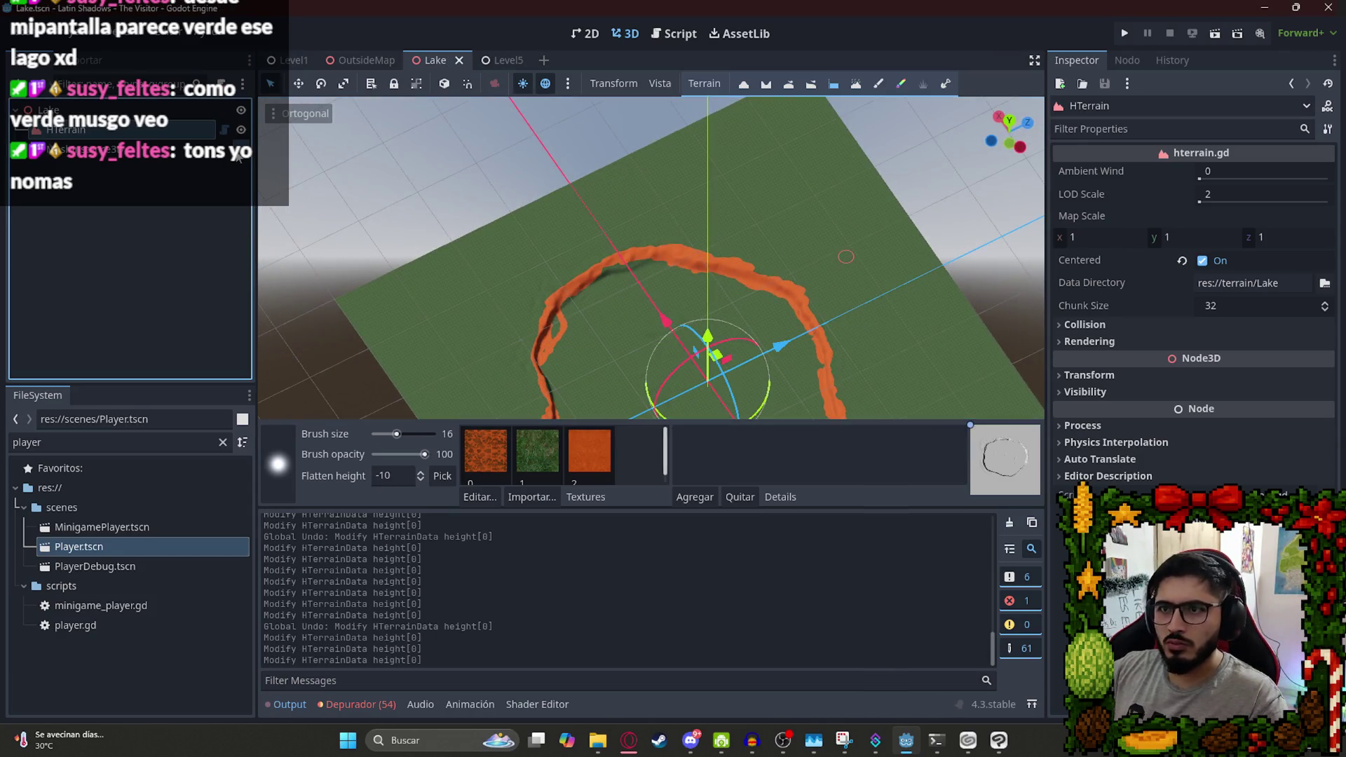
Show the orange lake surface and bring the lake's edge into close view.
{"action": "left_click", "coordinate": [241, 150]}
{"action": "left_click_drag", "start_coordinate": [705, 335], "coordinate": [650, 370]}
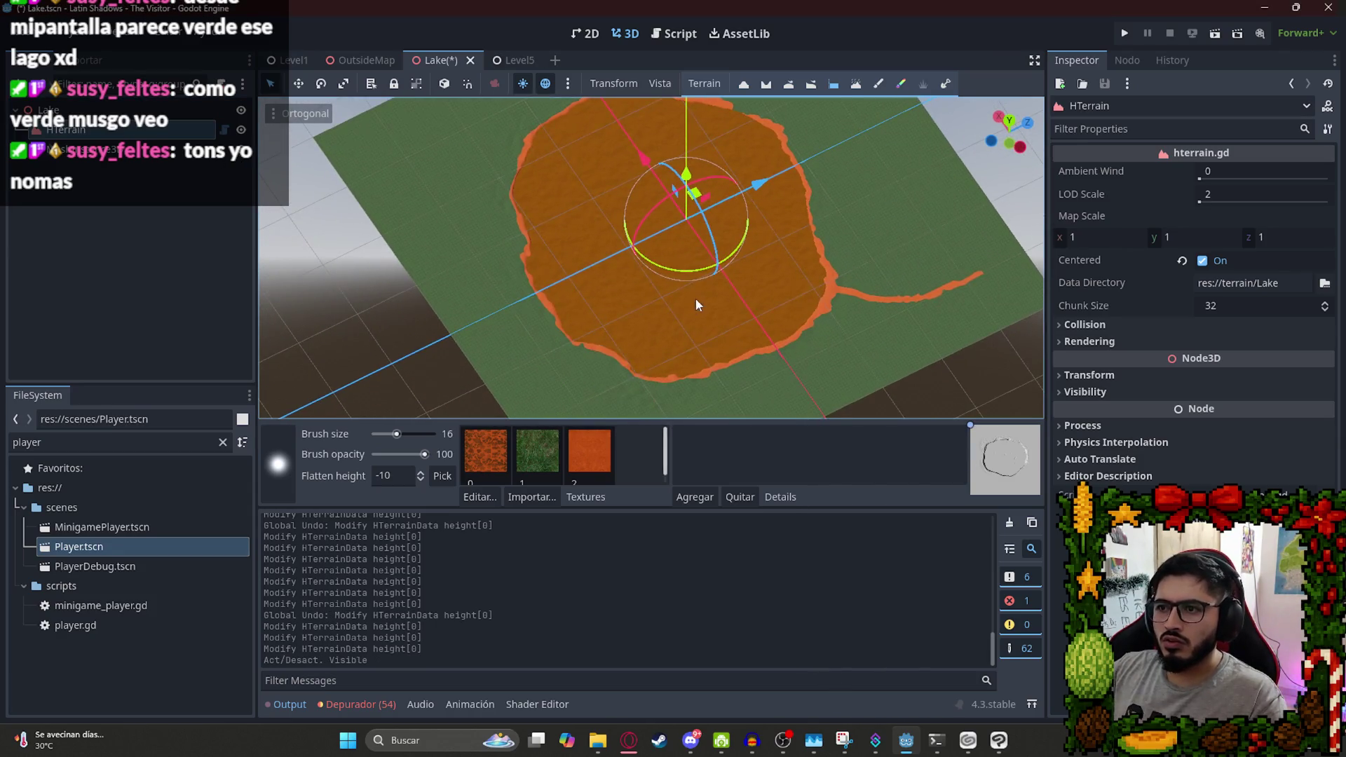
{"action": "left_click_drag", "start_coordinate": [691, 302], "coordinate": [500, 188]}
{"action": "left_click_drag", "start_coordinate": [762, 265], "coordinate": [701, 182]}
{"action": "scroll", "coordinate": [636, 129], "scroll_direction": "up", "scroll_amount": 5}
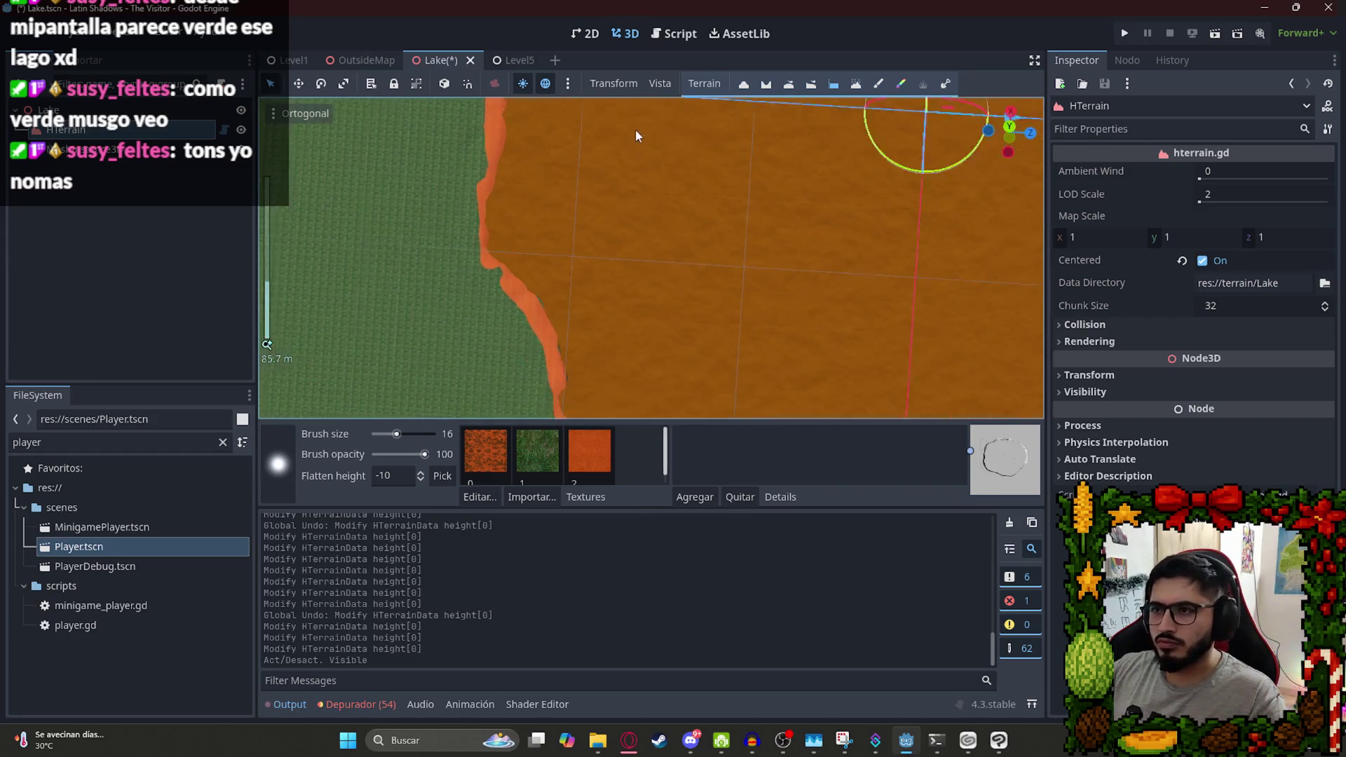
{"action": "left_click_drag", "start_coordinate": [683, 307], "coordinate": [692, 180]}
{"action": "scroll", "coordinate": [835, 321], "scroll_direction": "up", "scroll_amount": 6}
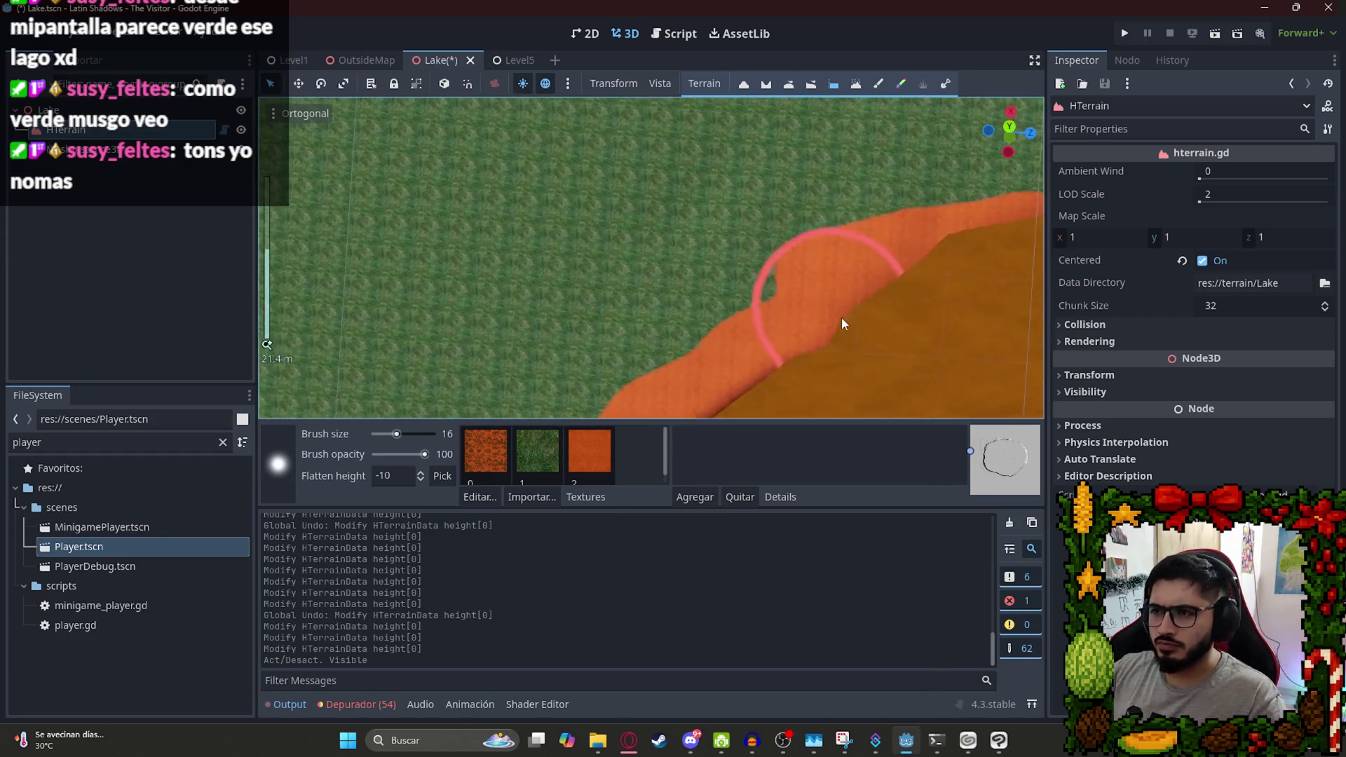
{"action": "scroll", "coordinate": [436, 201], "scroll_direction": "down", "scroll_amount": 6}
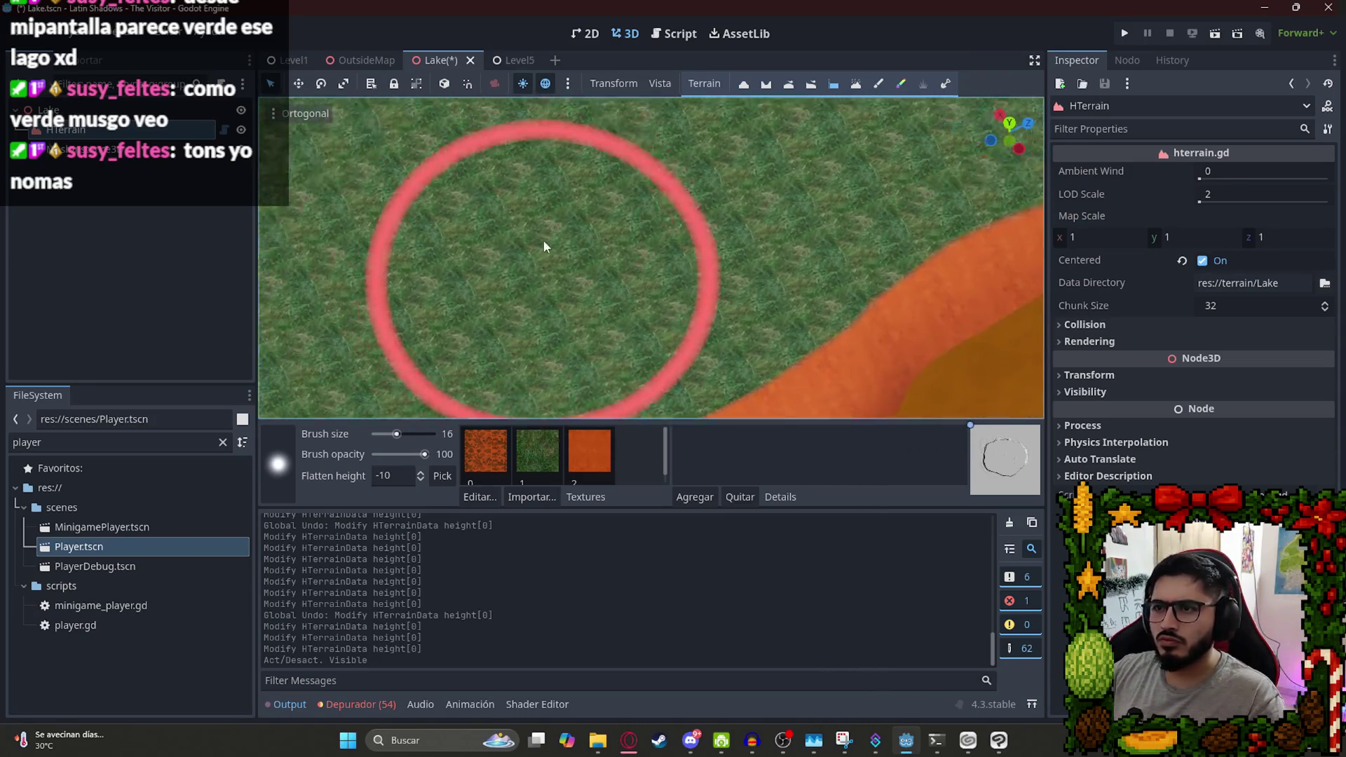
{"action": "scroll", "coordinate": [517, 280], "scroll_direction": "up", "scroll_amount": 5}
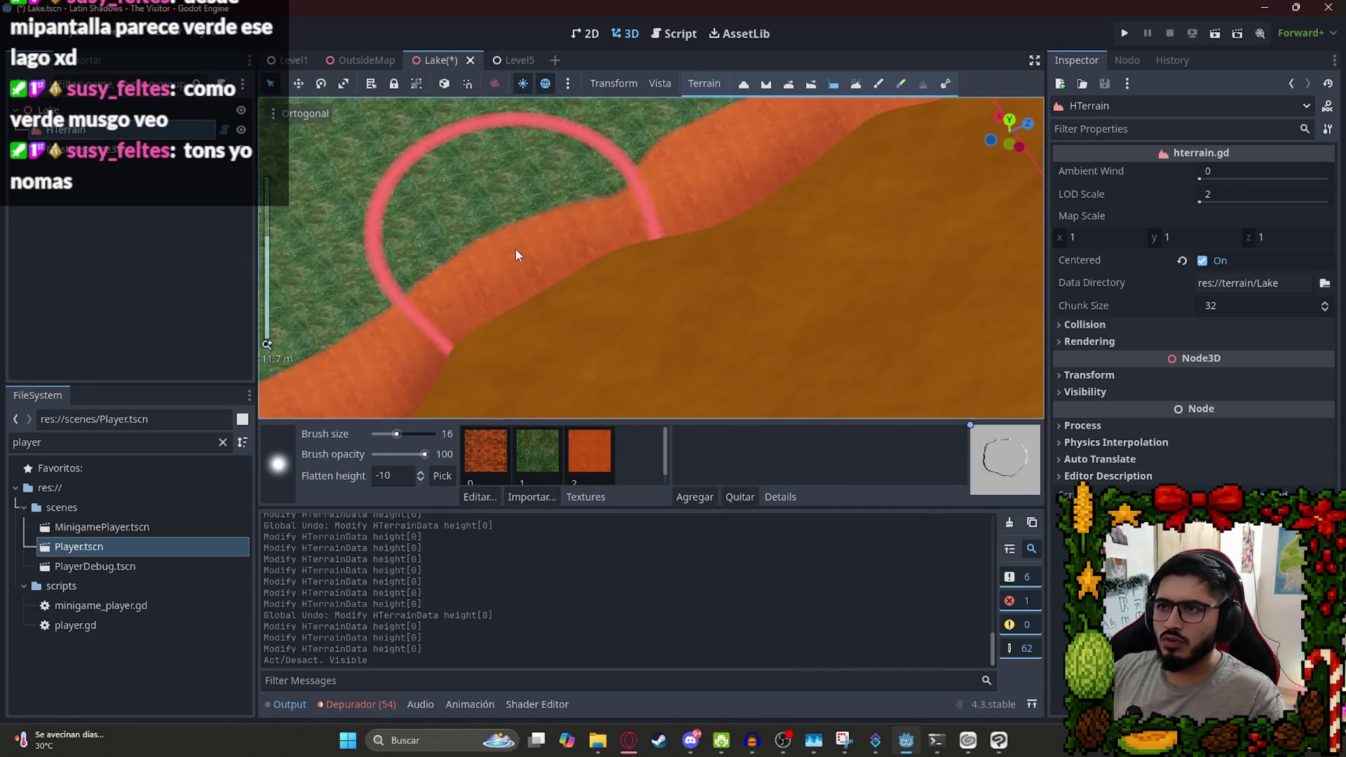
{"action": "scroll", "coordinate": [522, 247], "scroll_direction": "down", "scroll_amount": 10}
{"action": "mouse_move", "coordinate": [652, 309]}
{"action": "left_mouse_down"}
{"action": "mouse_move", "coordinate": [597, 148]}
{"action": "mouse_move", "coordinate": [668, 334]}
{"action": "mouse_move", "coordinate": [574, 193]}
{"action": "left_mouse_up"}
{"action": "scroll", "coordinate": [575, 194], "scroll_direction": "up", "scroll_amount": 5}
{"action": "mouse_move", "coordinate": [499, 240]}
{"action": "left_mouse_down"}
{"action": "mouse_move", "coordinate": [982, 226]}
{"action": "mouse_move", "coordinate": [502, 307]}
{"action": "mouse_move", "coordinate": [603, 292]}
{"action": "mouse_move", "coordinate": [454, 342]}
{"action": "mouse_move", "coordinate": [646, 291]}
{"action": "mouse_move", "coordinate": [748, 225]}
{"action": "mouse_move", "coordinate": [733, 250]}
{"action": "left_mouse_up"}
{"action": "scroll", "coordinate": [670, 276], "scroll_direction": "down", "scroll_amount": 4}
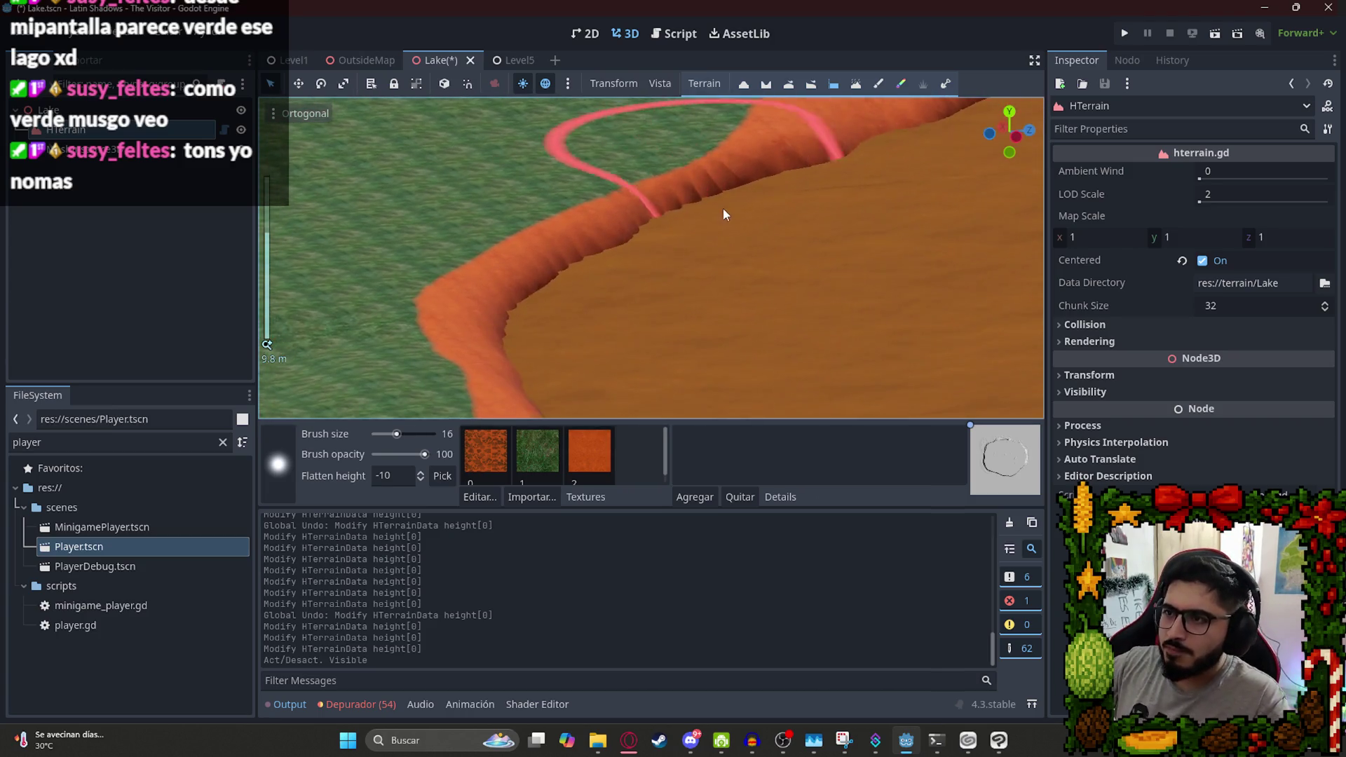
Set Flatten height to 0 and reshape the shoreline ridge, undoing the last stroke.
{"action": "left_click", "coordinate": [370, 474]}
{"action": "type", "text": "0"}
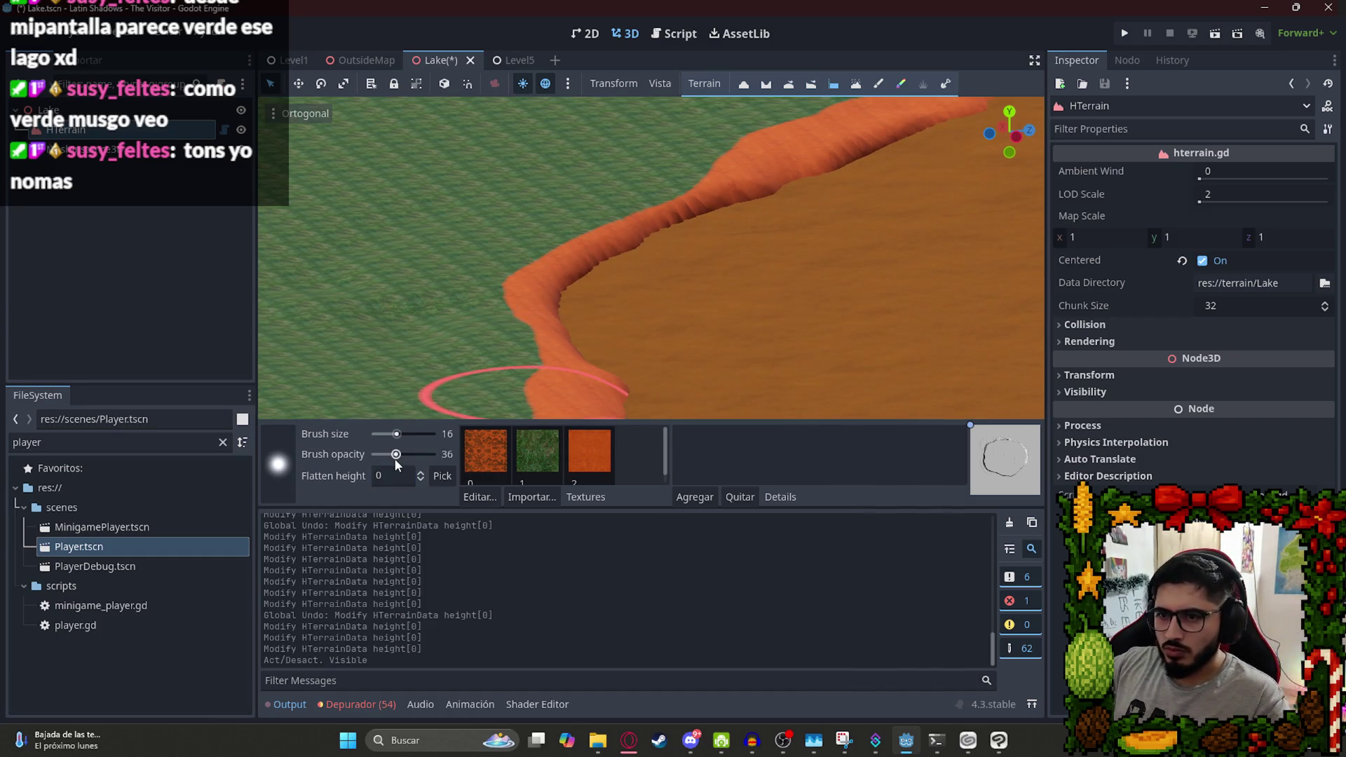
{"action": "mouse_move", "coordinate": [585, 238]}
{"action": "left_mouse_down"}
{"action": "mouse_move", "coordinate": [673, 186]}
{"action": "mouse_move", "coordinate": [703, 187]}
{"action": "mouse_move", "coordinate": [751, 384]}
{"action": "mouse_move", "coordinate": [705, 266]}
{"action": "mouse_move", "coordinate": [655, 300]}
{"action": "mouse_move", "coordinate": [682, 370]}
{"action": "mouse_move", "coordinate": [621, 427]}
{"action": "mouse_move", "coordinate": [583, 321]}
{"action": "left_mouse_up"}
{"action": "key", "text": "ctrl+z"}
{"action": "key", "text": "ctrl+z"}
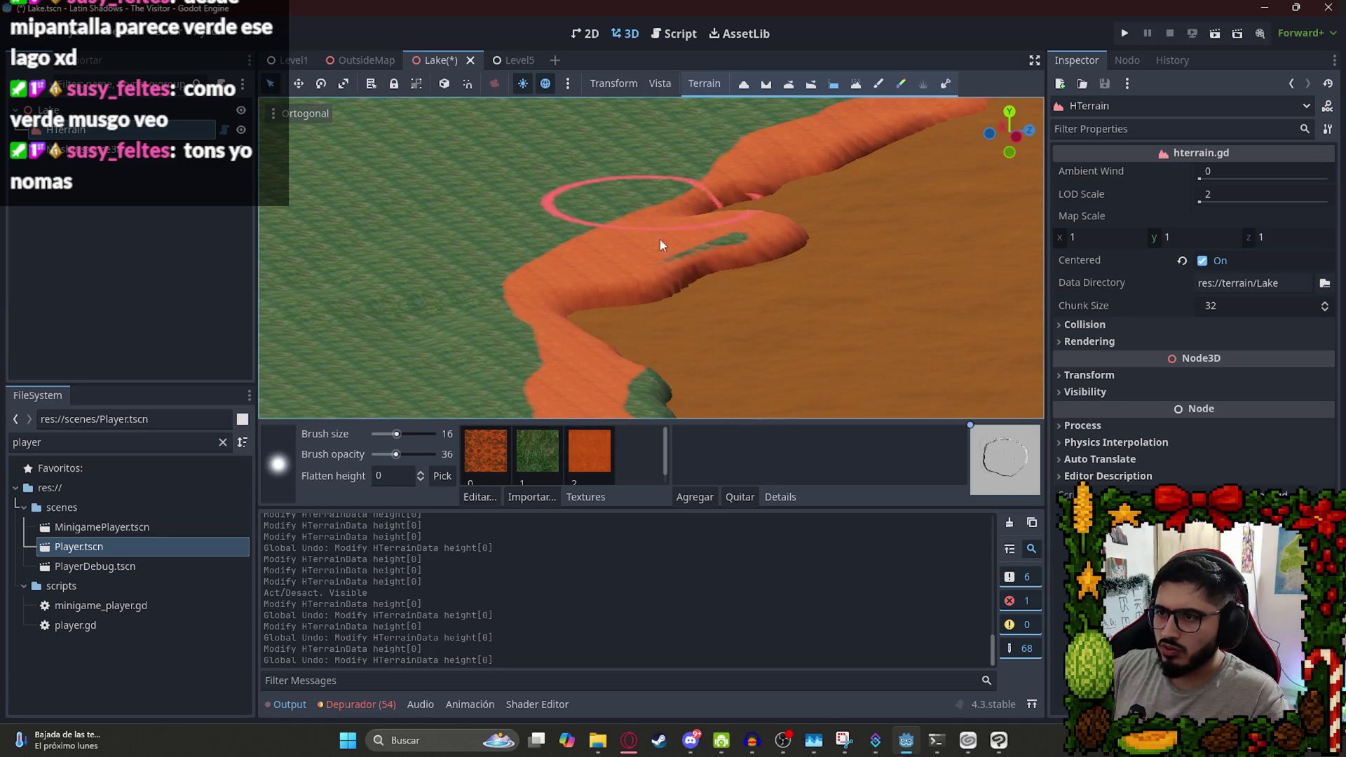
Level more of the raised shoreline ridge with the flatten brush.
{"action": "left_click_drag", "start_coordinate": [654, 242], "coordinate": [920, 174]}
{"action": "scroll", "coordinate": [809, 201], "scroll_direction": "down", "scroll_amount": 3}
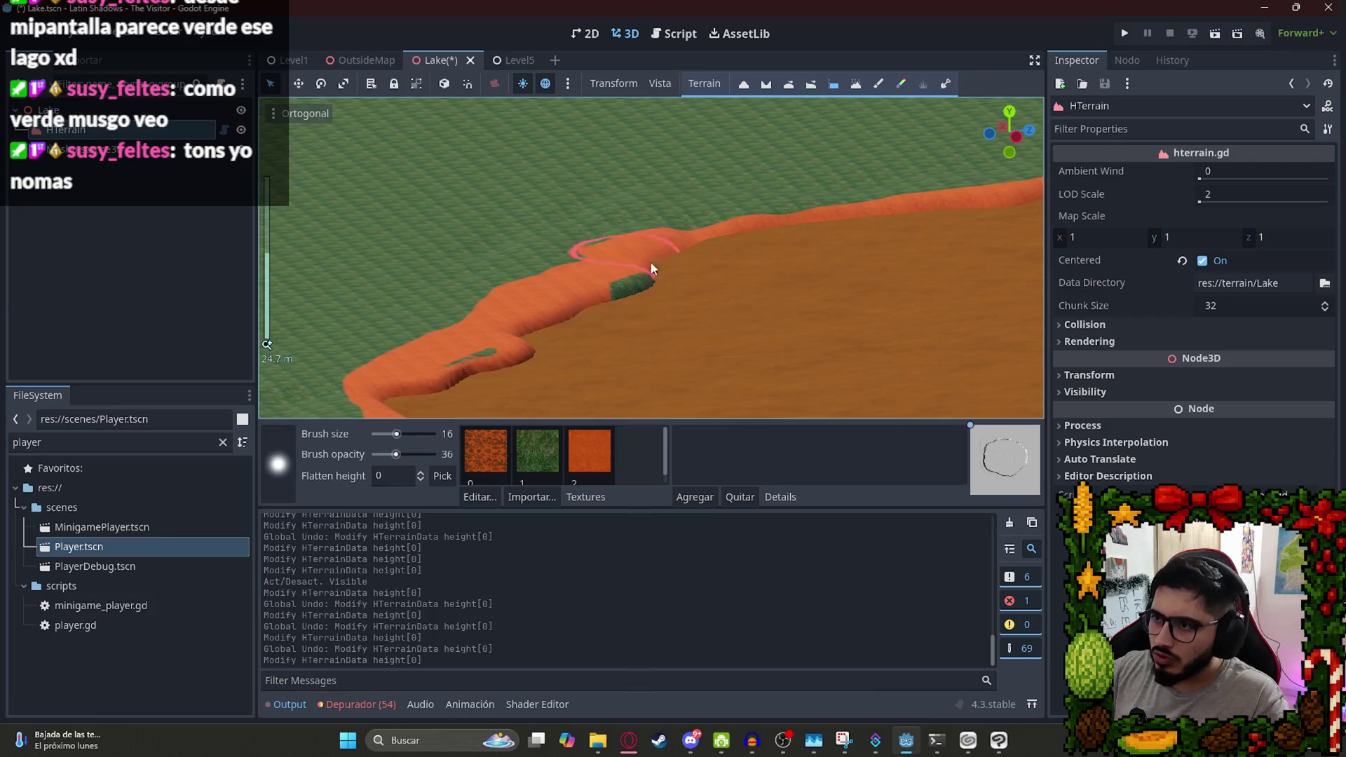
{"action": "left_click_drag", "start_coordinate": [642, 271], "coordinate": [876, 250]}
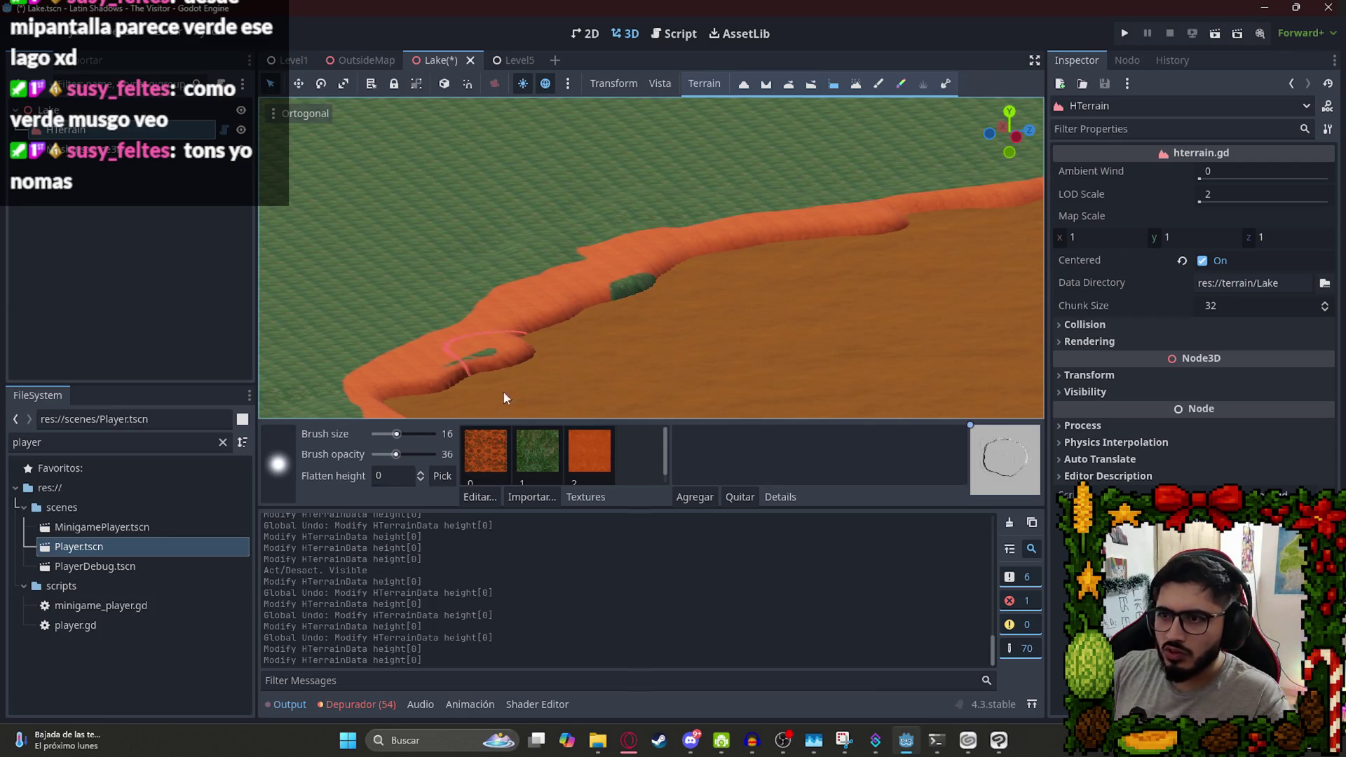
Smooth the ridge notches, then lower brush opacity to 7 and smooth gently again.
{"action": "left_click", "coordinate": [769, 84]}
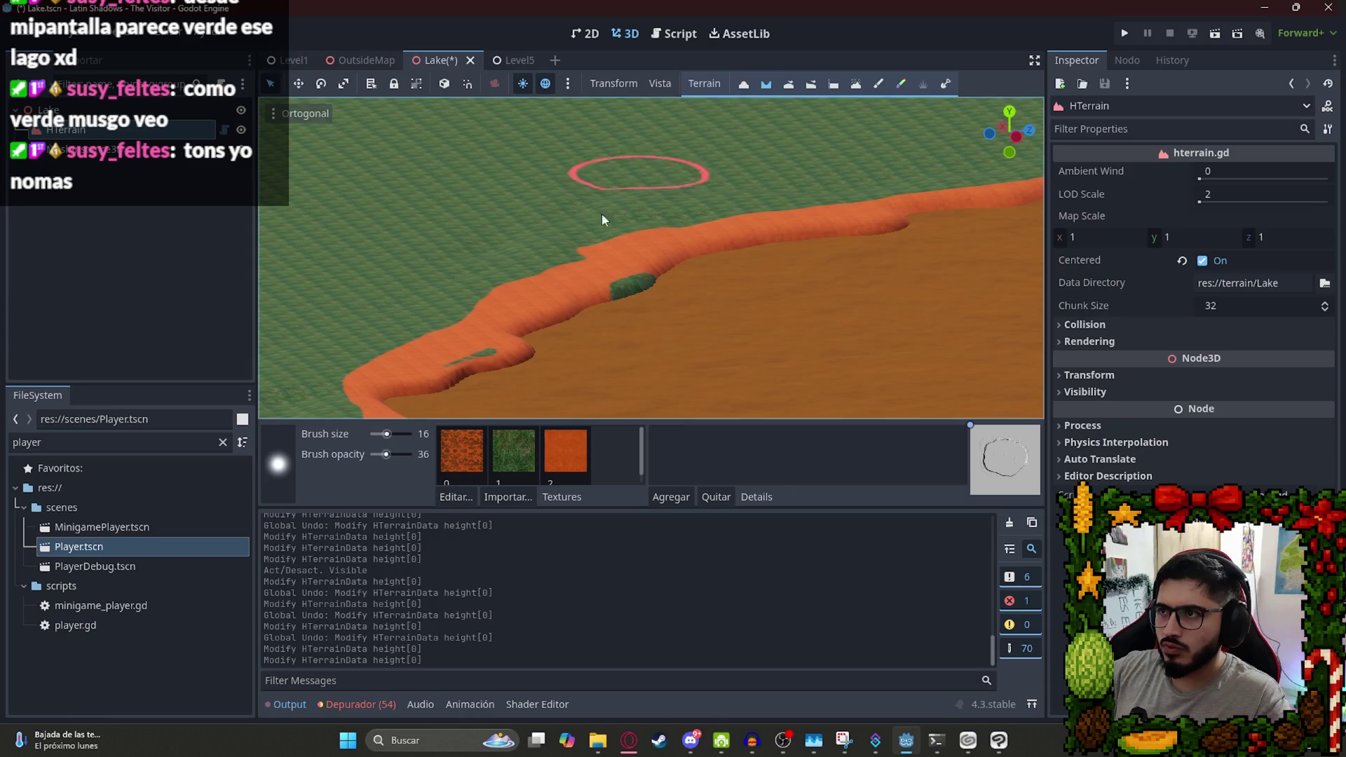
{"action": "mouse_move", "coordinate": [495, 401]}
{"action": "left_mouse_down"}
{"action": "mouse_move", "coordinate": [553, 381]}
{"action": "mouse_move", "coordinate": [541, 397]}
{"action": "mouse_move", "coordinate": [449, 382]}
{"action": "left_mouse_up"}
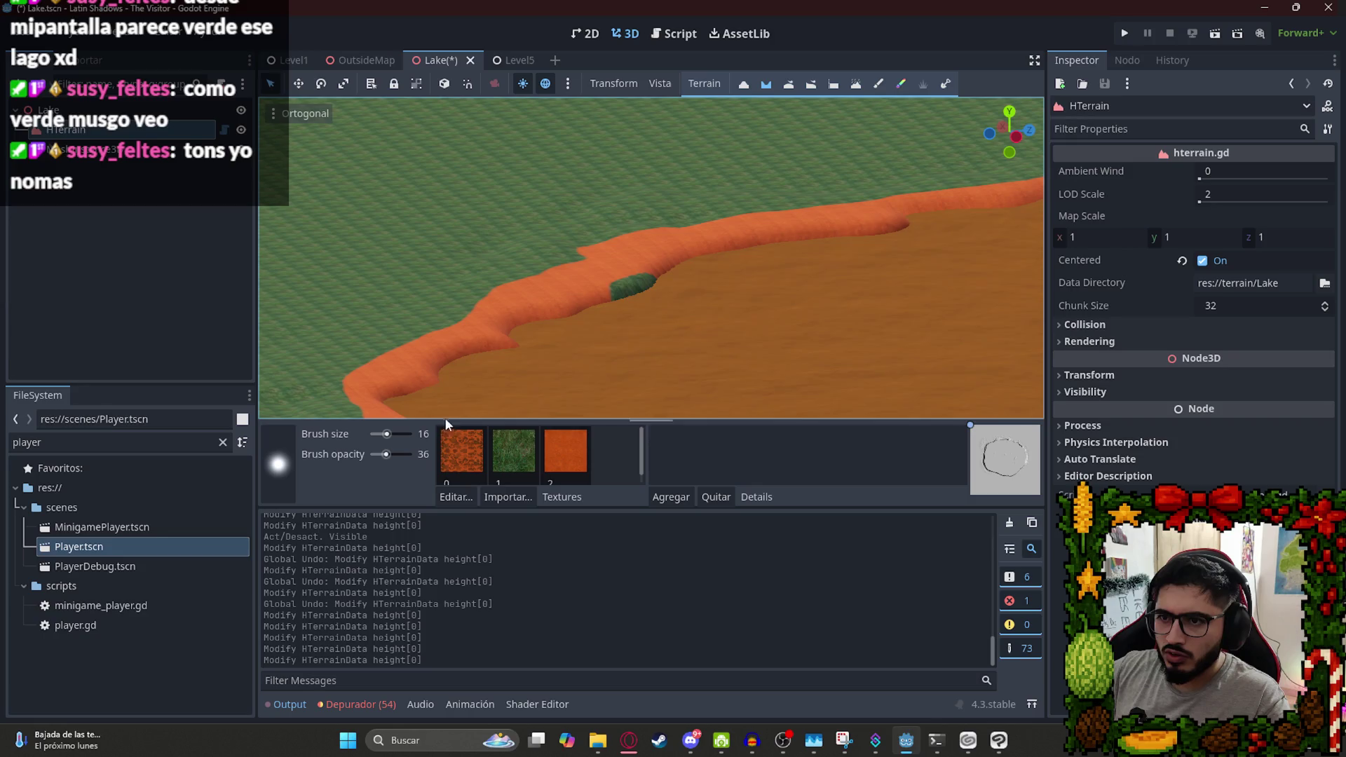
{"action": "scroll", "coordinate": [581, 214], "scroll_direction": "up", "scroll_amount": 3}
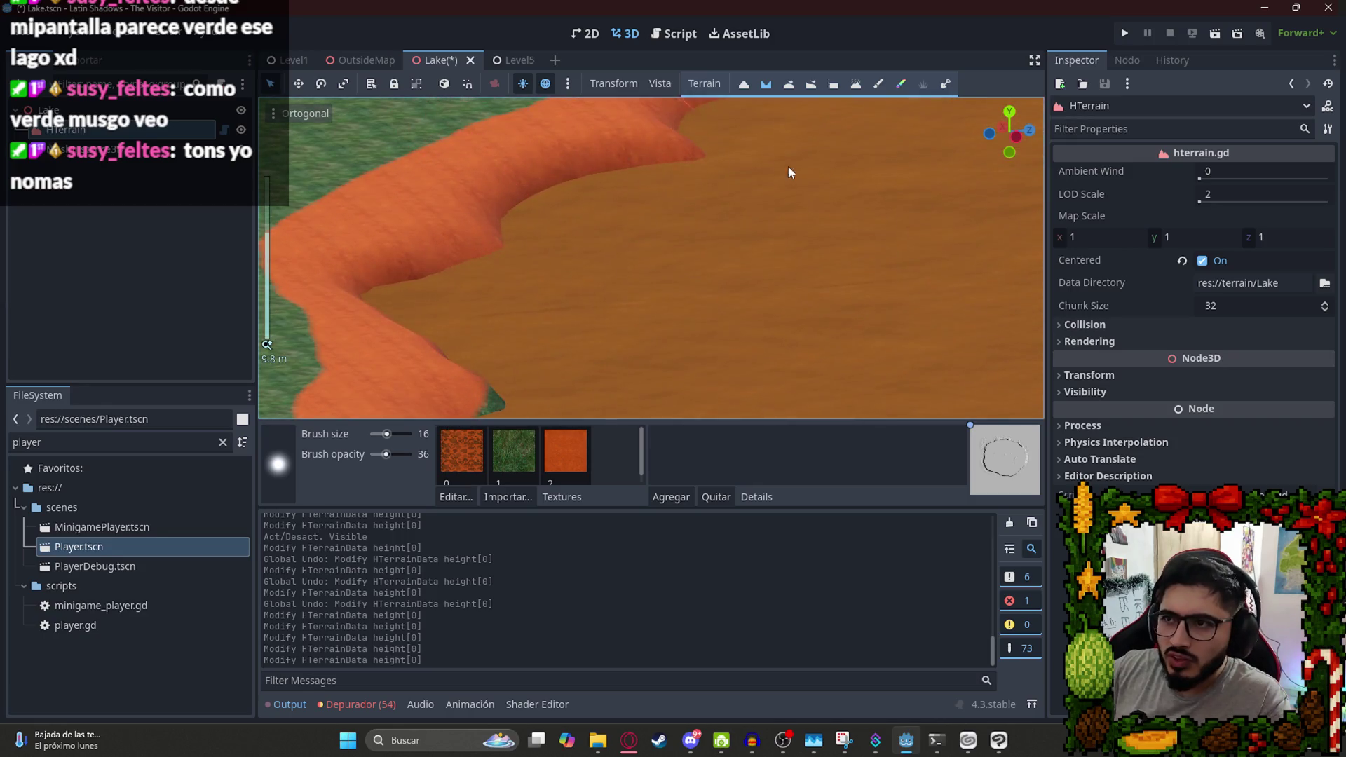
{"action": "mouse_move", "coordinate": [498, 305]}
{"action": "left_mouse_down"}
{"action": "mouse_move", "coordinate": [454, 275]}
{"action": "mouse_move", "coordinate": [486, 254]}
{"action": "left_mouse_up"}
{"action": "left_click_drag", "start_coordinate": [387, 455], "coordinate": [377, 455]}
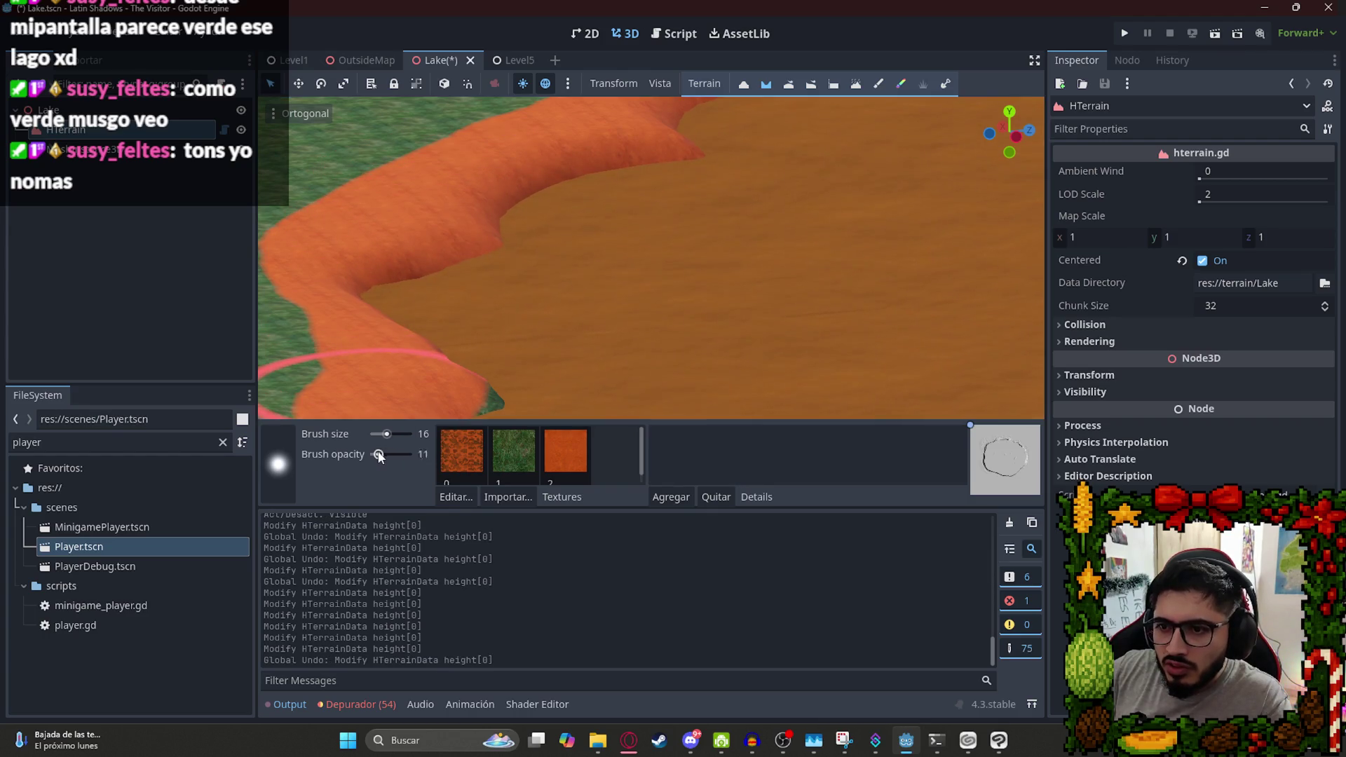
{"action": "left_click", "coordinate": [665, 168]}
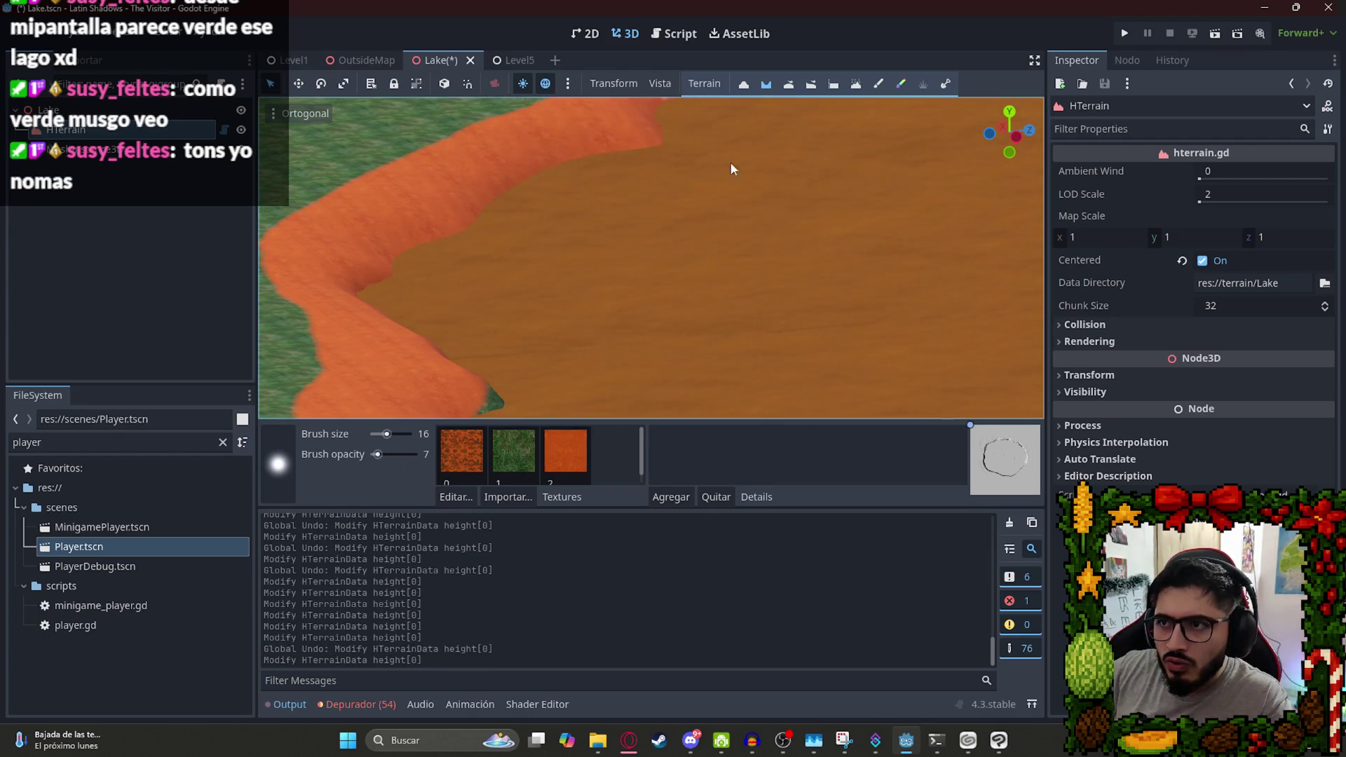
{"action": "scroll", "coordinate": [748, 147], "scroll_direction": "down", "scroll_amount": 4}
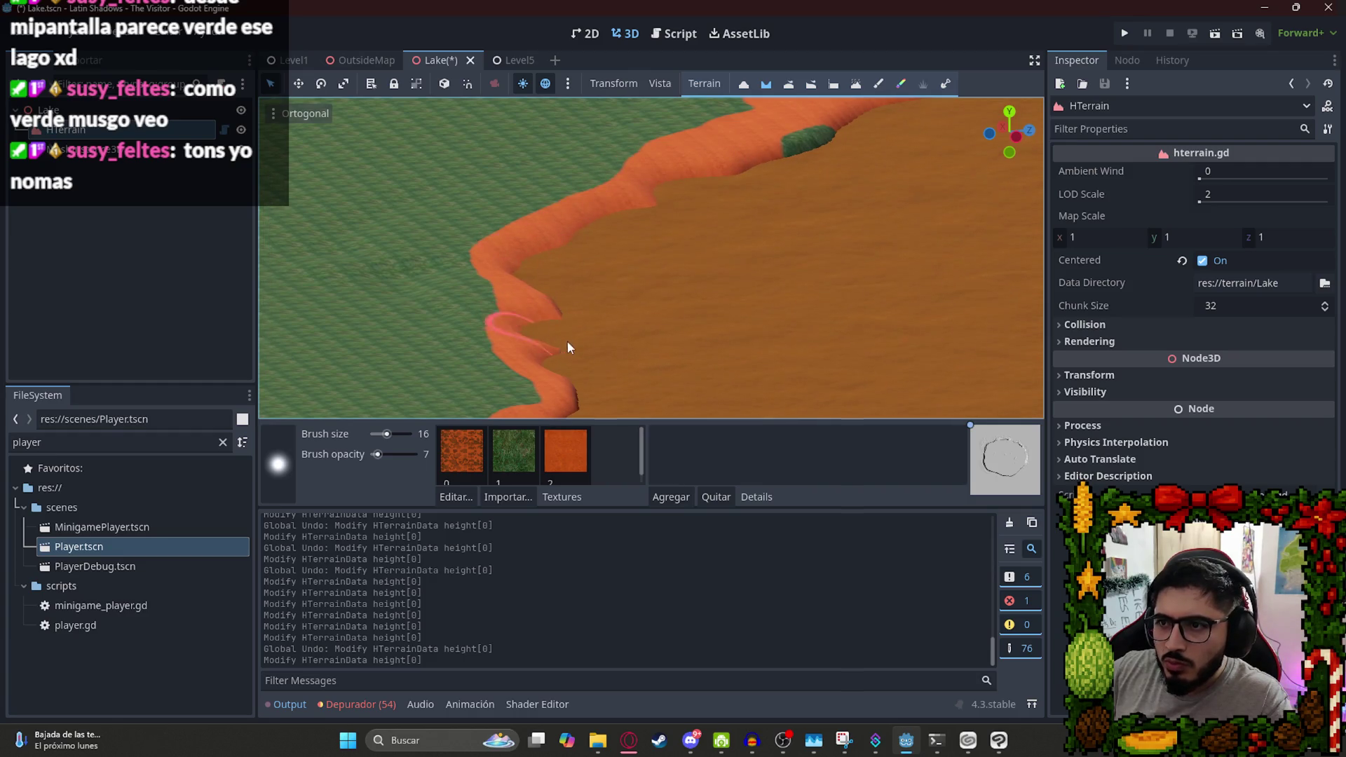
{"action": "scroll", "coordinate": [574, 330], "scroll_direction": "down", "scroll_amount": 10}
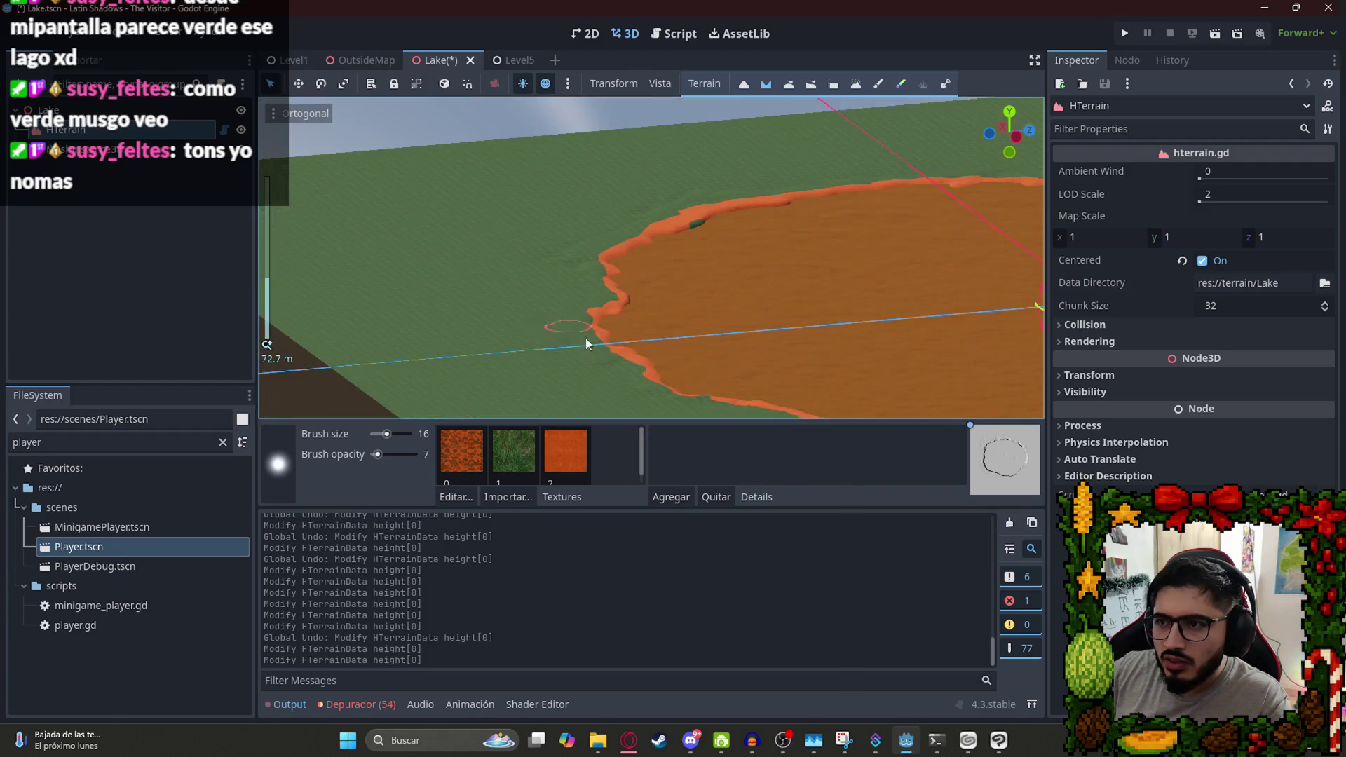
{"action": "mouse_move", "coordinate": [456, 259]}
{"action": "left_mouse_down"}
{"action": "mouse_move", "coordinate": [869, 354]}
{"action": "mouse_move", "coordinate": [834, 370]}
{"action": "mouse_move", "coordinate": [539, 324]}
{"action": "mouse_move", "coordinate": [63, 140]}
{"action": "left_mouse_up"}
Hide the orange lake fill and switch to the Flatten tool.
{"action": "left_click", "coordinate": [241, 149]}
{"action": "left_click_drag", "start_coordinate": [601, 303], "coordinate": [356, 258]}
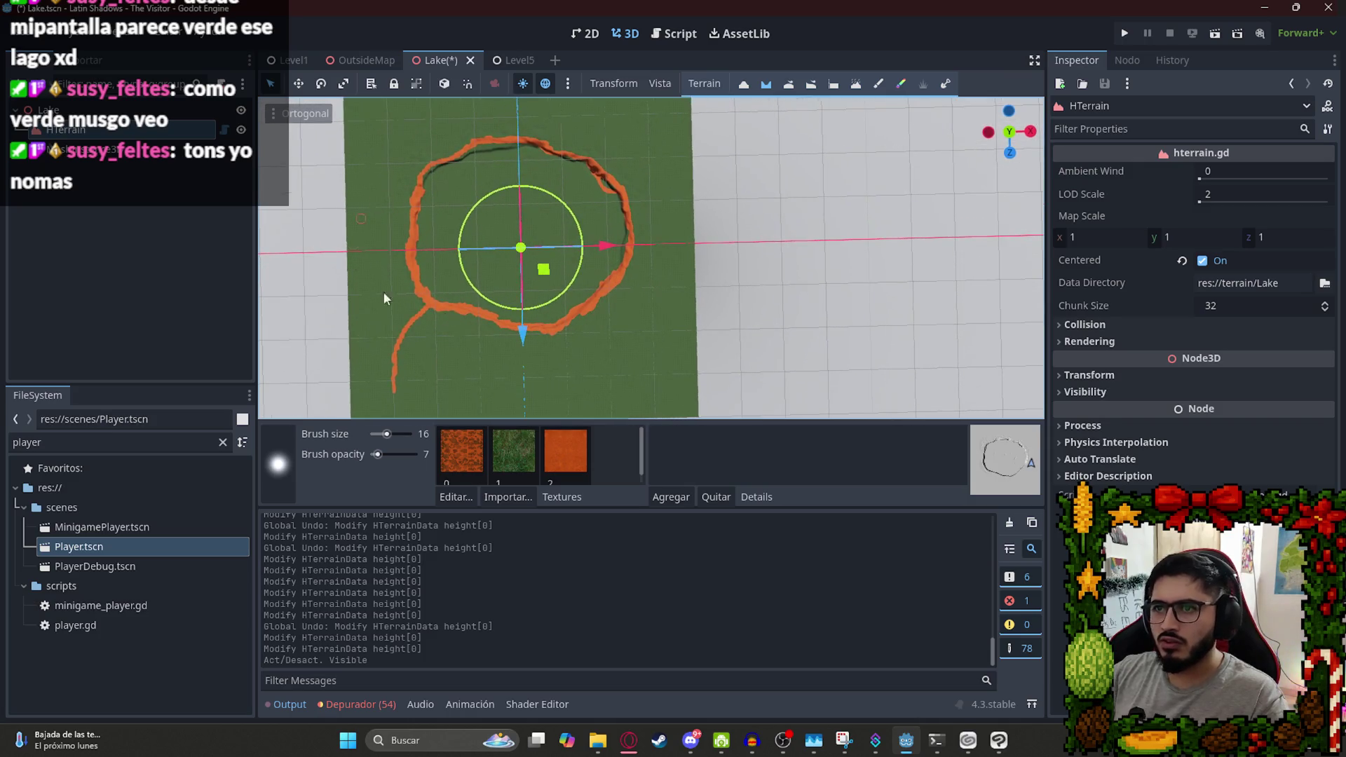
{"action": "left_click", "coordinate": [834, 85]}
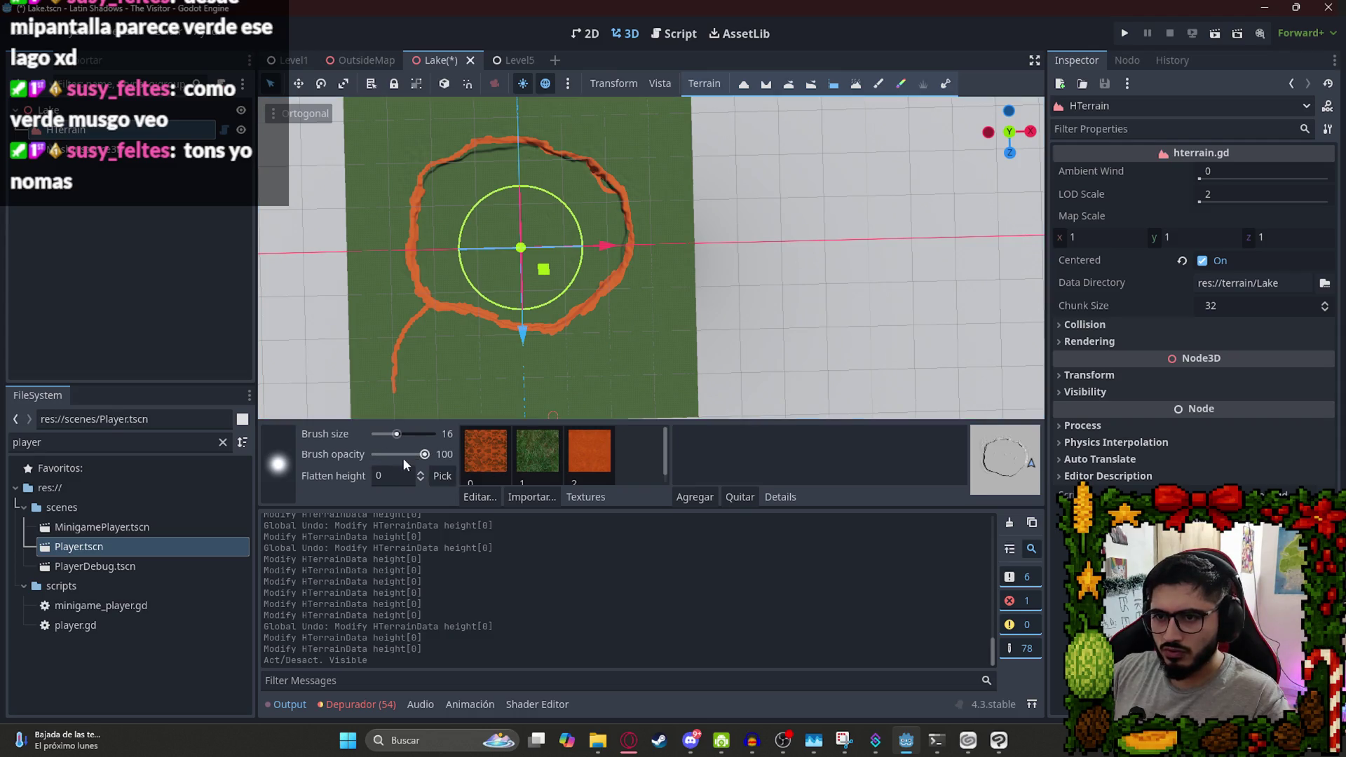
Size the flatten brush to about 261 at opacity 100 and test a stroke inside the rim.
{"action": "left_click_drag", "start_coordinate": [397, 434], "coordinate": [425, 434]}
{"action": "scroll", "coordinate": [527, 227], "scroll_direction": "down", "scroll_amount": 3}
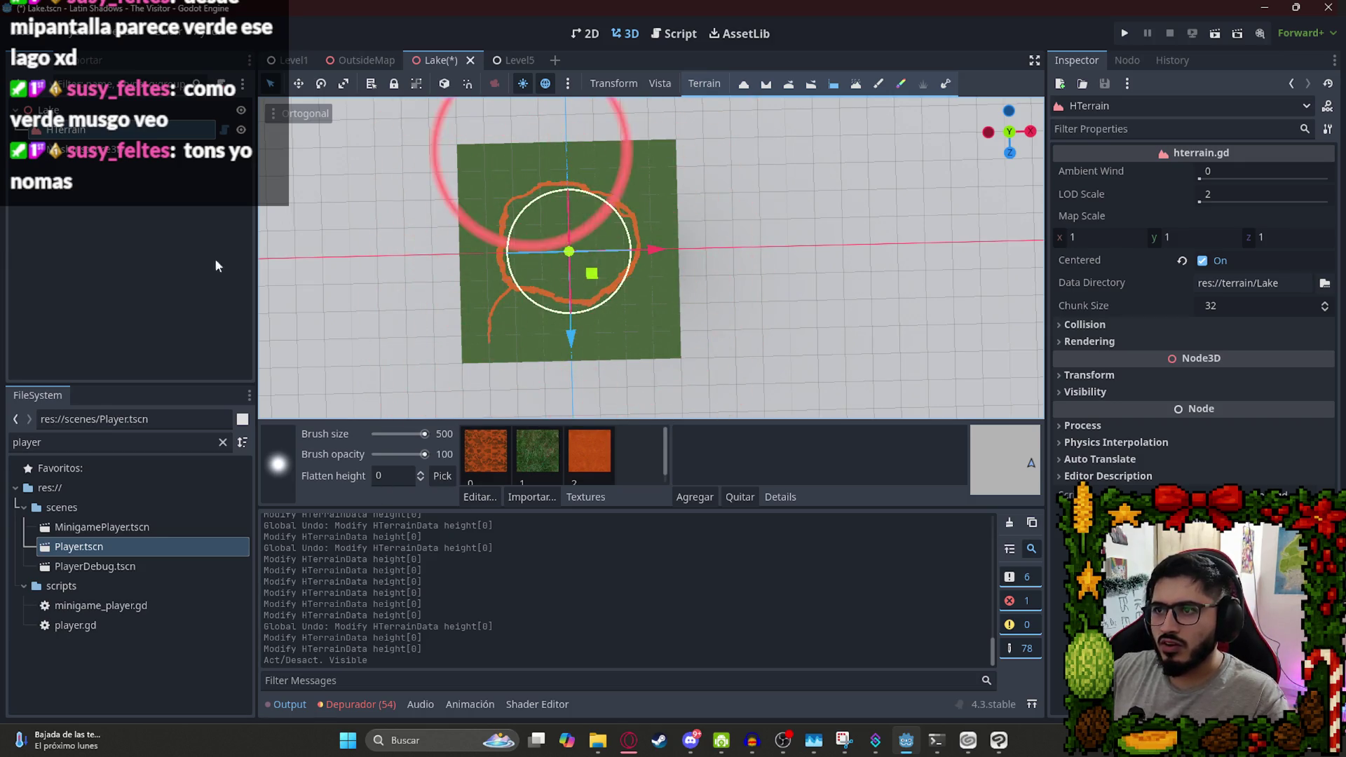
{"action": "left_click", "coordinate": [432, 254]}
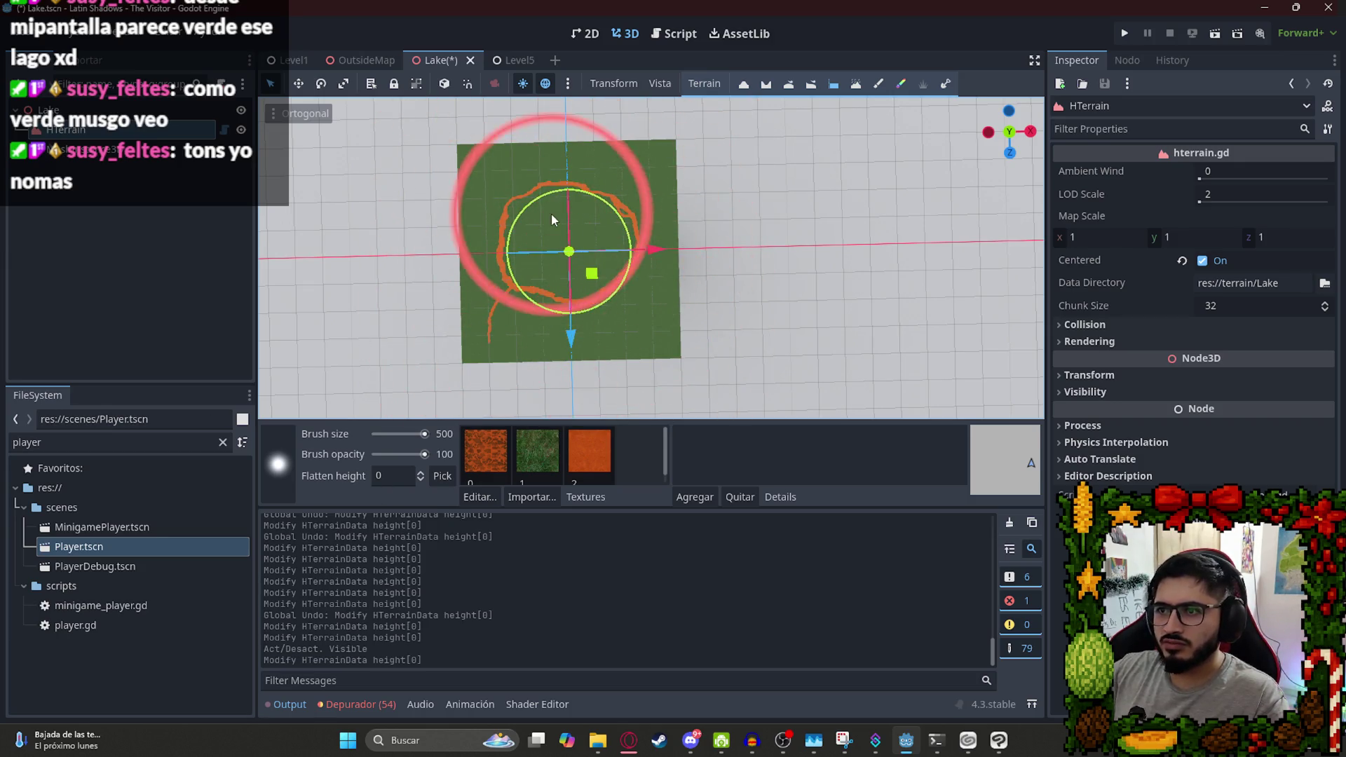
{"action": "left_click", "coordinate": [412, 437]}
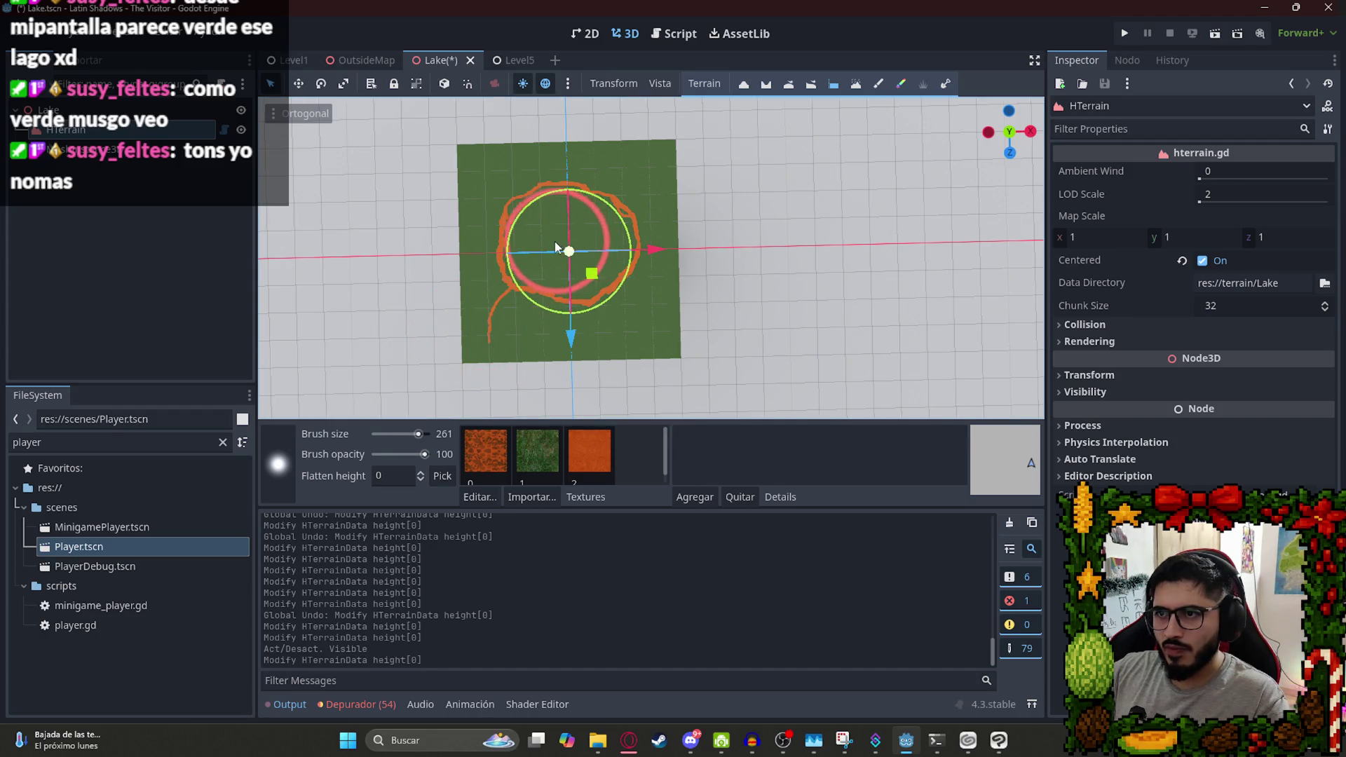
{"action": "scroll", "coordinate": [523, 203], "scroll_direction": "up", "scroll_amount": 3}
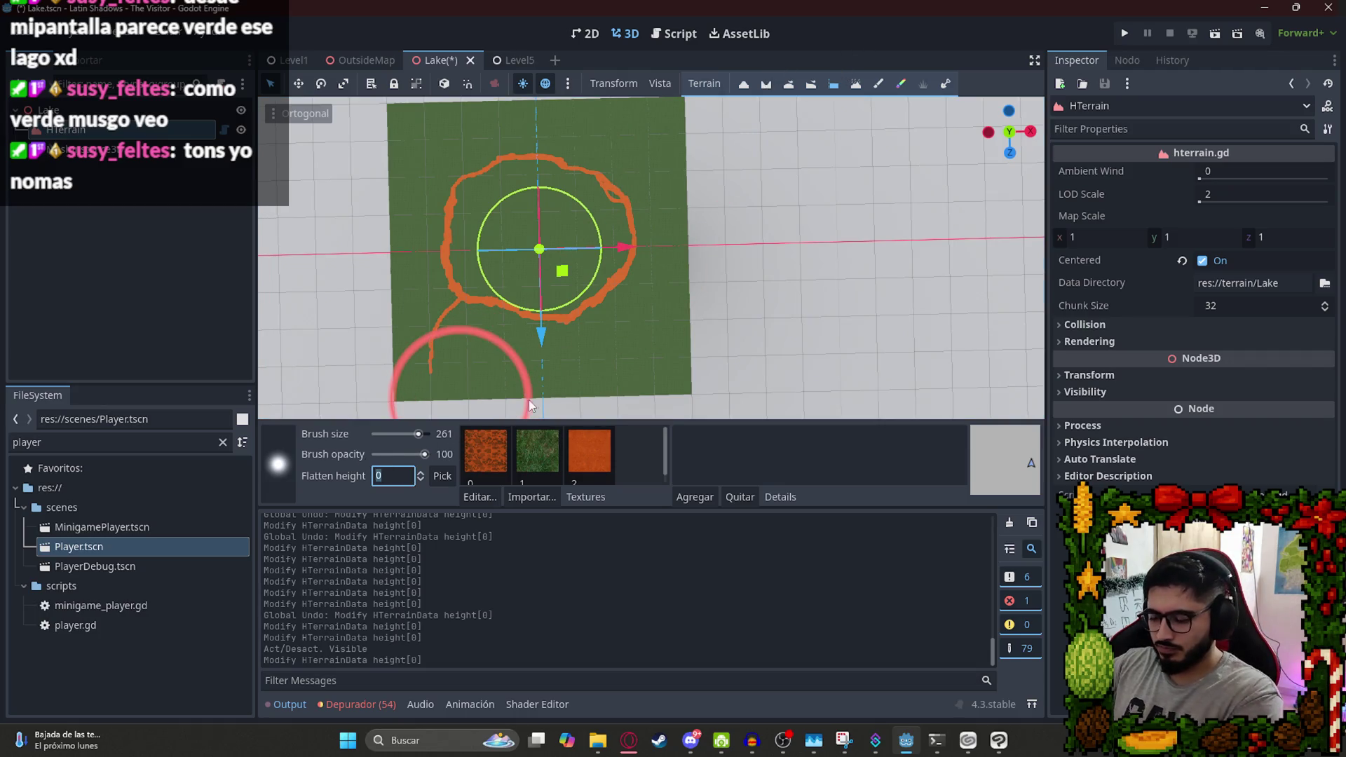
{"action": "type", "text": "-10"}
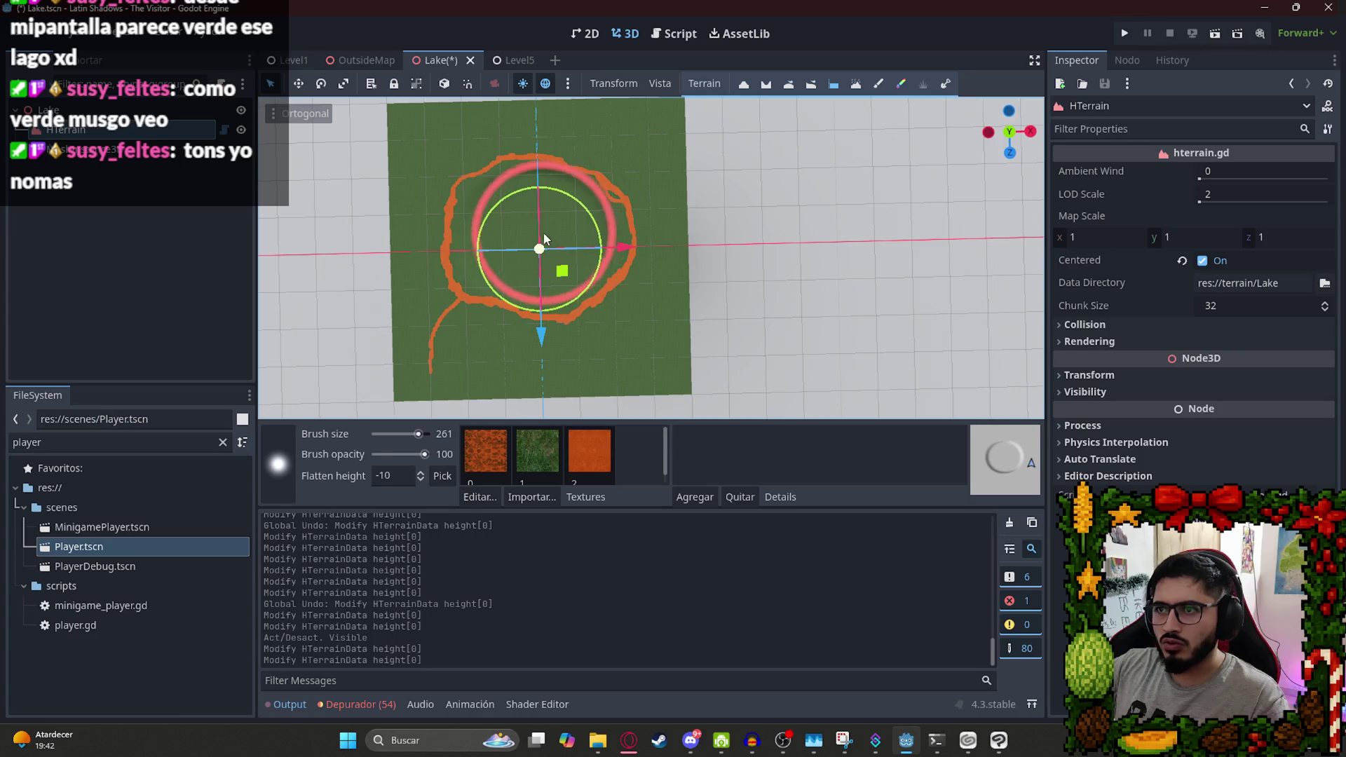
Flatten the lake centre down to height -10.
{"action": "left_click", "coordinate": [544, 245]}
{"action": "left_click", "coordinate": [627, 278]}
{"action": "mouse_move", "coordinate": [627, 279]}
{"action": "left_mouse_down"}
{"action": "mouse_move", "coordinate": [524, 198]}
{"action": "mouse_move", "coordinate": [546, 175]}
{"action": "mouse_move", "coordinate": [490, 405]}
{"action": "mouse_move", "coordinate": [502, 112]}
{"action": "mouse_move", "coordinate": [816, 229]}
{"action": "left_mouse_up"}
{"action": "scroll", "coordinate": [562, 152], "scroll_direction": "up", "scroll_amount": 3}
{"action": "scroll", "coordinate": [695, 187], "scroll_direction": "up", "scroll_amount": 3}
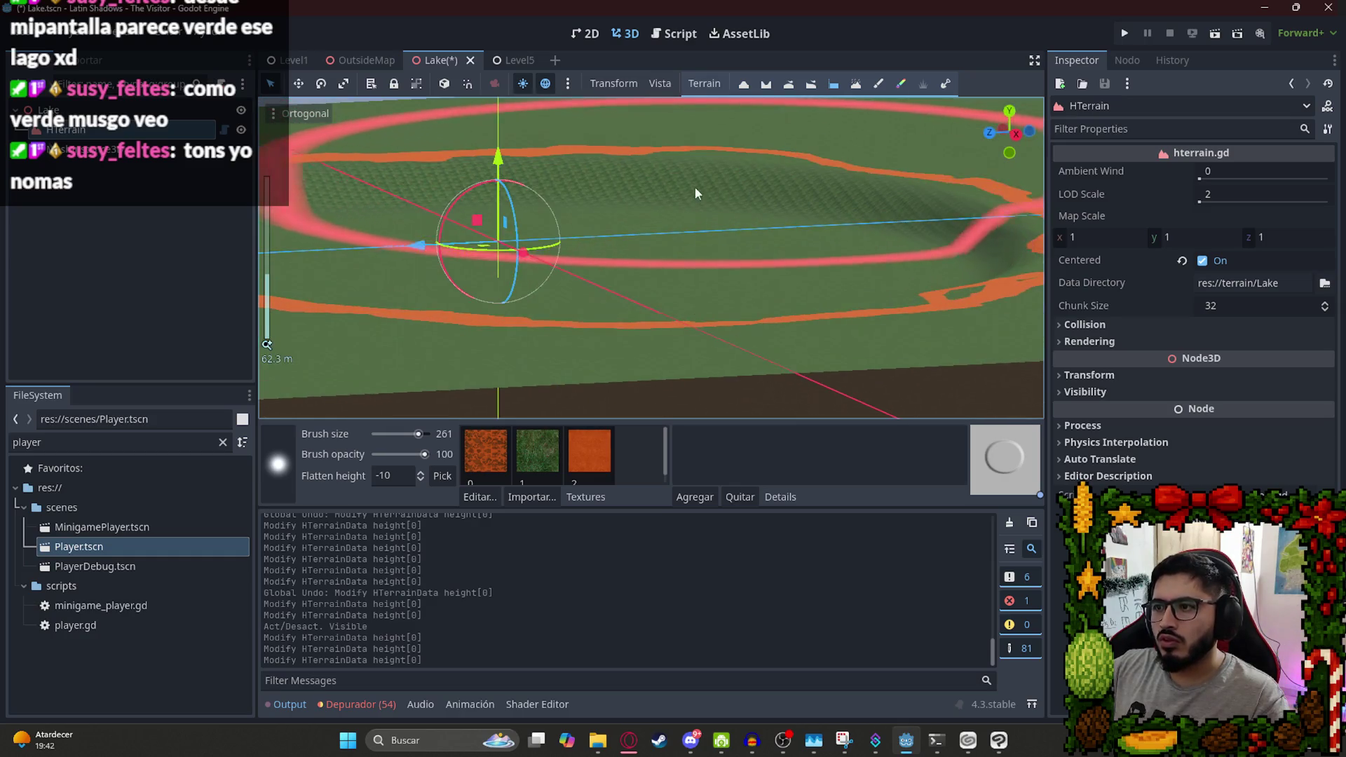
Shrink the brush to size 24 and follow the shoreline round to the west shore.
{"action": "left_click_drag", "start_coordinate": [695, 187], "coordinate": [640, 158]}
{"action": "left_click", "coordinate": [395, 434]}
{"action": "left_click_drag", "start_coordinate": [395, 434], "coordinate": [396, 434]}
{"action": "mouse_move", "coordinate": [491, 315]}
{"action": "left_mouse_down"}
{"action": "mouse_move", "coordinate": [696, 361]}
{"action": "mouse_move", "coordinate": [570, 301]}
{"action": "mouse_move", "coordinate": [591, 225]}
{"action": "mouse_move", "coordinate": [436, 376]}
{"action": "left_mouse_up"}
{"action": "scroll", "coordinate": [436, 376], "scroll_direction": "up", "scroll_amount": 3}
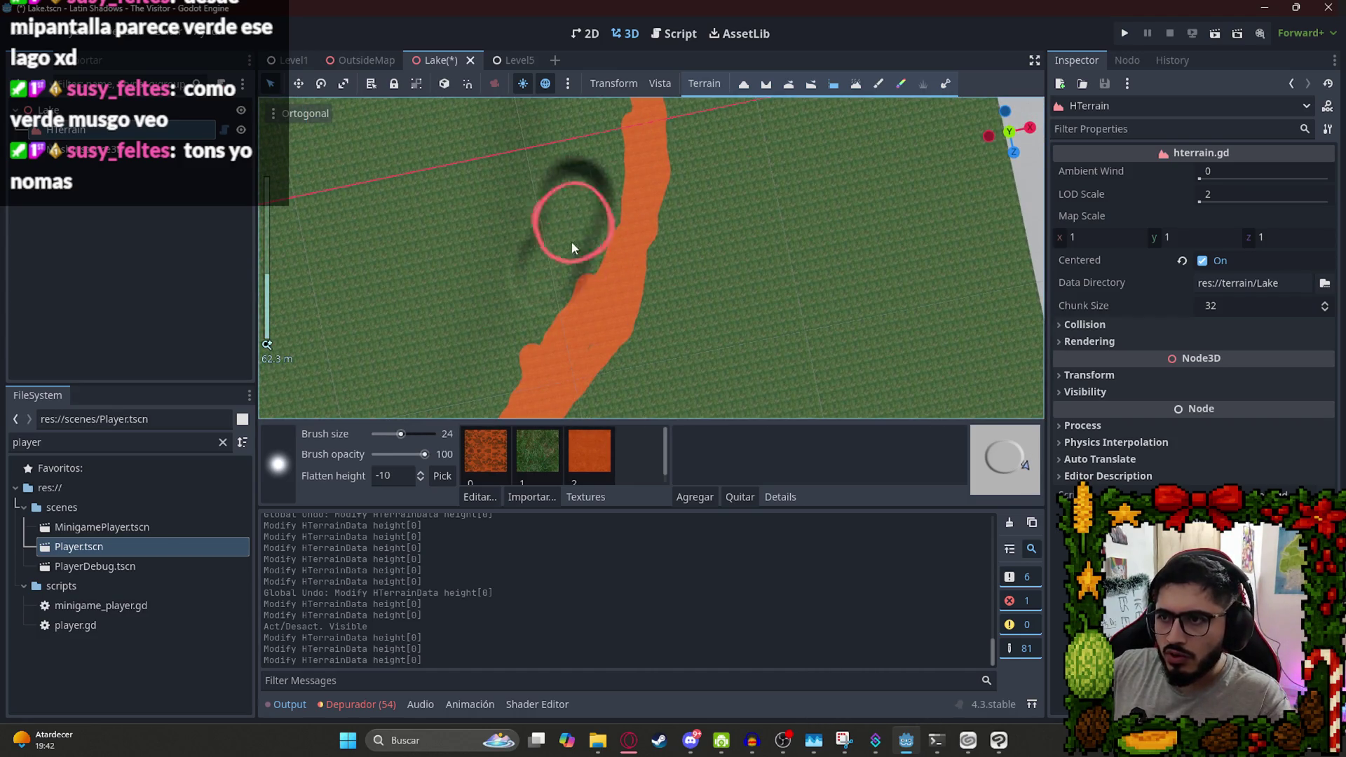
{"action": "scroll", "coordinate": [502, 302], "scroll_direction": "down", "scroll_amount": 4}
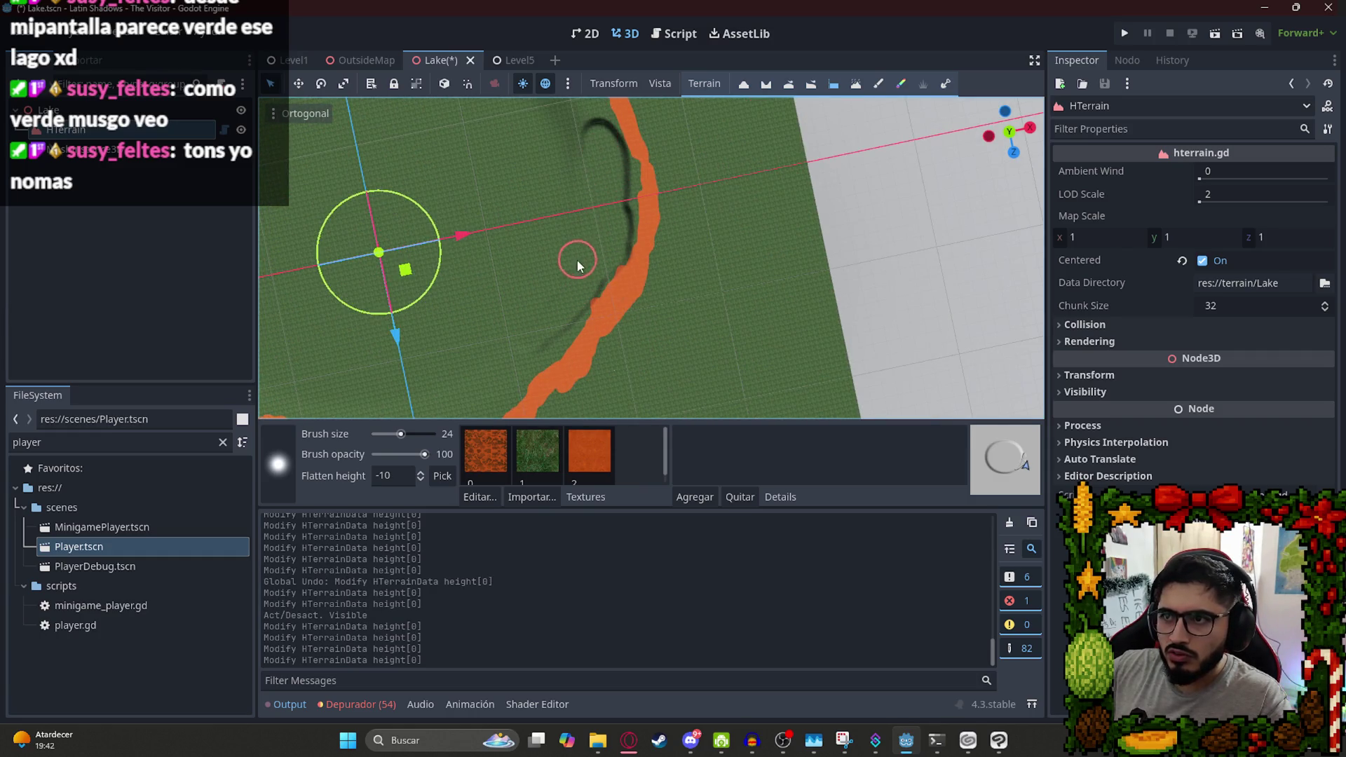
{"action": "left_click_drag", "start_coordinate": [569, 133], "coordinate": [651, 12]}
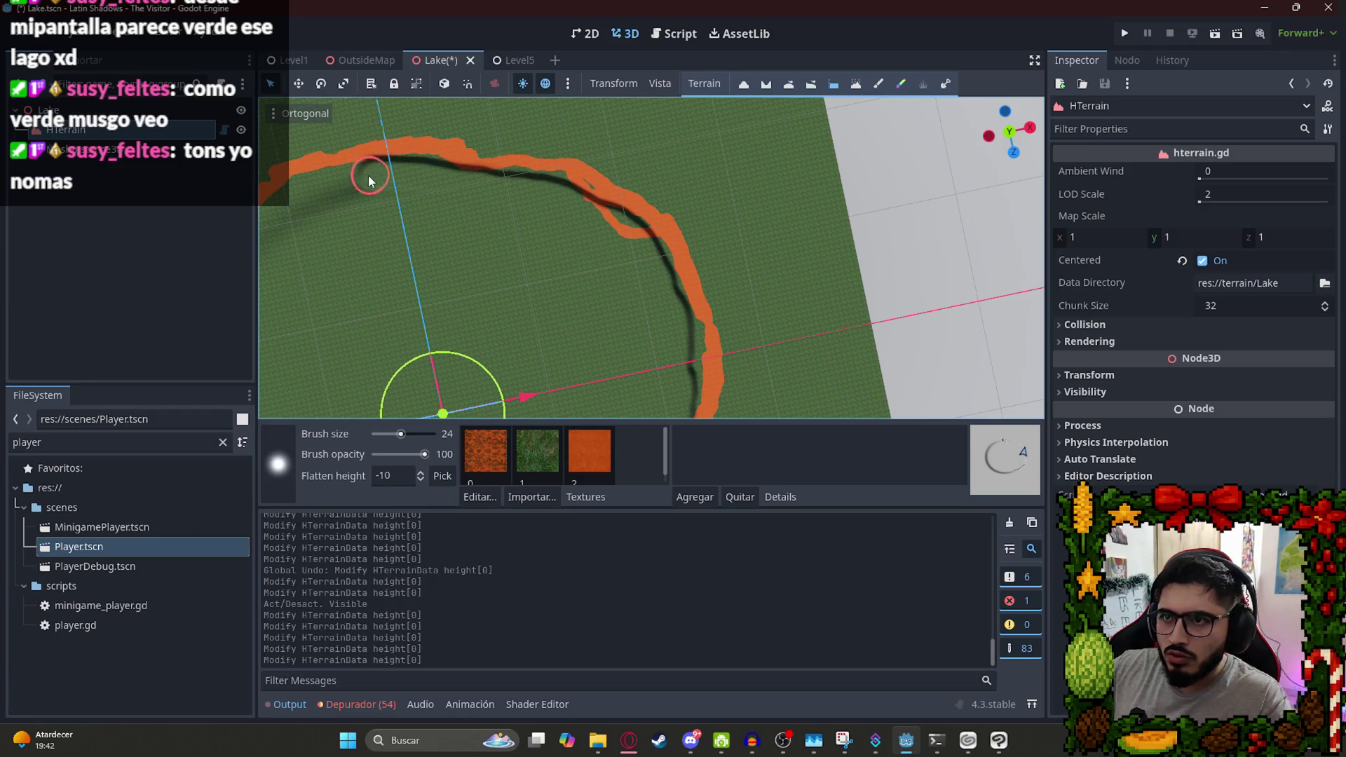
{"action": "left_click_drag", "start_coordinate": [346, 199], "coordinate": [682, 170]}
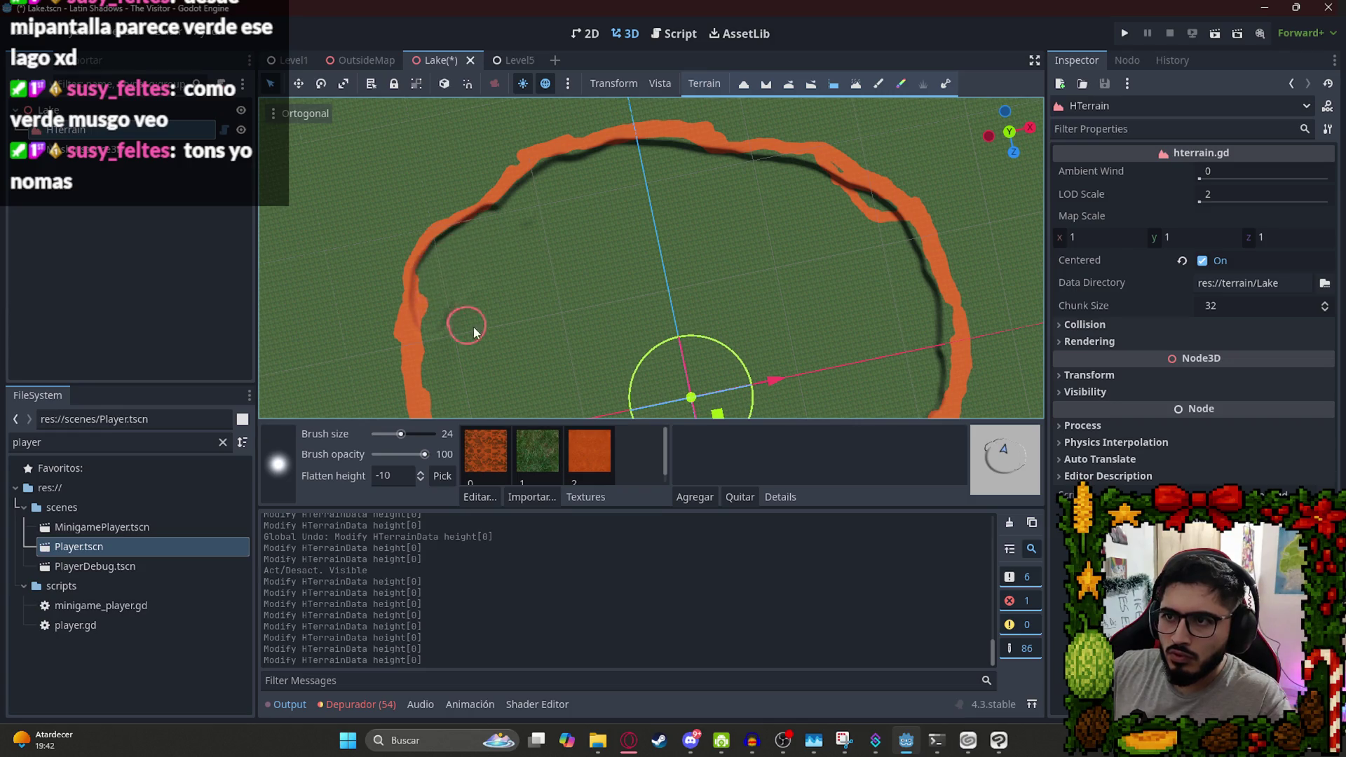
{"action": "left_click_drag", "start_coordinate": [453, 321], "coordinate": [493, 376]}
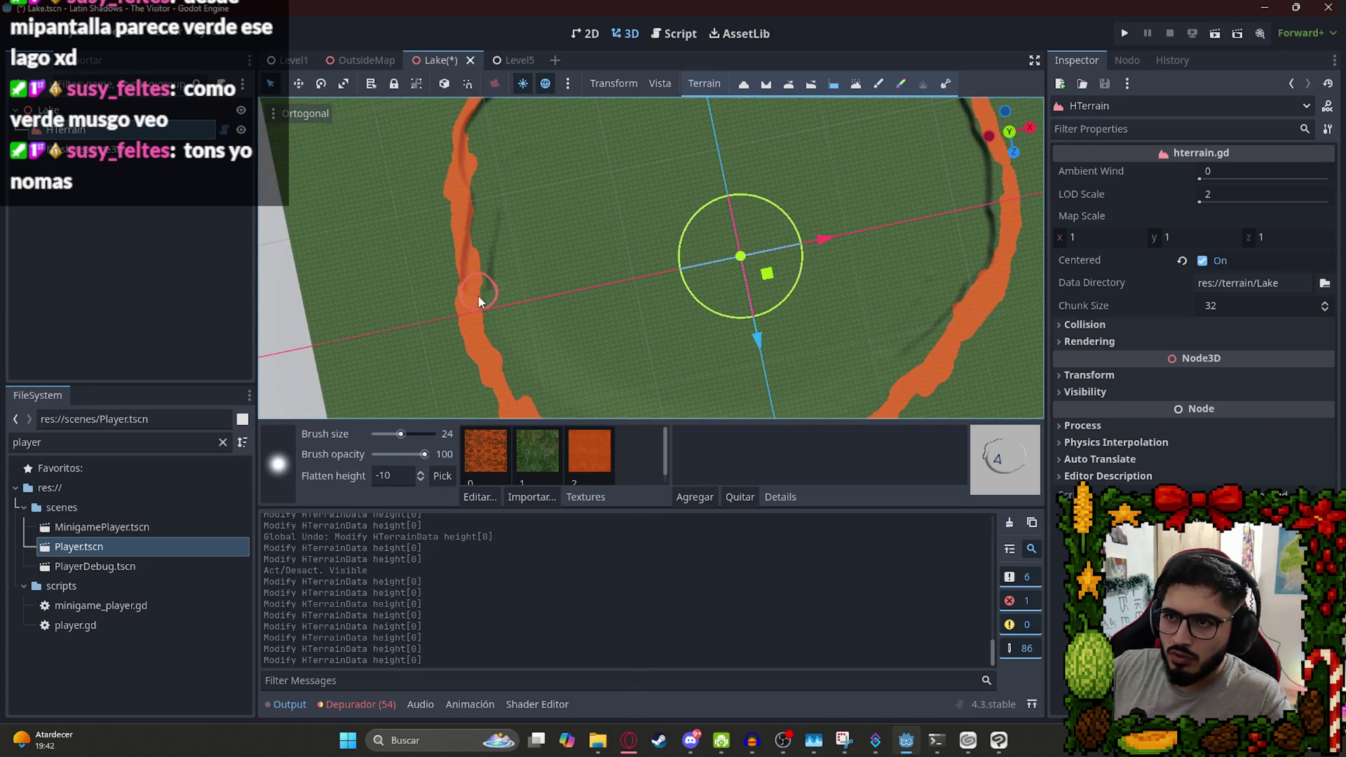
Undo several stray lowering strokes along the lake edge.
{"action": "key", "text": "ctrl+z"}
{"action": "left_click_drag", "start_coordinate": [540, 254], "coordinate": [788, 285]}
{"action": "key", "text": "ctrl+z"}
{"action": "key", "text": "ctrl+z"}
{"action": "key", "text": "ctrl+z"}
{"action": "key", "text": "ctrl+z"}
{"action": "key", "text": "ctrl+z"}
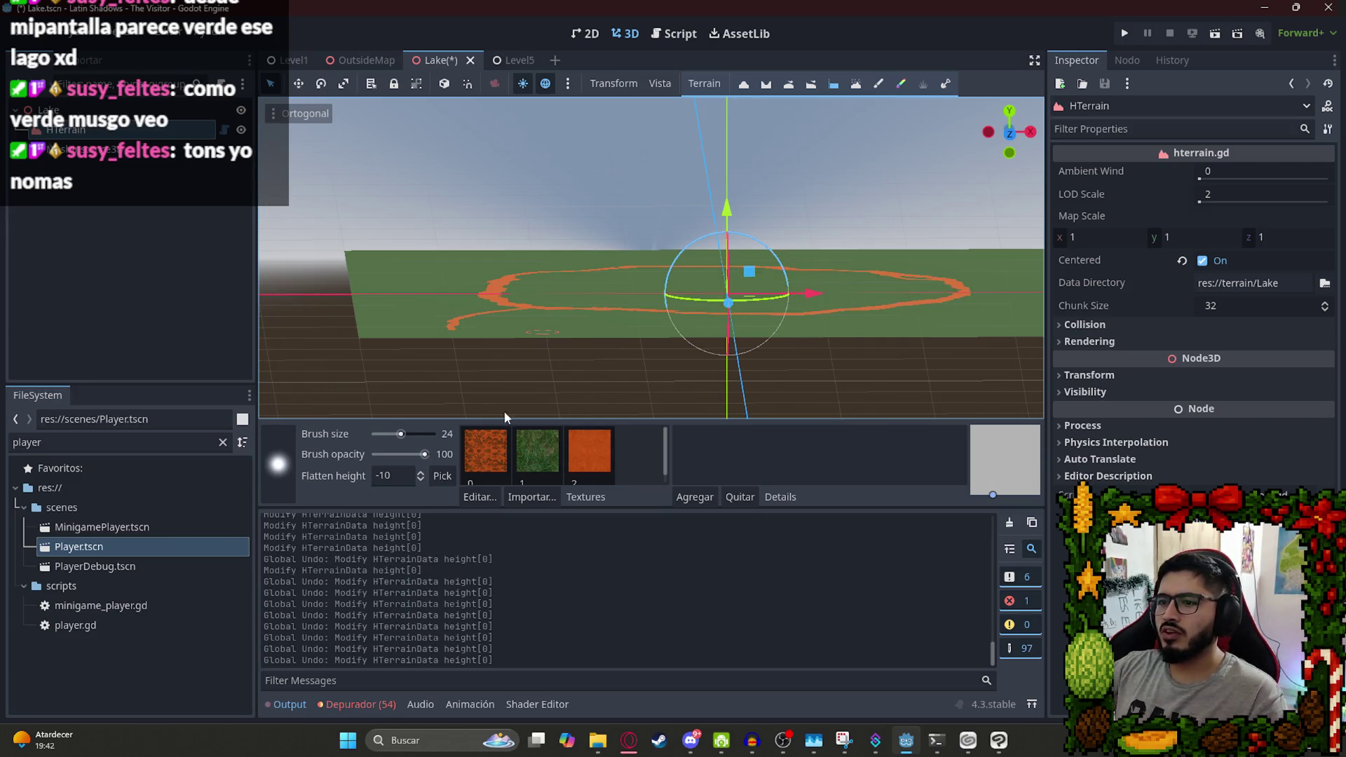
Set flatten height to -5, size the brush to the lake and level the lake area.
{"action": "left_click_drag", "start_coordinate": [401, 434], "coordinate": [431, 434]}
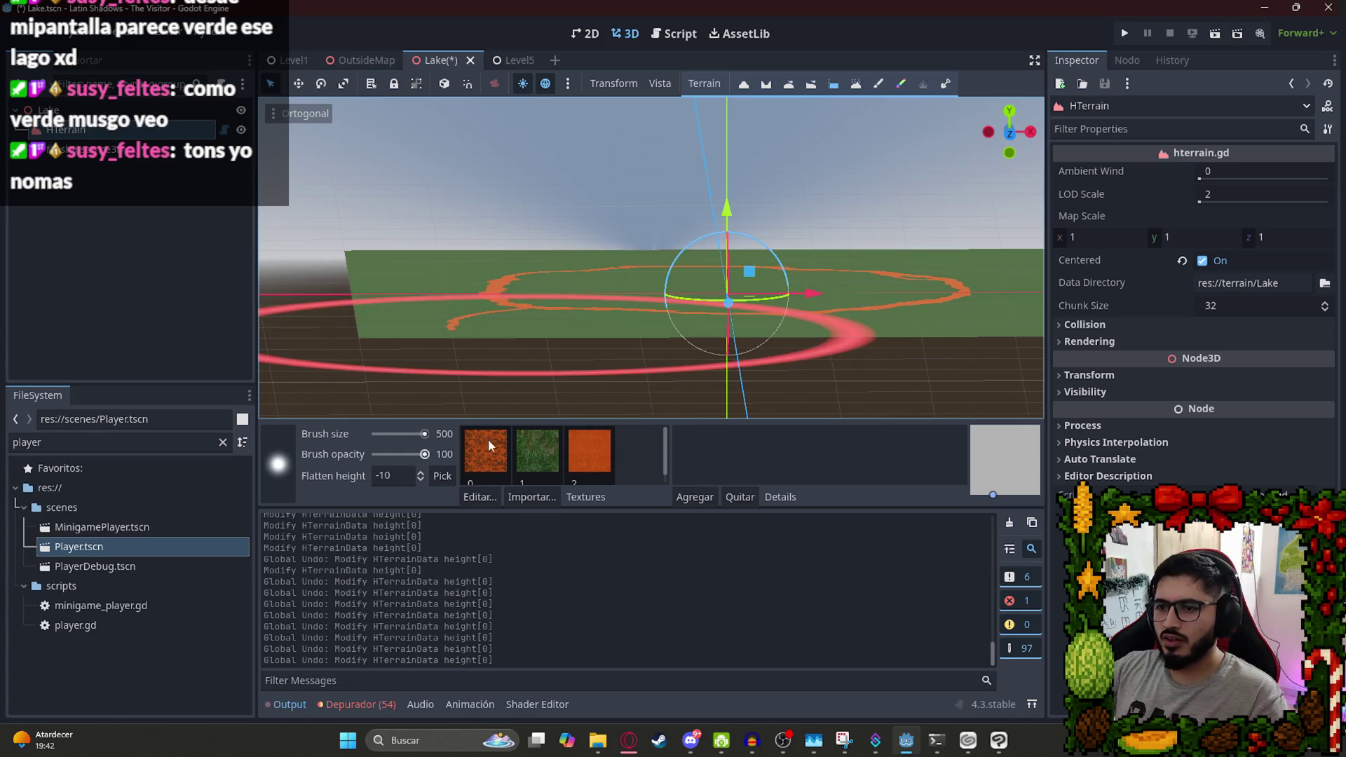
{"action": "left_click", "coordinate": [397, 476]}
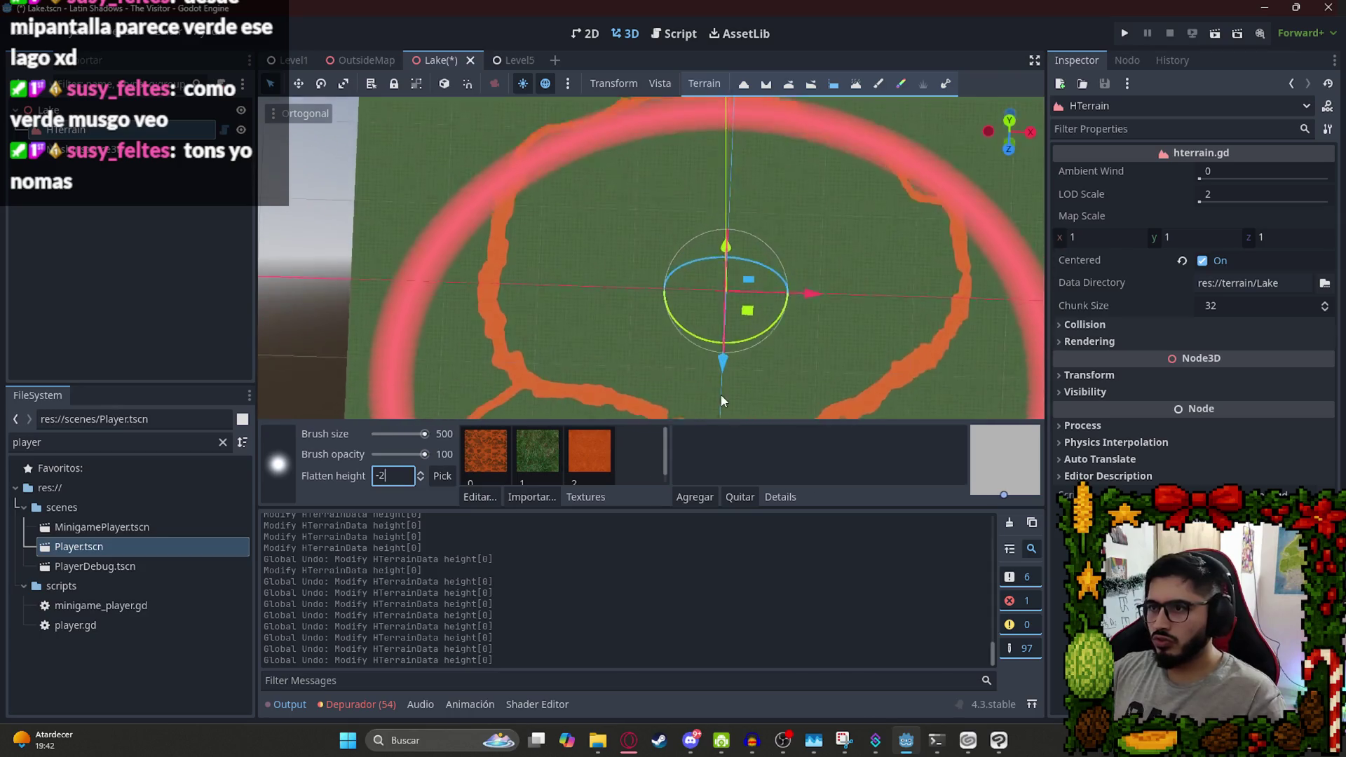
{"action": "scroll", "coordinate": [721, 392], "scroll_direction": "down", "scroll_amount": 3}
{"action": "scroll", "coordinate": [690, 232], "scroll_direction": "down", "scroll_amount": 4}
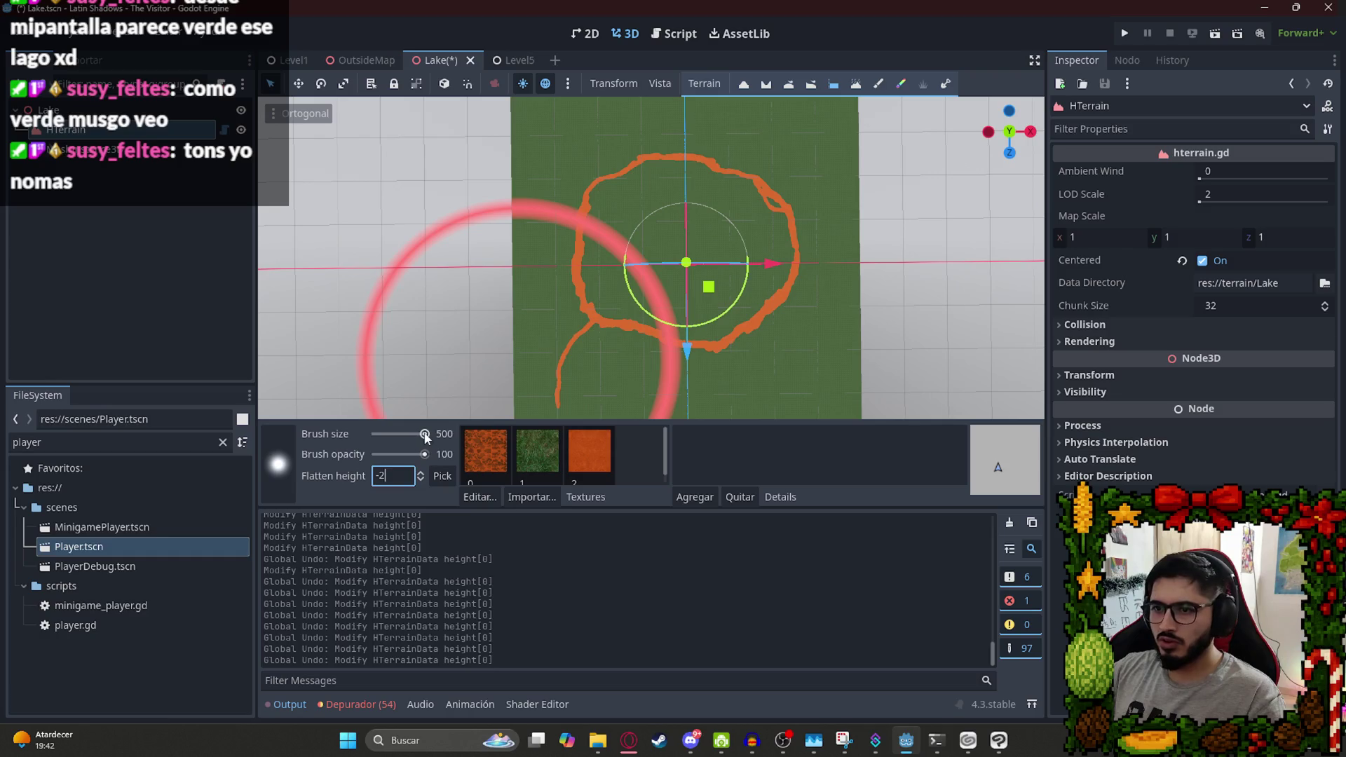
{"action": "left_click_drag", "start_coordinate": [425, 434], "coordinate": [421, 435]}
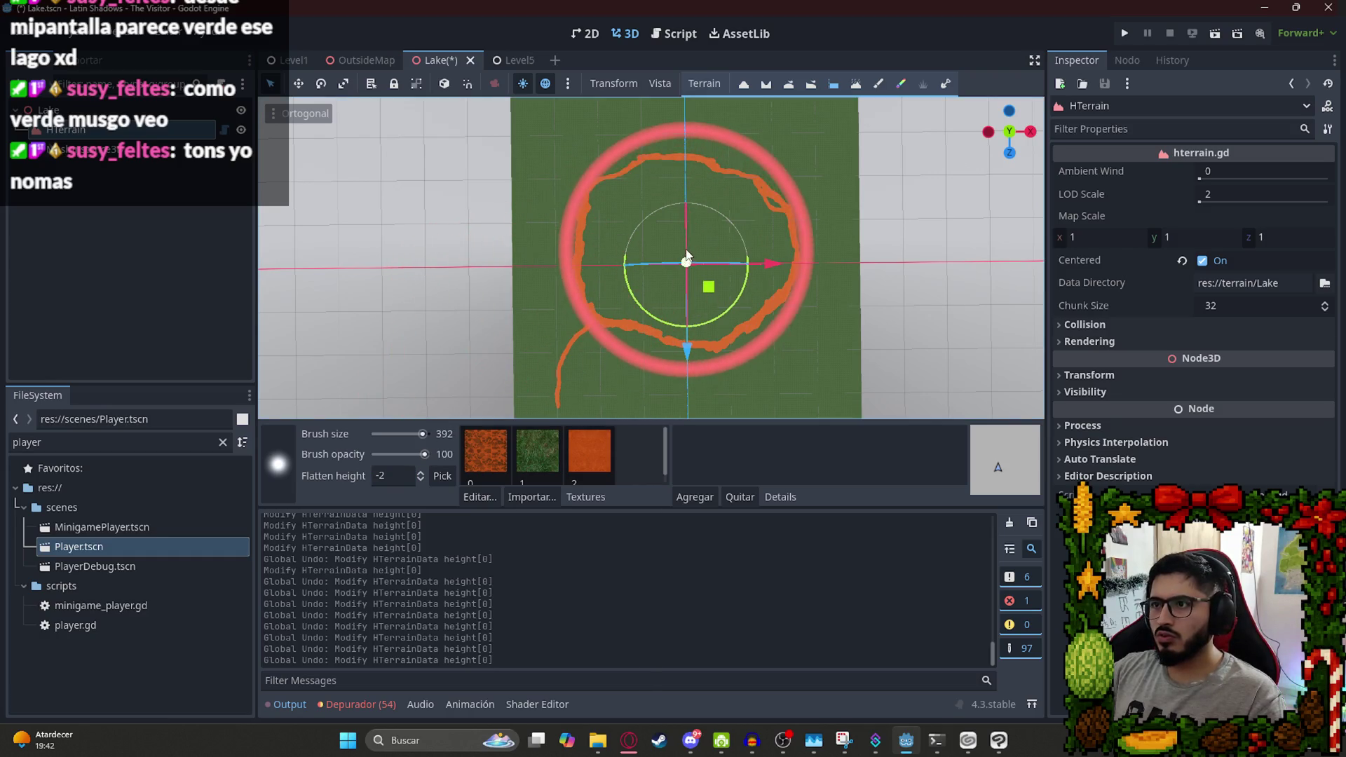
{"action": "left_click_drag", "start_coordinate": [685, 259], "coordinate": [690, 246]}
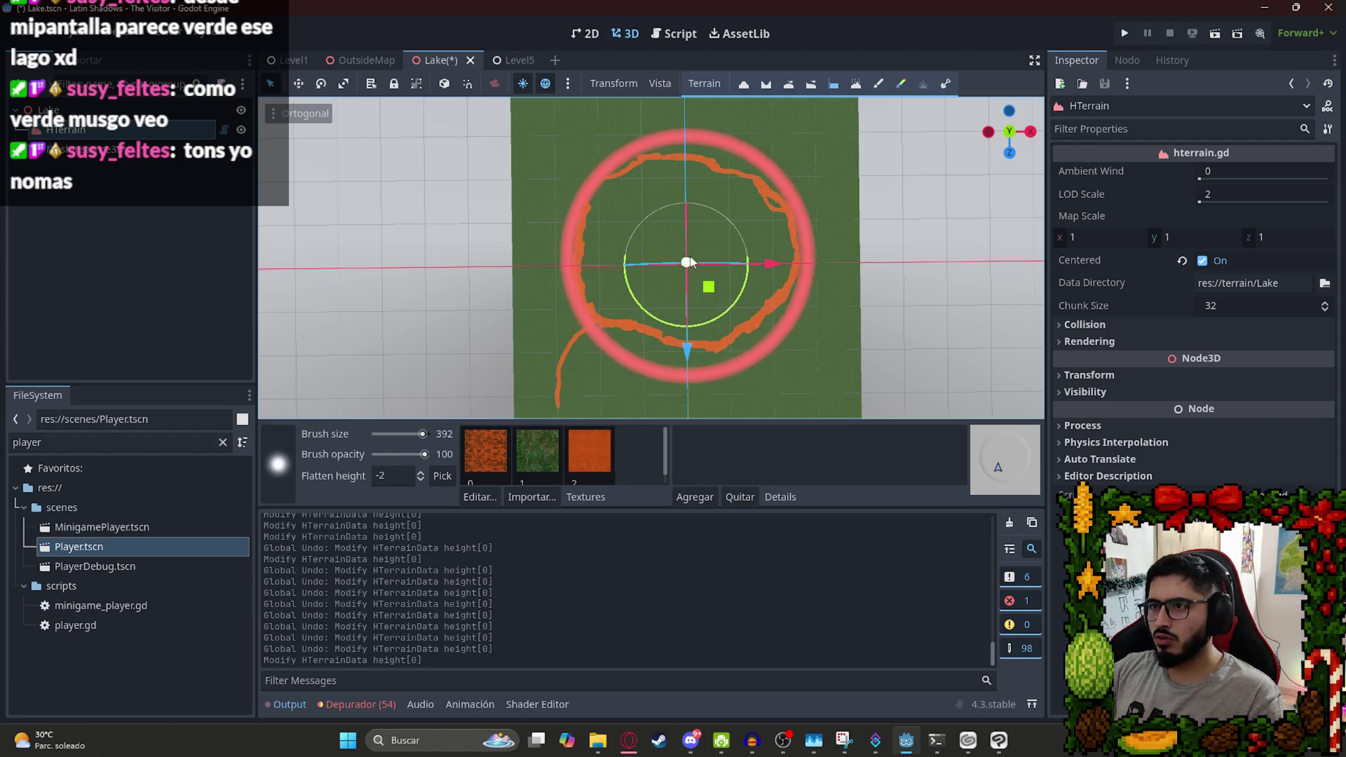
{"action": "left_click", "coordinate": [685, 259]}
{"action": "mouse_move", "coordinate": [696, 291]}
{"action": "left_mouse_down"}
{"action": "mouse_move", "coordinate": [725, 153]}
{"action": "mouse_move", "coordinate": [706, 418]}
{"action": "mouse_move", "coordinate": [793, 280]}
{"action": "mouse_move", "coordinate": [808, 231]}
{"action": "mouse_move", "coordinate": [796, 178]}
{"action": "mouse_move", "coordinate": [729, 292]}
{"action": "mouse_move", "coordinate": [691, 319]}
{"action": "mouse_move", "coordinate": [757, 324]}
{"action": "mouse_move", "coordinate": [465, 367]}
{"action": "mouse_move", "coordinate": [420, 413]}
{"action": "left_mouse_up"}
{"action": "scroll", "coordinate": [799, 178], "scroll_direction": "down", "scroll_amount": 2}
Resize the brush to 283 and flatten the lake bed inside the orange outline.
{"action": "left_click", "coordinate": [401, 478]}
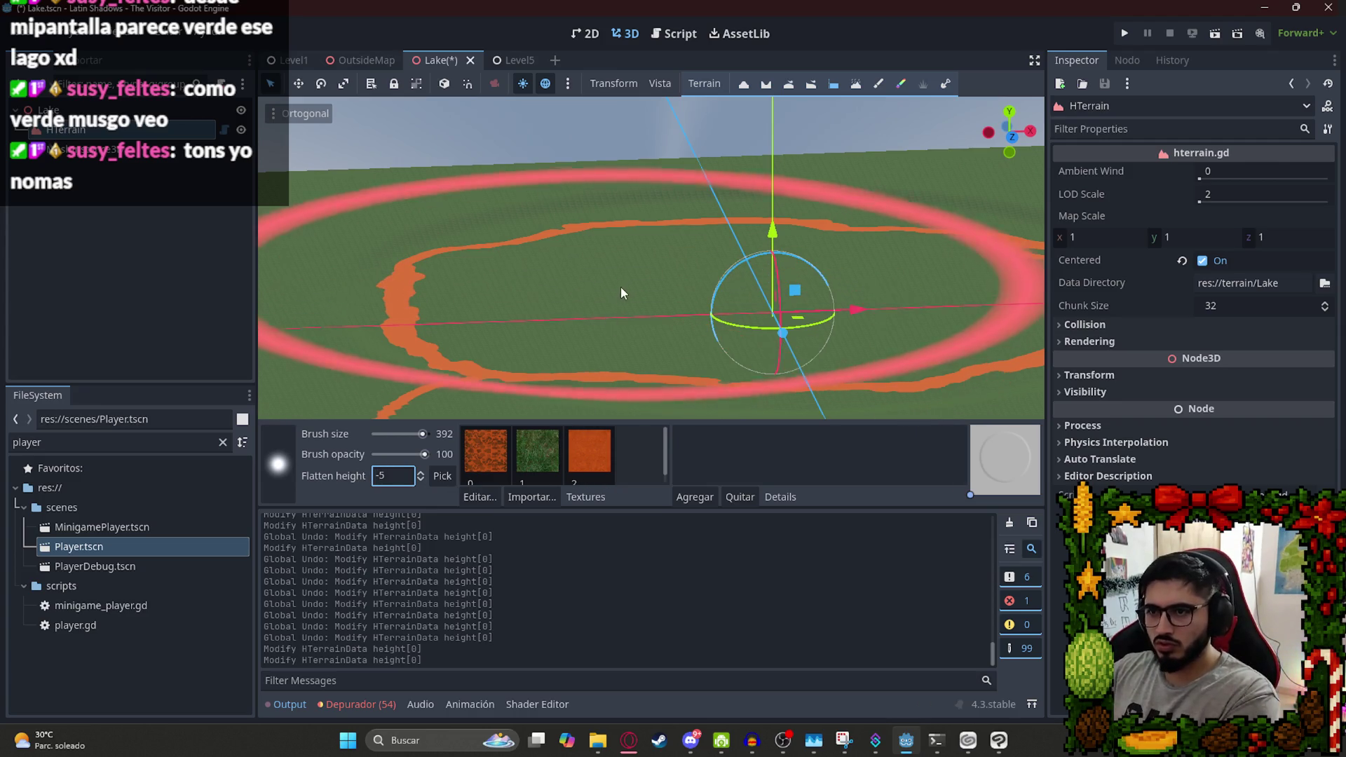
{"action": "left_click_drag", "start_coordinate": [422, 434], "coordinate": [420, 436]}
{"action": "mouse_move", "coordinate": [547, 322]}
{"action": "left_mouse_down"}
{"action": "mouse_move", "coordinate": [692, 288]}
{"action": "mouse_move", "coordinate": [703, 272]}
{"action": "left_mouse_up"}
{"action": "scroll", "coordinate": [702, 273], "scroll_direction": "down", "scroll_amount": 2}
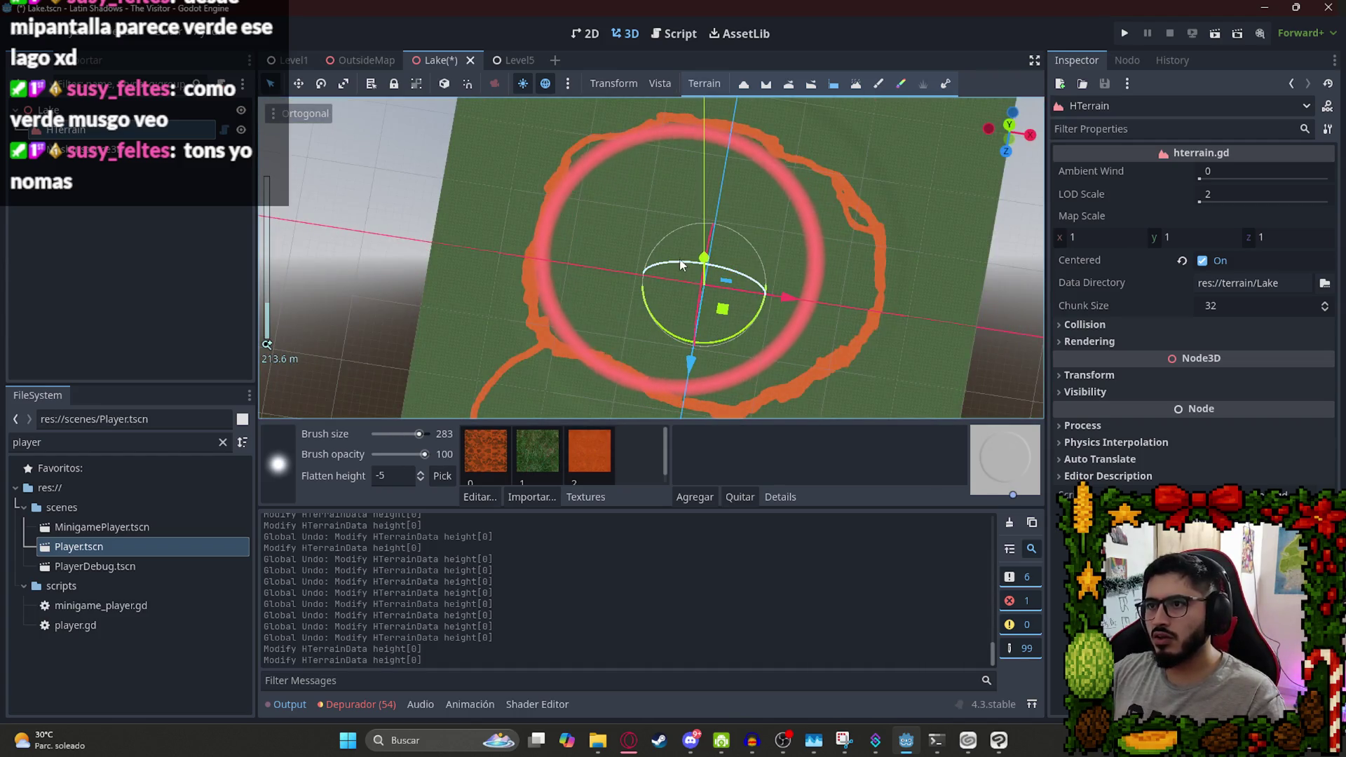
{"action": "mouse_move", "coordinate": [706, 270]}
{"action": "left_mouse_down"}
{"action": "mouse_move", "coordinate": [722, 276]}
{"action": "mouse_move", "coordinate": [685, 254]}
{"action": "mouse_move", "coordinate": [680, 269]}
{"action": "left_mouse_up"}
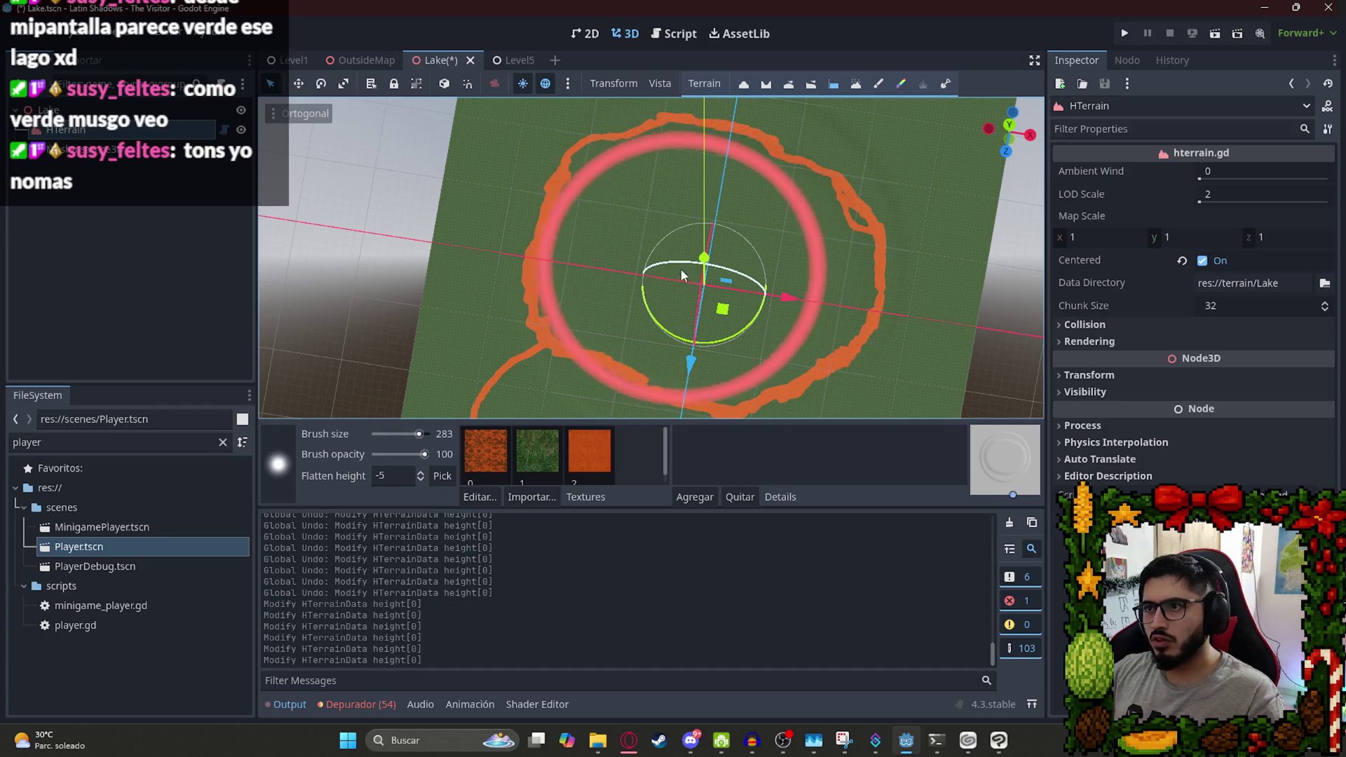
{"action": "double_click", "coordinate": [404, 475]}
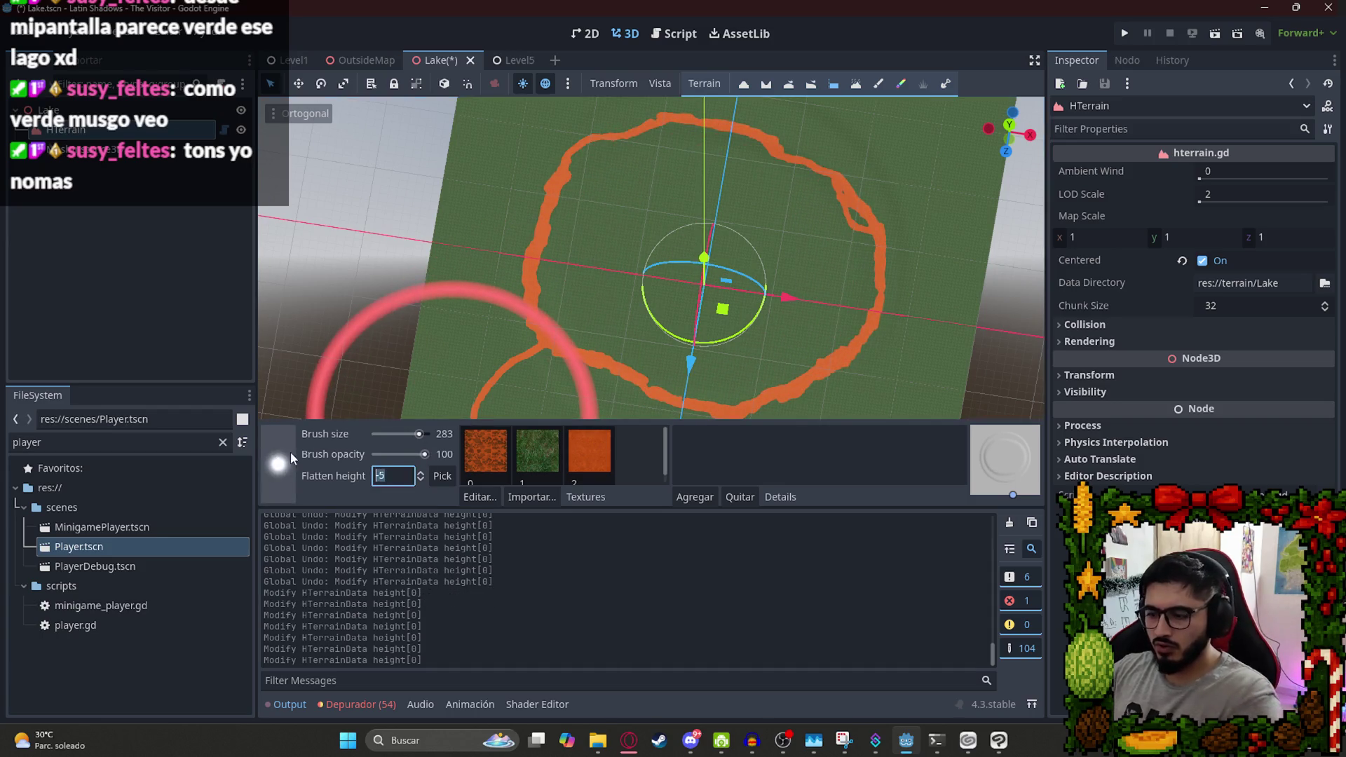
Sink the upper lake bed to height -10 with a size-136 brush from top view.
{"action": "type", "text": "-10"}
{"action": "left_click_drag", "start_coordinate": [415, 442], "coordinate": [413, 444]}
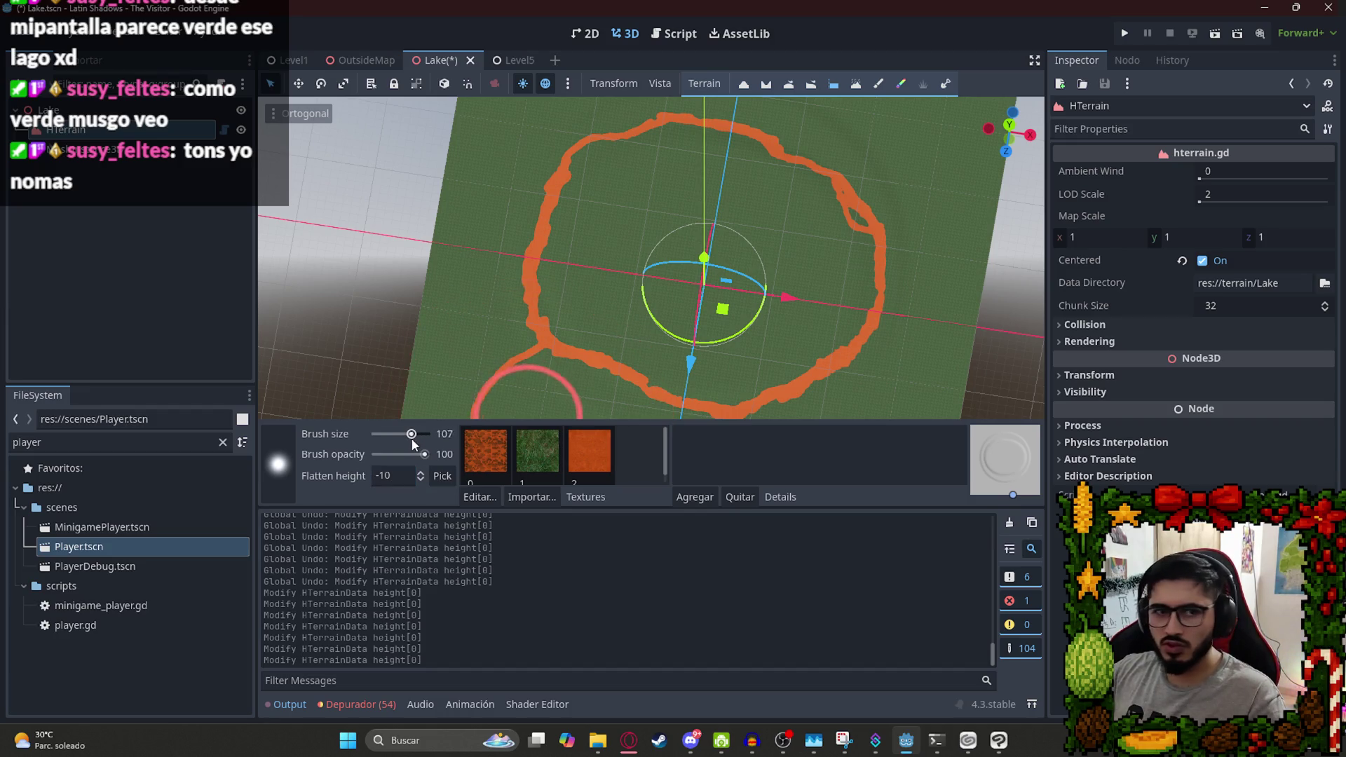
{"action": "key", "text": "KP_7"}
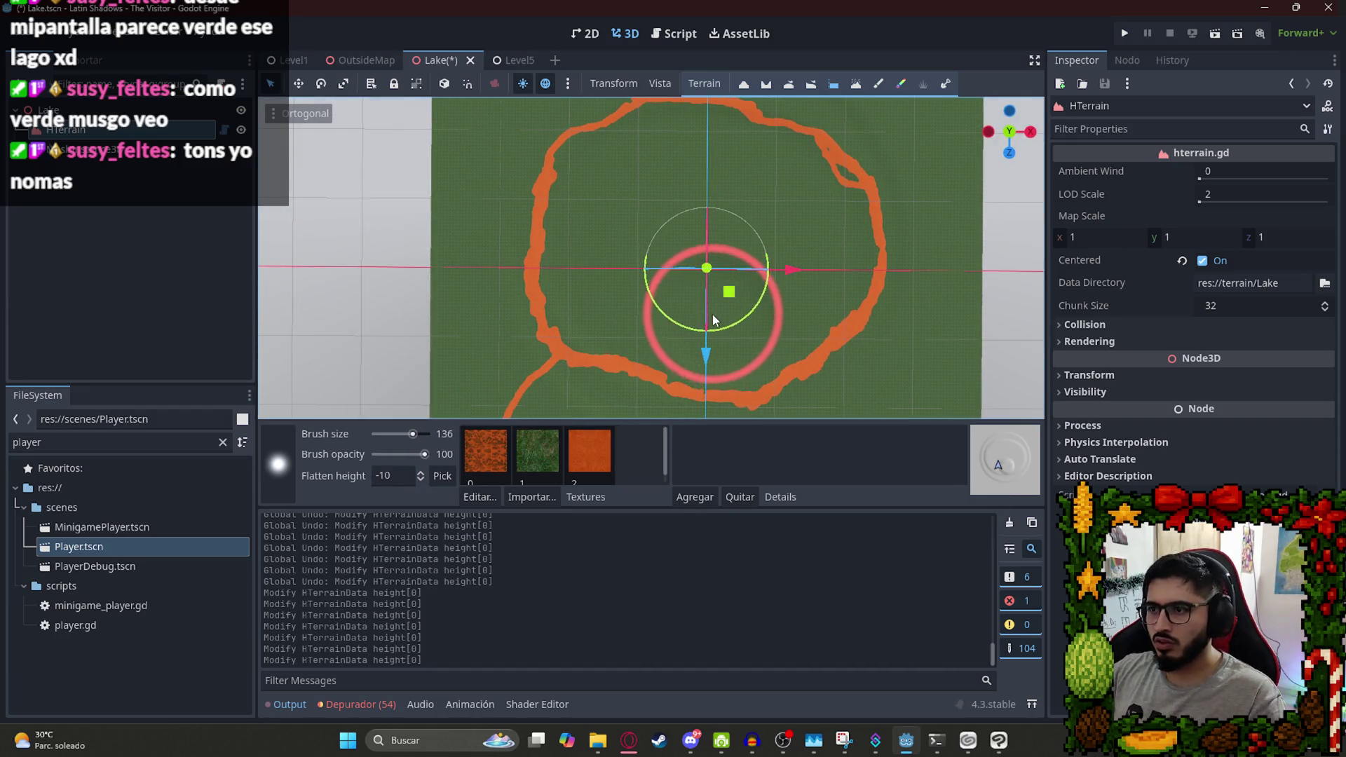
{"action": "mouse_move", "coordinate": [652, 303]}
{"action": "left_mouse_down"}
{"action": "mouse_move", "coordinate": [633, 284]}
{"action": "mouse_move", "coordinate": [637, 226]}
{"action": "mouse_move", "coordinate": [730, 214]}
{"action": "mouse_move", "coordinate": [759, 267]}
{"action": "mouse_move", "coordinate": [743, 288]}
{"action": "mouse_move", "coordinate": [797, 267]}
{"action": "mouse_move", "coordinate": [783, 216]}
{"action": "left_mouse_up"}
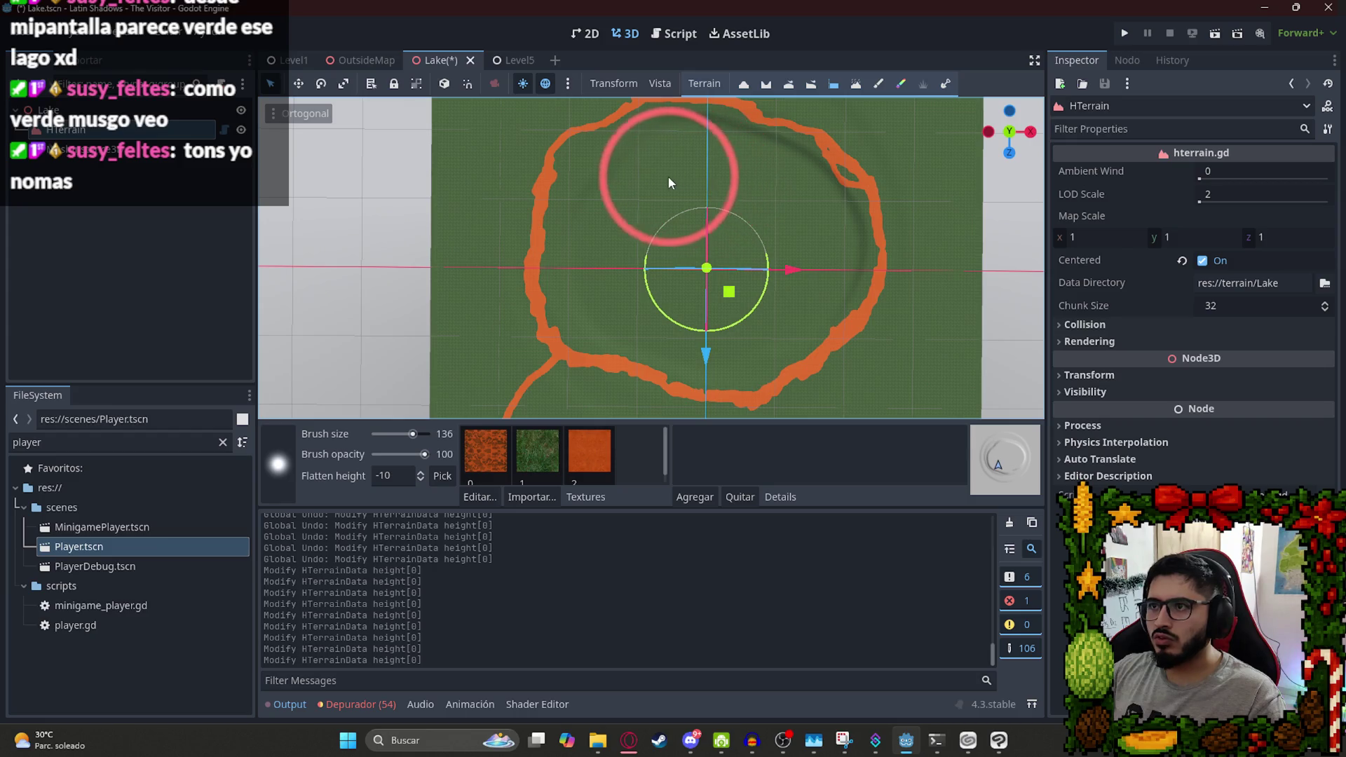
{"action": "mouse_move", "coordinate": [629, 207]}
{"action": "left_mouse_down"}
{"action": "mouse_move", "coordinate": [628, 259]}
{"action": "mouse_move", "coordinate": [697, 309]}
{"action": "mouse_move", "coordinate": [814, 309]}
{"action": "mouse_move", "coordinate": [744, 125]}
{"action": "mouse_move", "coordinate": [755, 402]}
{"action": "left_mouse_up"}
Show the brown lake surface mesh again.
{"action": "scroll", "coordinate": [625, 319], "scroll_direction": "up", "scroll_amount": 5}
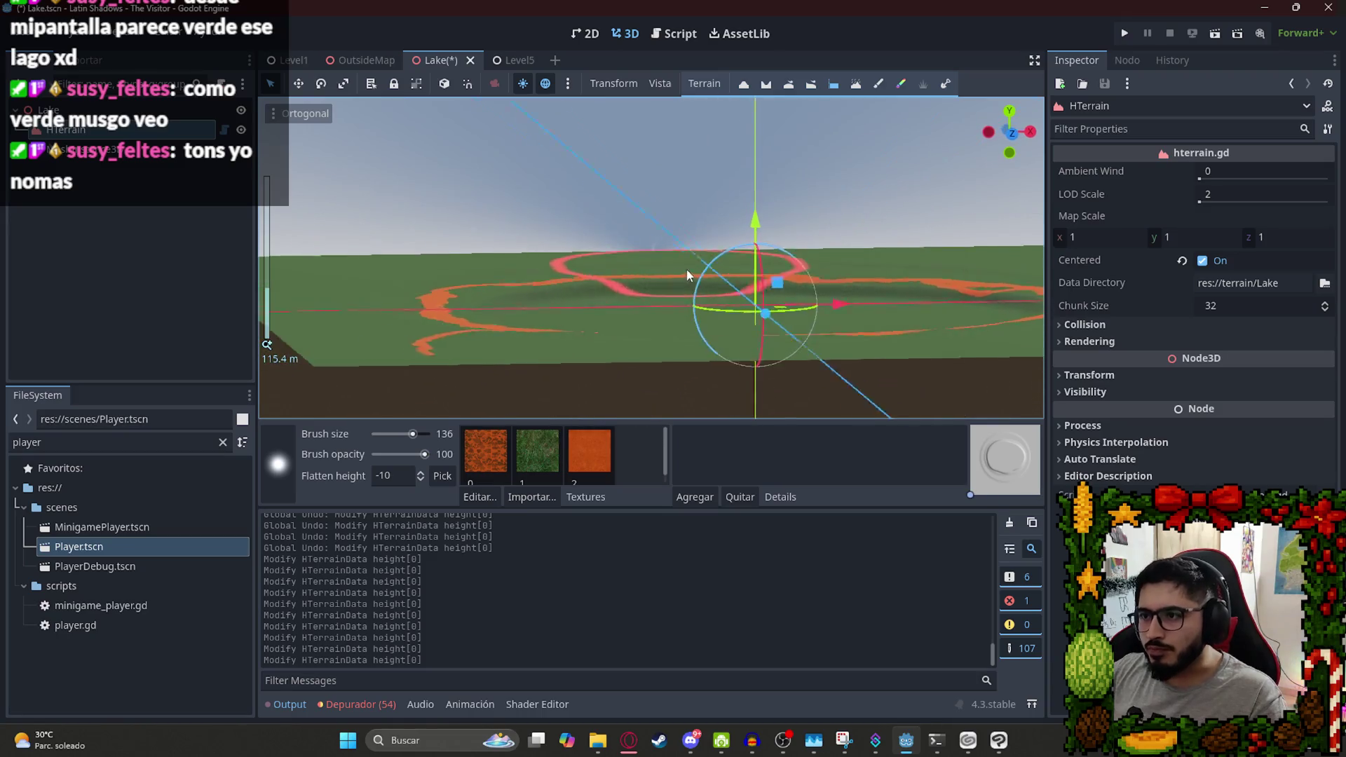
{"action": "left_click", "coordinate": [244, 151]}
{"action": "scroll", "coordinate": [543, 315], "scroll_direction": "down", "scroll_amount": 8}
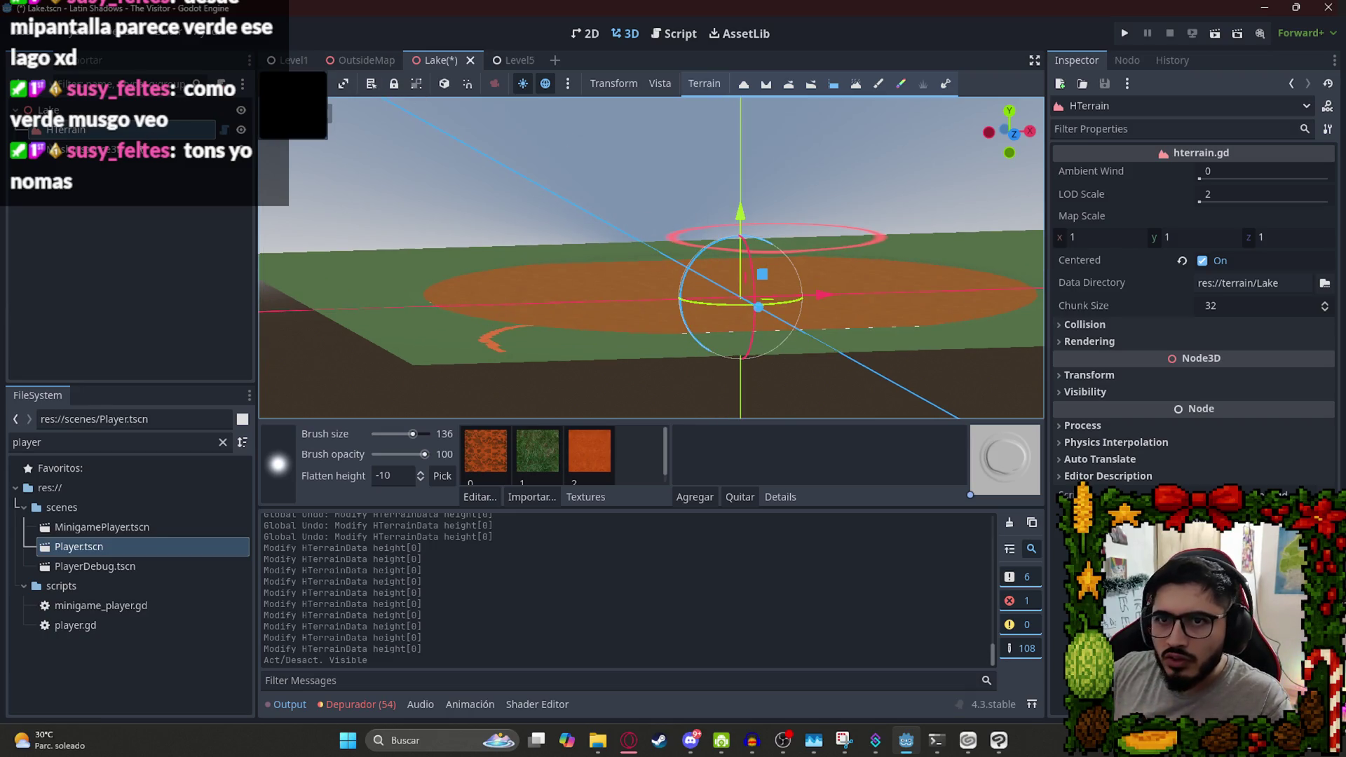
Move the MeshInstance3D lake surface down about 5.5 units to roughly Y -5.48.
{"action": "left_click", "coordinate": [748, 208]}
{"action": "mouse_move", "coordinate": [754, 263]}
{"action": "left_mouse_down"}
{"action": "mouse_move", "coordinate": [769, 270]}
{"action": "mouse_move", "coordinate": [771, 256]}
{"action": "left_mouse_up"}
{"action": "key", "text": "KP_5"}
{"action": "mouse_move", "coordinate": [729, 331]}
{"action": "left_mouse_down"}
{"action": "mouse_move", "coordinate": [586, 262]}
{"action": "mouse_move", "coordinate": [667, 269]}
{"action": "mouse_move", "coordinate": [620, 327]}
{"action": "mouse_move", "coordinate": [907, 347]}
{"action": "mouse_move", "coordinate": [852, 317]}
{"action": "mouse_move", "coordinate": [847, 295]}
{"action": "mouse_move", "coordinate": [852, 322]}
{"action": "mouse_move", "coordinate": [768, 356]}
{"action": "mouse_move", "coordinate": [577, 216]}
{"action": "left_mouse_up"}
{"action": "scroll", "coordinate": [578, 216], "scroll_direction": "up", "scroll_amount": 2}
{"action": "scroll", "coordinate": [577, 216], "scroll_direction": "up", "scroll_amount": 10}
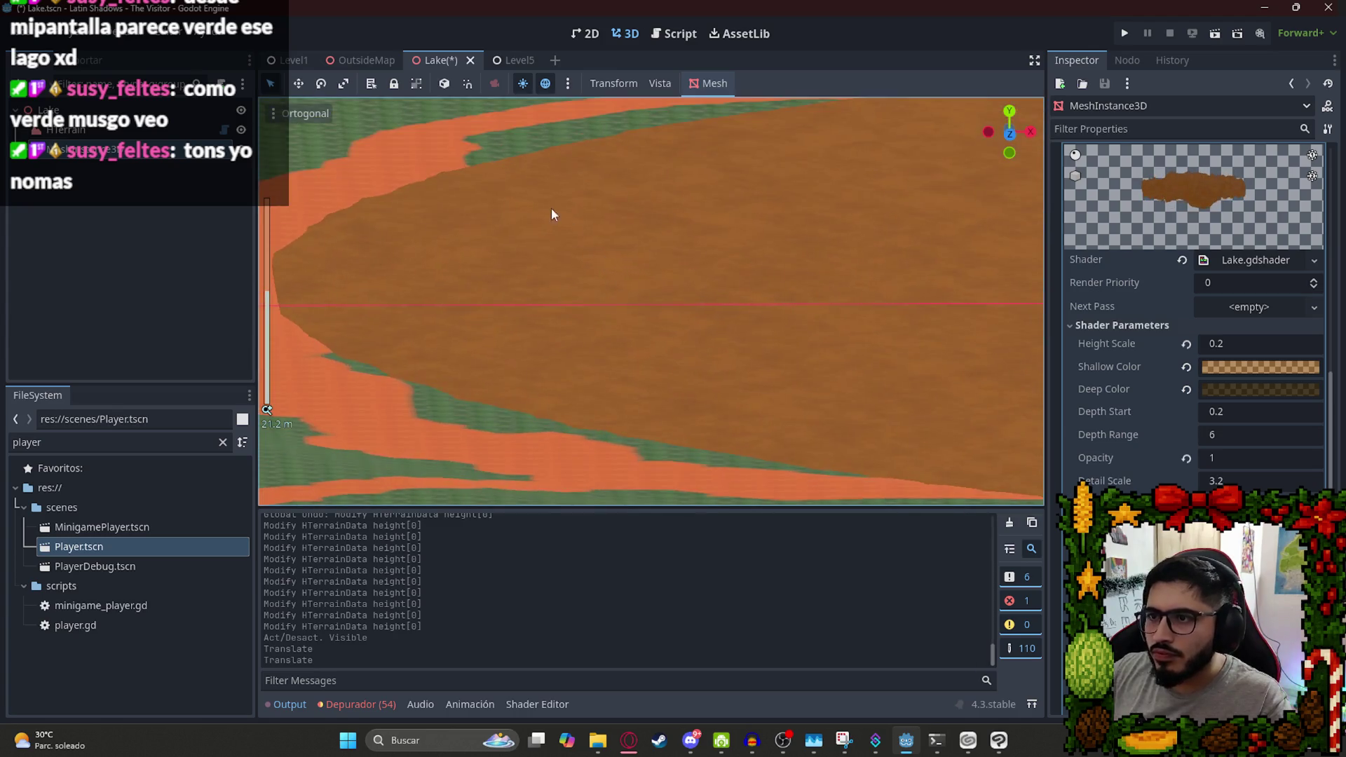
{"action": "scroll", "coordinate": [750, 356], "scroll_direction": "down", "scroll_amount": 12}
{"action": "mouse_move", "coordinate": [750, 356]}
{"action": "left_mouse_down"}
{"action": "mouse_move", "coordinate": [806, 342]}
{"action": "mouse_move", "coordinate": [821, 378]}
{"action": "mouse_move", "coordinate": [767, 352]}
{"action": "mouse_move", "coordinate": [850, 487]}
{"action": "mouse_move", "coordinate": [639, 152]}
{"action": "mouse_move", "coordinate": [634, 301]}
{"action": "left_mouse_up"}
{"action": "scroll", "coordinate": [639, 152], "scroll_direction": "down", "scroll_amount": 5}
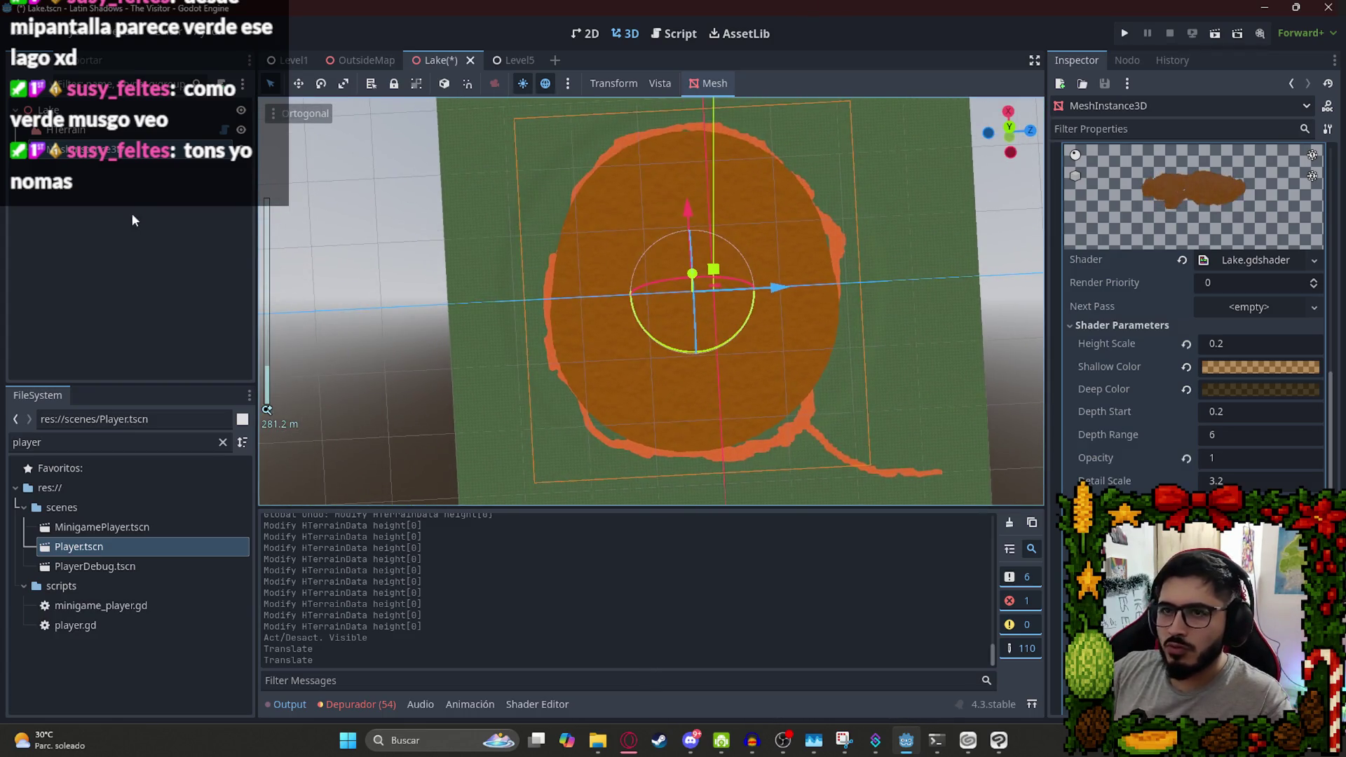
Select the HTerrain node and shrink the brush size to about 23.
{"action": "left_click", "coordinate": [135, 131]}
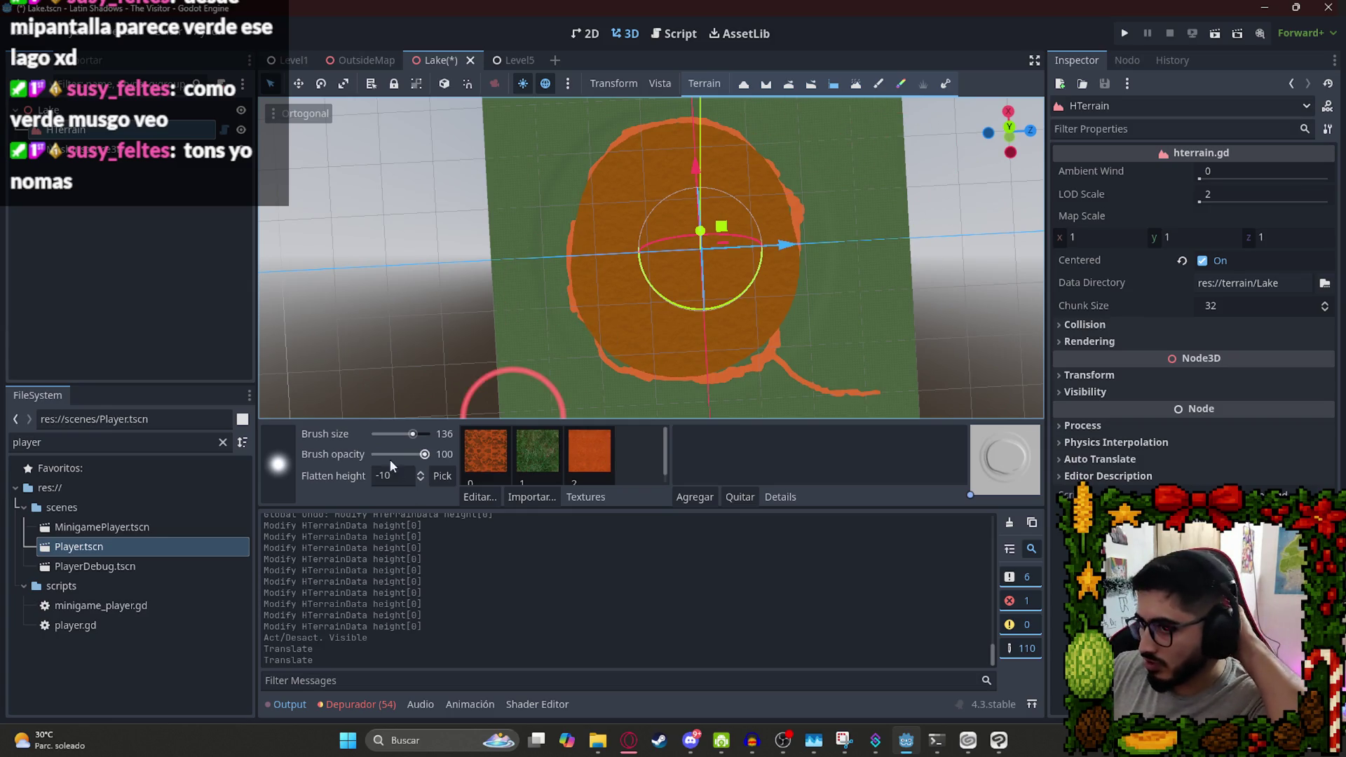
{"action": "left_click", "coordinate": [398, 435]}
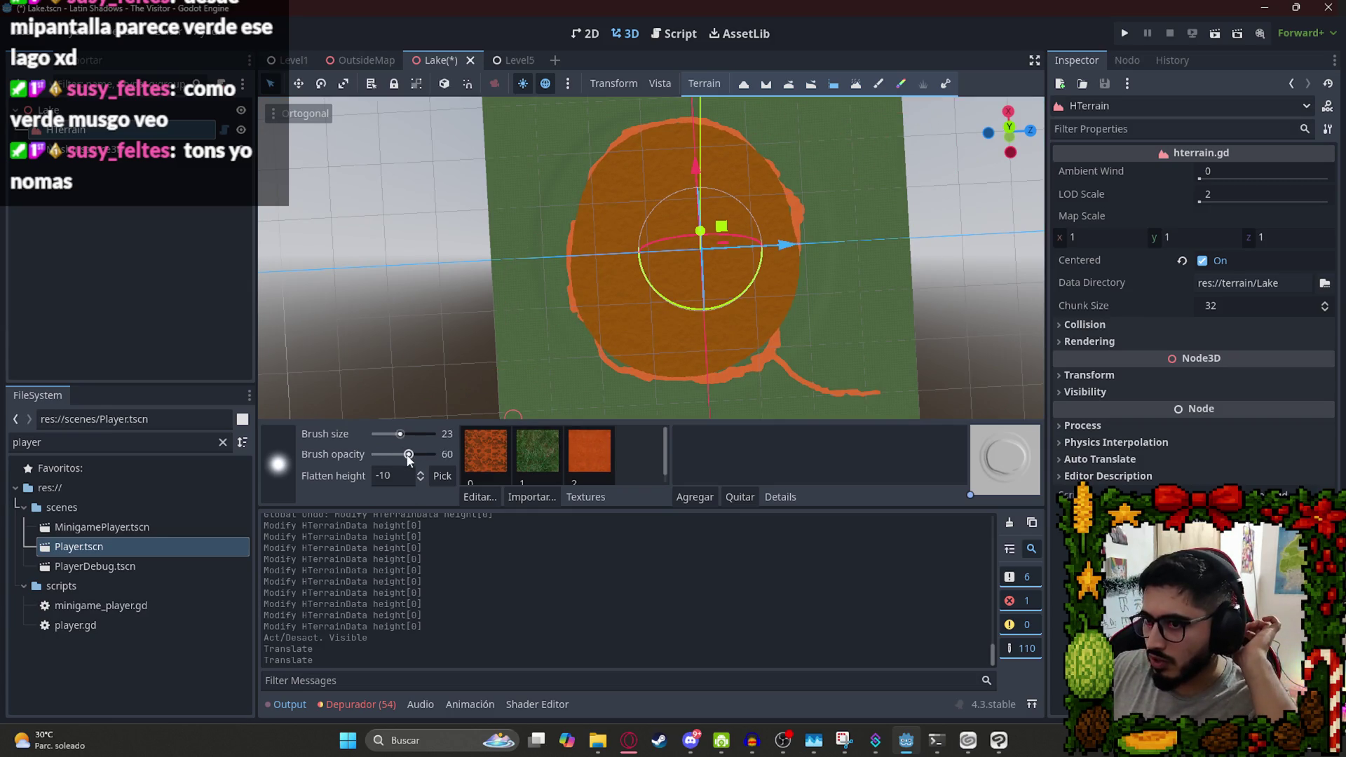
{"action": "left_click_drag", "start_coordinate": [409, 455], "coordinate": [412, 455]}
{"action": "scroll", "coordinate": [661, 413], "scroll_direction": "up", "scroll_amount": 6}
{"action": "scroll", "coordinate": [591, 289], "scroll_direction": "down", "scroll_amount": 3}
{"action": "left_click_drag", "start_coordinate": [546, 198], "coordinate": [481, 418]}
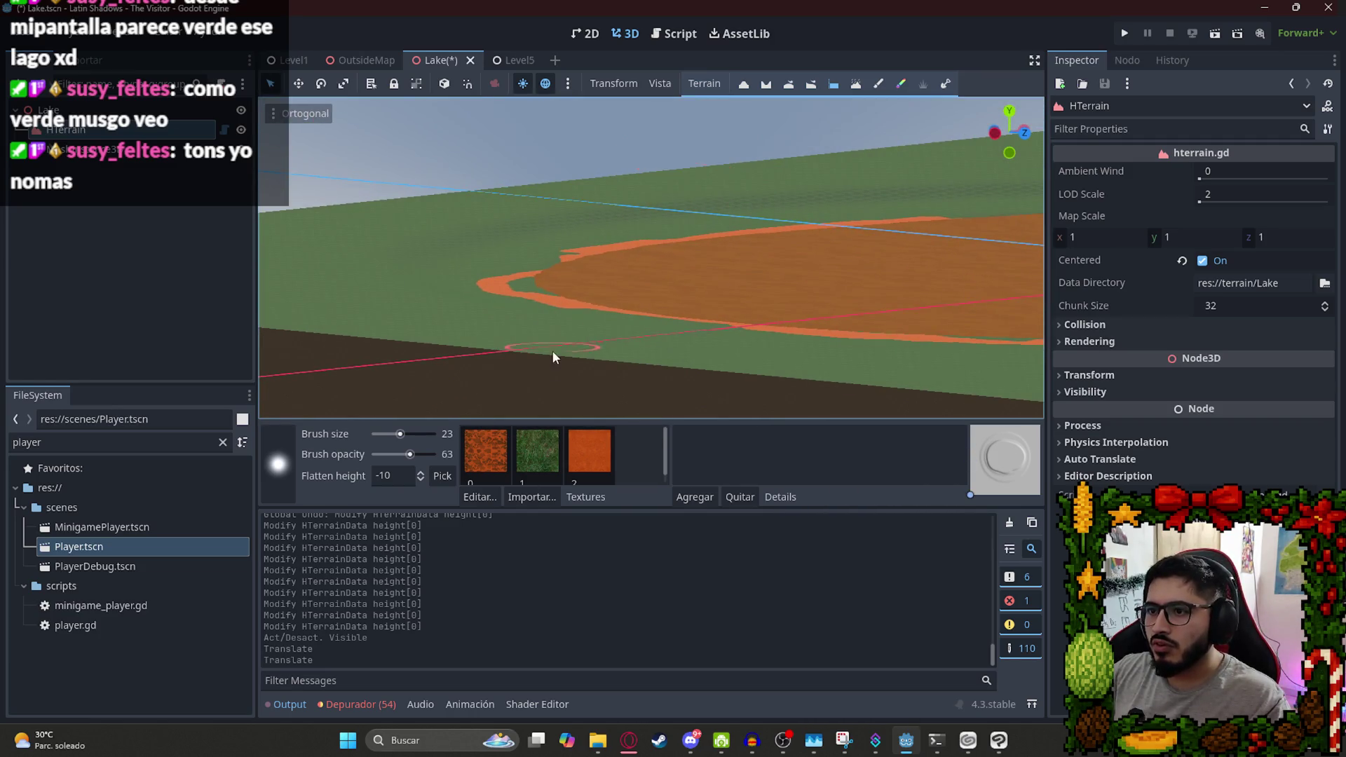
{"action": "left_click_drag", "start_coordinate": [553, 357], "coordinate": [559, 320]}
Set the Flatten target height to -5 and view the lake edge from above.
{"action": "left_click", "coordinate": [404, 475]}
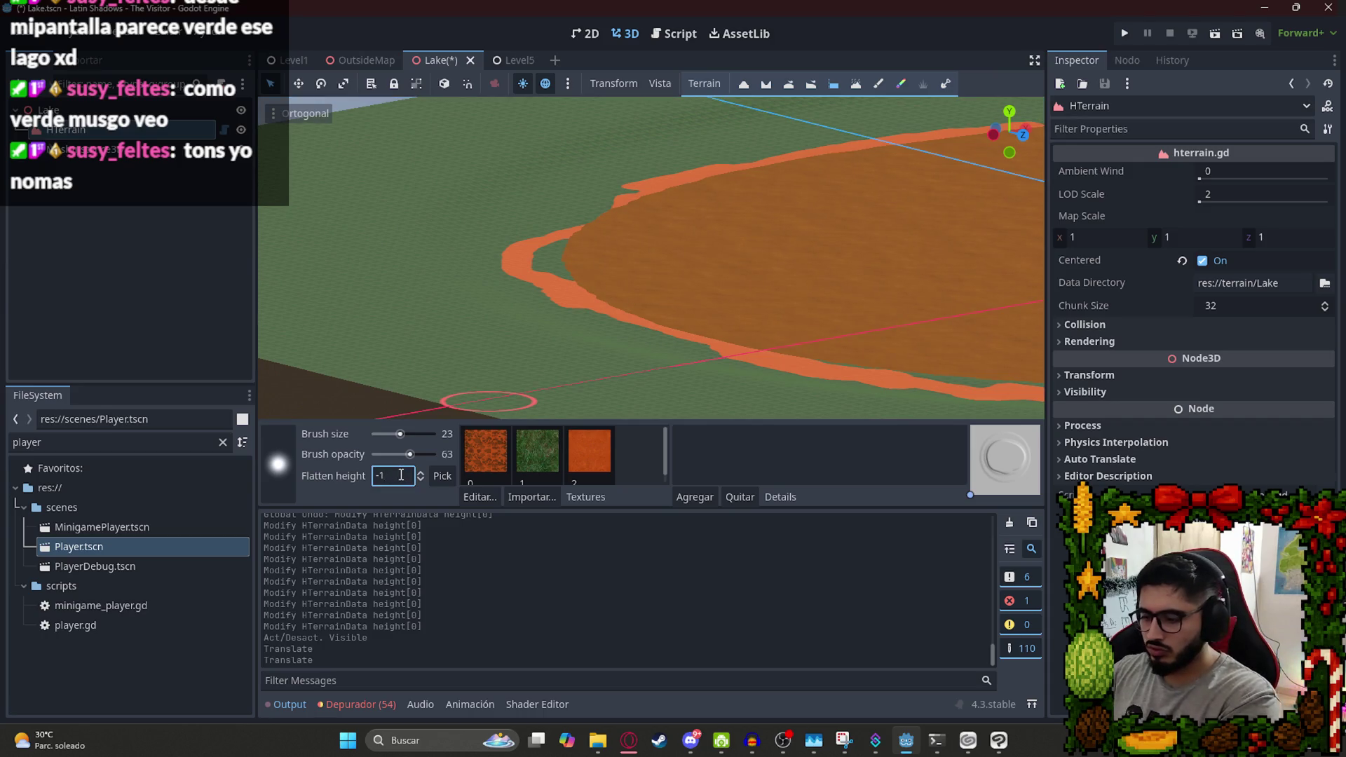
{"action": "scroll", "coordinate": [725, 408], "scroll_direction": "up", "scroll_amount": 3}
{"action": "scroll", "coordinate": [685, 272], "scroll_direction": "down", "scroll_amount": 6}
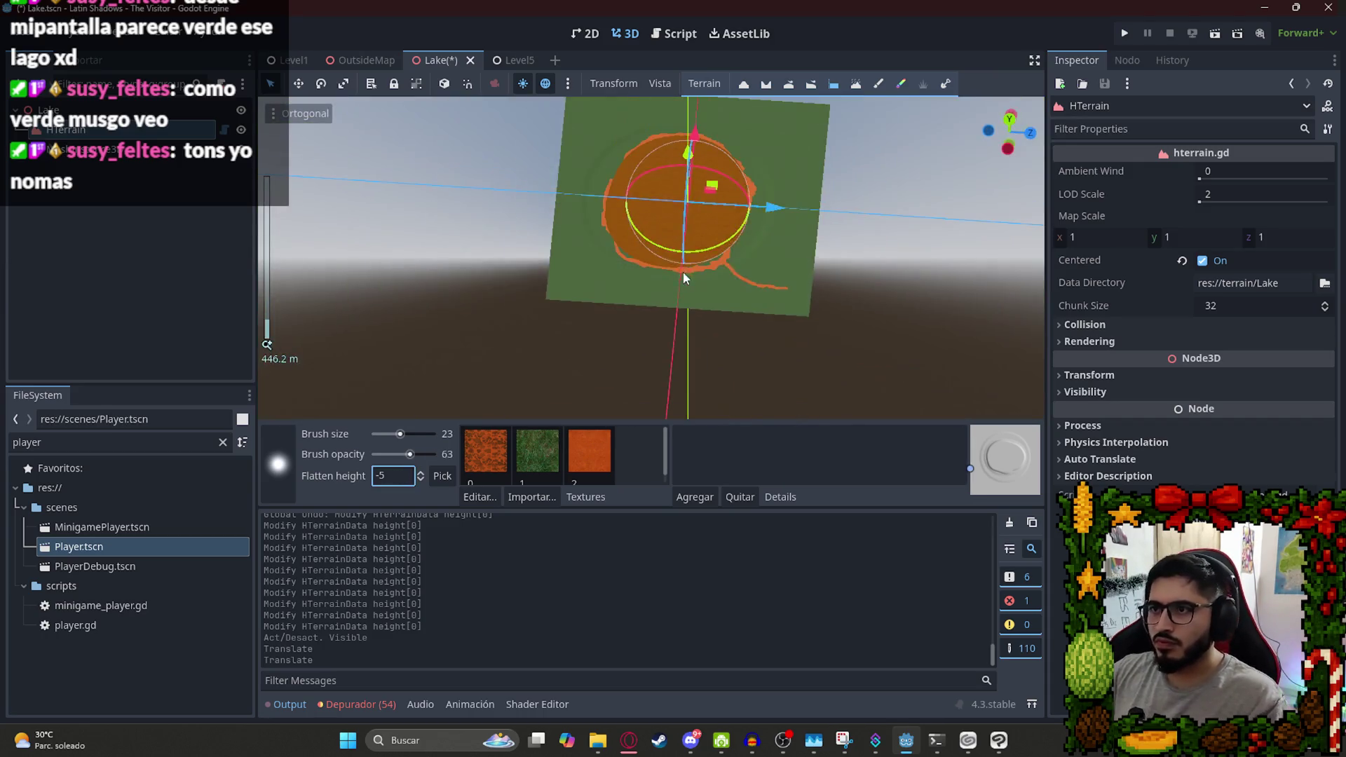
{"action": "scroll", "coordinate": [698, 321], "scroll_direction": "up", "scroll_amount": 4}
{"action": "left_click_drag", "start_coordinate": [698, 321], "coordinate": [444, 189]}
{"action": "scroll", "coordinate": [661, 265], "scroll_direction": "up", "scroll_amount": 4}
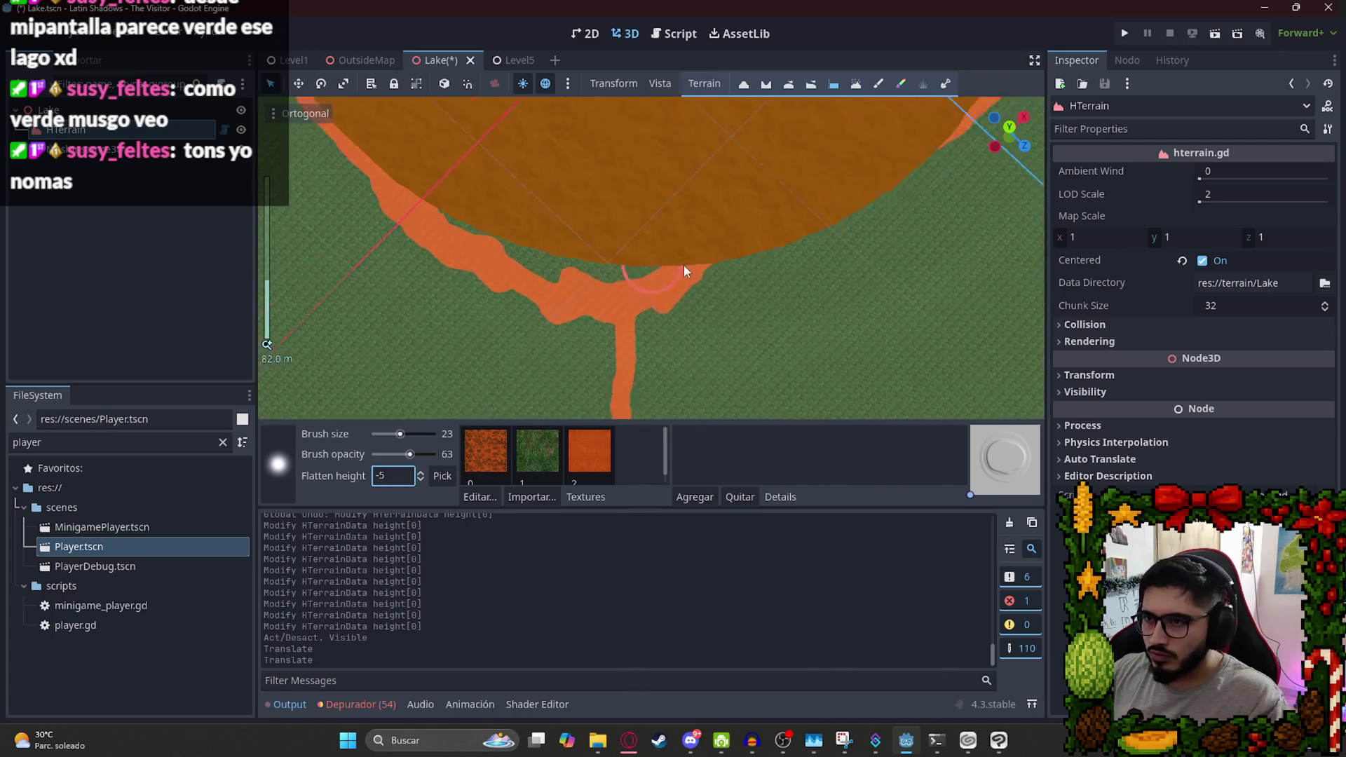
Try flatten strokes at the lake edge, undo them, and lower brush opacity to 7.
{"action": "left_click", "coordinate": [715, 265]}
{"action": "key", "text": "ctrl+z"}
{"action": "scroll", "coordinate": [646, 258], "scroll_direction": "up", "scroll_amount": 3}
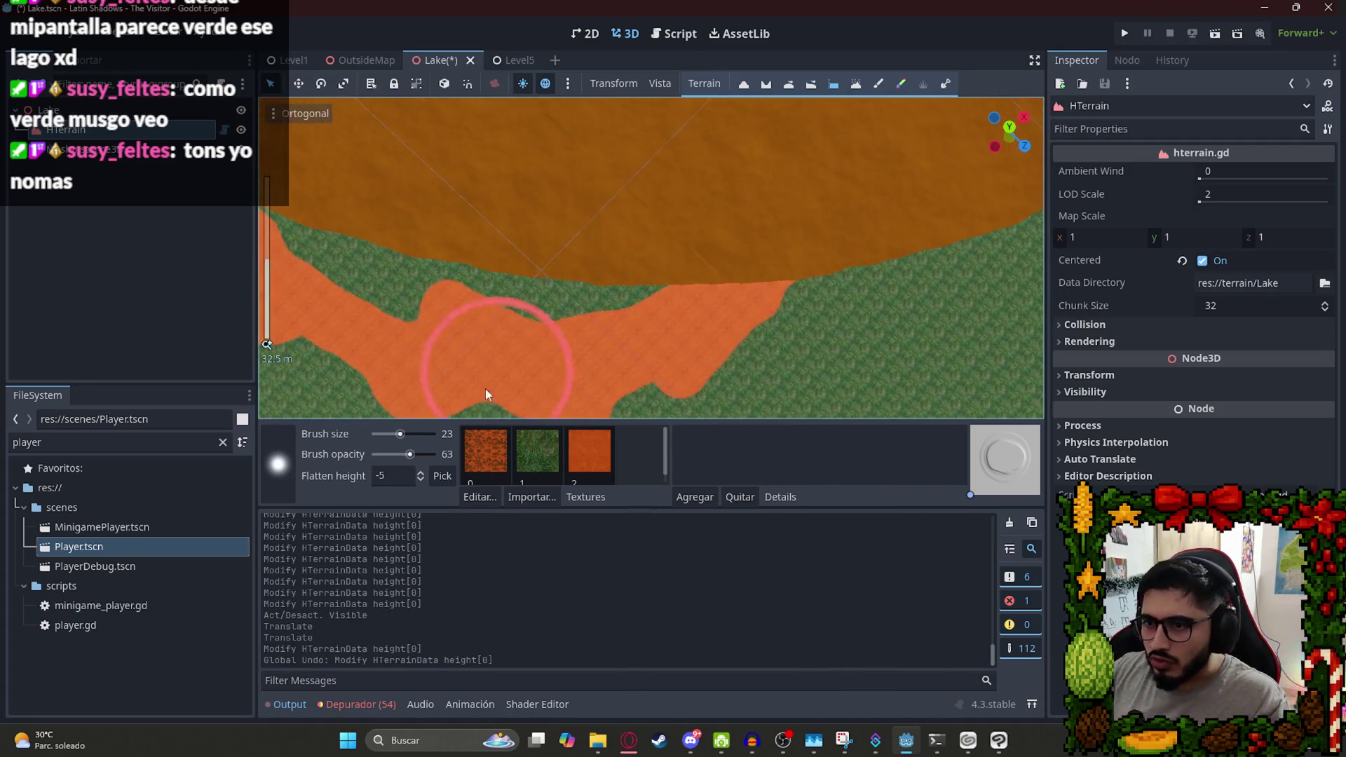
{"action": "left_click_drag", "start_coordinate": [409, 454], "coordinate": [394, 456]}
{"action": "left_click_drag", "start_coordinate": [578, 262], "coordinate": [729, 238]}
{"action": "key", "text": "ctrl+z"}
{"action": "left_click_drag", "start_coordinate": [394, 455], "coordinate": [389, 456]}
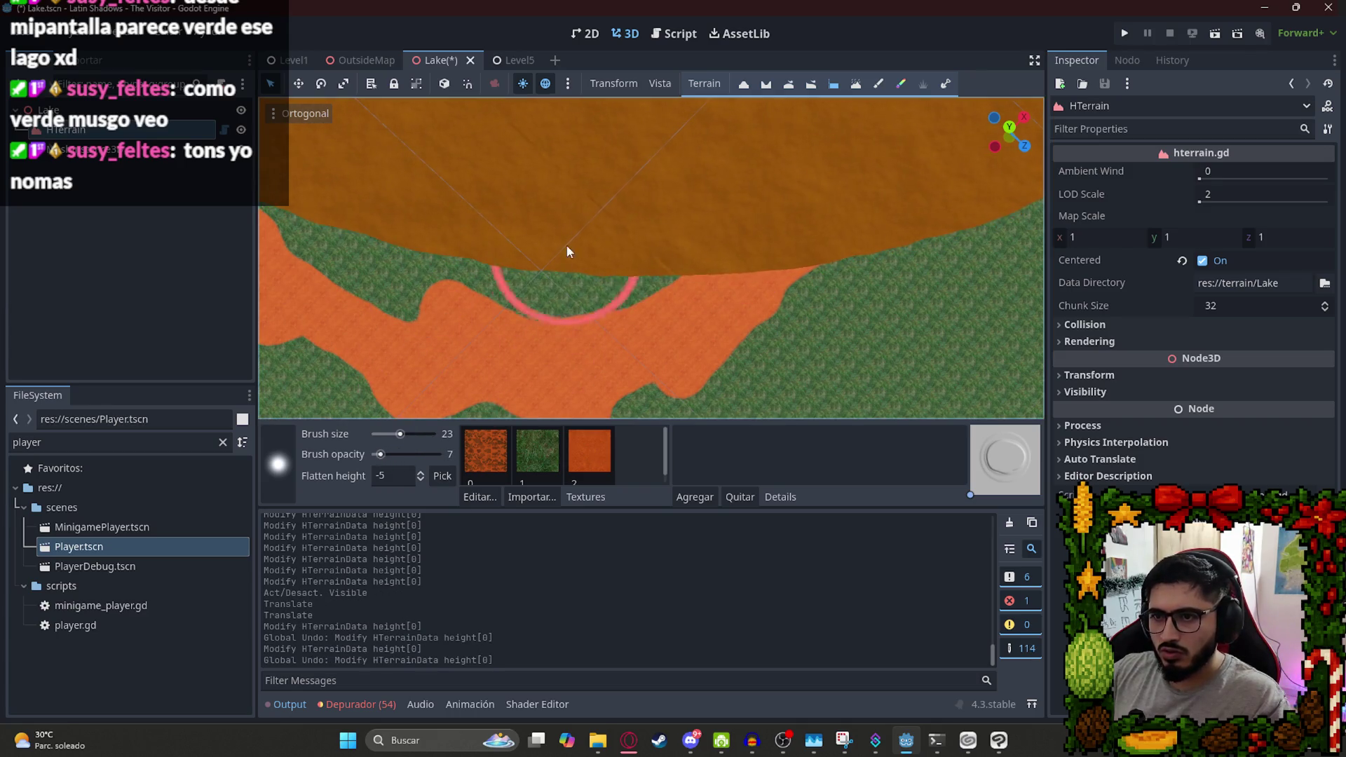
Flatten the near shoreline with a row of dabs and a stroke along the edge.
{"action": "left_click", "coordinate": [610, 243]}
{"action": "left_click", "coordinate": [673, 237]}
{"action": "left_click", "coordinate": [742, 236]}
{"action": "left_click", "coordinate": [798, 237]}
{"action": "left_click_drag", "start_coordinate": [797, 238], "coordinate": [446, 224]}
{"action": "left_click", "coordinate": [446, 224]}
{"action": "left_click", "coordinate": [706, 254]}
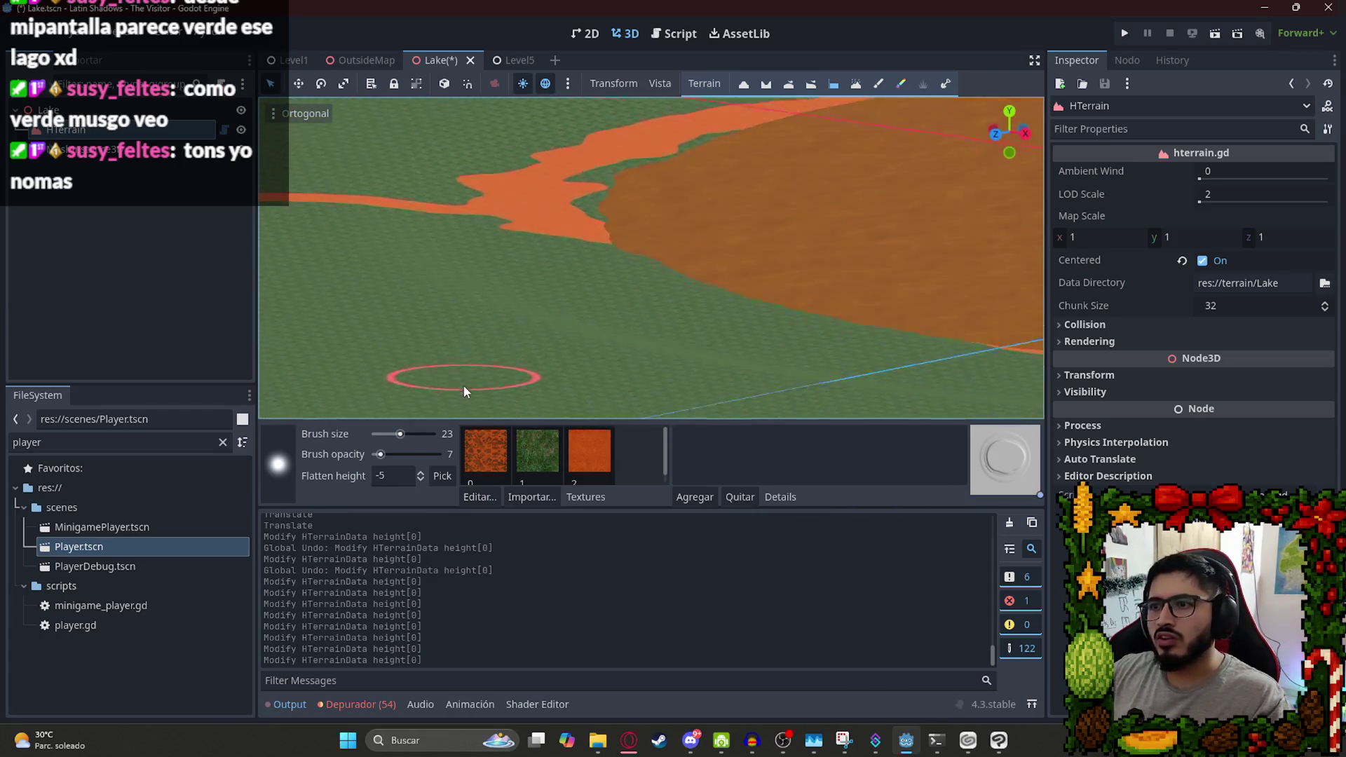
From a low grazing view, flatten and soften more spots on the lake shore.
{"action": "scroll", "coordinate": [615, 197], "scroll_direction": "up", "scroll_amount": 5}
{"action": "mouse_move", "coordinate": [670, 292]}
{"action": "left_mouse_down"}
{"action": "mouse_move", "coordinate": [739, 297]}
{"action": "mouse_move", "coordinate": [733, 276]}
{"action": "left_mouse_up"}
{"action": "scroll", "coordinate": [734, 276], "scroll_direction": "down", "scroll_amount": 5}
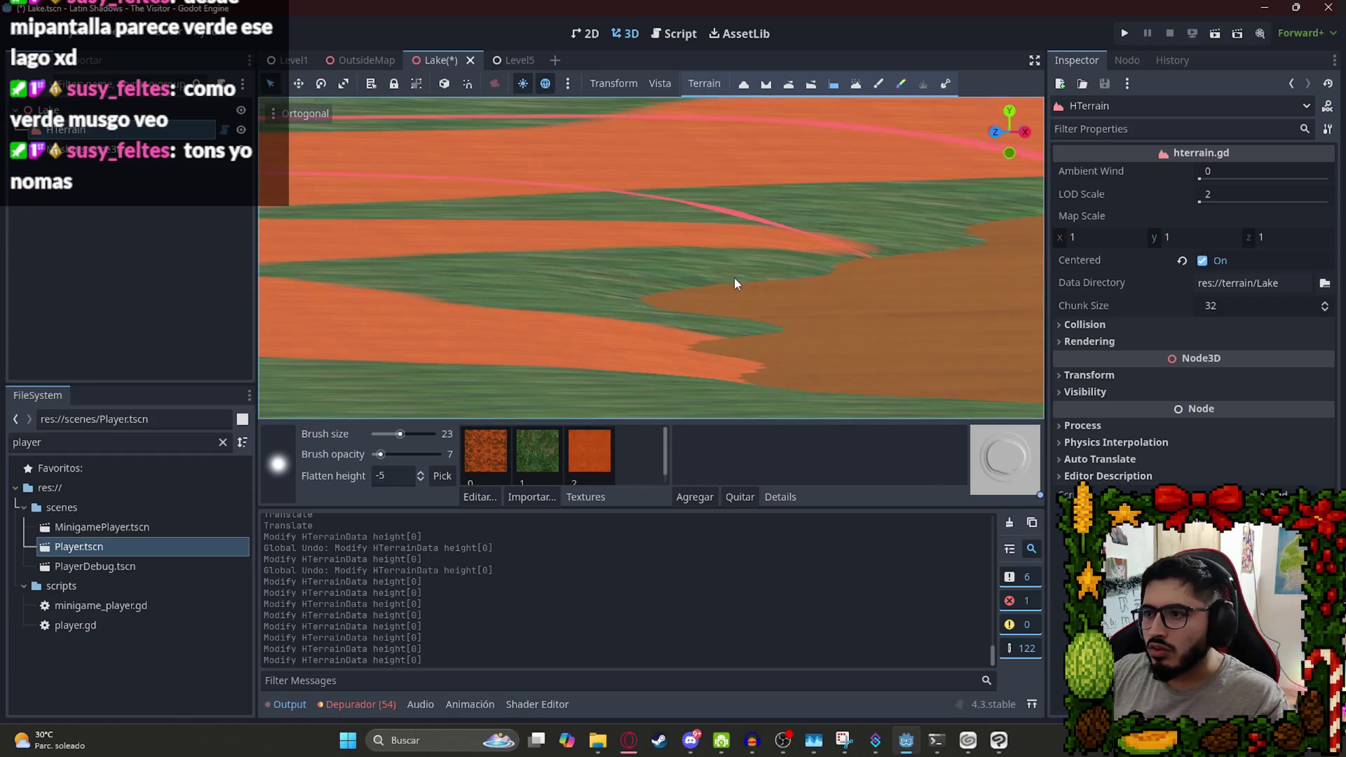
{"action": "scroll", "coordinate": [774, 325], "scroll_direction": "up", "scroll_amount": 5}
{"action": "mouse_move", "coordinate": [773, 325]}
{"action": "left_mouse_down"}
{"action": "mouse_move", "coordinate": [796, 330]}
{"action": "mouse_move", "coordinate": [734, 306]}
{"action": "mouse_move", "coordinate": [717, 242]}
{"action": "left_mouse_up"}
{"action": "scroll", "coordinate": [796, 330], "scroll_direction": "down", "scroll_amount": 5}
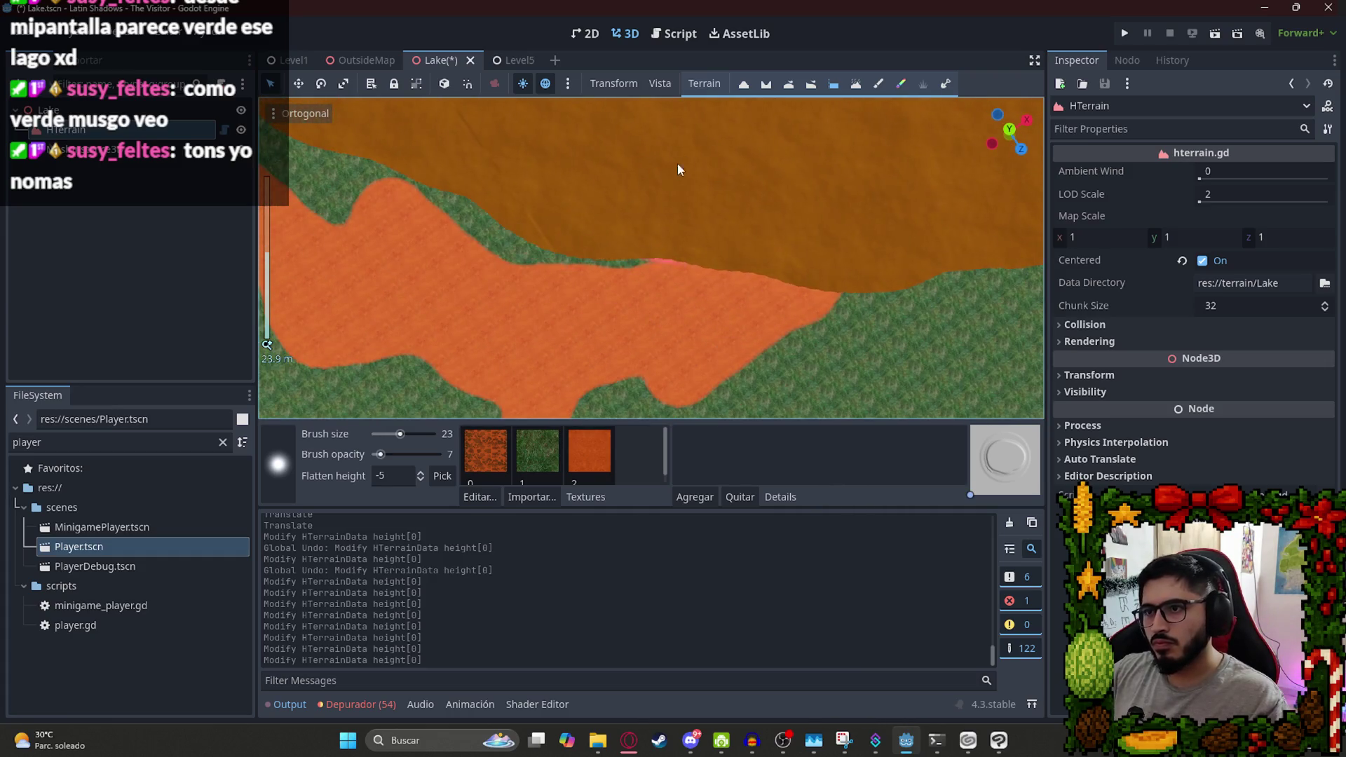
{"action": "scroll", "coordinate": [699, 195], "scroll_direction": "down", "scroll_amount": 2}
{"action": "left_click", "coordinate": [709, 175]}
{"action": "mouse_move", "coordinate": [579, 176]}
{"action": "left_mouse_down"}
{"action": "mouse_move", "coordinate": [442, 138]}
{"action": "mouse_move", "coordinate": [608, 199]}
{"action": "left_mouse_up"}
Flatten shoreline patches on the other sides of the lake.
{"action": "scroll", "coordinate": [596, 224], "scroll_direction": "down", "scroll_amount": 3}
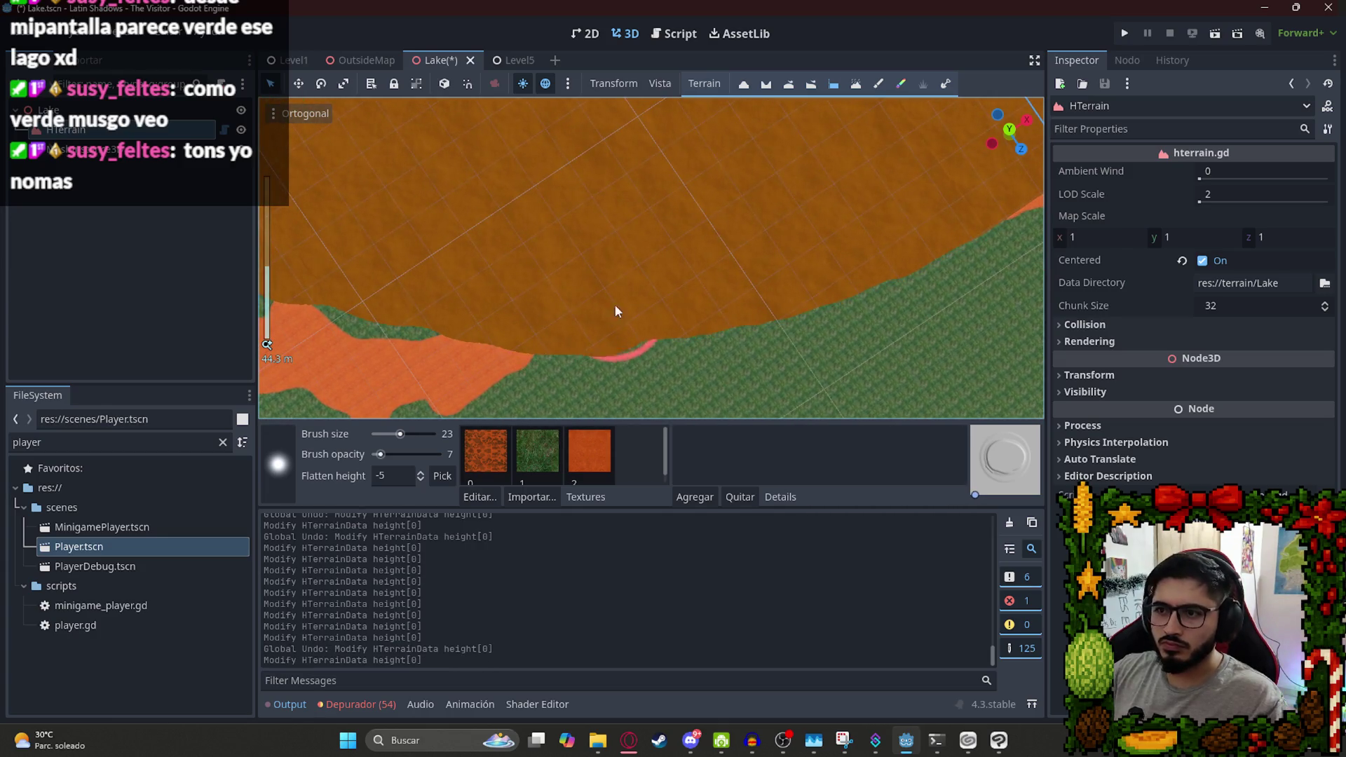
{"action": "left_click", "coordinate": [845, 231]}
{"action": "scroll", "coordinate": [855, 186], "scroll_direction": "down", "scroll_amount": 4}
{"action": "mouse_move", "coordinate": [855, 189]}
{"action": "left_mouse_down"}
{"action": "mouse_move", "coordinate": [513, 348]}
{"action": "mouse_move", "coordinate": [553, 354]}
{"action": "left_mouse_up"}
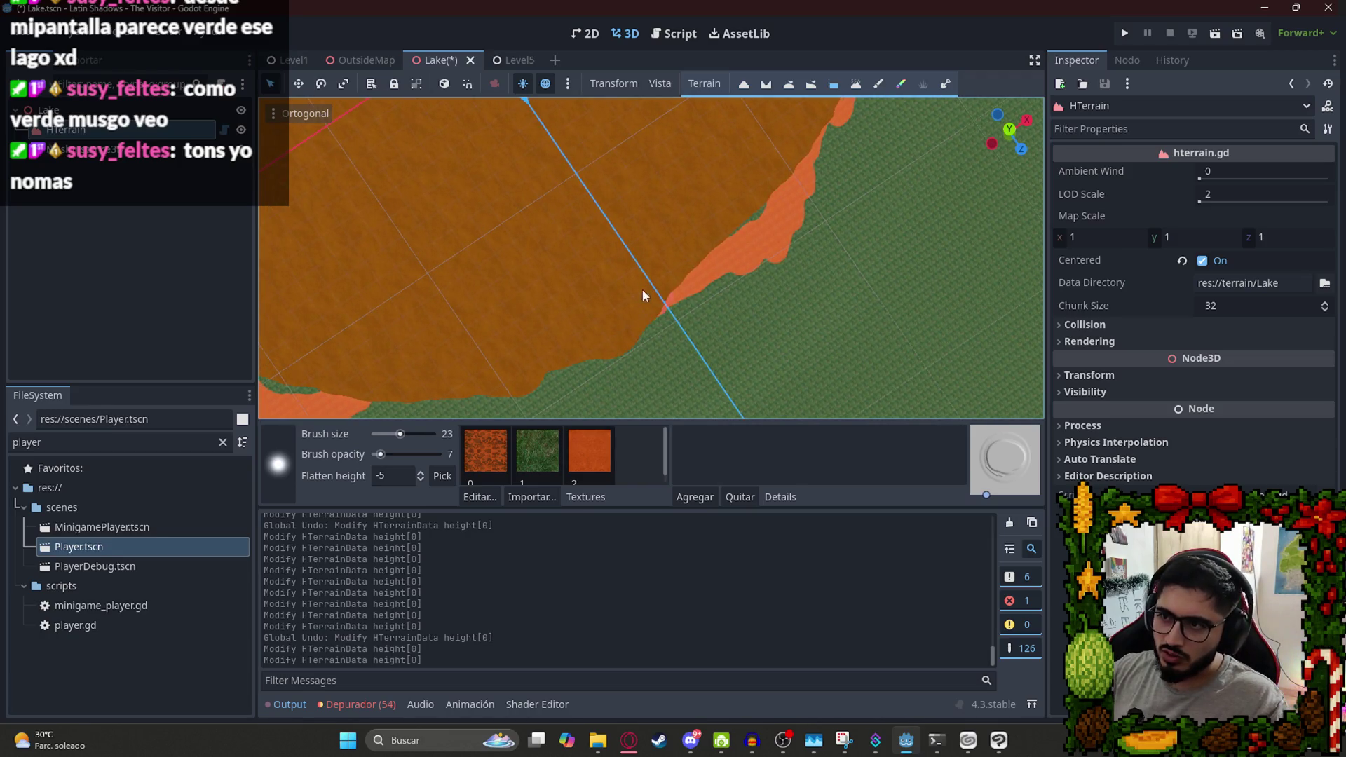
{"action": "left_click", "coordinate": [730, 200]}
{"action": "mouse_move", "coordinate": [748, 142]}
{"action": "left_mouse_down"}
{"action": "mouse_move", "coordinate": [661, 250]}
{"action": "mouse_move", "coordinate": [755, 266]}
{"action": "left_mouse_up"}
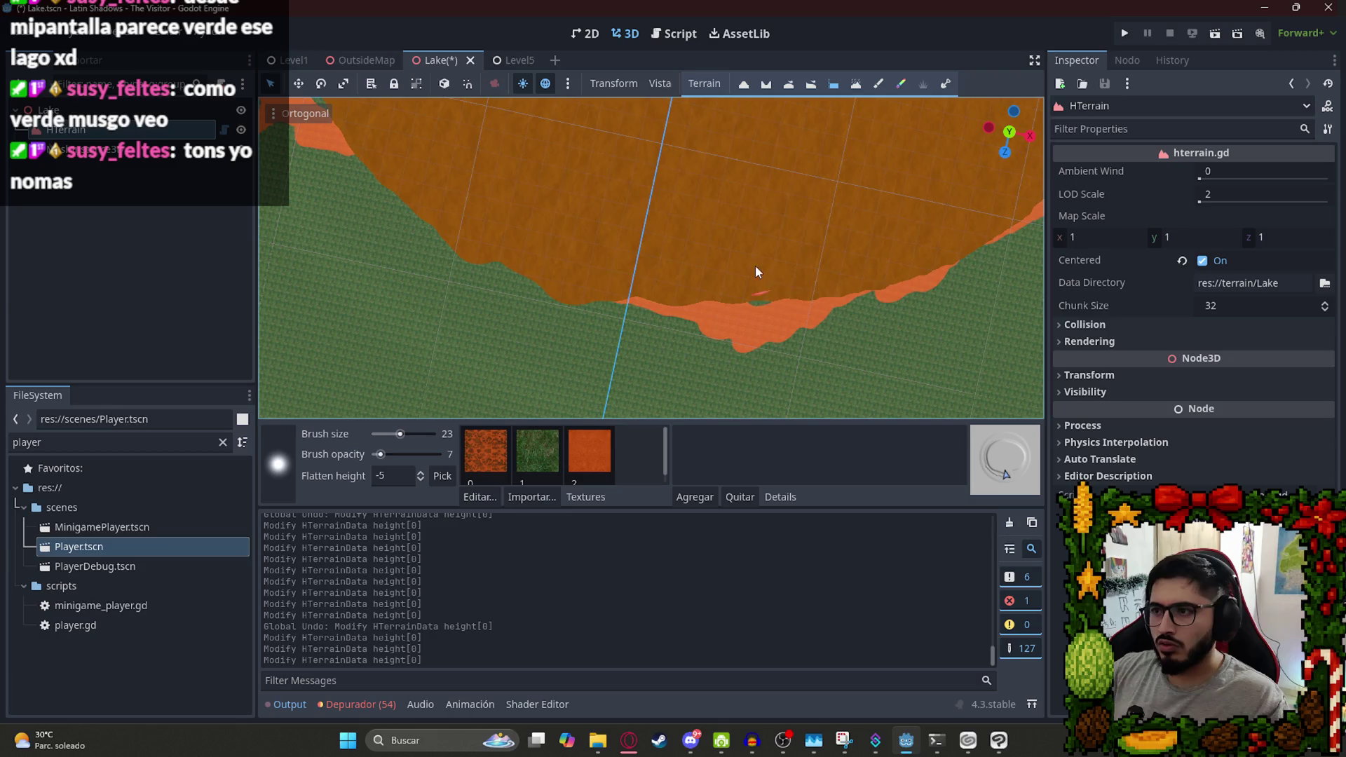
{"action": "left_click", "coordinate": [969, 223]}
{"action": "scroll", "coordinate": [921, 217], "scroll_direction": "down", "scroll_amount": 3}
{"action": "left_click_drag", "start_coordinate": [921, 216], "coordinate": [414, 357]}
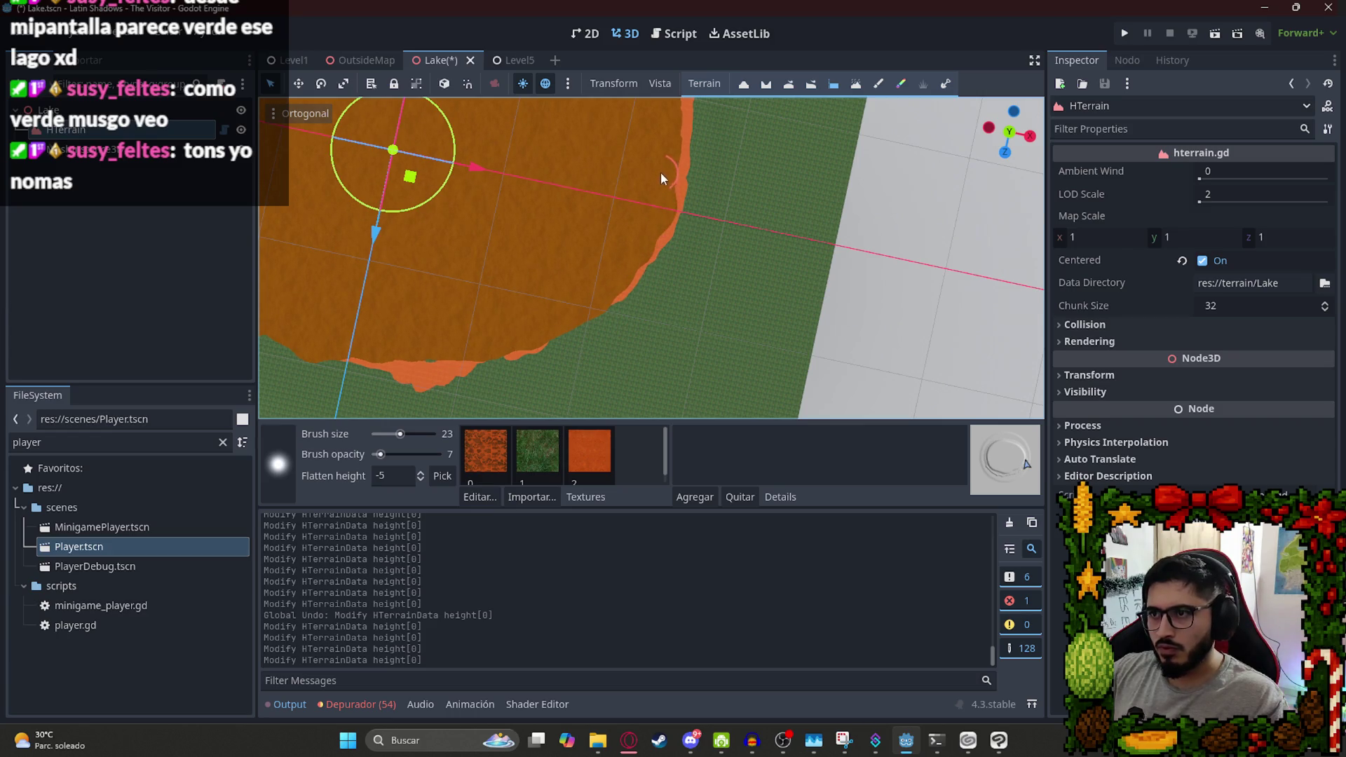
Flatten the upper, left and lower-left stretches of the shoreline.
{"action": "left_click", "coordinate": [679, 136]}
{"action": "left_click_drag", "start_coordinate": [510, 149], "coordinate": [713, 304]}
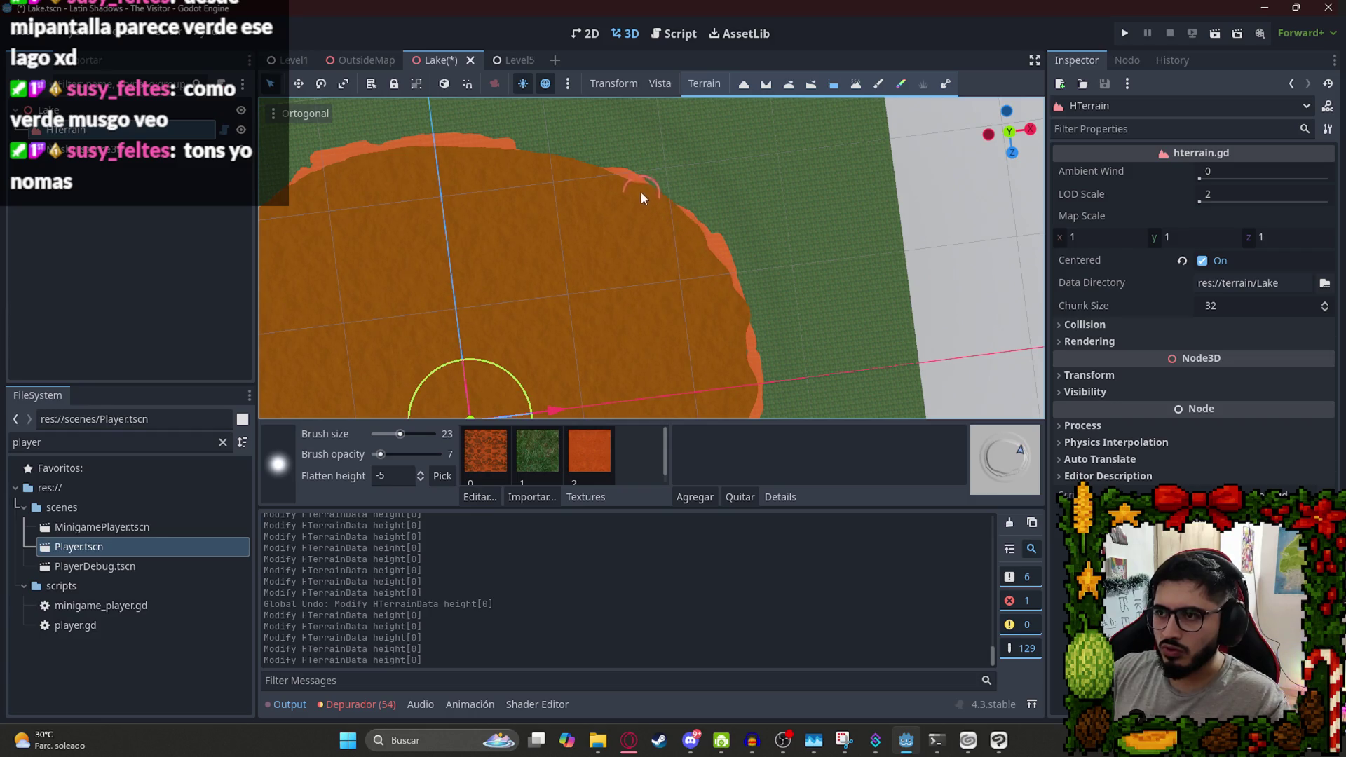
{"action": "left_click", "coordinate": [515, 161]}
{"action": "mouse_move", "coordinate": [457, 154]}
{"action": "left_mouse_down"}
{"action": "mouse_move", "coordinate": [722, 174]}
{"action": "mouse_move", "coordinate": [655, 171]}
{"action": "left_mouse_up"}
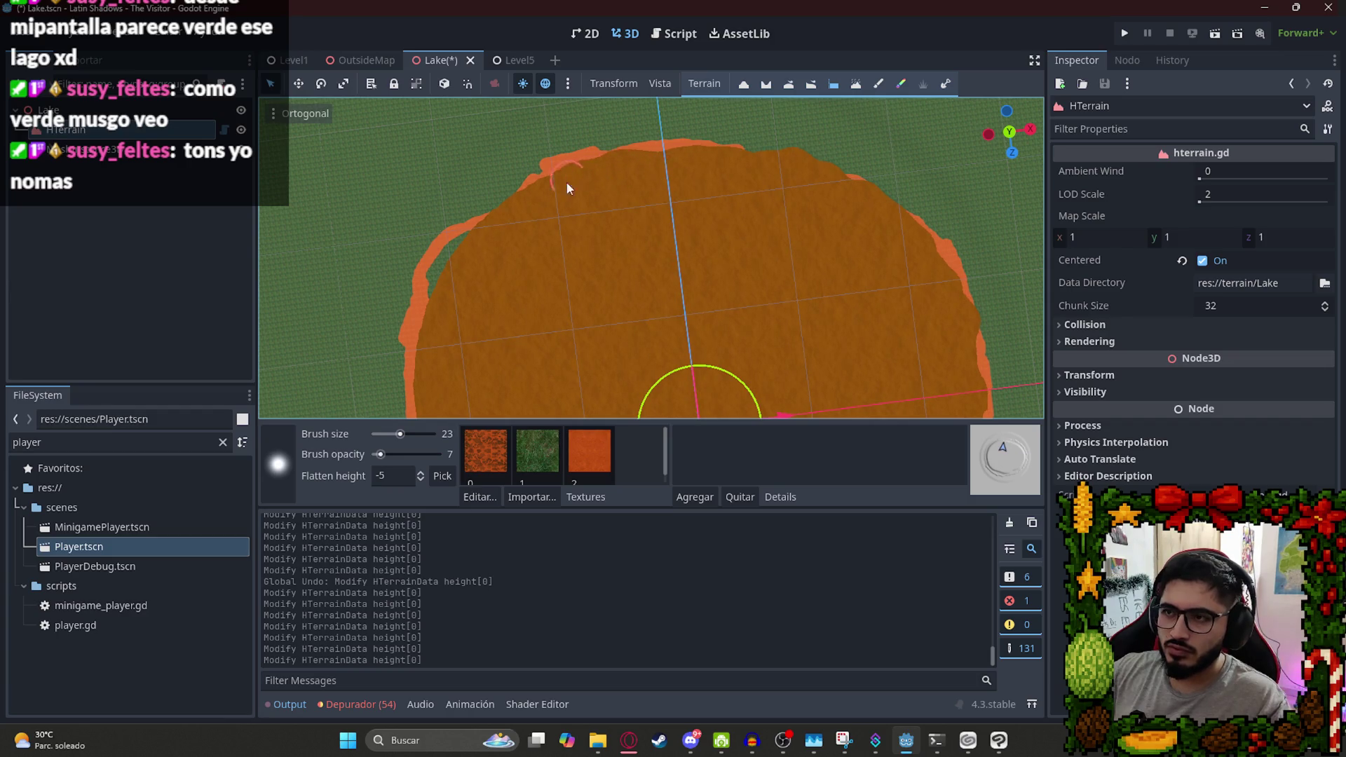
{"action": "left_click", "coordinate": [424, 347]}
{"action": "left_click_drag", "start_coordinate": [424, 346], "coordinate": [554, 303]}
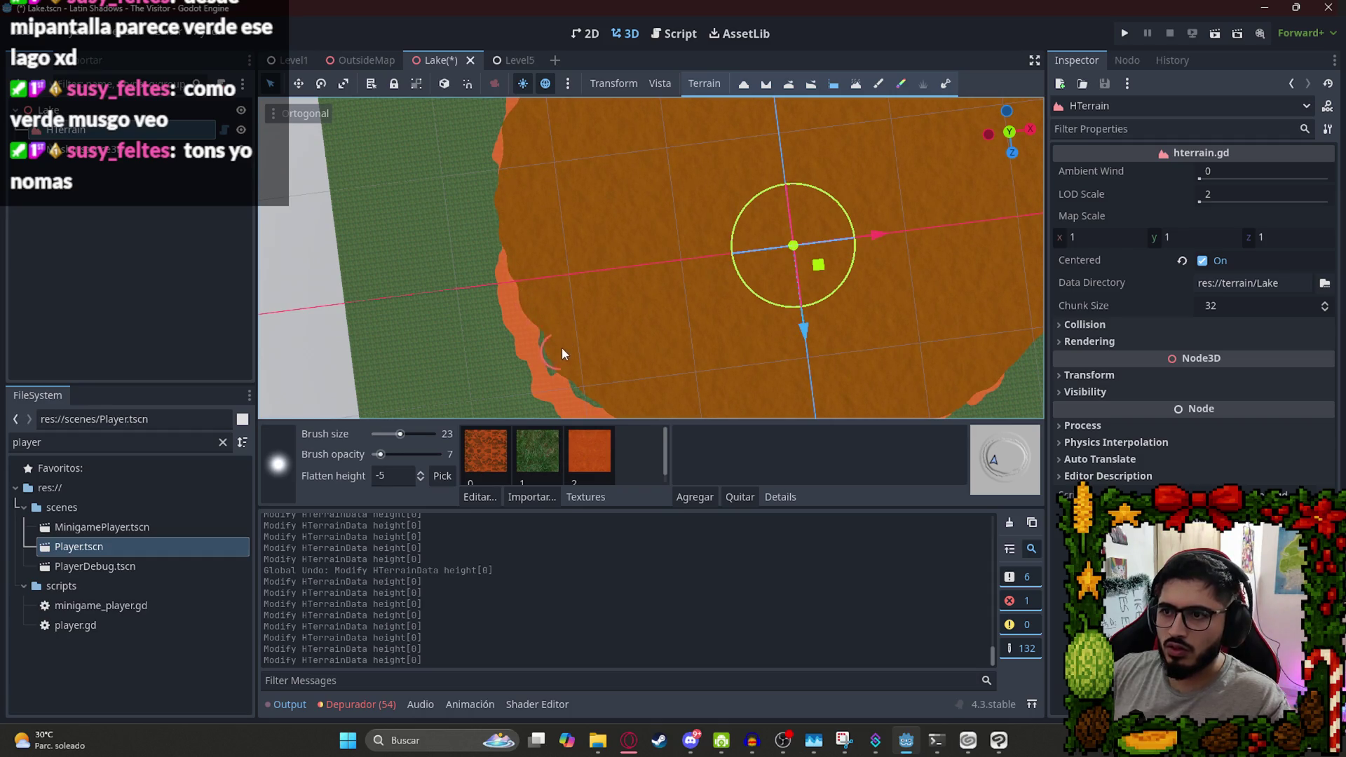
{"action": "left_click_drag", "start_coordinate": [555, 326], "coordinate": [666, 168]}
{"action": "left_click_drag", "start_coordinate": [522, 413], "coordinate": [611, 274]}
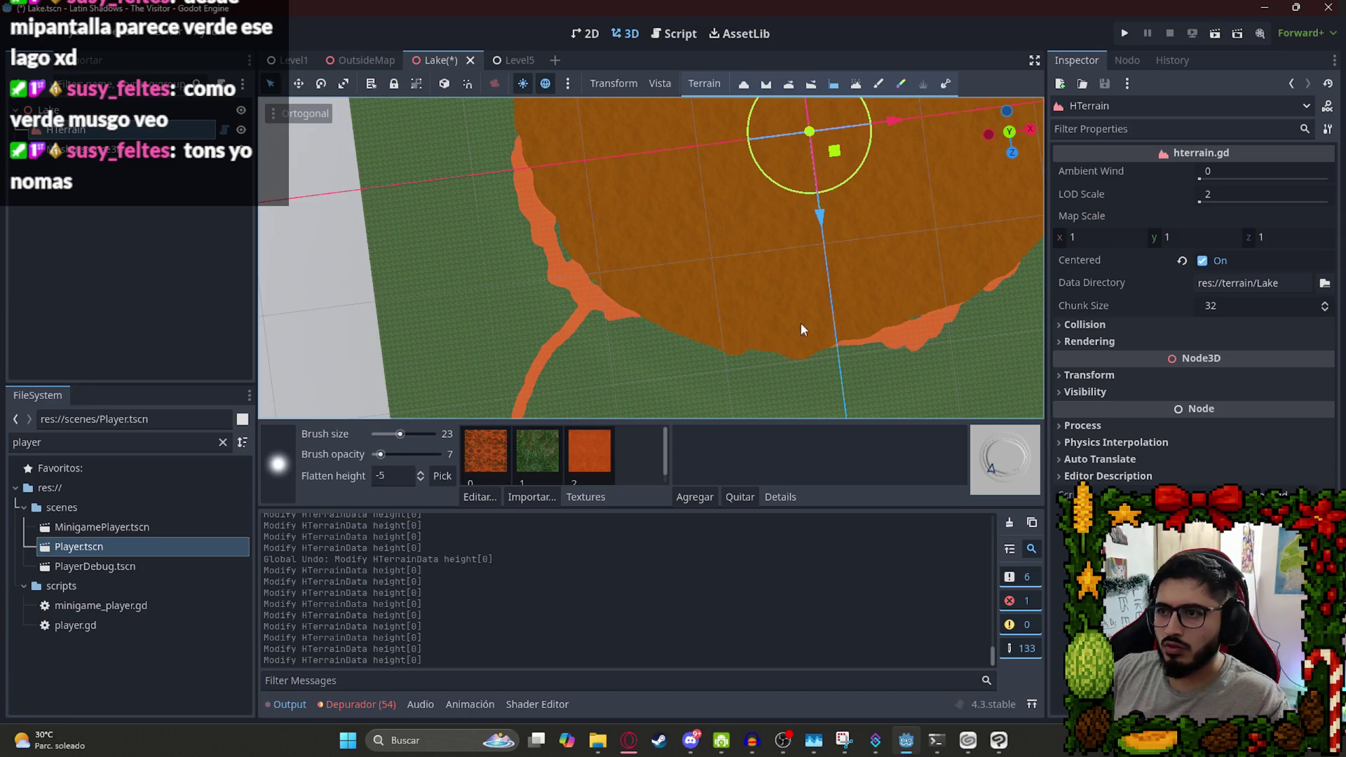
Choose the orange dirt texture with maximum brush size and full opacity.
{"action": "scroll", "coordinate": [750, 261], "scroll_direction": "down", "scroll_amount": 3}
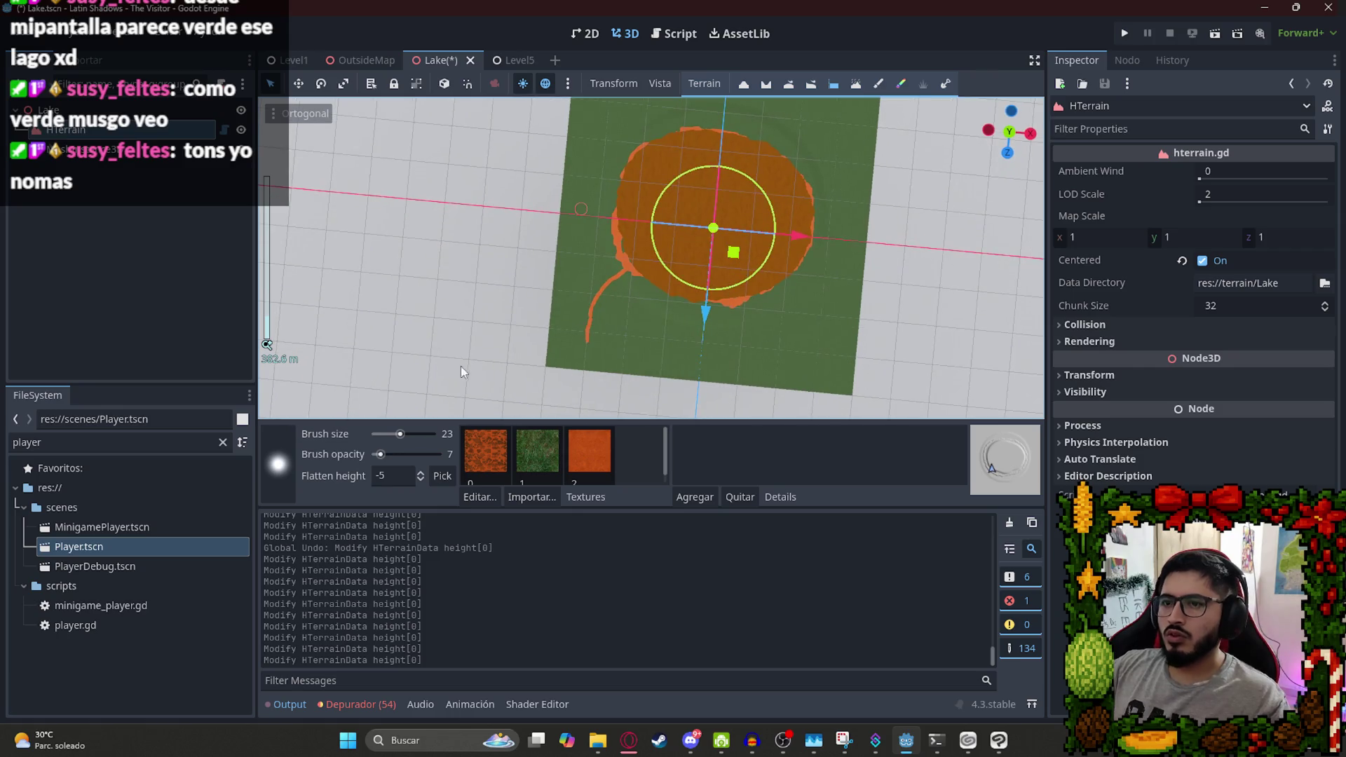
{"action": "left_click", "coordinate": [597, 445]}
{"action": "scroll", "coordinate": [679, 200], "scroll_direction": "down", "scroll_amount": 5}
{"action": "left_click", "coordinate": [412, 434]}
{"action": "left_click", "coordinate": [406, 454]}
Paint over most of the terrain in orange, then repaint it with grass.
{"action": "mouse_move", "coordinate": [556, 211]}
{"action": "left_mouse_down"}
{"action": "mouse_move", "coordinate": [715, 255]}
{"action": "mouse_move", "coordinate": [775, 242]}
{"action": "left_mouse_up"}
{"action": "left_click", "coordinate": [518, 453]}
{"action": "mouse_move", "coordinate": [561, 210]}
{"action": "left_mouse_down"}
{"action": "mouse_move", "coordinate": [645, 126]}
{"action": "mouse_move", "coordinate": [561, 211]}
{"action": "mouse_move", "coordinate": [708, 243]}
{"action": "mouse_move", "coordinate": [630, 140]}
{"action": "left_mouse_up"}
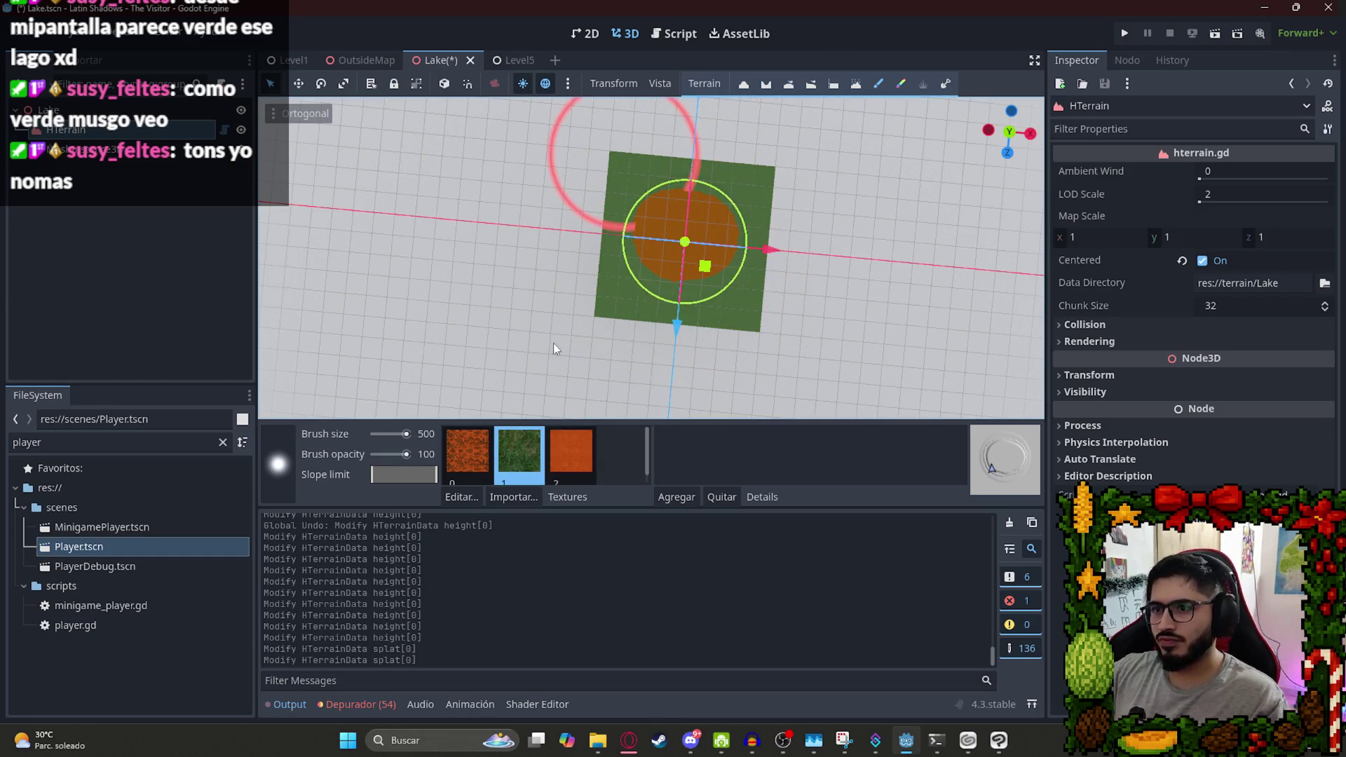
Select the orange dirt texture (slot 2) at brush size 32 and paint along the lake edge.
{"action": "left_click", "coordinate": [570, 452]}
{"action": "scroll", "coordinate": [757, 189], "scroll_direction": "up", "scroll_amount": 5}
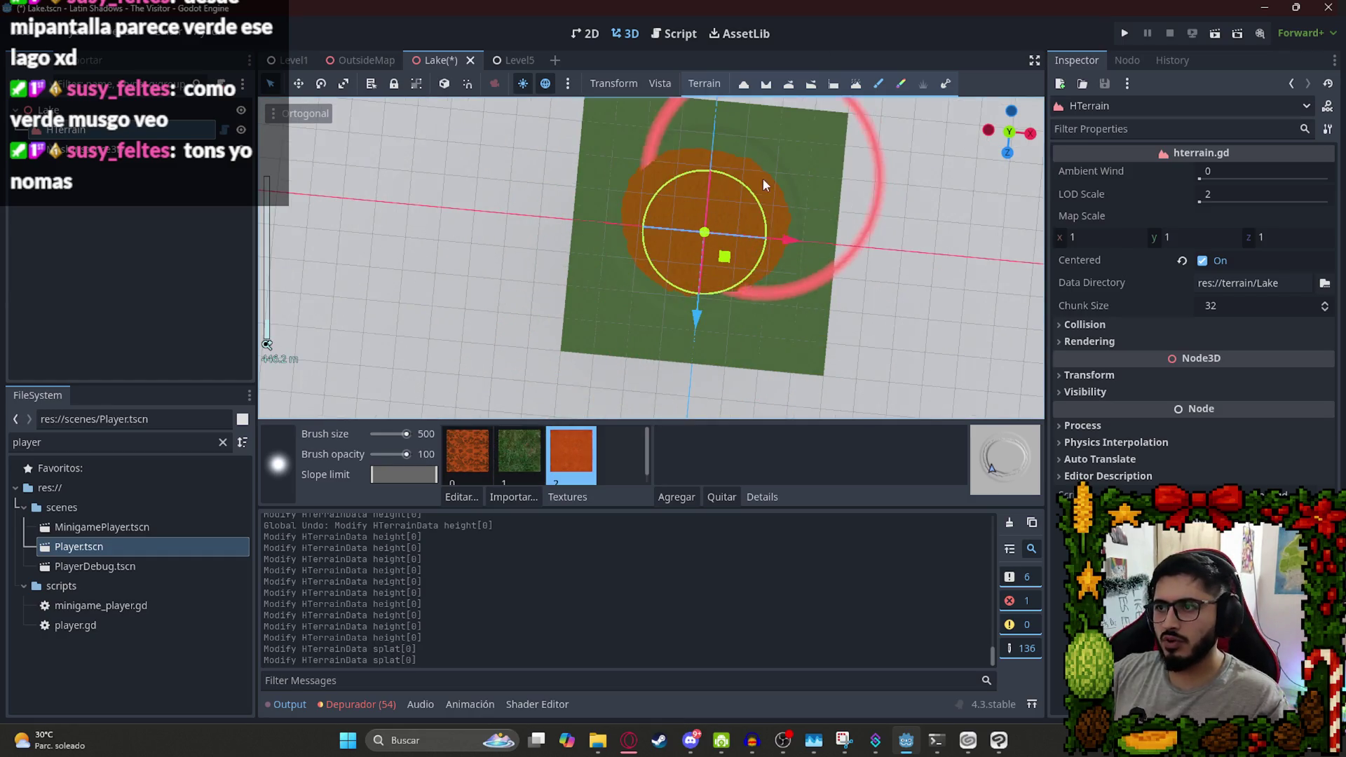
{"action": "left_click", "coordinate": [392, 434]}
{"action": "scroll", "coordinate": [701, 295], "scroll_direction": "up", "scroll_amount": 10}
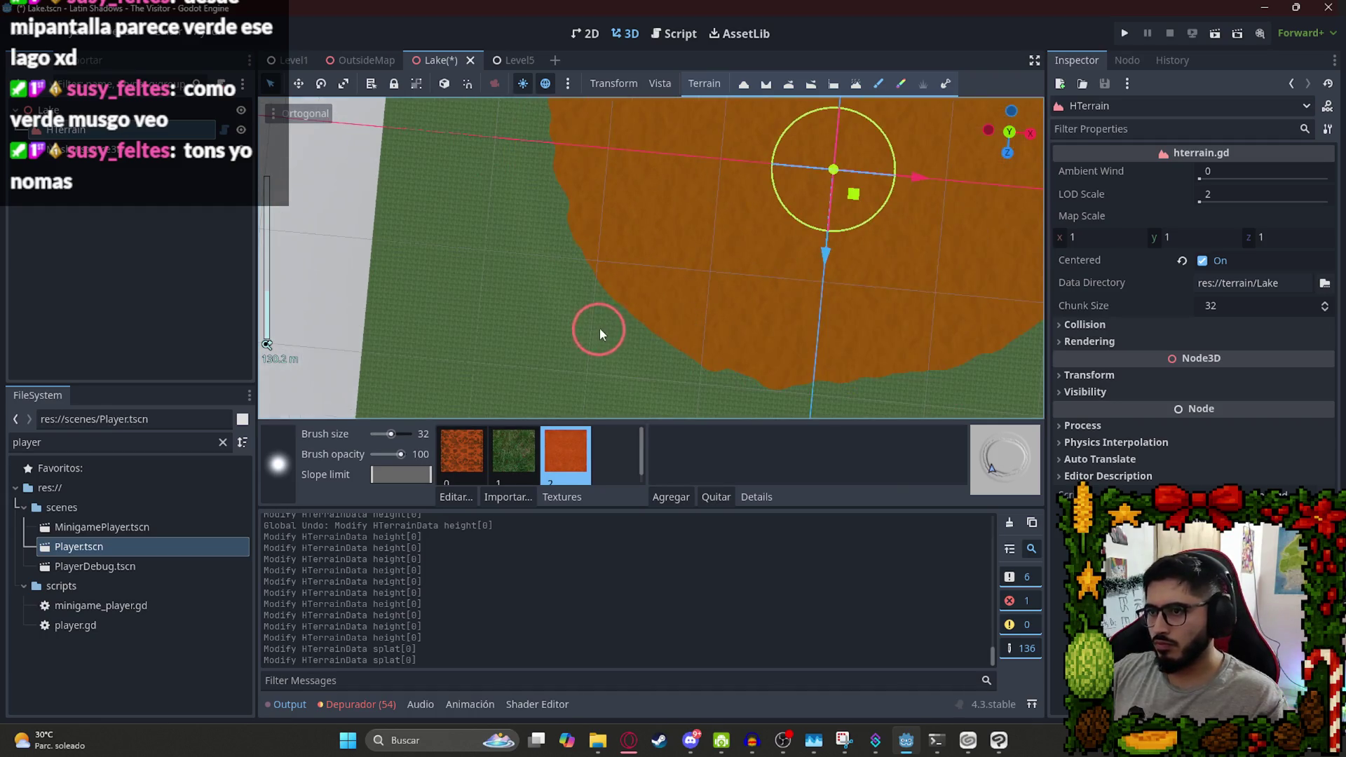
{"action": "left_click_drag", "start_coordinate": [667, 325], "coordinate": [704, 349]}
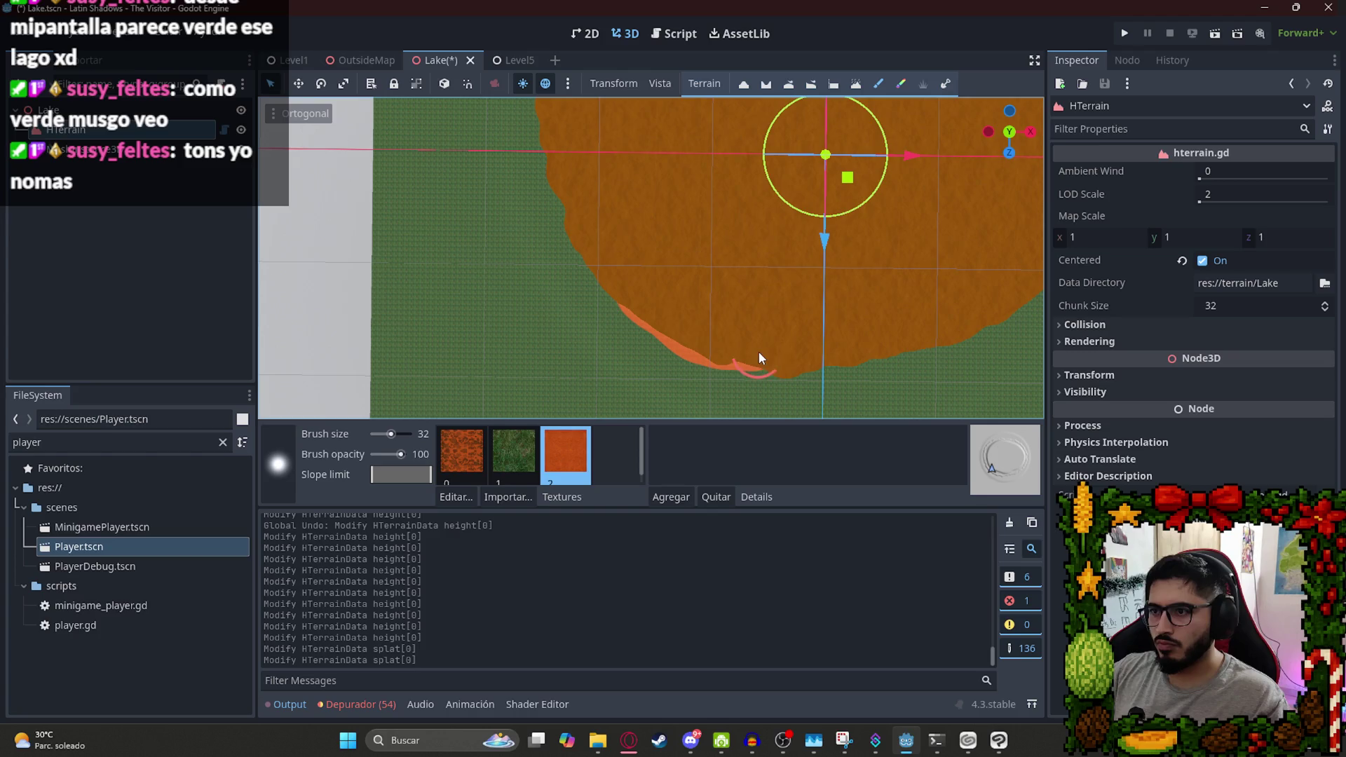
{"action": "left_click_drag", "start_coordinate": [576, 210], "coordinate": [551, 123]}
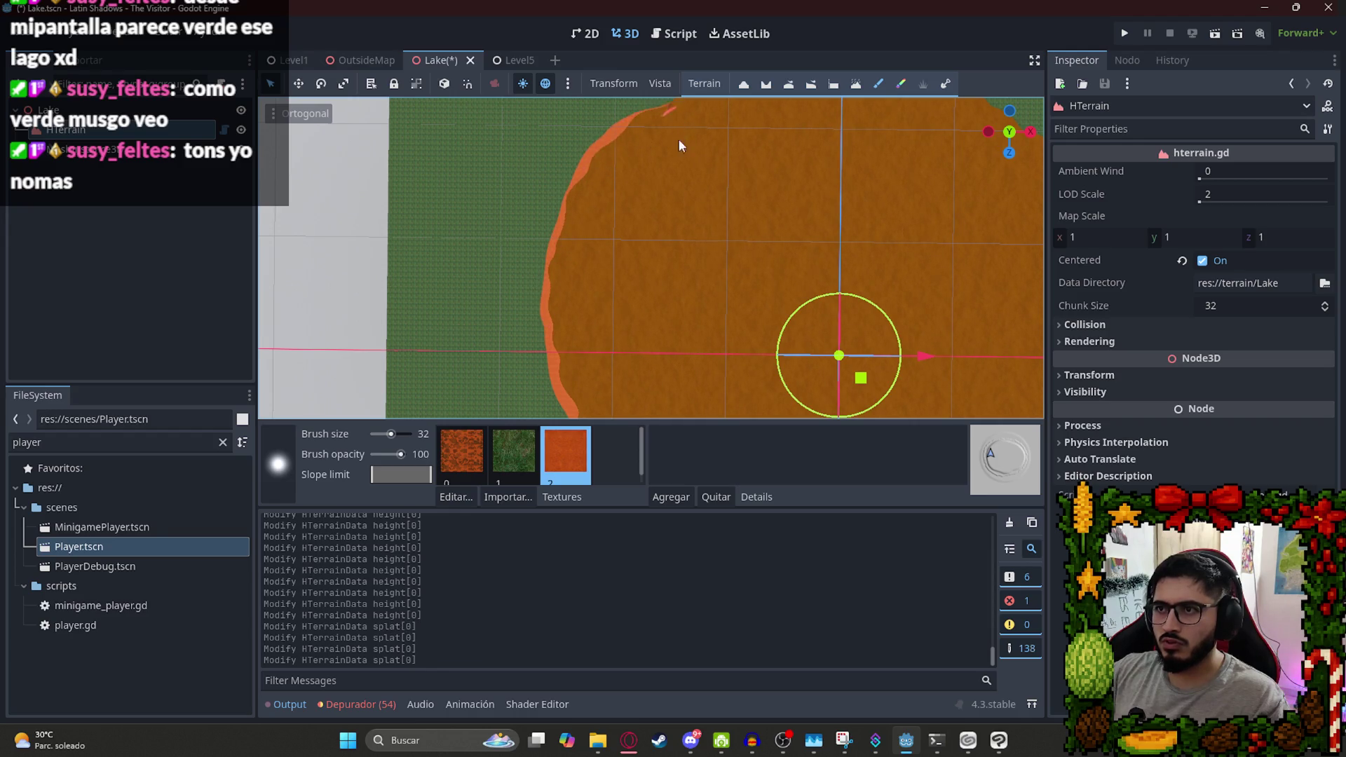
Paint dirt along the right side of the shore and save the Lake scene.
{"action": "left_click_drag", "start_coordinate": [683, 141], "coordinate": [589, 38]}
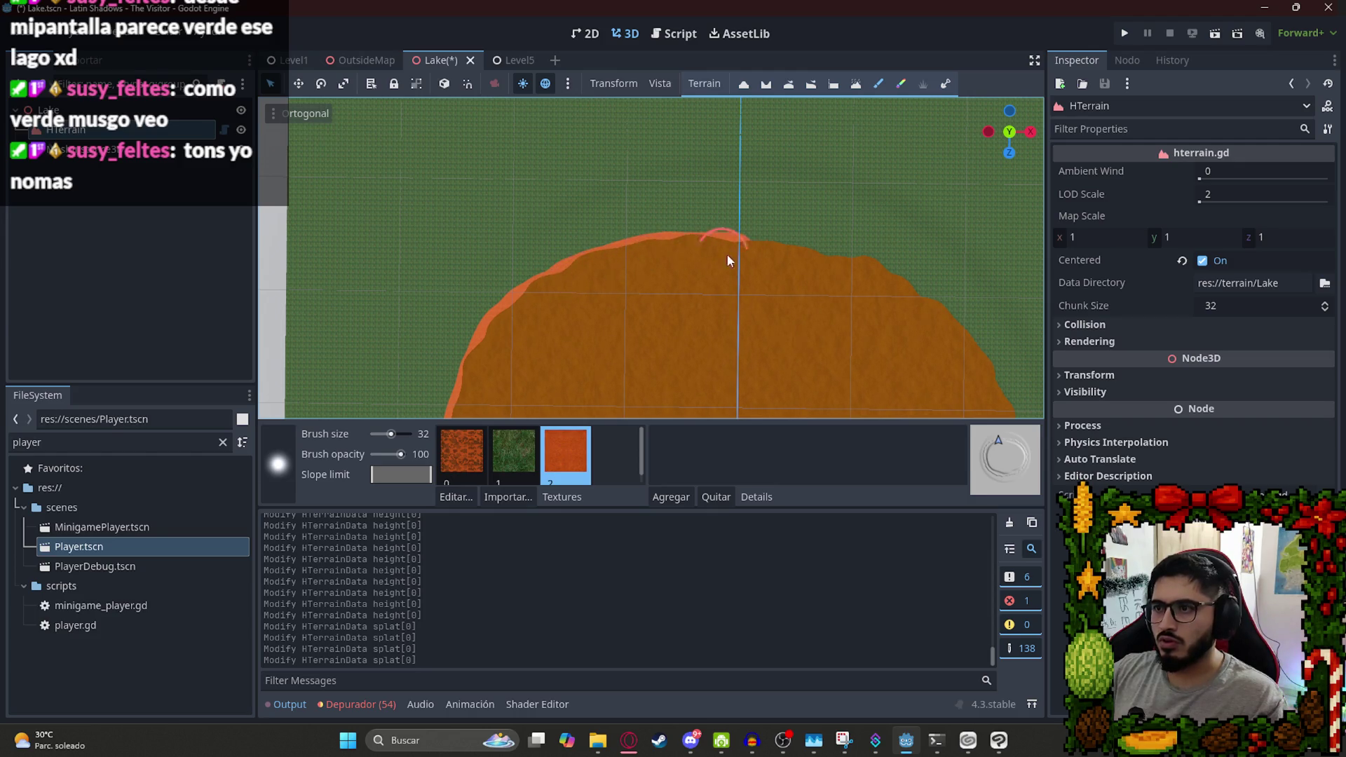
{"action": "scroll", "coordinate": [641, 412], "scroll_direction": "up", "scroll_amount": 3}
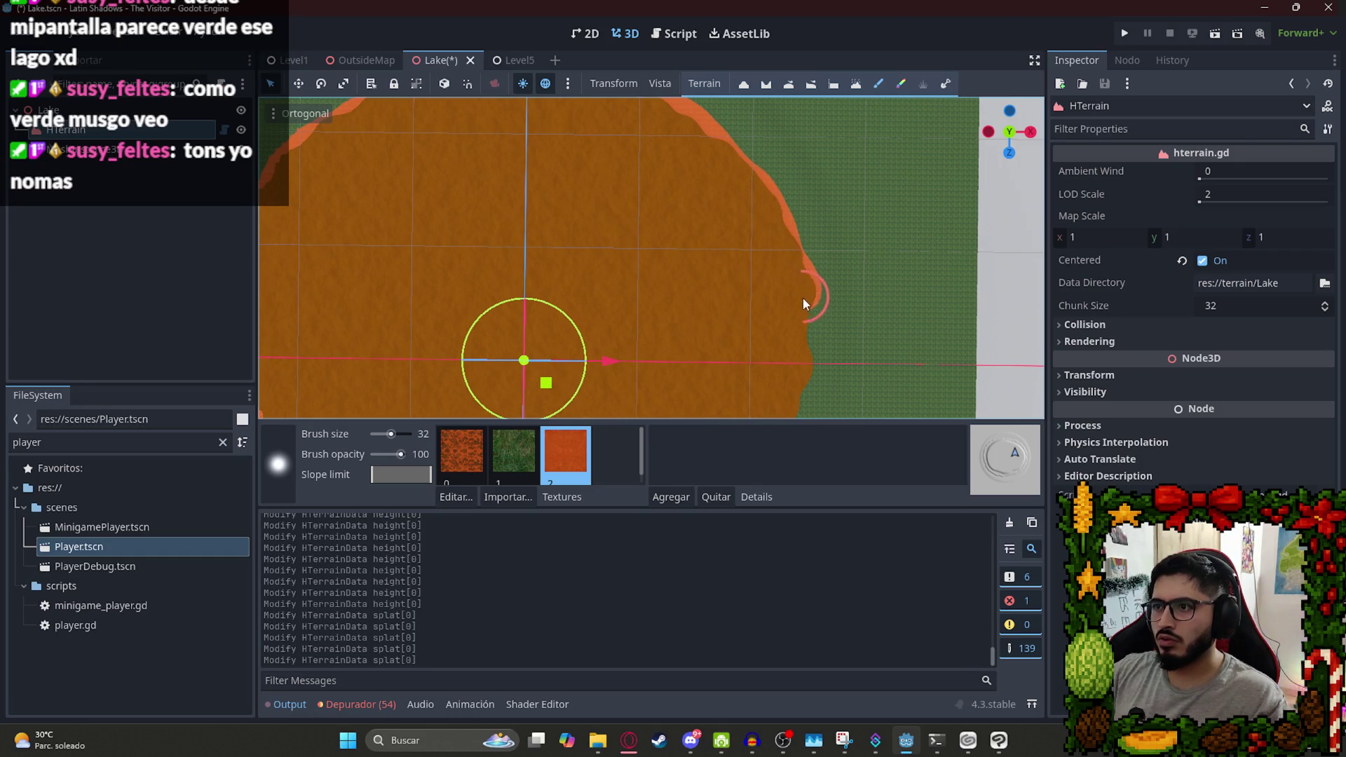
{"action": "mouse_move", "coordinate": [794, 359]}
{"action": "left_mouse_down"}
{"action": "mouse_move", "coordinate": [709, 136]}
{"action": "mouse_move", "coordinate": [768, 250]}
{"action": "left_mouse_up"}
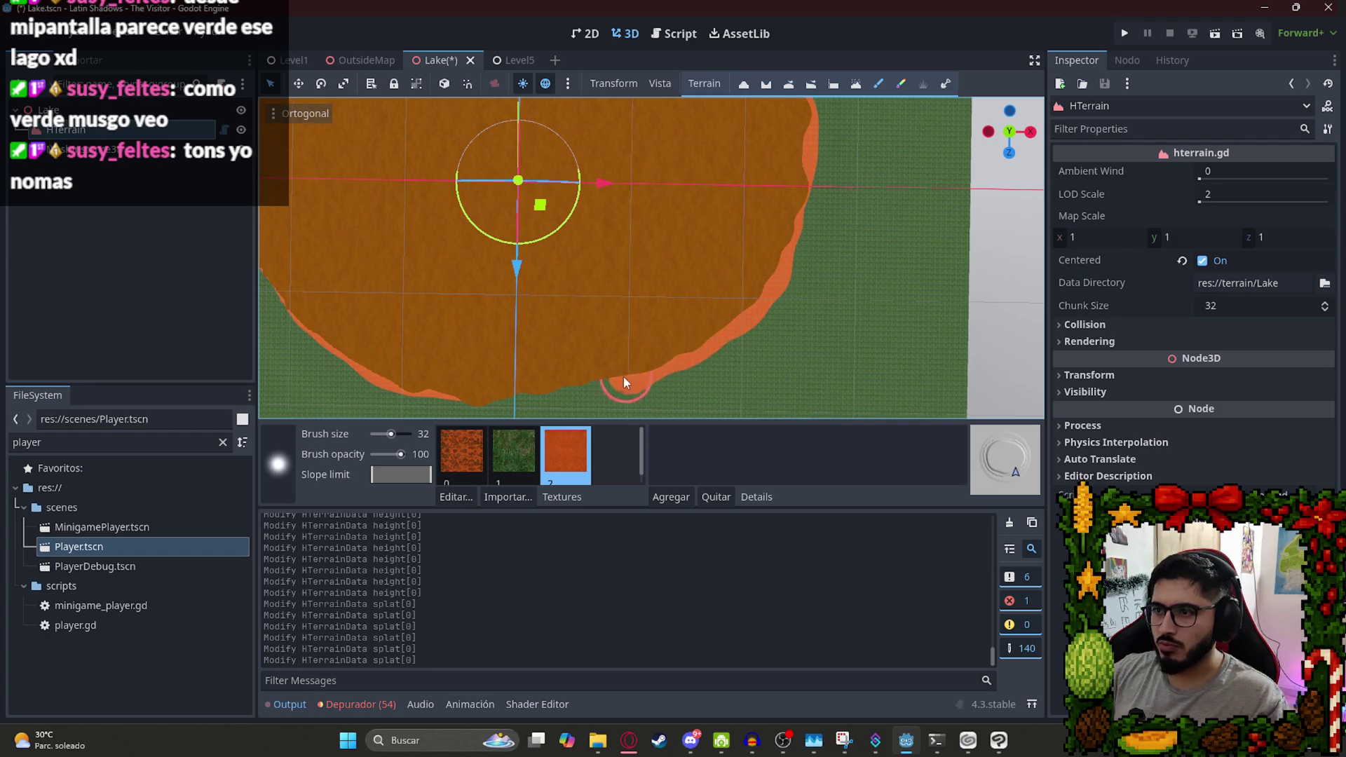
{"action": "scroll", "coordinate": [497, 261], "scroll_direction": "down", "scroll_amount": 5}
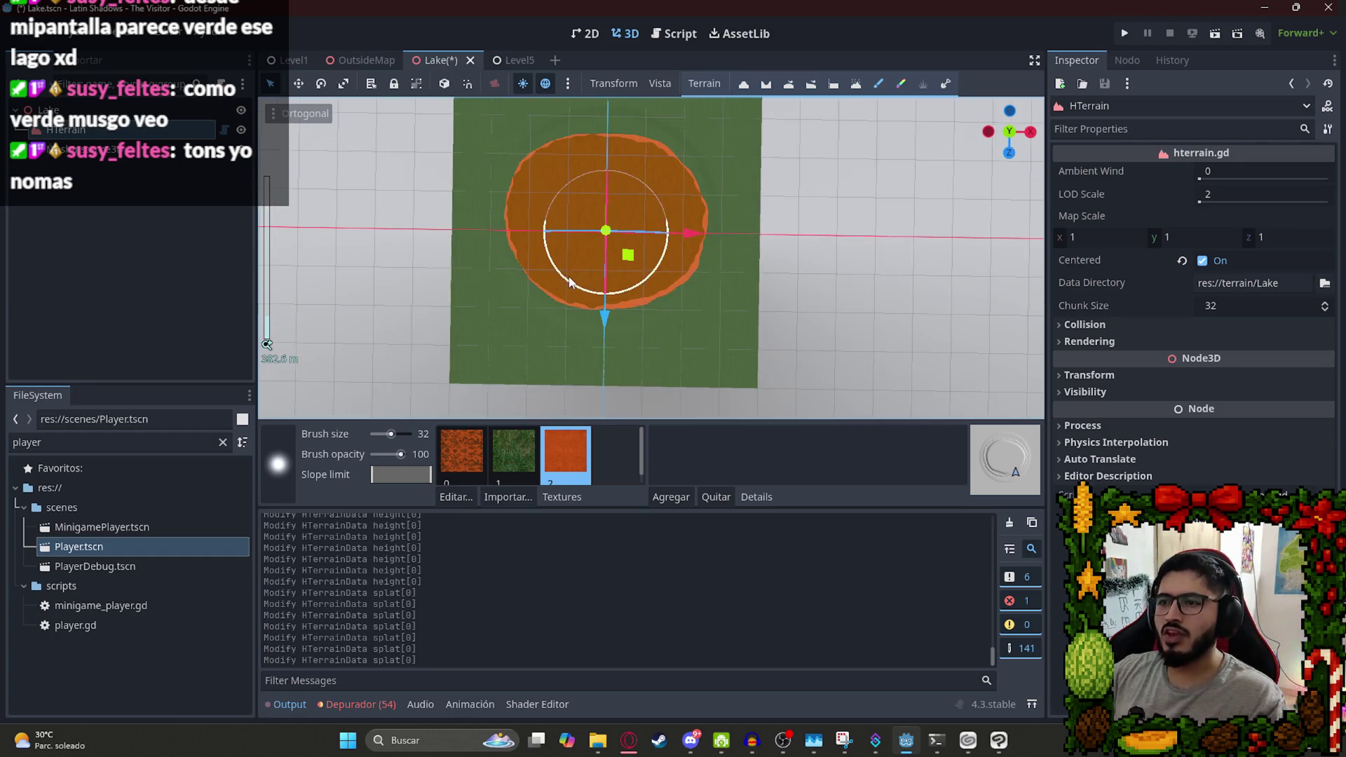
{"action": "key", "text": "ctrl+s"}
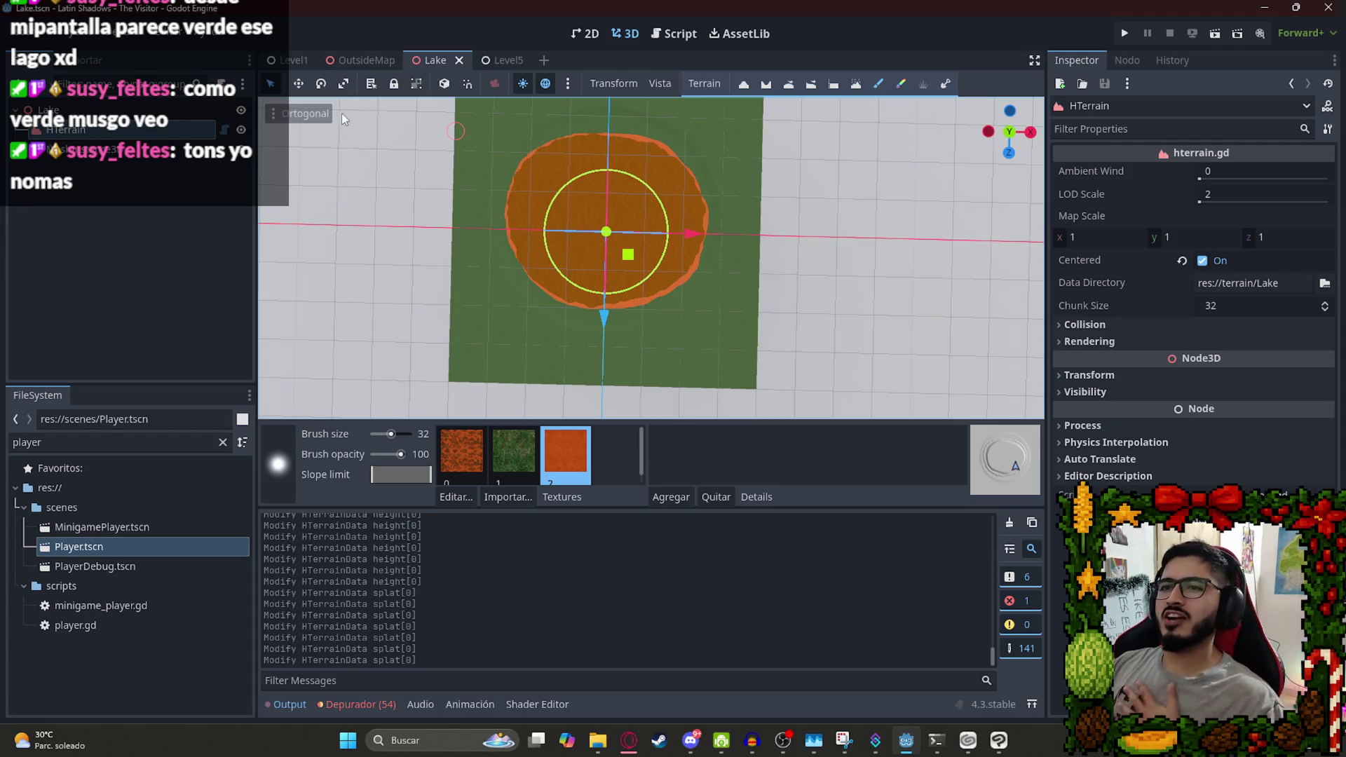
Switch to Flatten with height 0, undo test strokes, and set brush opacity to 17.
{"action": "left_click", "coordinate": [832, 84]}
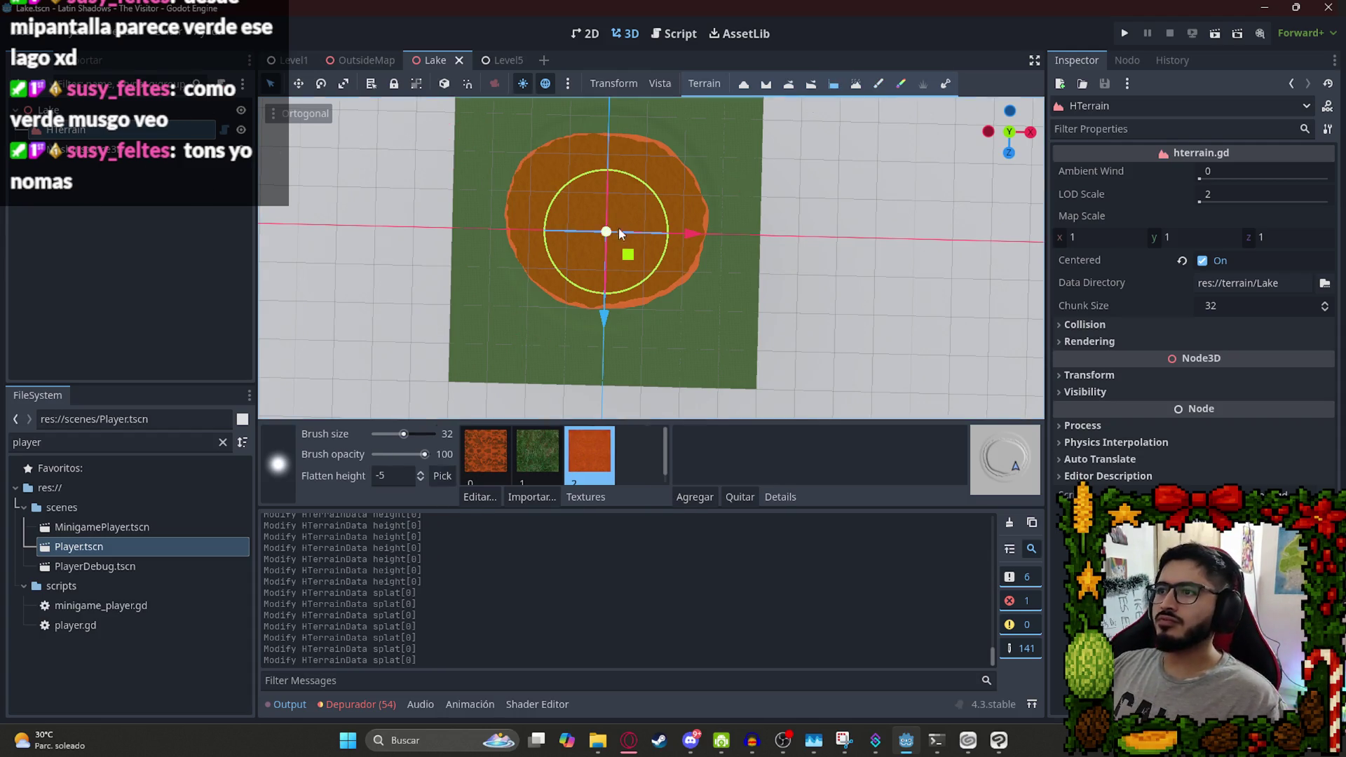
{"action": "scroll", "coordinate": [669, 200], "scroll_direction": "up", "scroll_amount": 8}
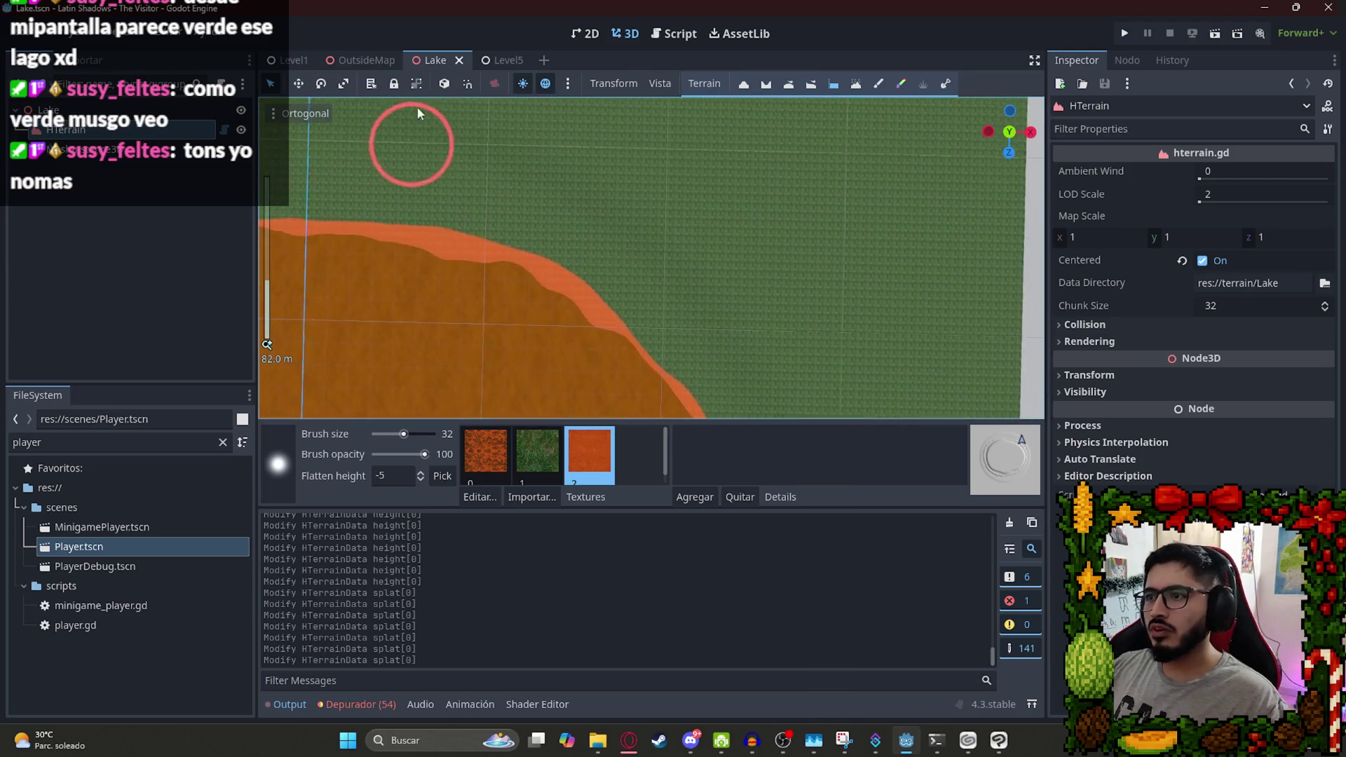
{"action": "left_click", "coordinate": [393, 476]}
{"action": "type", "text": "0"}
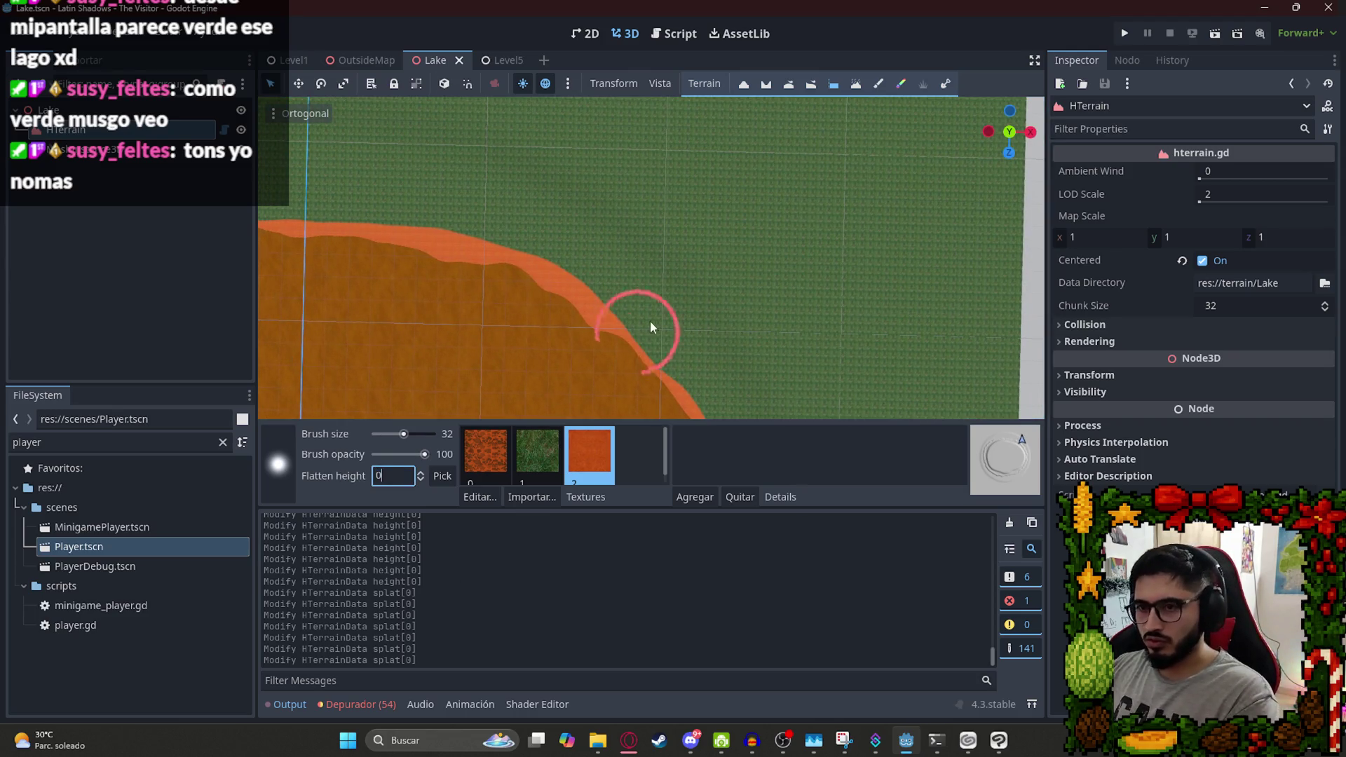
{"action": "left_click", "coordinate": [654, 272]}
{"action": "left_click", "coordinate": [805, 360]}
{"action": "key", "text": "ctrl+z"}
{"action": "key", "text": "ctrl+z"}
{"action": "left_click", "coordinate": [755, 350]}
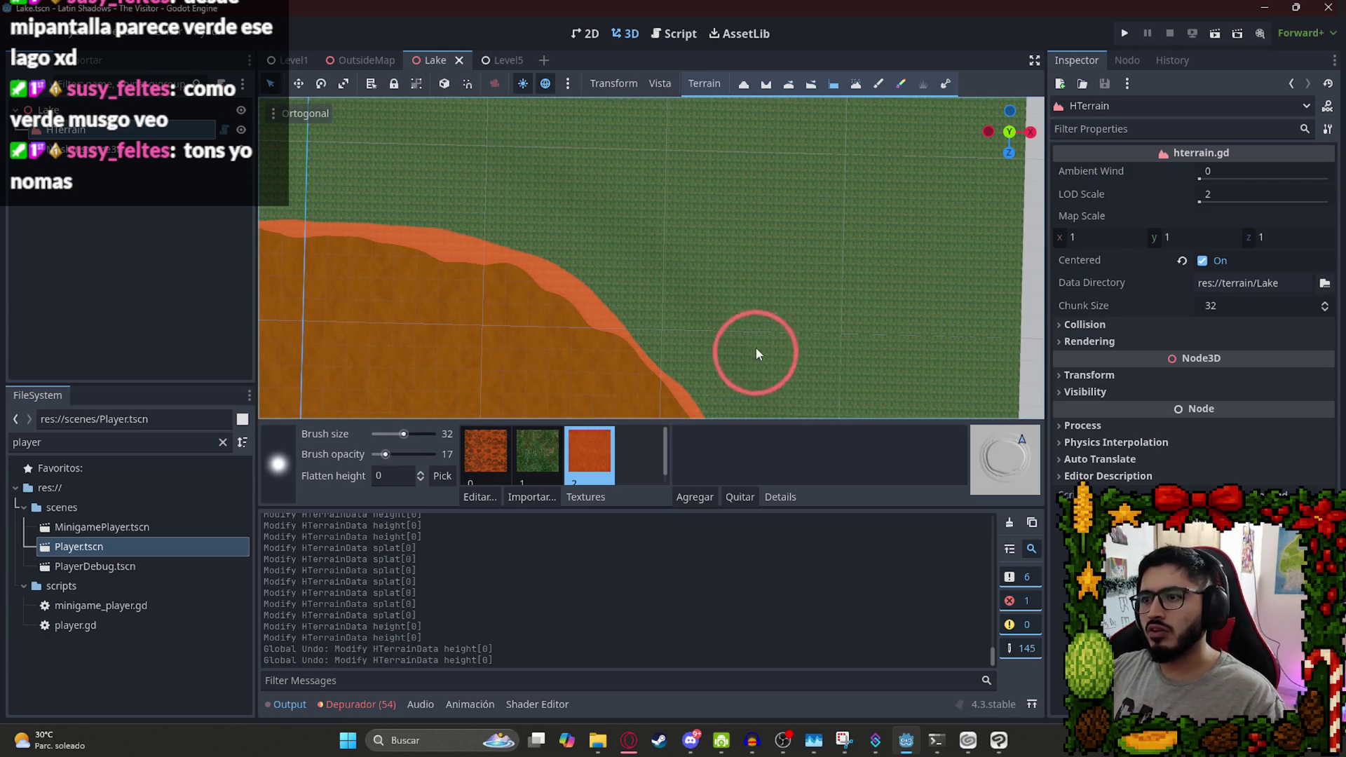
Flatten the grass along the shoreline with dabs and a strip stroke.
{"action": "left_click", "coordinate": [781, 336]}
{"action": "left_click", "coordinate": [597, 133]}
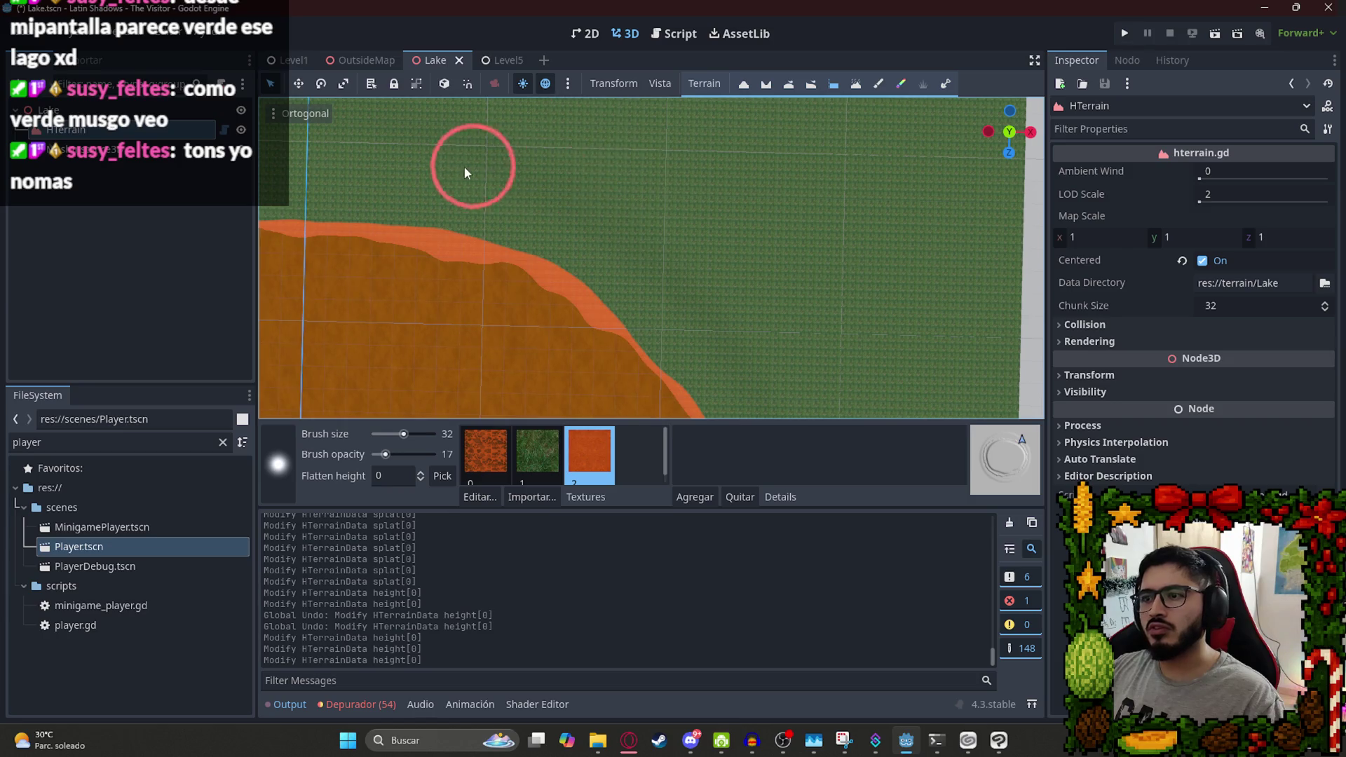
{"action": "left_click", "coordinate": [441, 181]}
{"action": "left_click", "coordinate": [440, 171]}
{"action": "left_click", "coordinate": [649, 147]}
{"action": "left_click", "coordinate": [445, 219]}
{"action": "left_click_drag", "start_coordinate": [448, 221], "coordinate": [670, 153]}
{"action": "left_click", "coordinate": [485, 274]}
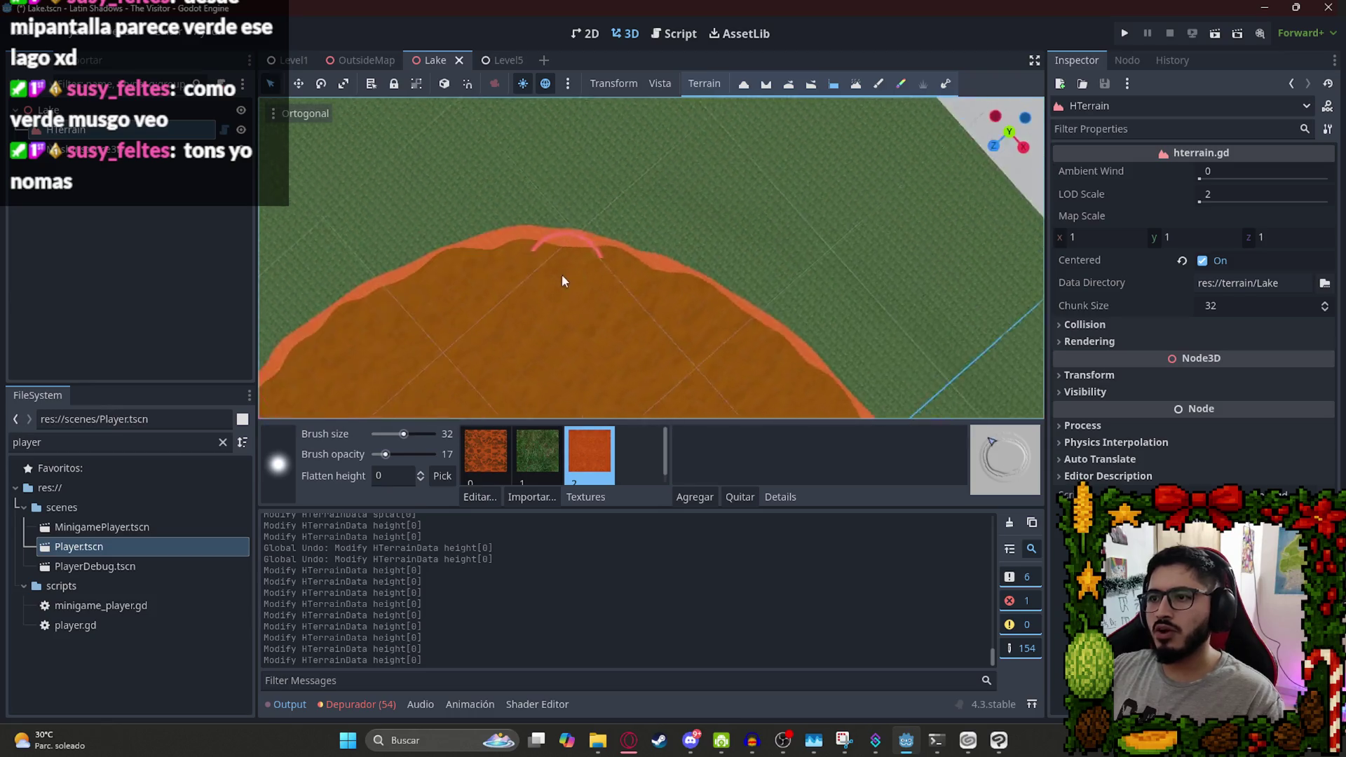
Flatten the grass along the northern and western shores.
{"action": "left_click", "coordinate": [700, 204]}
{"action": "left_click", "coordinate": [443, 211]}
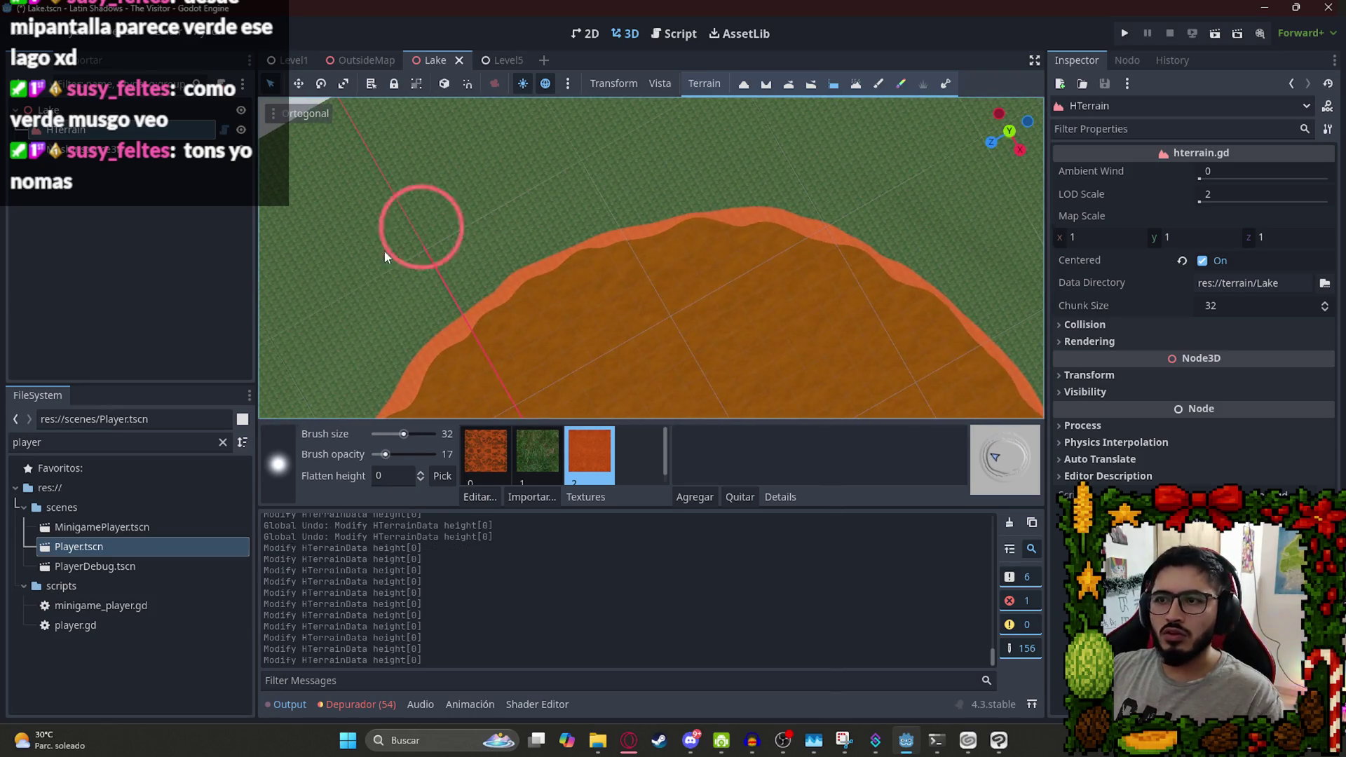
{"action": "left_click", "coordinate": [476, 403]}
{"action": "left_click", "coordinate": [464, 212]}
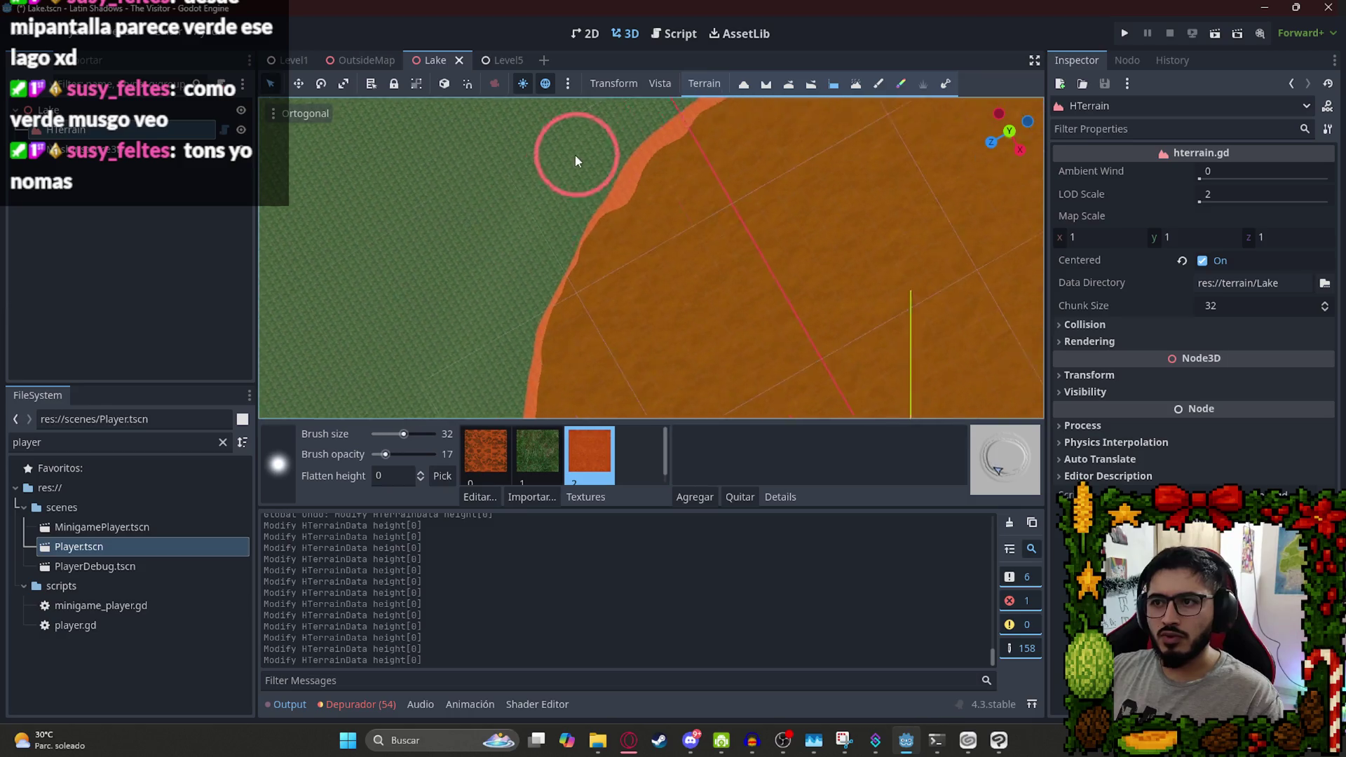
{"action": "left_click", "coordinate": [457, 372]}
{"action": "left_click", "coordinate": [489, 103]}
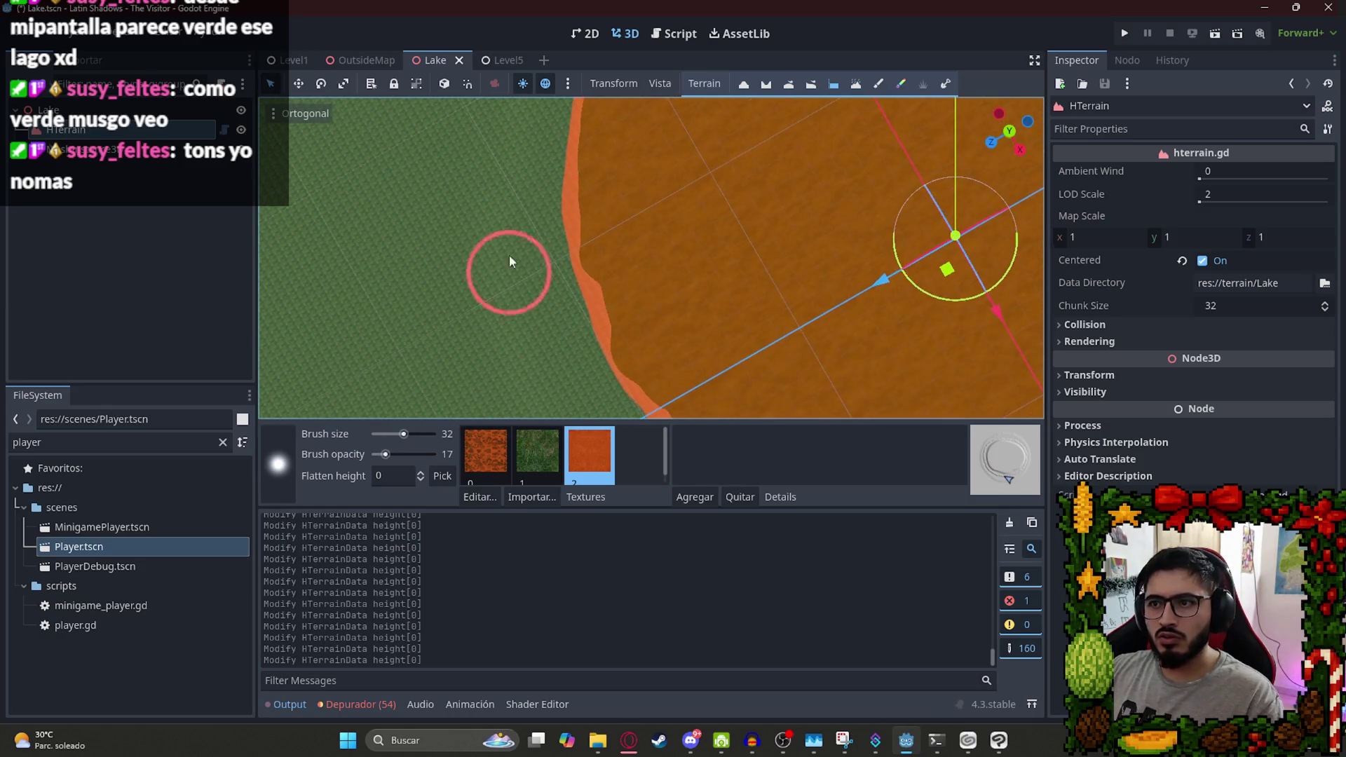
Undo the last flatten stroke and flatten the grass south of the lake.
{"action": "scroll", "coordinate": [574, 356], "scroll_direction": "down", "scroll_amount": 3}
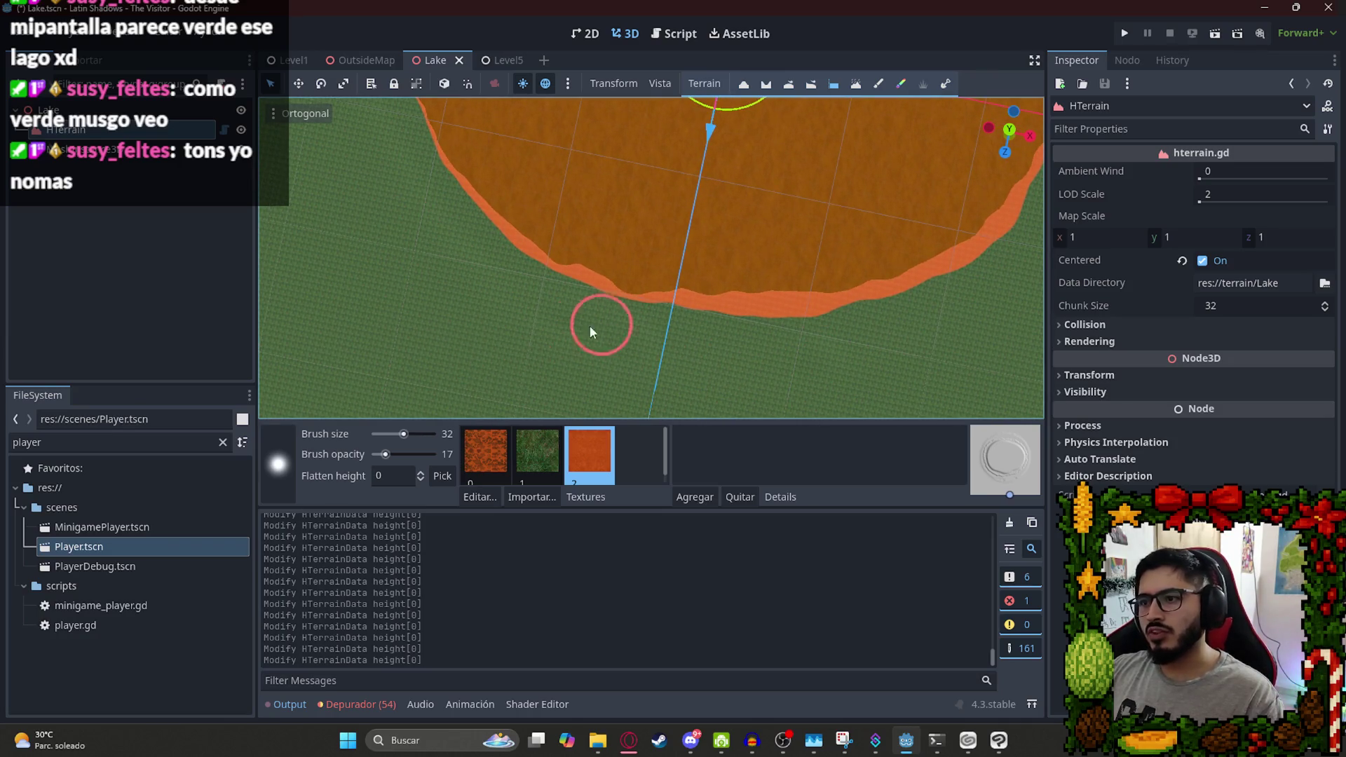
{"action": "scroll", "coordinate": [818, 270], "scroll_direction": "down", "scroll_amount": 3}
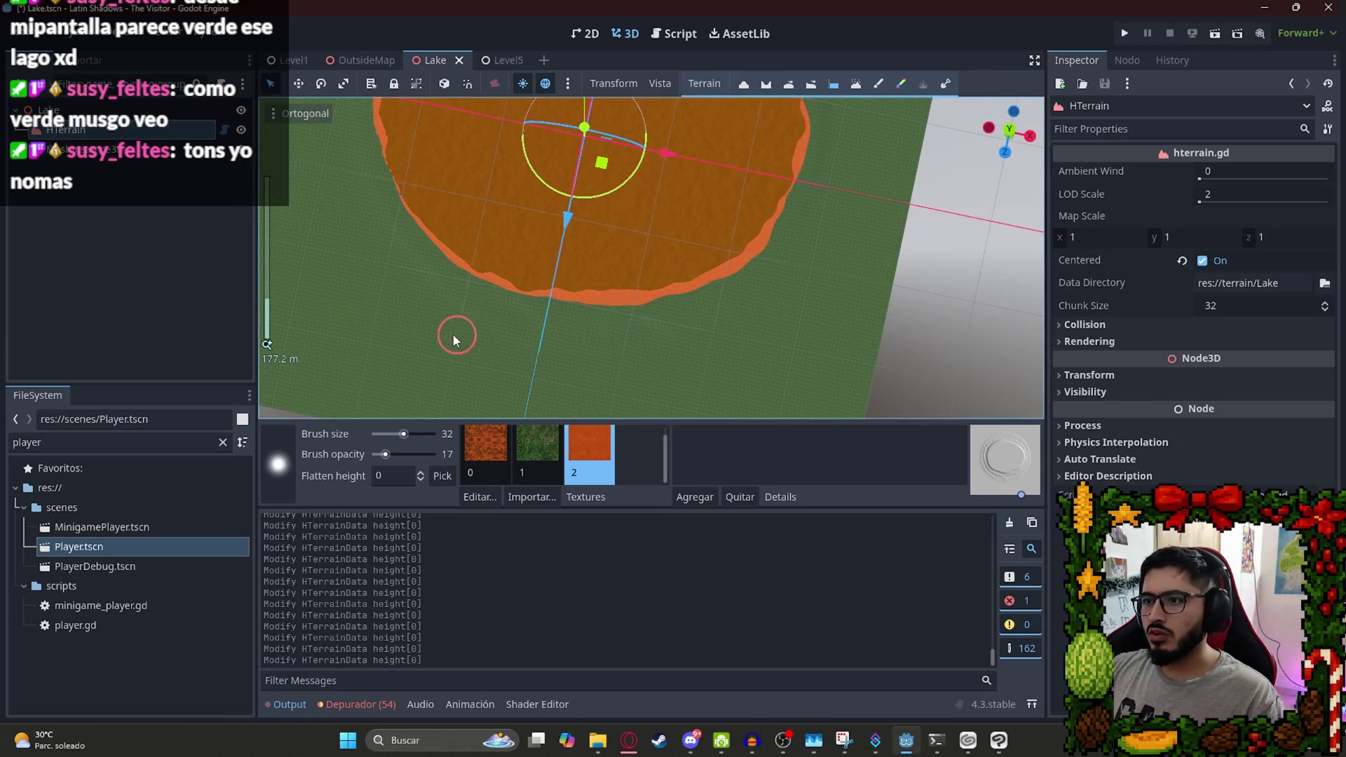
{"action": "key", "text": "ctrl+z"}
{"action": "left_click_drag", "start_coordinate": [787, 293], "coordinate": [788, 283]}
{"action": "scroll", "coordinate": [709, 265], "scroll_direction": "down", "scroll_amount": 3}
{"action": "left_click", "coordinate": [60, 468]}
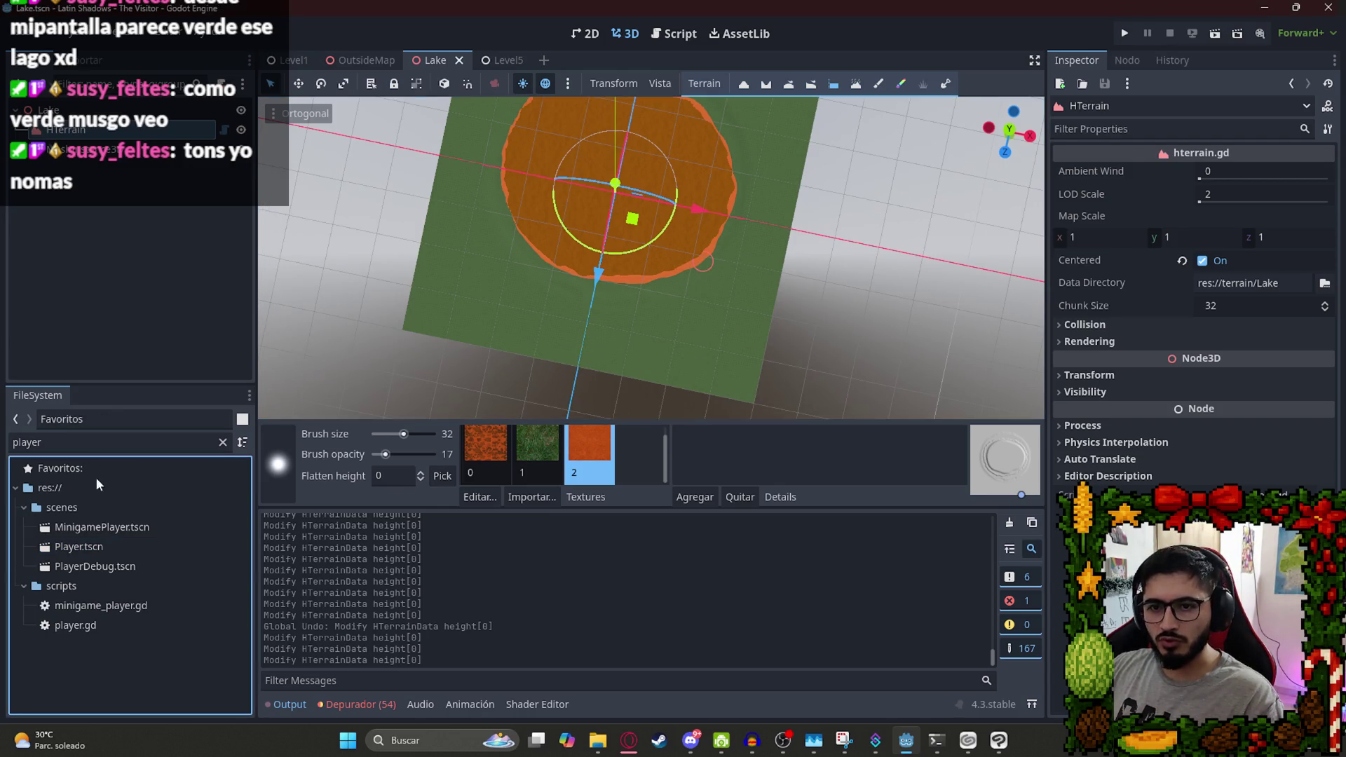
Save, then drop a Player.tscn instance beside the lake and raise it above the terrain.
{"action": "key", "text": "ctrl+s"}
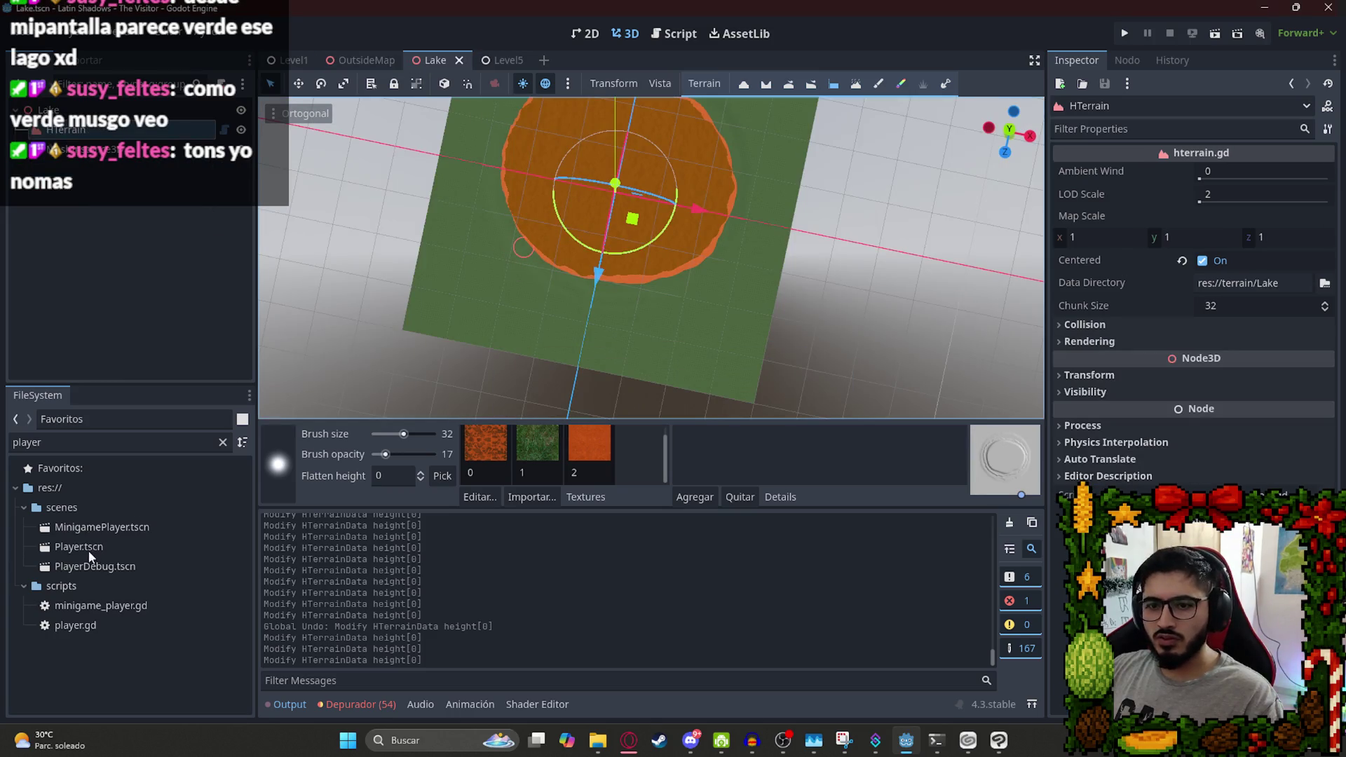
{"action": "left_click_drag", "start_coordinate": [89, 554], "coordinate": [522, 356]}
{"action": "left_click_drag", "start_coordinate": [576, 282], "coordinate": [576, 281]}
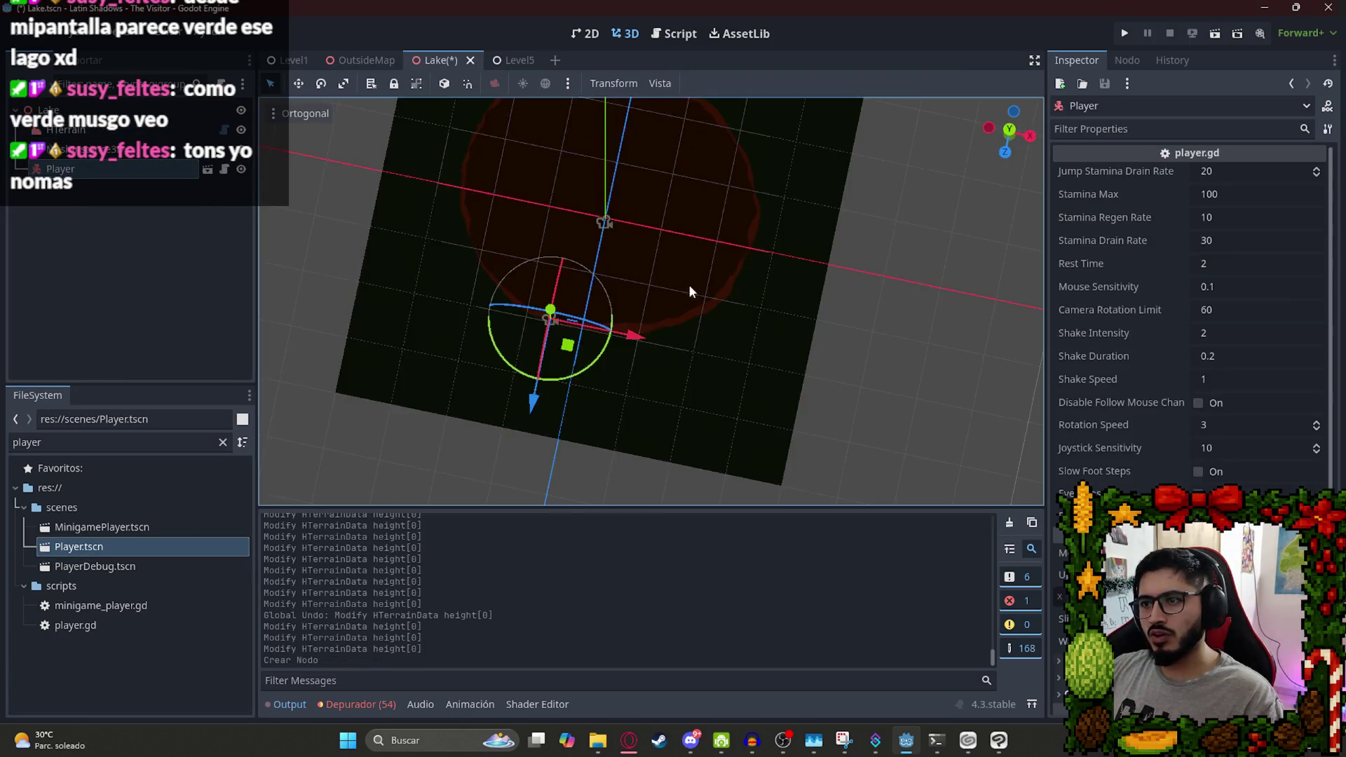
{"action": "scroll", "coordinate": [538, 180], "scroll_direction": "up", "scroll_amount": 5}
{"action": "mouse_move", "coordinate": [702, 274]}
{"action": "left_mouse_down"}
{"action": "mouse_move", "coordinate": [752, 335]}
{"action": "mouse_move", "coordinate": [727, 300]}
{"action": "mouse_move", "coordinate": [733, 272]}
{"action": "left_mouse_up"}
Save the Lake scene again and dismiss an accidentally opened context menu.
{"action": "key", "text": "ctrl+s"}
{"action": "right_click", "coordinate": [436, 65]}
{"action": "left_click", "coordinate": [471, 171]}
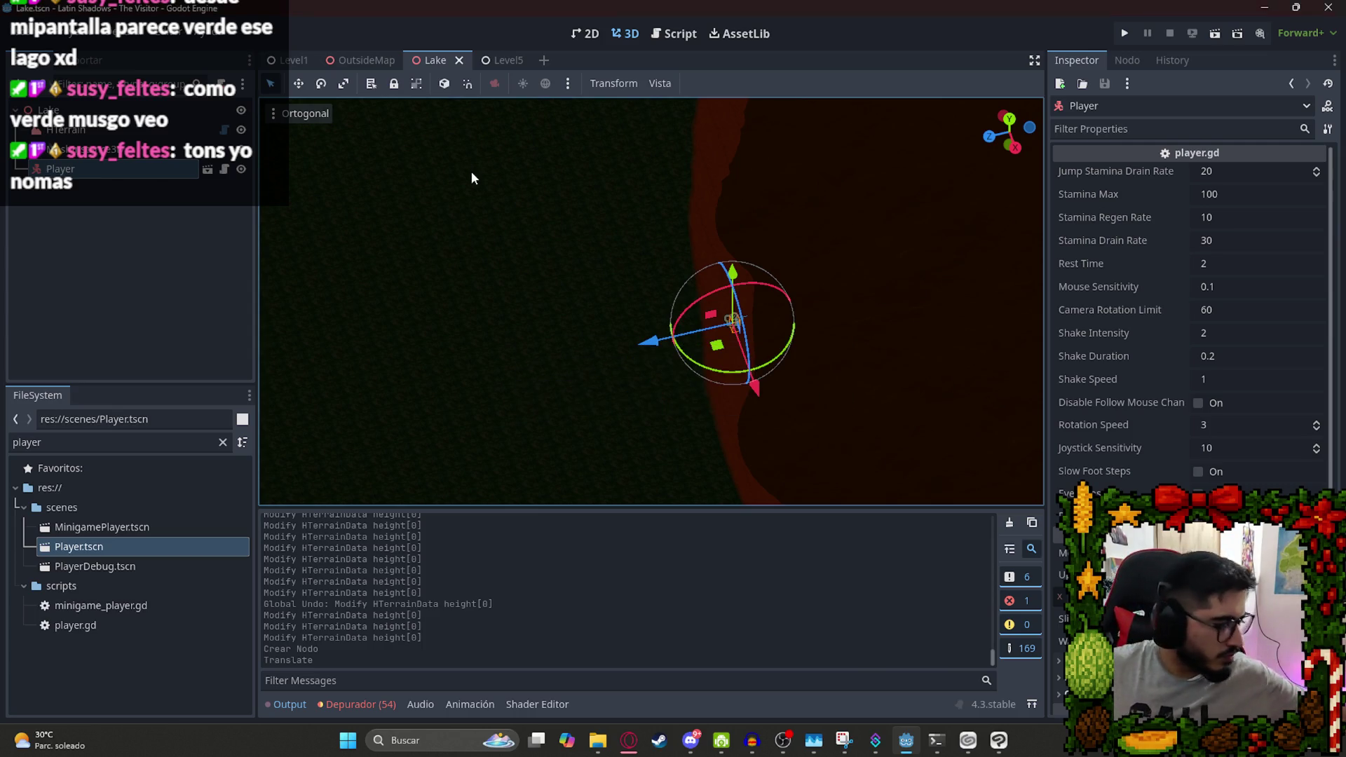
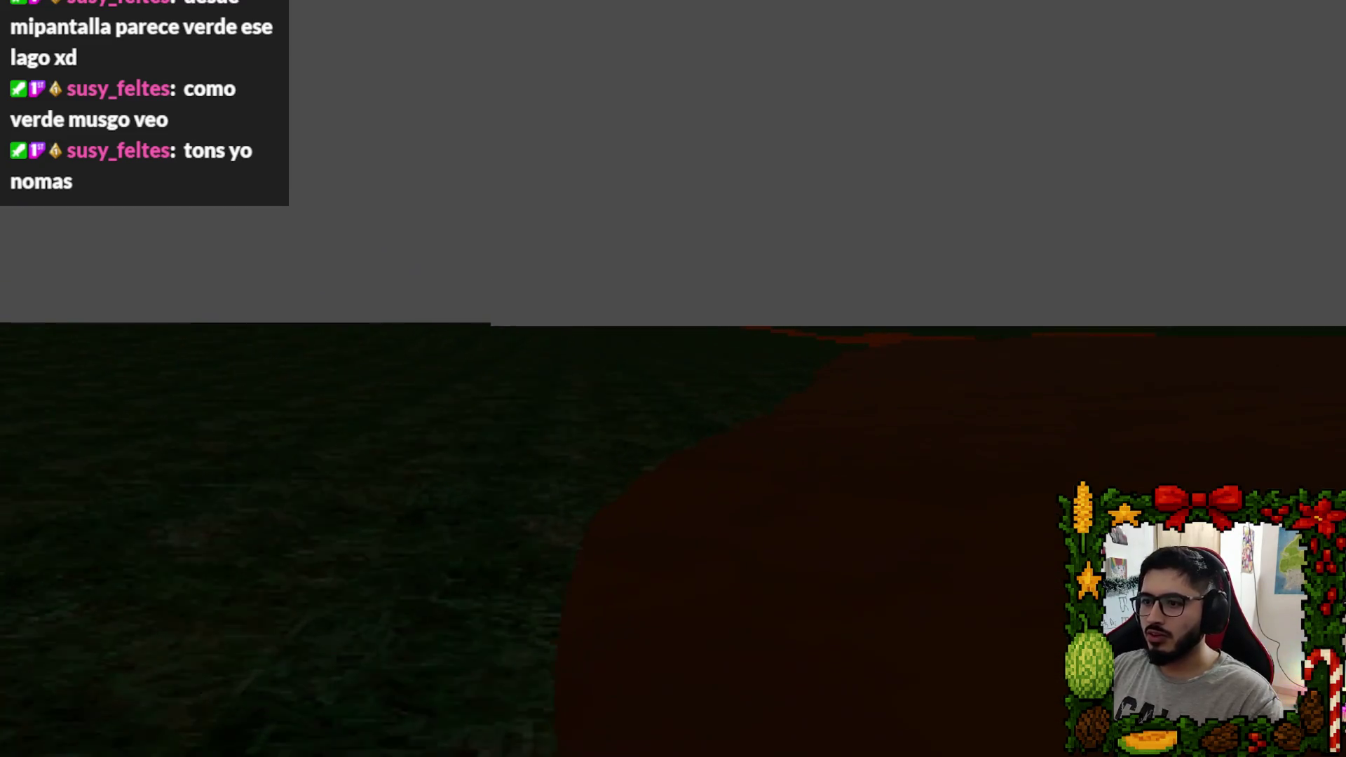
Walk with W from the lake shore across the dark dirt lake bed in the running game.
{"action": "key", "text": "w"}
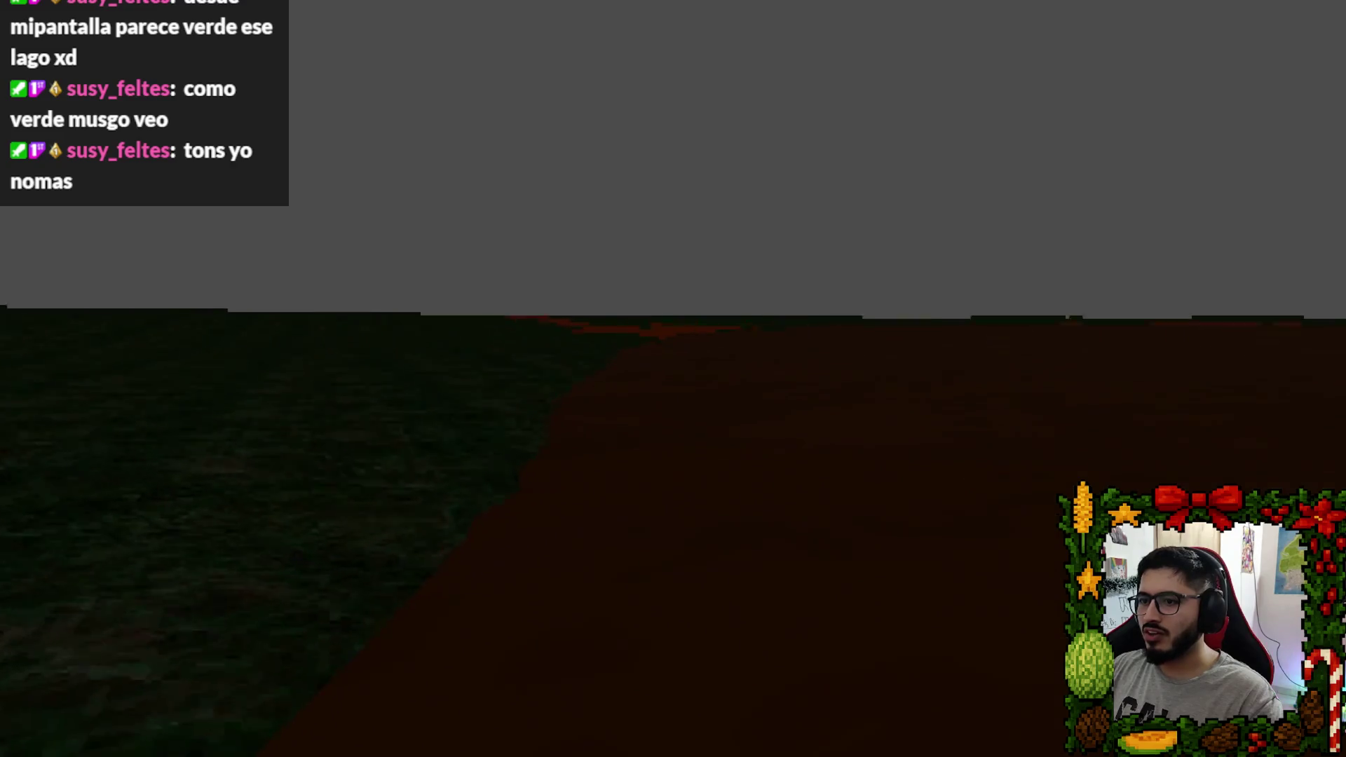
{"action": "key", "text": "w"}
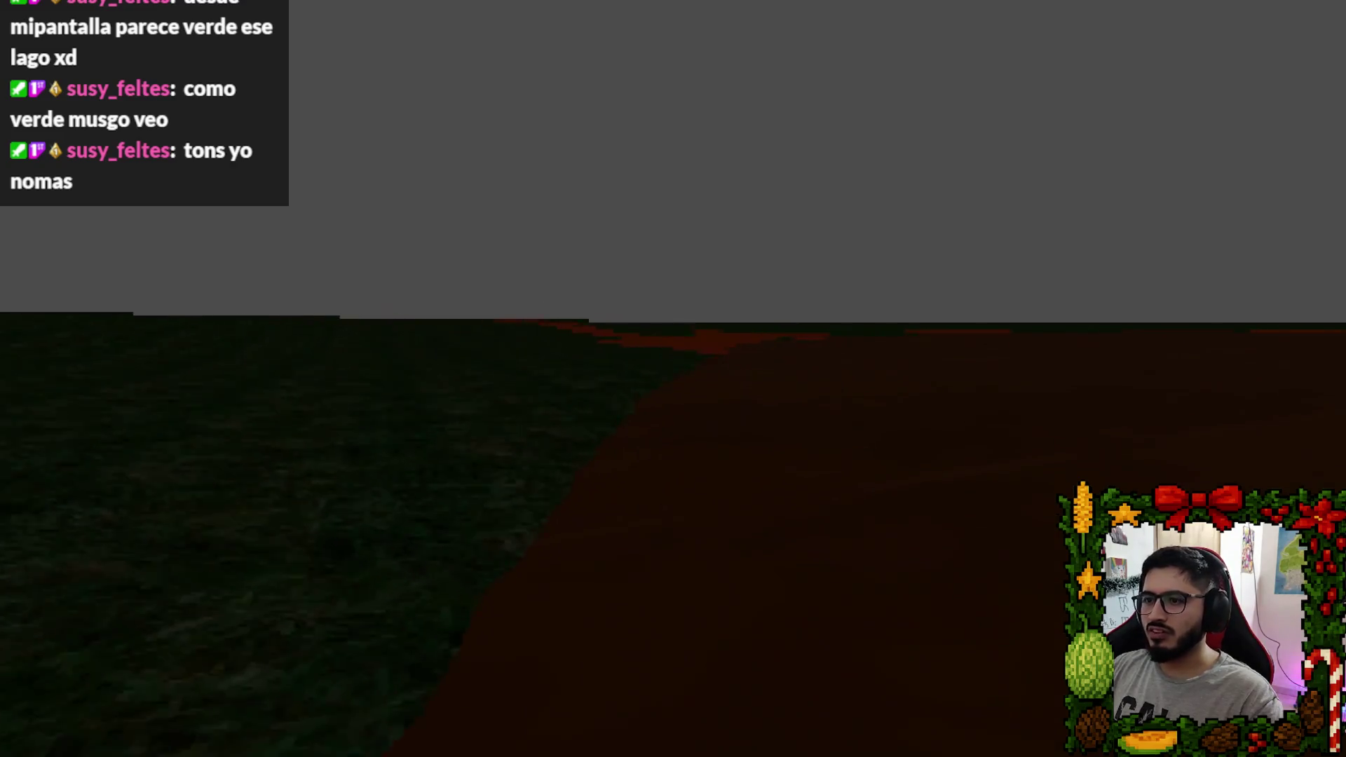
{"action": "key", "text": "w"}
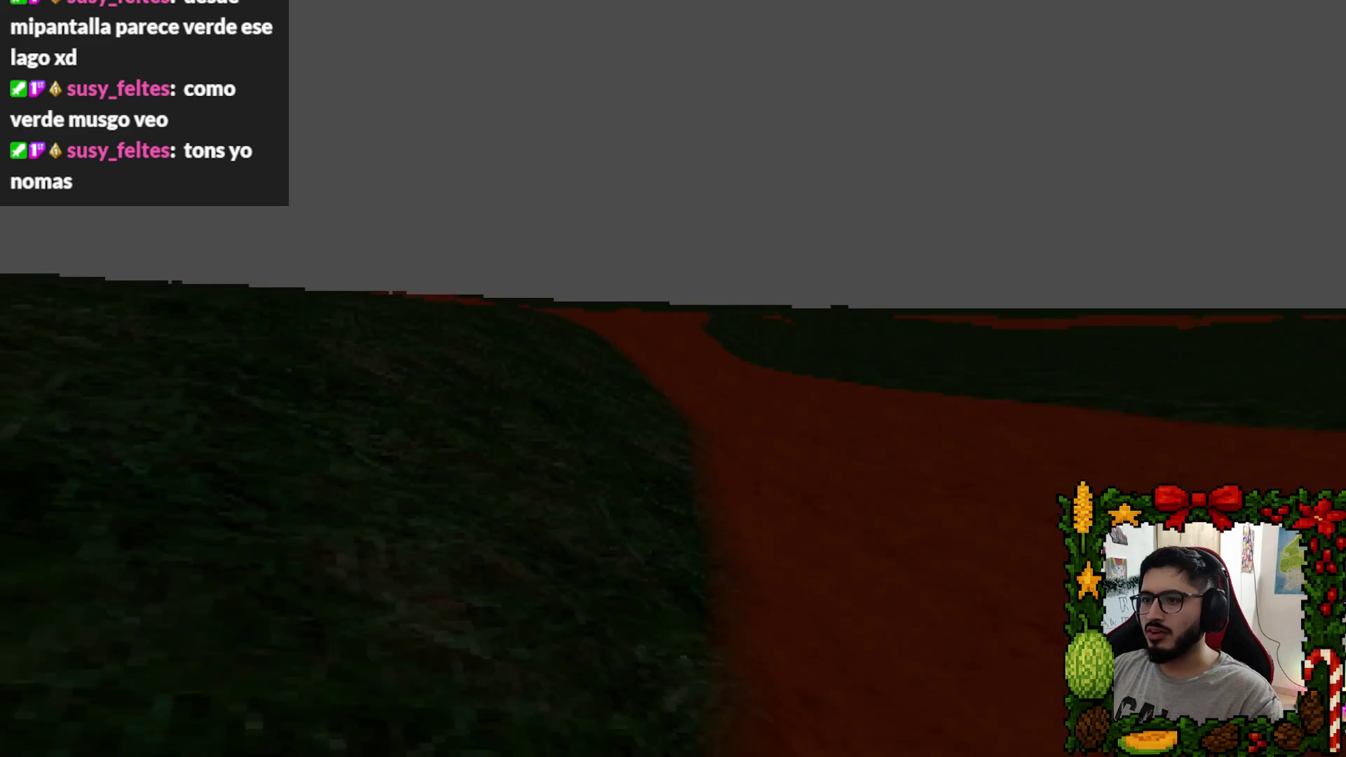
{"action": "key", "text": "w"}
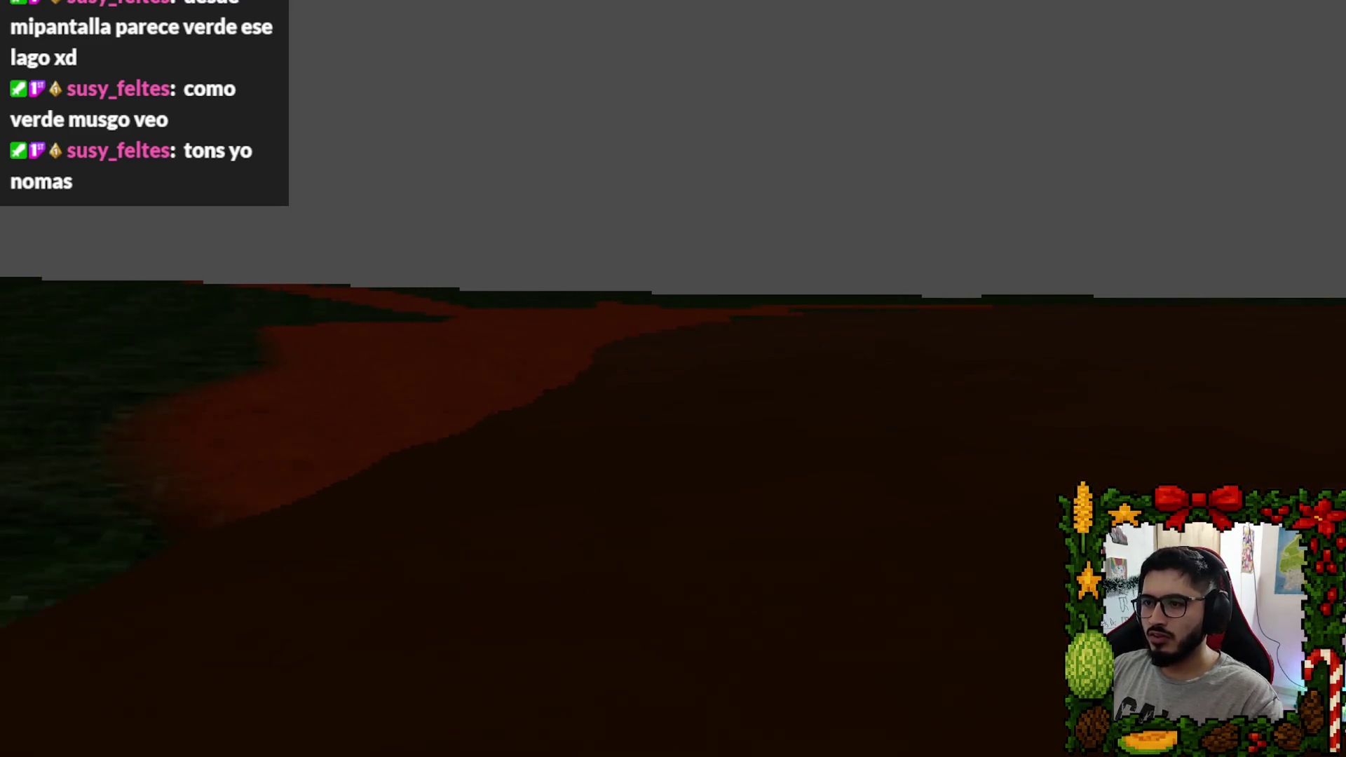
{"action": "key", "text": "w"}
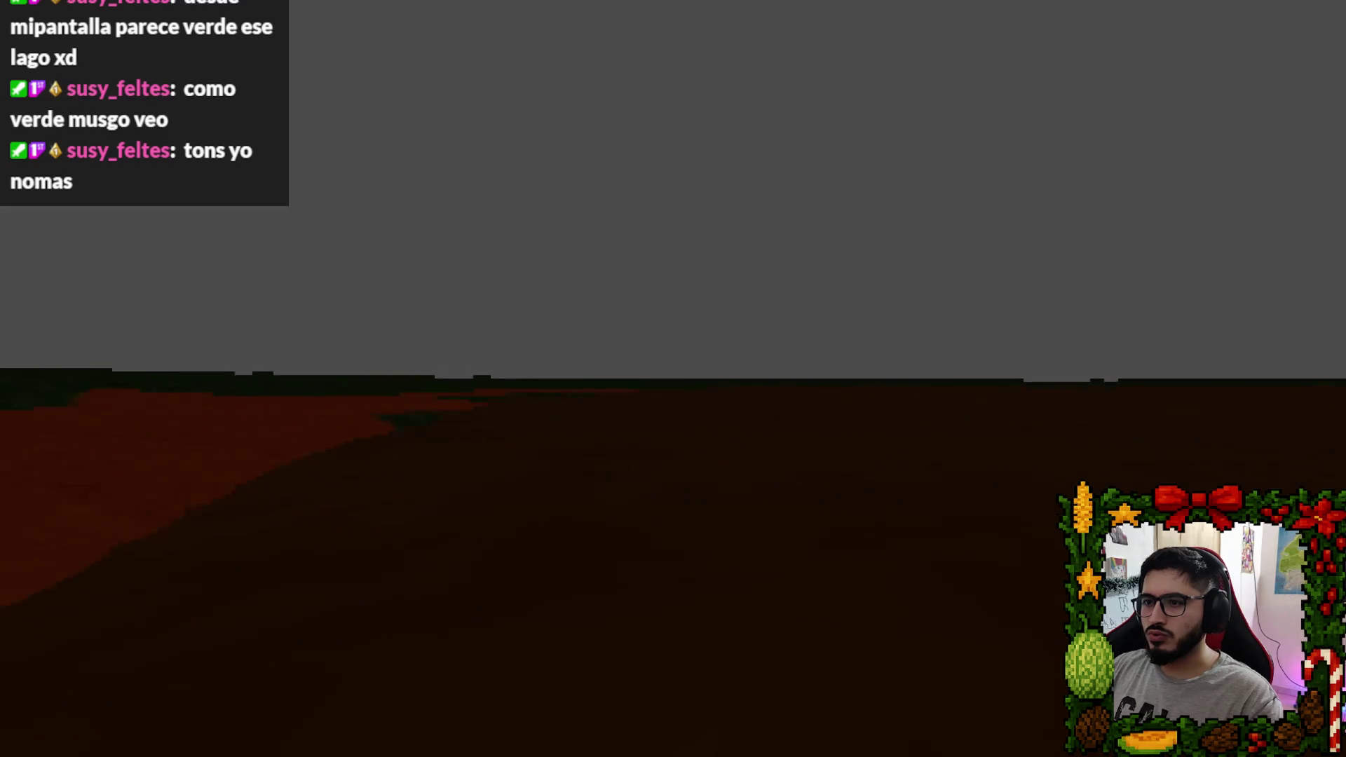
{"action": "key", "text": "w"}
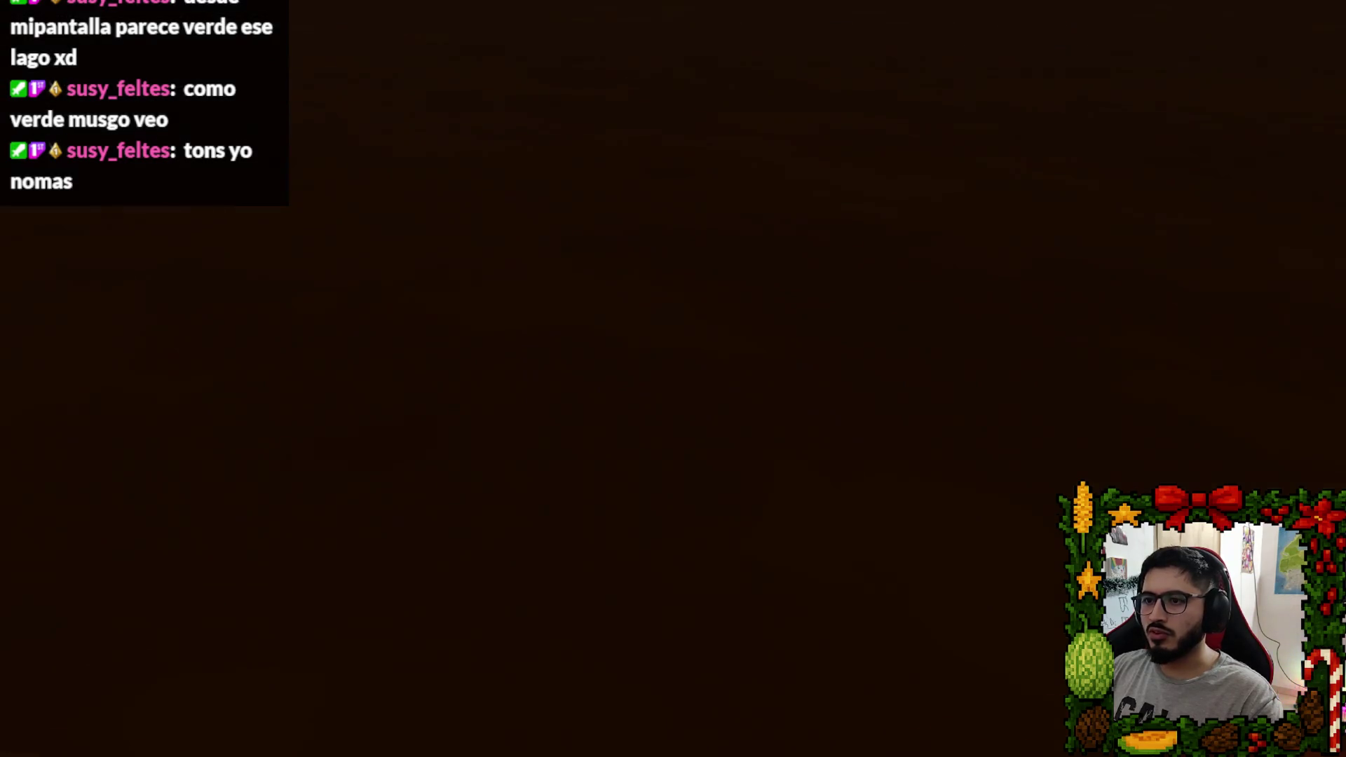
{"action": "key", "text": "w"}
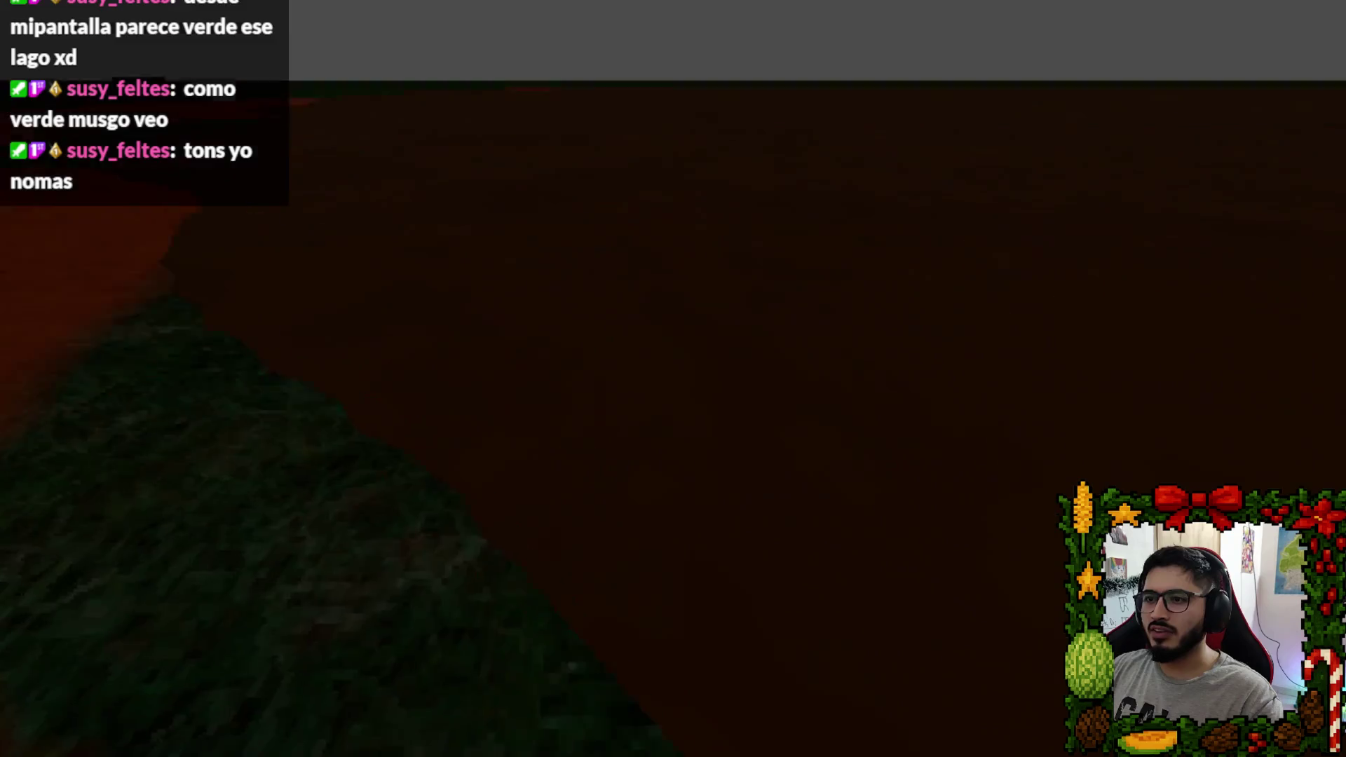
{"action": "key", "text": "w"}
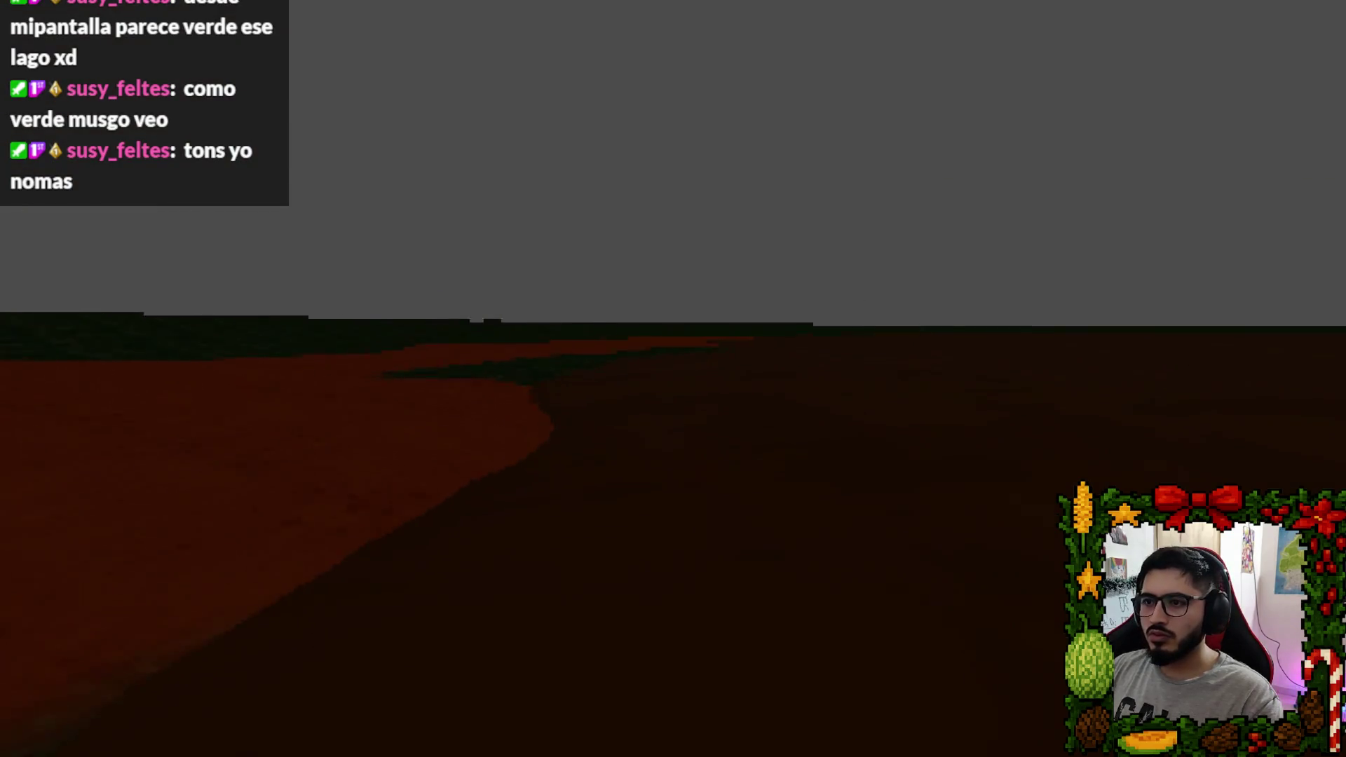
Walk along the riverbank, then quit through the pause menu's Menu Principal back to the editor.
{"action": "key", "text": "w"}
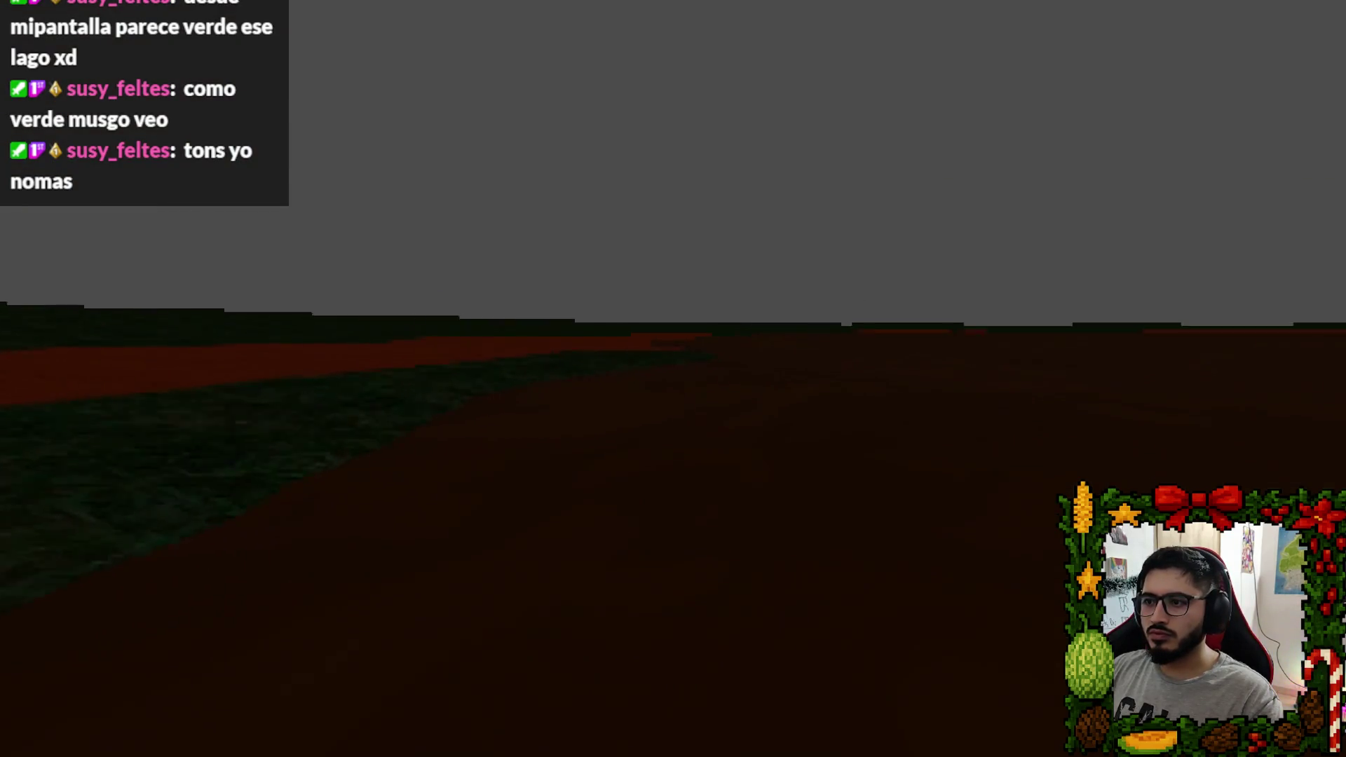
{"action": "key", "text": "w"}
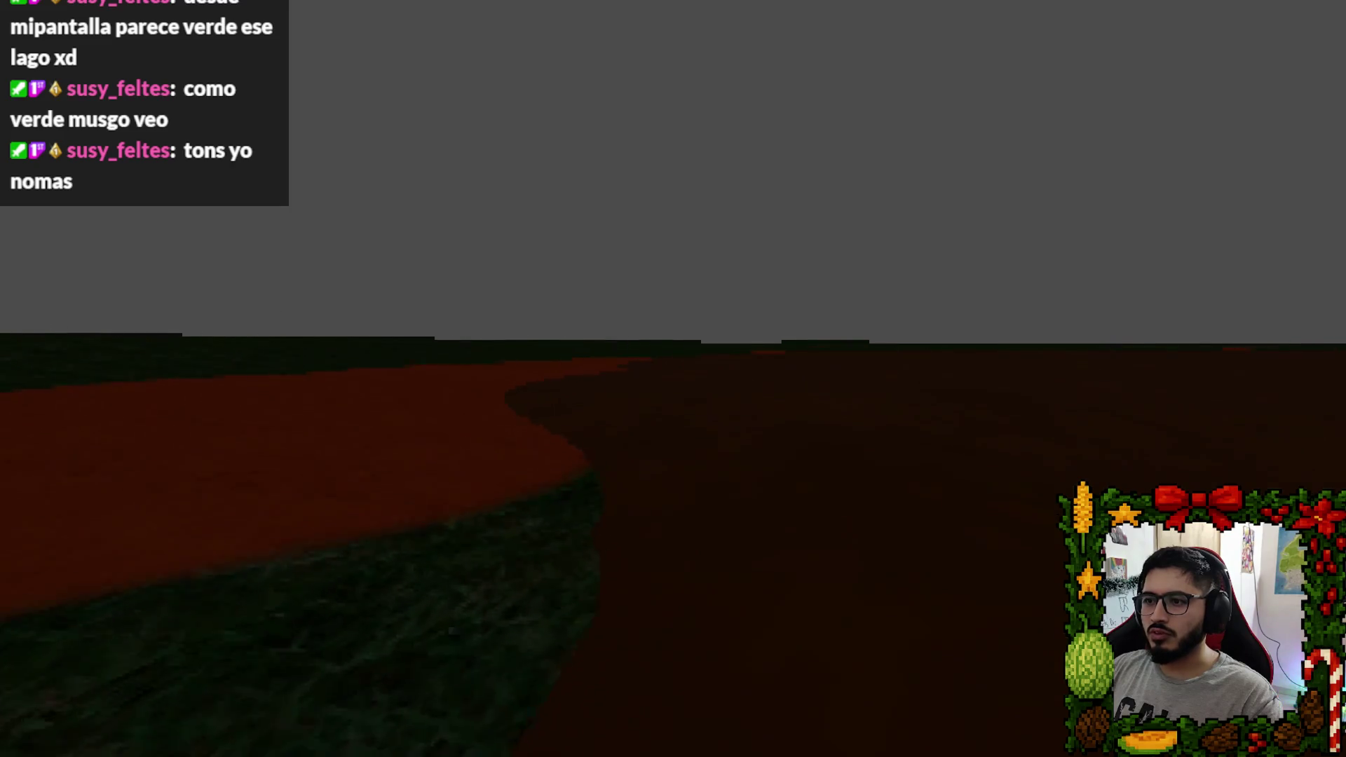
{"action": "key", "text": "w"}
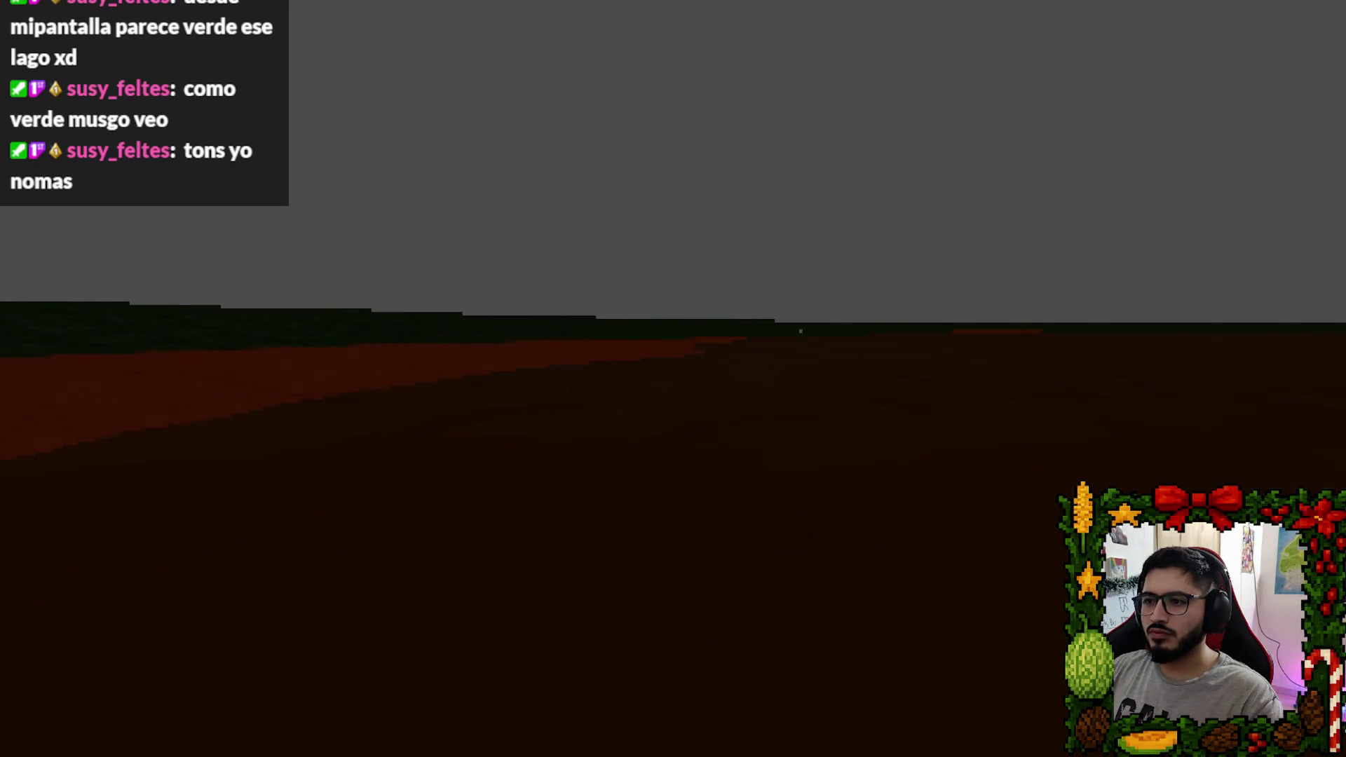
{"action": "key", "text": "w"}
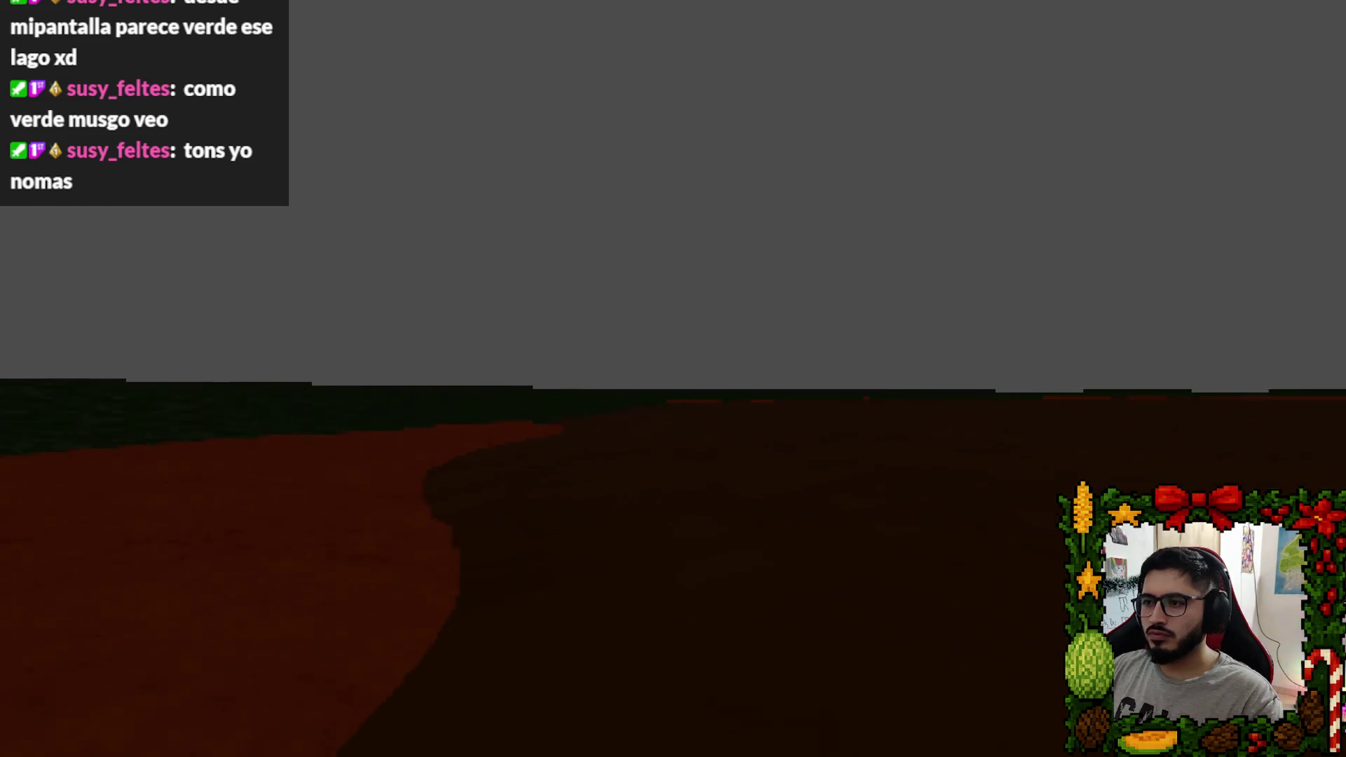
{"action": "key", "text": "w"}
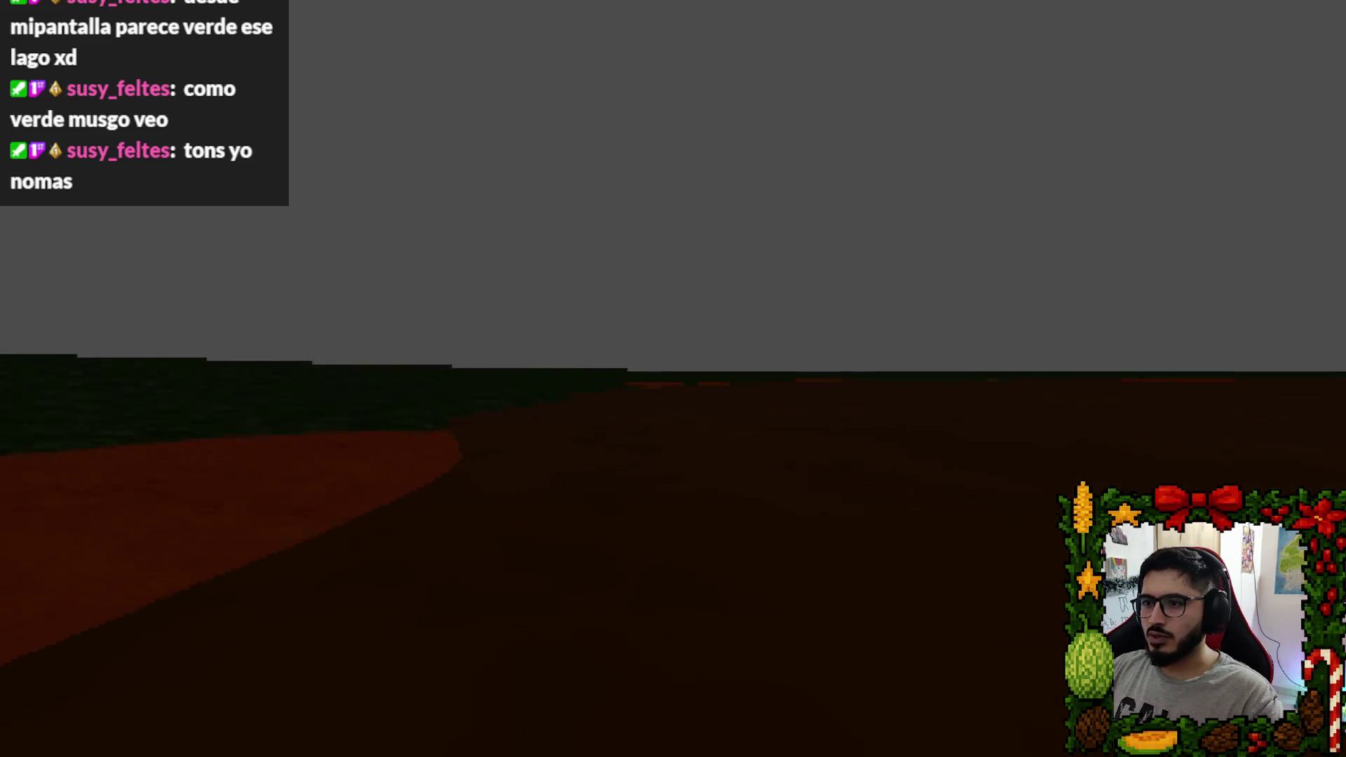
{"action": "key", "text": "w"}
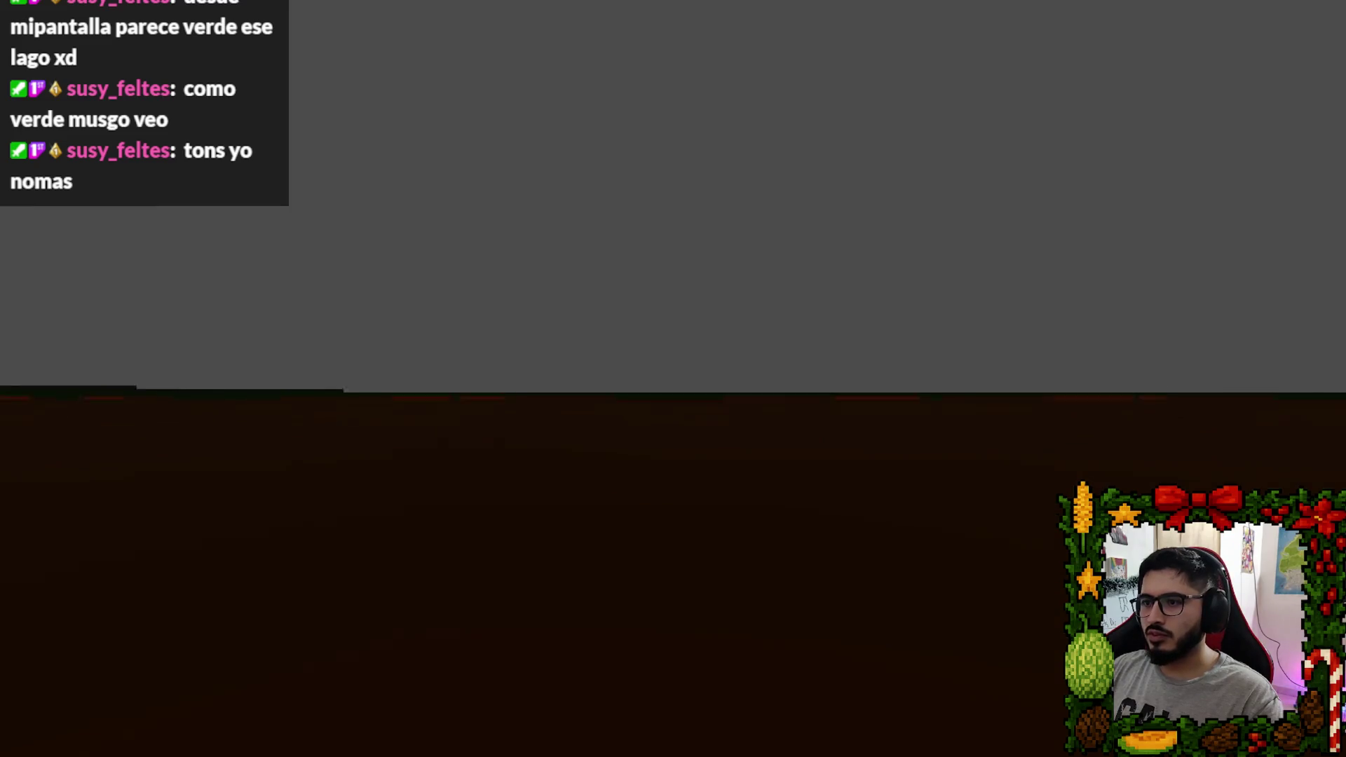
{"action": "key", "text": "w"}
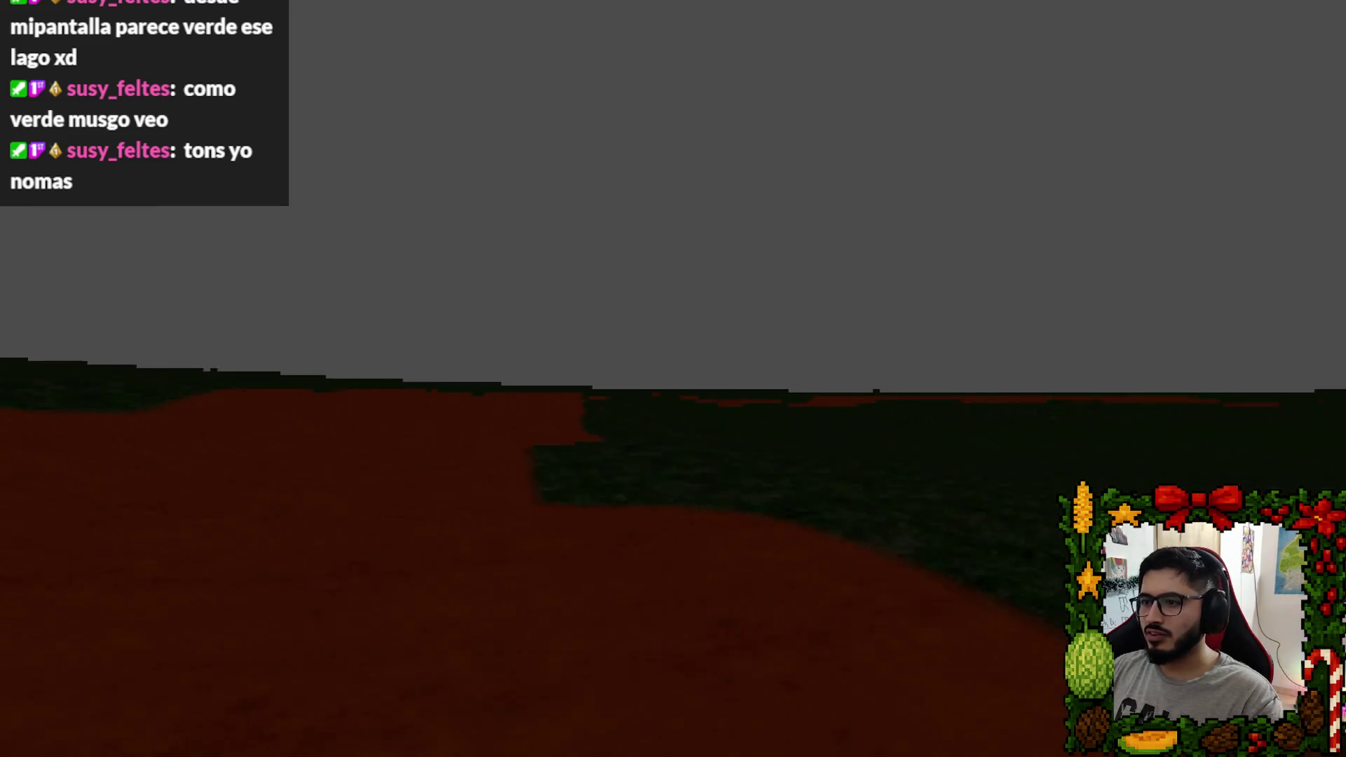
{"action": "key", "text": "w"}
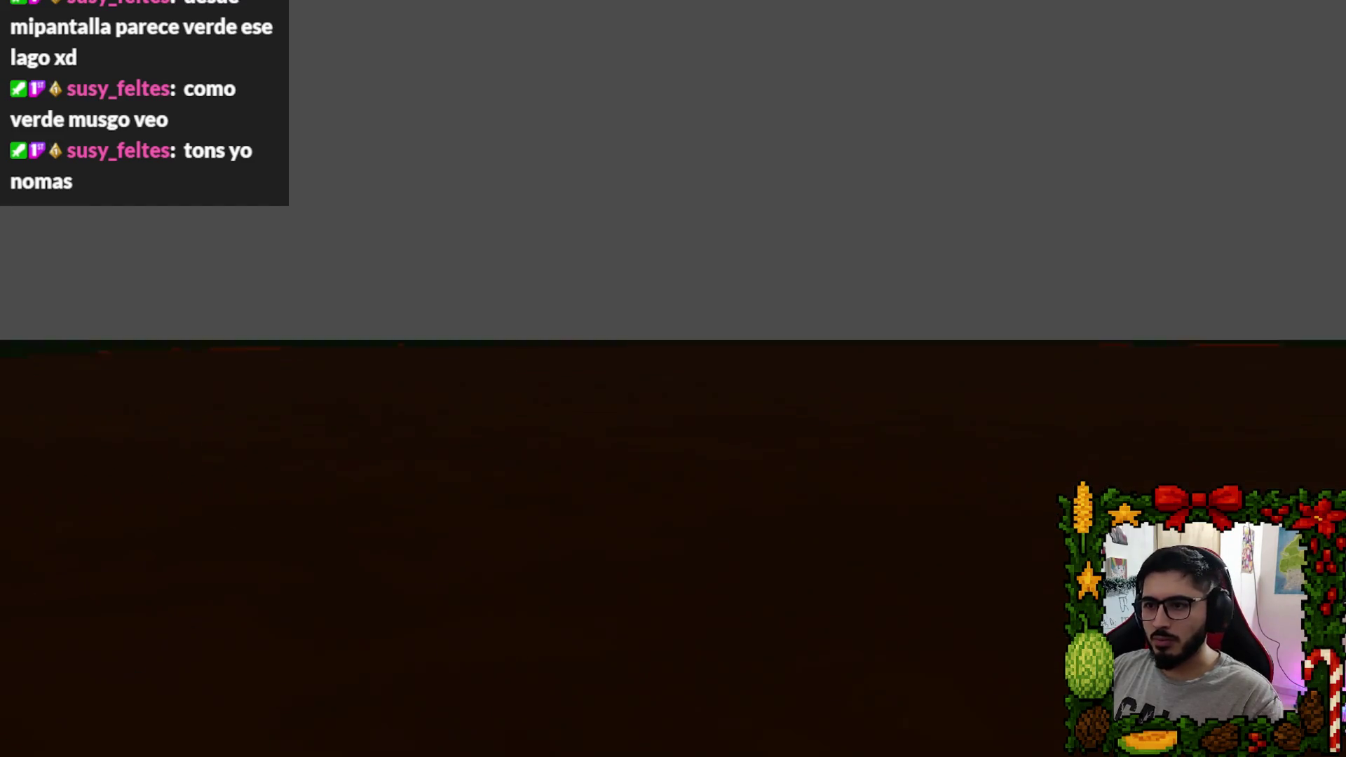
{"action": "key", "text": "Escape"}
{"action": "left_click", "coordinate": [677, 545]}
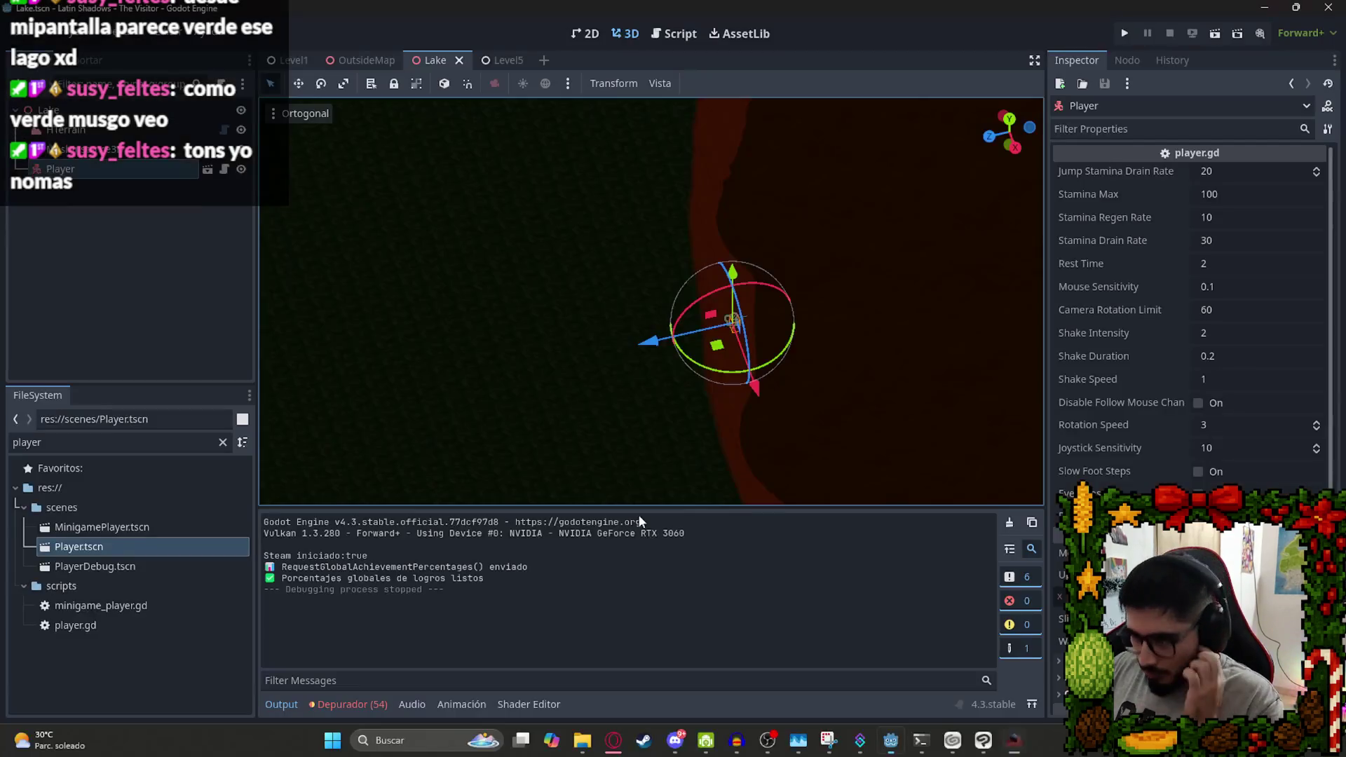
Delete the Player node from the Lake scene.
{"action": "key", "text": "Delete"}
{"action": "key", "text": "Return"}
{"action": "scroll", "coordinate": [729, 291], "scroll_direction": "down", "scroll_amount": 10}
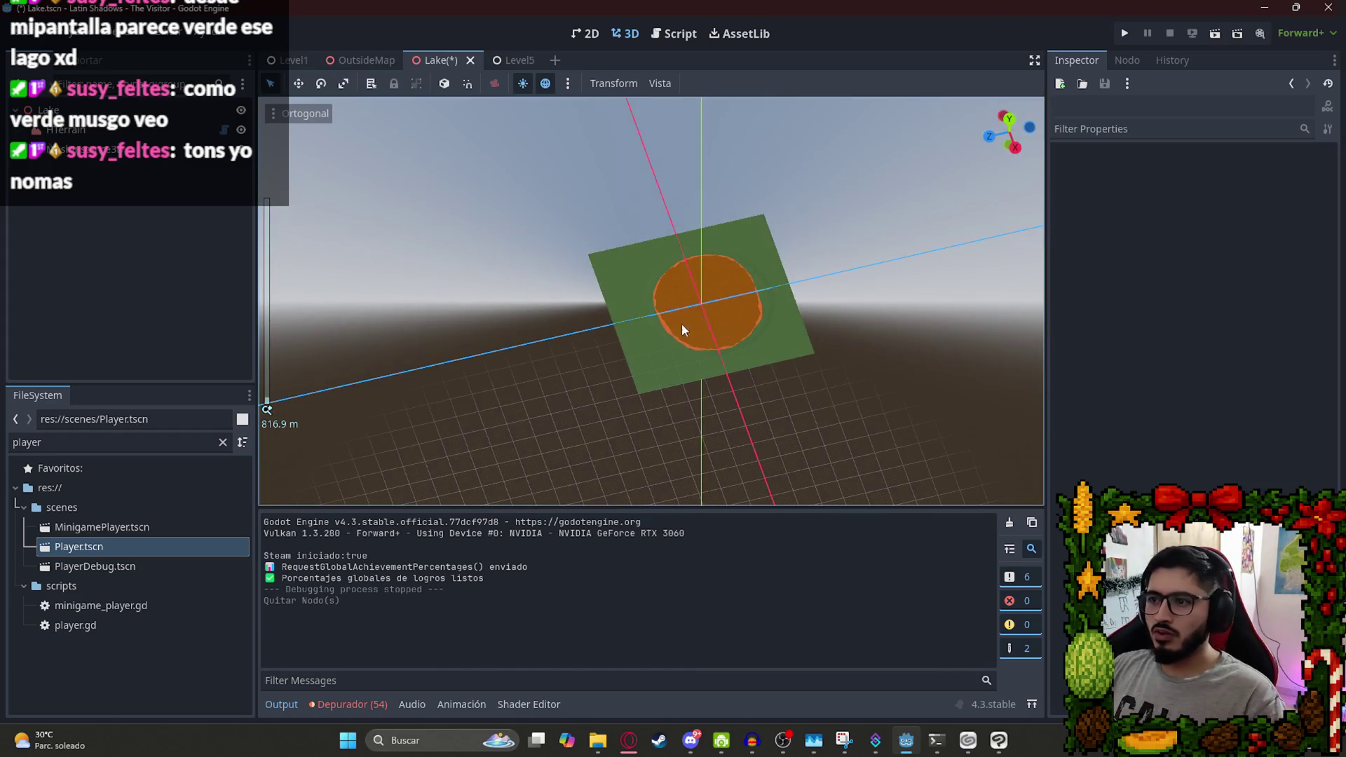
Select HTerrain, choose the orange texture 2 for painting, and save the scene.
{"action": "left_click", "coordinate": [112, 132]}
{"action": "left_click", "coordinate": [588, 452]}
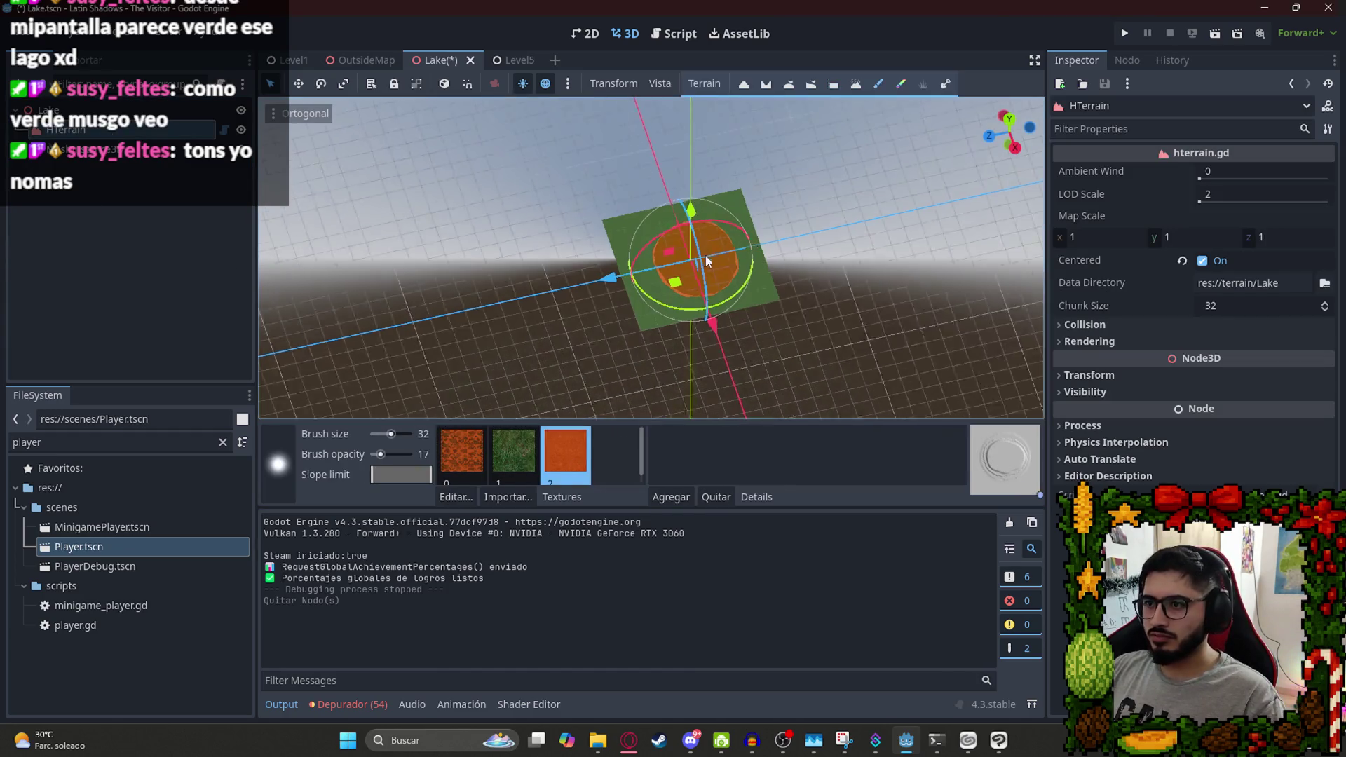
{"action": "scroll", "coordinate": [708, 251], "scroll_direction": "up", "scroll_amount": 10}
{"action": "scroll", "coordinate": [750, 329], "scroll_direction": "down", "scroll_amount": 5}
{"action": "key", "text": "ctrl+s"}
Paint test orange strokes on the green terrain and undo them.
{"action": "mouse_move", "coordinate": [767, 301]}
{"action": "left_mouse_down"}
{"action": "mouse_move", "coordinate": [602, 218]}
{"action": "mouse_move", "coordinate": [873, 336]}
{"action": "mouse_move", "coordinate": [750, 300]}
{"action": "left_mouse_up"}
{"action": "scroll", "coordinate": [750, 300], "scroll_direction": "down", "scroll_amount": 3}
{"action": "scroll", "coordinate": [641, 300], "scroll_direction": "up", "scroll_amount": 3}
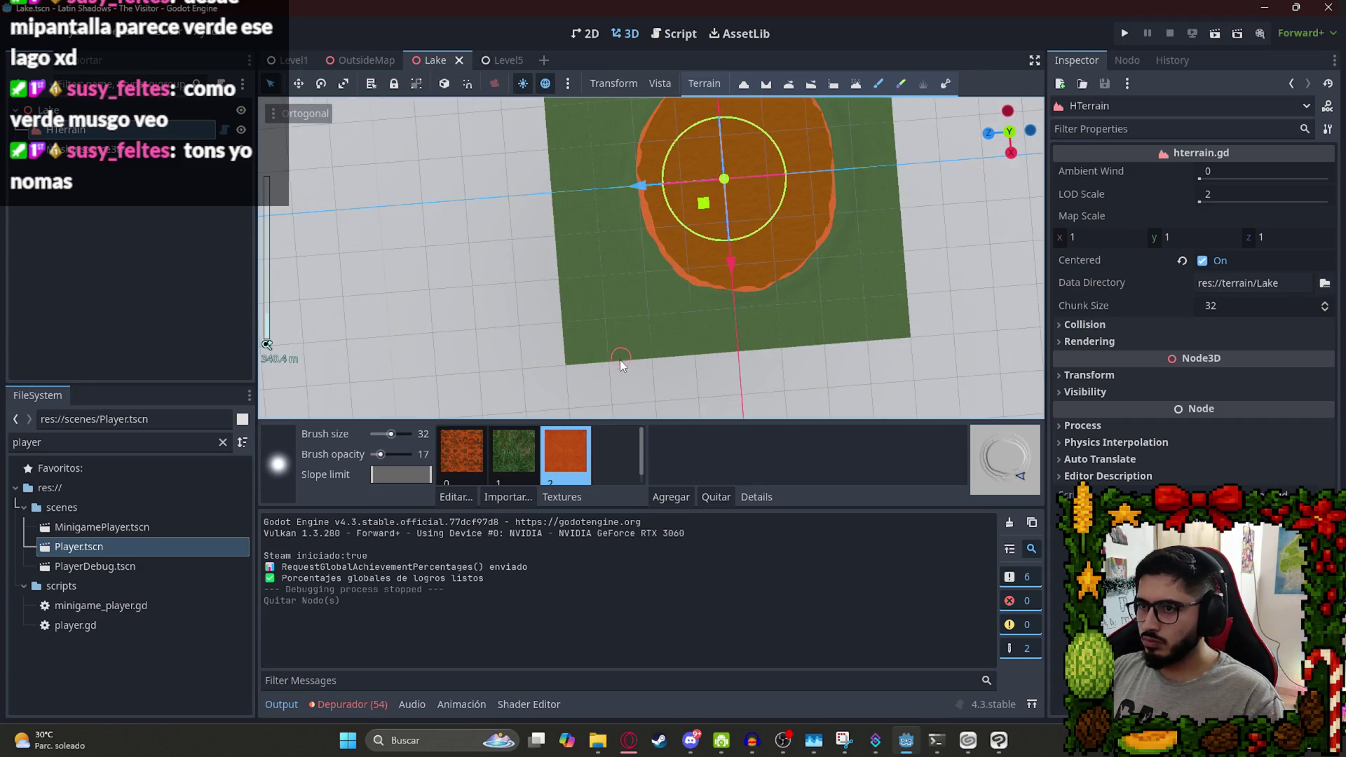
{"action": "left_click_drag", "start_coordinate": [612, 327], "coordinate": [611, 329]}
{"action": "scroll", "coordinate": [615, 356], "scroll_direction": "up", "scroll_amount": 5}
{"action": "key", "text": "ctrl+z"}
{"action": "left_click_drag", "start_coordinate": [566, 368], "coordinate": [569, 296]}
{"action": "key", "text": "ctrl+z"}
{"action": "key", "text": "ctrl+z"}
{"action": "key", "text": "ctrl+z"}
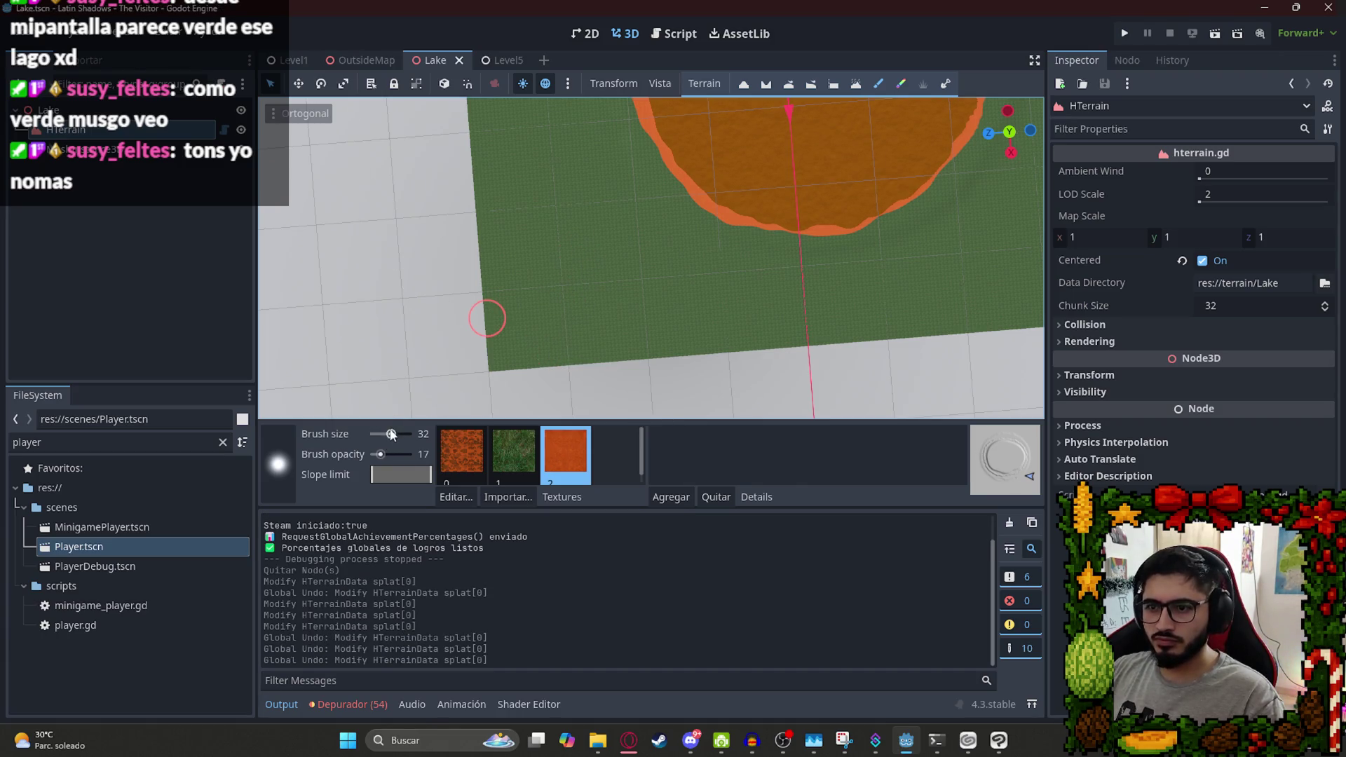
Lower the brush size to 9 and try it on the terrain.
{"action": "left_click_drag", "start_coordinate": [391, 434], "coordinate": [382, 434]}
{"action": "left_click", "coordinate": [572, 334]}
{"action": "left_click", "coordinate": [573, 337]}
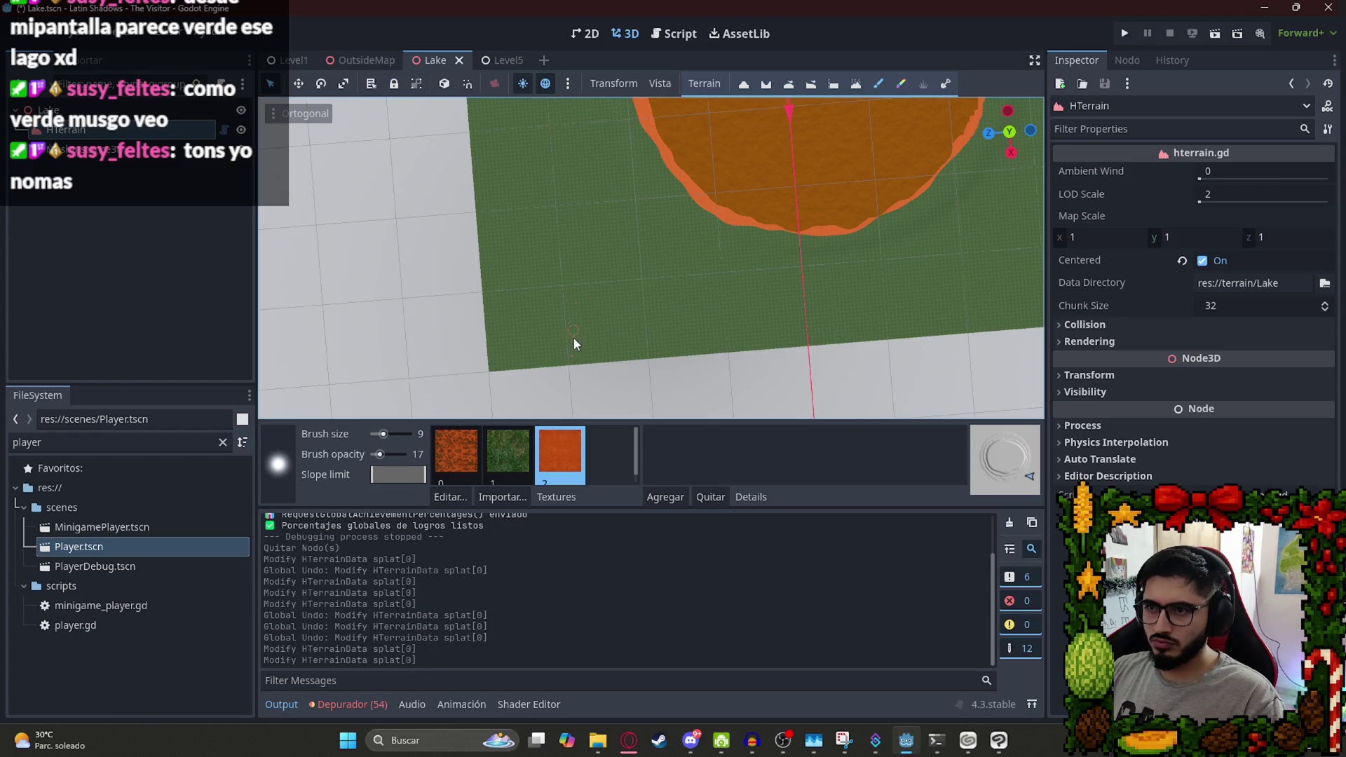
Paint a thin orange stream from the lake's lower-left edge out across the grass.
{"action": "mouse_move", "coordinate": [578, 322]}
{"action": "left_mouse_down"}
{"action": "mouse_move", "coordinate": [596, 272]}
{"action": "mouse_move", "coordinate": [658, 230]}
{"action": "left_mouse_up"}
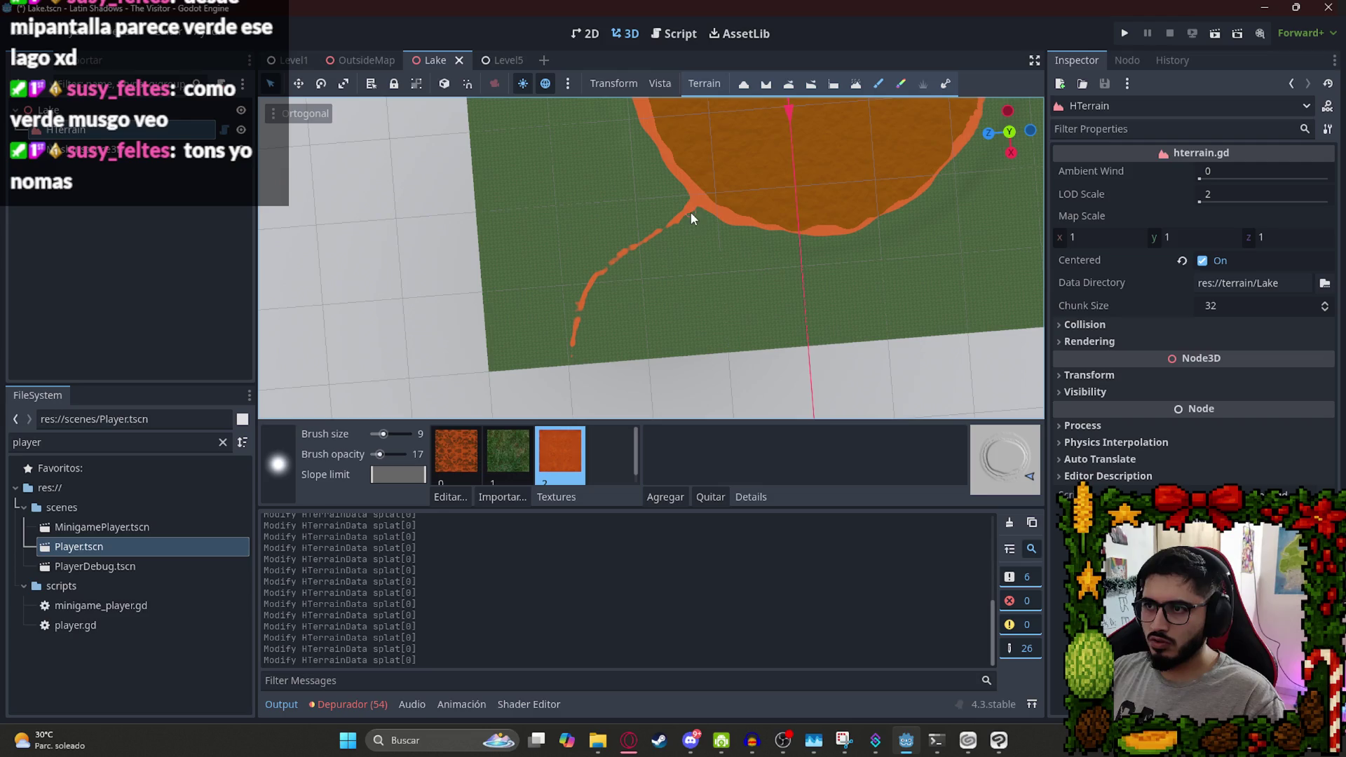
{"action": "scroll", "coordinate": [631, 259], "scroll_direction": "down", "scroll_amount": 2}
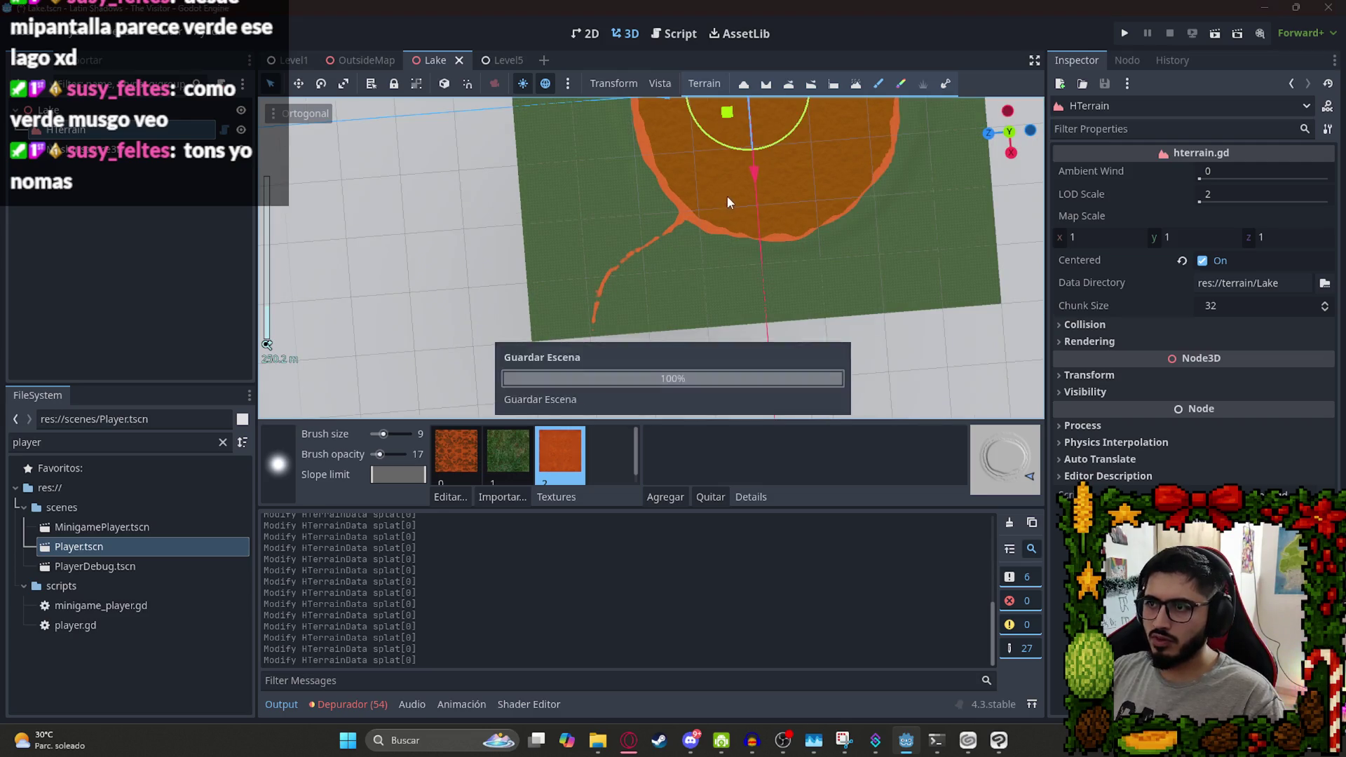
{"action": "scroll", "coordinate": [726, 250], "scroll_direction": "up", "scroll_amount": 3}
{"action": "scroll", "coordinate": [726, 249], "scroll_direction": "up", "scroll_amount": 10}
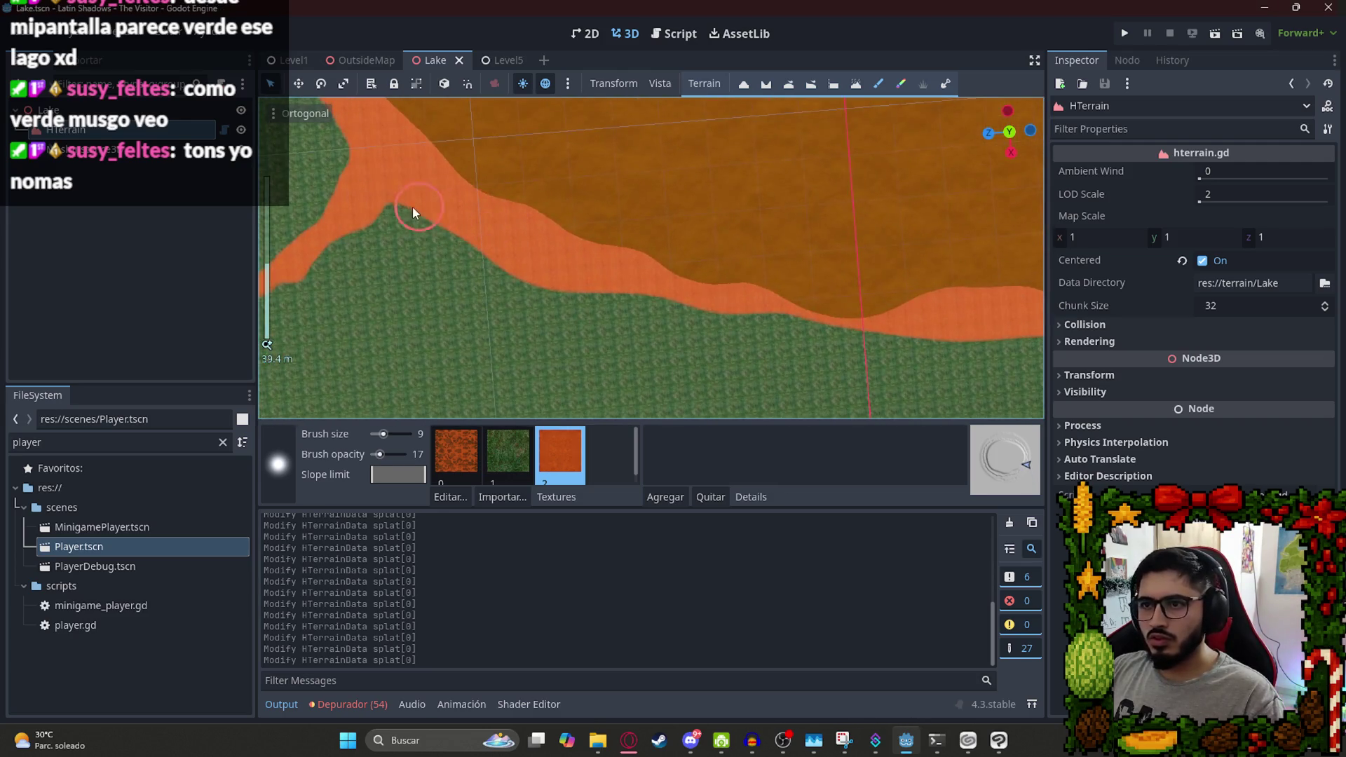
Paint orange along the lake's edge and smooth out the border.
{"action": "scroll", "coordinate": [470, 238], "scroll_direction": "down", "scroll_amount": 2}
{"action": "mouse_move", "coordinate": [629, 368]}
{"action": "left_mouse_down"}
{"action": "mouse_move", "coordinate": [715, 315]}
{"action": "mouse_move", "coordinate": [745, 334]}
{"action": "left_mouse_up"}
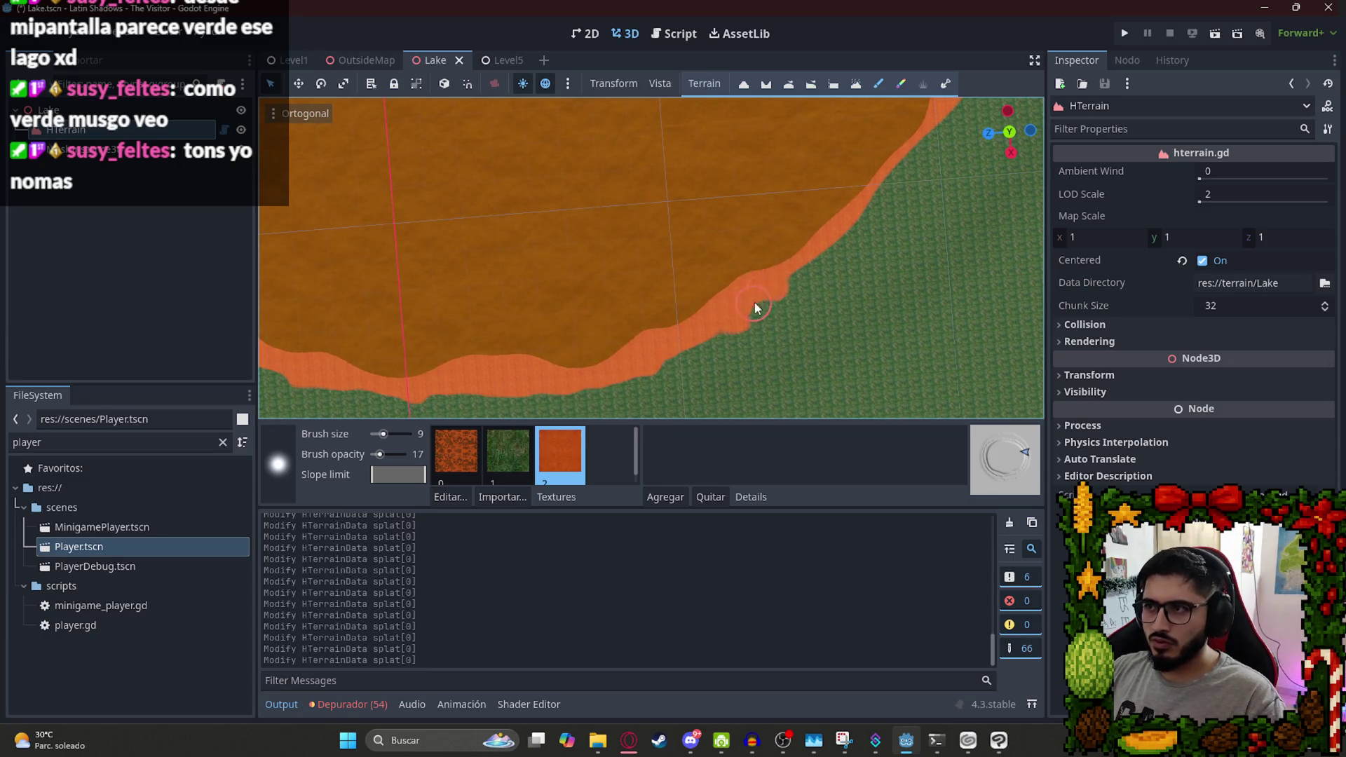
{"action": "scroll", "coordinate": [771, 294], "scroll_direction": "down", "scroll_amount": 5}
{"action": "scroll", "coordinate": [726, 305], "scroll_direction": "up", "scroll_amount": 3}
{"action": "left_click_drag", "start_coordinate": [691, 335], "coordinate": [700, 351]}
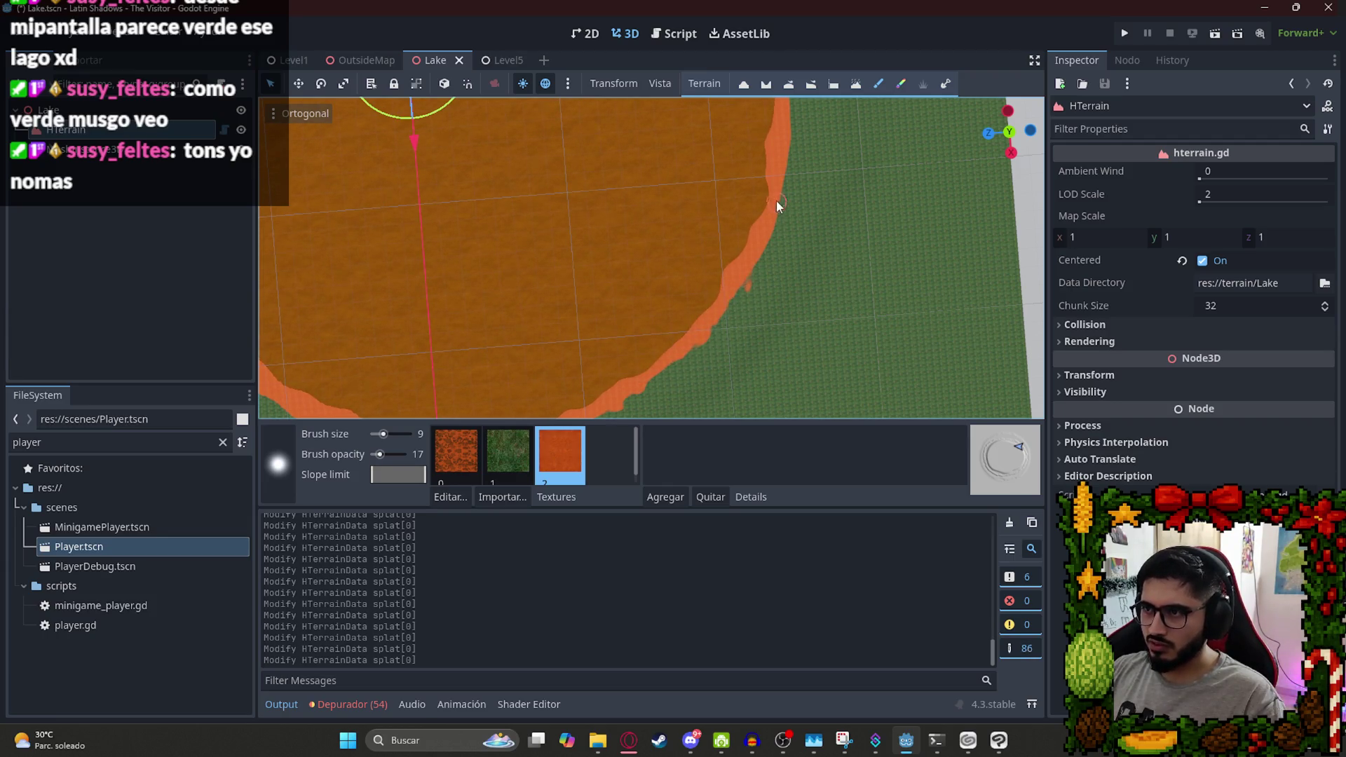
{"action": "mouse_move", "coordinate": [730, 296]}
{"action": "left_mouse_down"}
{"action": "mouse_move", "coordinate": [786, 347]}
{"action": "mouse_move", "coordinate": [766, 297]}
{"action": "left_mouse_up"}
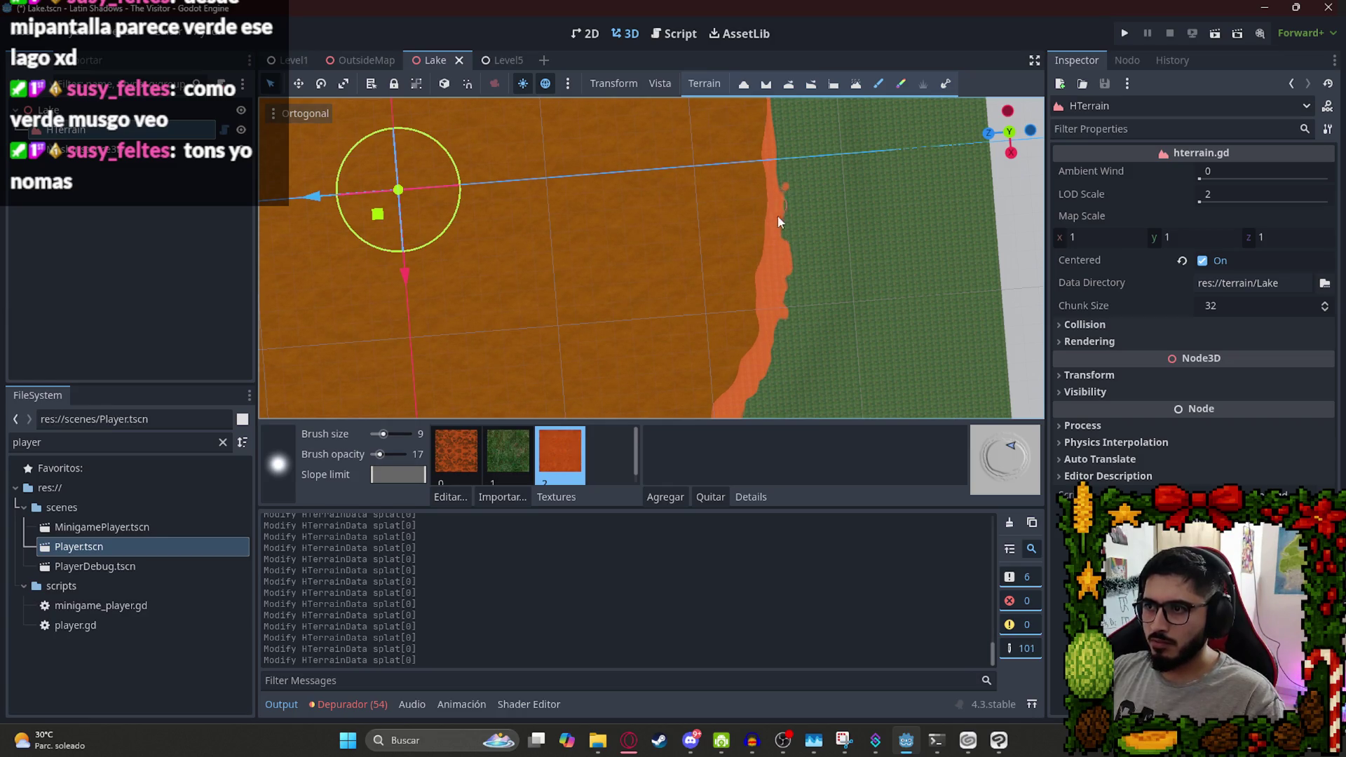
{"action": "scroll", "coordinate": [728, 338], "scroll_direction": "up", "scroll_amount": 3}
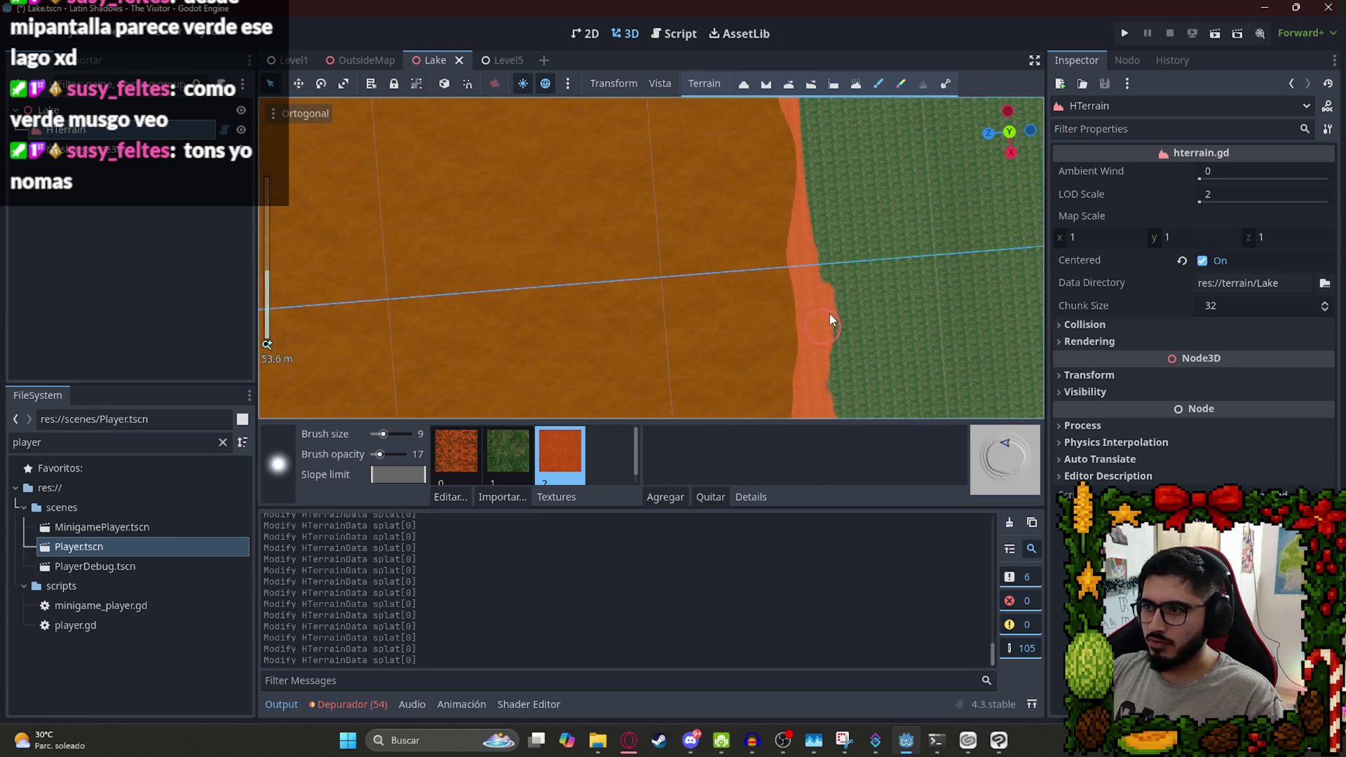
Extend the orange strip further along the shoreline, then zoom out.
{"action": "left_click_drag", "start_coordinate": [808, 297], "coordinate": [809, 242]}
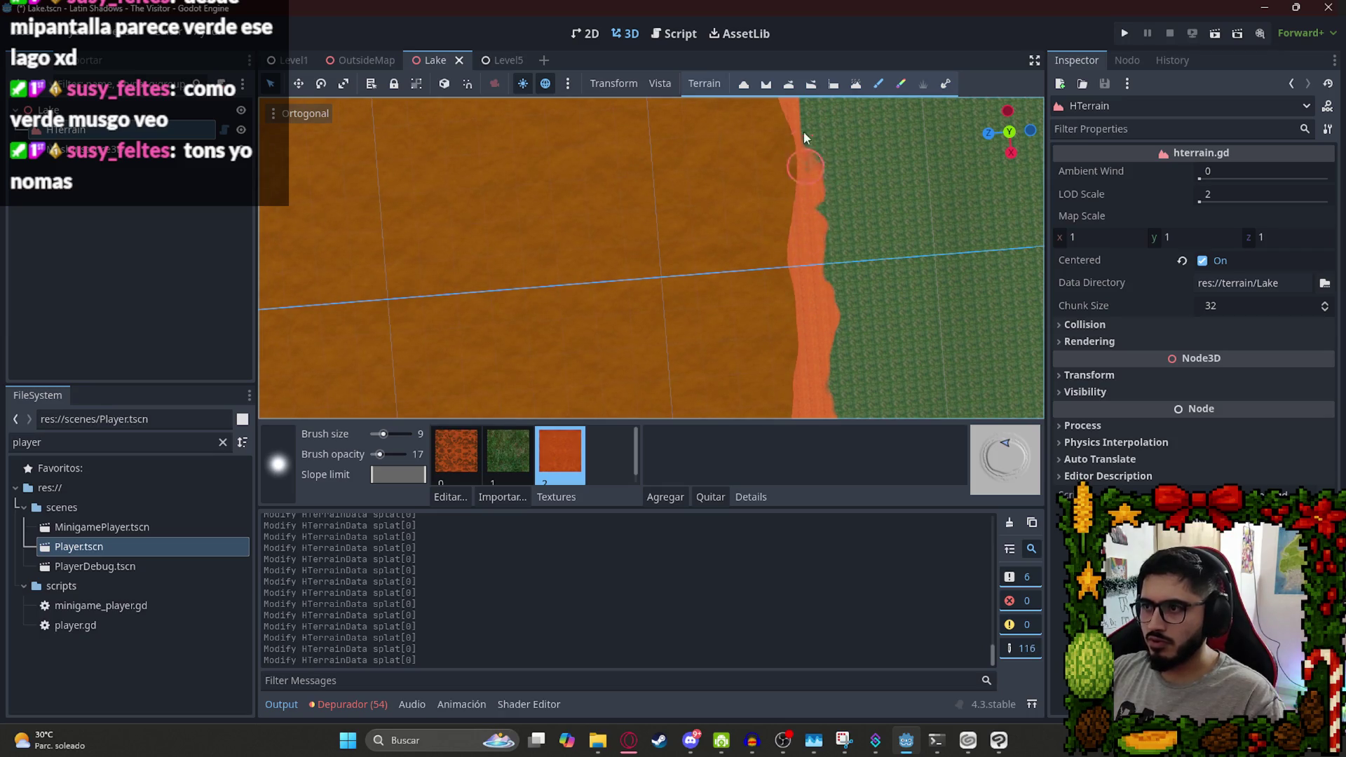
{"action": "left_click_drag", "start_coordinate": [824, 123], "coordinate": [795, 82]}
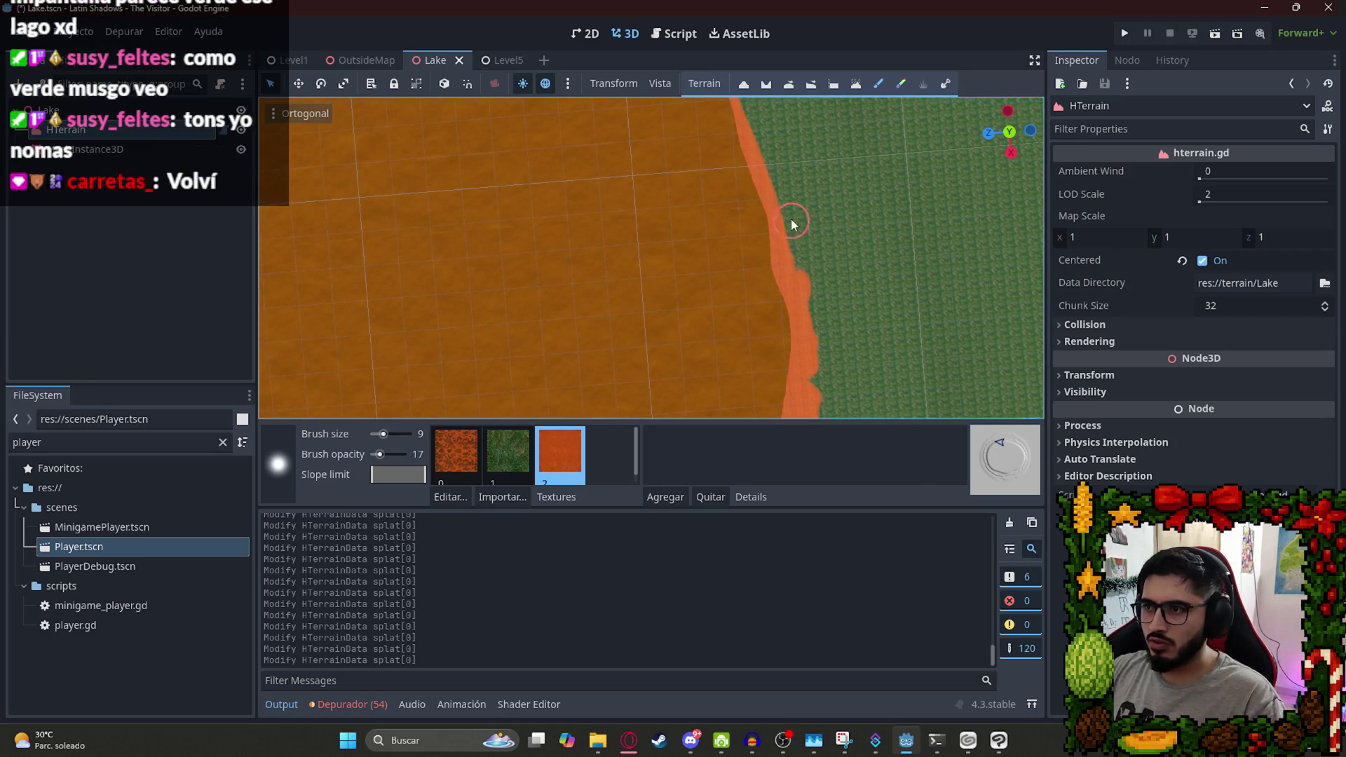
{"action": "mouse_move", "coordinate": [769, 163]}
{"action": "left_mouse_down"}
{"action": "mouse_move", "coordinate": [787, 405]}
{"action": "mouse_move", "coordinate": [764, 279]}
{"action": "left_mouse_up"}
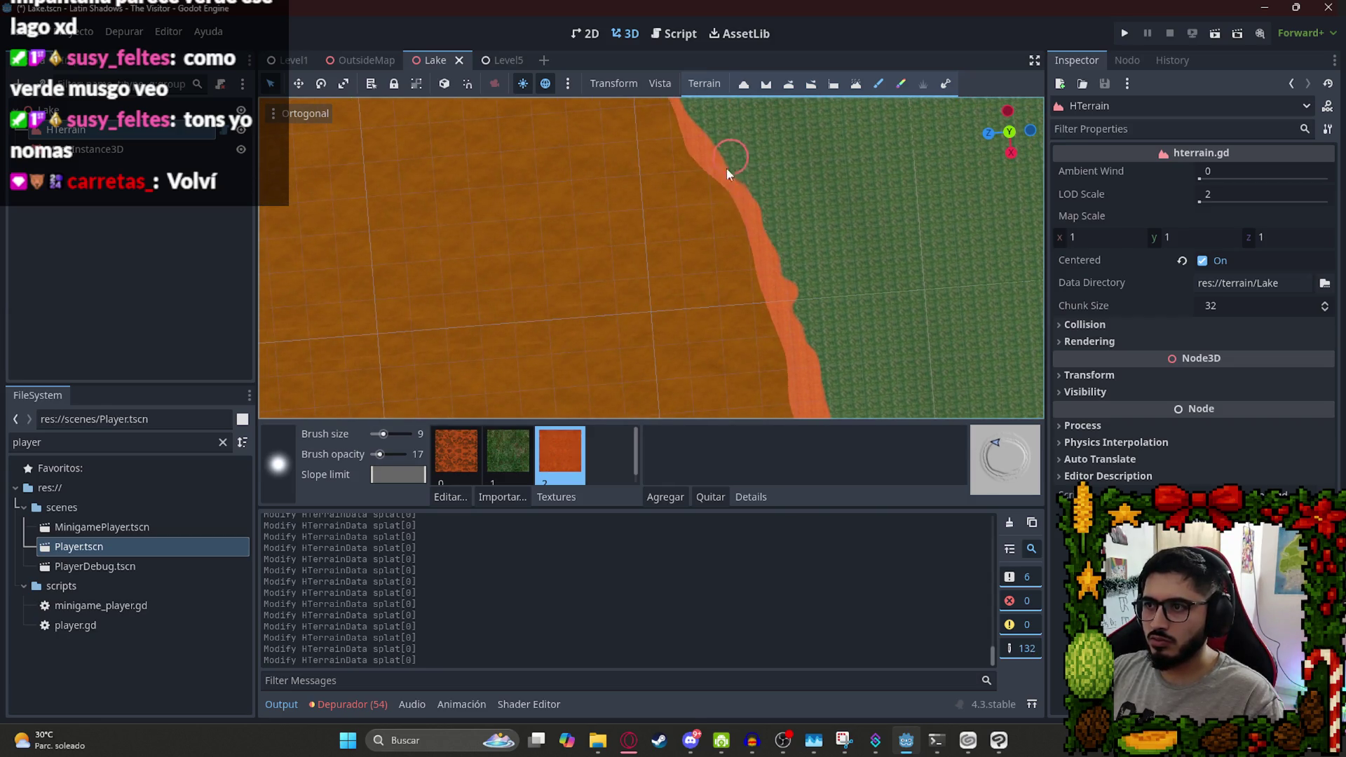
{"action": "scroll", "coordinate": [736, 169], "scroll_direction": "up", "scroll_amount": 3}
{"action": "left_click_drag", "start_coordinate": [704, 287], "coordinate": [691, 244]}
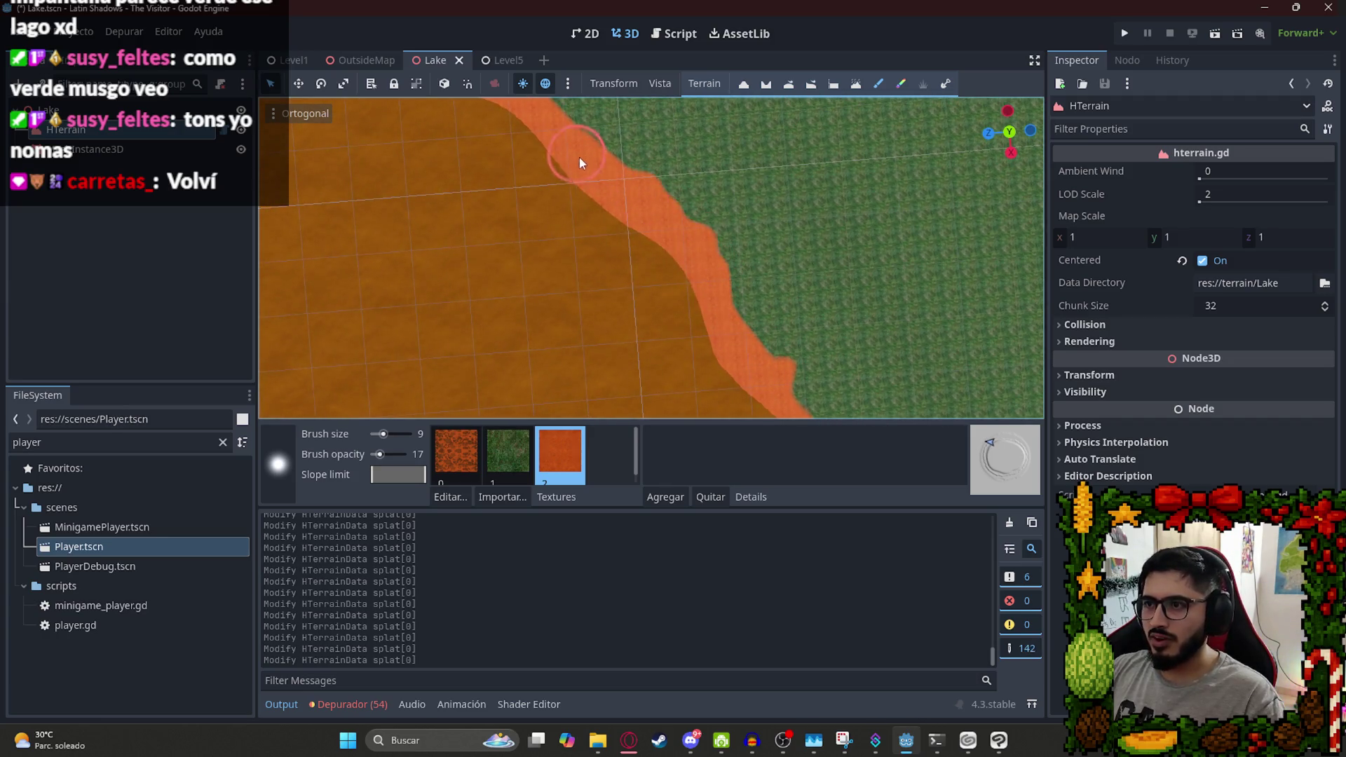
{"action": "left_click_drag", "start_coordinate": [620, 205], "coordinate": [643, 265]}
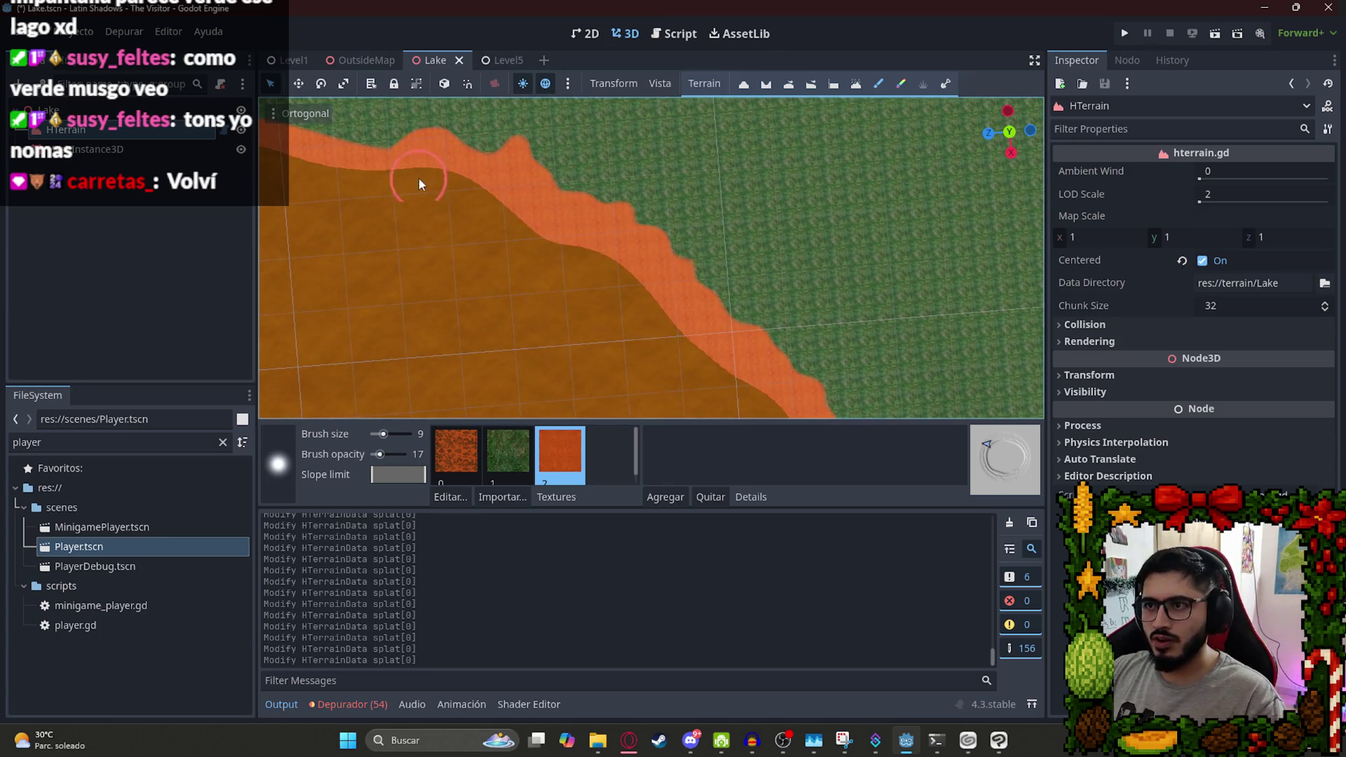
{"action": "left_click_drag", "start_coordinate": [418, 178], "coordinate": [905, 281]}
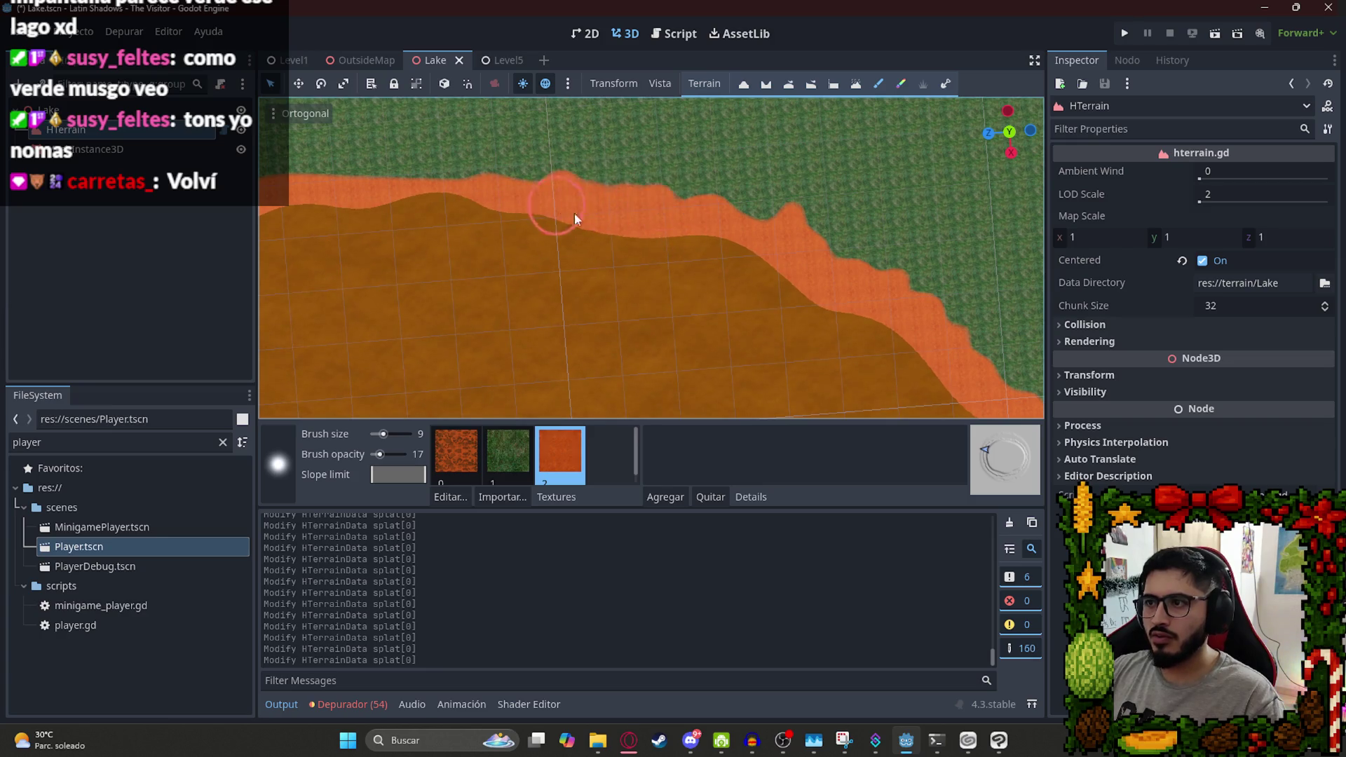
{"action": "scroll", "coordinate": [560, 208], "scroll_direction": "down", "scroll_amount": 10}
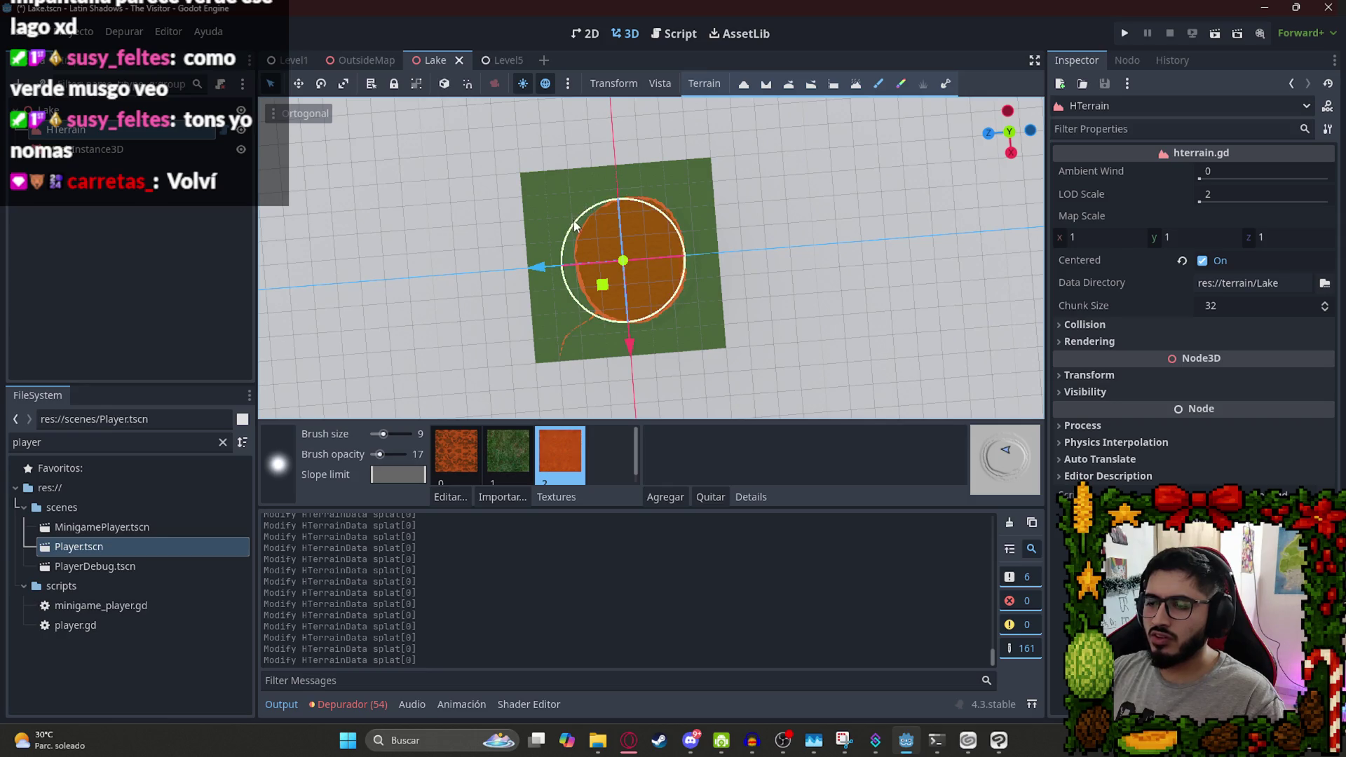
Undo a stray thin orange line that ran off into the grass.
{"action": "scroll", "coordinate": [616, 200], "scroll_direction": "up", "scroll_amount": 6}
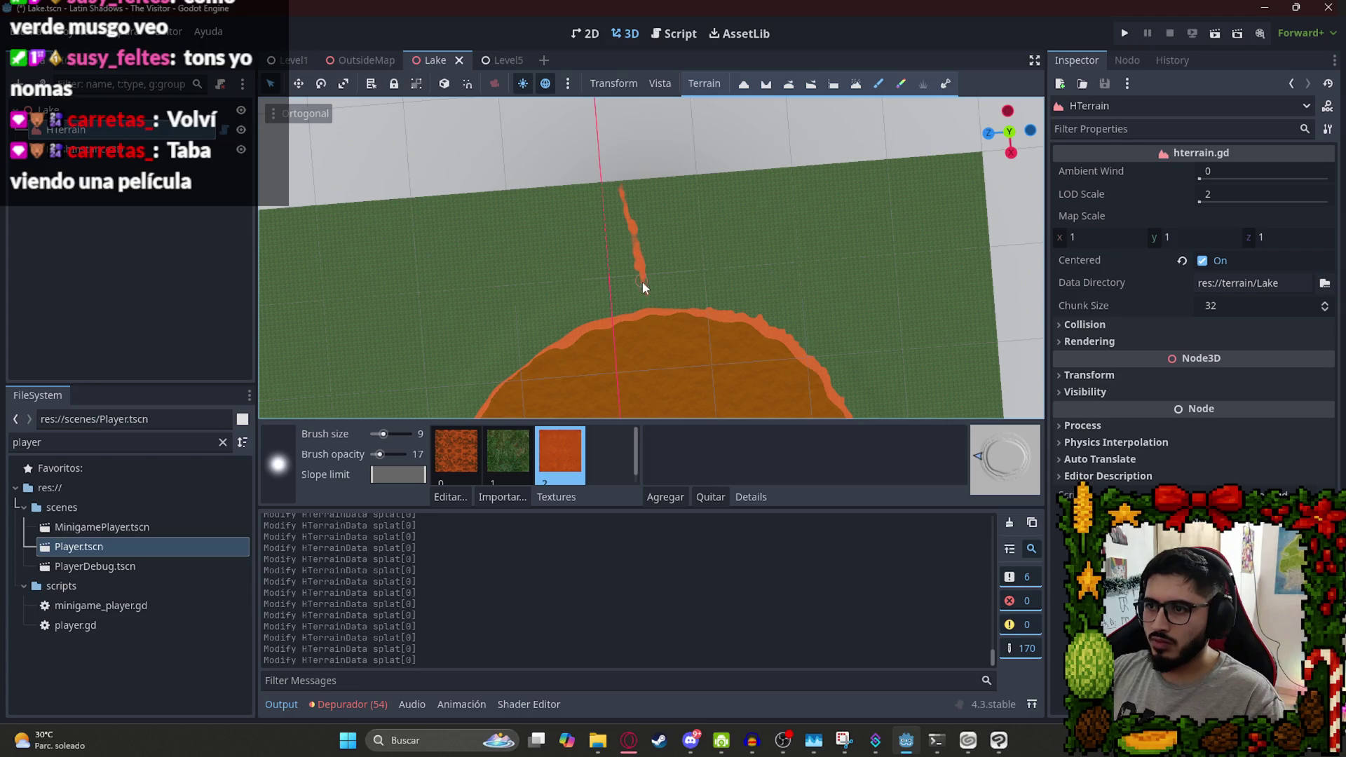
{"action": "left_click_drag", "start_coordinate": [647, 309], "coordinate": [660, 313]}
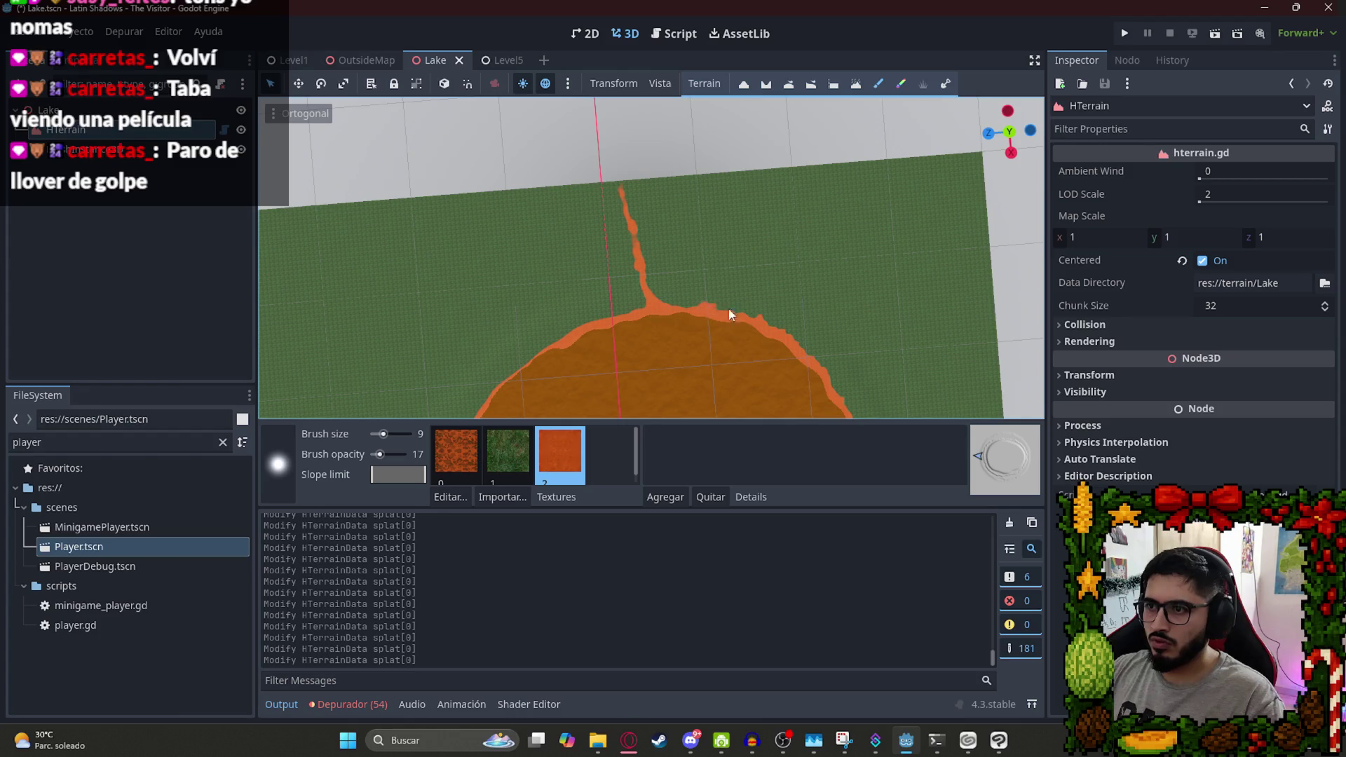
{"action": "key", "text": "ctrl+z"}
{"action": "scroll", "coordinate": [733, 328], "scroll_direction": "up", "scroll_amount": 3}
Paint orange along the lake shore and its upper edge.
{"action": "mouse_move", "coordinate": [770, 381]}
{"action": "left_mouse_down"}
{"action": "mouse_move", "coordinate": [798, 384]}
{"action": "mouse_move", "coordinate": [799, 360]}
{"action": "left_mouse_up"}
{"action": "scroll", "coordinate": [799, 361], "scroll_direction": "down", "scroll_amount": 4}
{"action": "scroll", "coordinate": [799, 360], "scroll_direction": "up", "scroll_amount": 4}
{"action": "left_click_drag", "start_coordinate": [600, 178], "coordinate": [475, 243]}
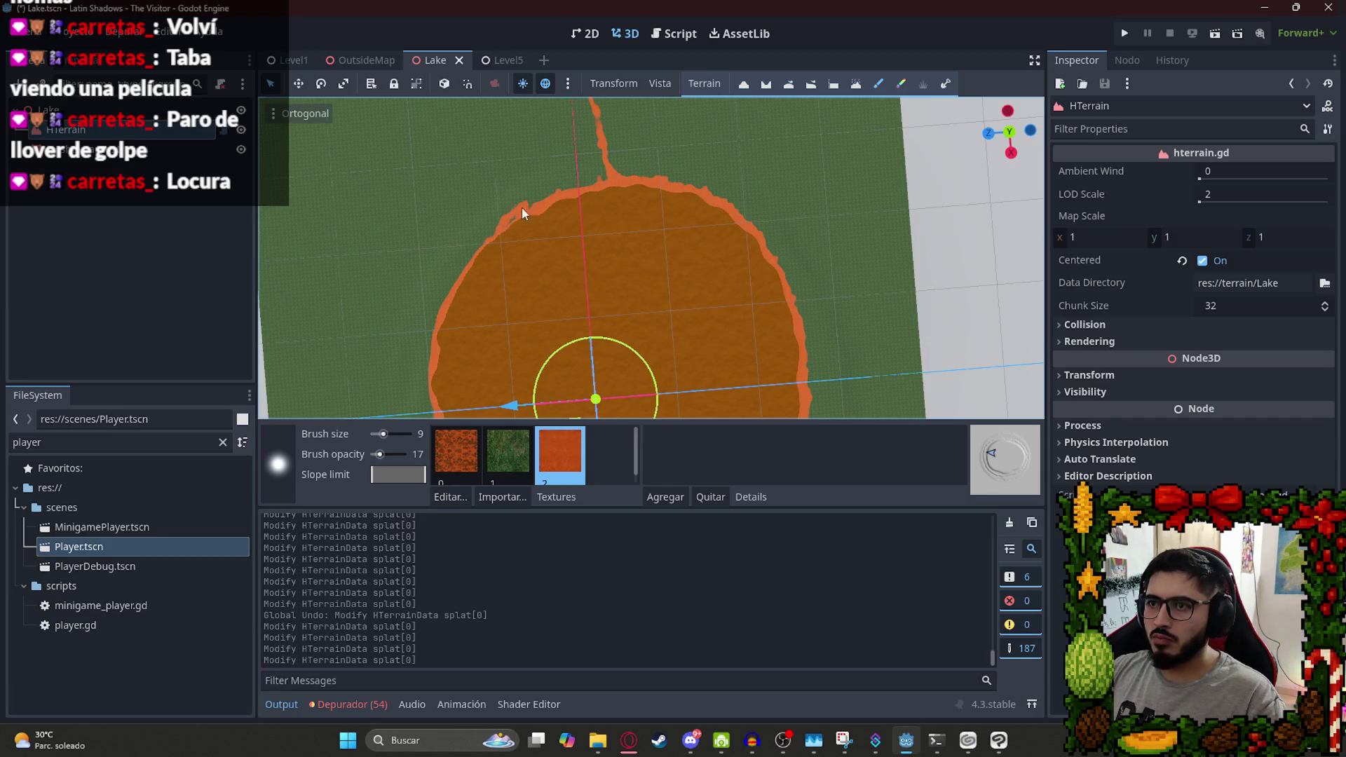
{"action": "left_click_drag", "start_coordinate": [554, 199], "coordinate": [565, 185]}
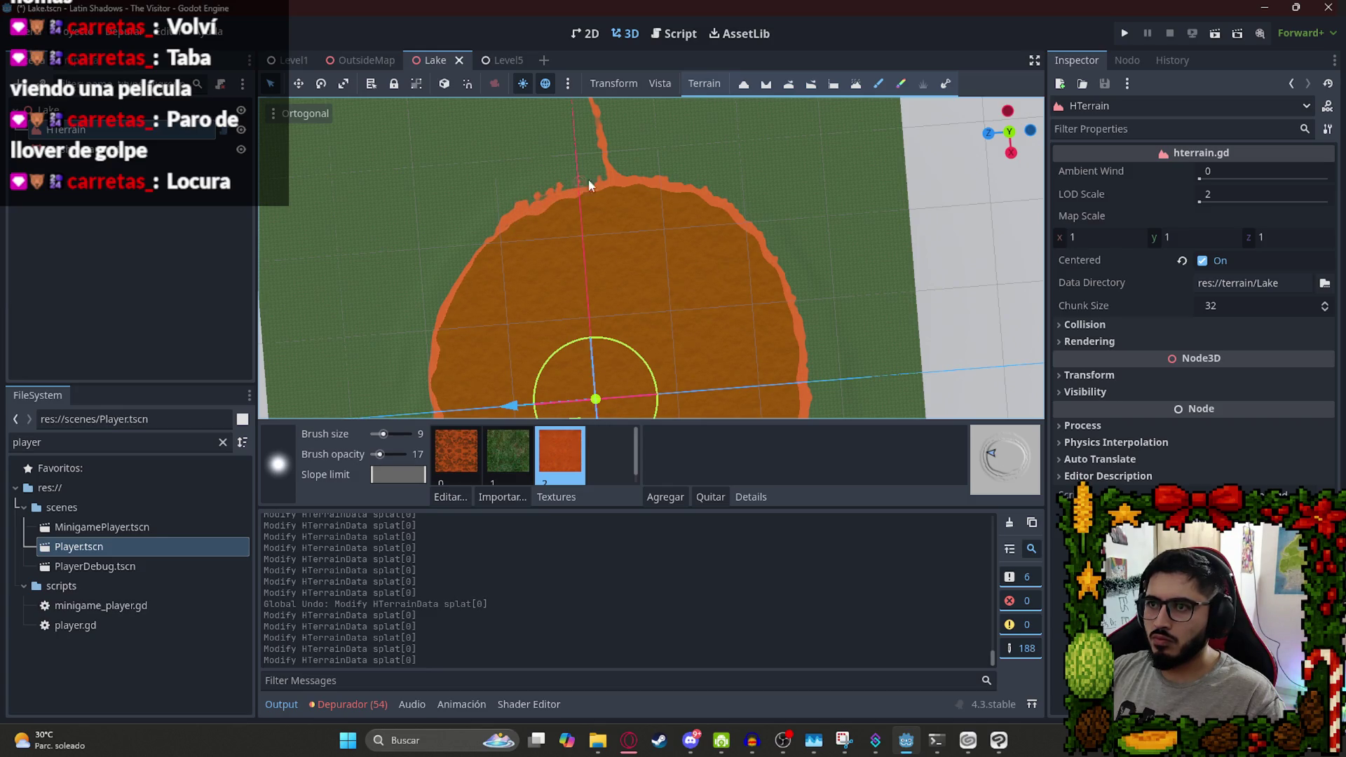
Undo the last dabs and re-dab orange to fill gaps along the upper shoreline.
{"action": "scroll", "coordinate": [504, 197], "scroll_direction": "up", "scroll_amount": 3}
{"action": "key", "text": "ctrl+z"}
{"action": "key", "text": "ctrl+z"}
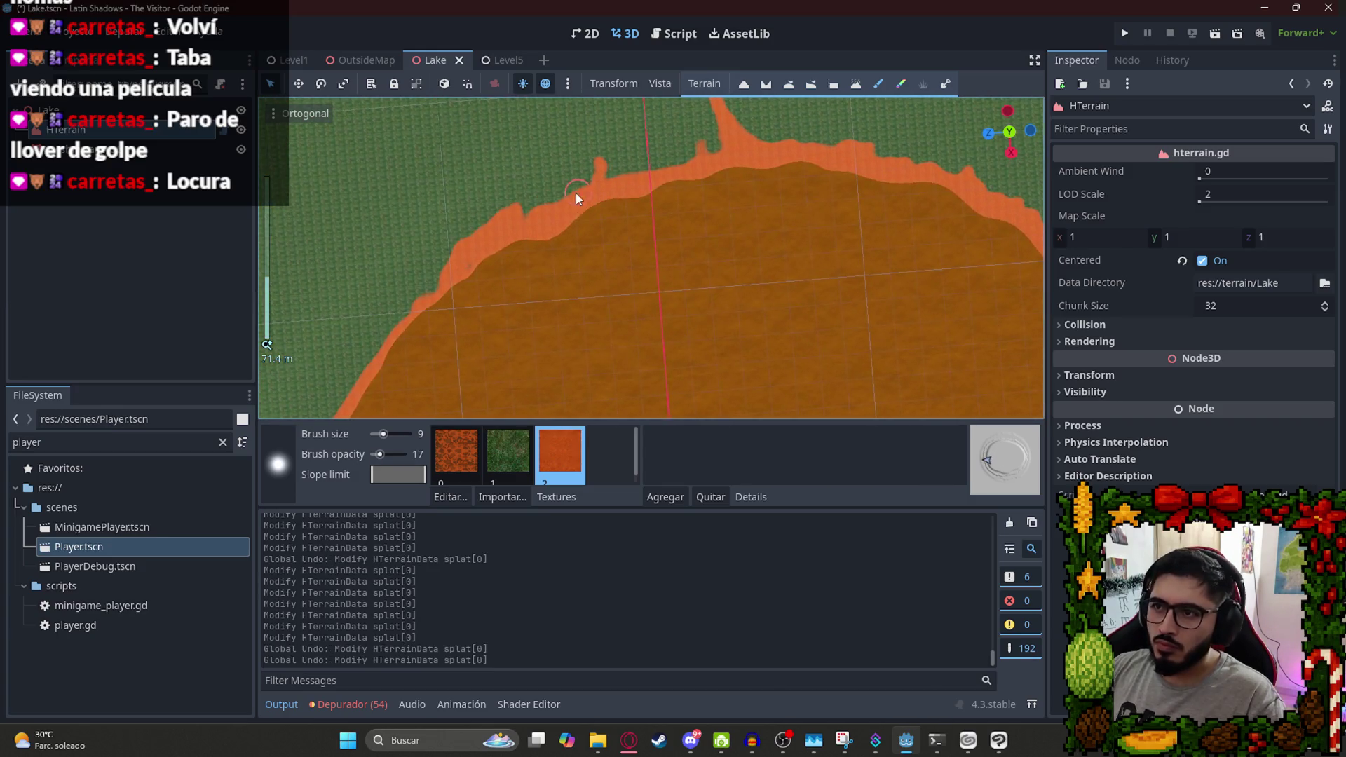
{"action": "left_click", "coordinate": [631, 159]}
{"action": "left_click", "coordinate": [587, 177]}
{"action": "left_click", "coordinate": [623, 172]}
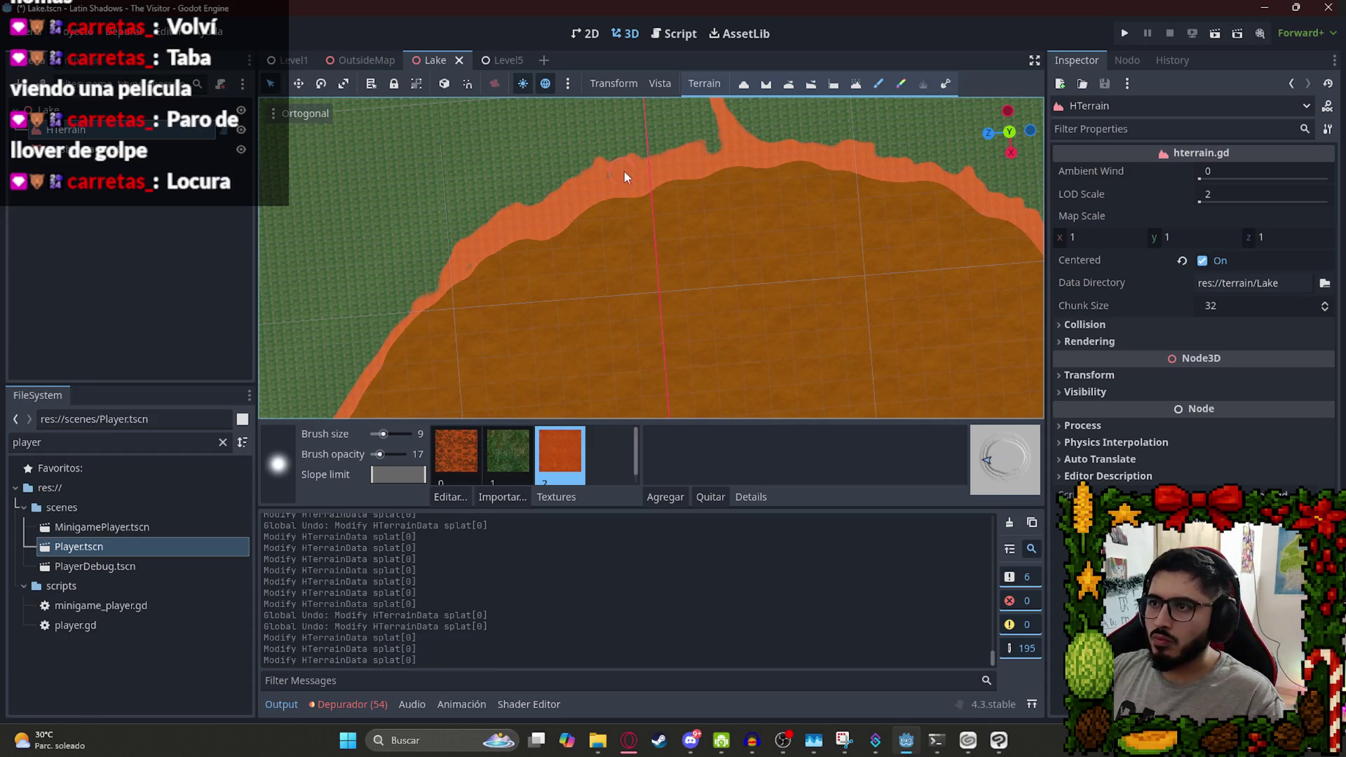
Switch to the top-down view and save the Lake scene.
{"action": "scroll", "coordinate": [630, 187], "scroll_direction": "down", "scroll_amount": 6}
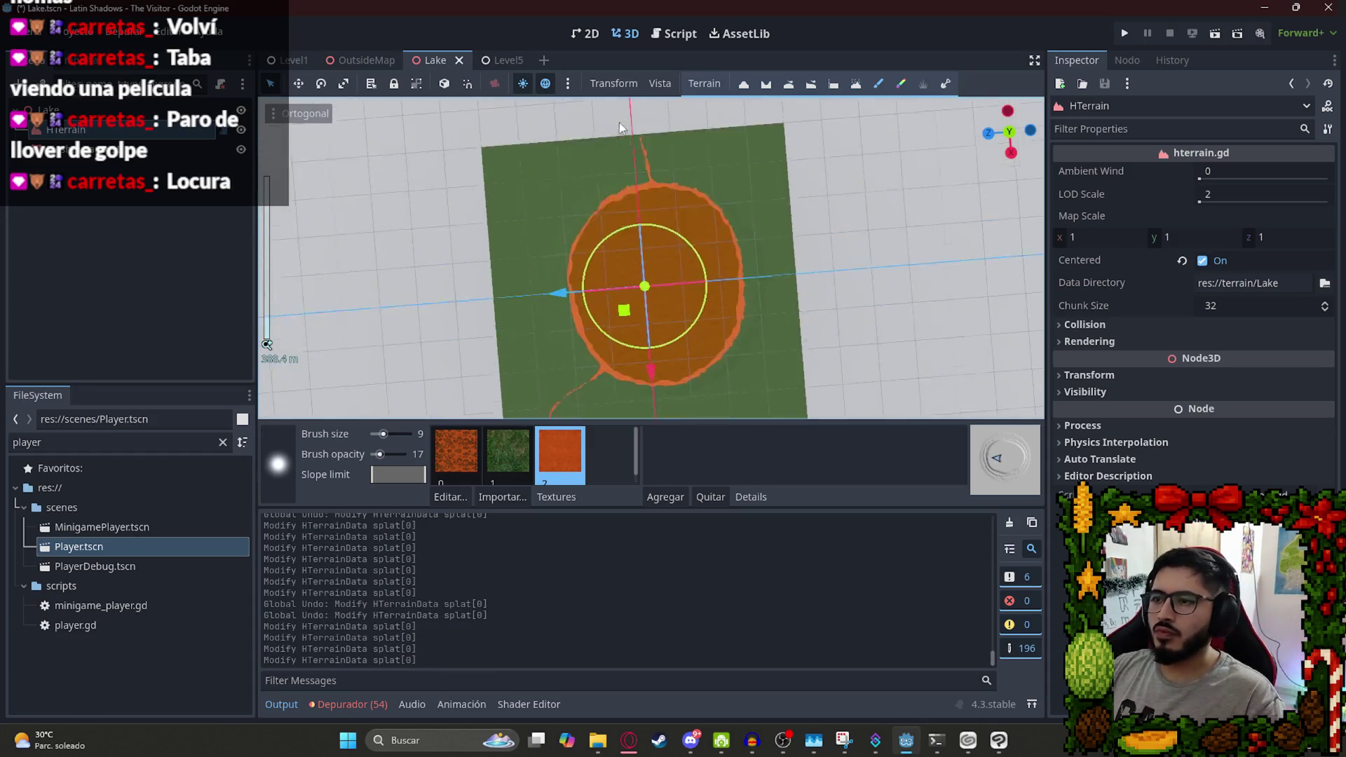
{"action": "key", "text": "KP_7"}
{"action": "key", "text": "ctrl+s"}
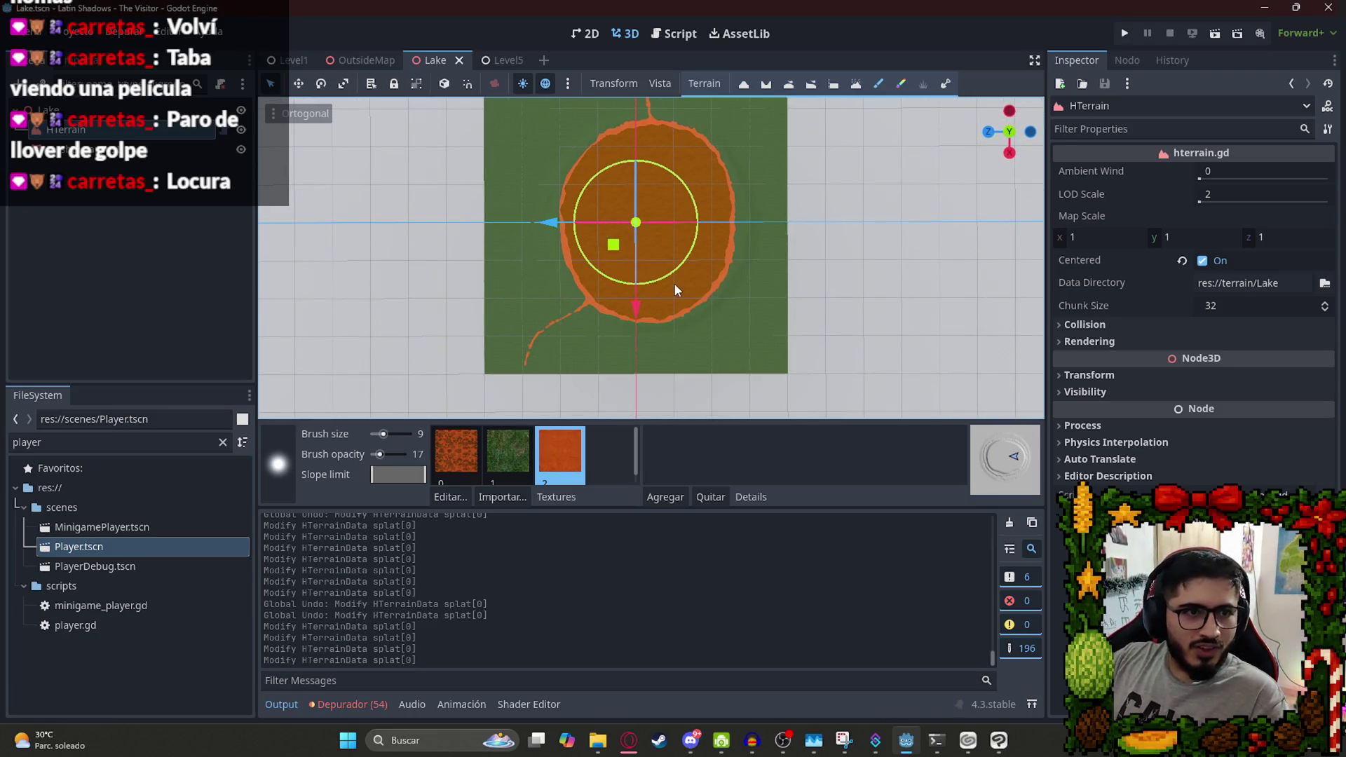
Bring up the OutsideMap scene.
{"action": "scroll", "coordinate": [625, 228], "scroll_direction": "down", "scroll_amount": 2}
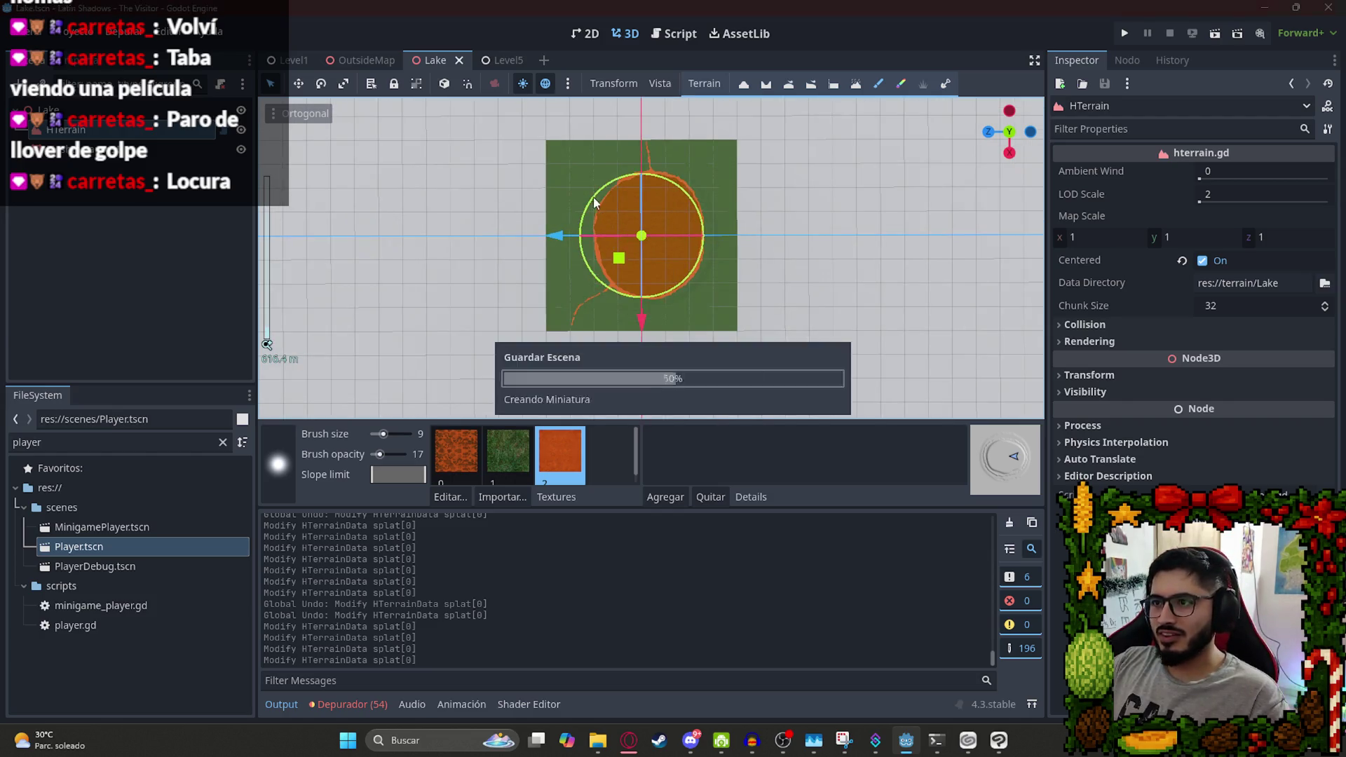
{"action": "scroll", "coordinate": [645, 149], "scroll_direction": "up", "scroll_amount": 4}
{"action": "scroll", "coordinate": [499, 126], "scroll_direction": "down", "scroll_amount": 3}
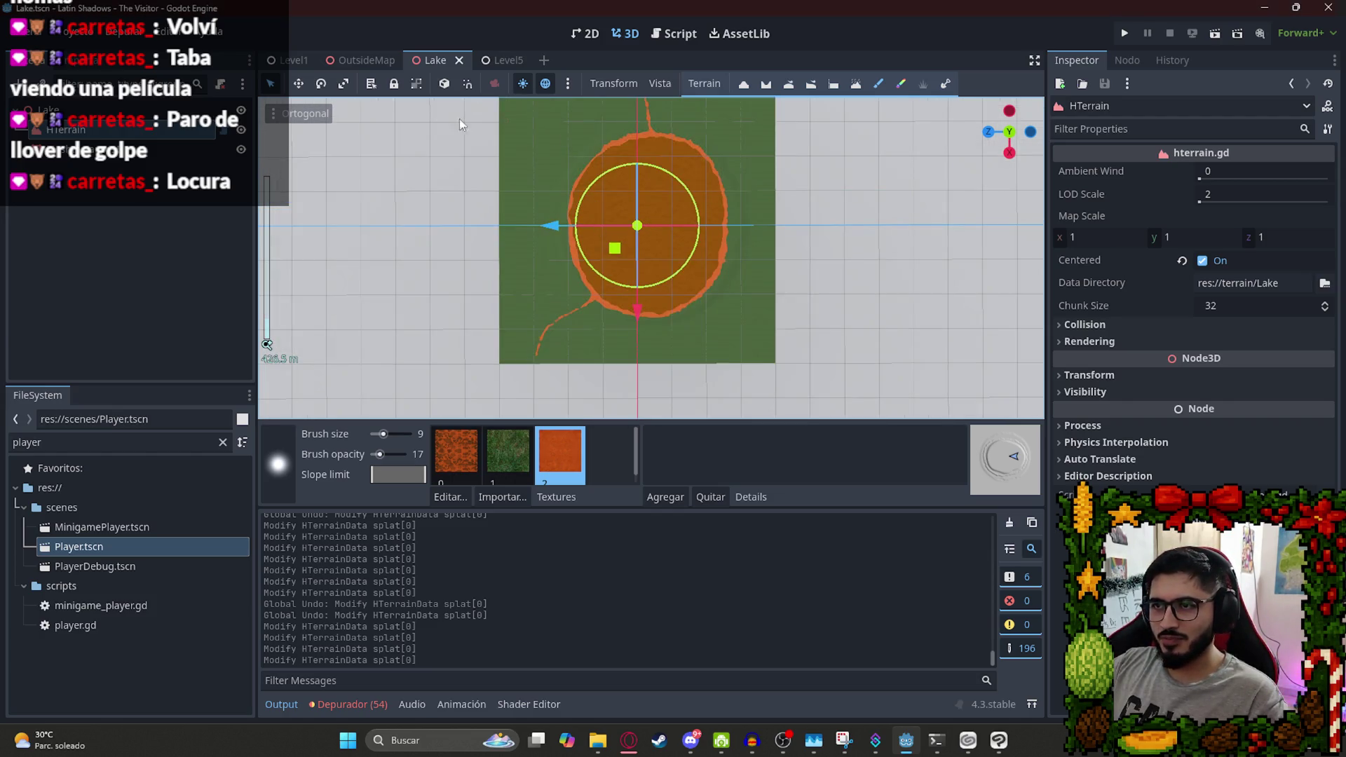
{"action": "left_click", "coordinate": [379, 60]}
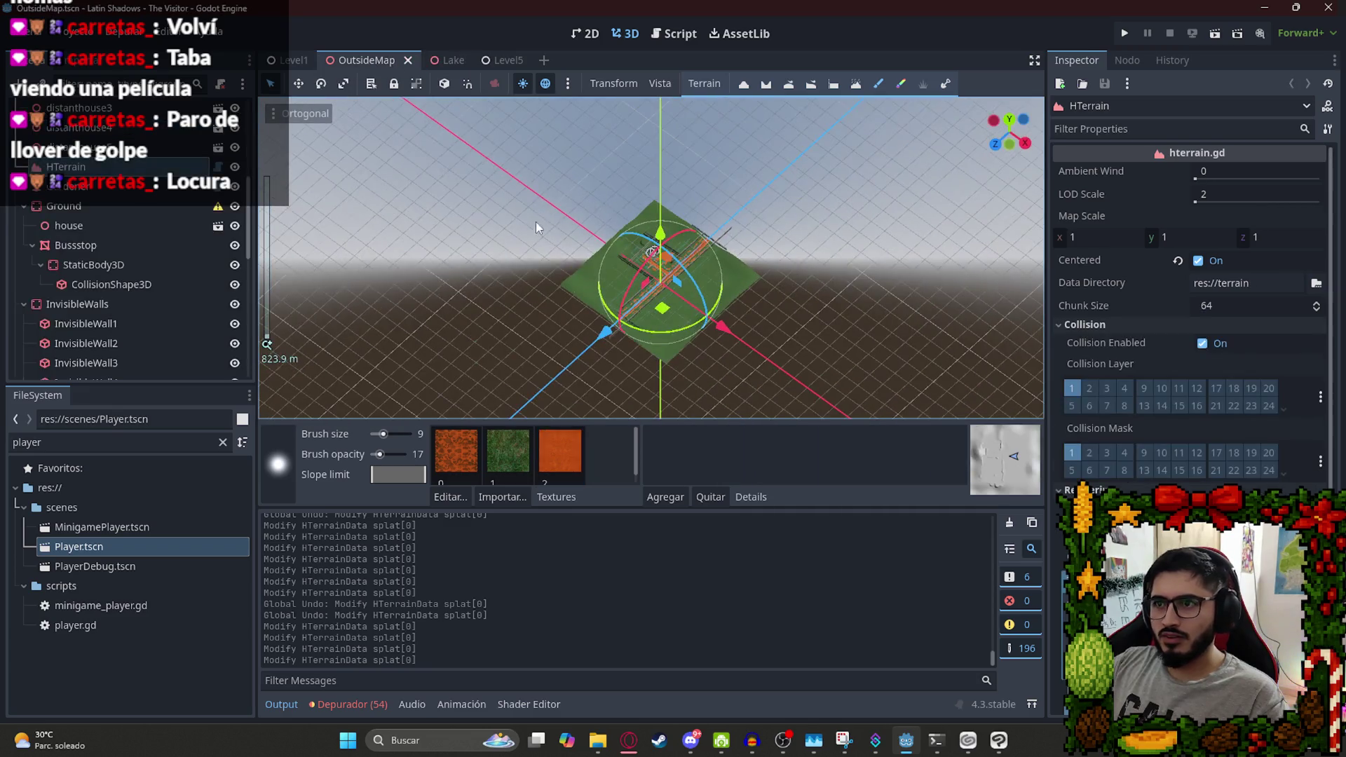
Select treesbackground8 in OutsideMap and paste it into the Lake scene.
{"action": "scroll", "coordinate": [579, 330], "scroll_direction": "up", "scroll_amount": 10}
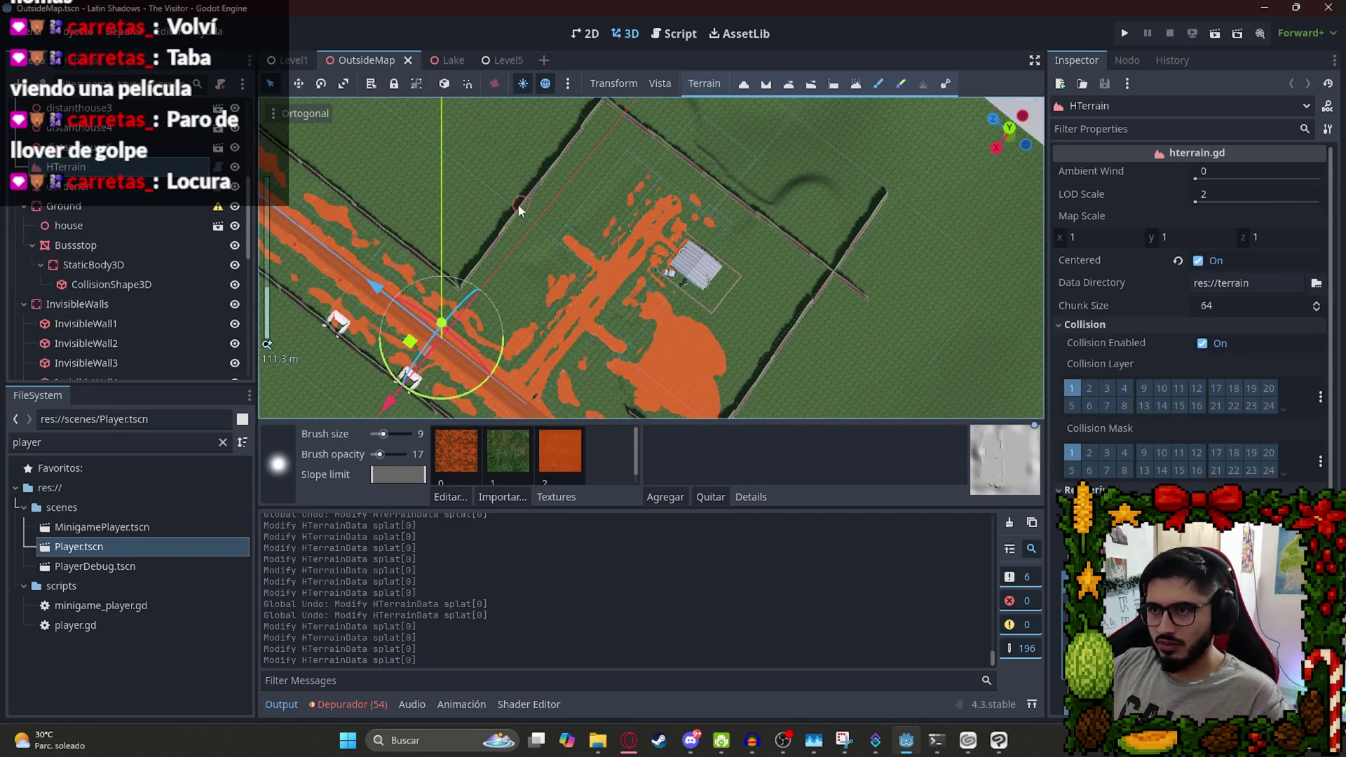
{"action": "left_click", "coordinate": [465, 195]}
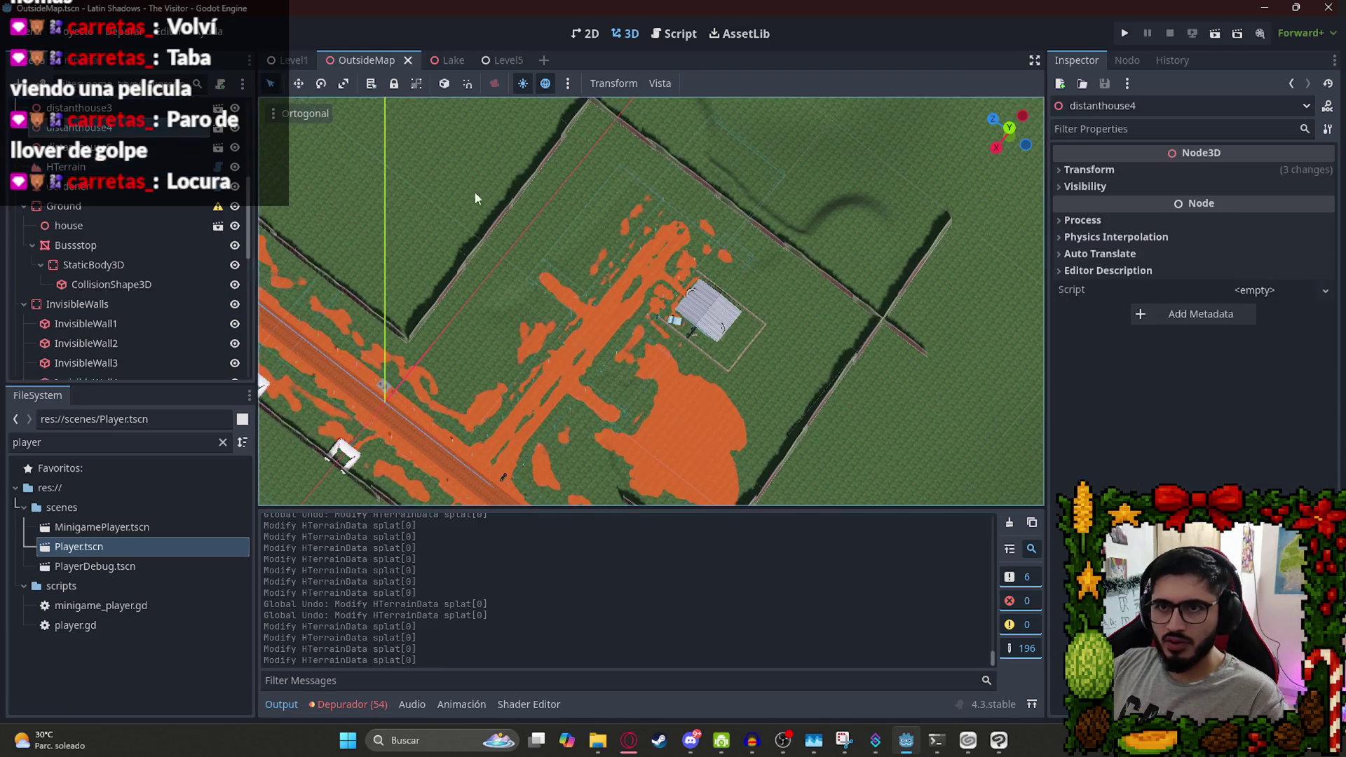
{"action": "left_click", "coordinate": [489, 229]}
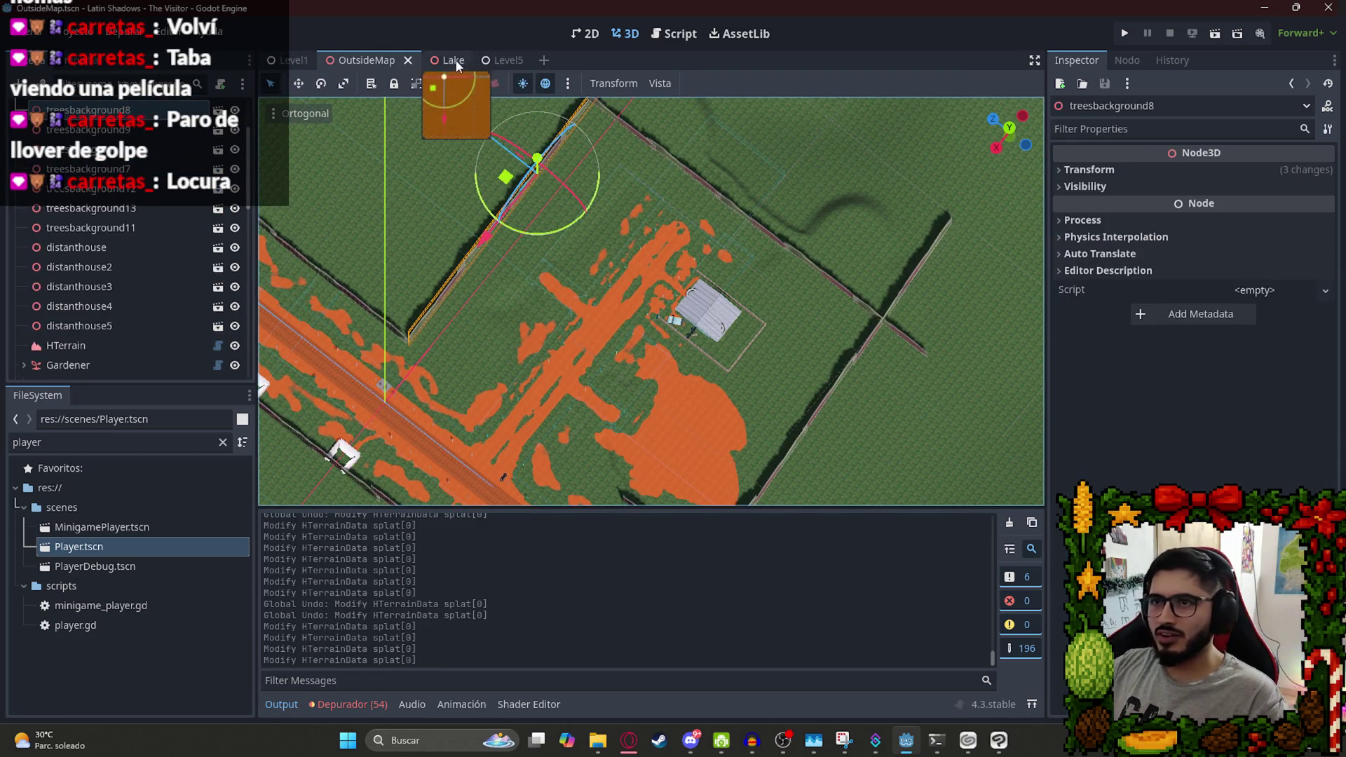
{"action": "left_click", "coordinate": [448, 60]}
{"action": "key", "text": "ctrl+v"}
{"action": "scroll", "coordinate": [642, 194], "scroll_direction": "up", "scroll_amount": 5}
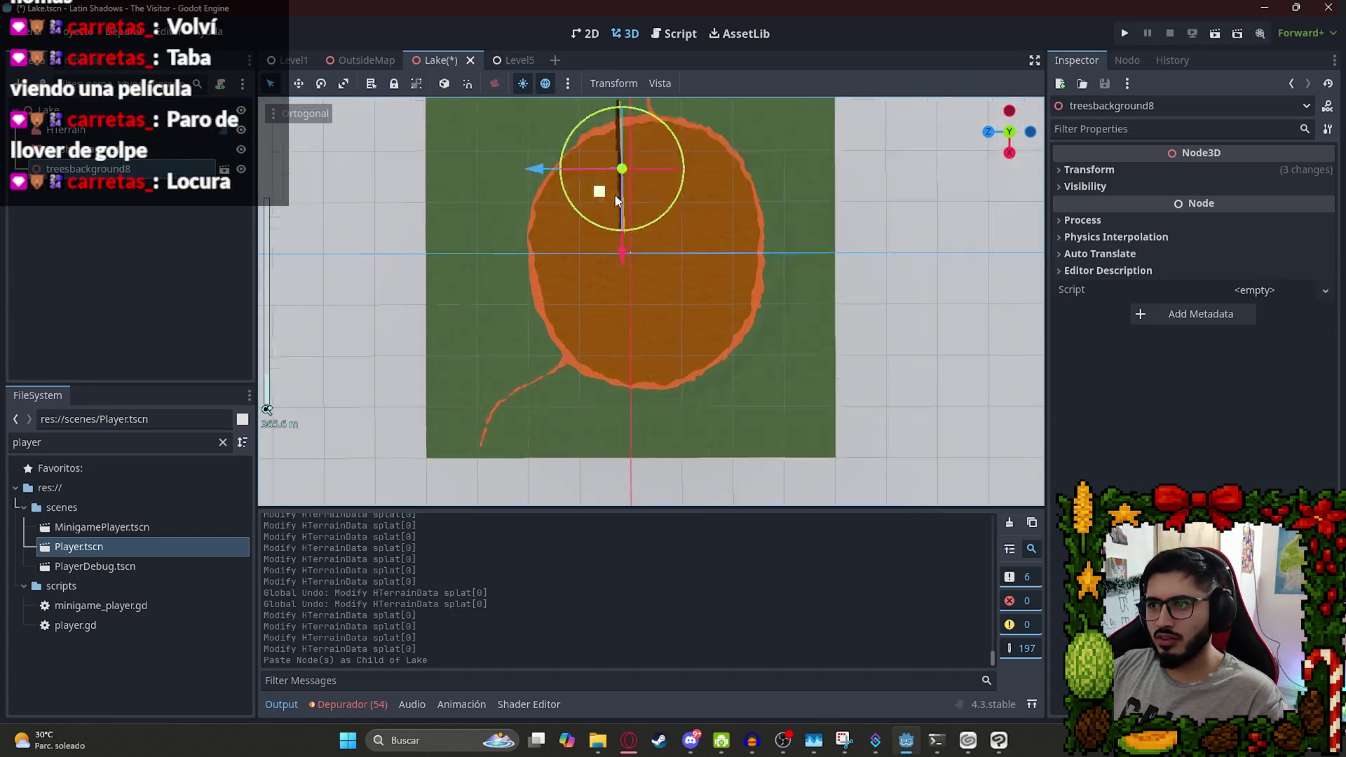
Set the pasted tree row's Transform Rotation Y to 0 in the Inspector.
{"action": "mouse_move", "coordinate": [602, 171]}
{"action": "left_mouse_down"}
{"action": "mouse_move", "coordinate": [459, 225]}
{"action": "mouse_move", "coordinate": [414, 280]}
{"action": "mouse_move", "coordinate": [775, 318]}
{"action": "mouse_move", "coordinate": [889, 258]}
{"action": "mouse_move", "coordinate": [847, 157]}
{"action": "mouse_move", "coordinate": [820, 220]}
{"action": "mouse_move", "coordinate": [722, 251]}
{"action": "mouse_move", "coordinate": [813, 203]}
{"action": "mouse_move", "coordinate": [769, 115]}
{"action": "mouse_move", "coordinate": [827, 161]}
{"action": "left_mouse_up"}
{"action": "key", "text": "ctrl+z"}
{"action": "left_click", "coordinate": [1090, 169]}
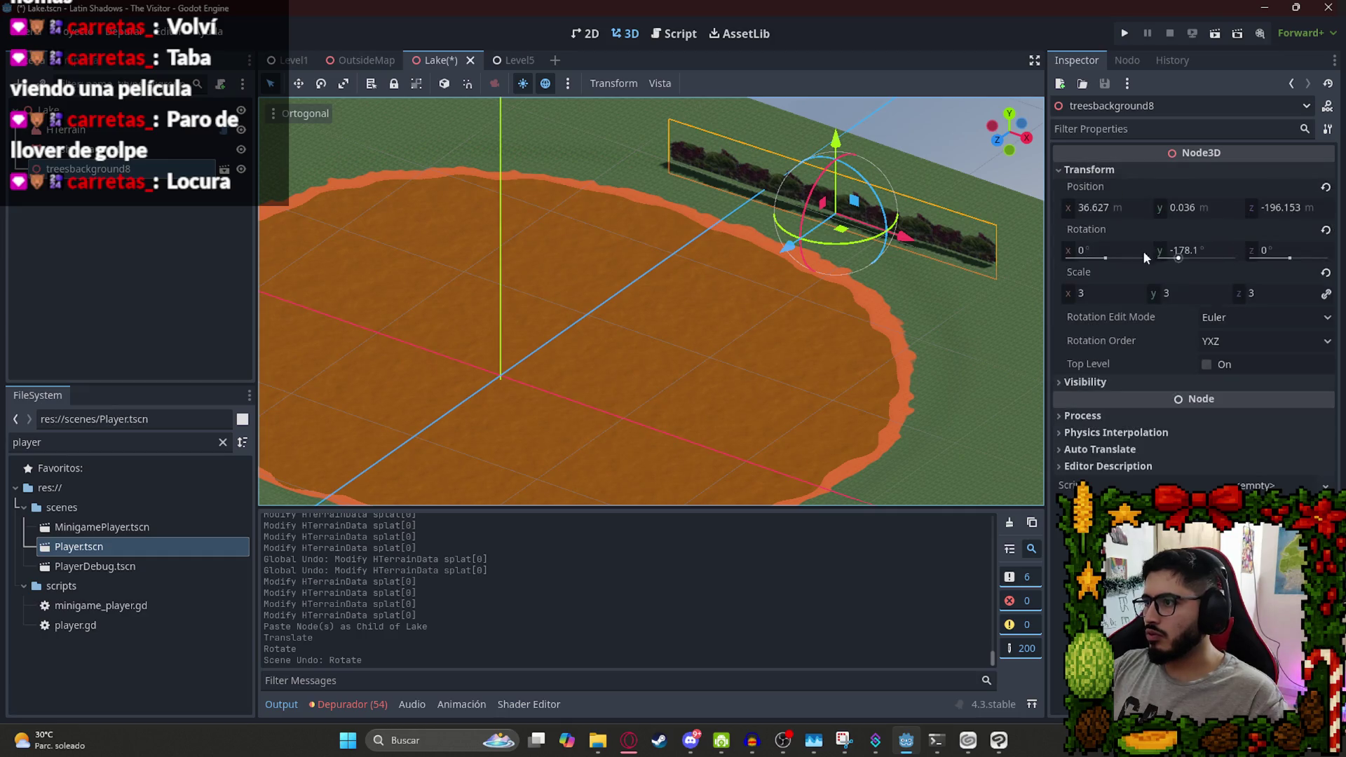
{"action": "left_click", "coordinate": [1324, 230]}
{"action": "left_click", "coordinate": [1203, 253]}
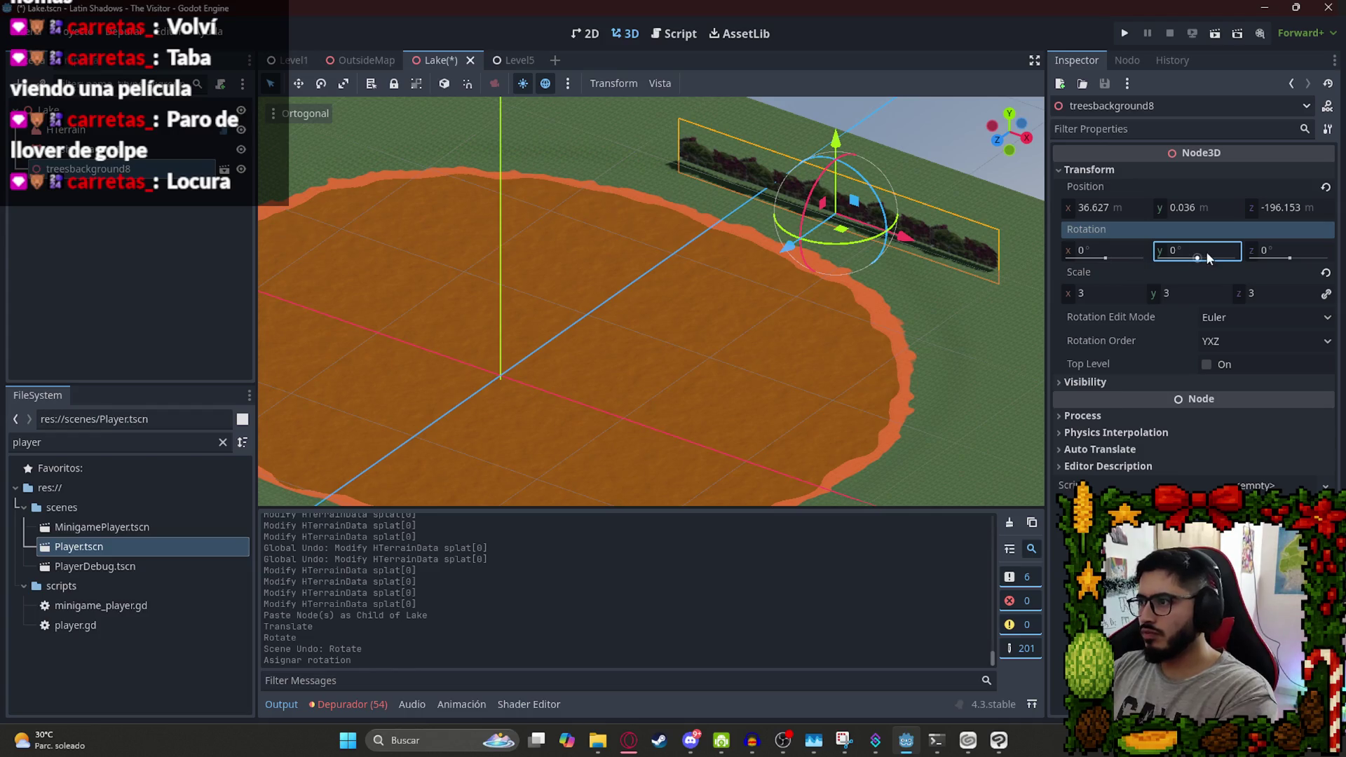
{"action": "type", "text": "0"}
{"action": "key", "text": "Return"}
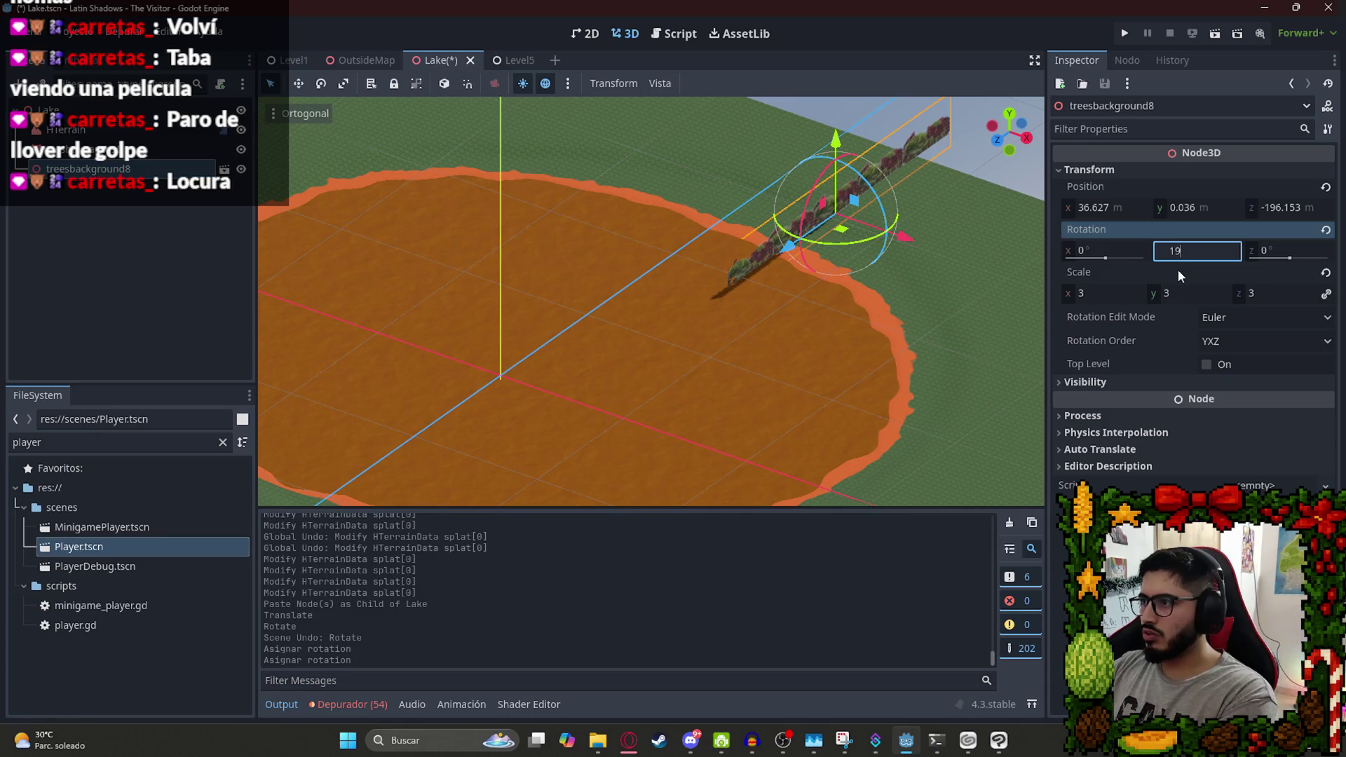
{"action": "key", "text": "BackSpace"}
{"action": "type", "text": "80"}
{"action": "key", "text": "Return"}
{"action": "scroll", "coordinate": [922, 225], "scroll_direction": "up", "scroll_amount": 3}
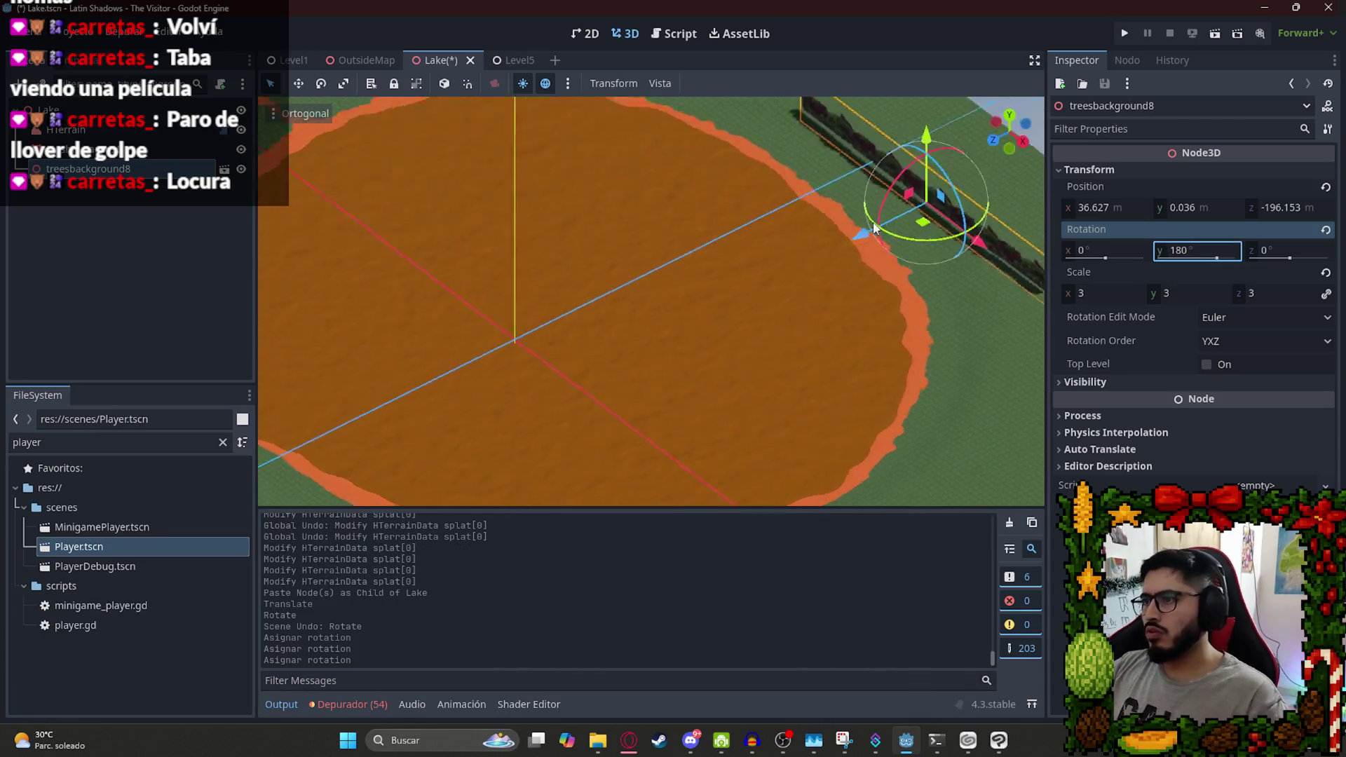
{"action": "type", "text": "0"}
{"action": "key", "text": "Return"}
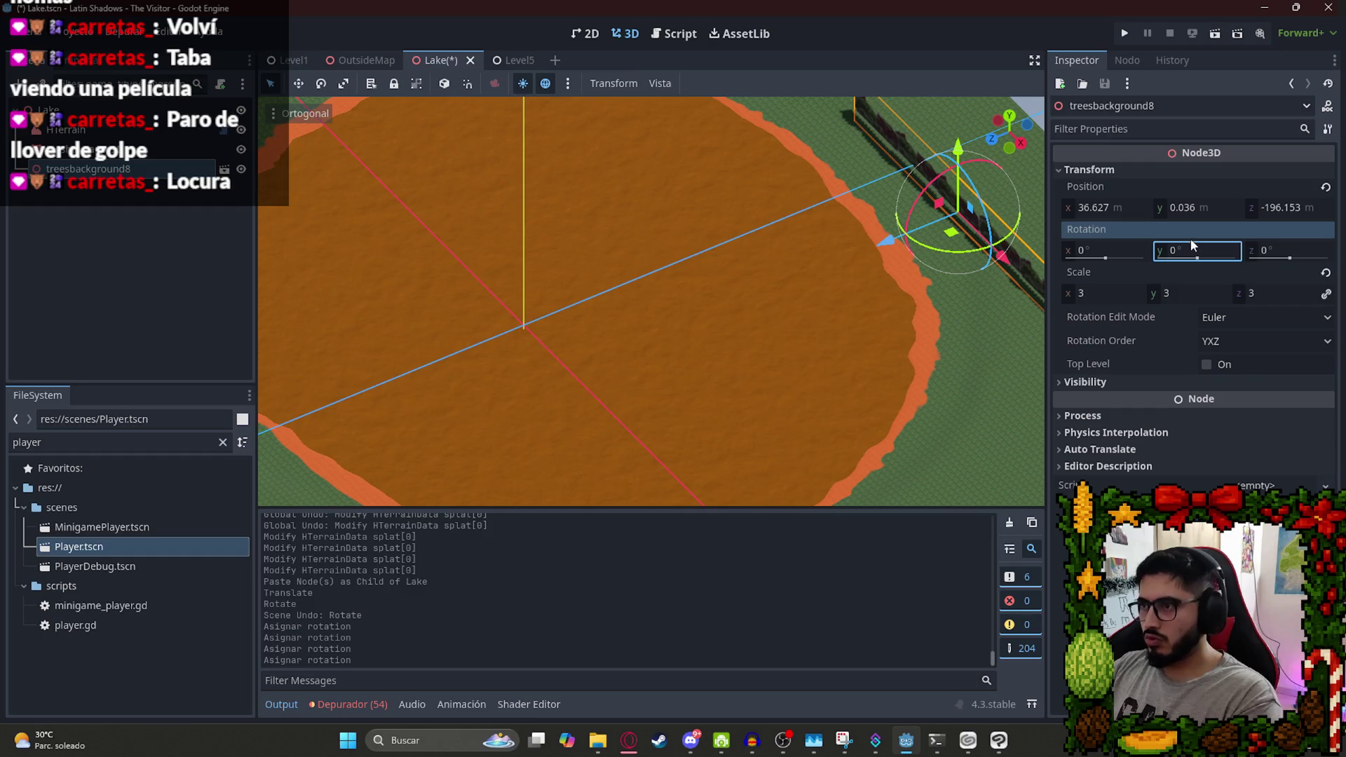
{"action": "scroll", "coordinate": [876, 166], "scroll_direction": "up", "scroll_amount": 3}
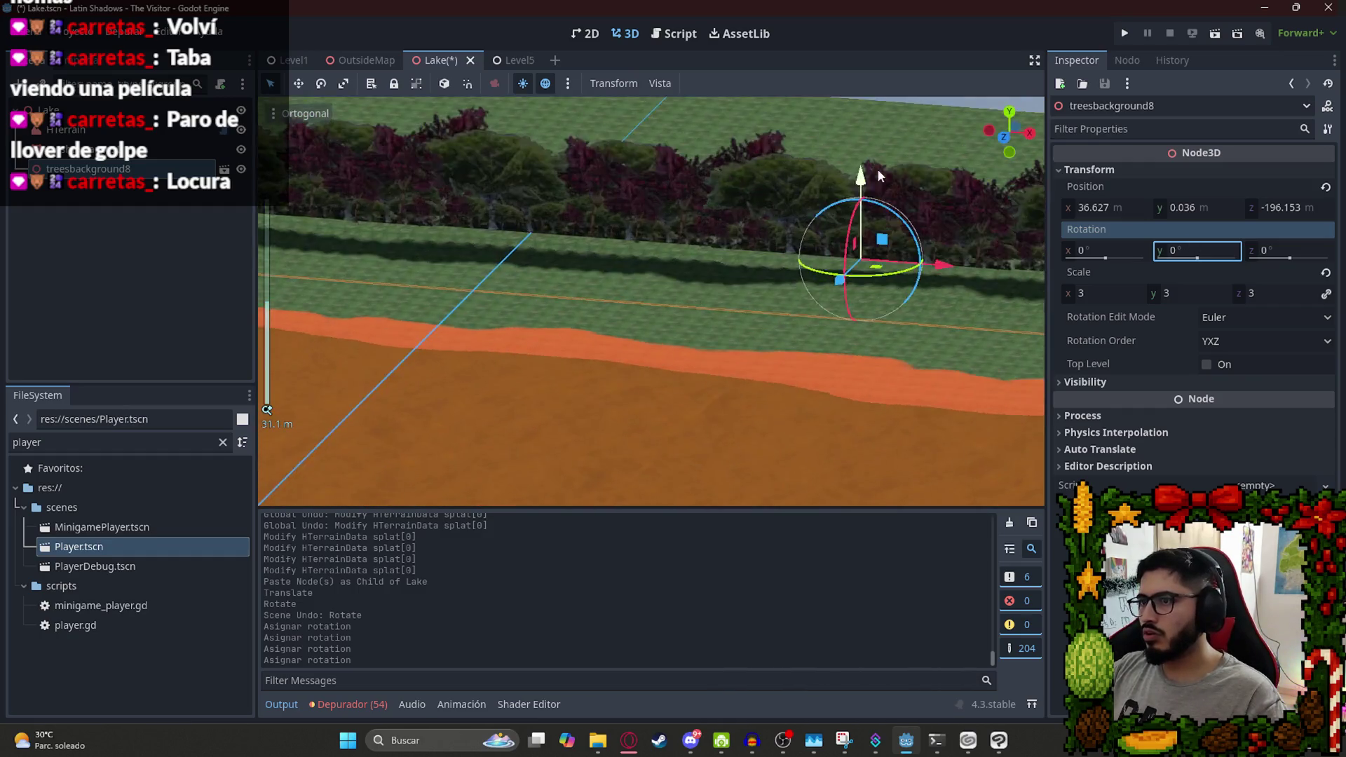
Sink the tree row slightly and slide it along the terrain's far edge.
{"action": "left_click_drag", "start_coordinate": [722, 210], "coordinate": [837, 249]}
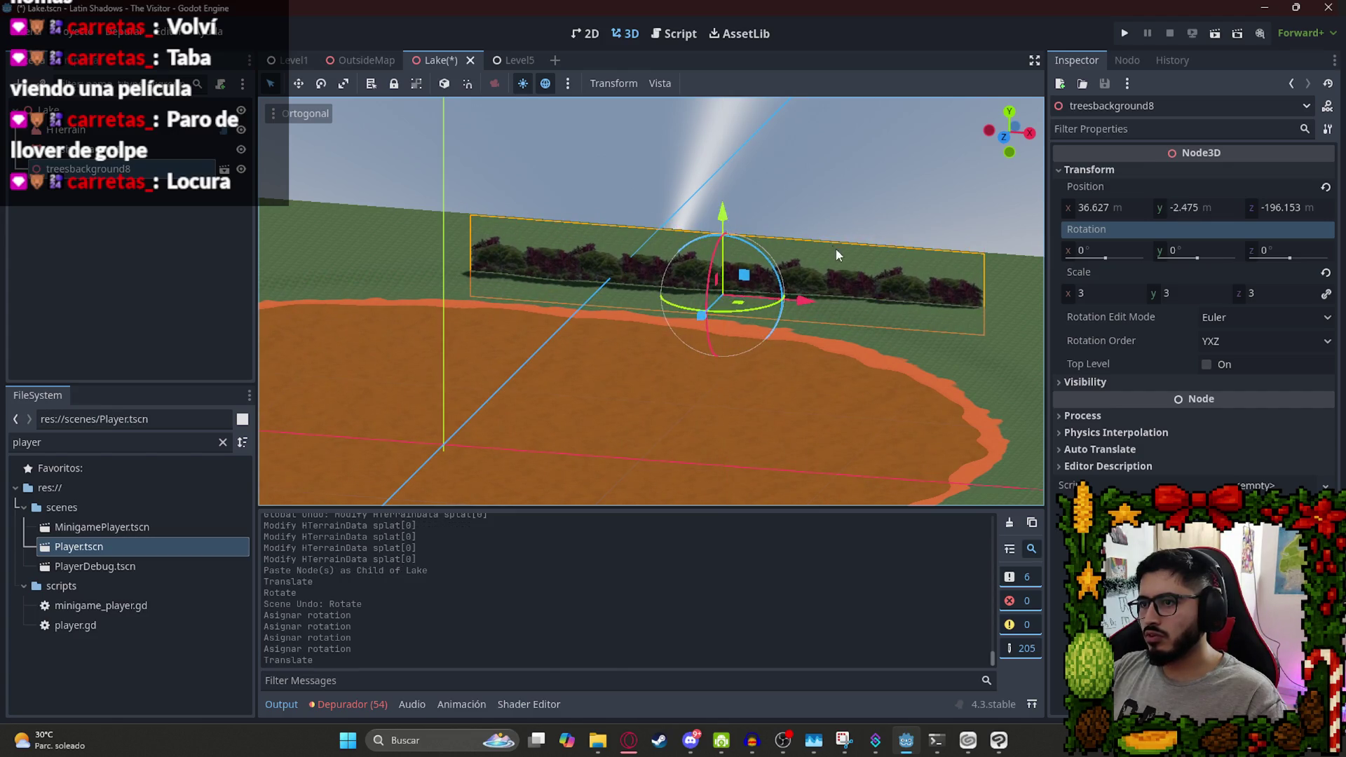
{"action": "scroll", "coordinate": [679, 300], "scroll_direction": "down", "scroll_amount": 5}
{"action": "mouse_move", "coordinate": [639, 366]}
{"action": "left_mouse_down"}
{"action": "mouse_move", "coordinate": [674, 369]}
{"action": "mouse_move", "coordinate": [696, 345]}
{"action": "left_mouse_up"}
{"action": "mouse_move", "coordinate": [810, 409]}
{"action": "left_mouse_down"}
{"action": "mouse_move", "coordinate": [806, 477]}
{"action": "mouse_move", "coordinate": [649, 366]}
{"action": "left_mouse_up"}
{"action": "scroll", "coordinate": [763, 307], "scroll_direction": "down", "scroll_amount": 2}
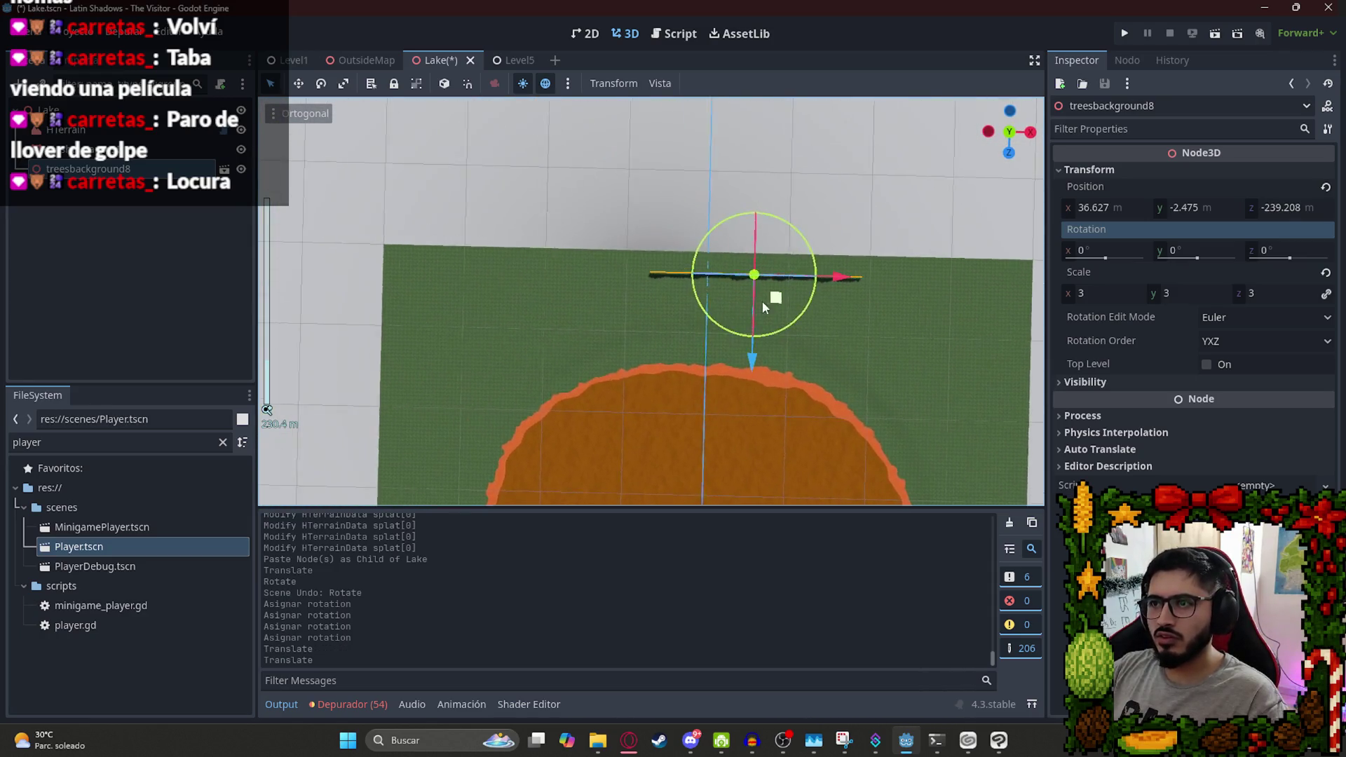
{"action": "mouse_move", "coordinate": [774, 298]}
{"action": "left_mouse_down"}
{"action": "mouse_move", "coordinate": [501, 297]}
{"action": "mouse_move", "coordinate": [792, 276]}
{"action": "mouse_move", "coordinate": [772, 280]}
{"action": "left_mouse_up"}
Duplicate the tree row and slide the copy right along the edge.
{"action": "key", "text": "ctrl+d"}
{"action": "key", "text": "ctrl+v"}
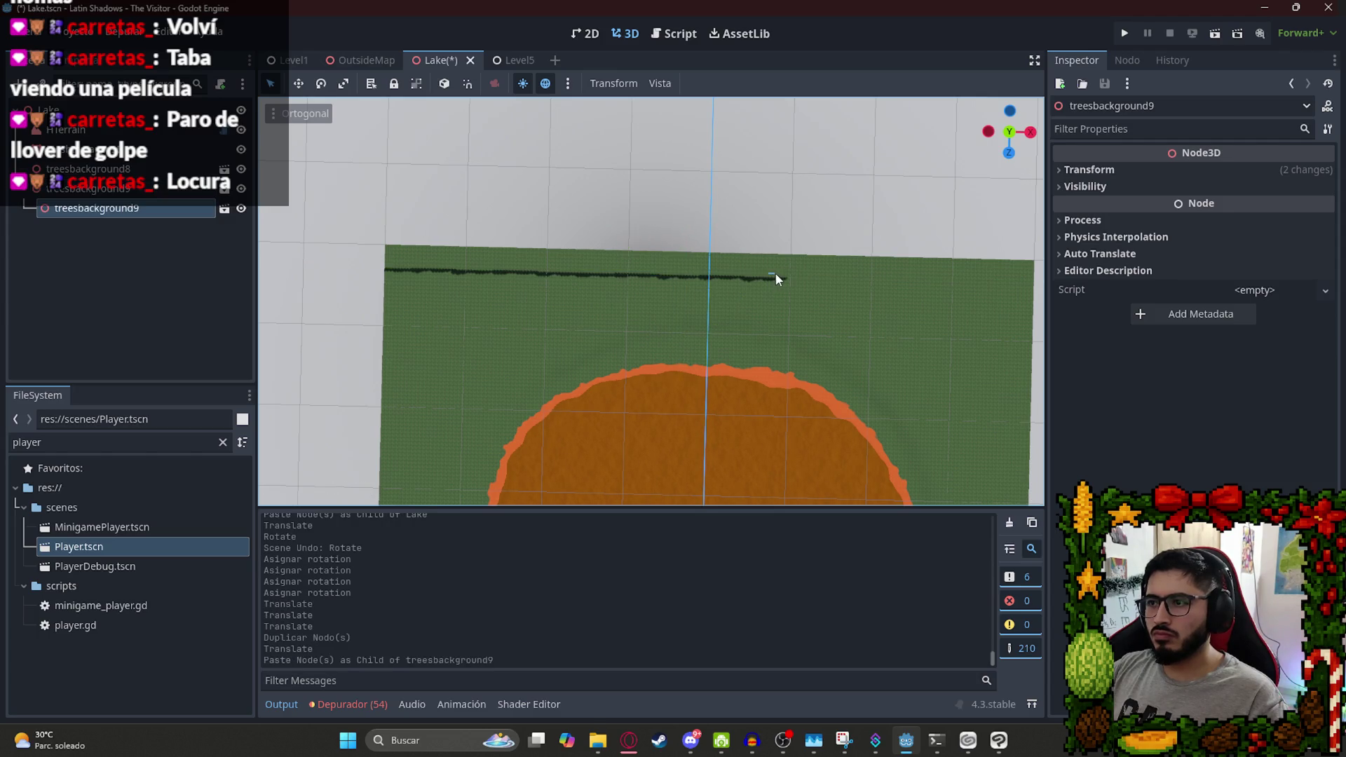
{"action": "left_click", "coordinate": [776, 280]}
{"action": "key", "text": "ctrl+d"}
{"action": "mouse_move", "coordinate": [767, 276]}
{"action": "left_mouse_down"}
{"action": "mouse_move", "coordinate": [1040, 309]}
{"action": "mouse_move", "coordinate": [968, 304]}
{"action": "mouse_move", "coordinate": [876, 197]}
{"action": "mouse_move", "coordinate": [885, 309]}
{"action": "left_mouse_up"}
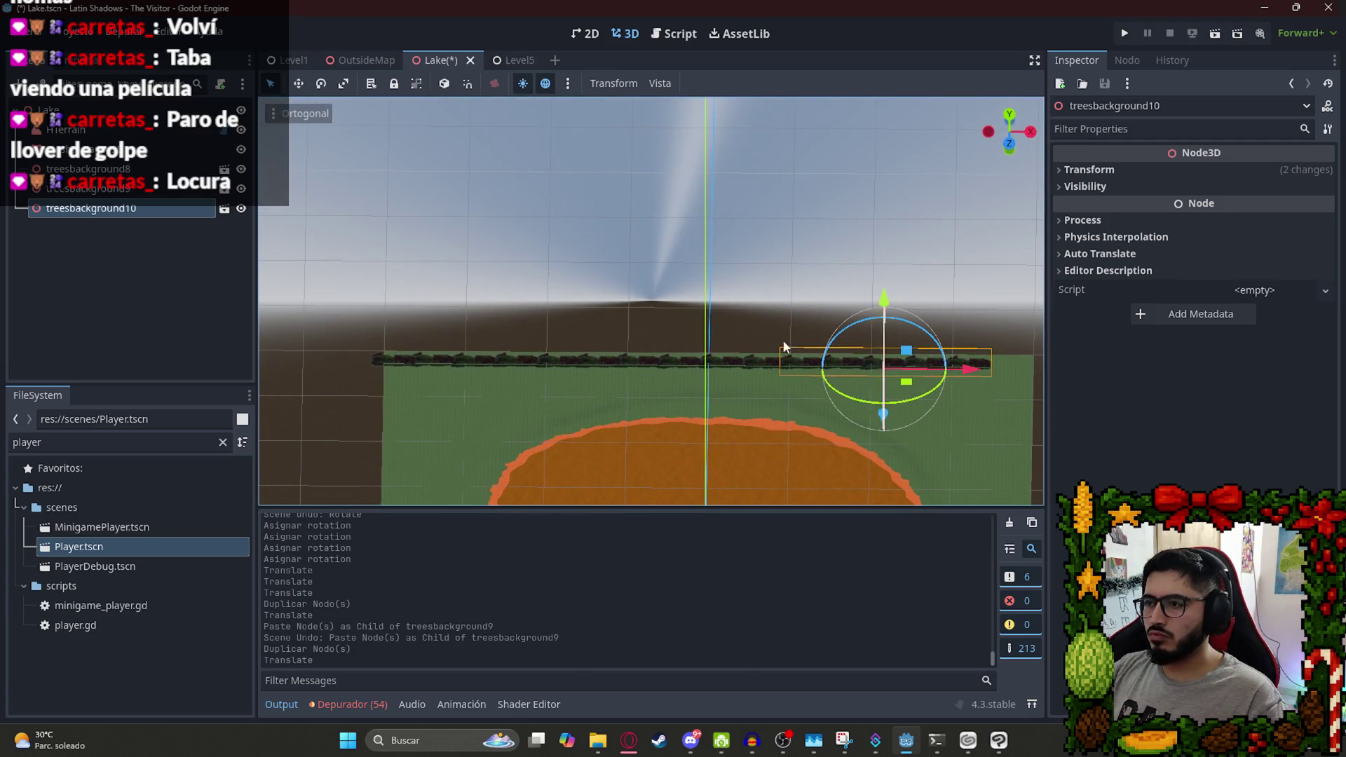
{"action": "scroll", "coordinate": [847, 357], "scroll_direction": "down", "scroll_amount": 3}
{"action": "mouse_move", "coordinate": [847, 357]}
{"action": "left_mouse_down"}
{"action": "mouse_move", "coordinate": [878, 380]}
{"action": "mouse_move", "coordinate": [843, 349]}
{"action": "left_mouse_up"}
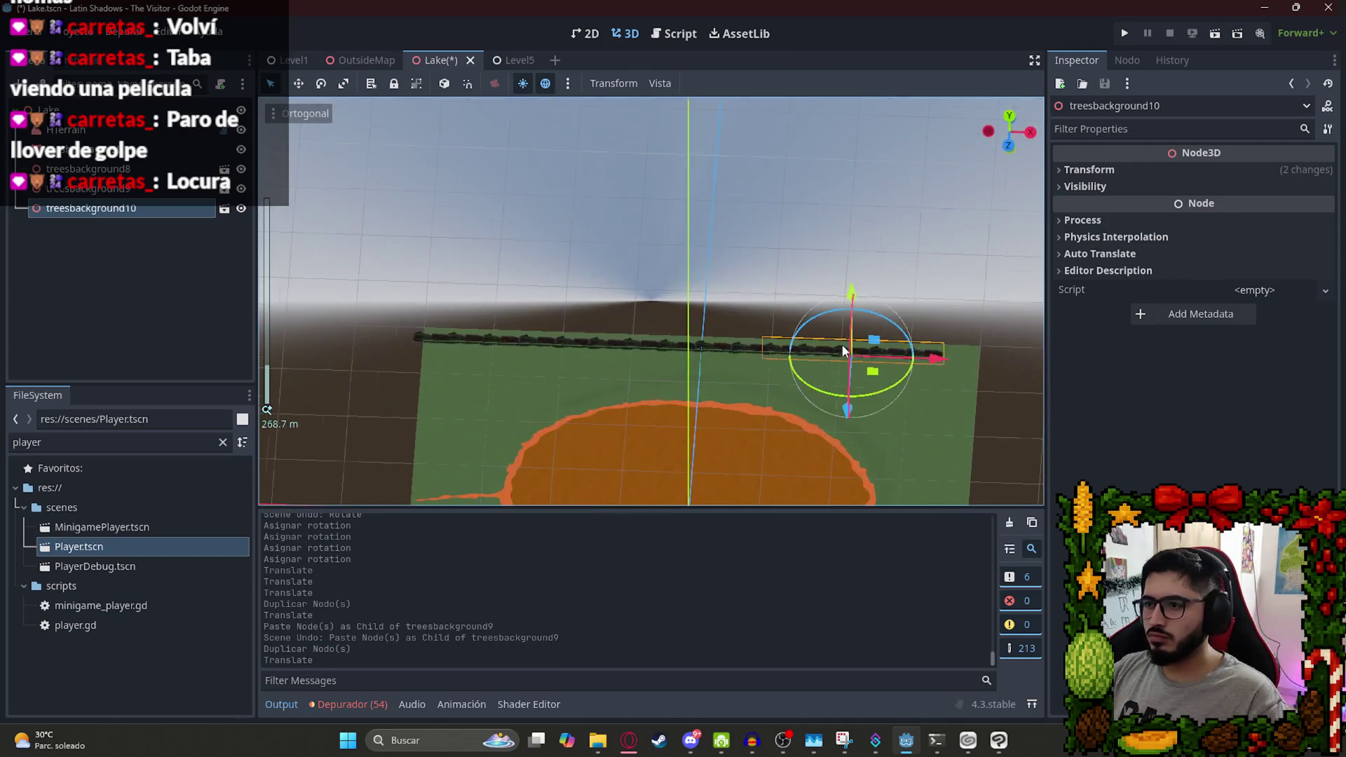
Add another tree row copy and move it further right.
{"action": "key", "text": "ctrl+d"}
{"action": "mouse_move", "coordinate": [940, 363]}
{"action": "left_mouse_down"}
{"action": "mouse_move", "coordinate": [1134, 372]}
{"action": "mouse_move", "coordinate": [935, 363]}
{"action": "mouse_move", "coordinate": [677, 503]}
{"action": "left_mouse_up"}
{"action": "scroll", "coordinate": [1104, 378], "scroll_direction": "down", "scroll_amount": 3}
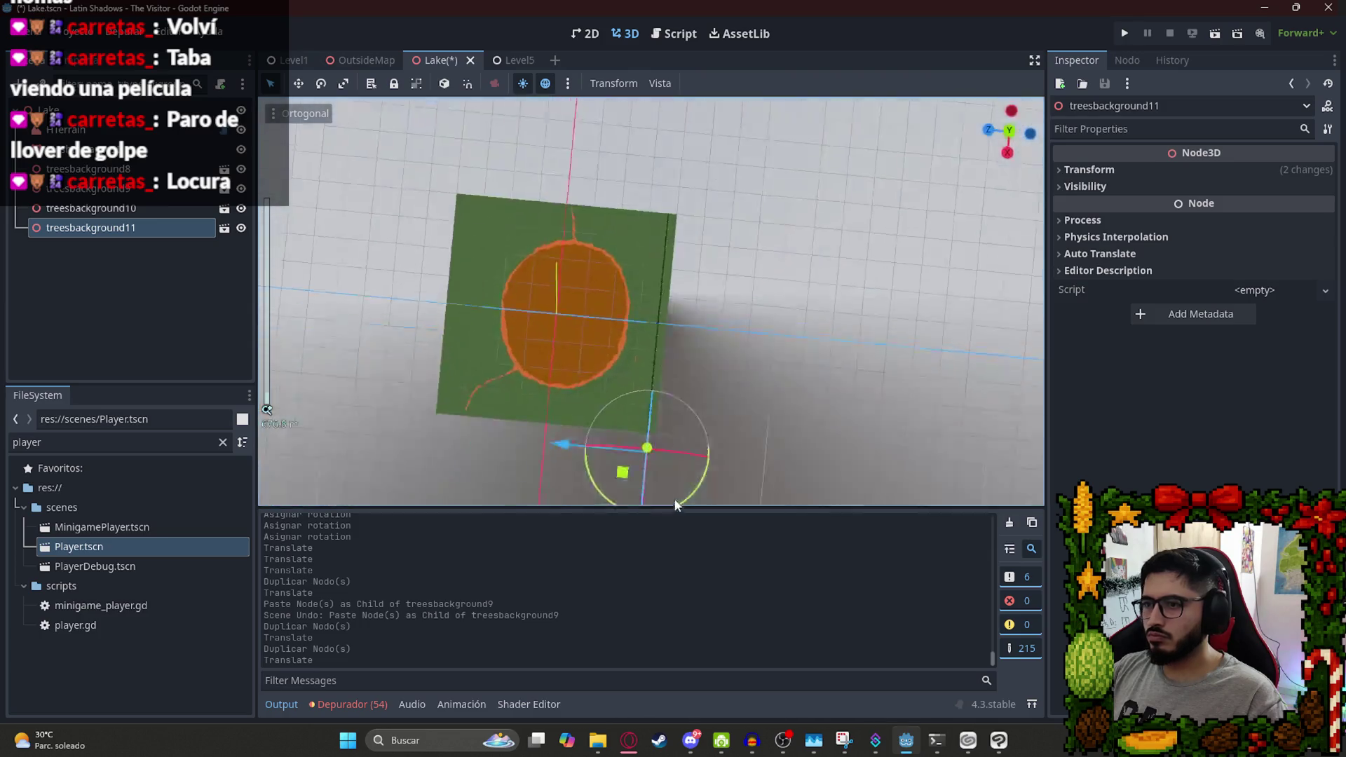
{"action": "mouse_move", "coordinate": [686, 218]}
{"action": "left_mouse_down"}
{"action": "mouse_move", "coordinate": [773, 480]}
{"action": "mouse_move", "coordinate": [576, 244]}
{"action": "mouse_move", "coordinate": [449, 224]}
{"action": "left_mouse_up"}
{"action": "scroll", "coordinate": [398, 210], "scroll_direction": "up", "scroll_amount": 3}
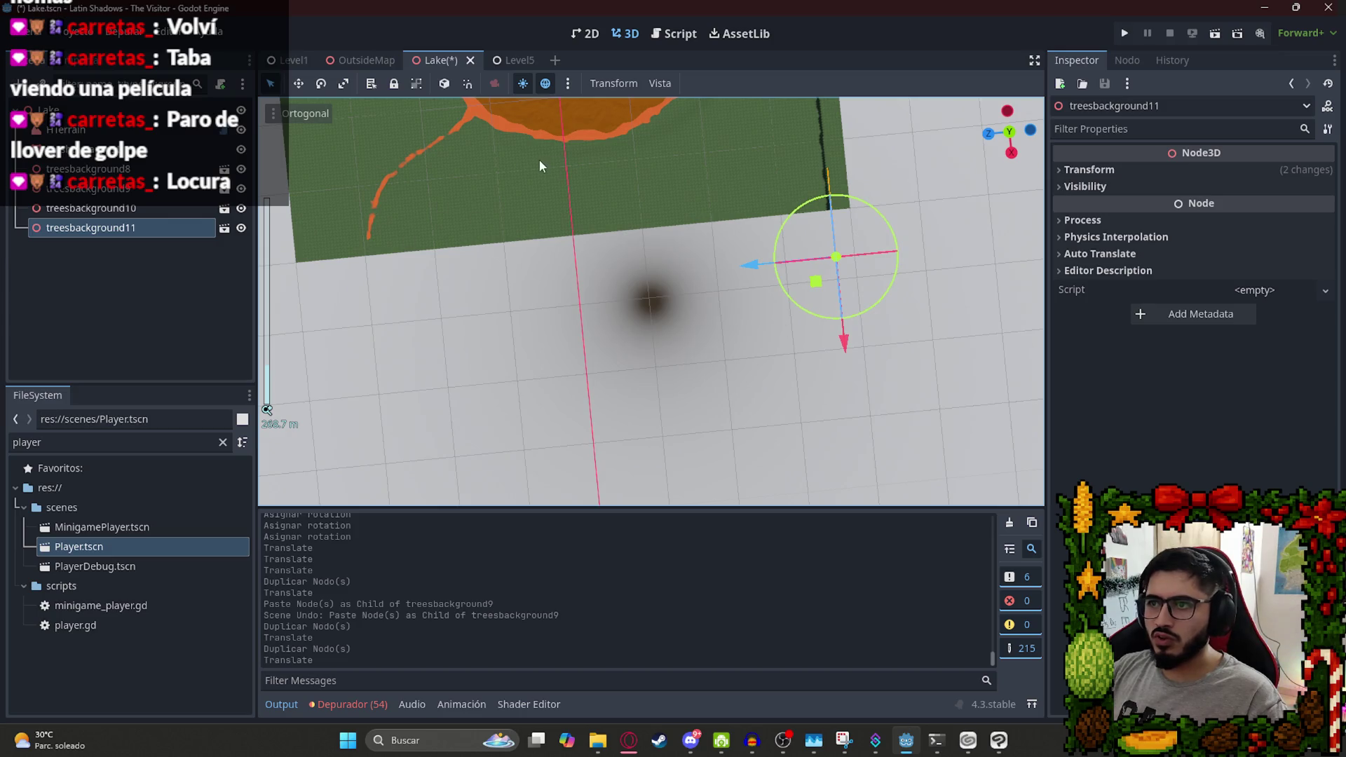
Reselect treesbackground11 and view the lake area.
{"action": "left_click", "coordinate": [127, 238]}
{"action": "left_click", "coordinate": [169, 233]}
{"action": "mouse_move", "coordinate": [687, 245]}
{"action": "left_mouse_down"}
{"action": "mouse_move", "coordinate": [746, 252]}
{"action": "mouse_move", "coordinate": [715, 291]}
{"action": "mouse_move", "coordinate": [729, 383]}
{"action": "left_mouse_up"}
{"action": "scroll", "coordinate": [715, 290], "scroll_direction": "down", "scroll_amount": 3}
{"action": "scroll", "coordinate": [579, 384], "scroll_direction": "up", "scroll_amount": 5}
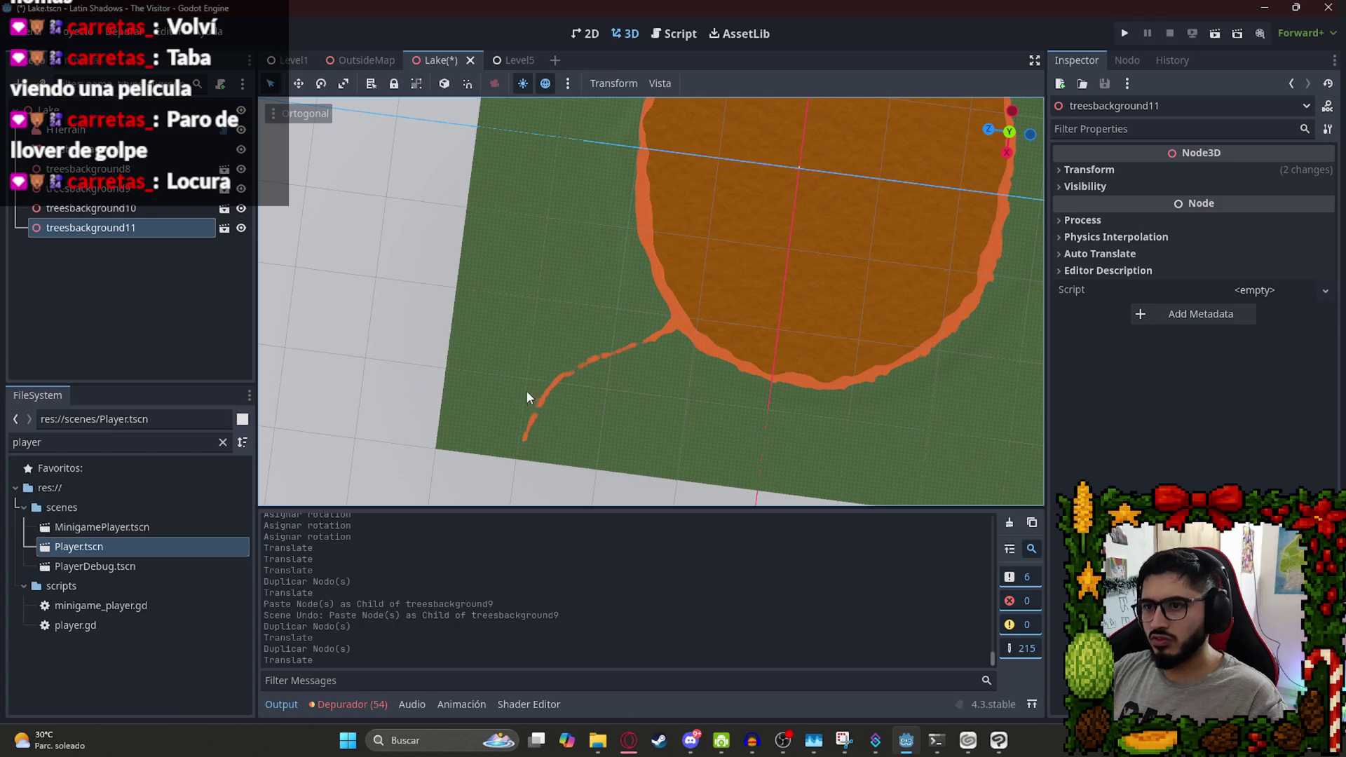
{"action": "scroll", "coordinate": [543, 424], "scroll_direction": "down", "scroll_amount": 4}
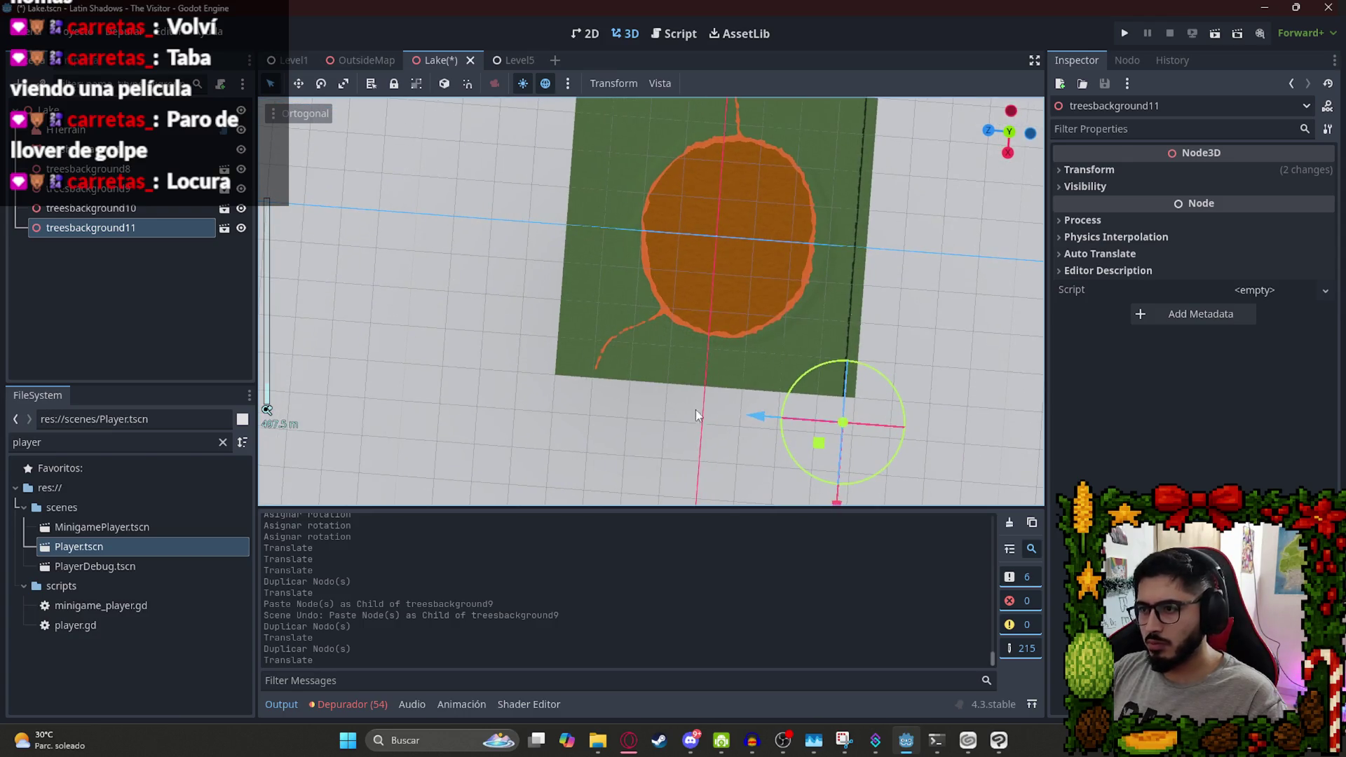
Duplicate treesbackground11, set Rotation Y to 90, and line it along the grass edge.
{"action": "key", "text": "ctrl+d"}
{"action": "mouse_move", "coordinate": [782, 443]}
{"action": "left_mouse_down"}
{"action": "mouse_move", "coordinate": [662, 438]}
{"action": "mouse_move", "coordinate": [672, 433]}
{"action": "left_mouse_up"}
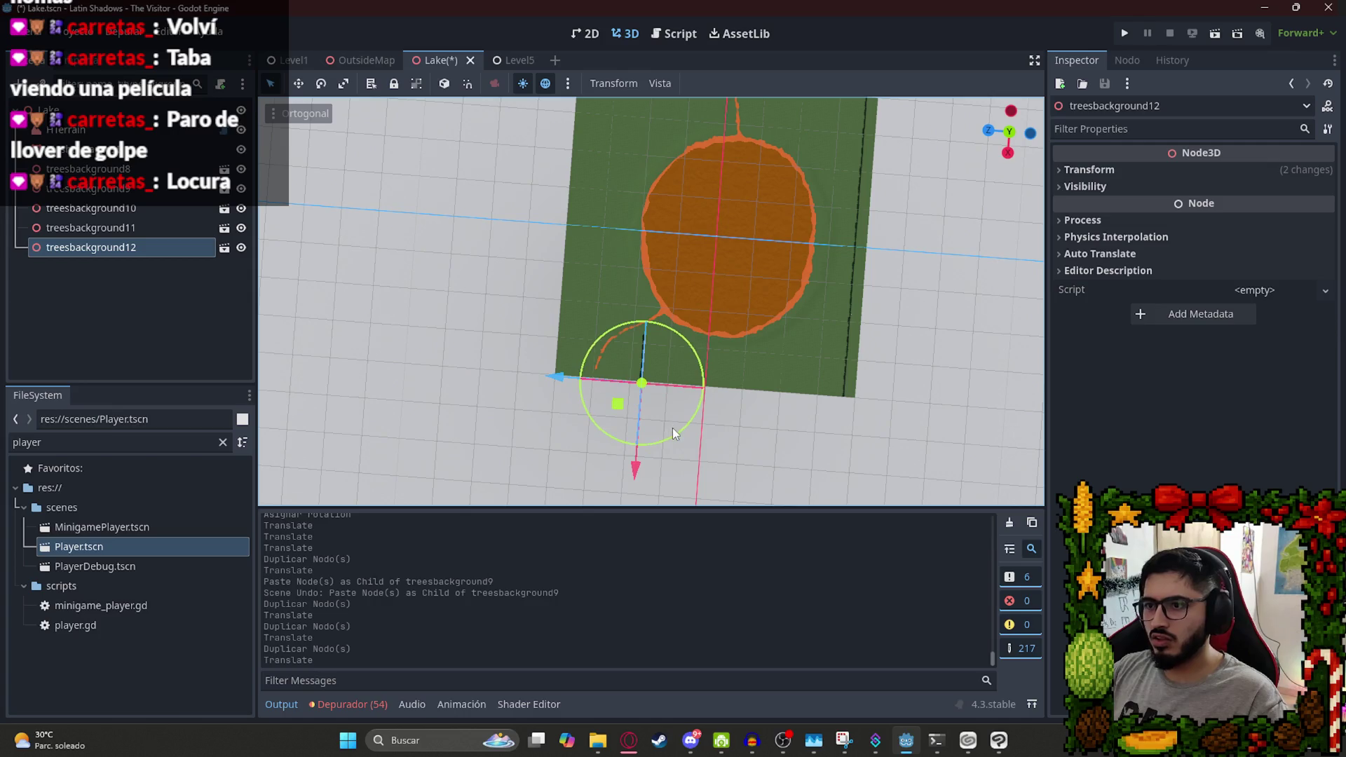
{"action": "left_click_drag", "start_coordinate": [579, 452], "coordinate": [579, 453]}
{"action": "left_click", "coordinate": [1097, 175]}
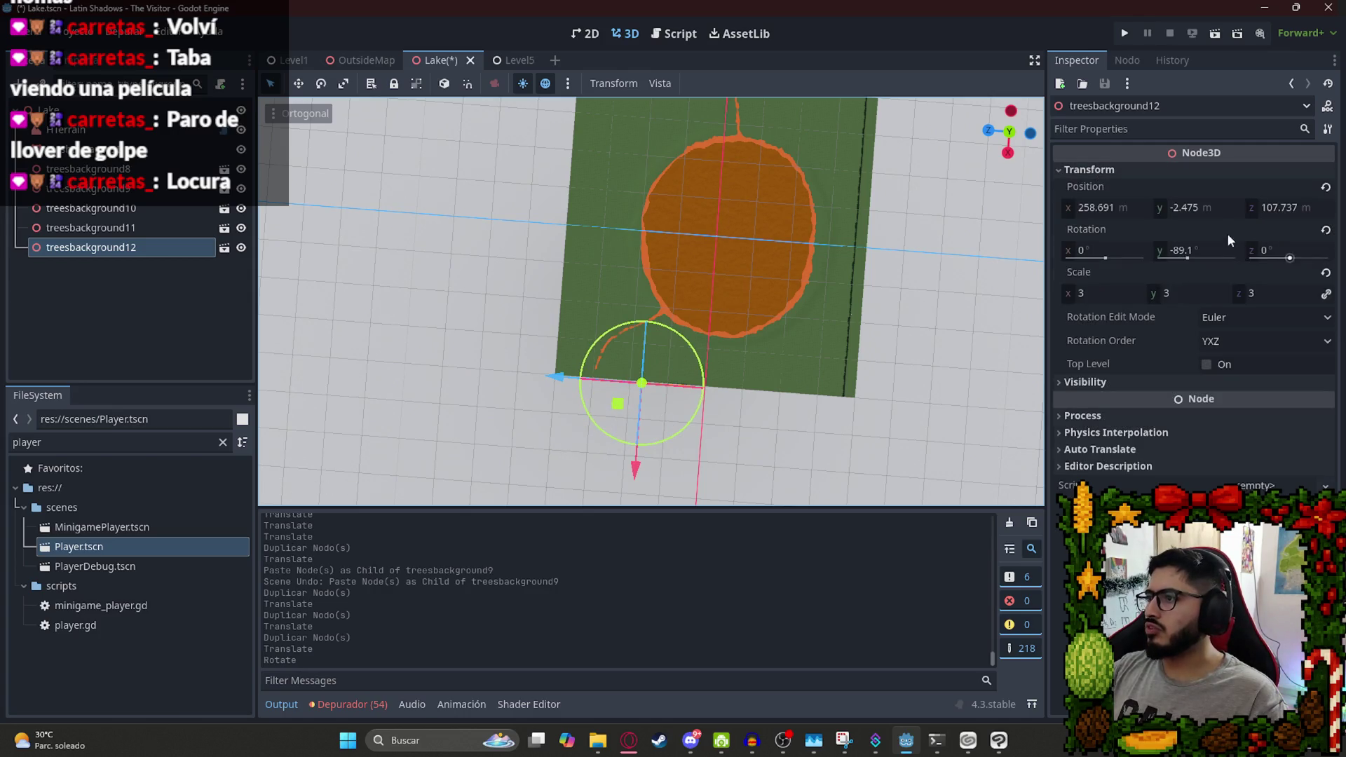
{"action": "left_click", "coordinate": [1190, 252]}
{"action": "type", "text": "90"}
{"action": "key", "text": "Return"}
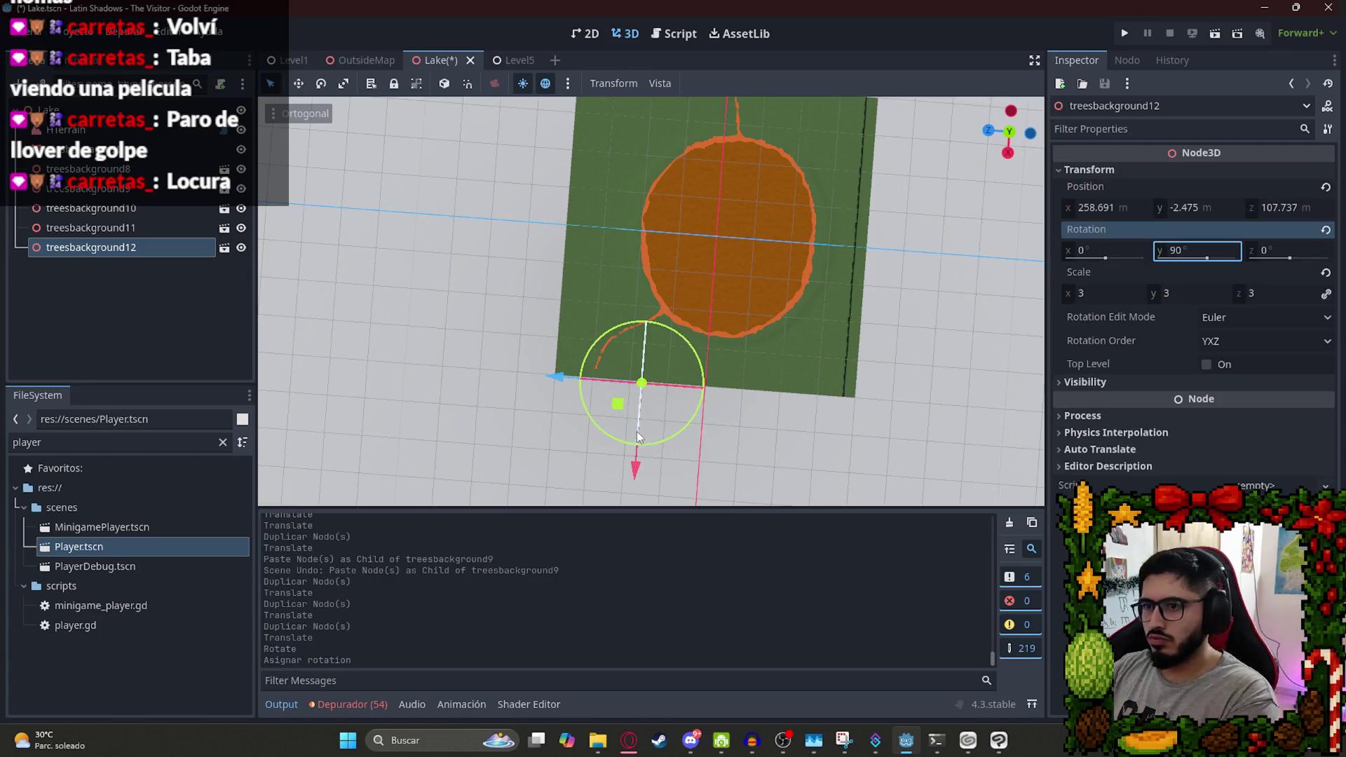
{"action": "scroll", "coordinate": [637, 431], "scroll_direction": "up", "scroll_amount": 5}
{"action": "mouse_move", "coordinate": [691, 313]}
{"action": "left_mouse_down"}
{"action": "mouse_move", "coordinate": [684, 280]}
{"action": "mouse_move", "coordinate": [730, 293]}
{"action": "mouse_move", "coordinate": [715, 302]}
{"action": "mouse_move", "coordinate": [874, 291]}
{"action": "left_mouse_up"}
Duplicate the rotated tree line once more, then save and run the game.
{"action": "key", "text": "ctrl+d"}
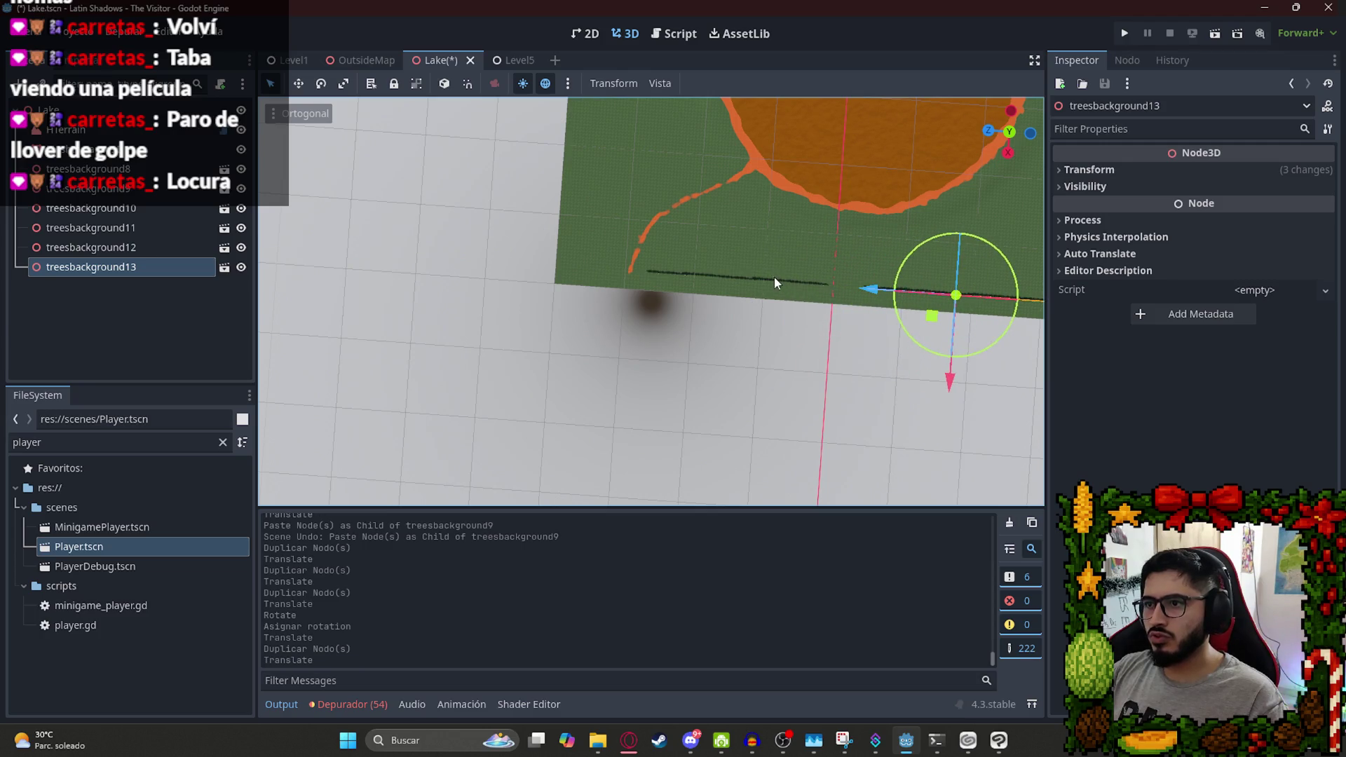
{"action": "left_click", "coordinate": [707, 280]}
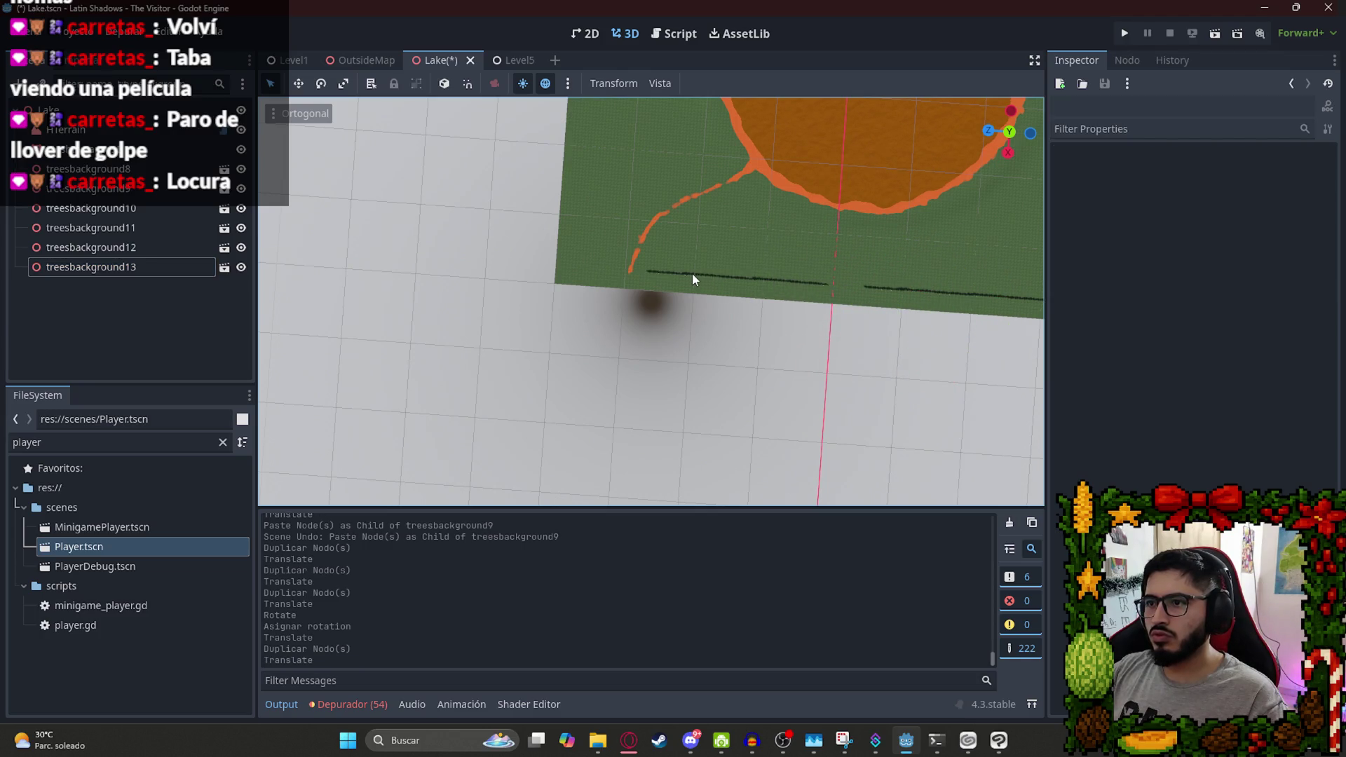
{"action": "scroll", "coordinate": [685, 272], "scroll_direction": "up", "scroll_amount": 3}
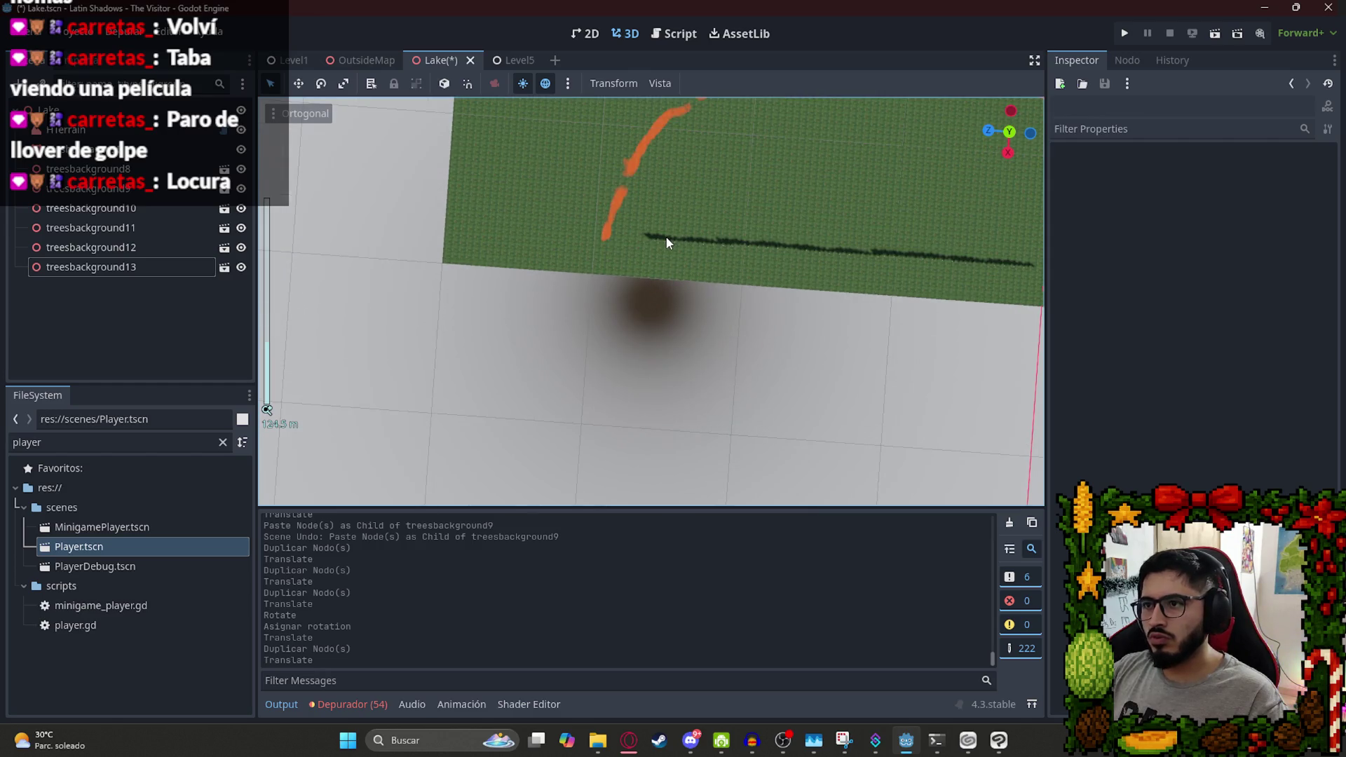
{"action": "left_click_drag", "start_coordinate": [763, 247], "coordinate": [731, 230]}
{"action": "key", "text": "F5"}
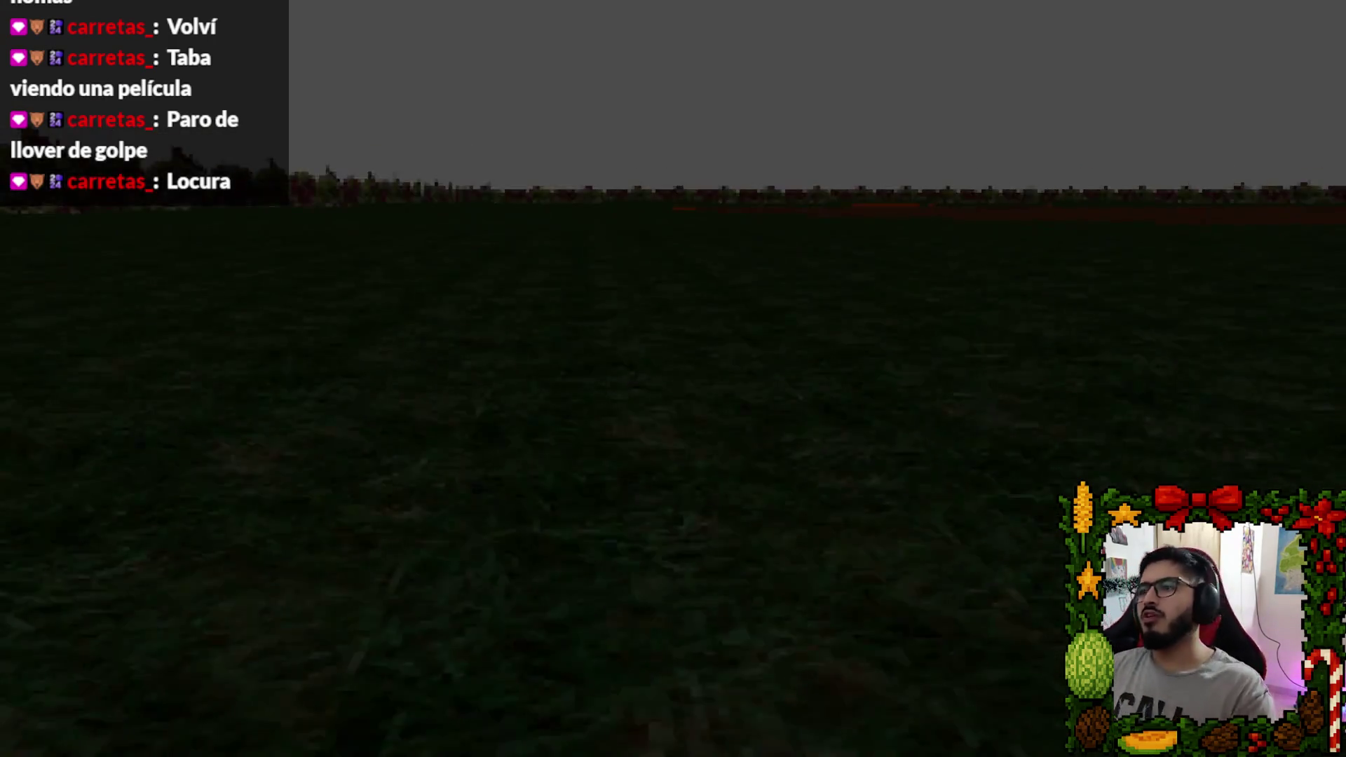
Quit the running game through the pause menu's Salir al escritorio.
{"action": "key", "text": "Escape"}
{"action": "left_click", "coordinate": [683, 554]}
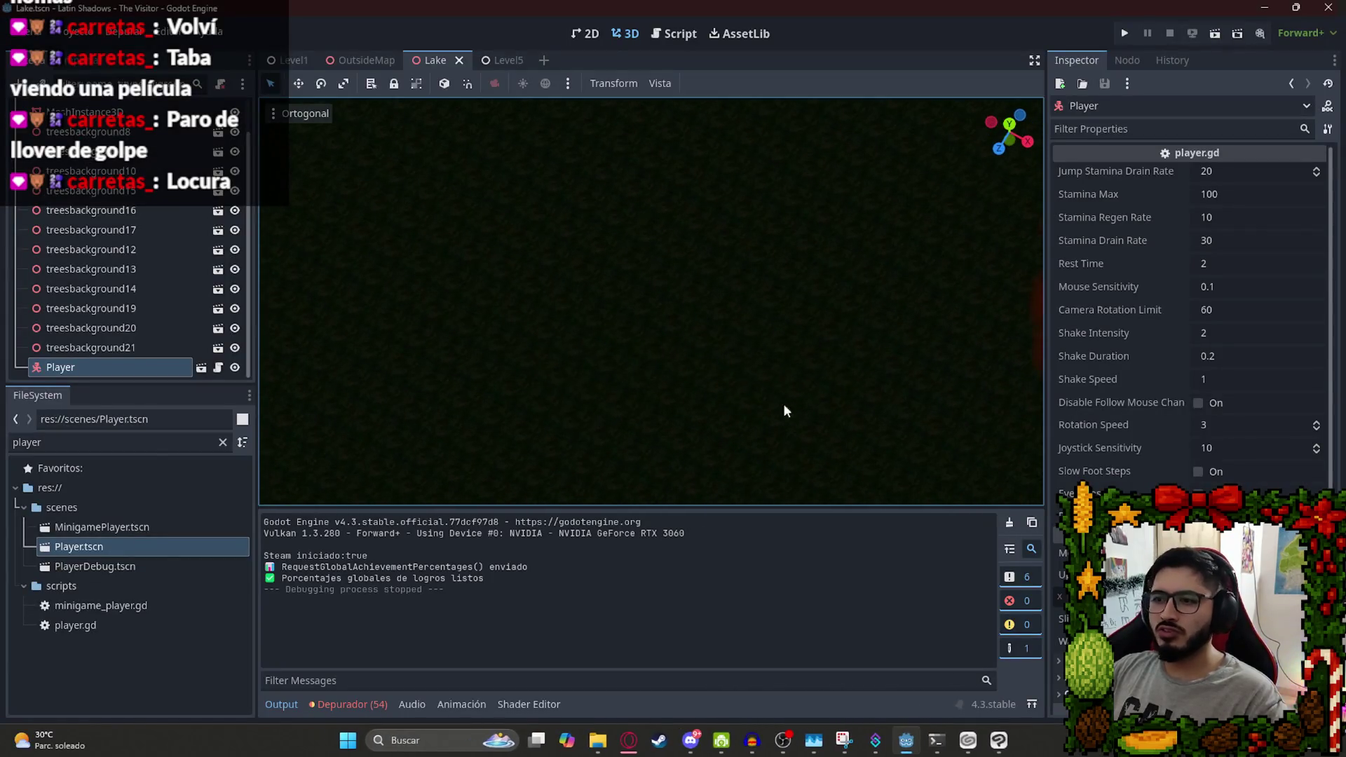
Run only the Lake scene with Reproducir Esta Escena from its scene tab's menu.
{"action": "scroll", "coordinate": [740, 342], "scroll_direction": "down", "scroll_amount": 3}
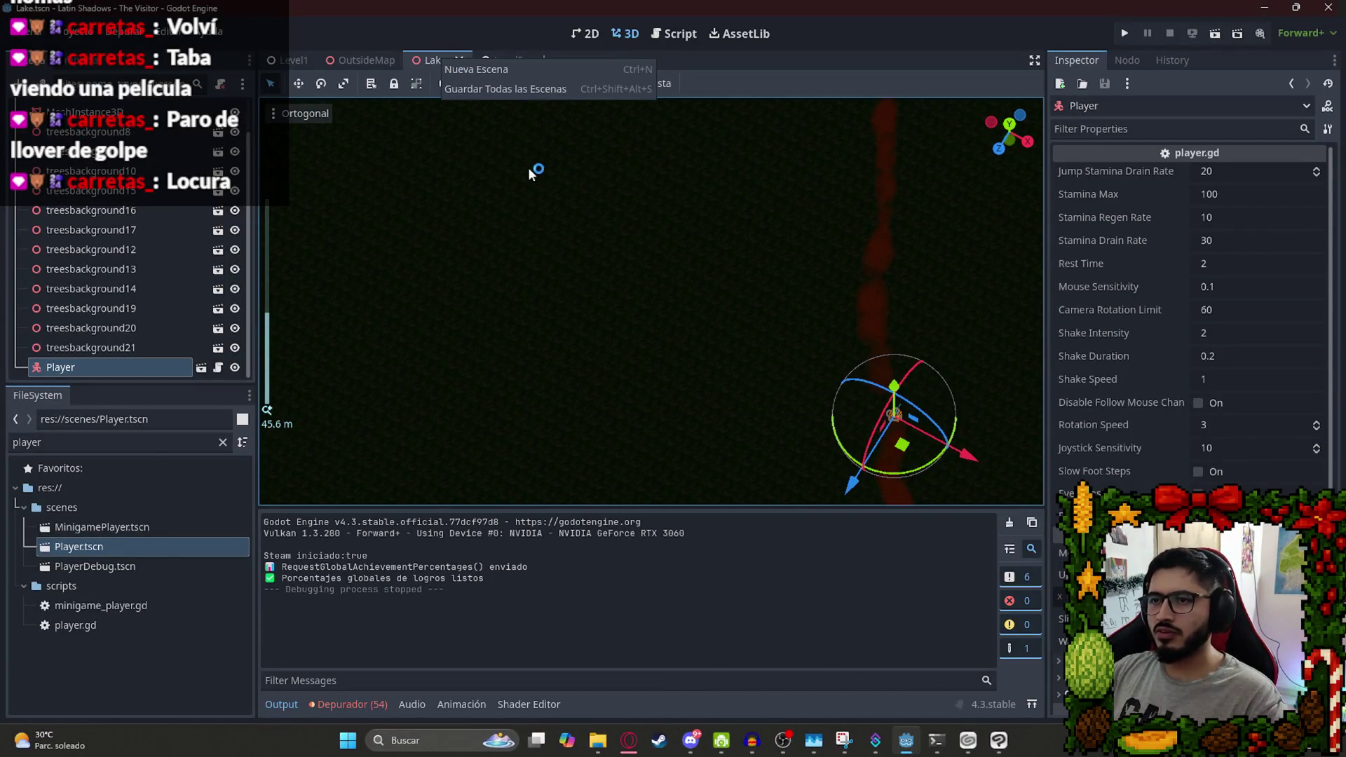
{"action": "right_click", "coordinate": [436, 56]}
{"action": "left_click", "coordinate": [502, 168]}
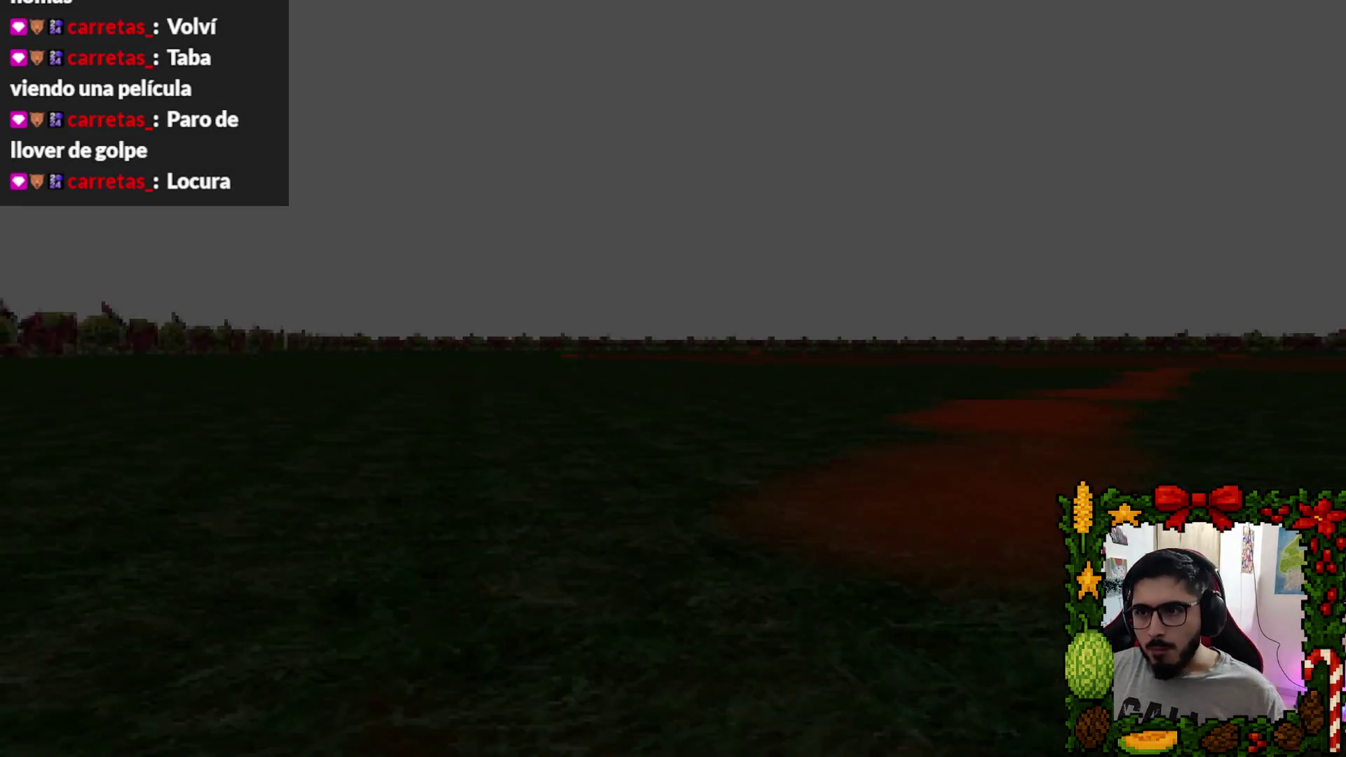
Walk forward along the red dirt path toward the tree line.
{"action": "key", "text": "w"}
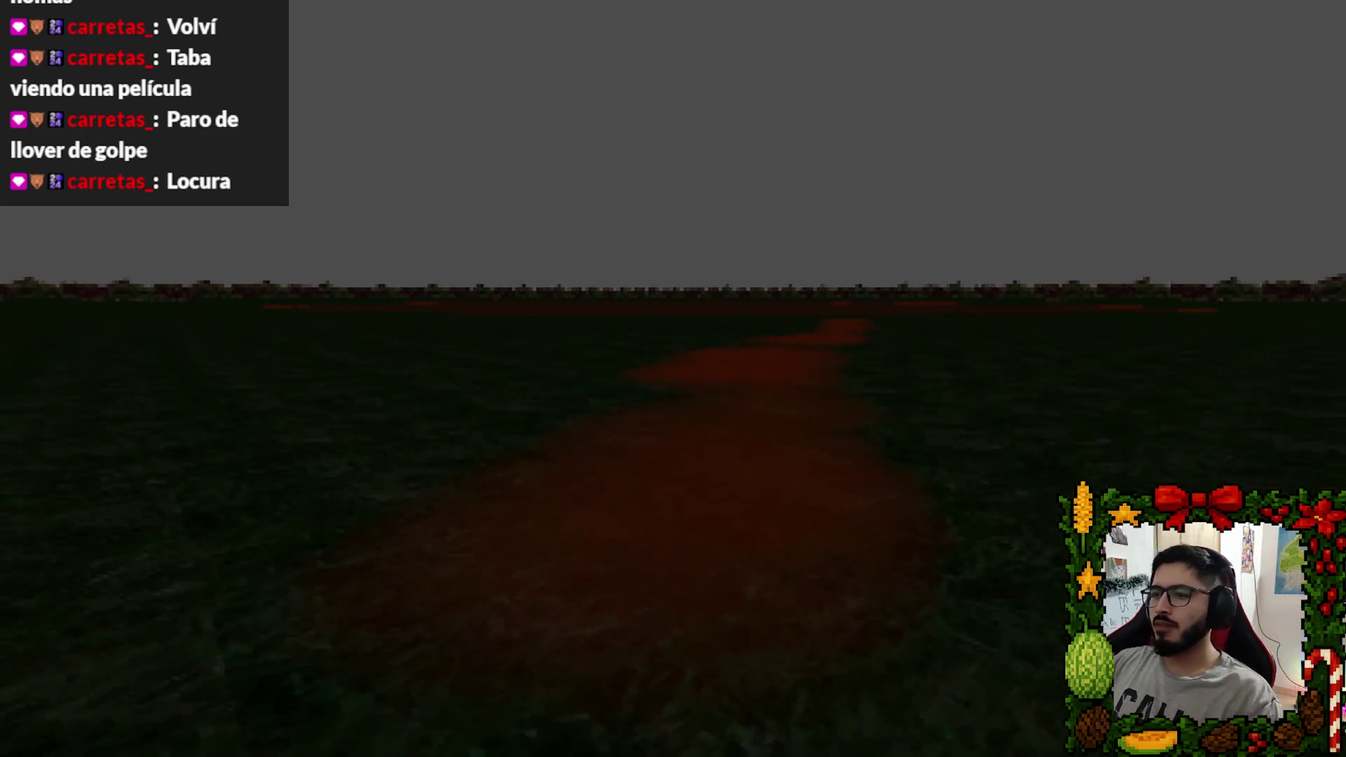
{"action": "key", "text": "w"}
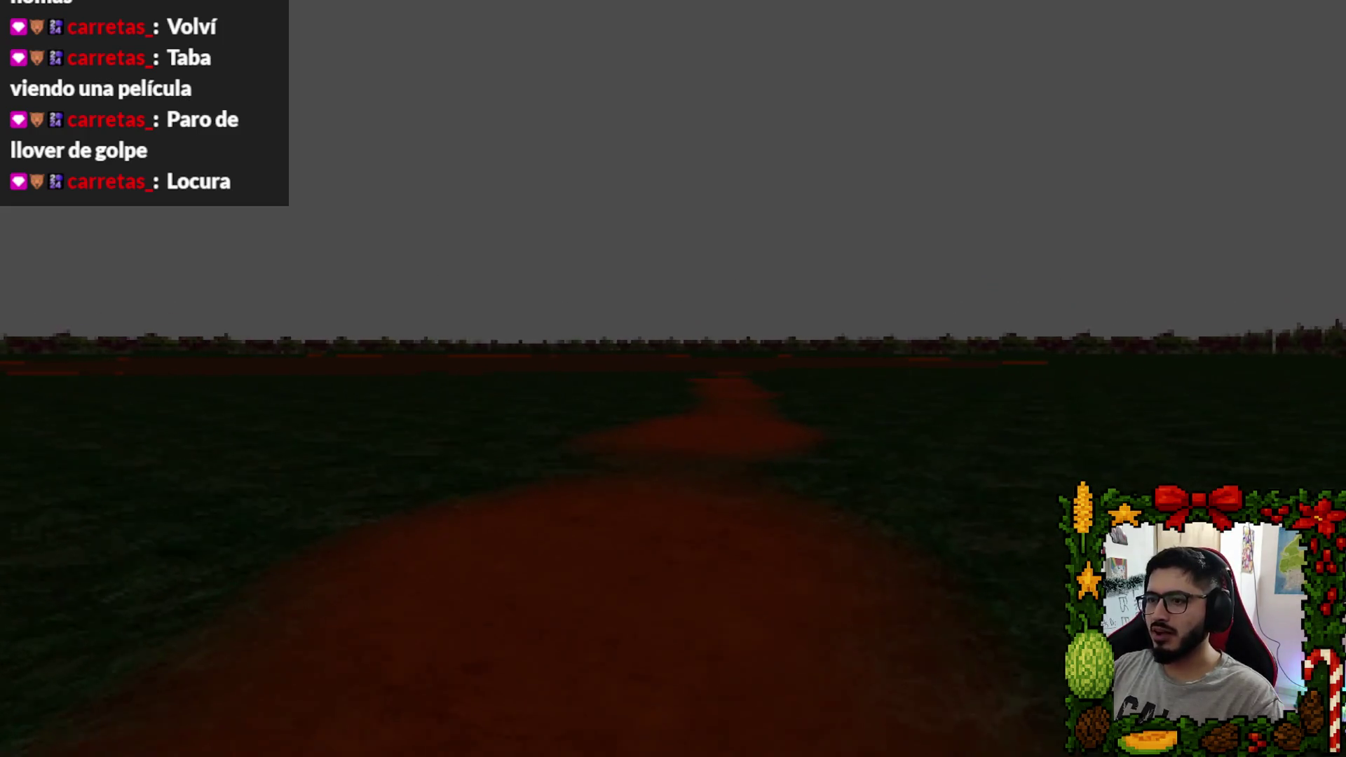
{"action": "key", "text": "w"}
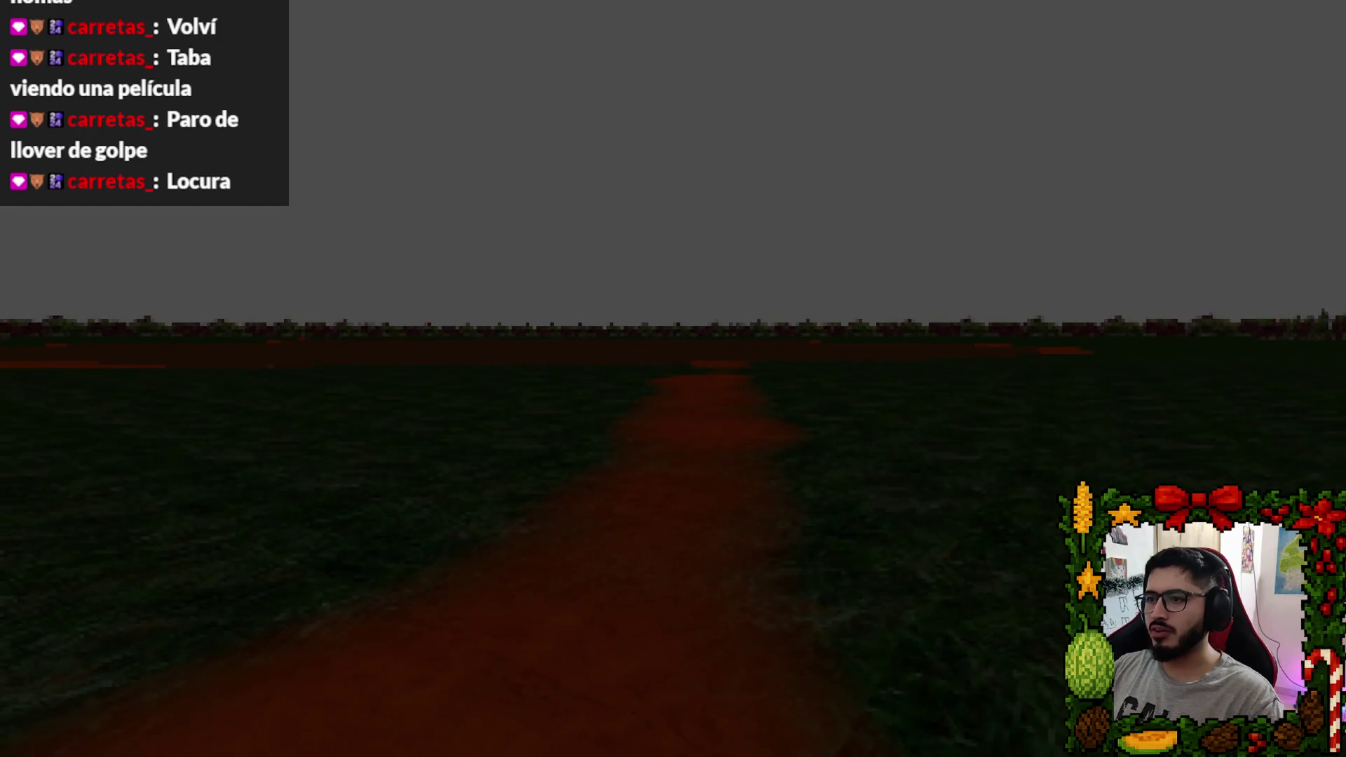
{"action": "key", "text": "w"}
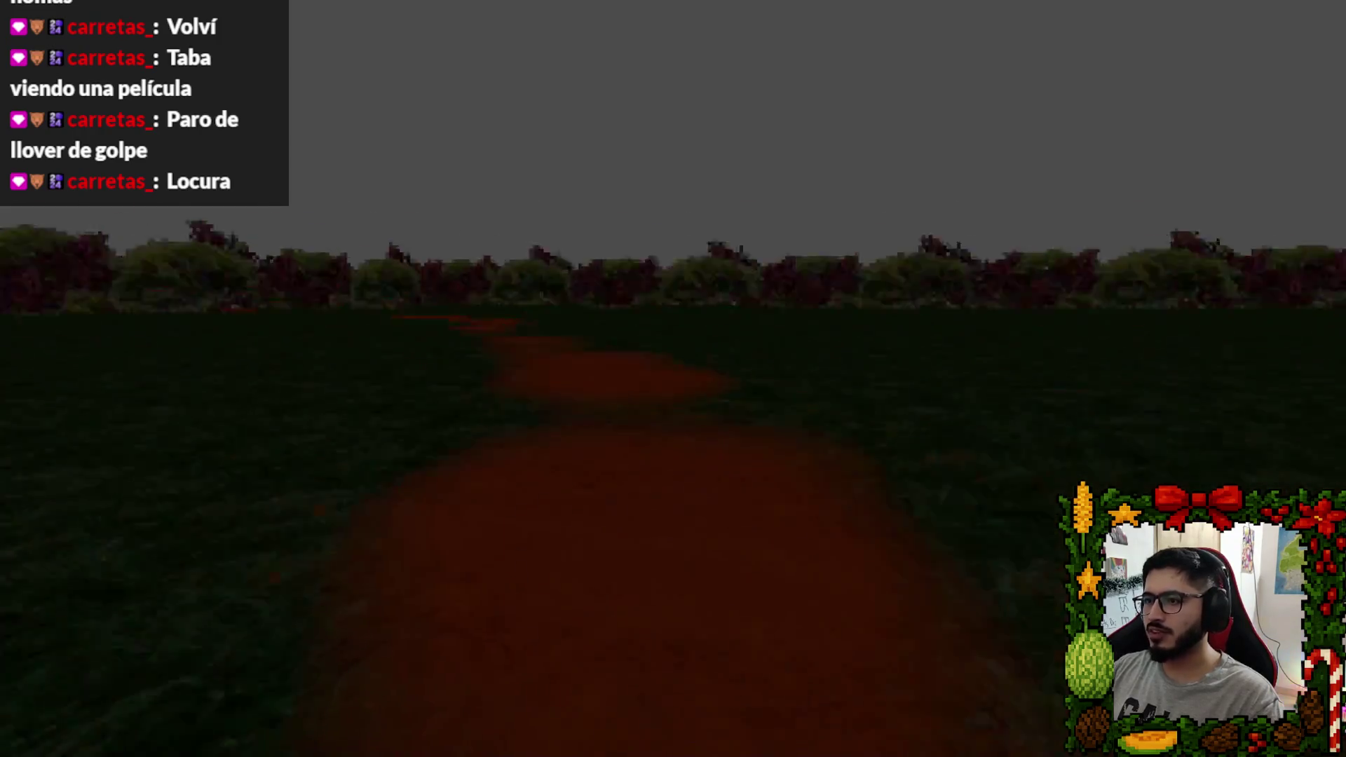
{"action": "key", "text": "w"}
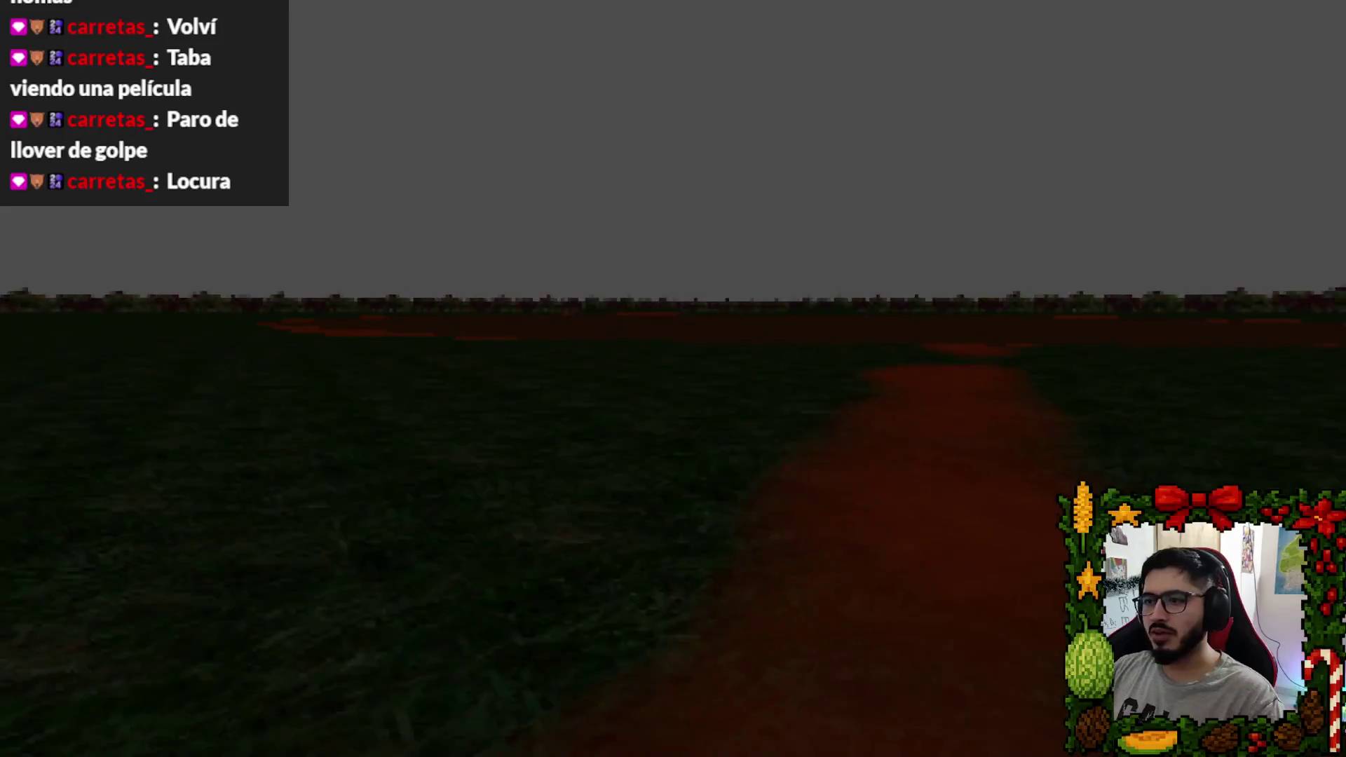
{"action": "key", "text": "w"}
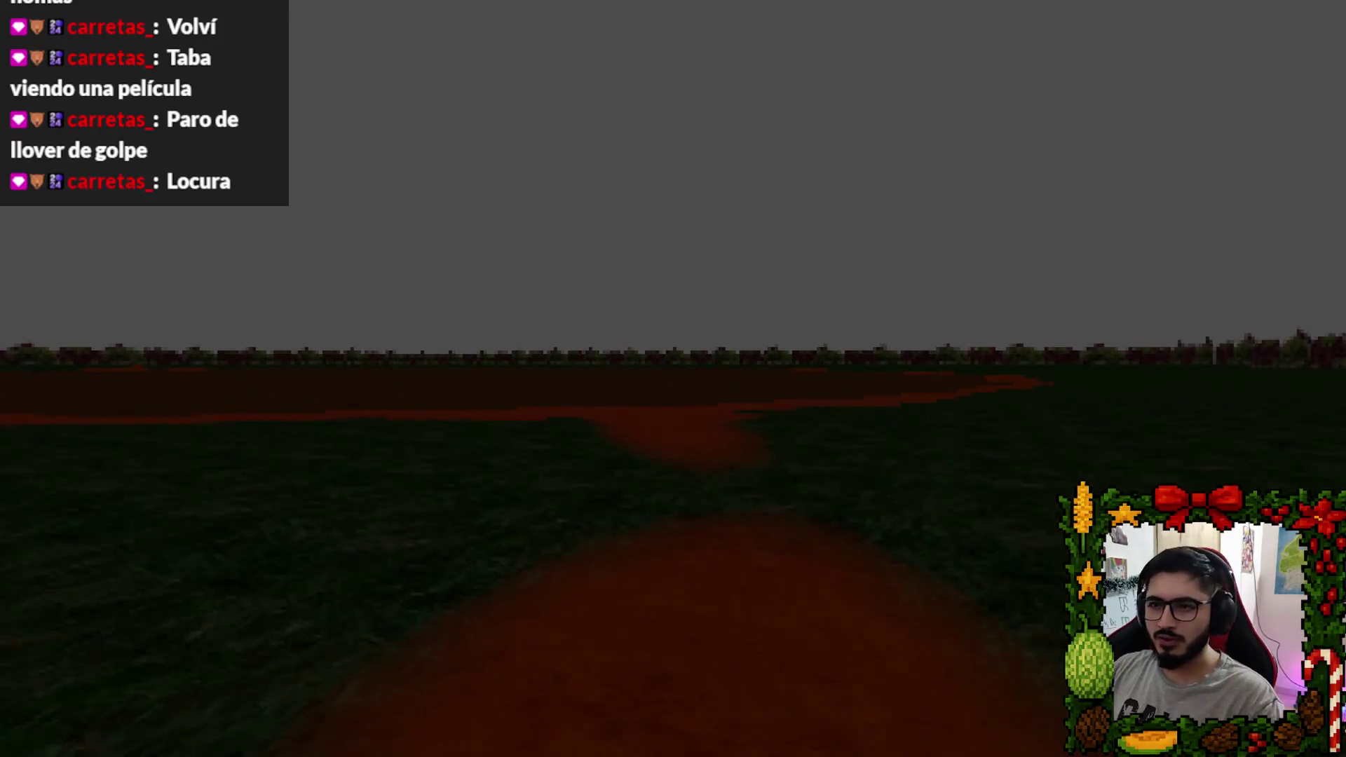
{"action": "key", "text": "w"}
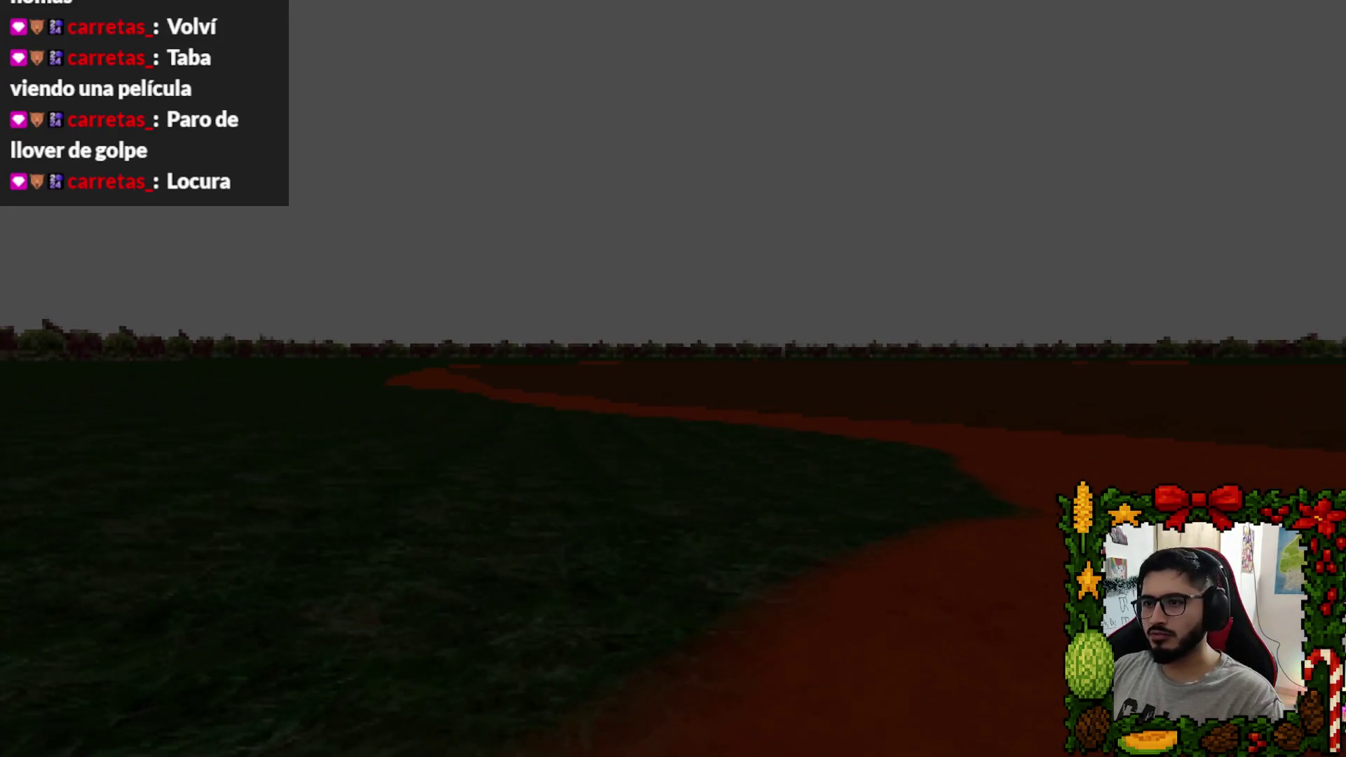
Follow the curving path to the dark dirt slope, then pause and quit to the editor.
{"action": "key", "text": "w"}
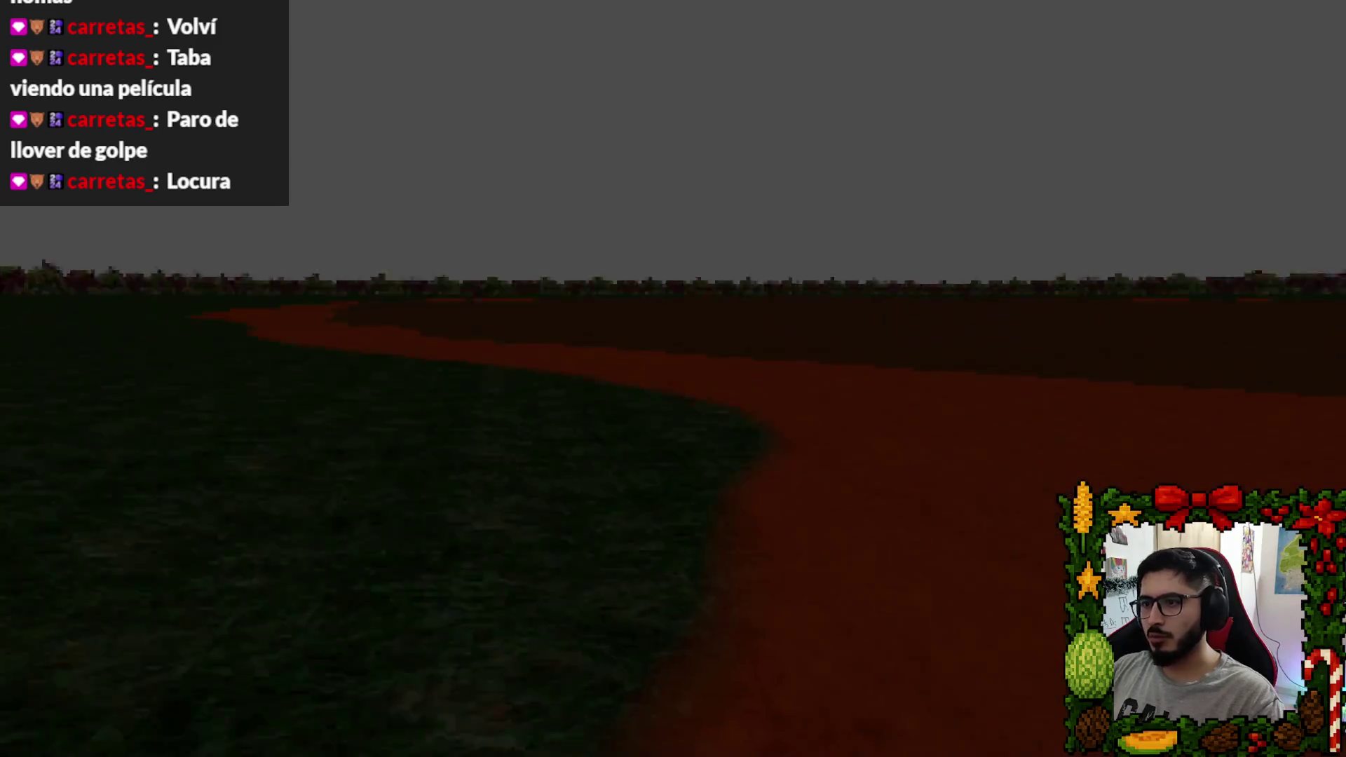
{"action": "key", "text": "w"}
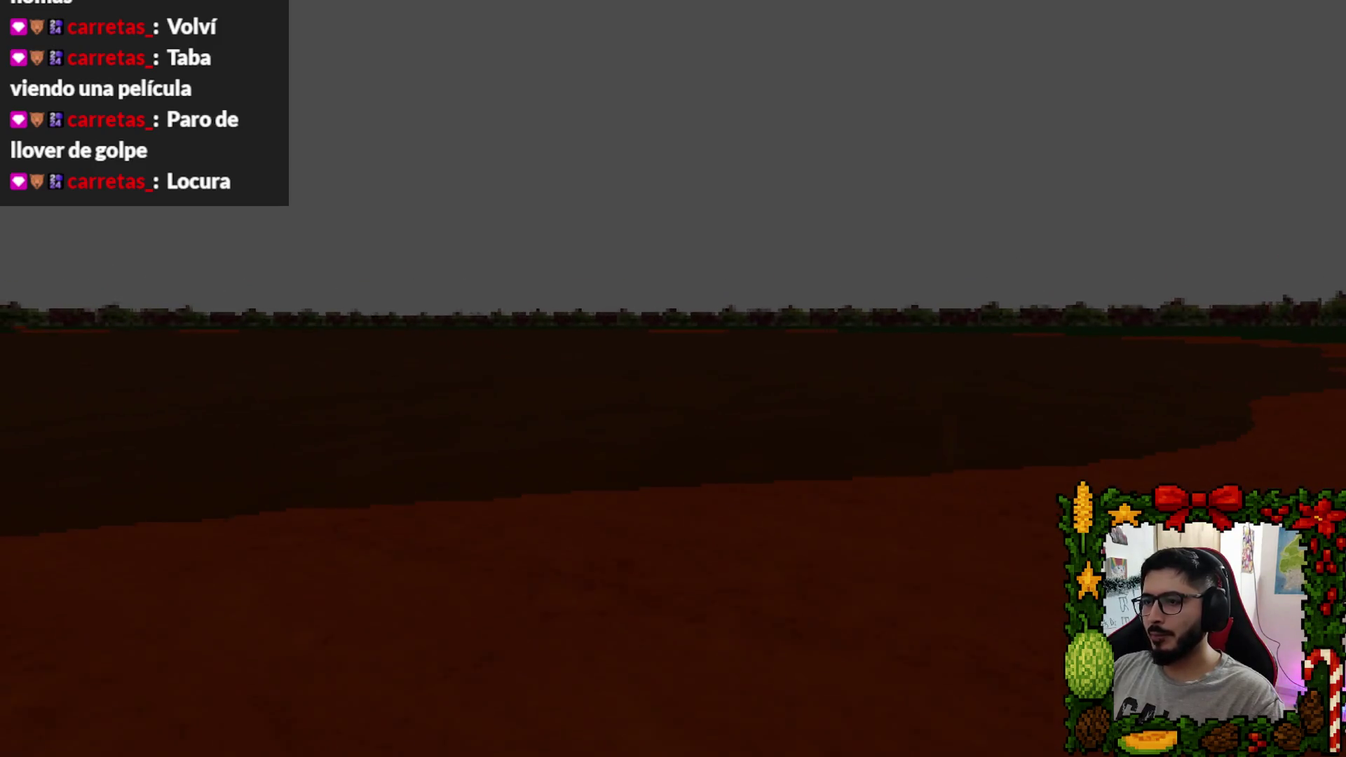
{"action": "key", "text": "w"}
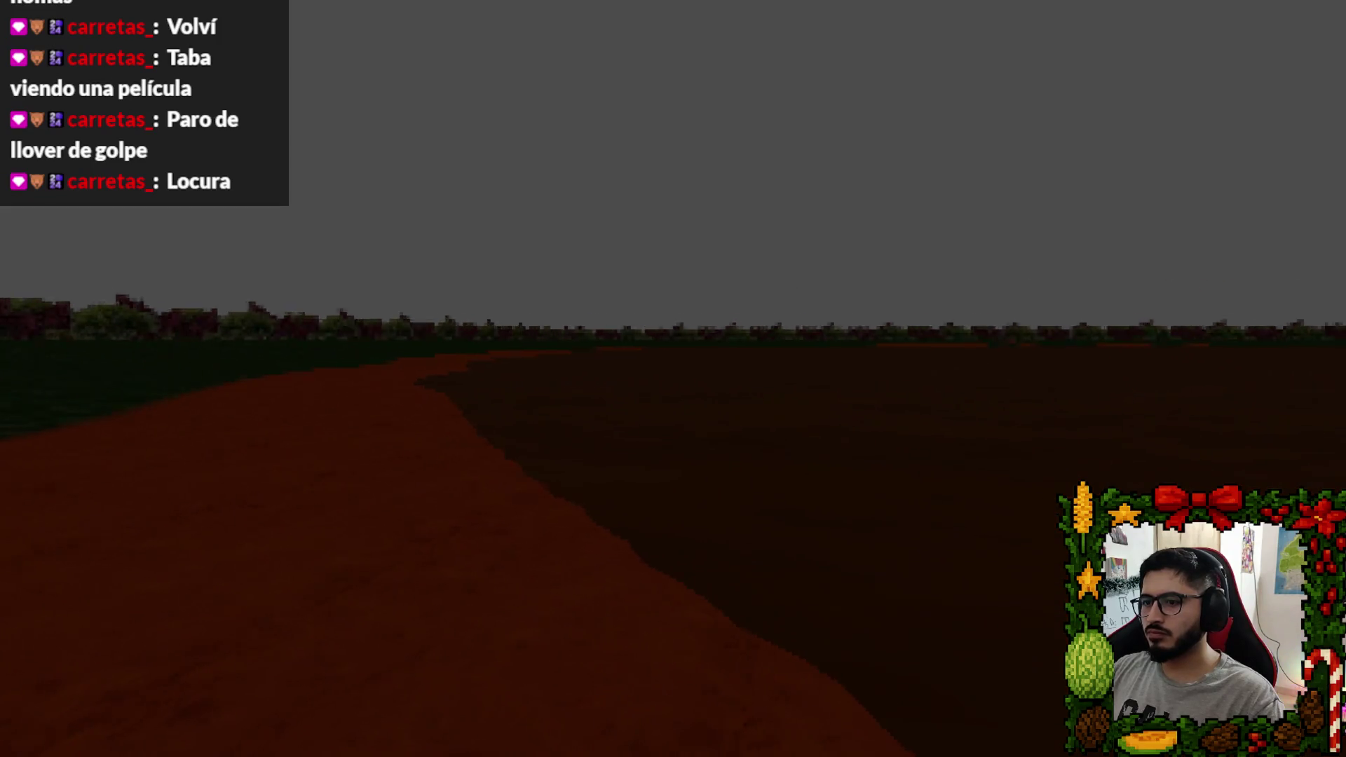
{"action": "key", "text": "w"}
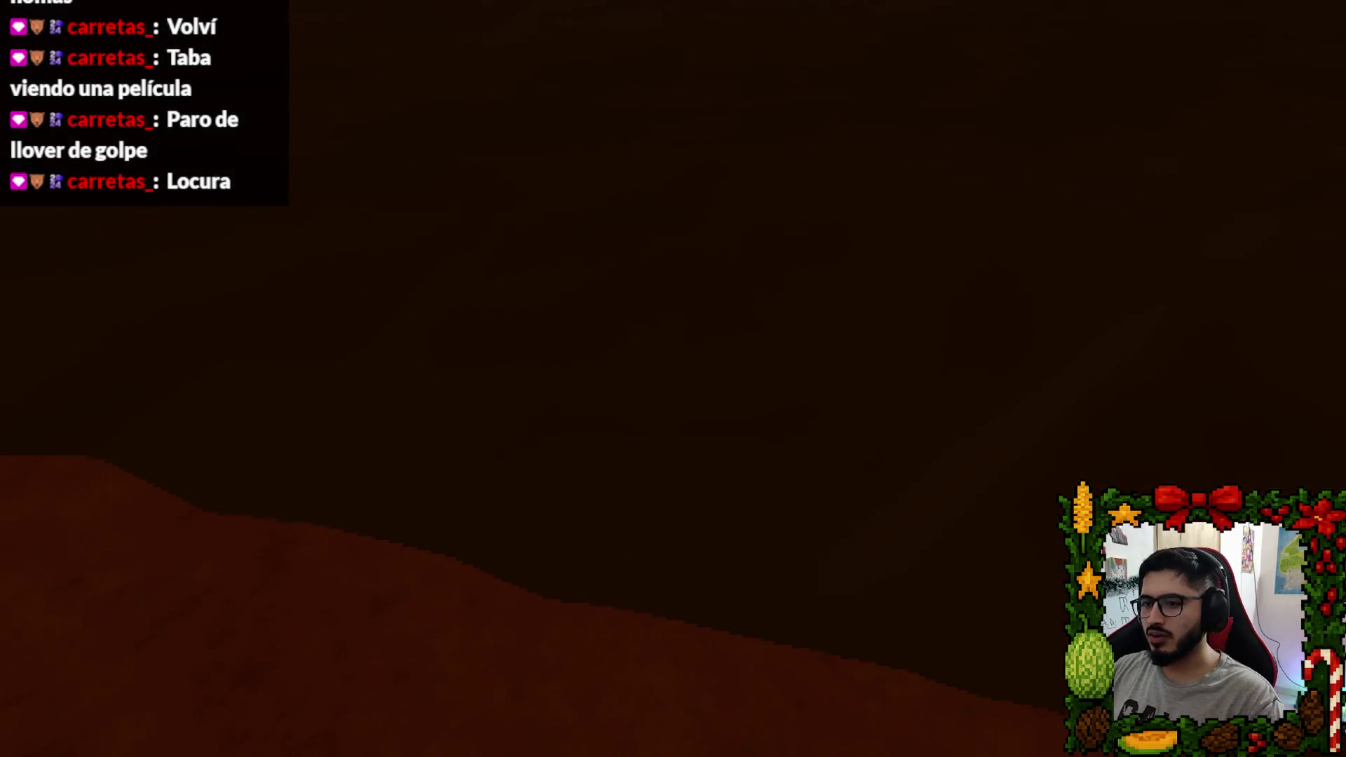
{"action": "key", "text": "w"}
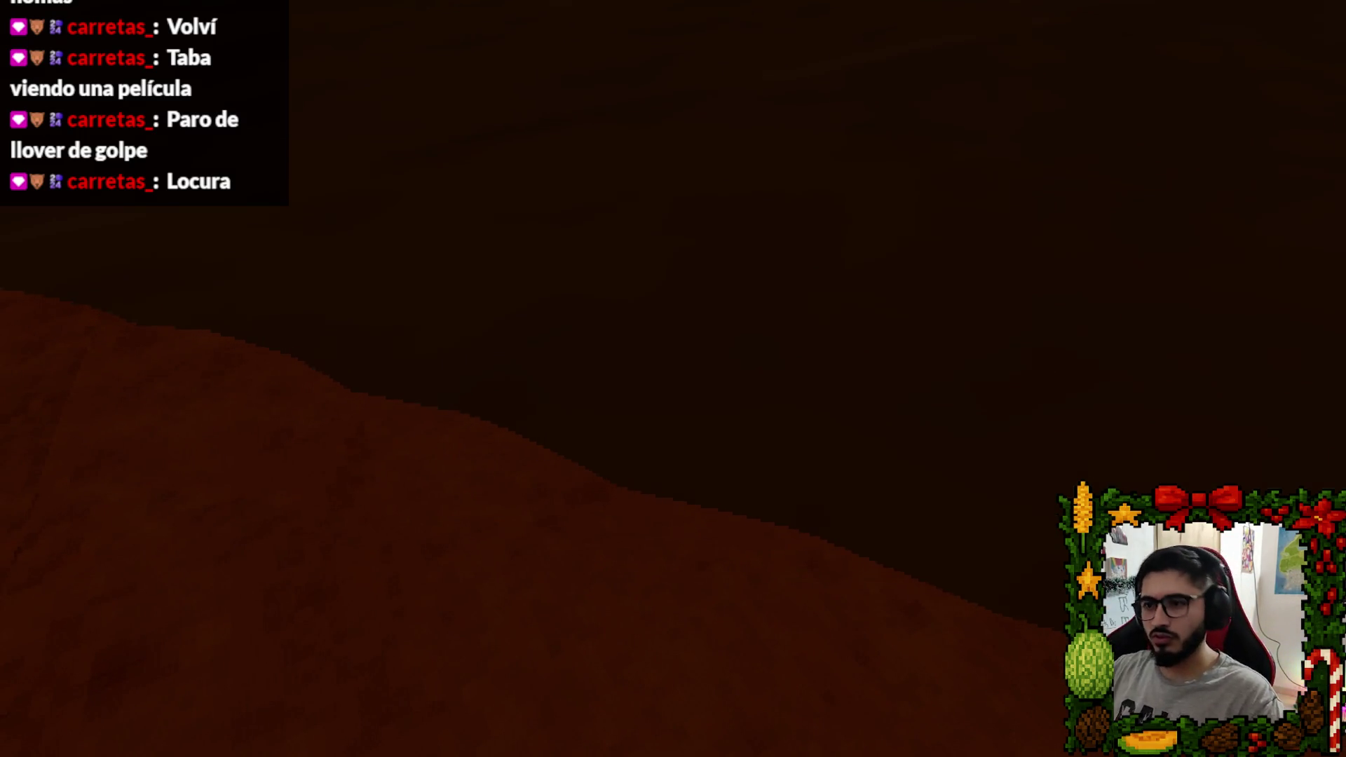
{"action": "key", "text": "w"}
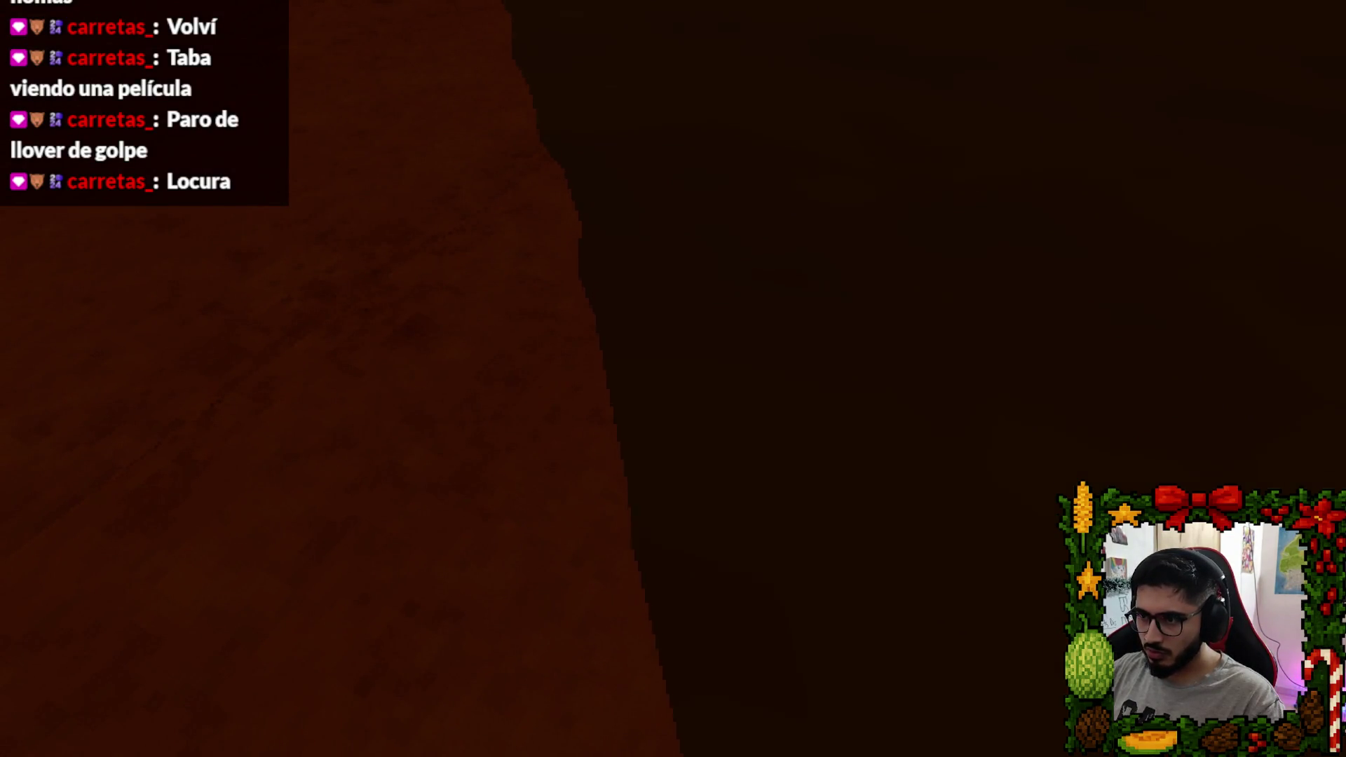
{"action": "key", "text": "Escape"}
{"action": "left_click", "coordinate": [741, 526]}
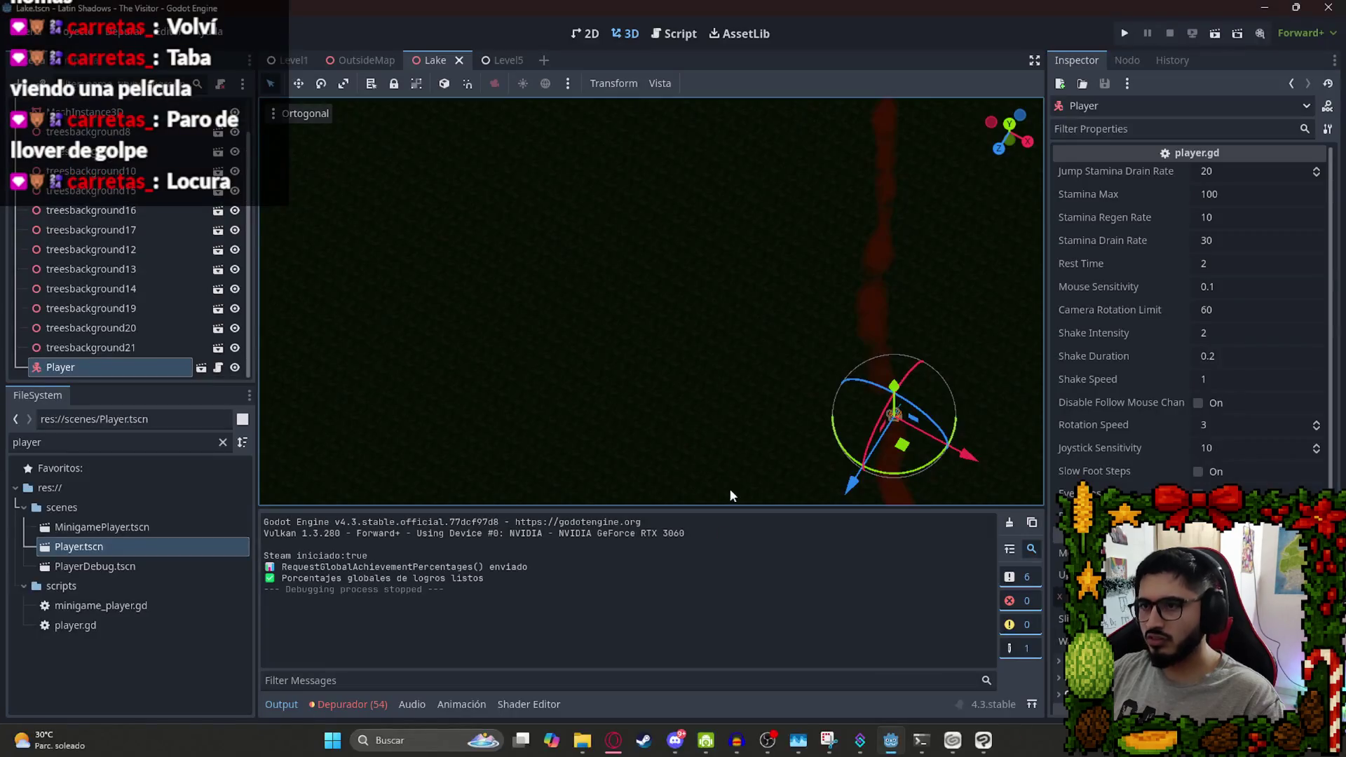
Delete the Player node from the Lake scene.
{"action": "left_click", "coordinate": [135, 365]}
{"action": "key", "text": "Delete"}
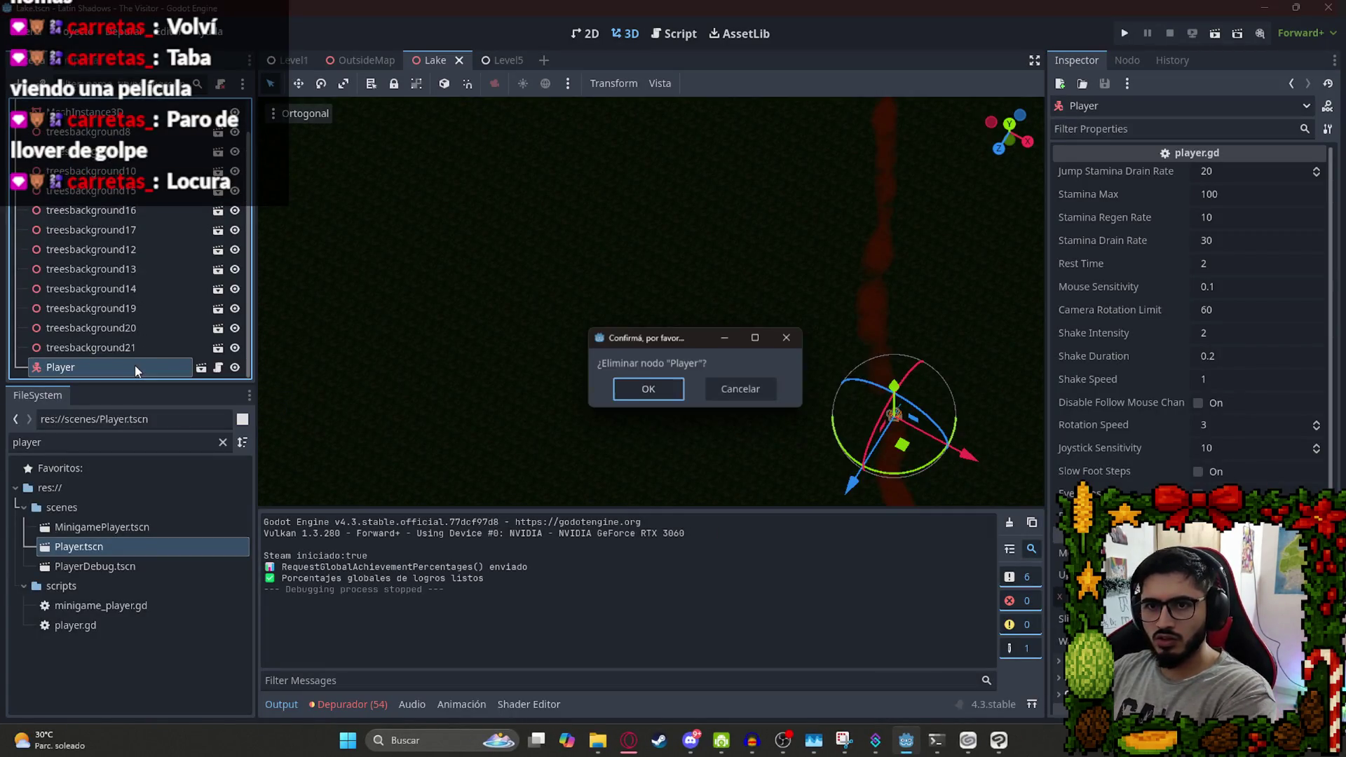
{"action": "key", "text": "Return"}
On the lake mesh, toggle the shader Noise texture's normal-map mode and save the scene.
{"action": "scroll", "coordinate": [860, 268], "scroll_direction": "up", "scroll_amount": 3}
{"action": "left_click", "coordinate": [626, 191]}
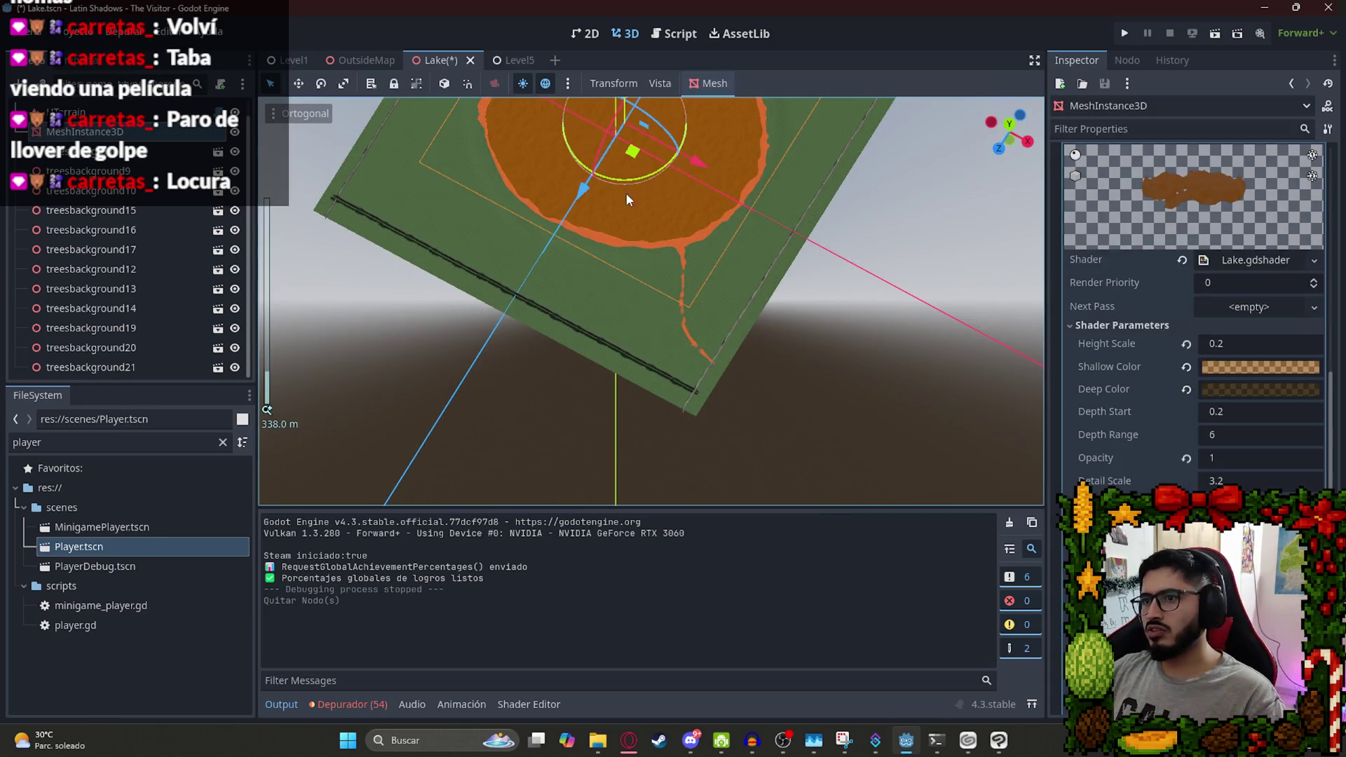
{"action": "scroll", "coordinate": [627, 190], "scroll_direction": "up", "scroll_amount": 10}
{"action": "scroll", "coordinate": [831, 329], "scroll_direction": "up", "scroll_amount": 10}
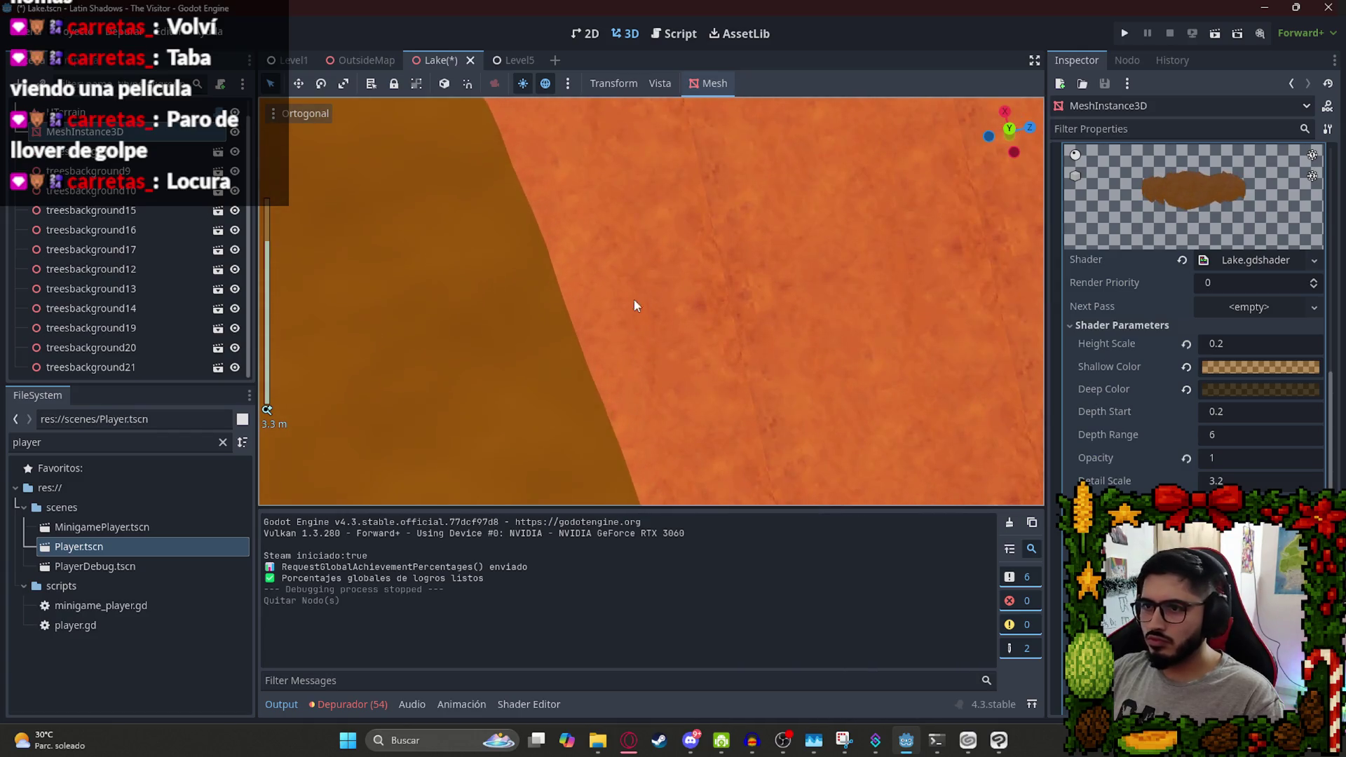
{"action": "scroll", "coordinate": [1253, 435], "scroll_direction": "down", "scroll_amount": 5}
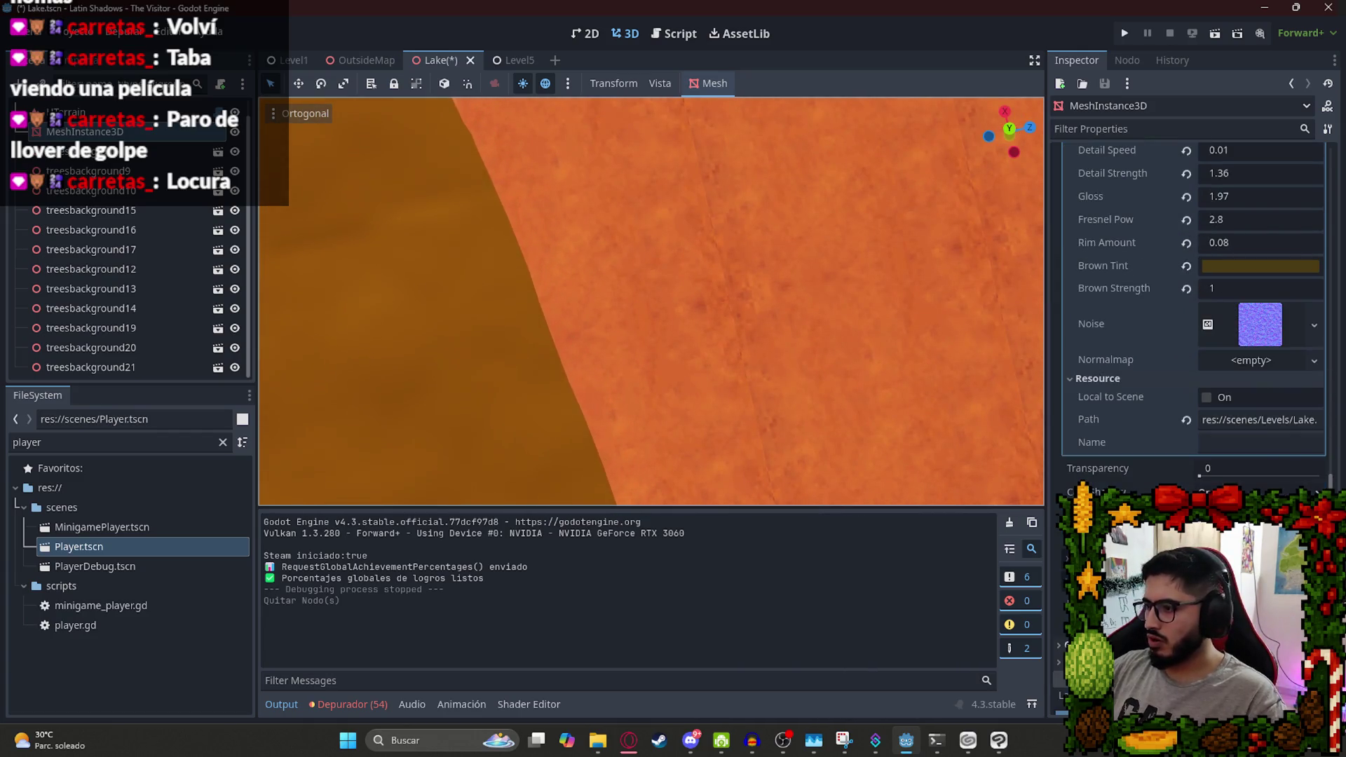
{"action": "left_click", "coordinate": [1250, 335]}
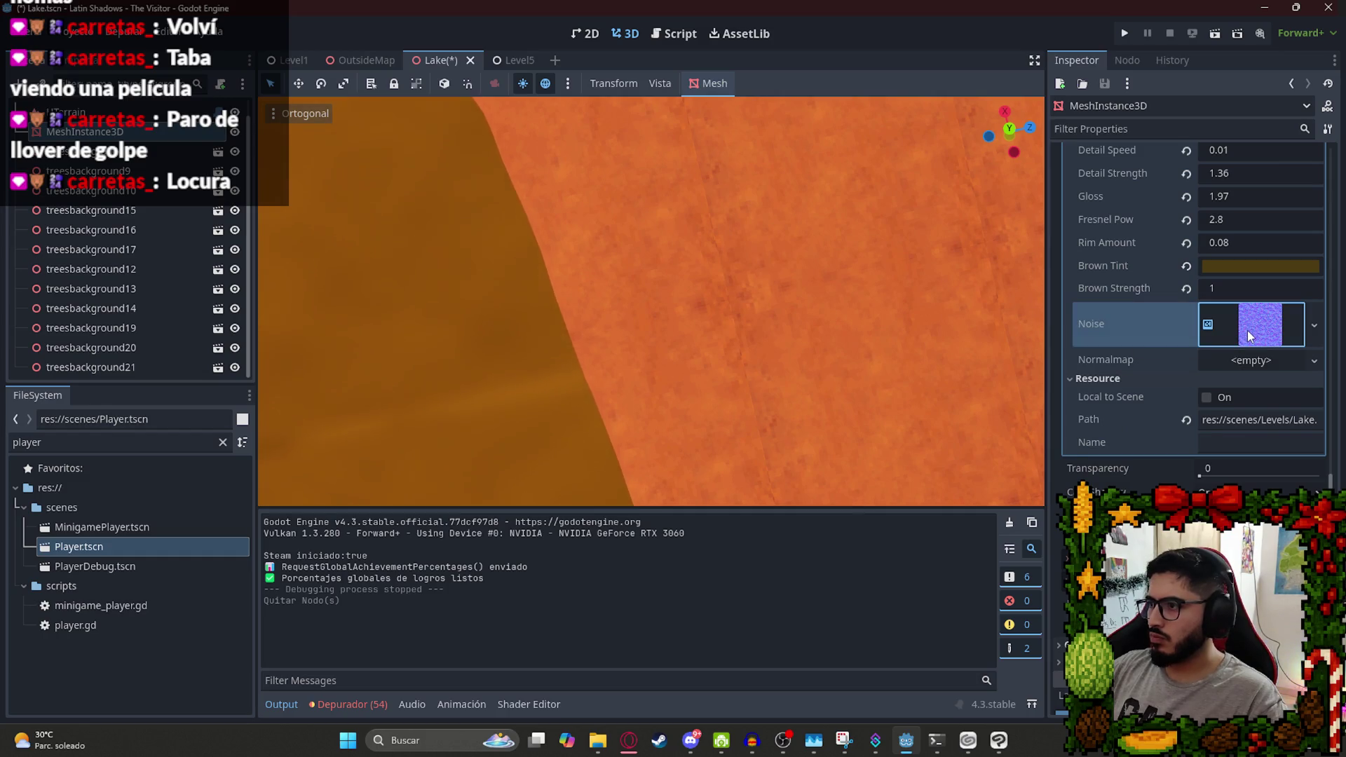
{"action": "left_click", "coordinate": [1206, 495]}
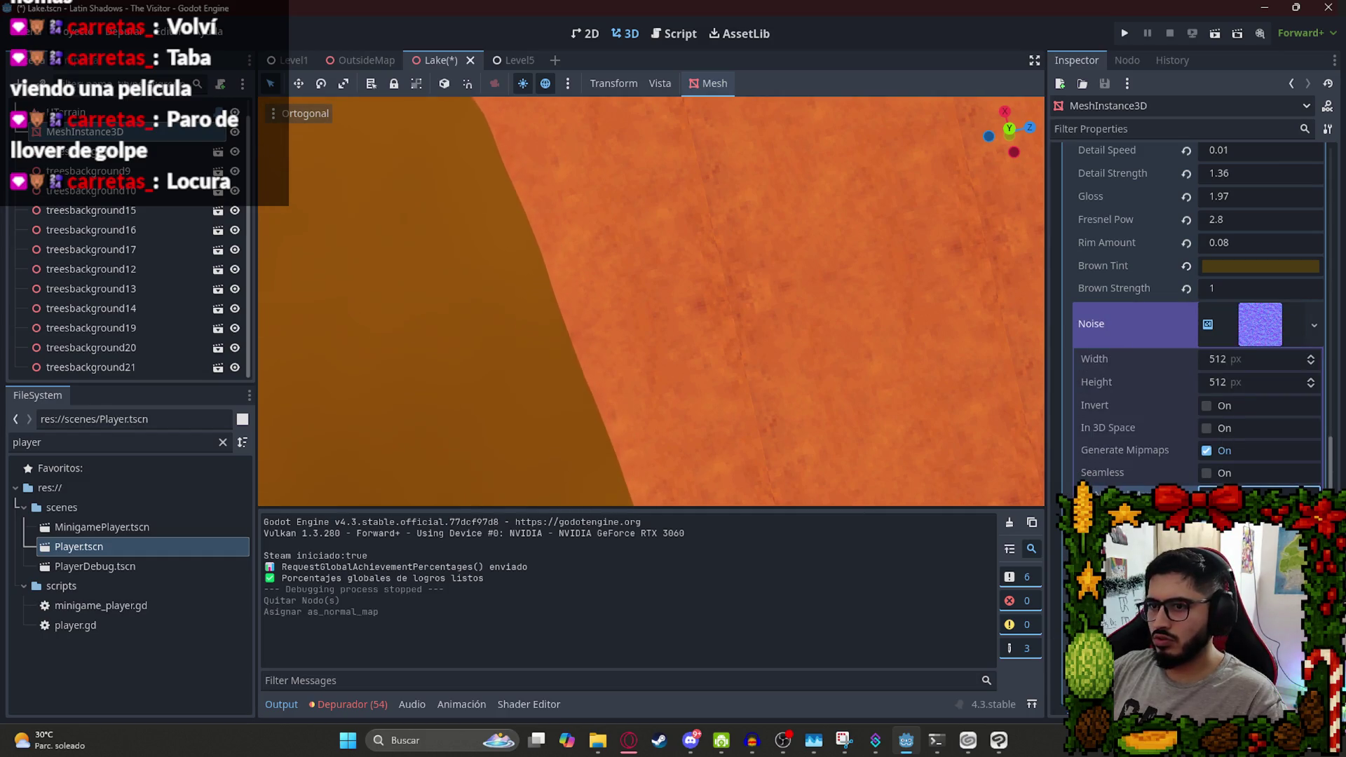
{"action": "key", "text": "ctrl+s"}
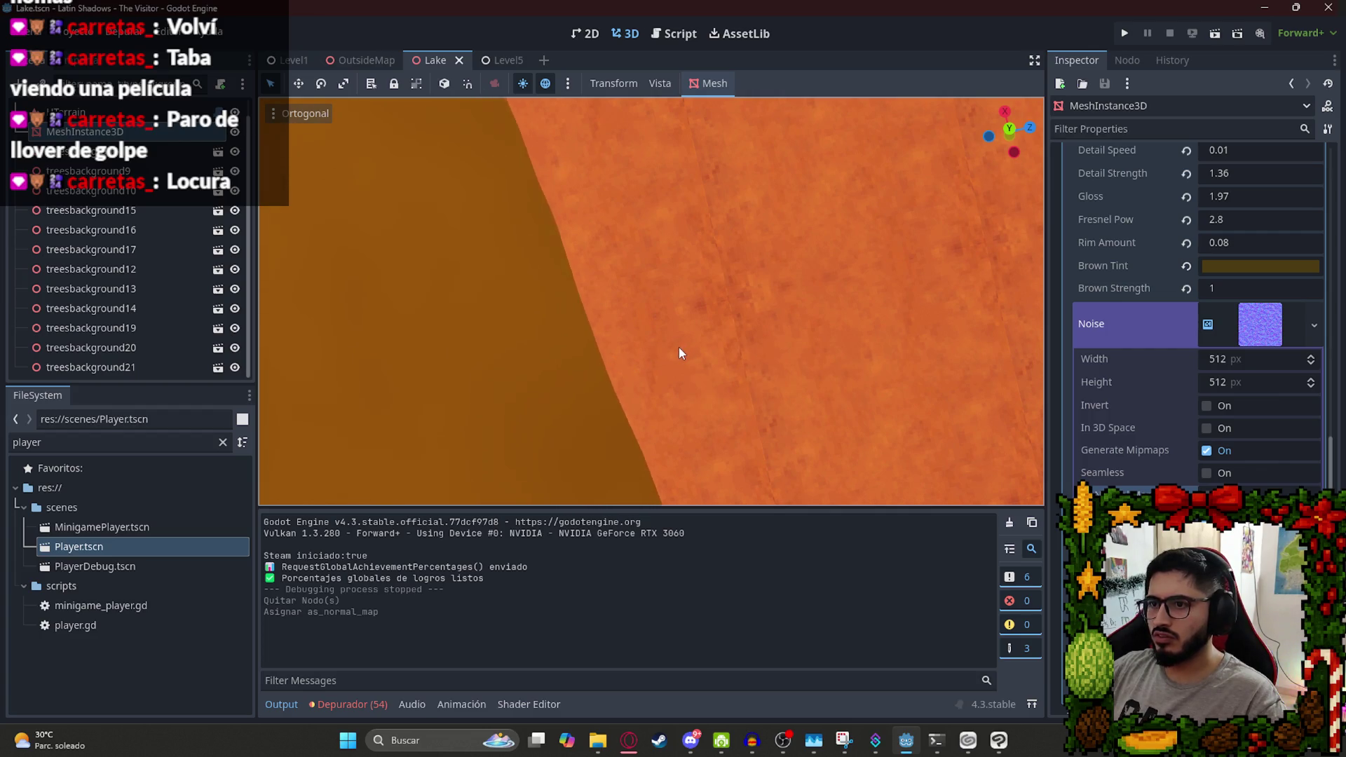
Try editing the Detail Speed shader value, then undo it.
{"action": "scroll", "coordinate": [669, 354], "scroll_direction": "down", "scroll_amount": 2}
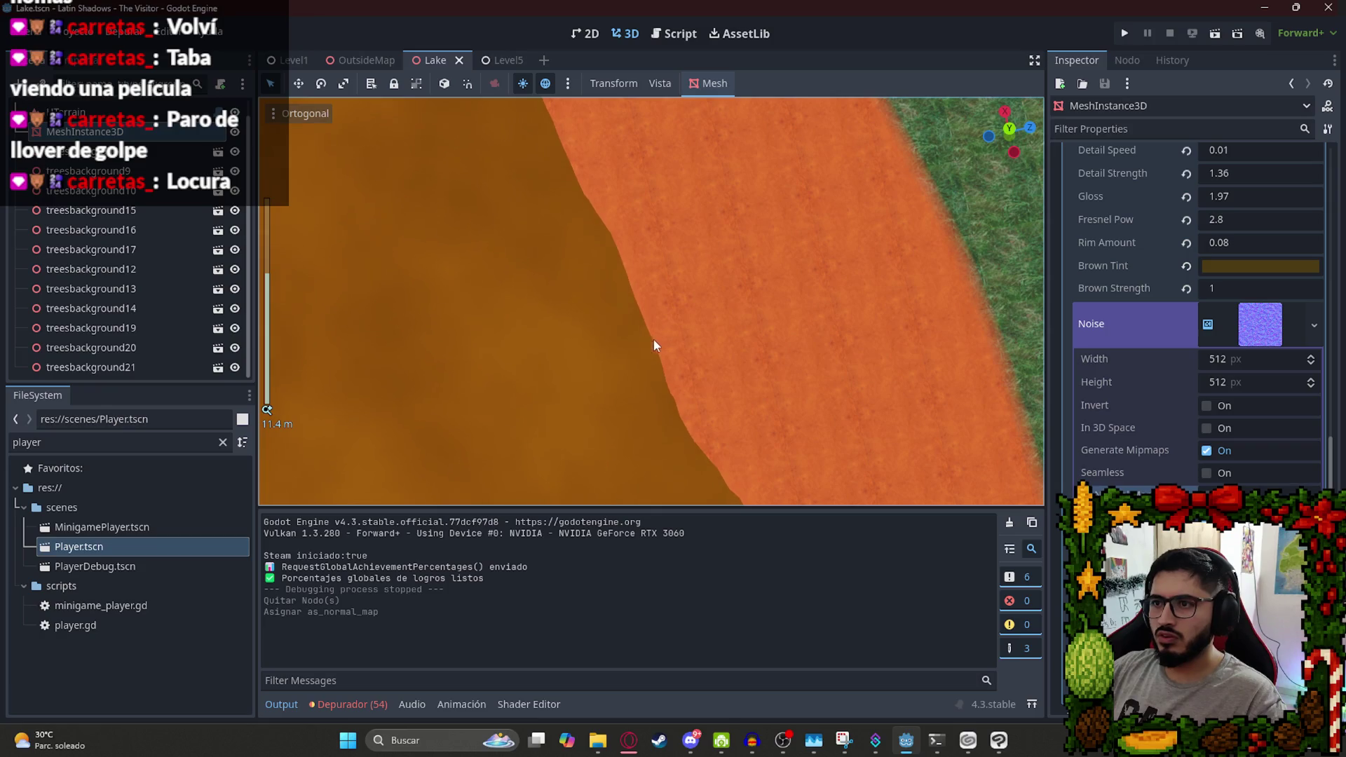
{"action": "scroll", "coordinate": [631, 347], "scroll_direction": "up", "scroll_amount": 5}
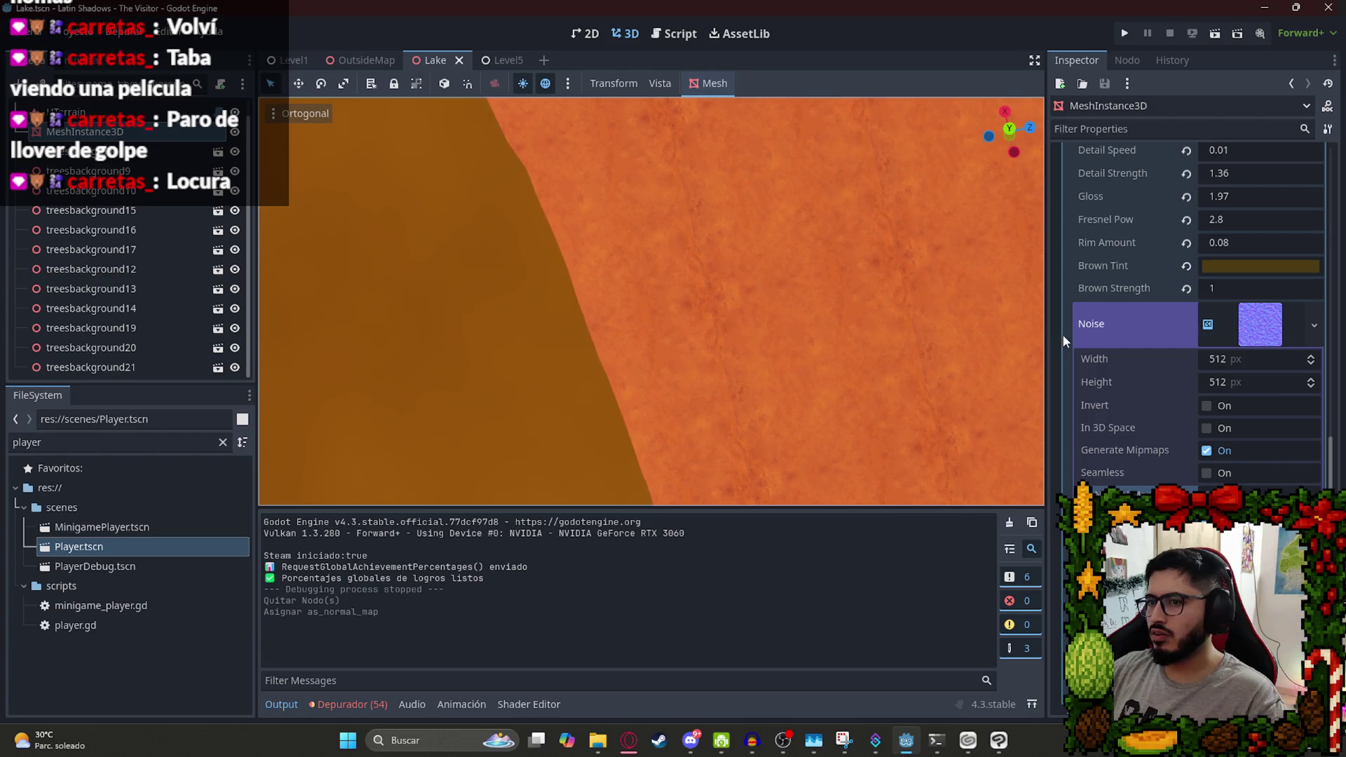
{"action": "scroll", "coordinate": [1251, 355], "scroll_direction": "up", "scroll_amount": 10}
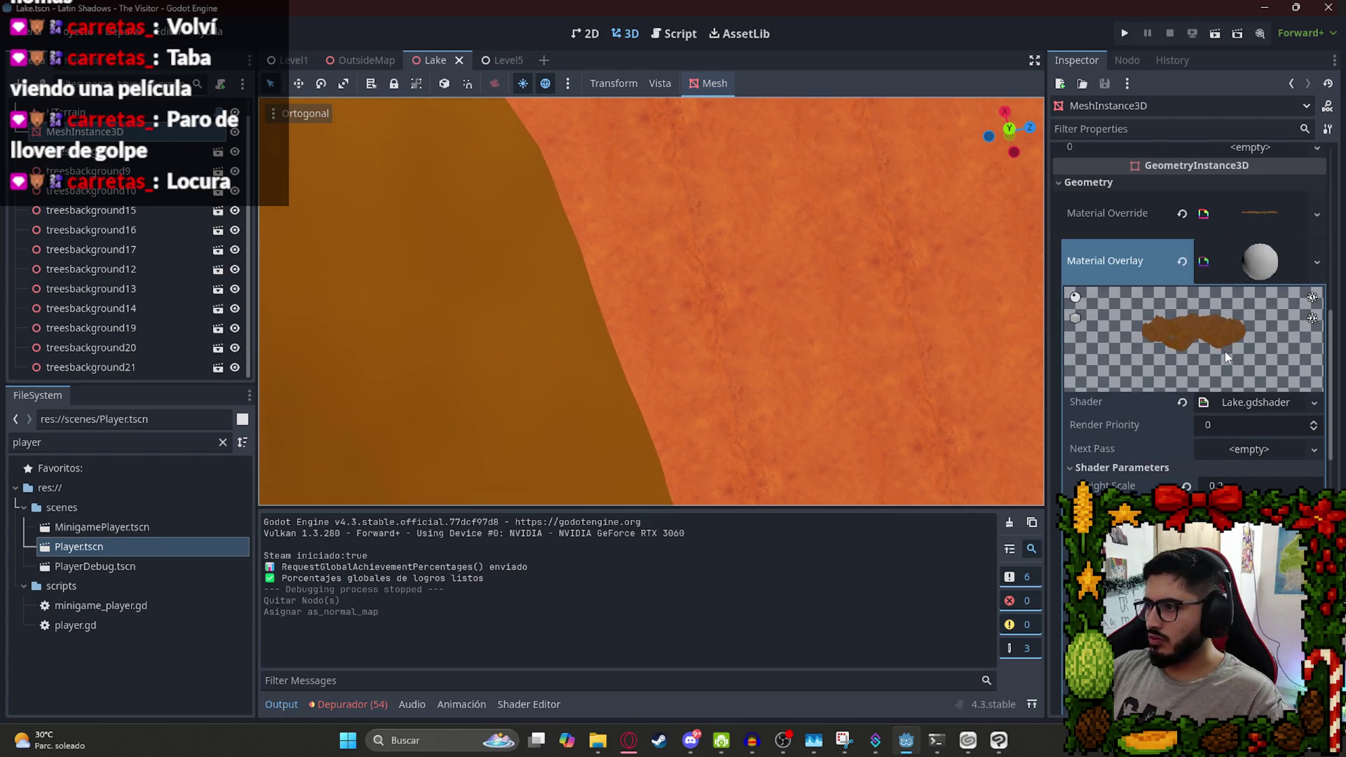
{"action": "scroll", "coordinate": [1226, 351], "scroll_direction": "down", "scroll_amount": 8}
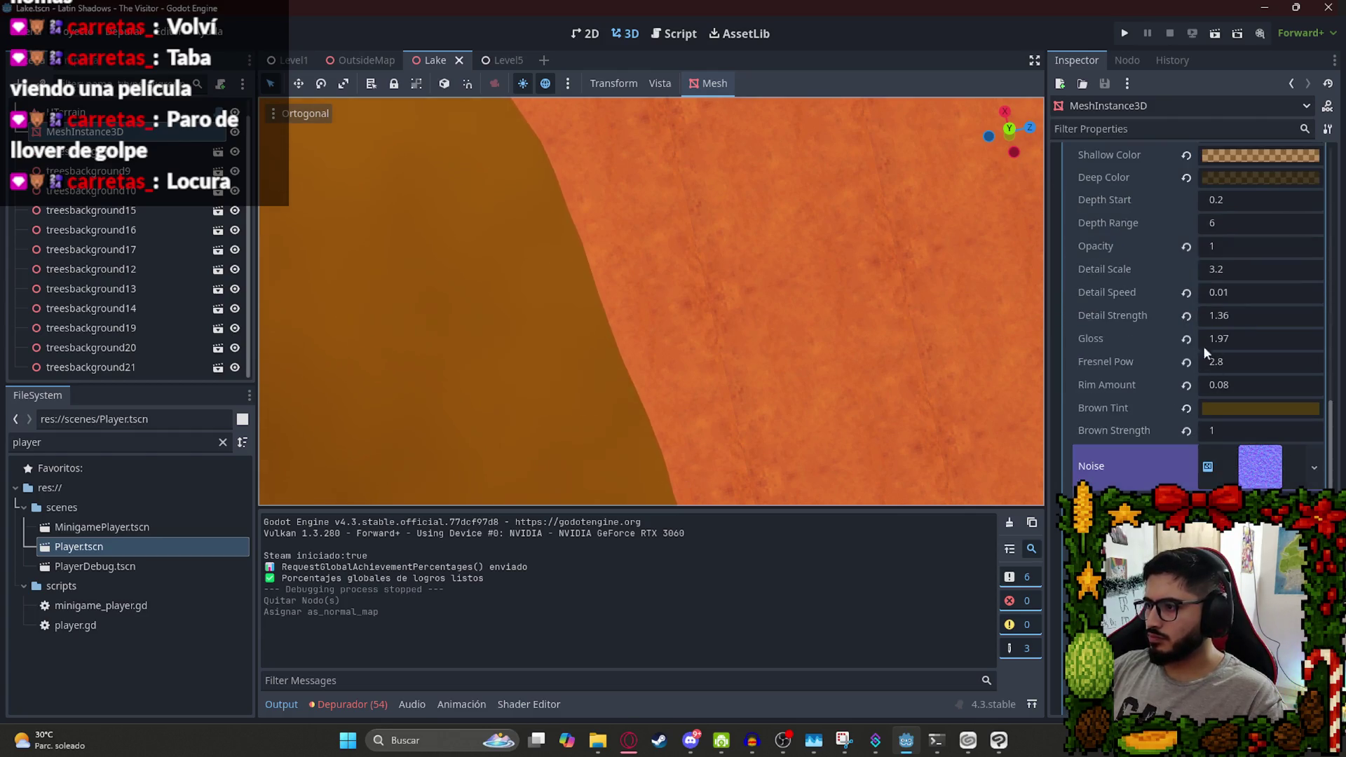
{"action": "left_click", "coordinate": [1221, 293]}
{"action": "key", "text": "ctrl+z"}
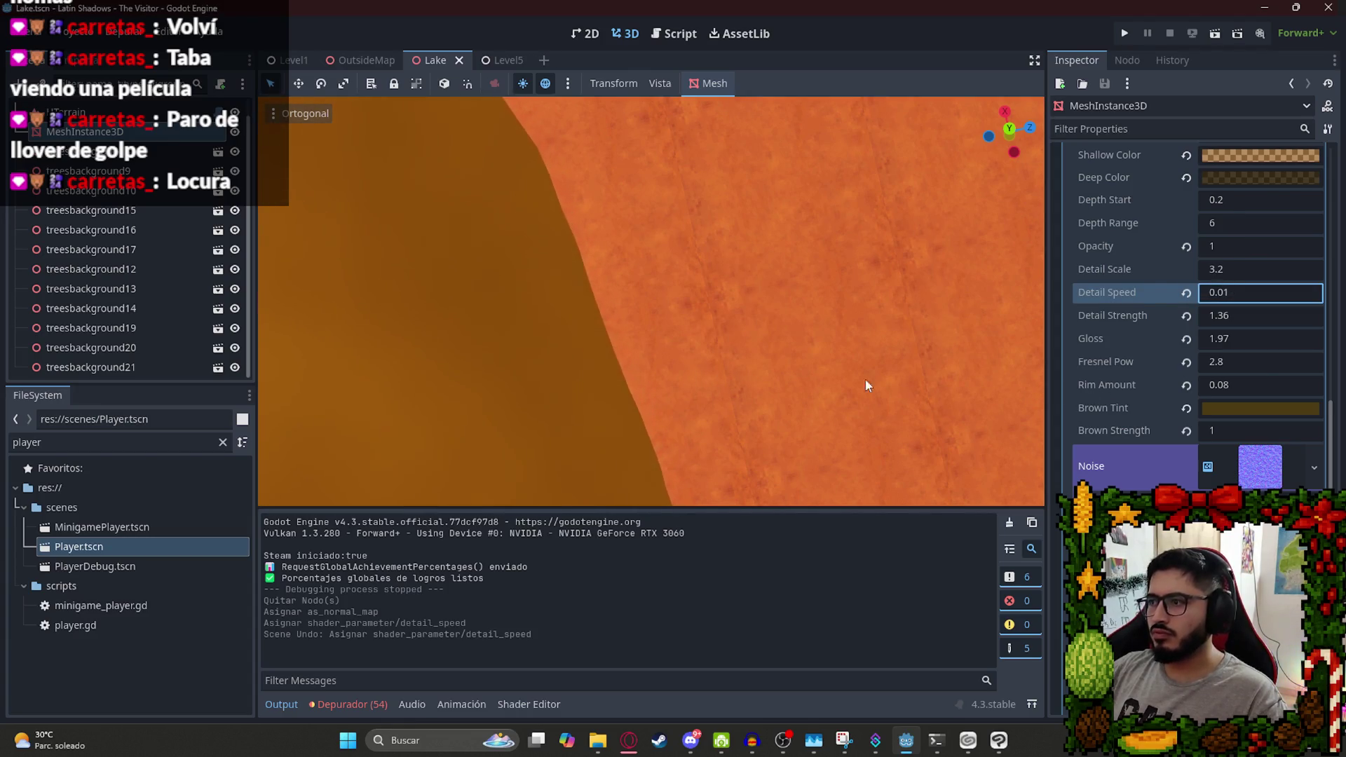
Toggle Seamless, switch As Normal Map on then off, and drag the FastNoiseLite frequency up.
{"action": "scroll", "coordinate": [1136, 425], "scroll_direction": "down", "scroll_amount": 3}
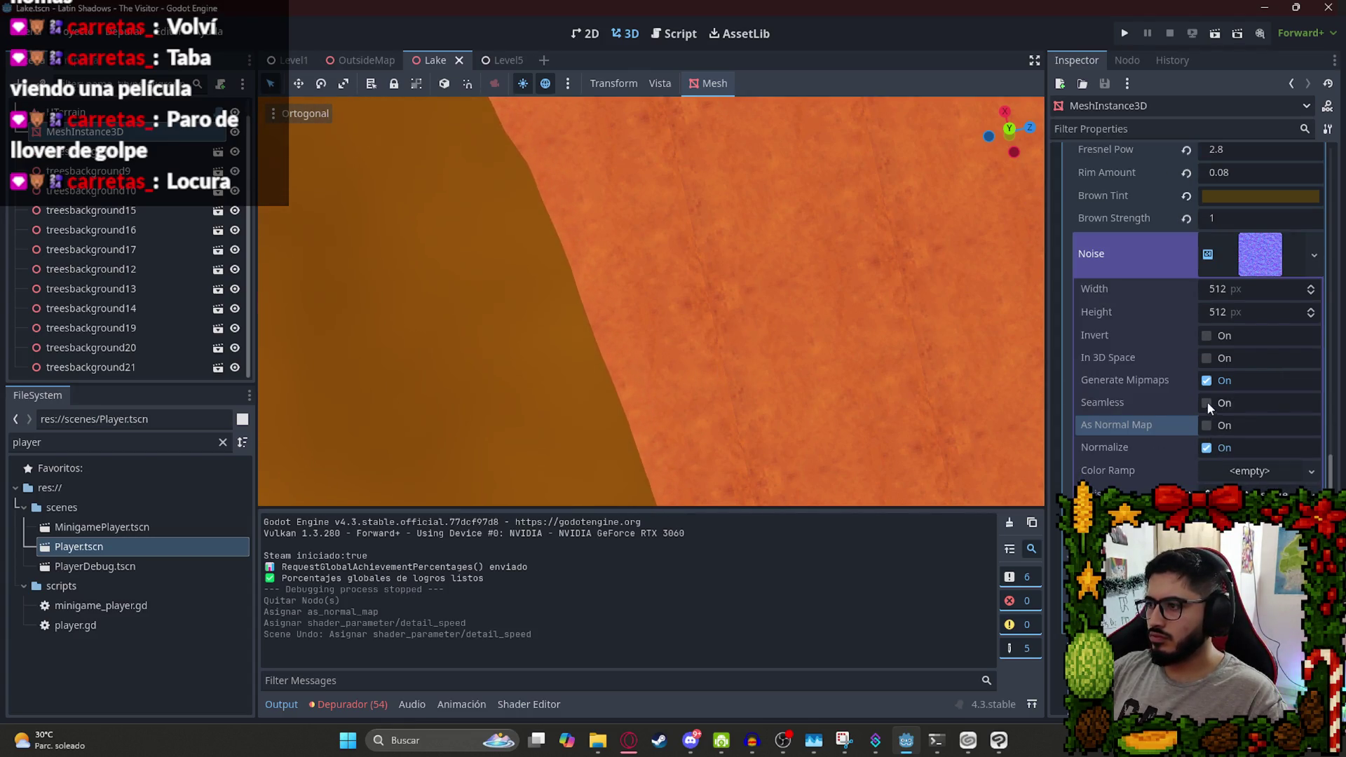
{"action": "left_click", "coordinate": [1207, 403]}
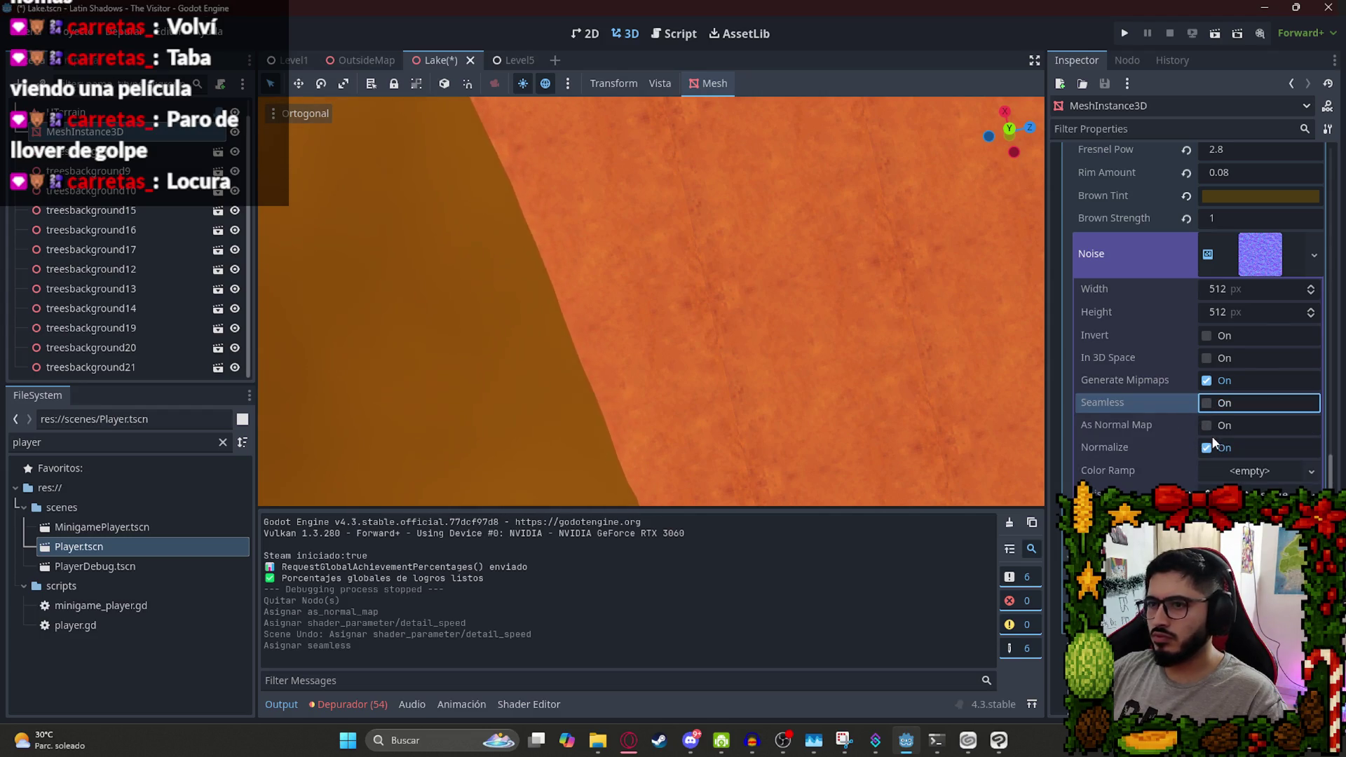
{"action": "left_click", "coordinate": [1208, 427]}
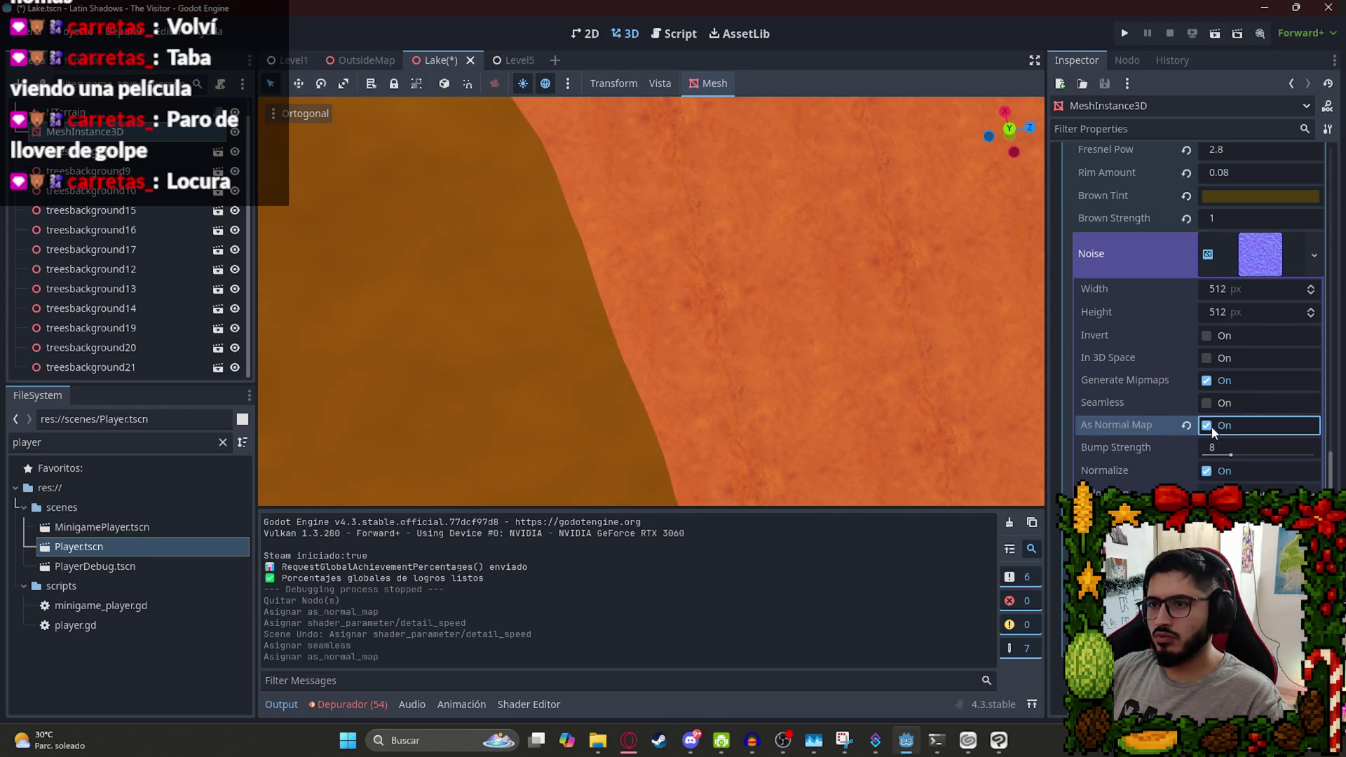
{"action": "left_click", "coordinate": [1211, 427]}
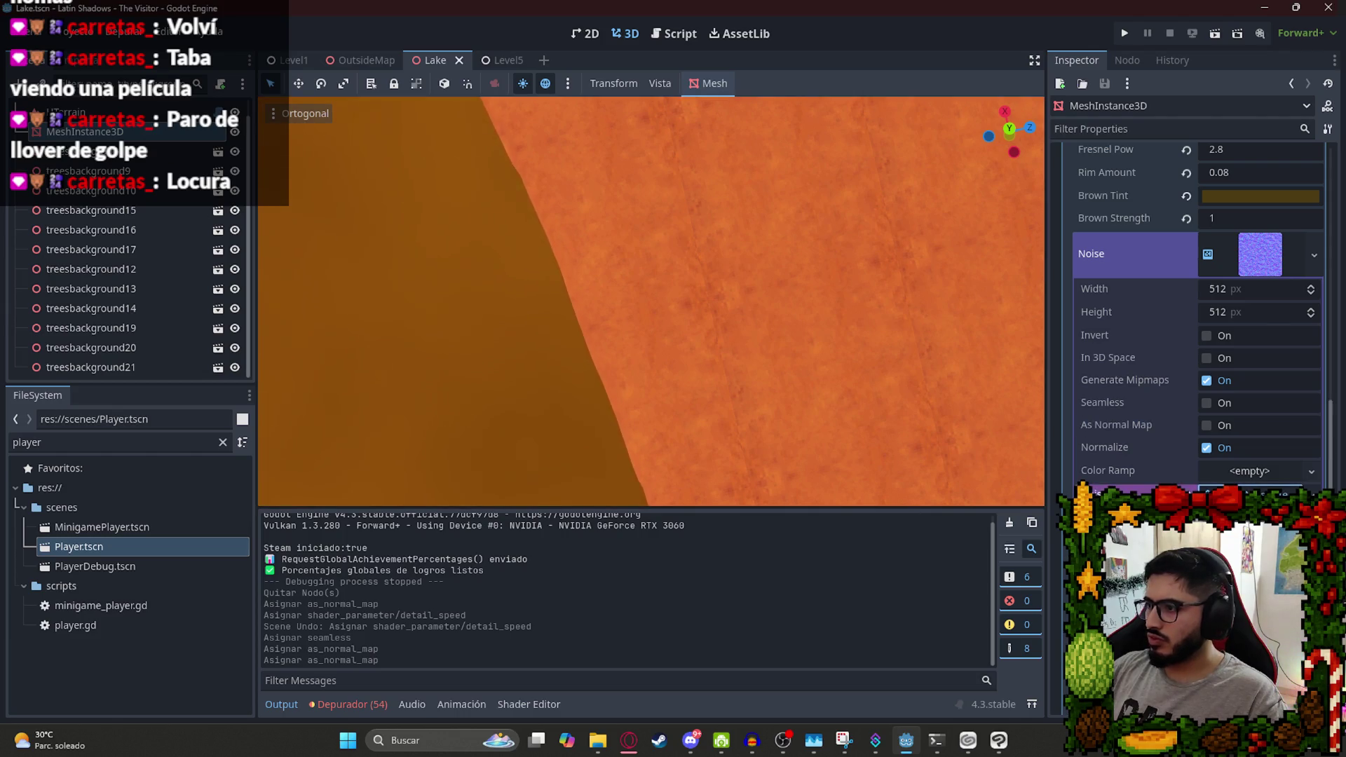
{"action": "left_click", "coordinate": [1262, 492]}
{"action": "mouse_move", "coordinate": [1266, 465]}
{"action": "left_mouse_down"}
{"action": "mouse_move", "coordinate": [1318, 470]}
{"action": "mouse_move", "coordinate": [1267, 467]}
{"action": "mouse_move", "coordinate": [1287, 472]}
{"action": "left_mouse_up"}
Undo the noise frequency drag.
{"action": "key", "text": "ctrl+z"}
{"action": "scroll", "coordinate": [577, 298], "scroll_direction": "down", "scroll_amount": 5}
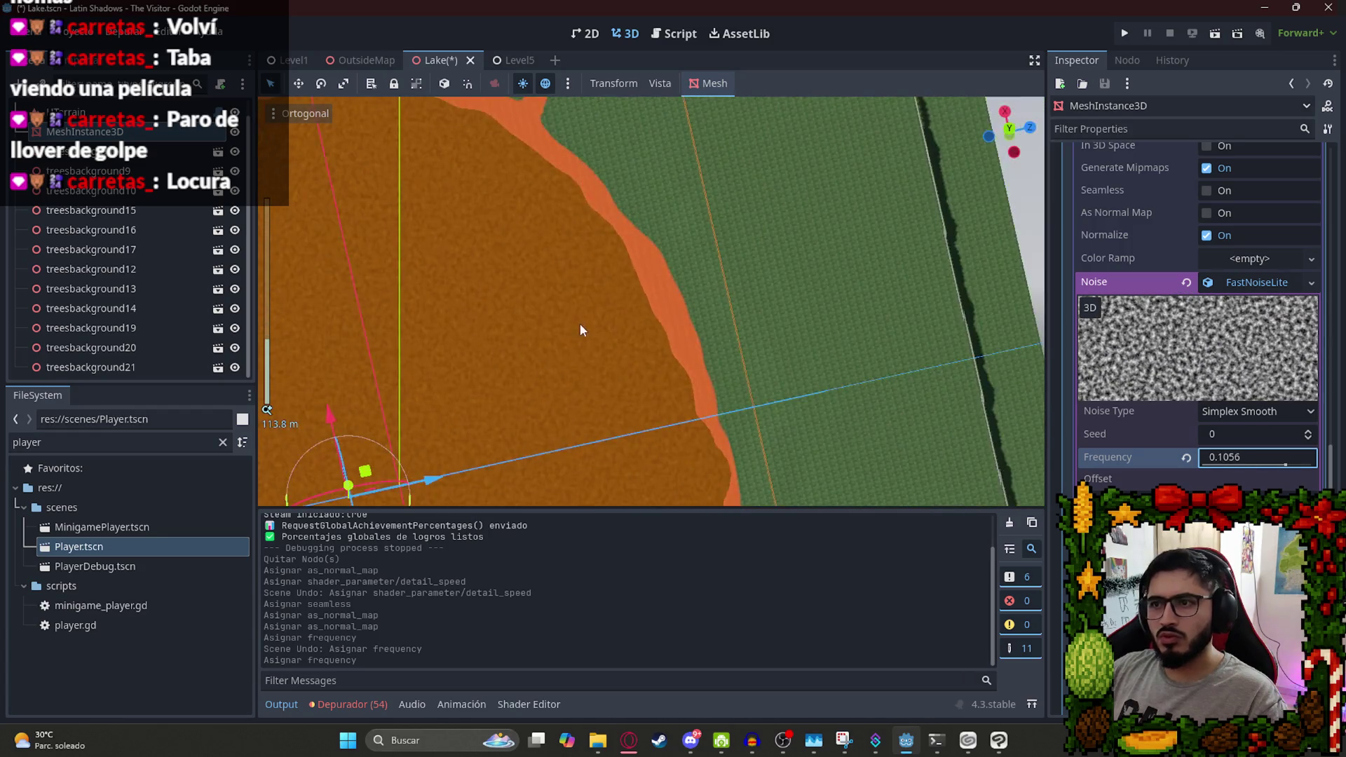
{"action": "scroll", "coordinate": [583, 317], "scroll_direction": "down", "scroll_amount": 5}
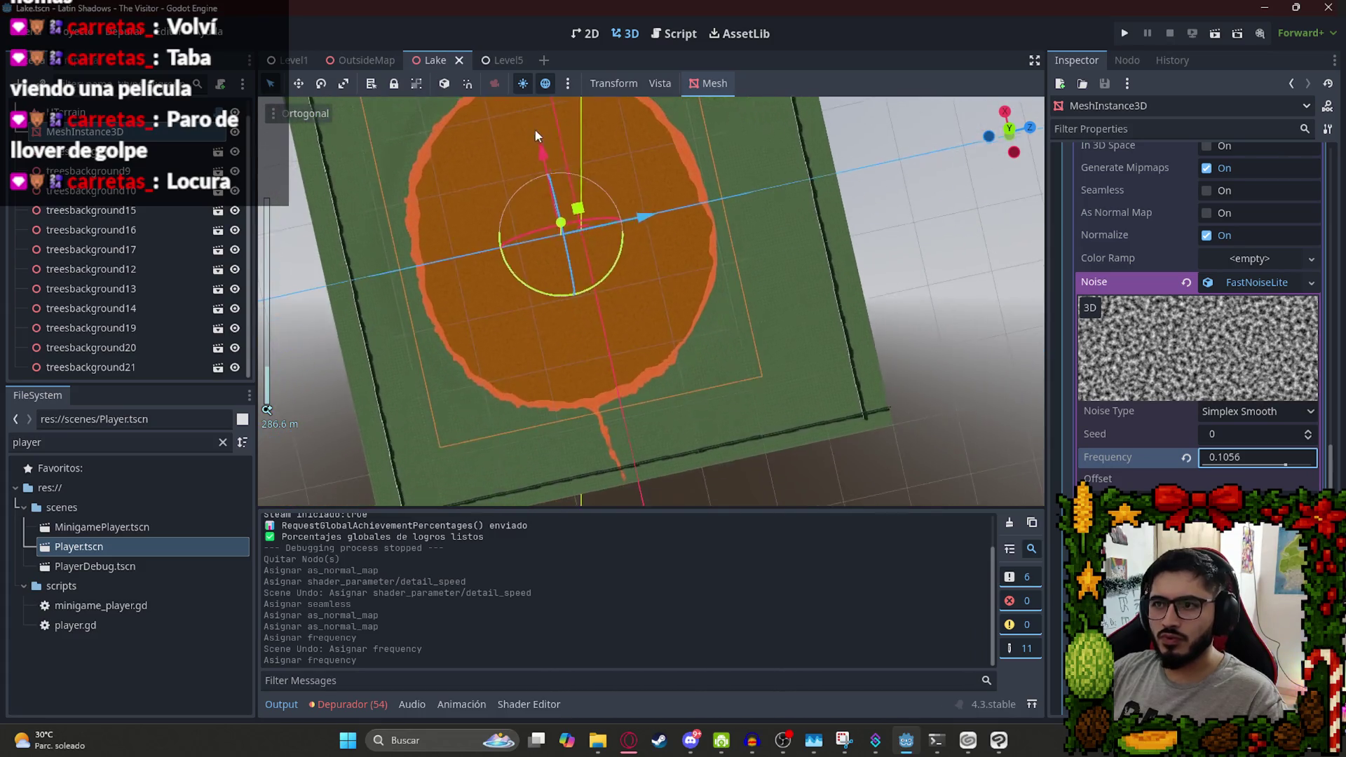
Drop Player.tscn into the Lake scene, lift it above the ground, and run the scene.
{"action": "left_click_drag", "start_coordinate": [123, 546], "coordinate": [546, 465]}
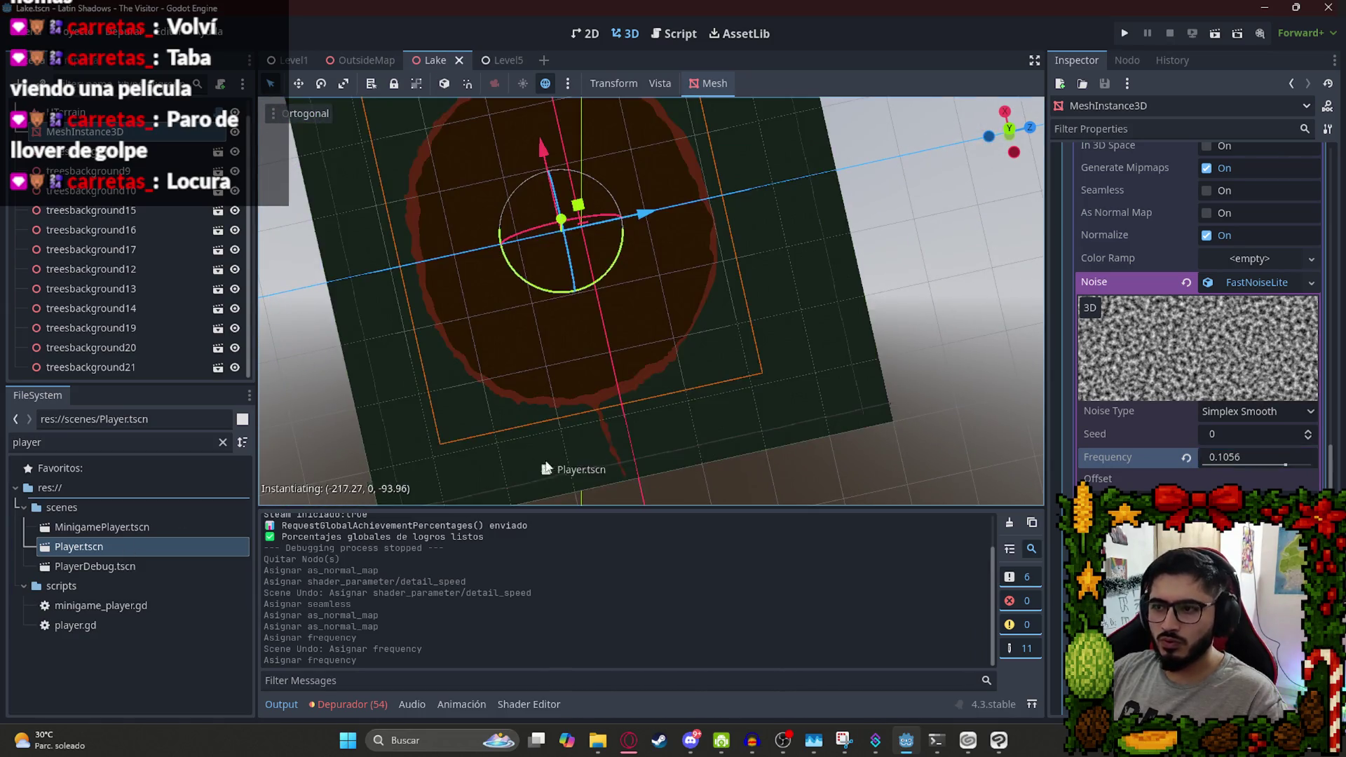
{"action": "left_click_drag", "start_coordinate": [601, 418], "coordinate": [601, 418]}
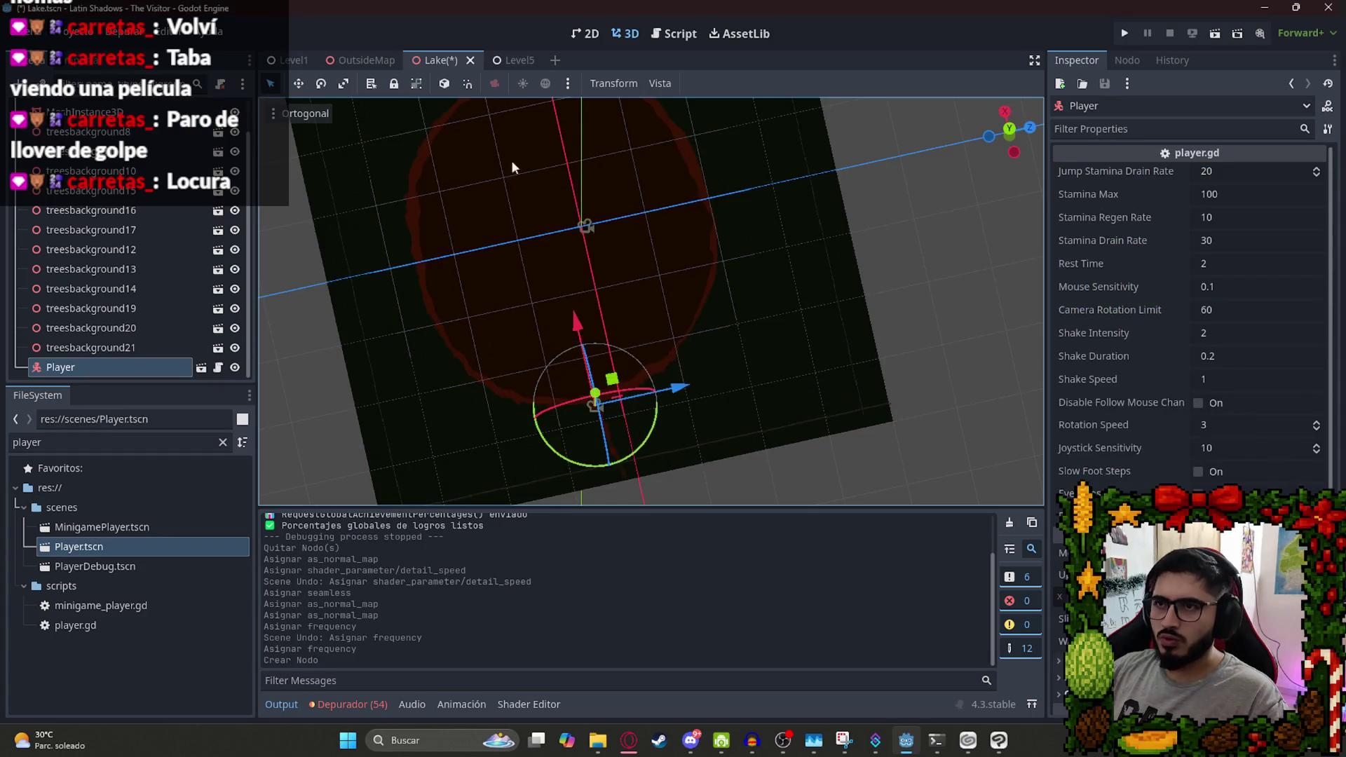
{"action": "left_click_drag", "start_coordinate": [528, 210], "coordinate": [527, 193]}
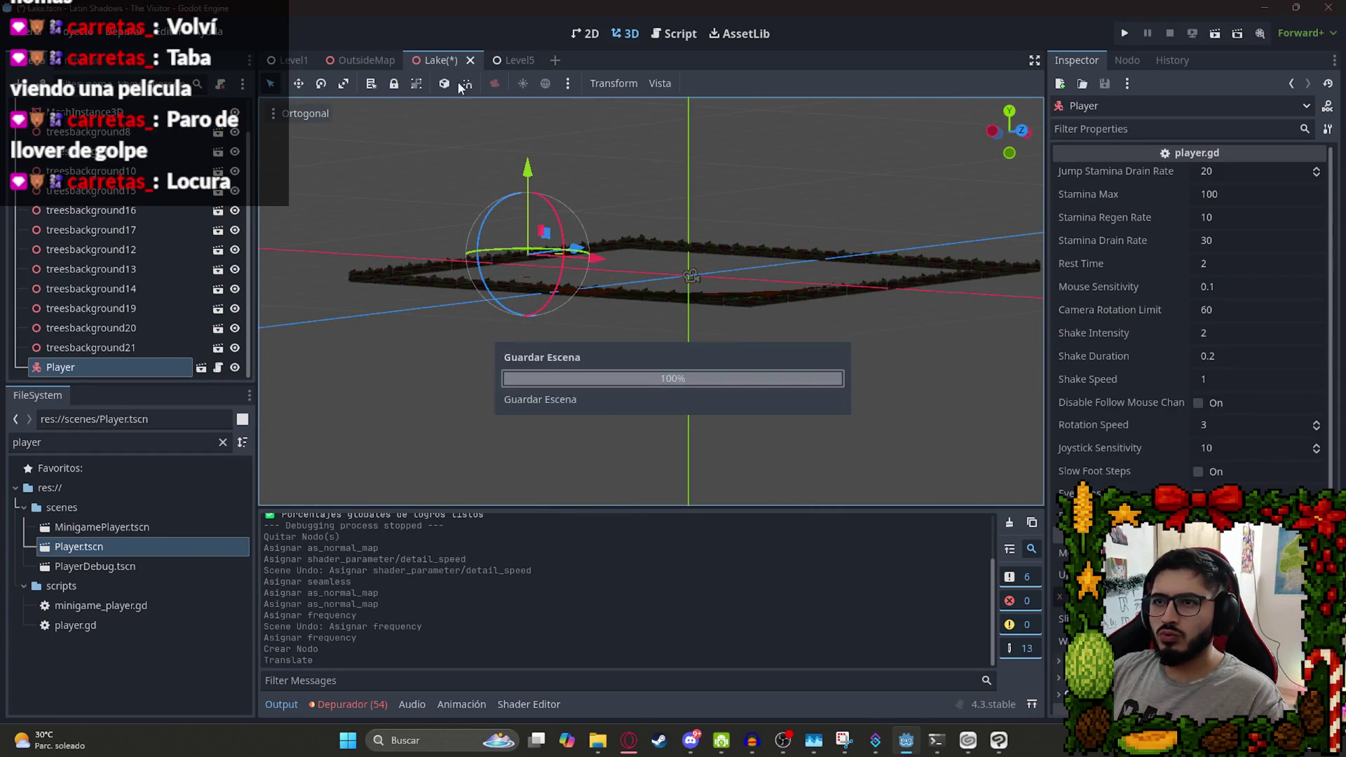
{"action": "right_click", "coordinate": [438, 59]}
{"action": "left_click", "coordinate": [464, 174]}
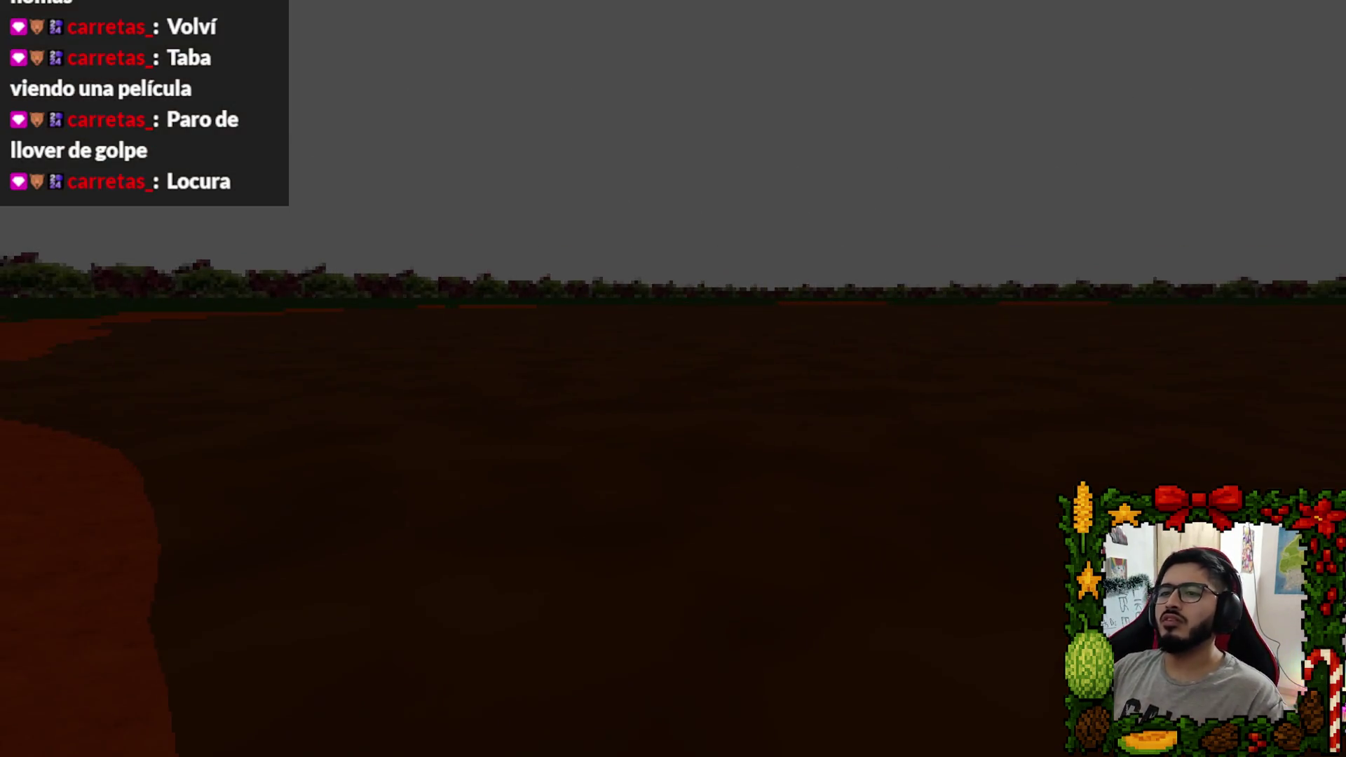
Look out across the dark brown lake in the running game, then open the pause menu.
{"action": "key", "text": "Escape"}
Quit the game and show the lake mesh's shader material parameters.
{"action": "left_click", "coordinate": [673, 541]}
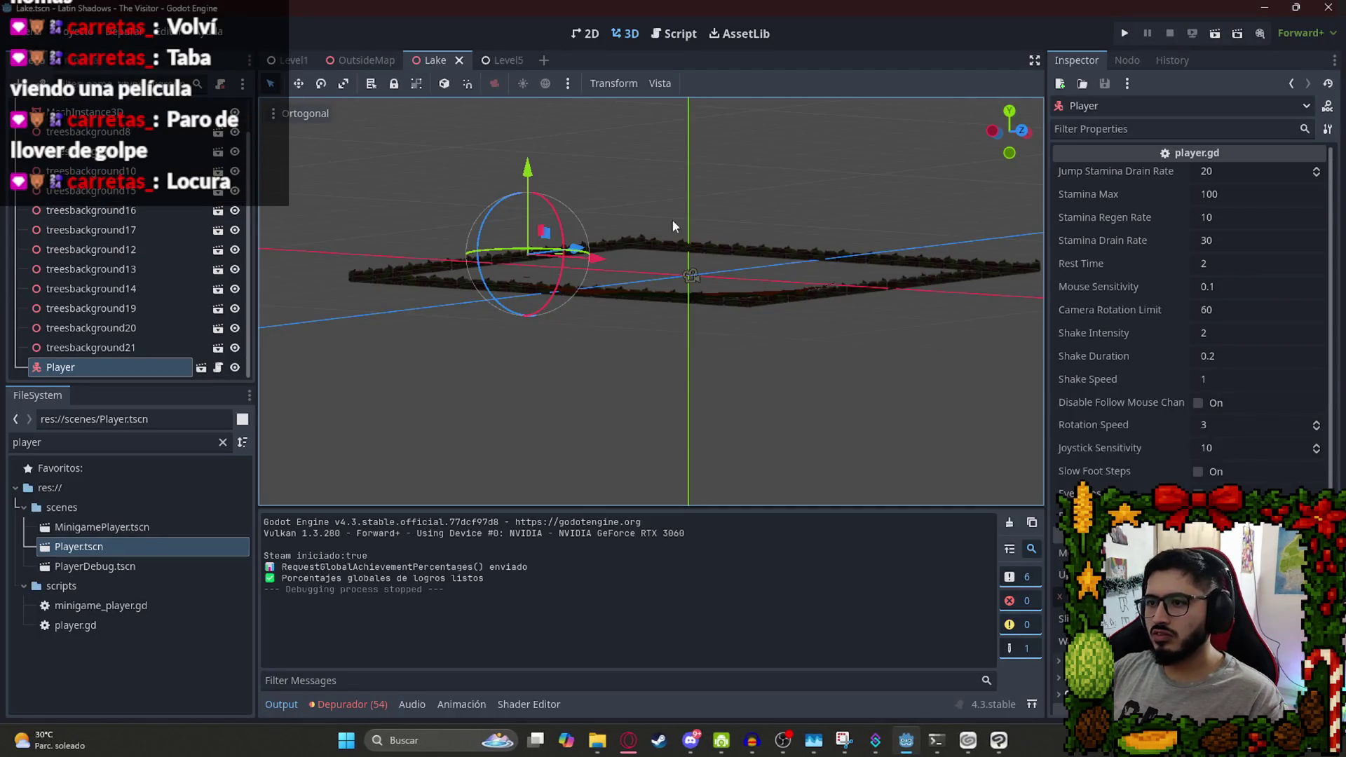
{"action": "scroll", "coordinate": [689, 233], "scroll_direction": "up", "scroll_amount": 10}
{"action": "scroll", "coordinate": [634, 208], "scroll_direction": "up", "scroll_amount": 10}
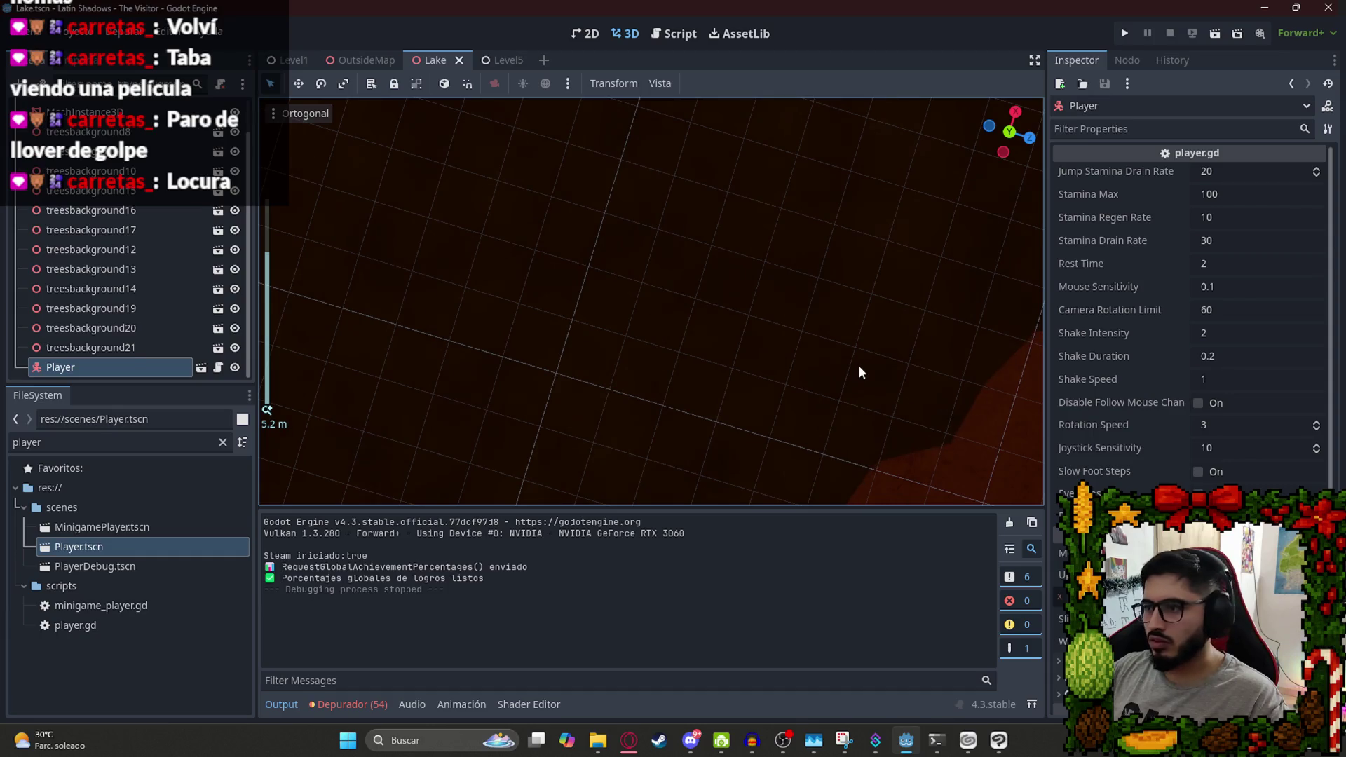
{"action": "left_click", "coordinate": [860, 372]}
{"action": "left_click", "coordinate": [1298, 385]}
{"action": "scroll", "coordinate": [1293, 455], "scroll_direction": "up", "scroll_amount": 1}
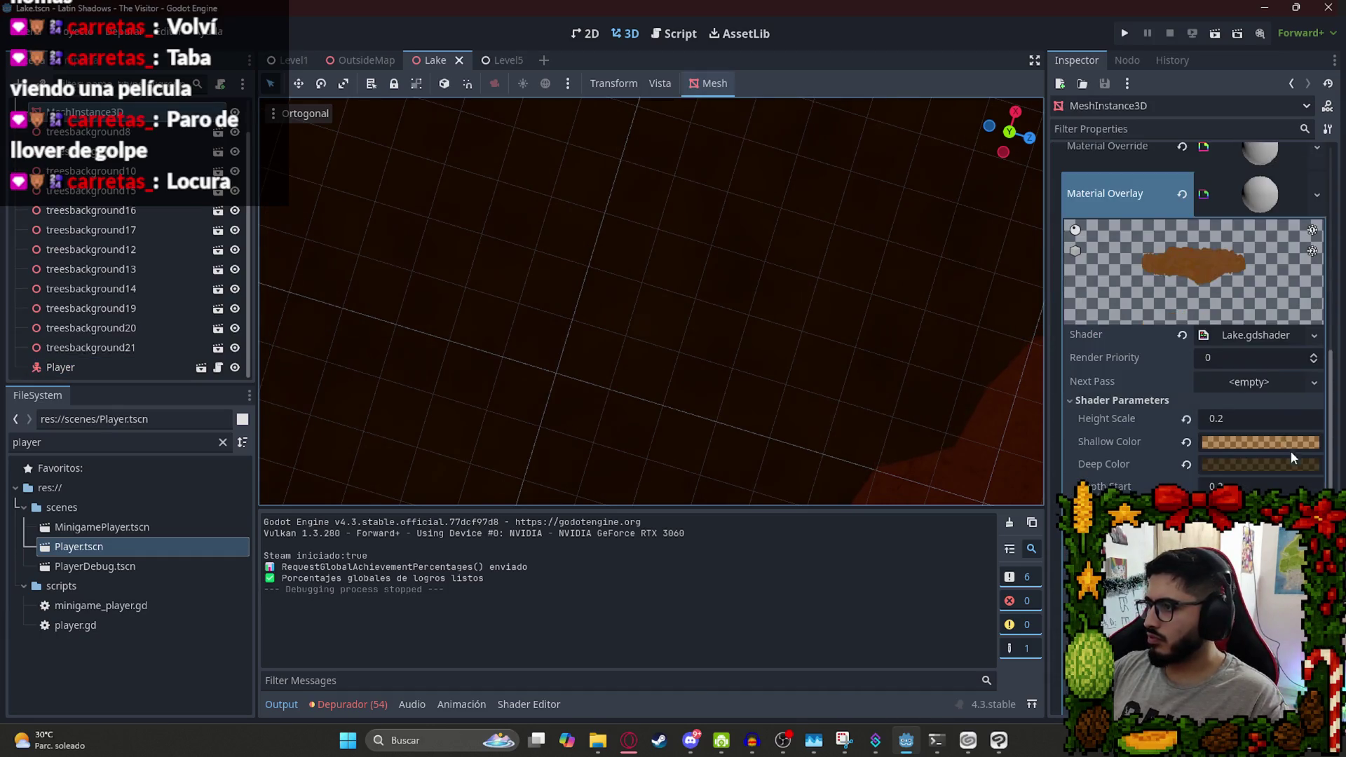
Try resetting Height Scale, Opacity and Detail Speed, undoing each change.
{"action": "left_click", "coordinate": [1186, 420]}
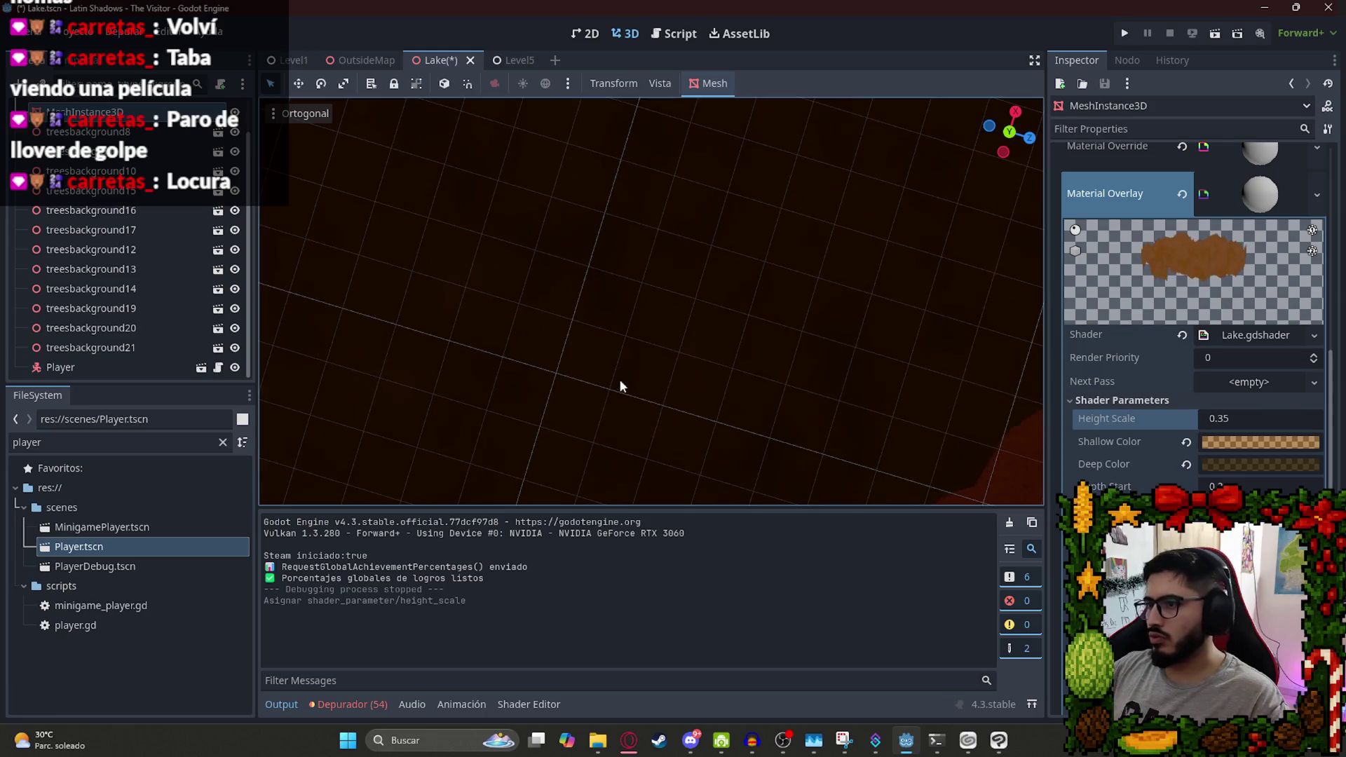
{"action": "key", "text": "ctrl+z"}
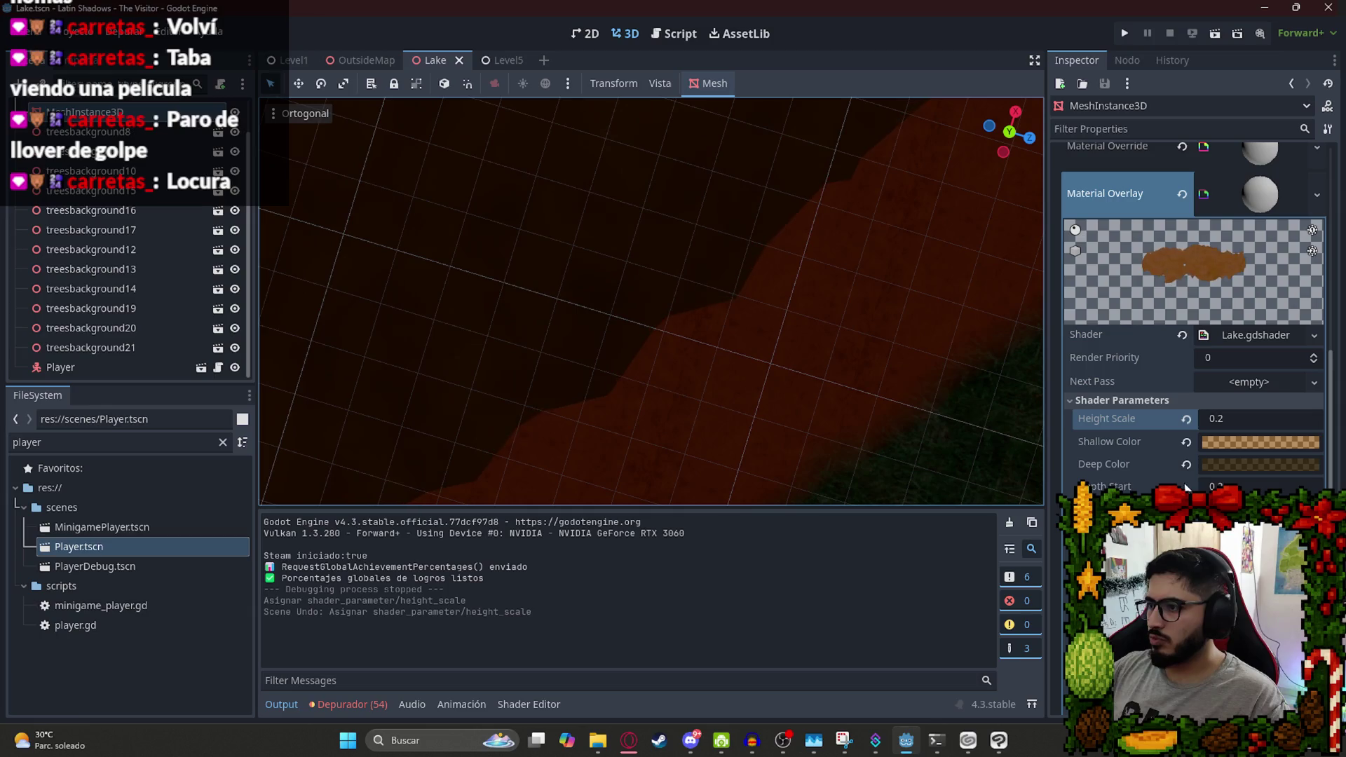
{"action": "left_click", "coordinate": [1186, 532]}
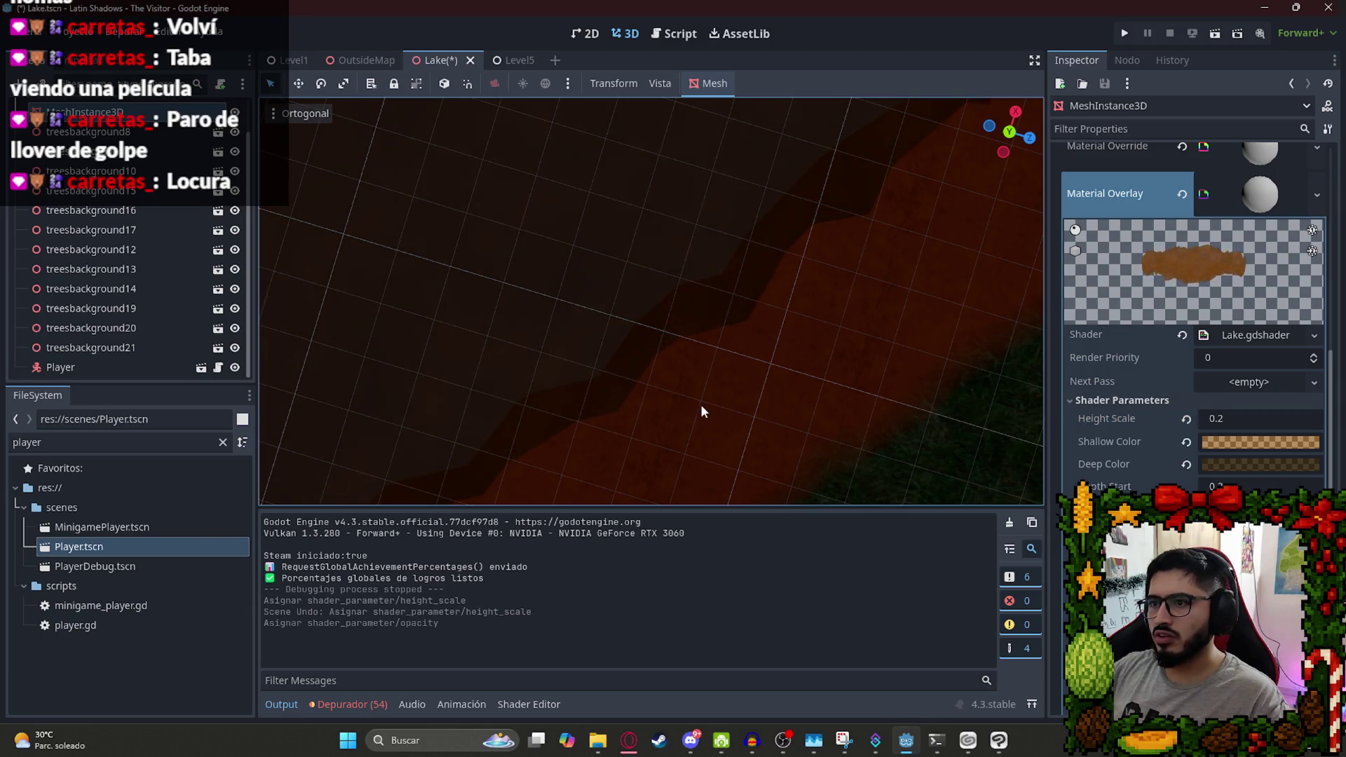
{"action": "key", "text": "ctrl+z"}
{"action": "key", "text": "Return"}
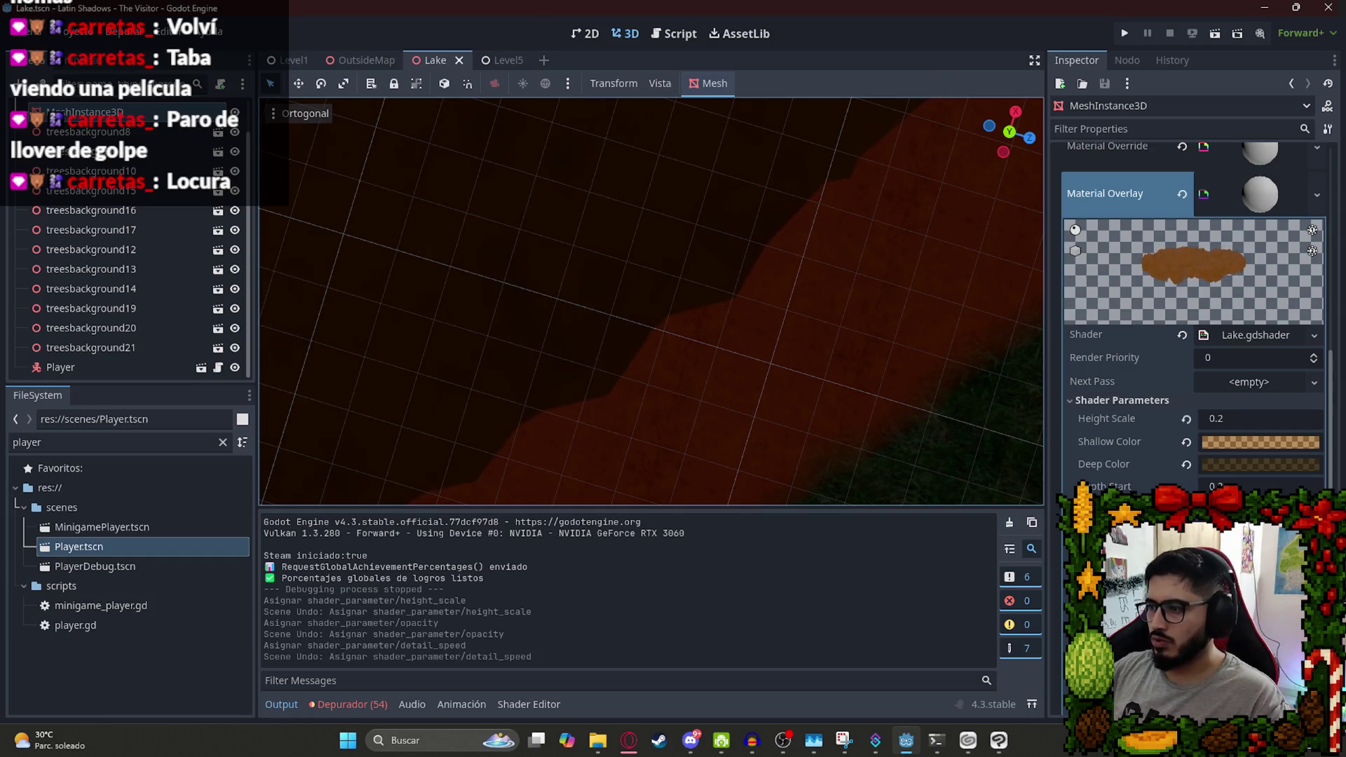
{"action": "key", "text": "Return"}
Reset Rim Amount to 0.06, then set it back to 0.08.
{"action": "scroll", "coordinate": [1180, 458], "scroll_direction": "down", "scroll_amount": 5}
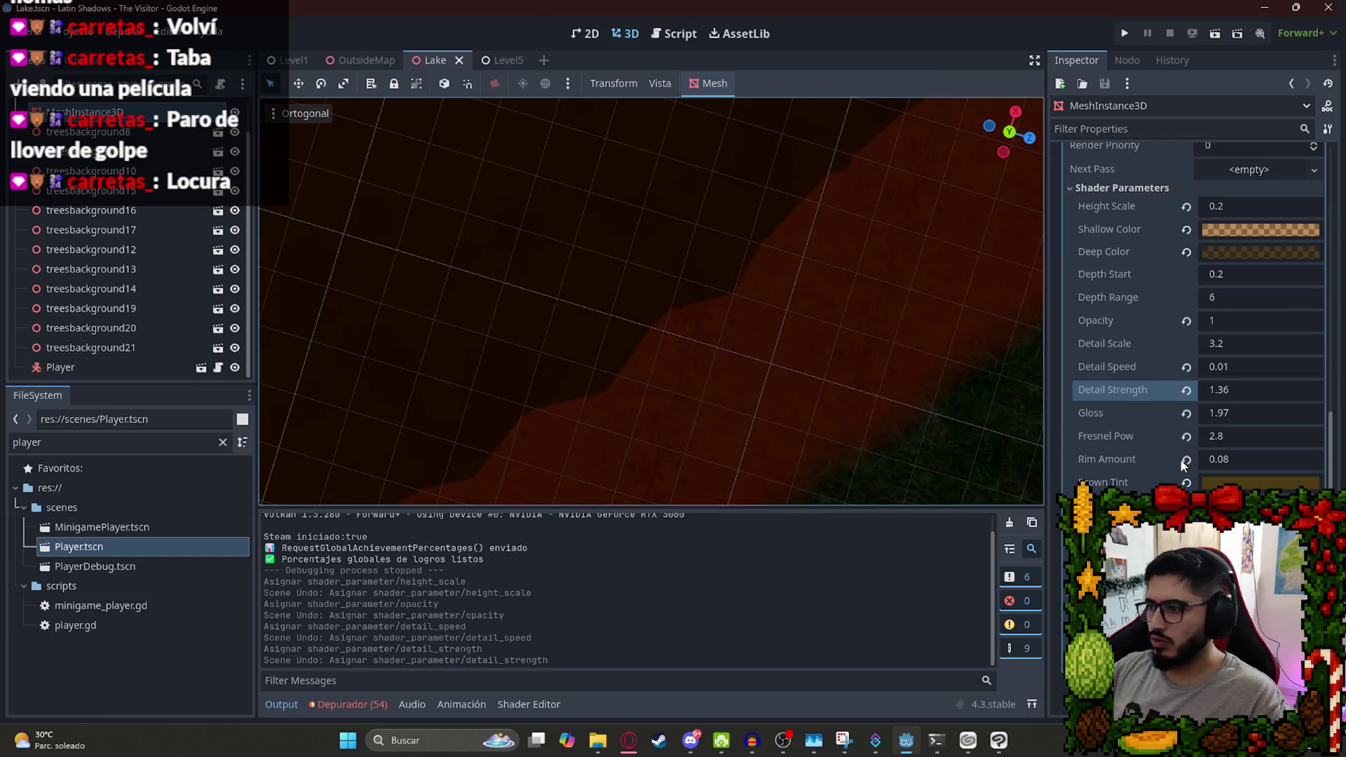
{"action": "left_click", "coordinate": [1180, 458]}
{"action": "scroll", "coordinate": [604, 346], "scroll_direction": "up", "scroll_amount": 5}
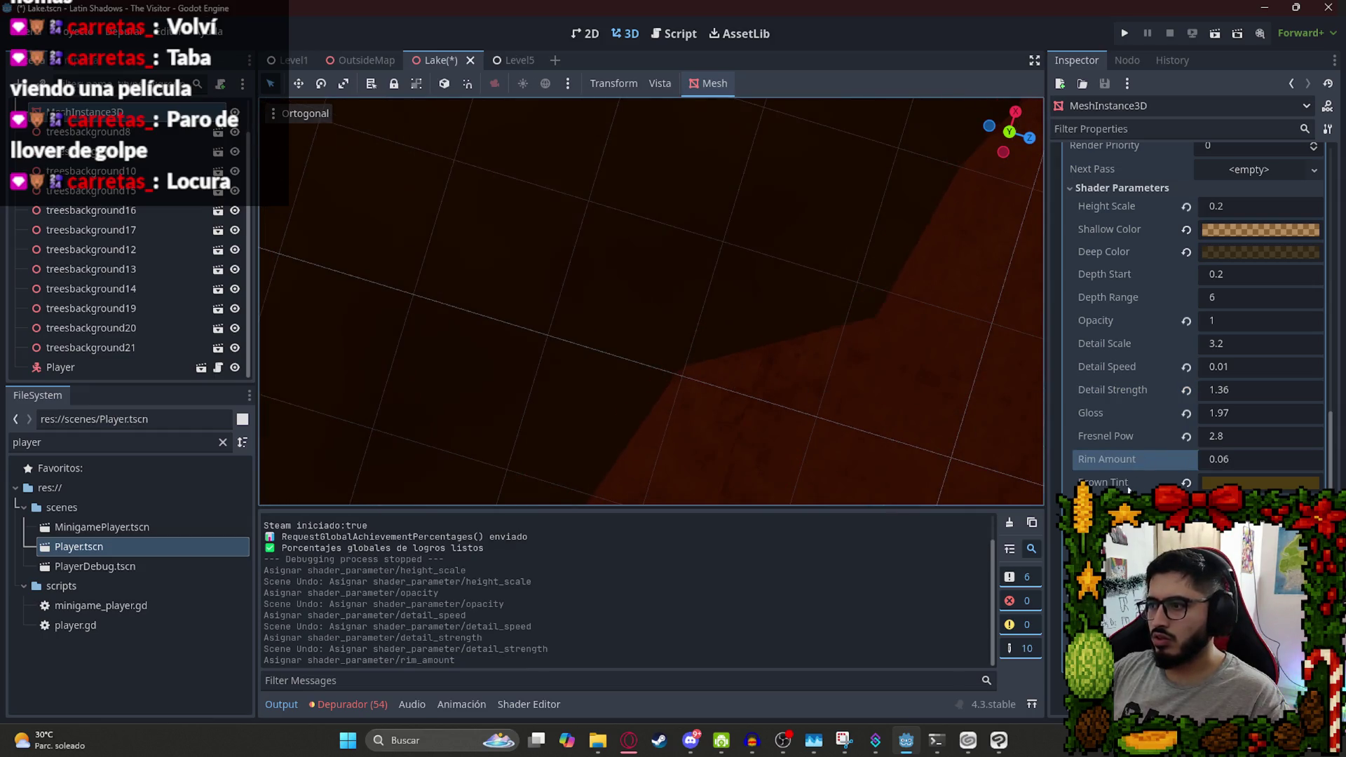
{"action": "left_click_drag", "start_coordinate": [1223, 460], "coordinate": [1237, 460]}
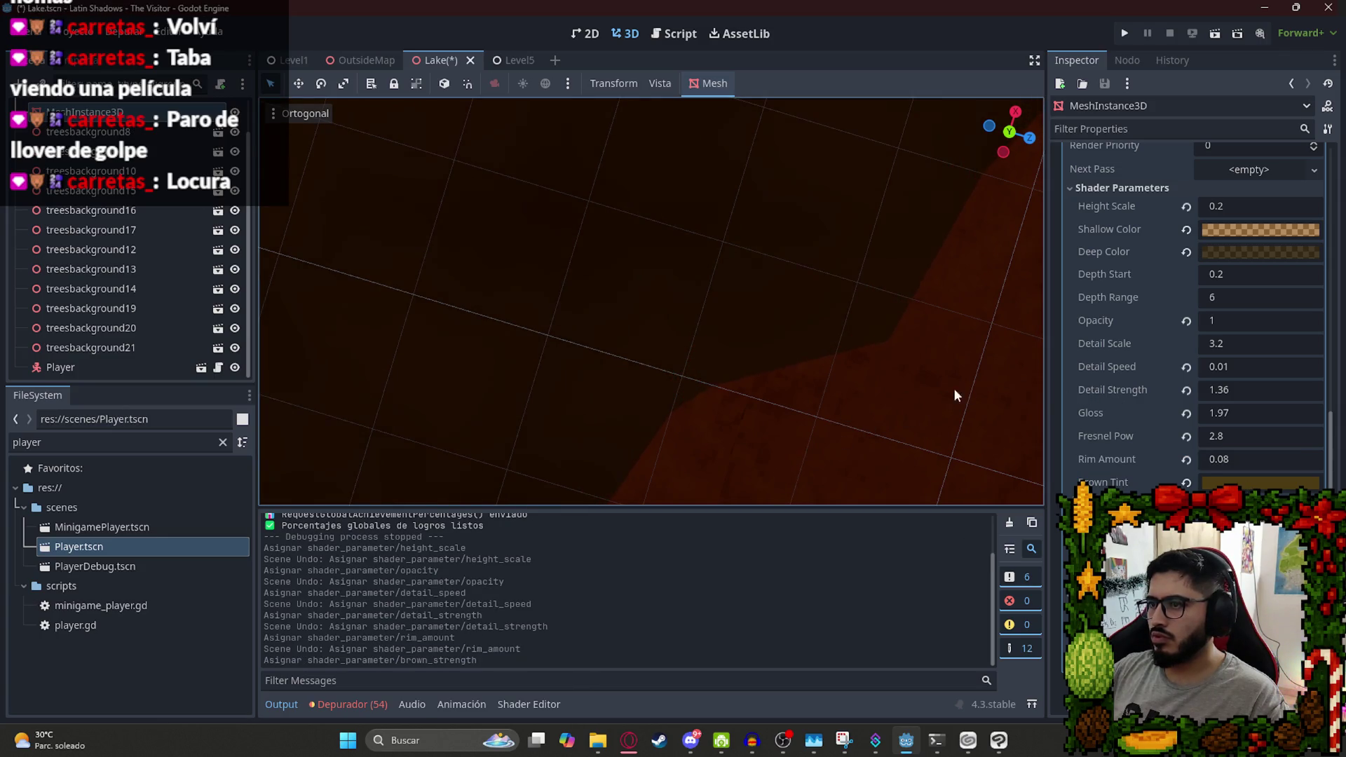
Try default resets on Fresnel Pow, Gloss, Detail Strength and Detail Speed, undo them, and save.
{"action": "left_click", "coordinate": [1186, 436]}
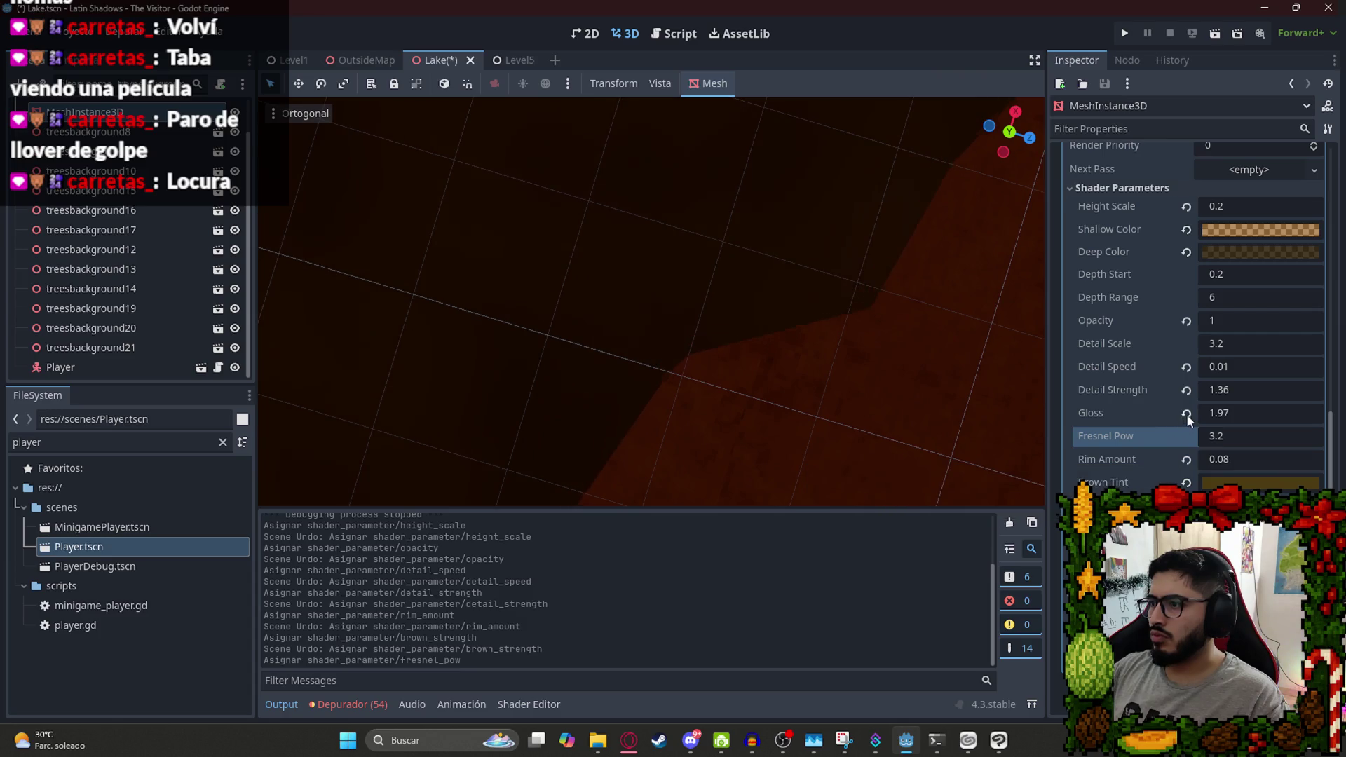
{"action": "key", "text": "ctrl+z"}
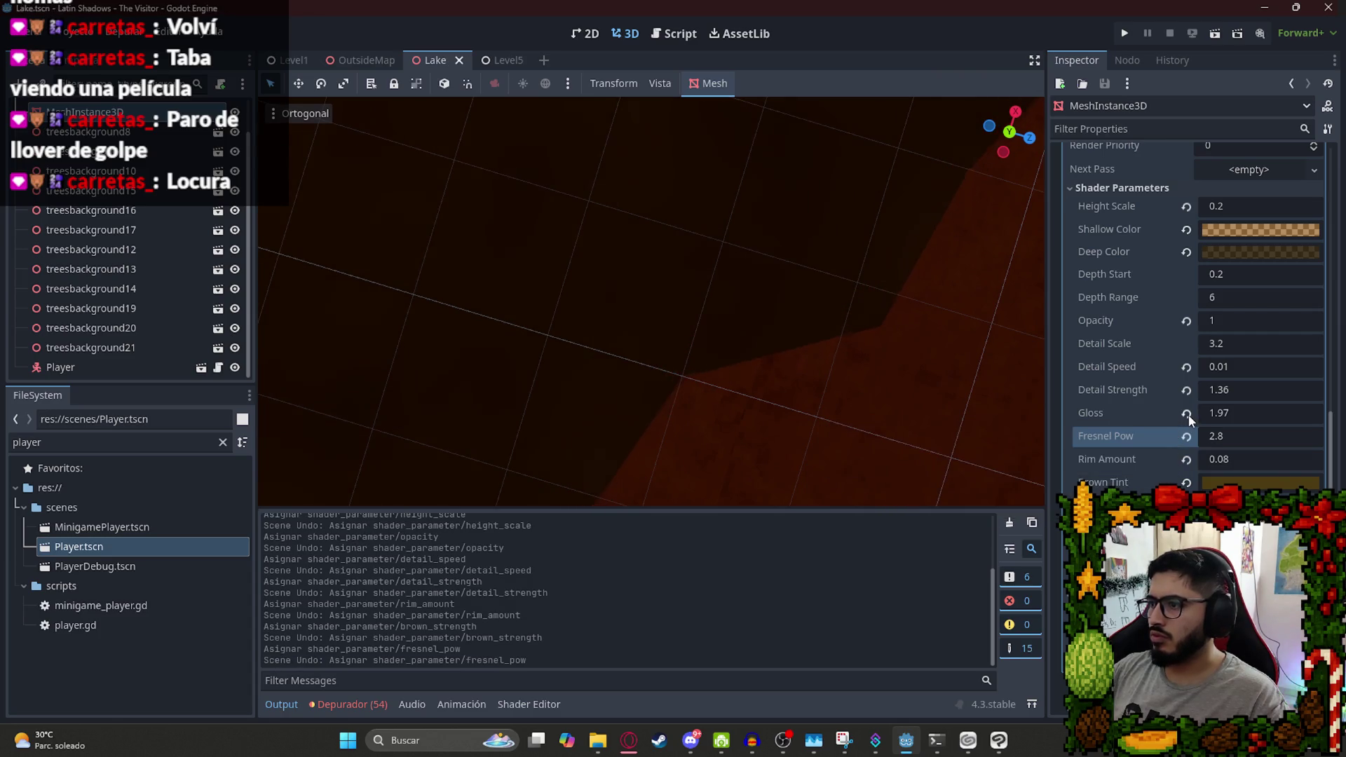
{"action": "left_click", "coordinate": [1186, 412]}
{"action": "key", "text": "ctrl+z"}
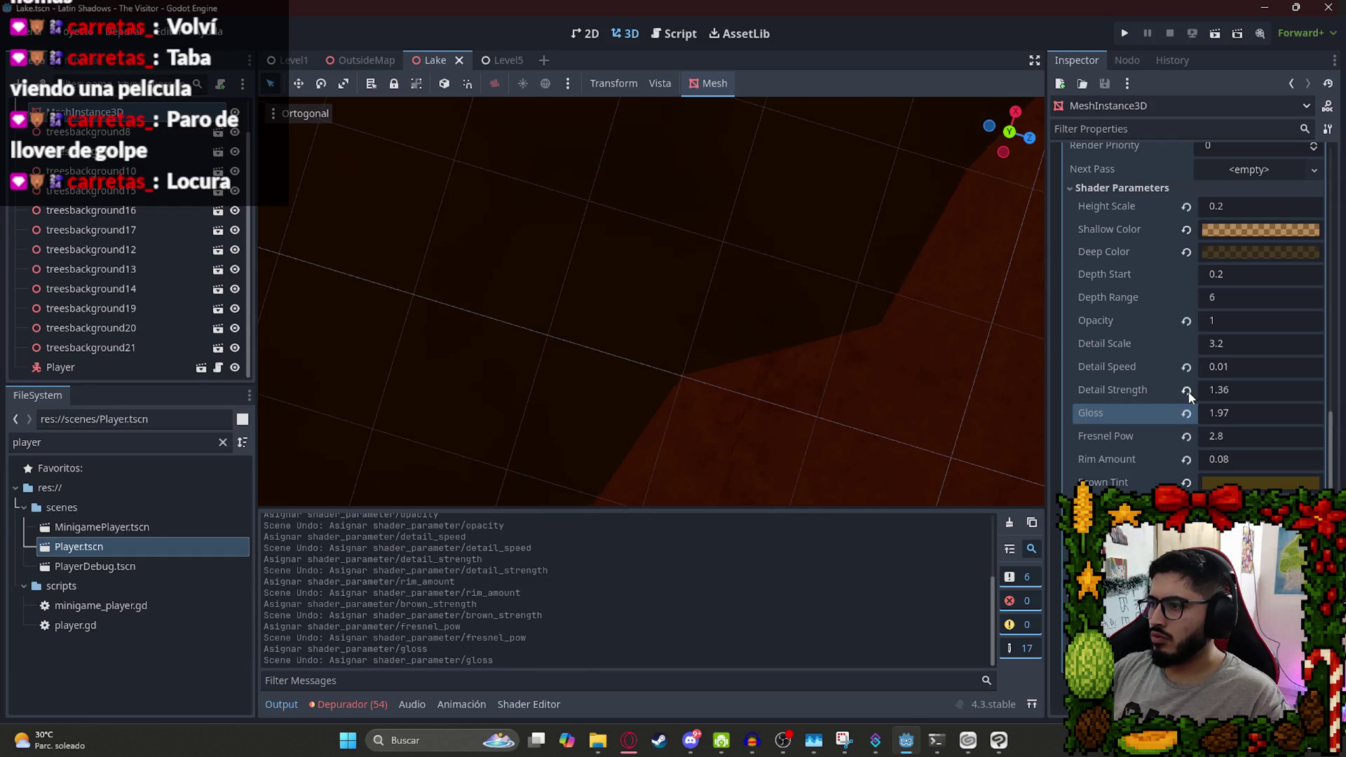
{"action": "left_click", "coordinate": [1184, 390]}
{"action": "key", "text": "ctrl+z"}
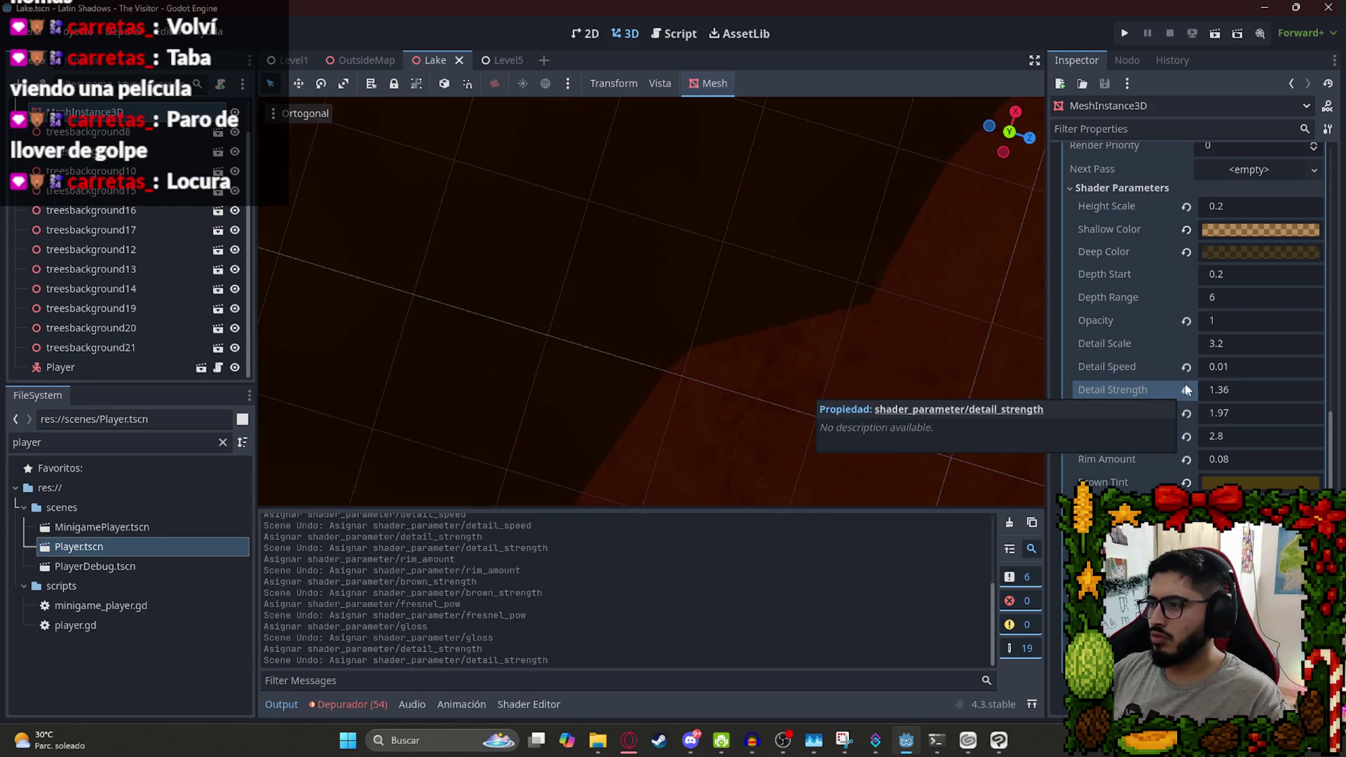
{"action": "left_click", "coordinate": [1186, 367]}
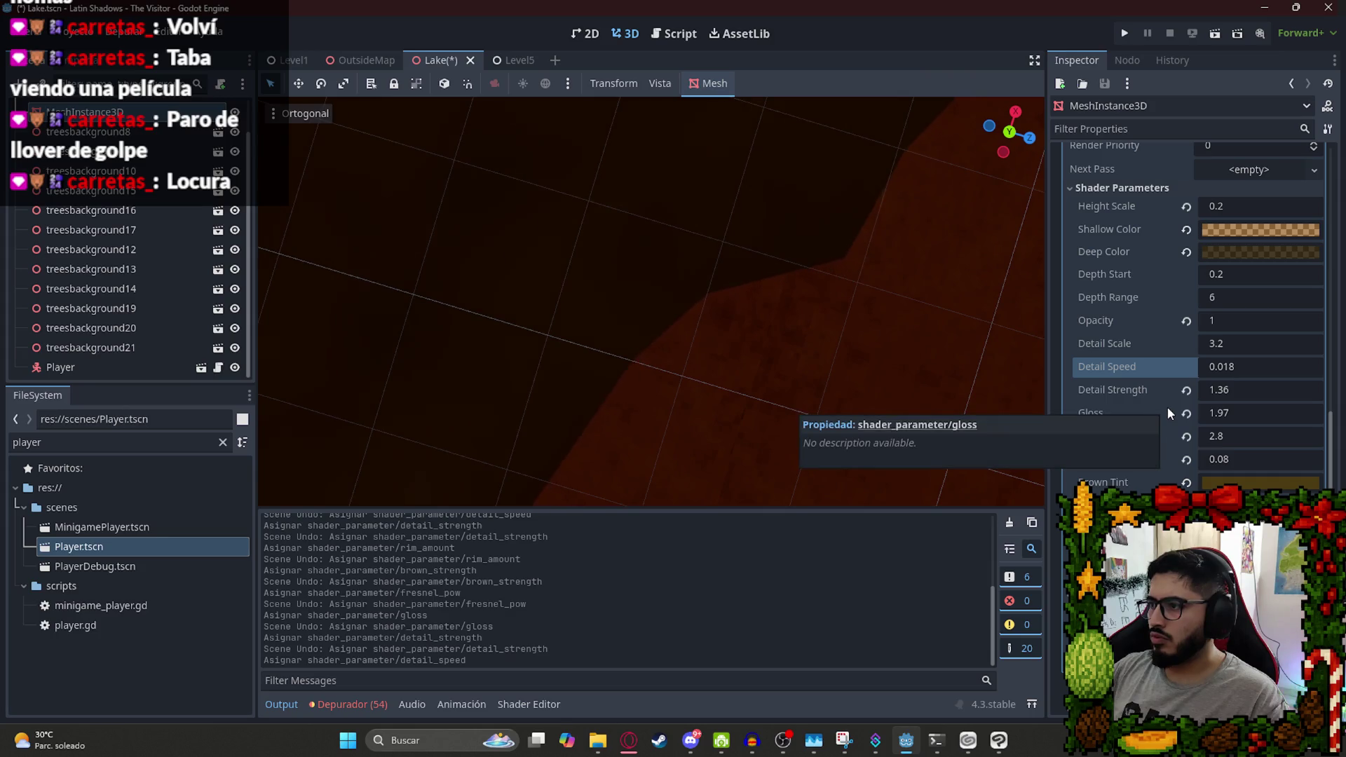
{"action": "key", "text": "ctrl+z"}
{"action": "key", "text": "ctrl+s"}
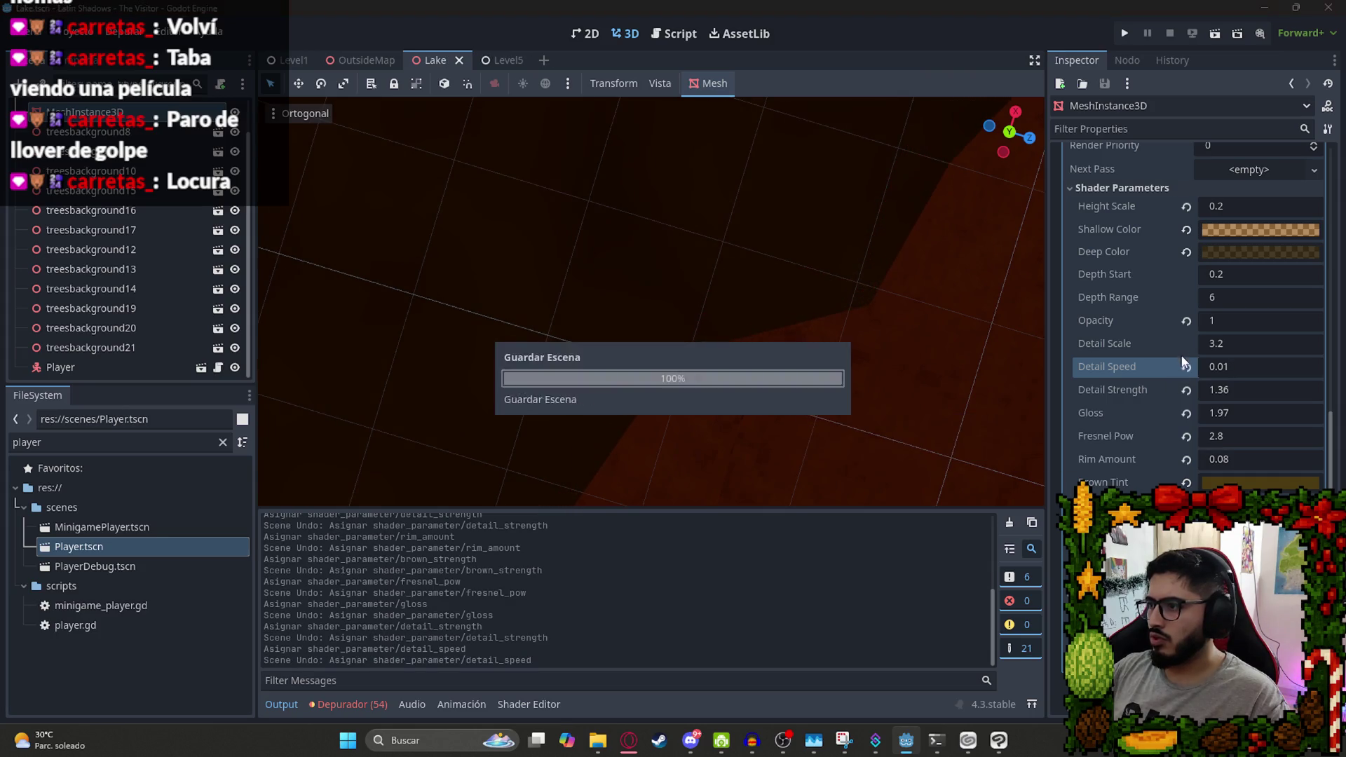
Reset Opacity to 0.9, orbit around the lake, and undo Opacity back to 1.
{"action": "scroll", "coordinate": [1167, 440], "scroll_direction": "down", "scroll_amount": 3}
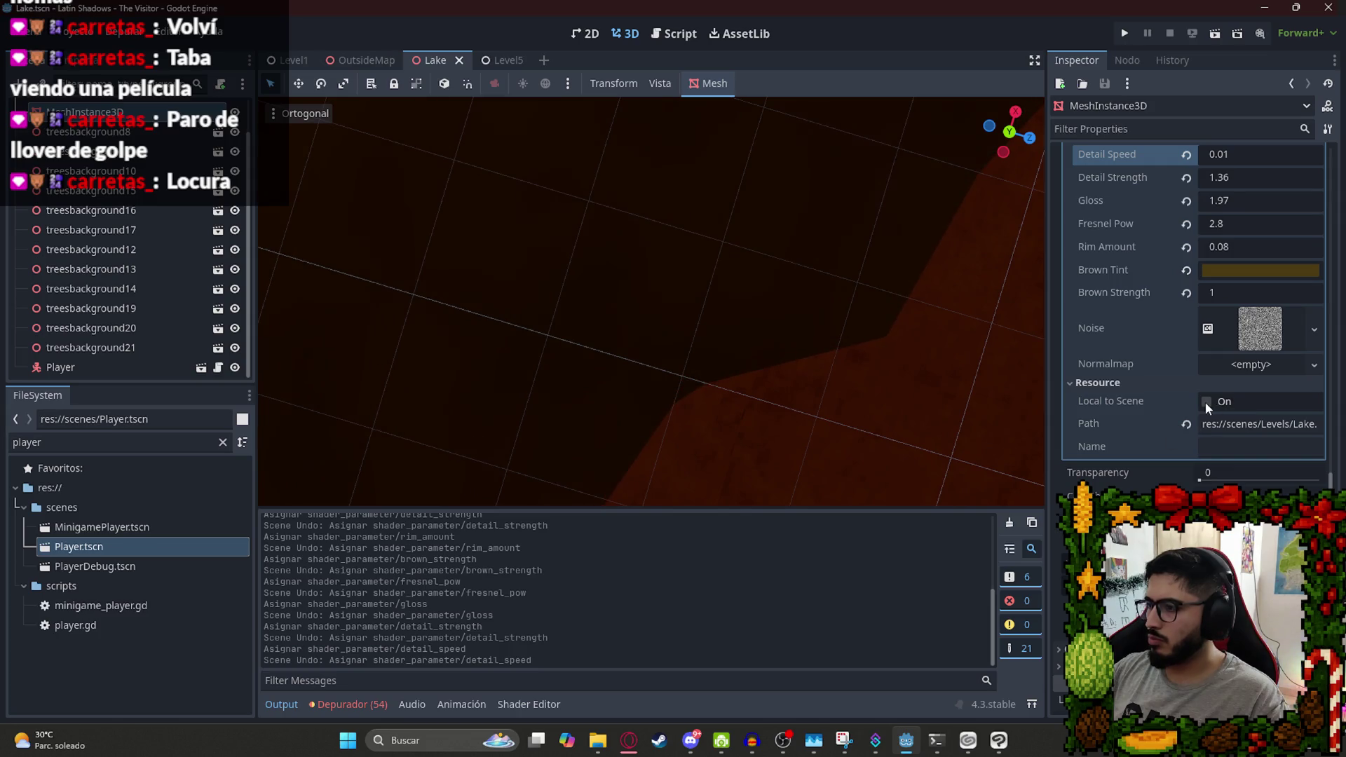
{"action": "scroll", "coordinate": [1191, 386], "scroll_direction": "up", "scroll_amount": 5}
{"action": "scroll", "coordinate": [1175, 372], "scroll_direction": "down", "scroll_amount": 3}
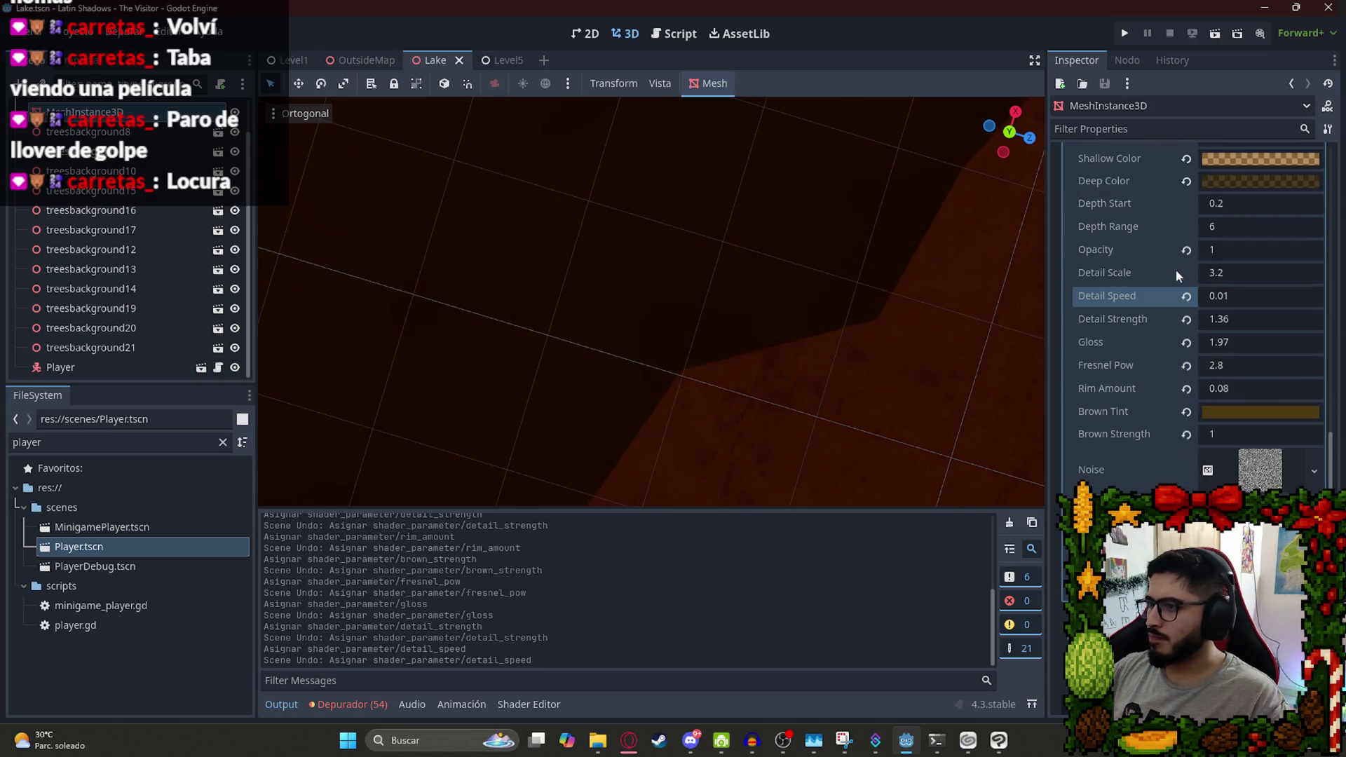
{"action": "left_click", "coordinate": [1186, 253]}
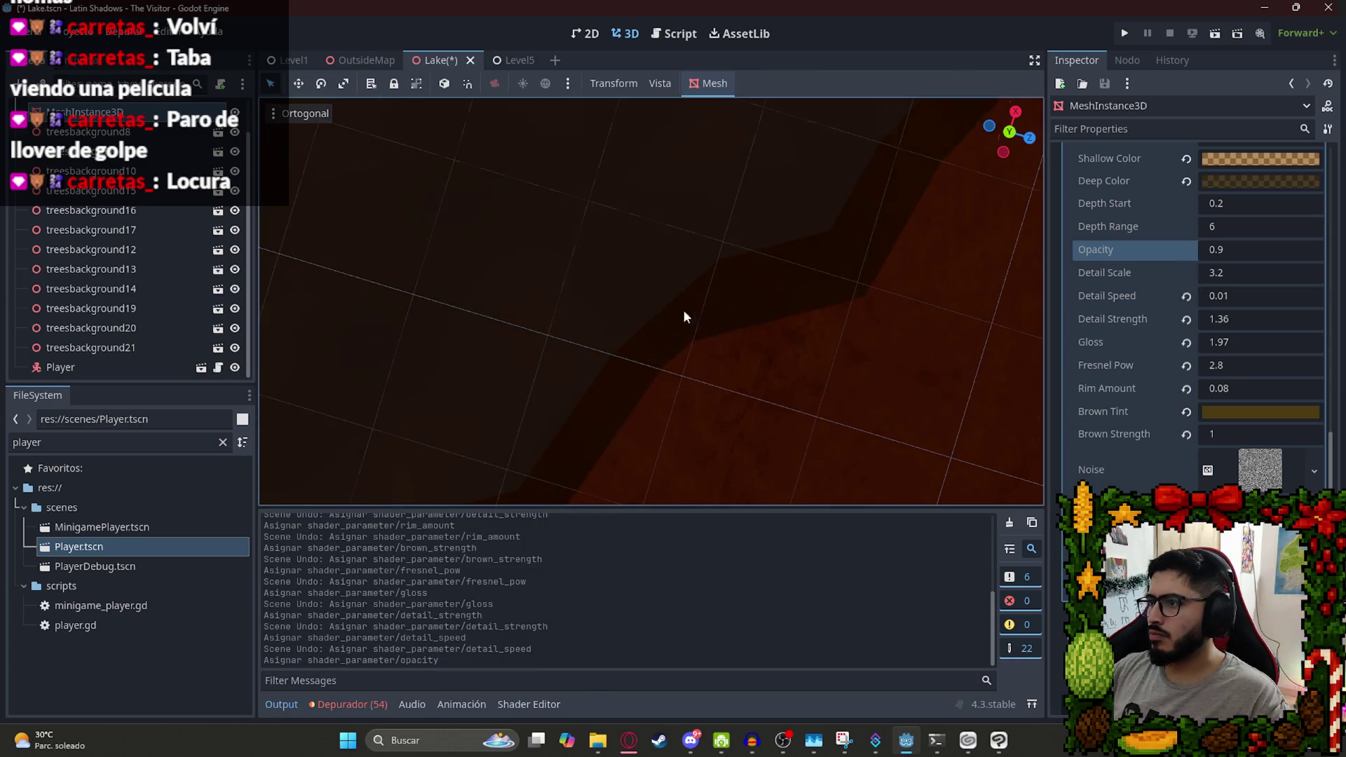
{"action": "scroll", "coordinate": [687, 308], "scroll_direction": "up", "scroll_amount": 5}
{"action": "scroll", "coordinate": [538, 242], "scroll_direction": "down", "scroll_amount": 7}
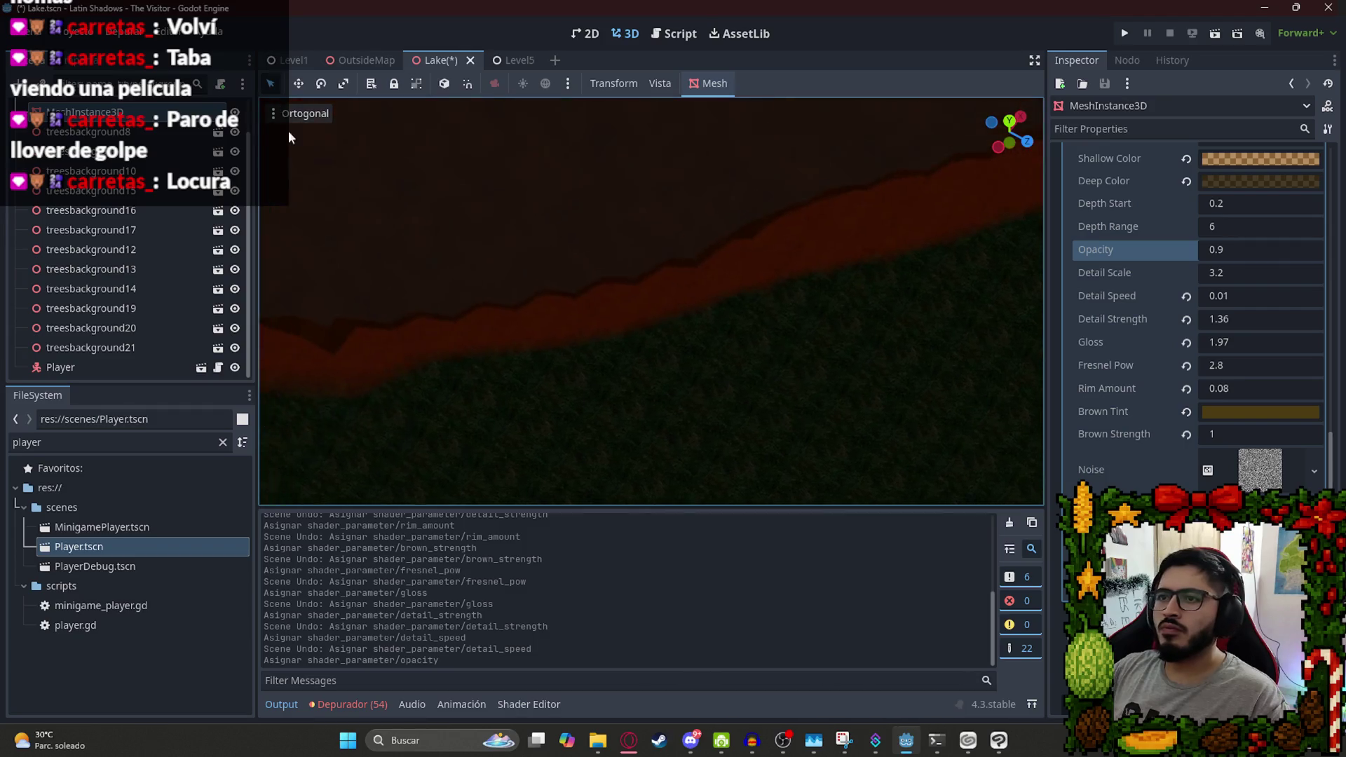
{"action": "mouse_move", "coordinate": [629, 253]}
{"action": "left_mouse_down"}
{"action": "mouse_move", "coordinate": [682, 168]}
{"action": "mouse_move", "coordinate": [787, 160]}
{"action": "mouse_move", "coordinate": [702, 182]}
{"action": "mouse_move", "coordinate": [700, 161]}
{"action": "left_mouse_up"}
{"action": "key", "text": "ctrl+z"}
{"action": "mouse_move", "coordinate": [848, 234]}
{"action": "left_mouse_down"}
{"action": "mouse_move", "coordinate": [868, 244]}
{"action": "mouse_move", "coordinate": [754, 254]}
{"action": "mouse_move", "coordinate": [908, 350]}
{"action": "left_mouse_up"}
{"action": "scroll", "coordinate": [908, 351], "scroll_direction": "up", "scroll_amount": 10}
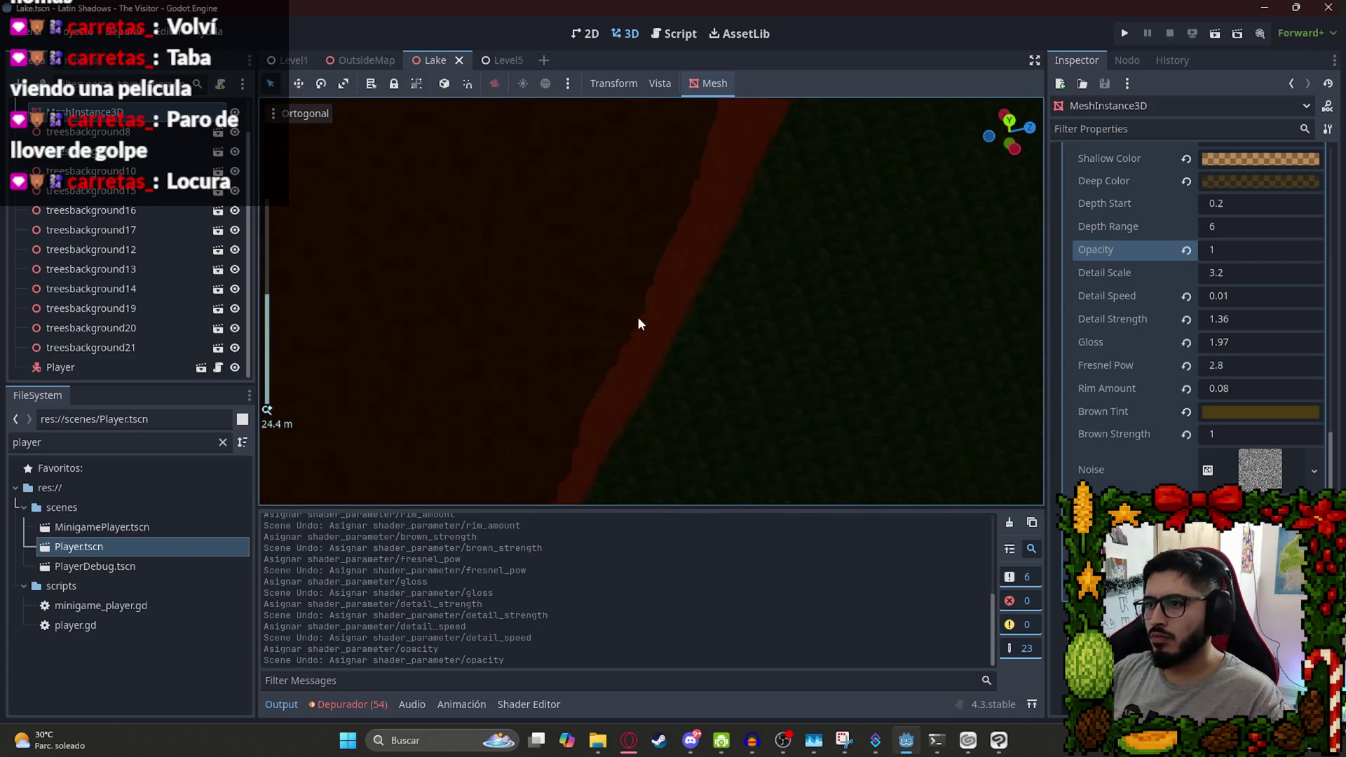
{"action": "right_click", "coordinate": [555, 326], "text": "alt"}
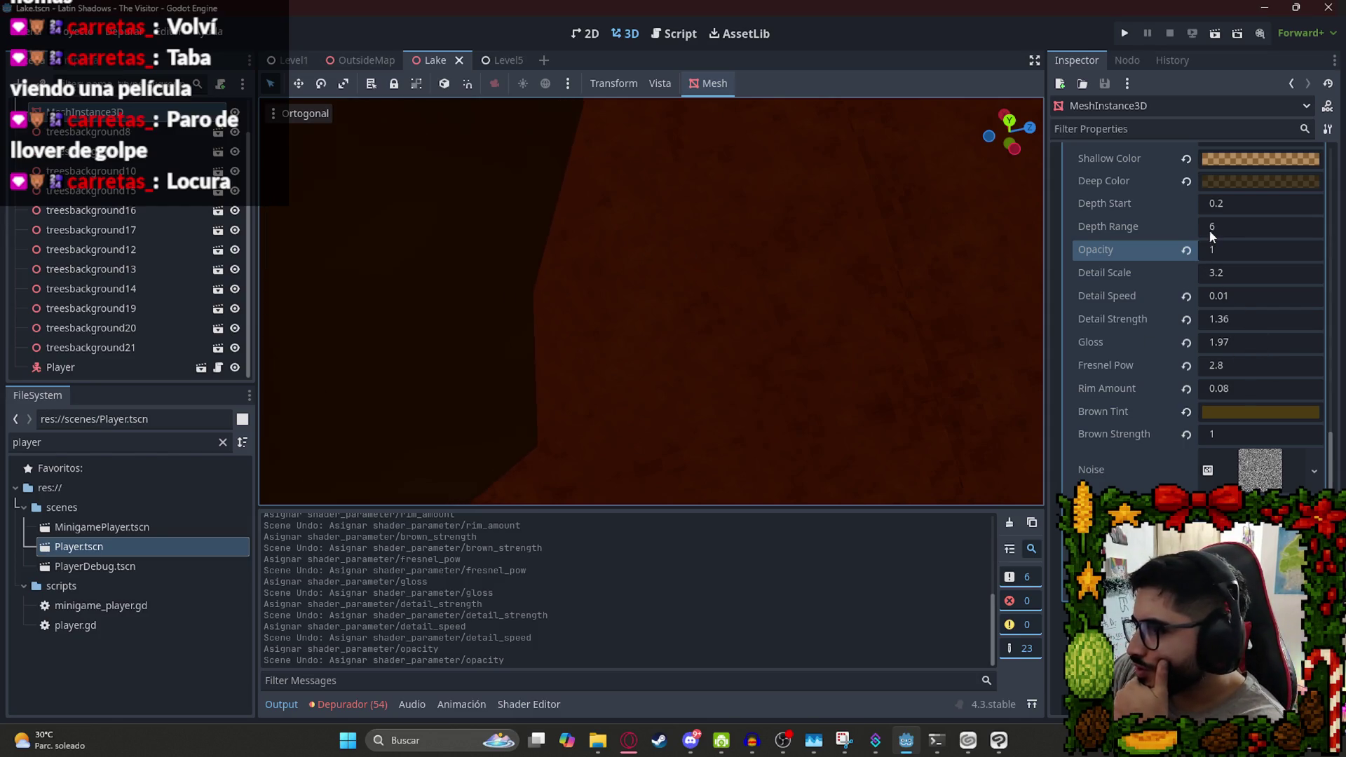
Set Depth Range to 5 and save the Lake scene.
{"action": "left_click", "coordinate": [1230, 224]}
{"action": "type", "text": "5"}
{"action": "key", "text": "Return"}
{"action": "key", "text": "ctrl+s"}
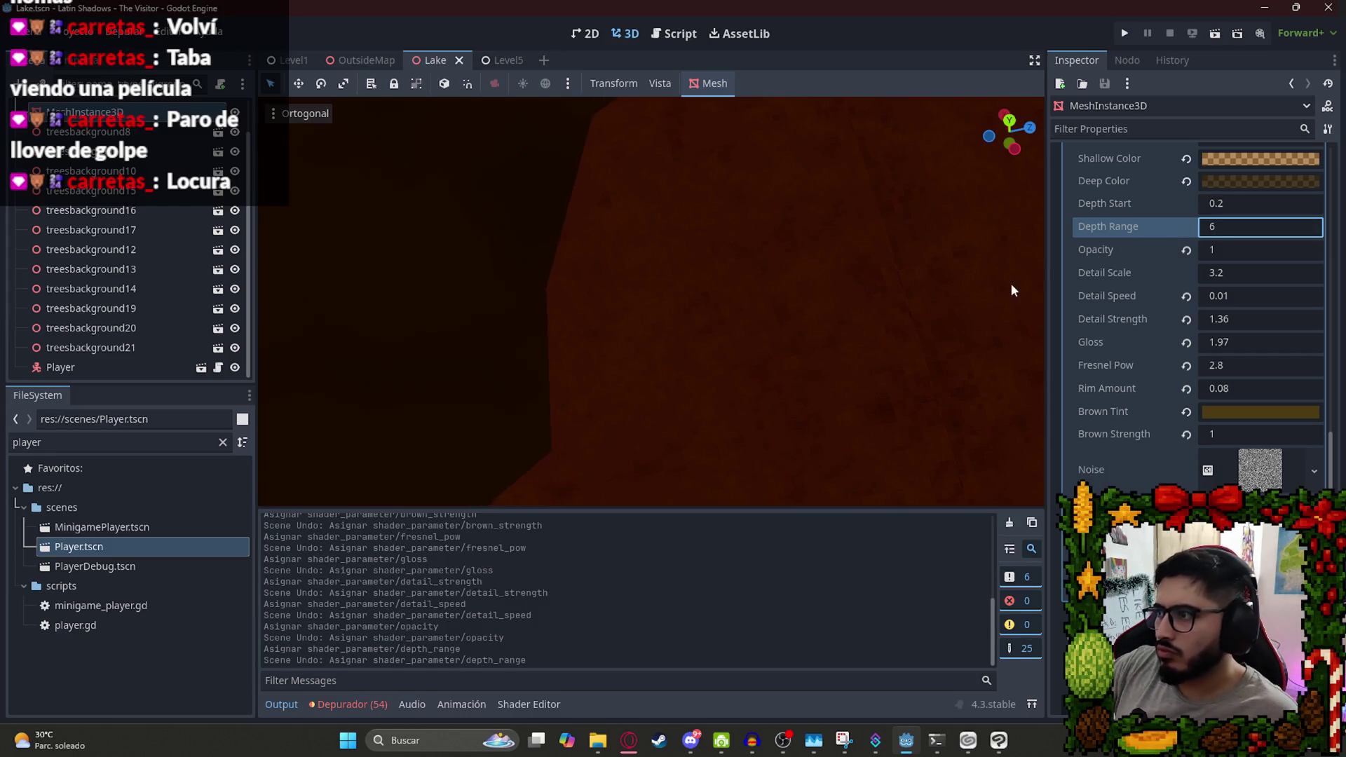
Open the lake shader's code in the Shader Editor.
{"action": "scroll", "coordinate": [1191, 316], "scroll_direction": "down", "scroll_amount": 5}
{"action": "scroll", "coordinate": [1192, 315], "scroll_direction": "down", "scroll_amount": 3}
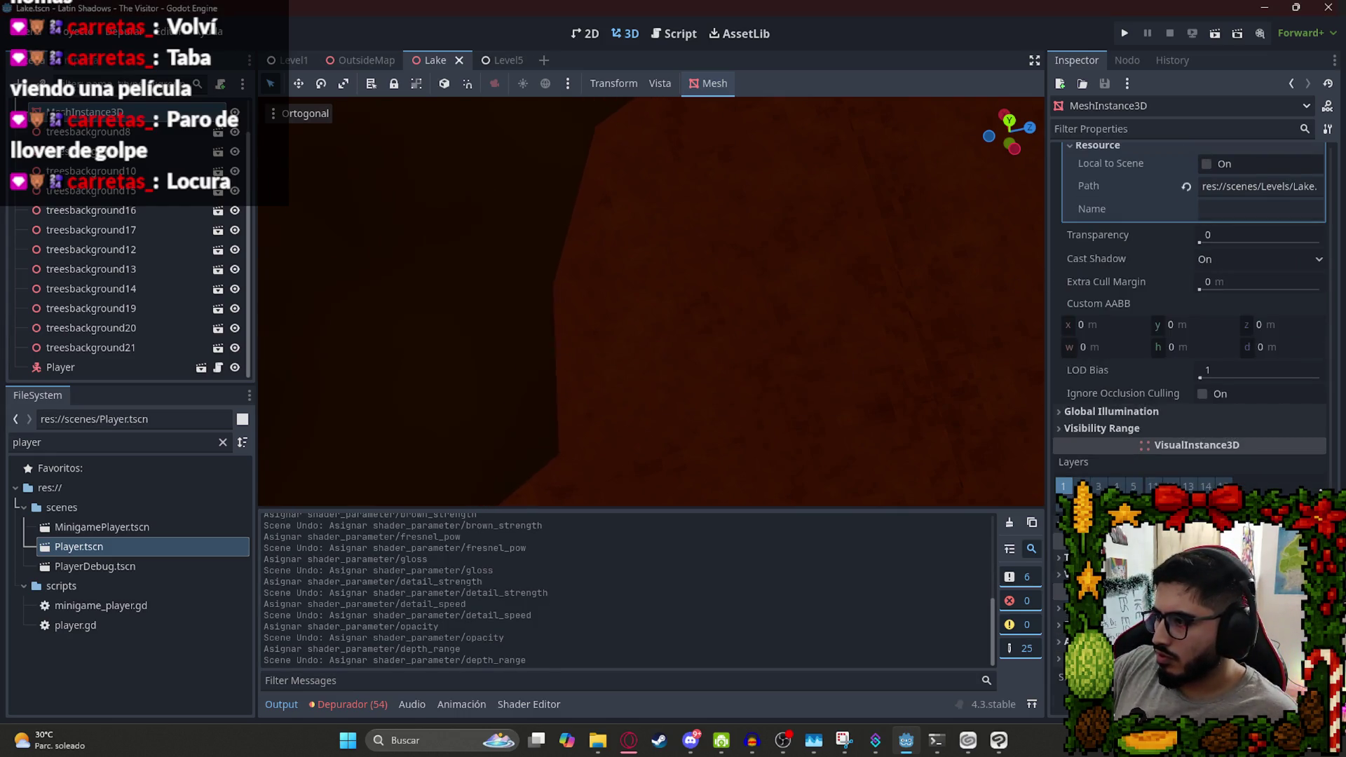
{"action": "scroll", "coordinate": [1232, 285], "scroll_direction": "up", "scroll_amount": 5}
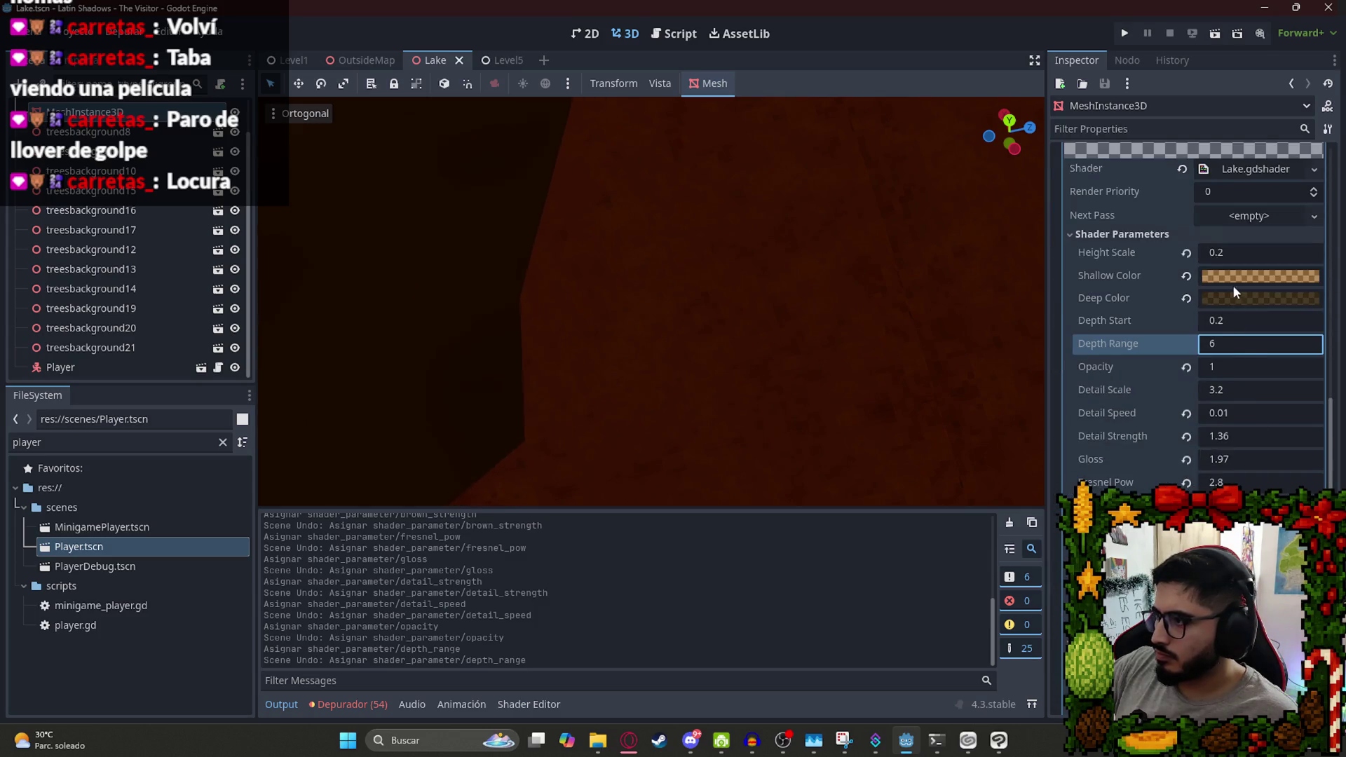
{"action": "scroll", "coordinate": [1232, 285], "scroll_direction": "up", "scroll_amount": 5}
{"action": "left_click", "coordinate": [1234, 313]}
Send ChatGPT the lake shader code, asking why the up-and-down motion looks wrong.
{"action": "key", "text": "ctrl+a"}
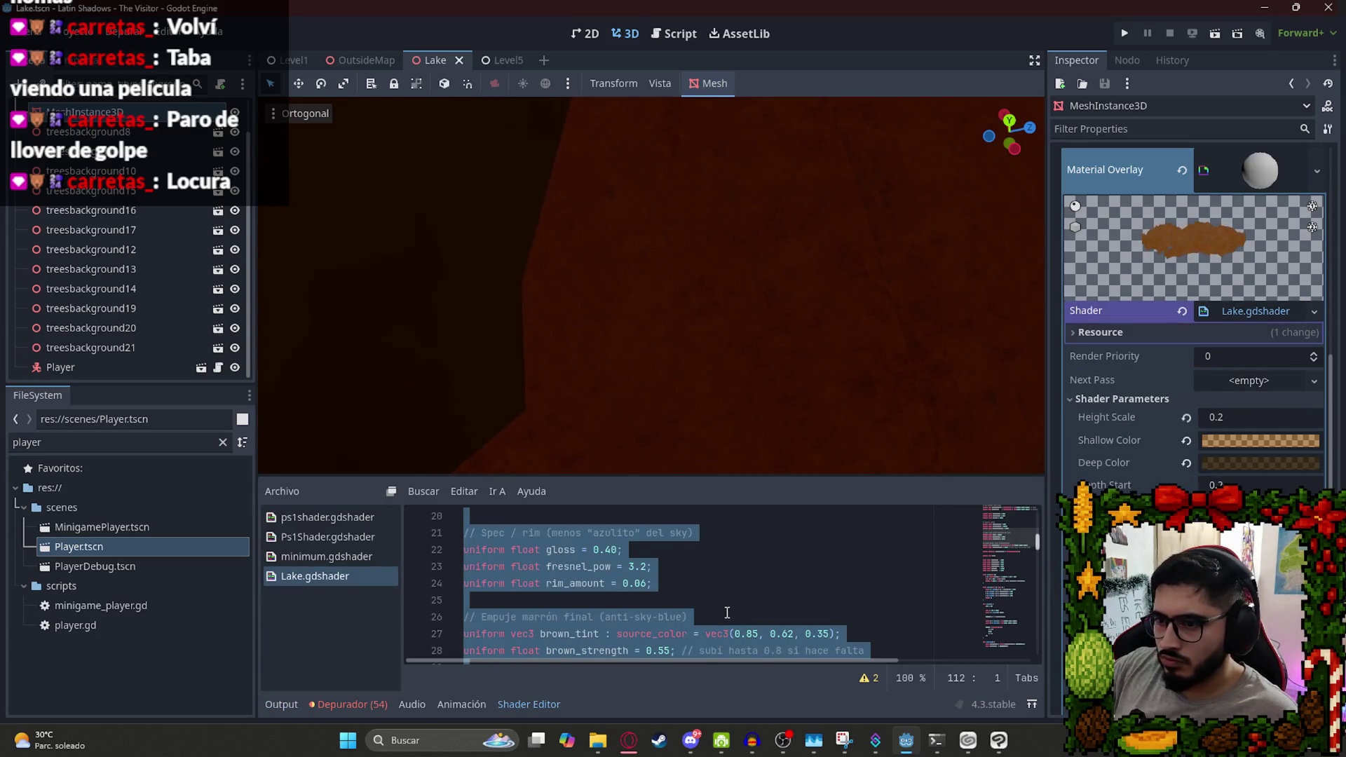
{"action": "left_click", "coordinate": [634, 740]}
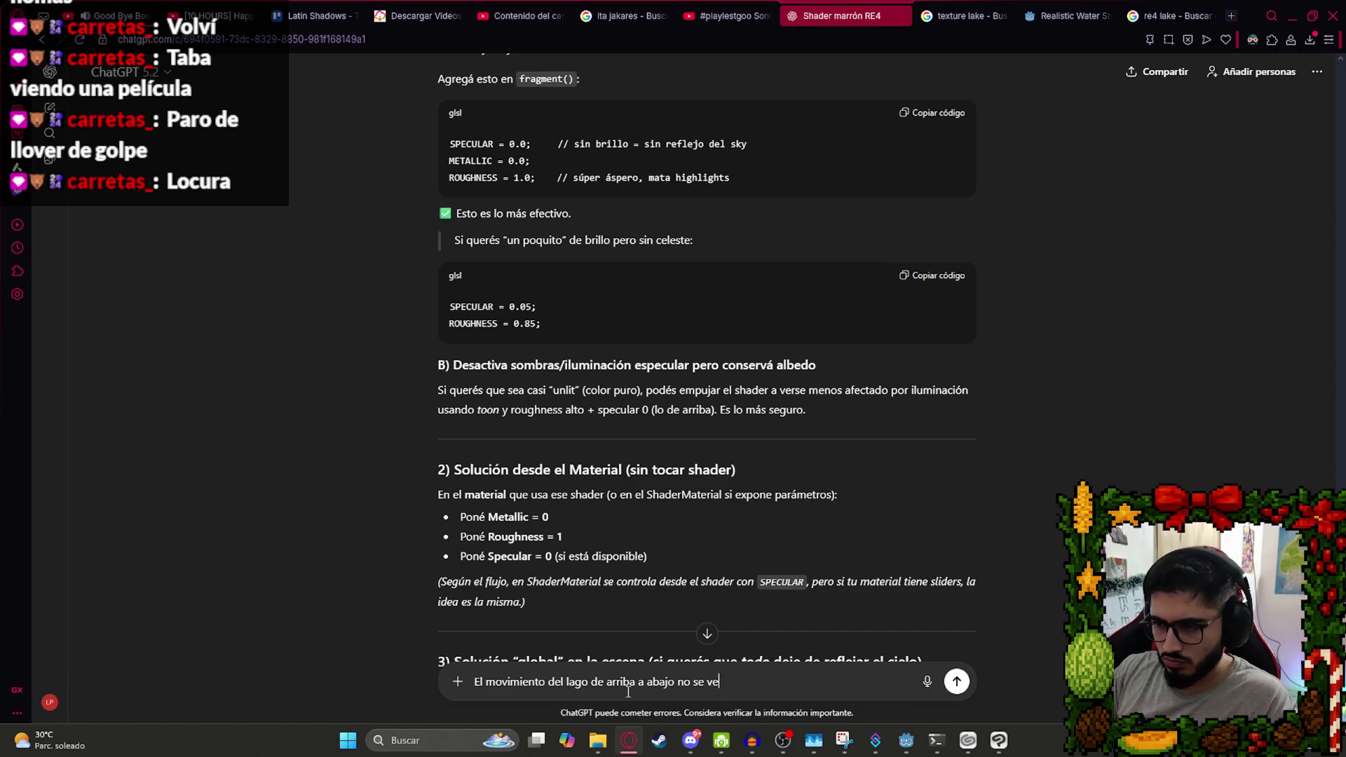
{"action": "key", "text": "ctrl+v"}
{"action": "key", "text": "Return"}
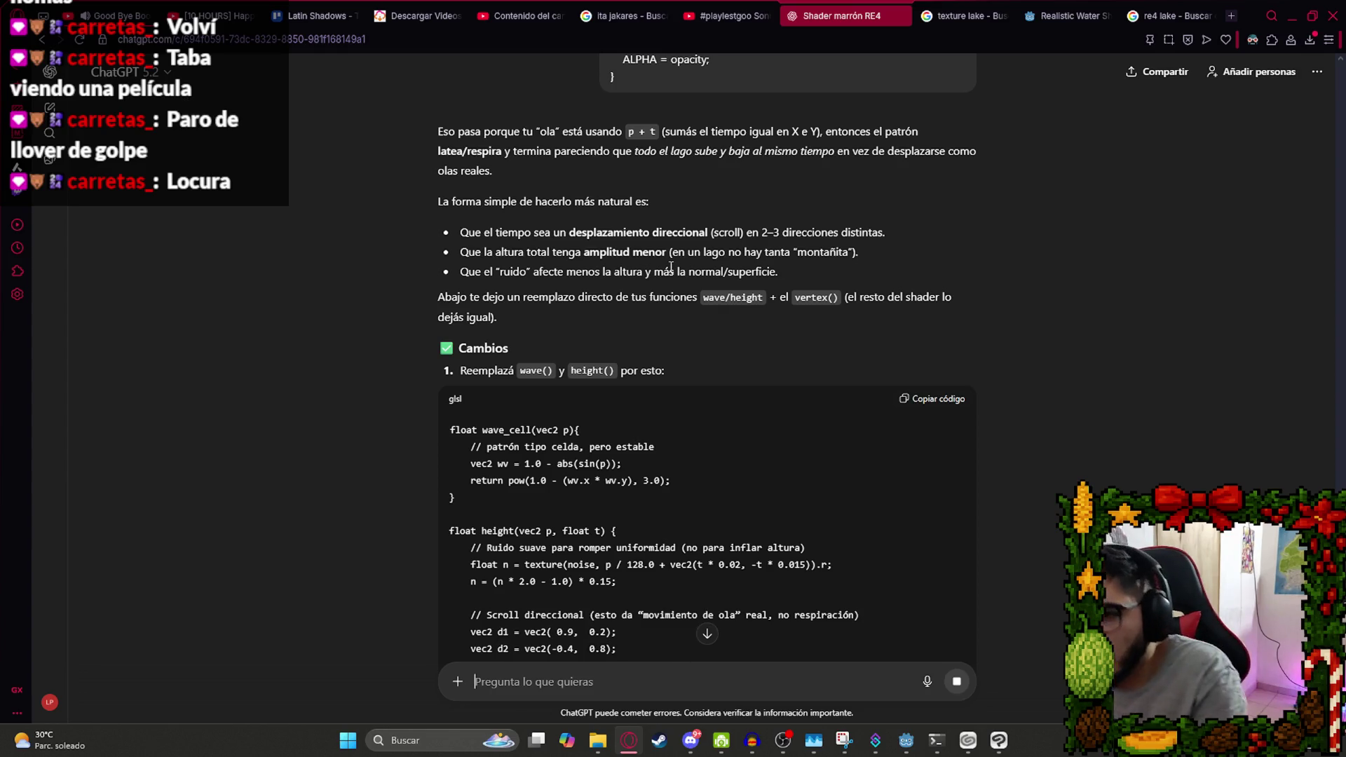
Read through ChatGPT's replacement wave and height functions.
{"action": "scroll", "coordinate": [648, 400], "scroll_direction": "down", "scroll_amount": 3}
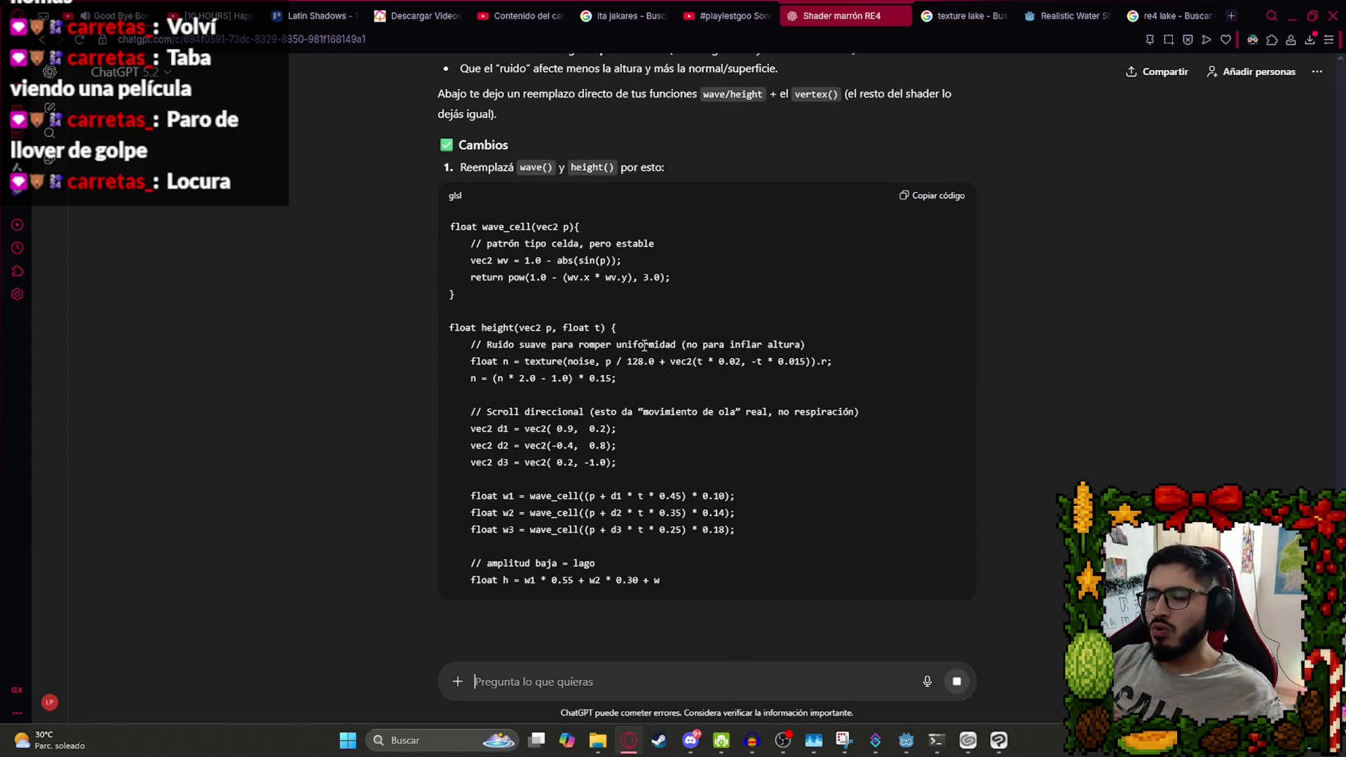
{"action": "scroll", "coordinate": [597, 276], "scroll_direction": "down", "scroll_amount": 1}
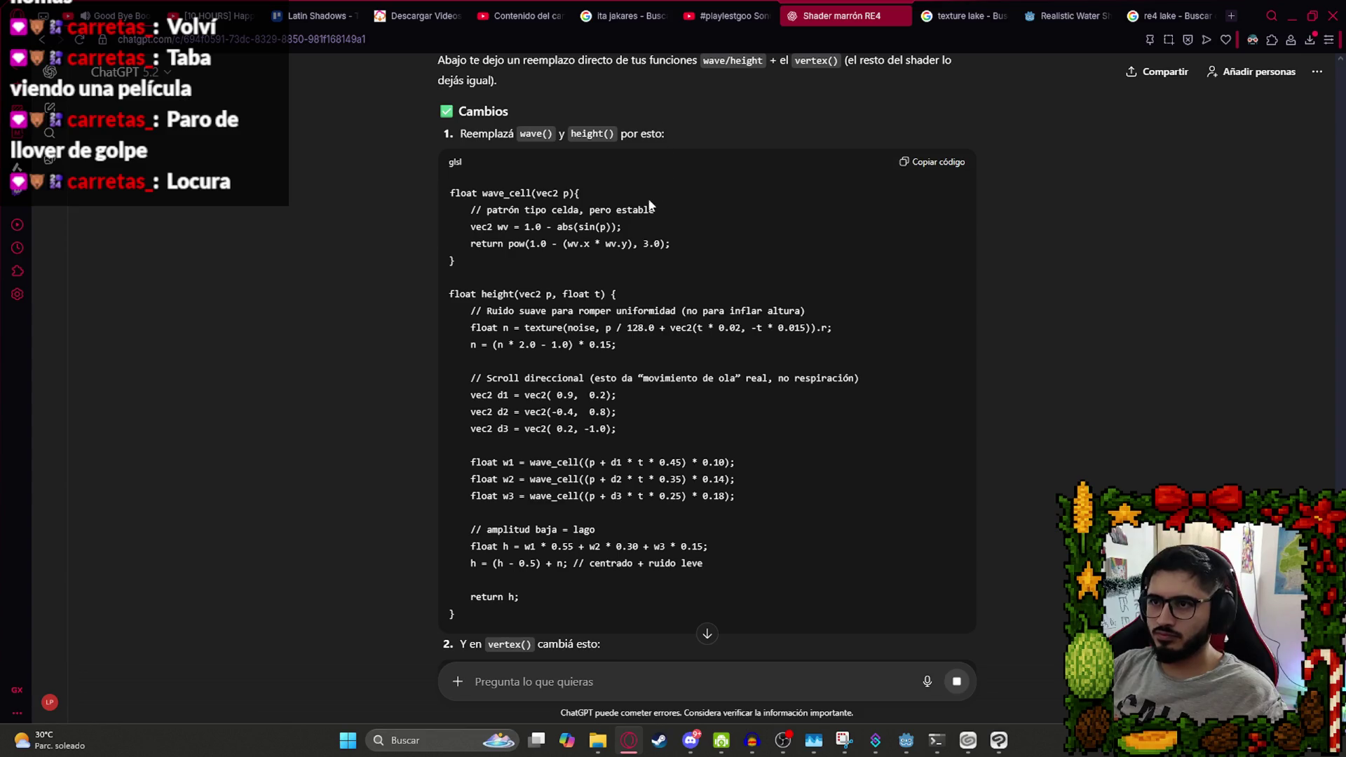
{"action": "scroll", "coordinate": [589, 272], "scroll_direction": "down", "scroll_amount": 4}
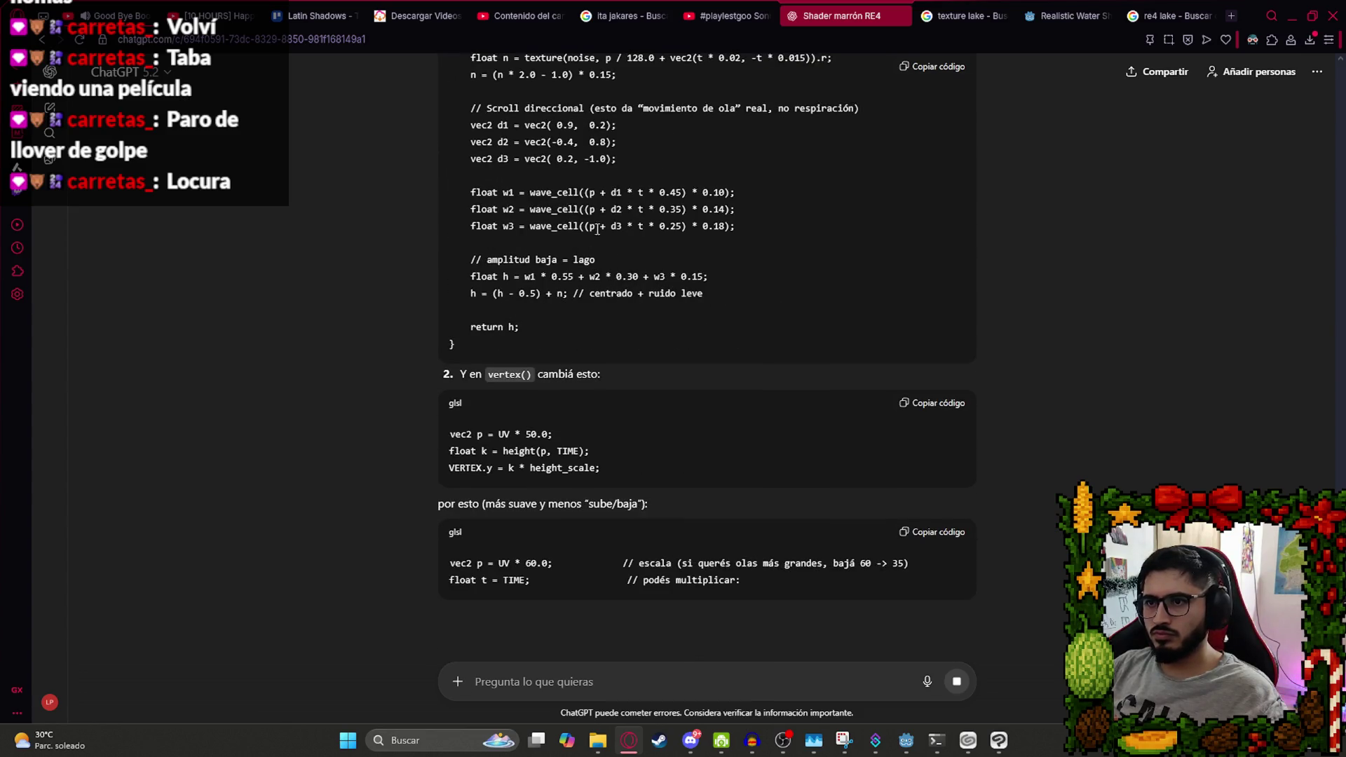
{"action": "scroll", "coordinate": [642, 444], "scroll_direction": "down", "scroll_amount": 3}
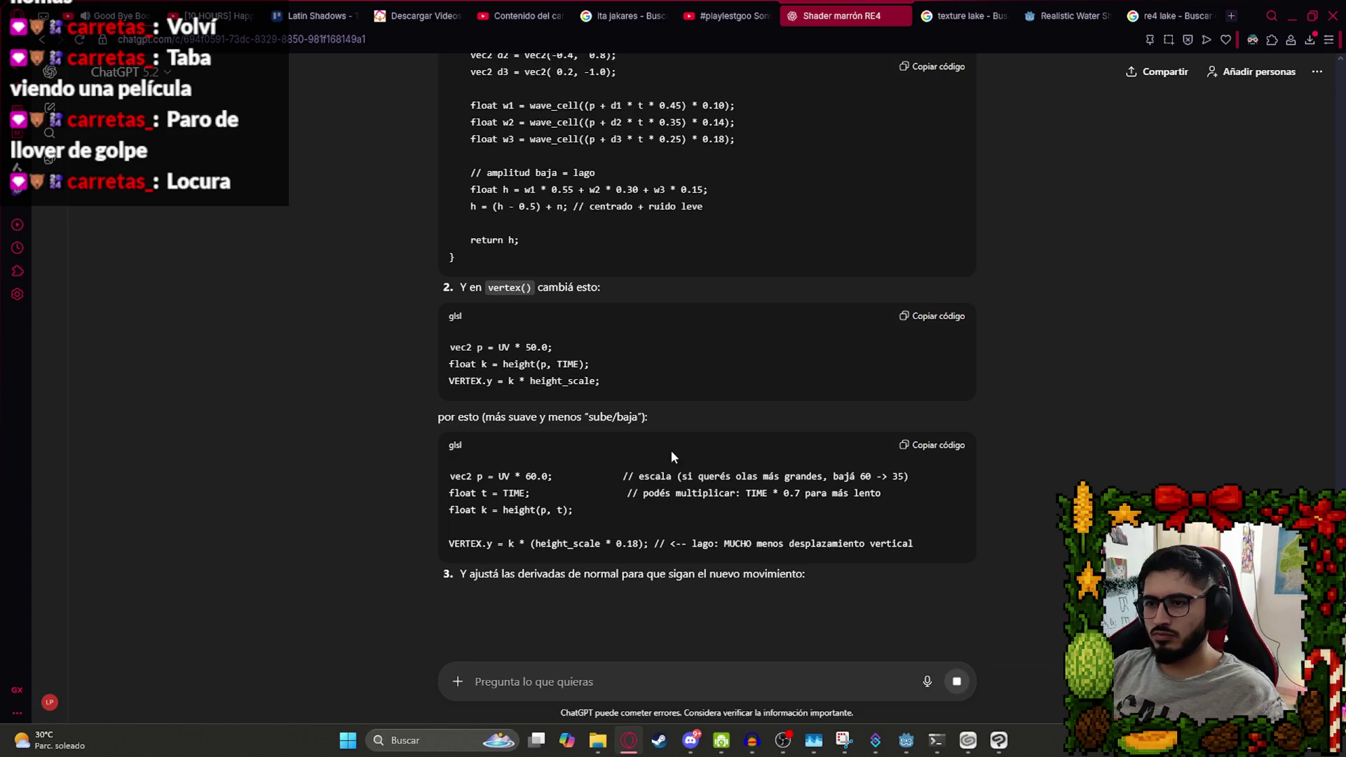
{"action": "scroll", "coordinate": [604, 587], "scroll_direction": "down", "scroll_amount": 1}
{"action": "scroll", "coordinate": [595, 654], "scroll_direction": "down", "scroll_amount": 2}
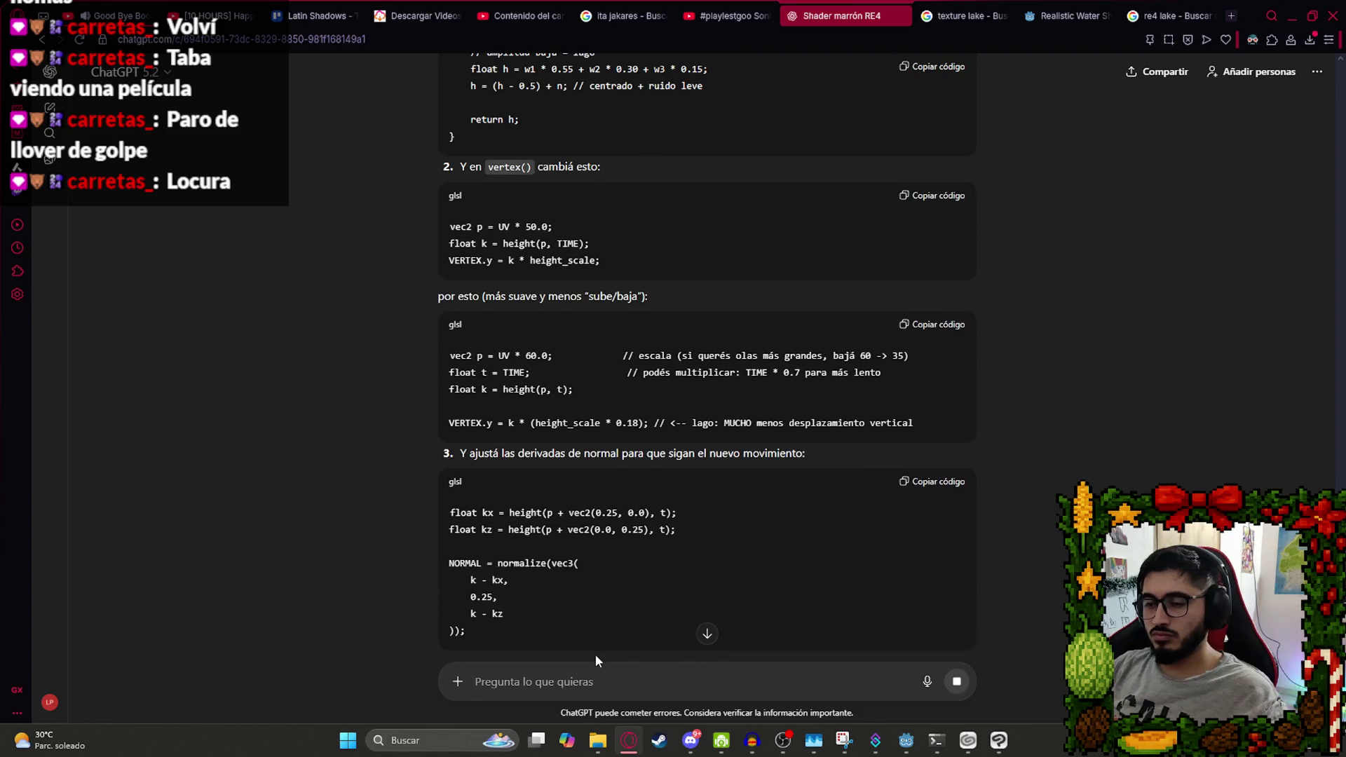
{"action": "scroll", "coordinate": [562, 653], "scroll_direction": "down", "scroll_amount": 1}
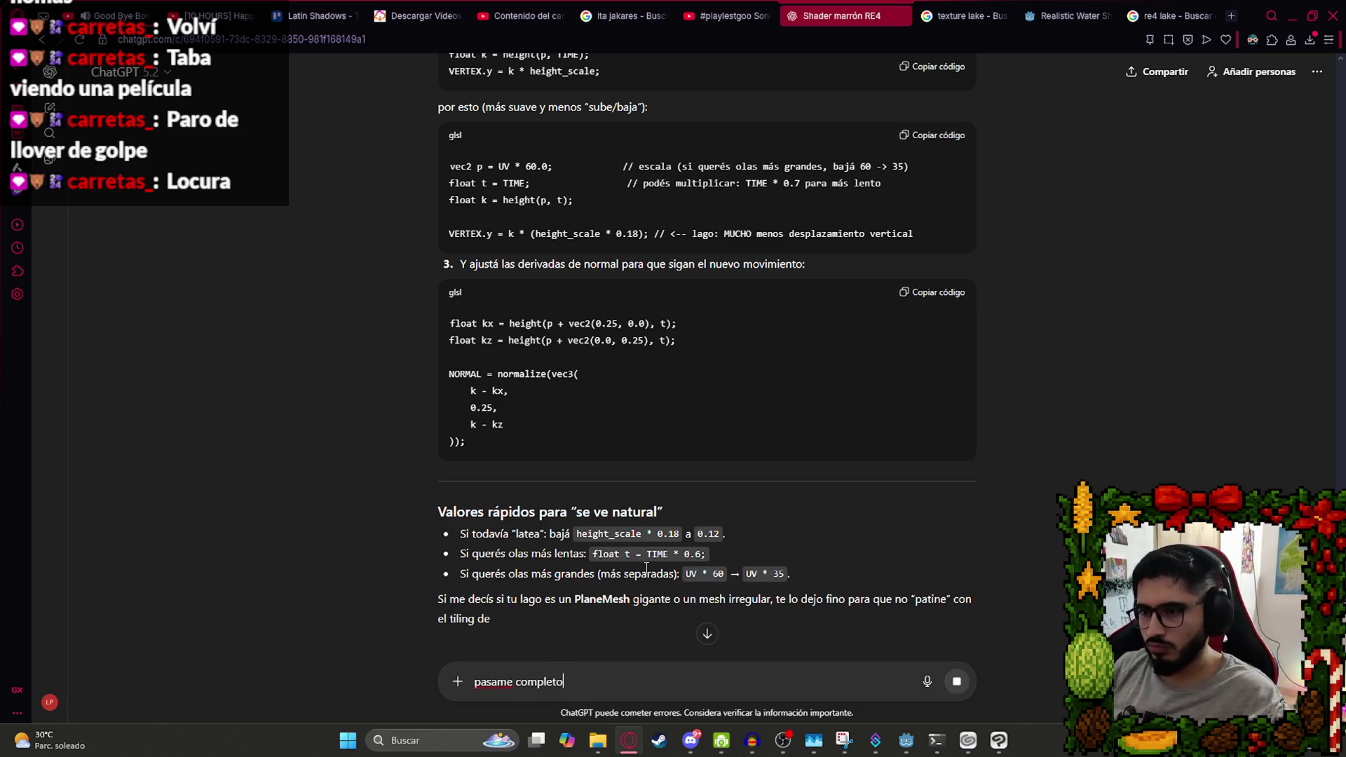
{"action": "scroll", "coordinate": [677, 420], "scroll_direction": "down", "scroll_amount": 1}
{"action": "type", "text": ", es un planemesh"}
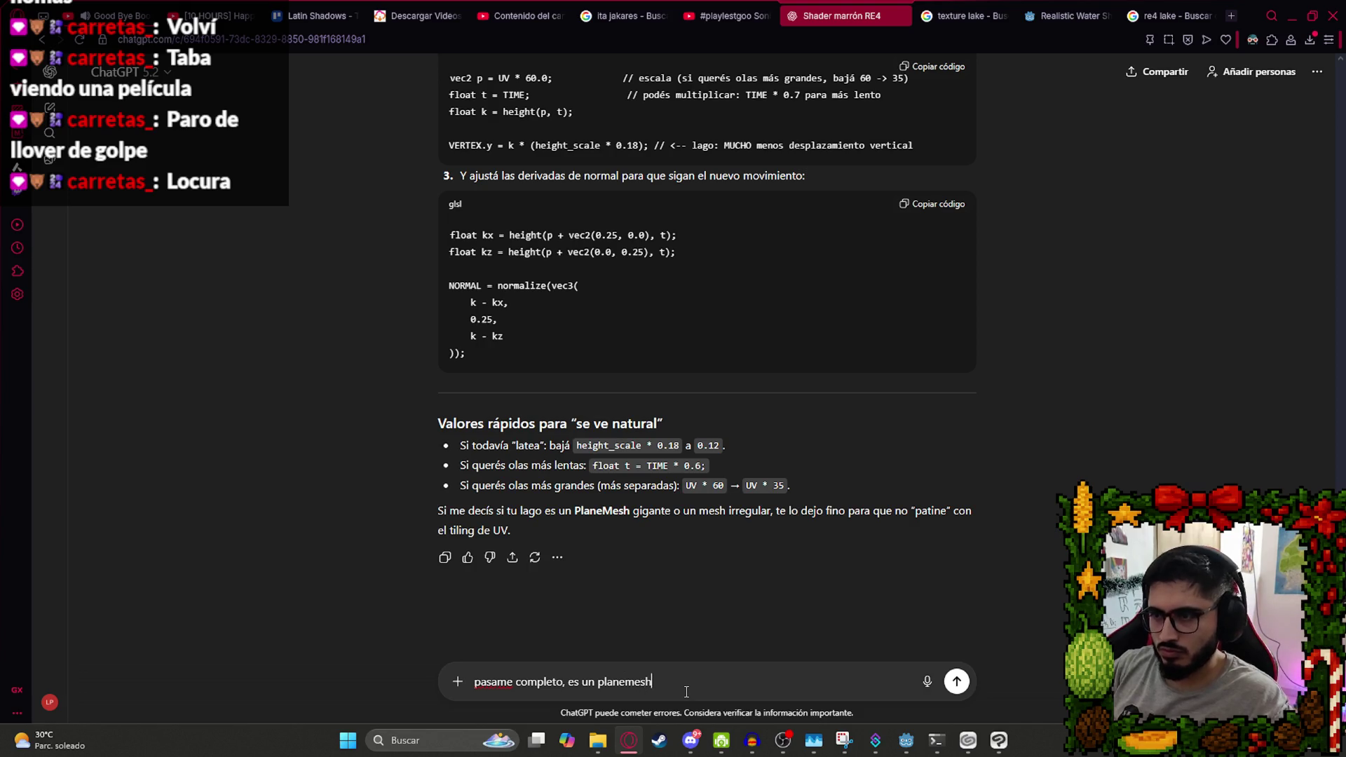
Ask ChatGPT for the complete PlaneMesh lake shader, read the reply, and copy its code.
{"action": "key", "text": "Return"}
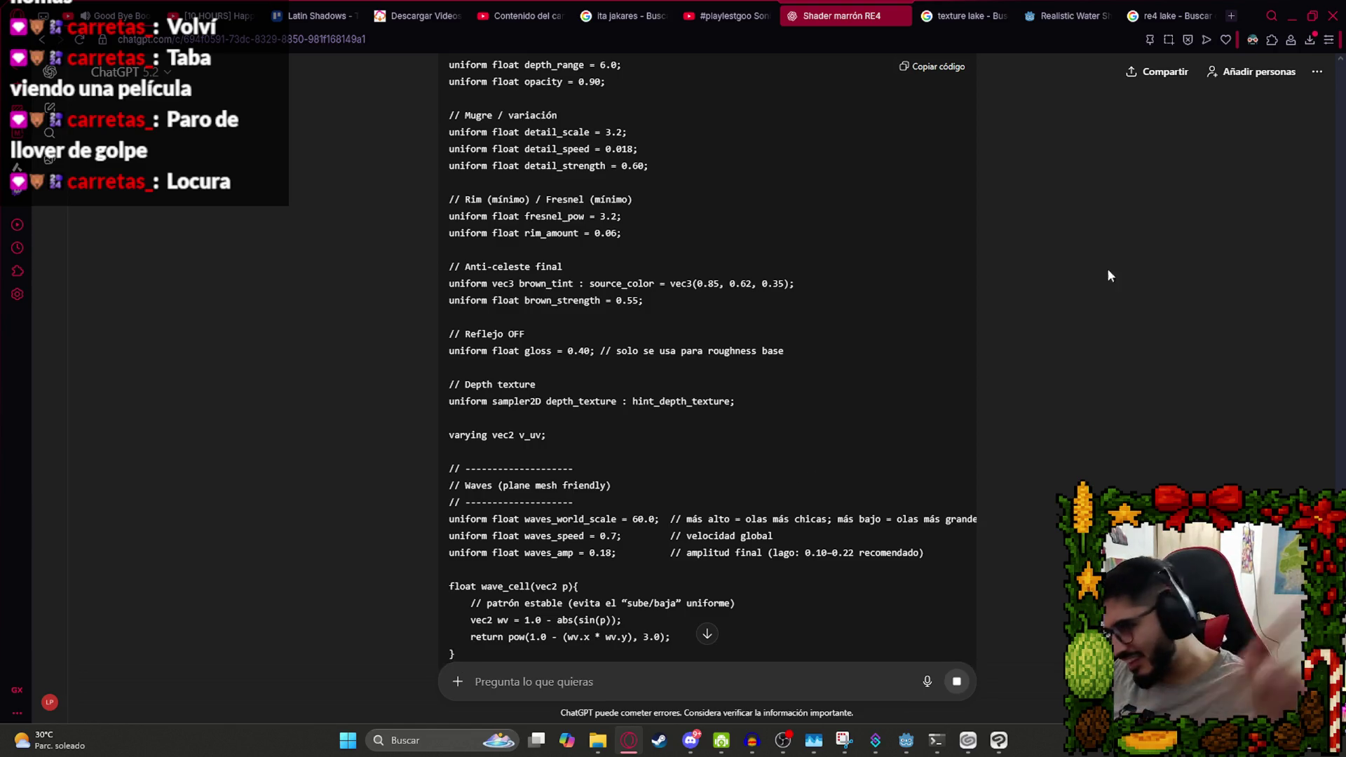
{"action": "scroll", "coordinate": [700, 353], "scroll_direction": "down", "scroll_amount": 2}
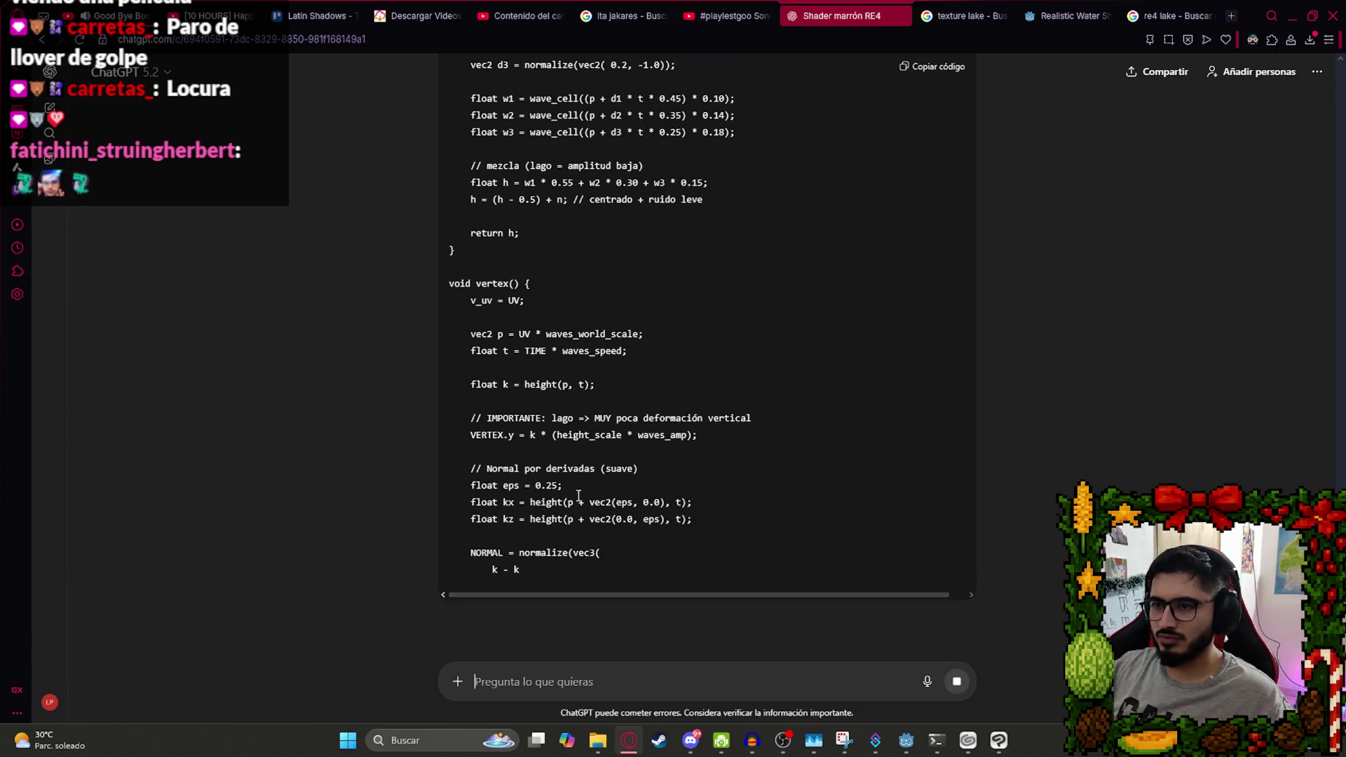
{"action": "scroll", "coordinate": [545, 508], "scroll_direction": "down", "scroll_amount": 3}
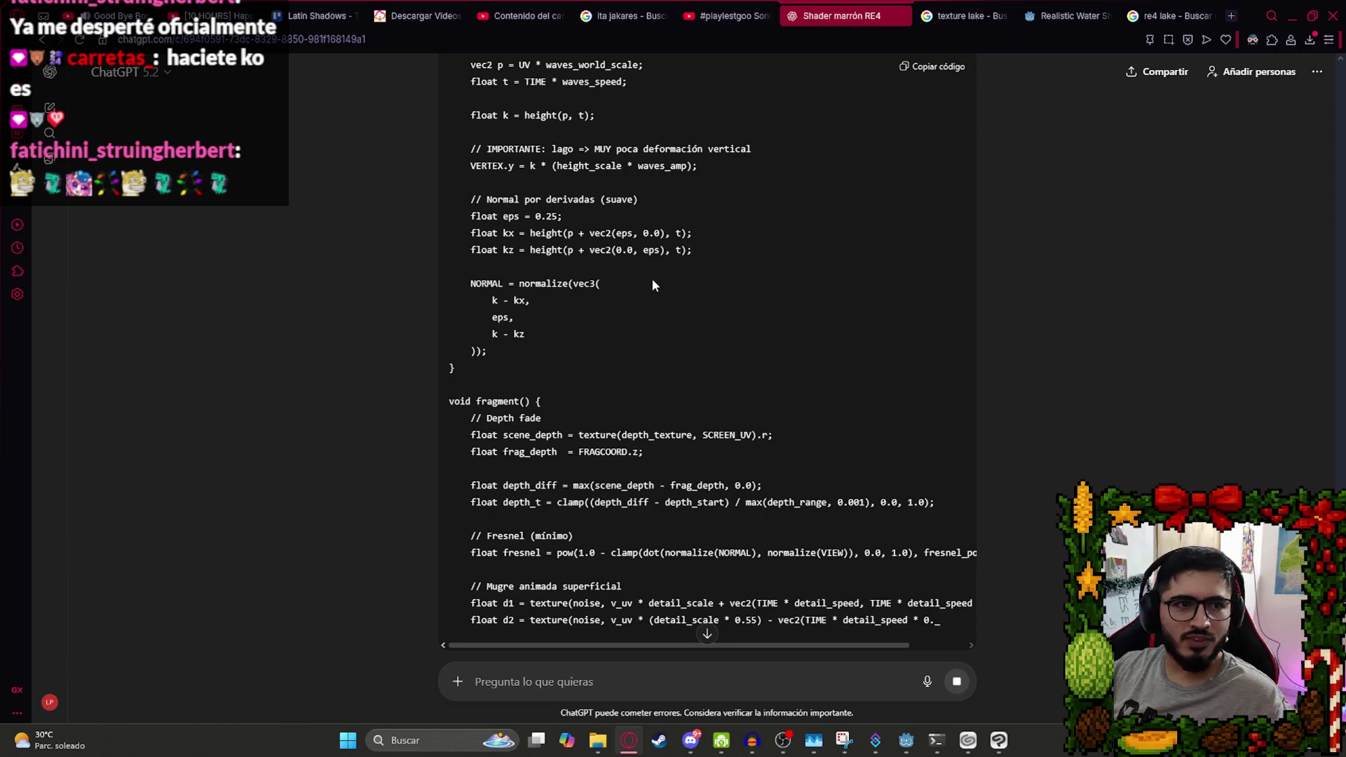
{"action": "scroll", "coordinate": [657, 304], "scroll_direction": "down", "scroll_amount": 3}
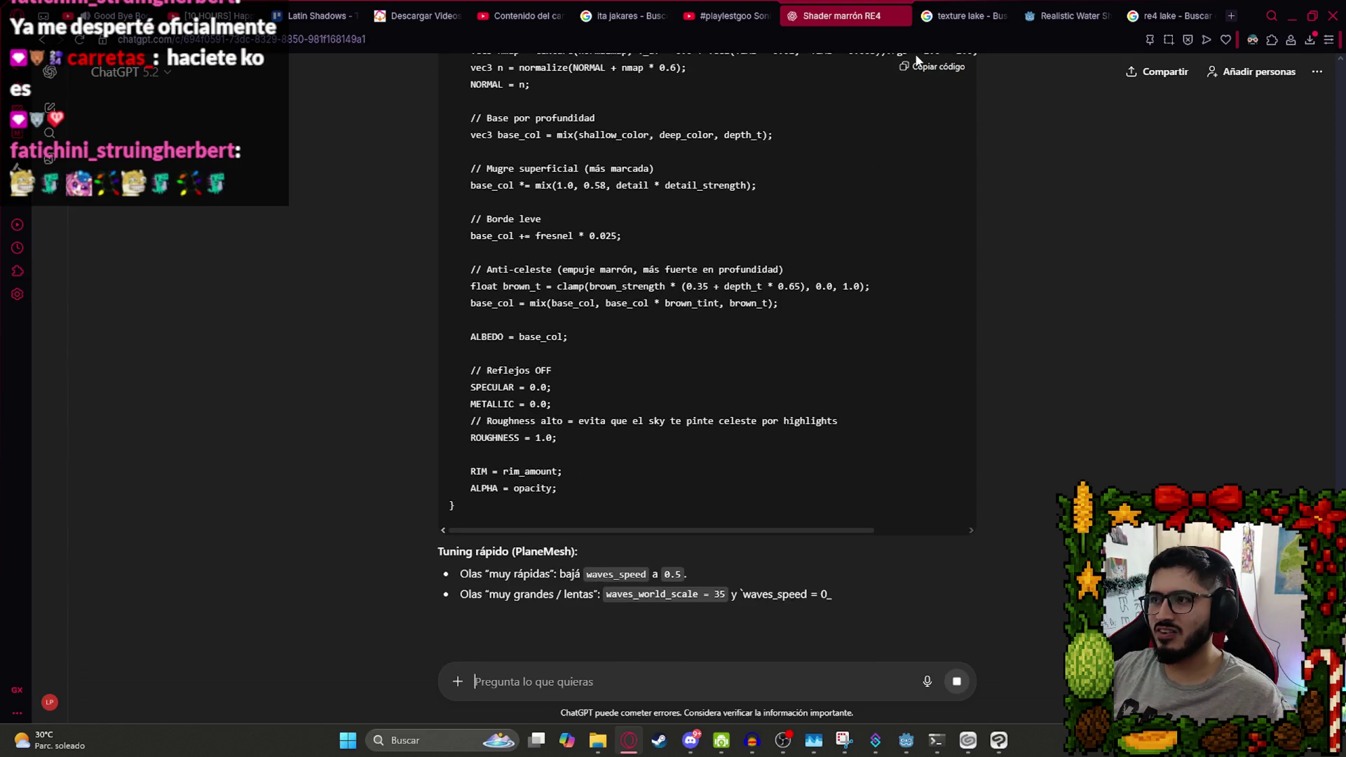
{"action": "left_click", "coordinate": [932, 65]}
Paste ChatGPT's shader over Lake.gdshader in Godot, review it, then undo the paste.
{"action": "left_click", "coordinate": [905, 741]}
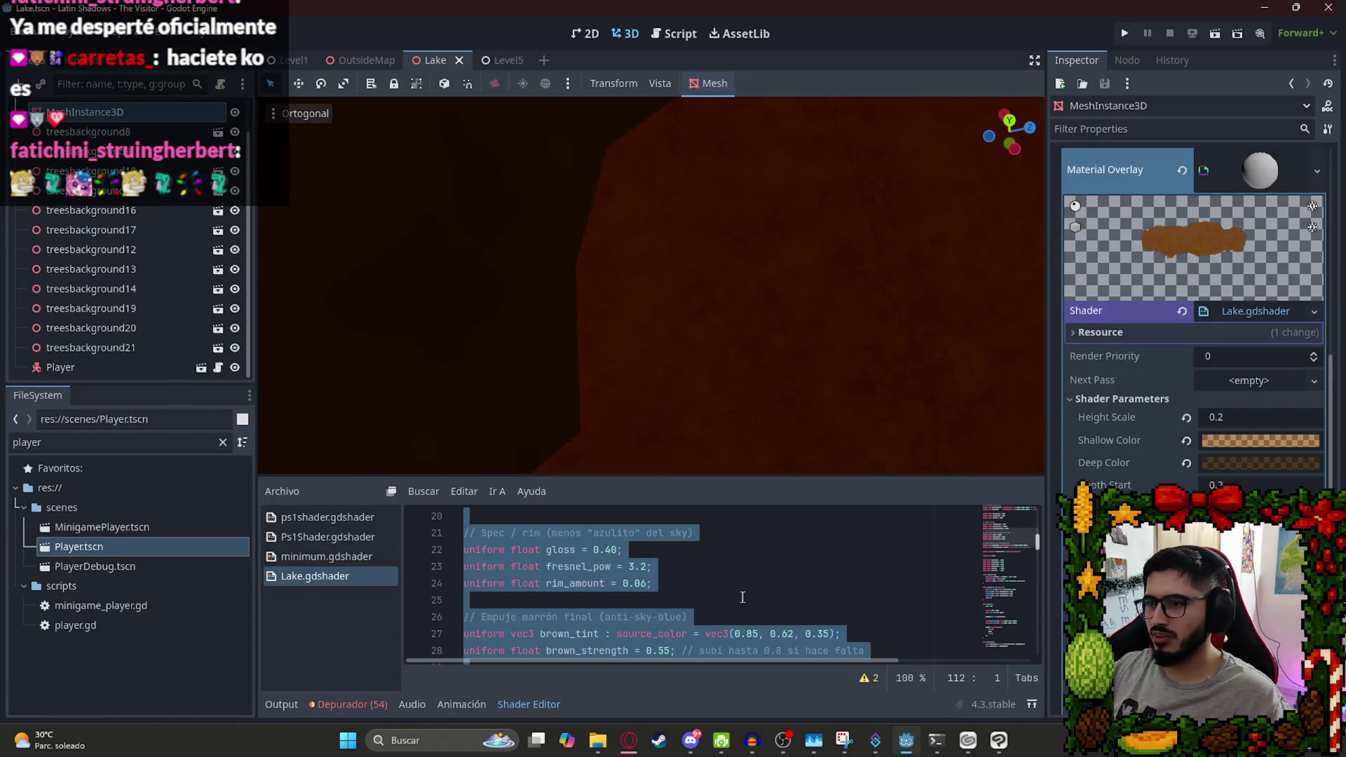
{"action": "key", "text": "ctrl+v"}
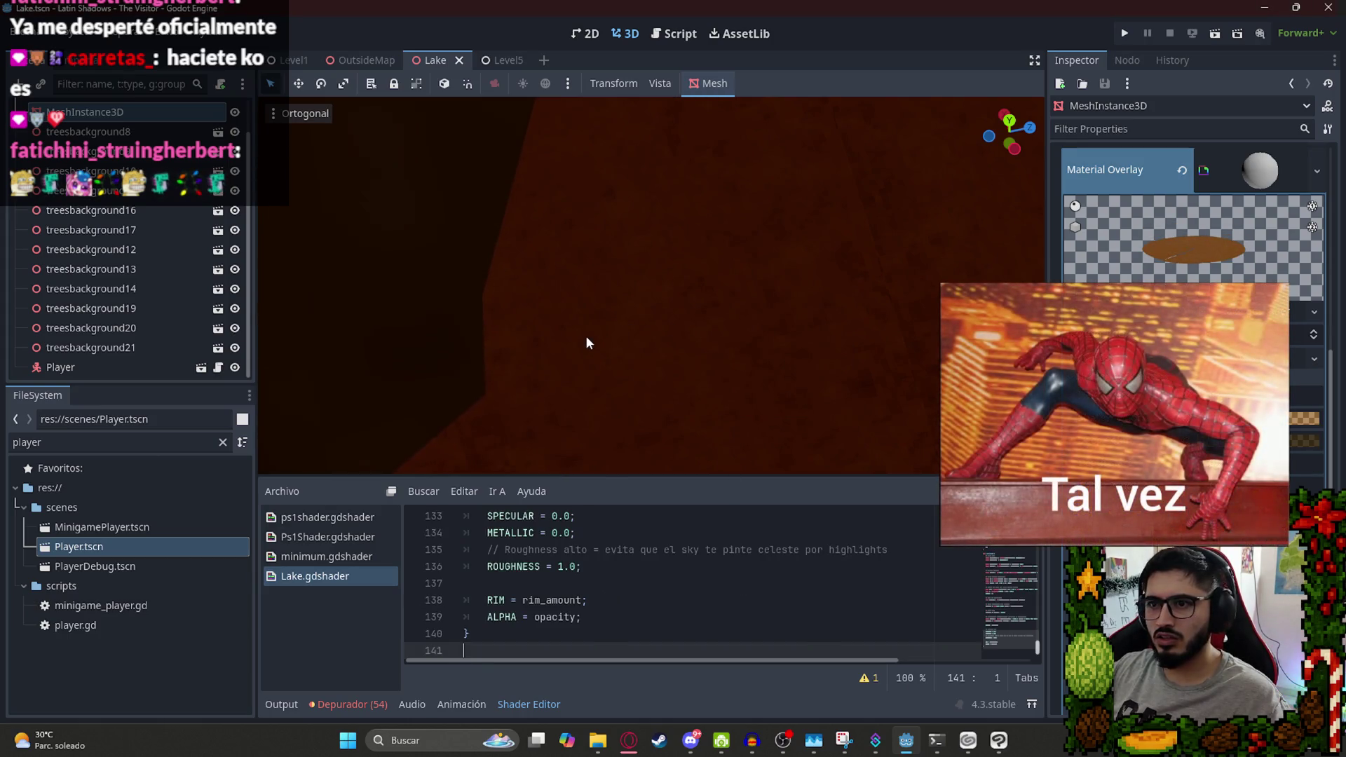
{"action": "scroll", "coordinate": [586, 343], "scroll_direction": "up", "scroll_amount": 3}
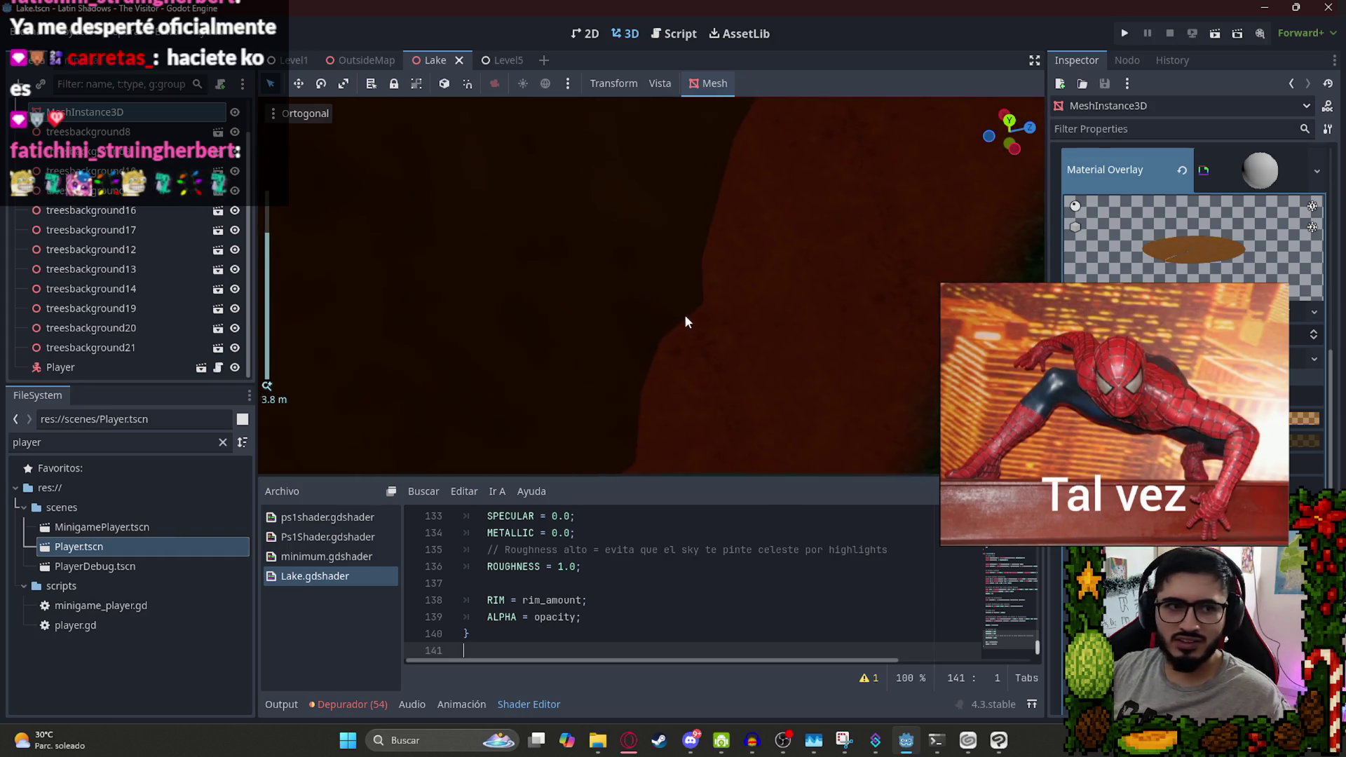
{"action": "scroll", "coordinate": [678, 337], "scroll_direction": "up", "scroll_amount": 5}
{"action": "scroll", "coordinate": [816, 409], "scroll_direction": "up", "scroll_amount": 8}
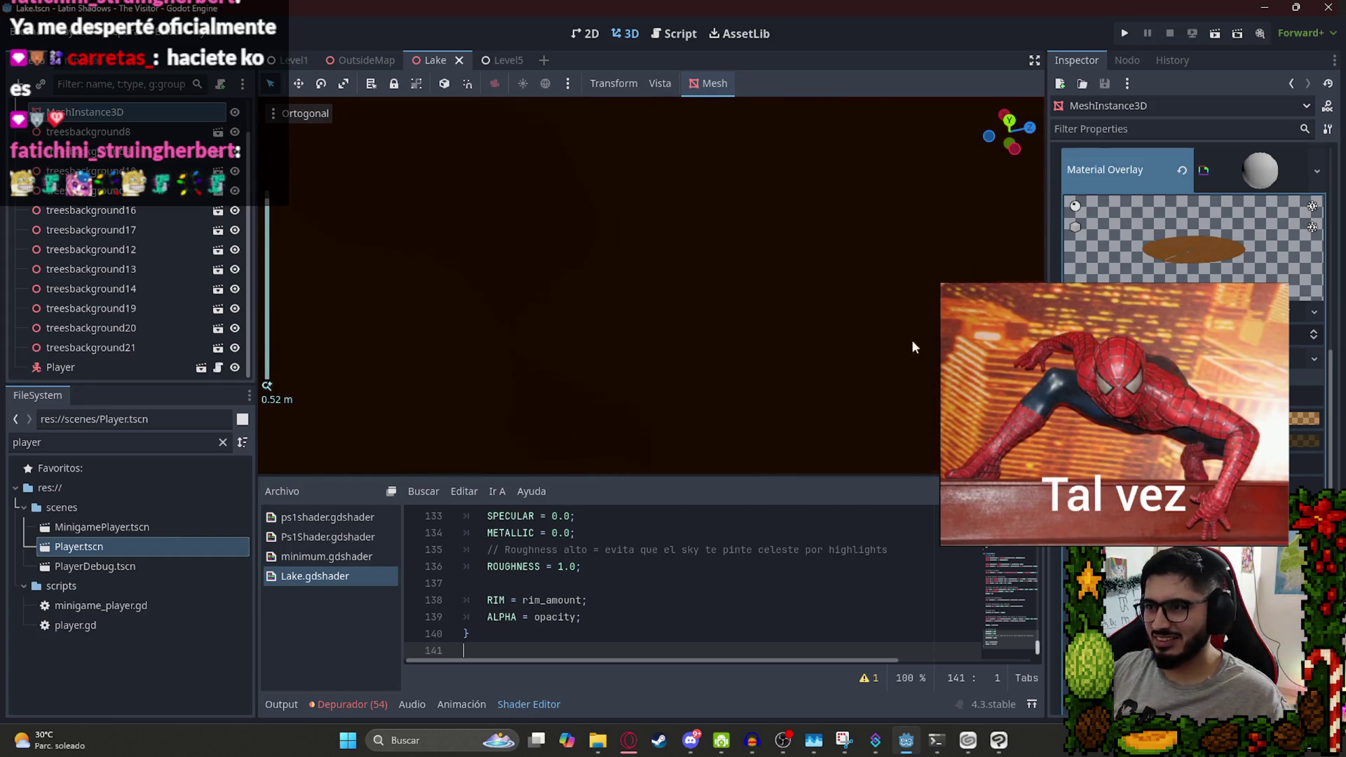
{"action": "scroll", "coordinate": [880, 364], "scroll_direction": "up", "scroll_amount": 3}
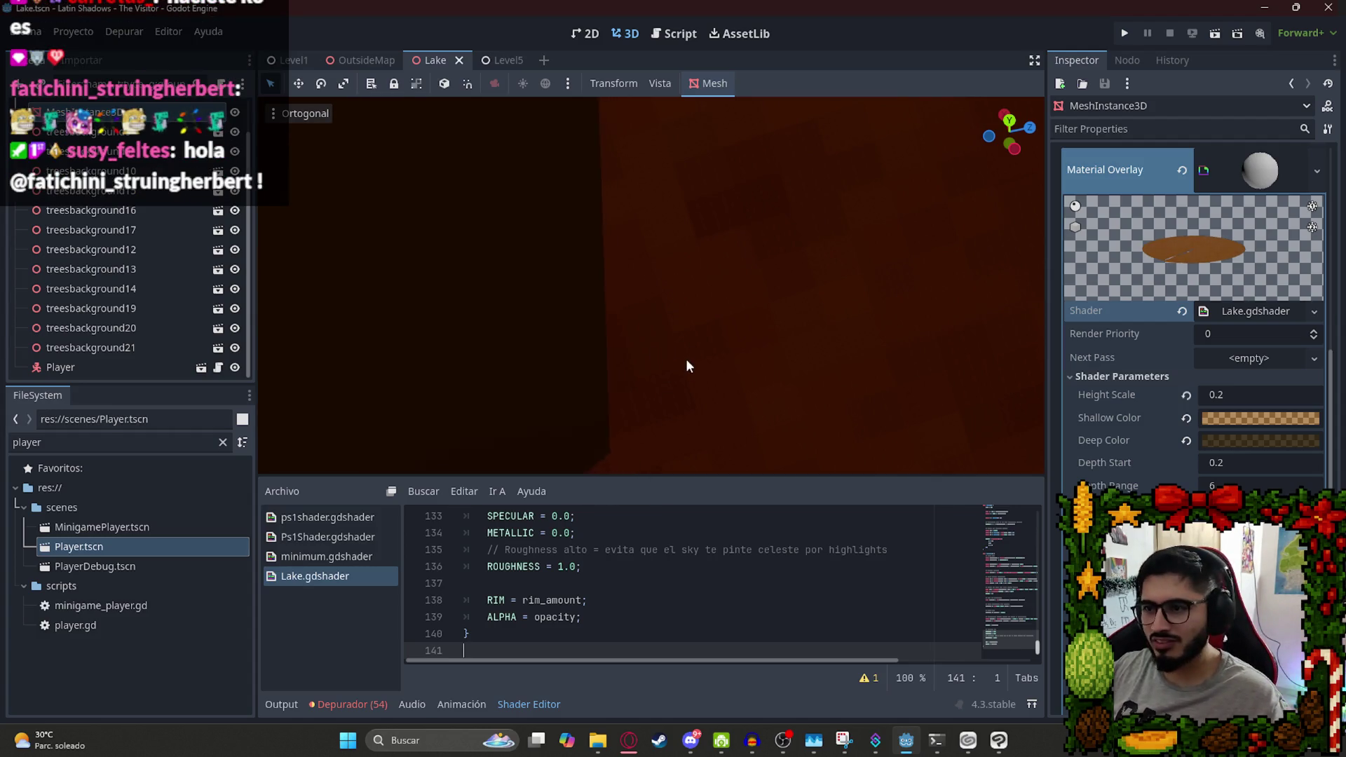
{"action": "scroll", "coordinate": [659, 328], "scroll_direction": "down", "scroll_amount": 2}
{"action": "scroll", "coordinate": [638, 331], "scroll_direction": "down", "scroll_amount": 10}
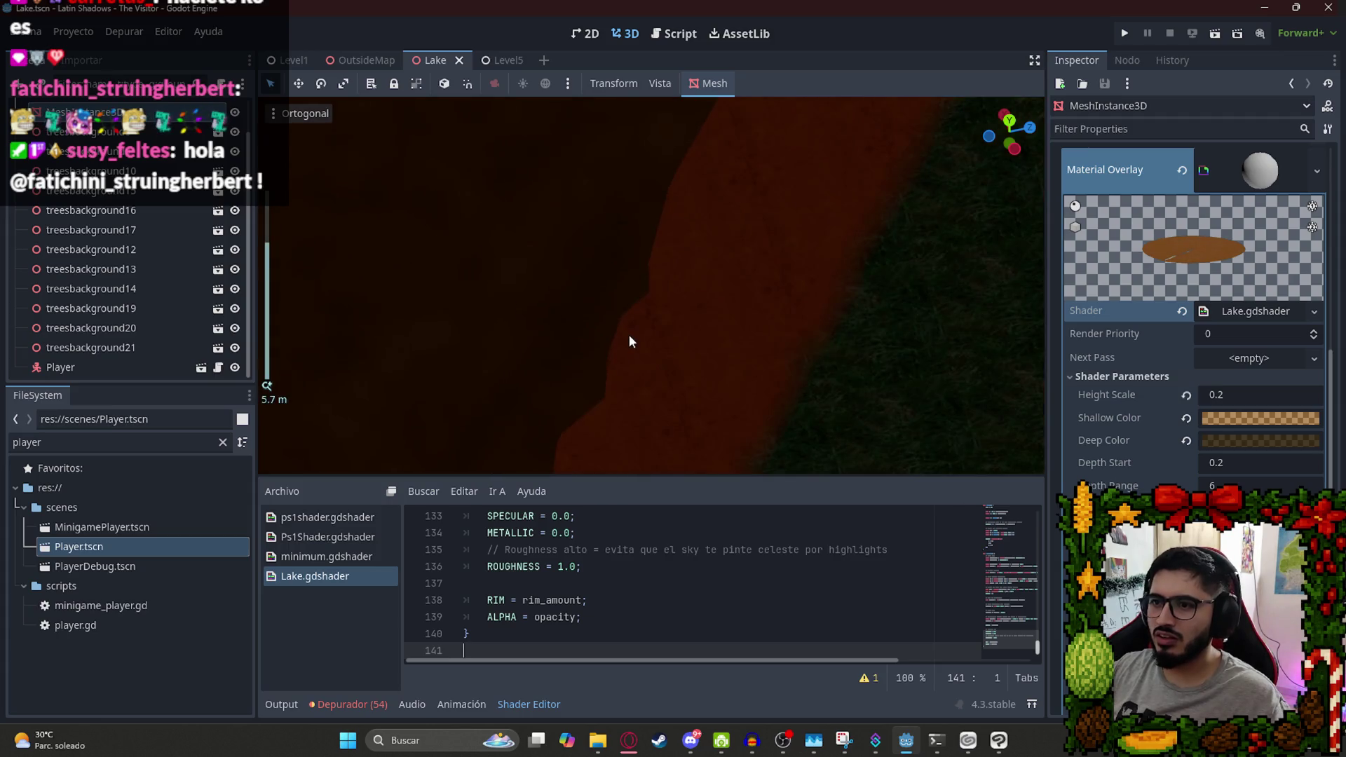
{"action": "scroll", "coordinate": [554, 295], "scroll_direction": "up", "scroll_amount": 10}
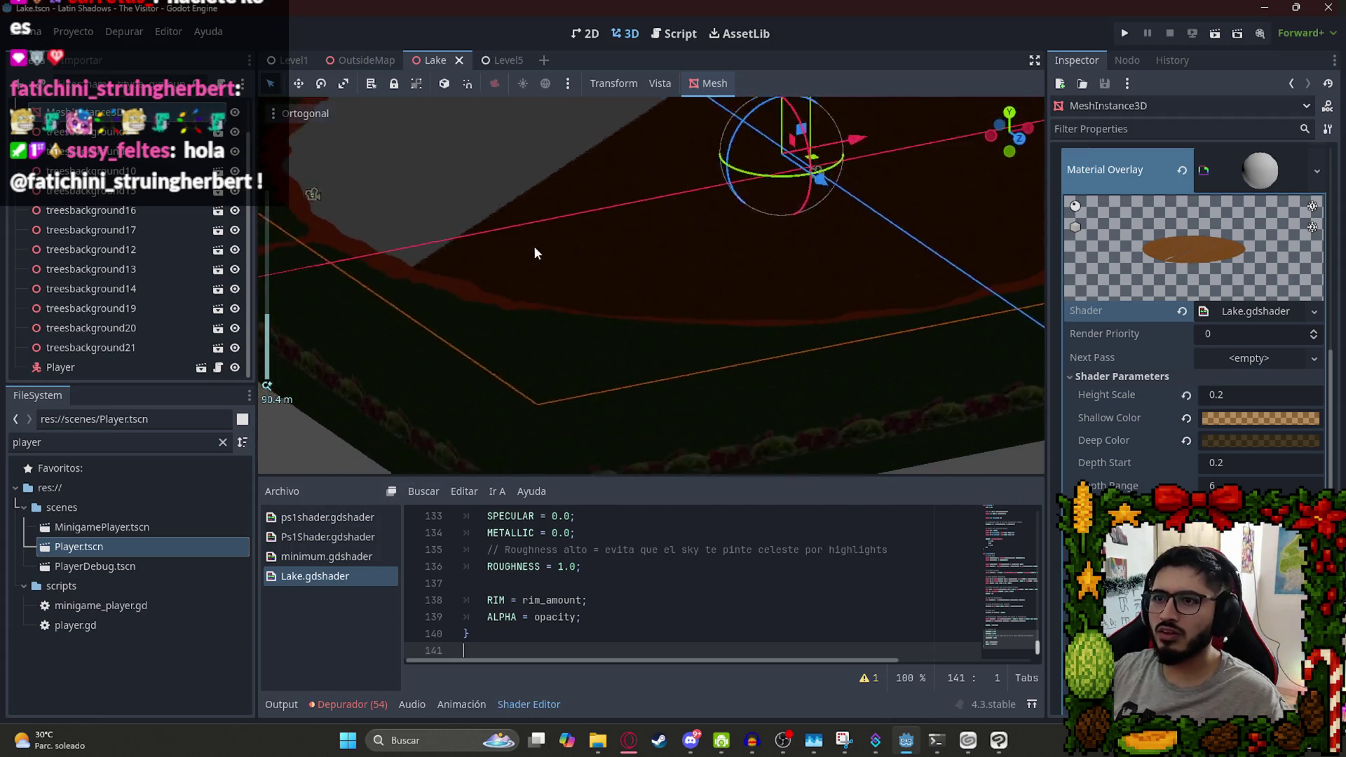
{"action": "key", "text": "ctrl+z"}
{"action": "key", "text": "ctrl+z"}
{"action": "left_click", "coordinate": [586, 560]}
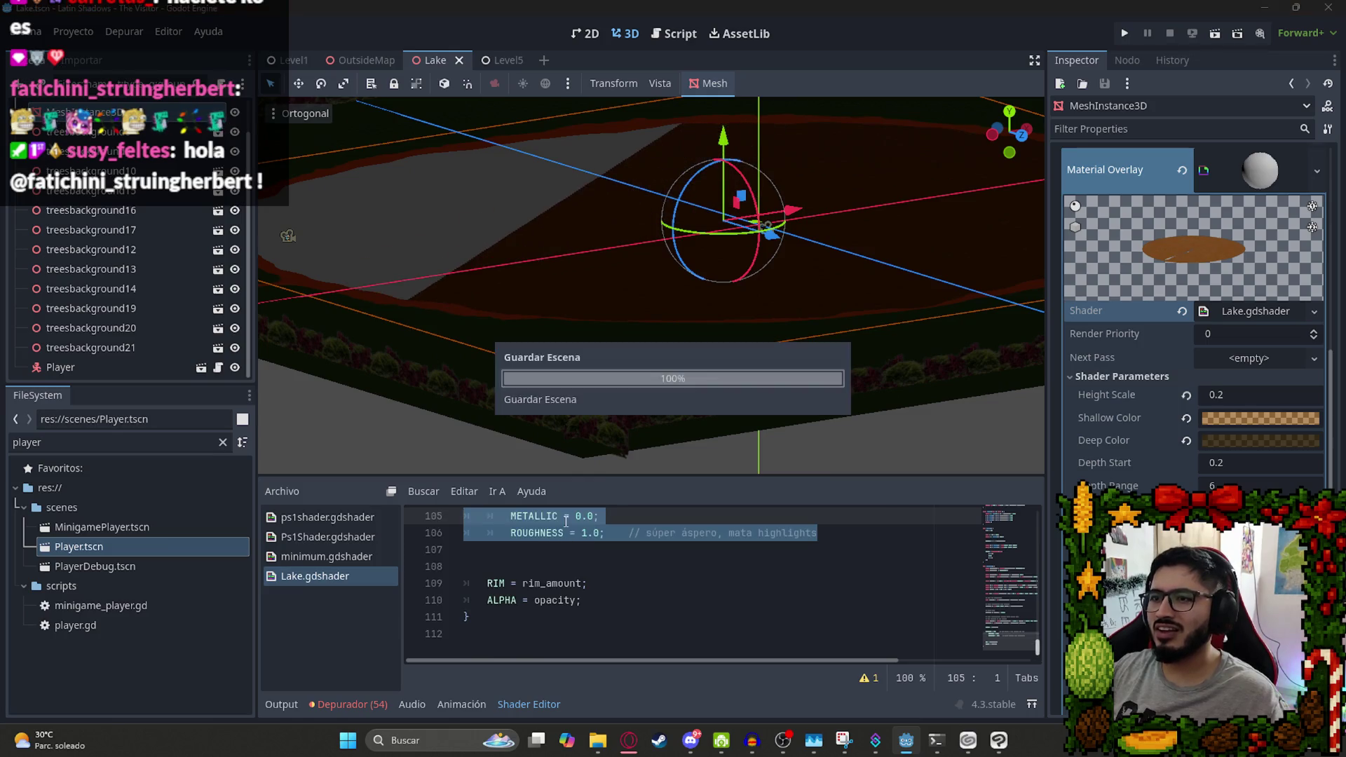
Paste the new shader over Lake.gdshader, then undo back to the original code.
{"action": "scroll", "coordinate": [664, 208], "scroll_direction": "up", "scroll_amount": 5}
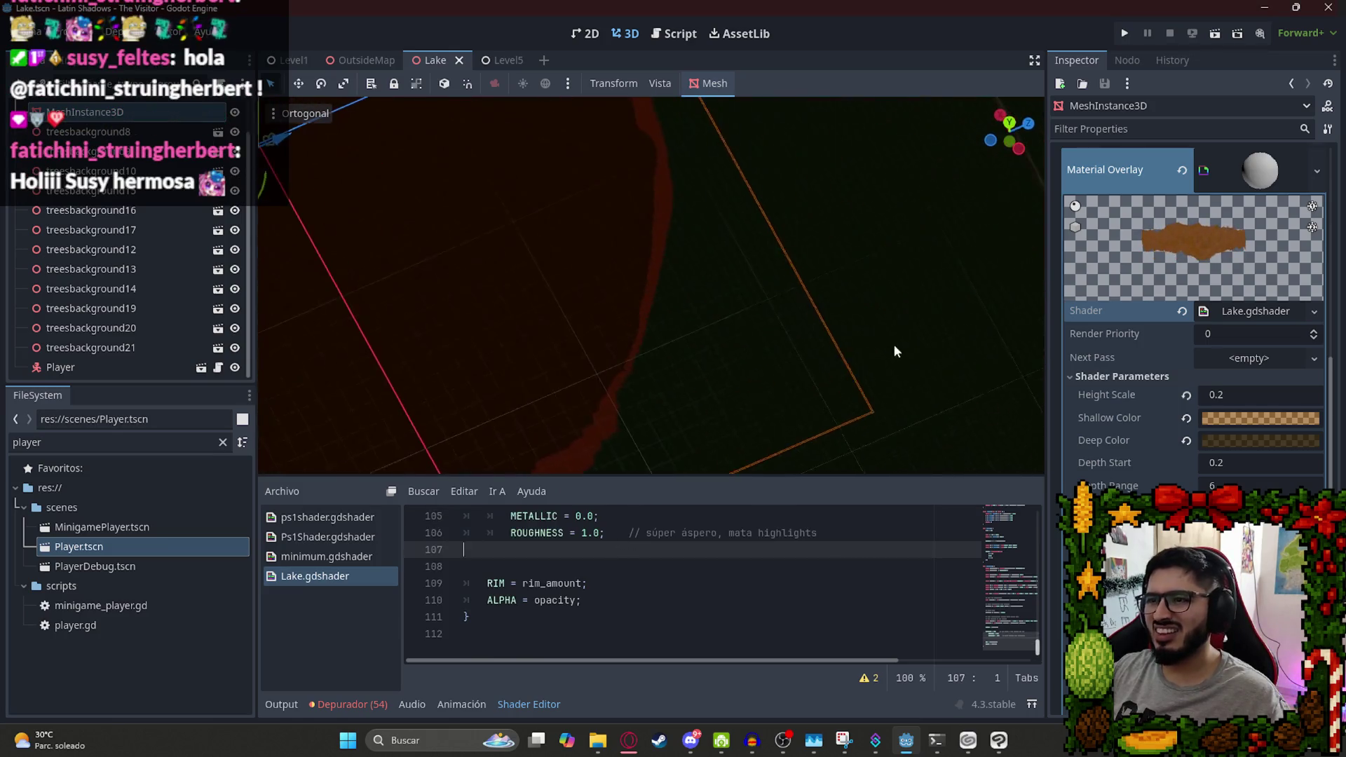
{"action": "scroll", "coordinate": [592, 538], "scroll_direction": "up", "scroll_amount": 1}
{"action": "key", "text": "ctrl+z"}
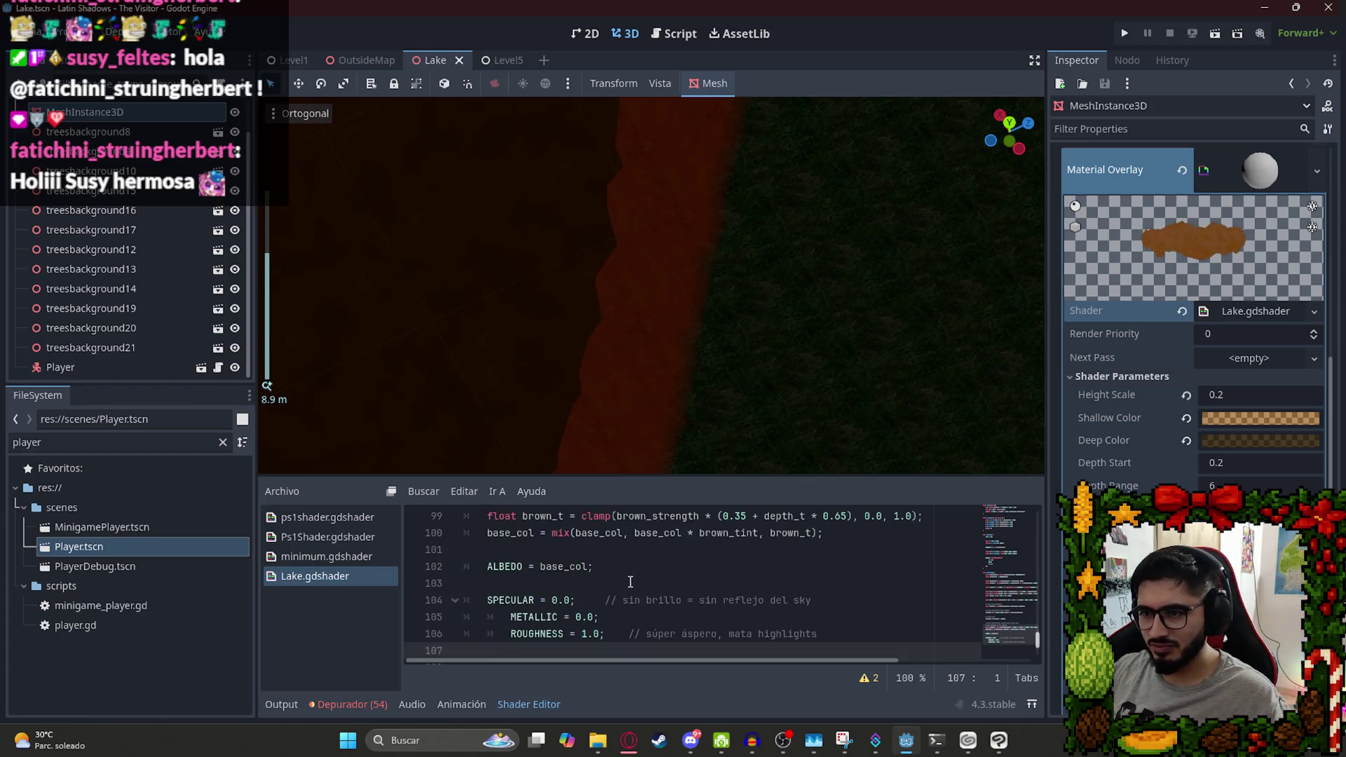
{"action": "key", "text": "ctrl+a"}
{"action": "key", "text": "ctrl+v"}
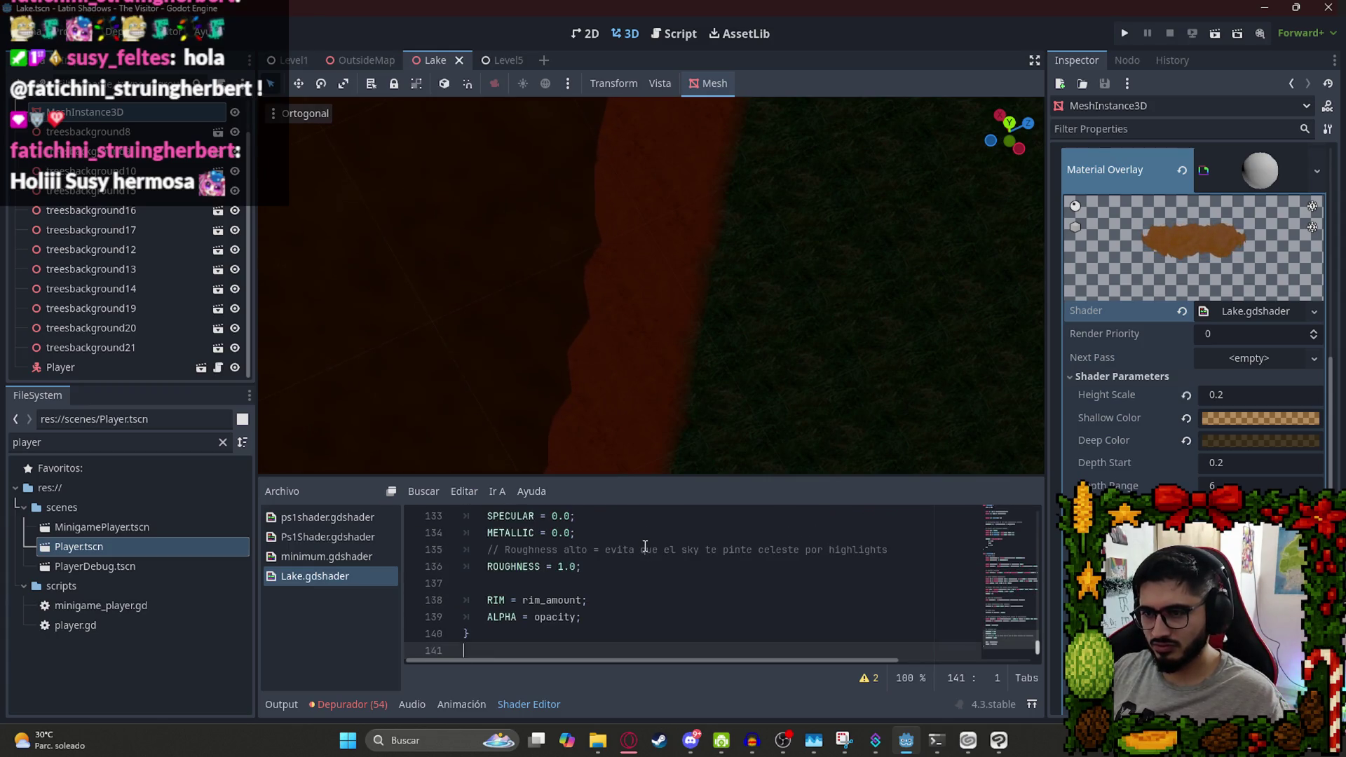
{"action": "scroll", "coordinate": [740, 228], "scroll_direction": "down", "scroll_amount": 10}
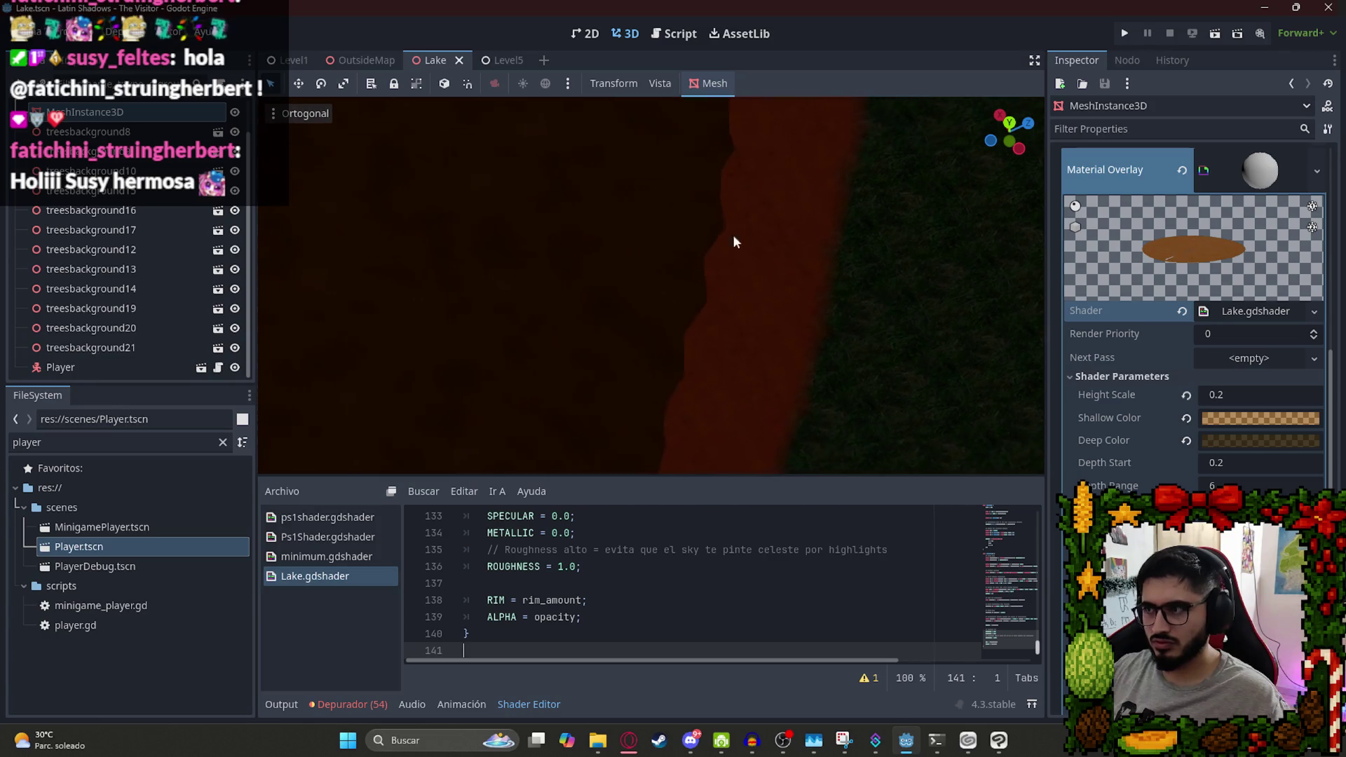
{"action": "scroll", "coordinate": [579, 322], "scroll_direction": "down", "scroll_amount": 10}
{"action": "key", "text": "ctrl+z"}
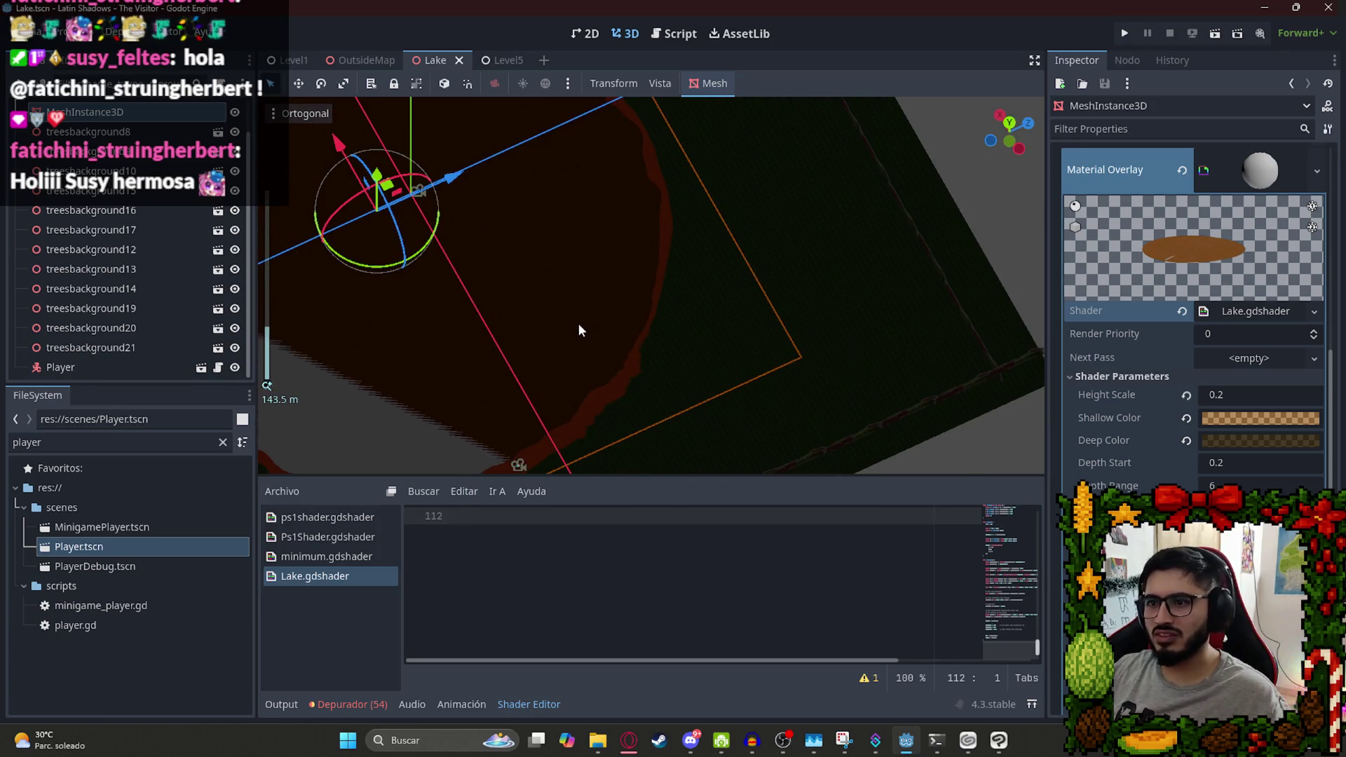
{"action": "key", "text": "ctrl+z"}
{"action": "scroll", "coordinate": [709, 270], "scroll_direction": "up", "scroll_amount": 15}
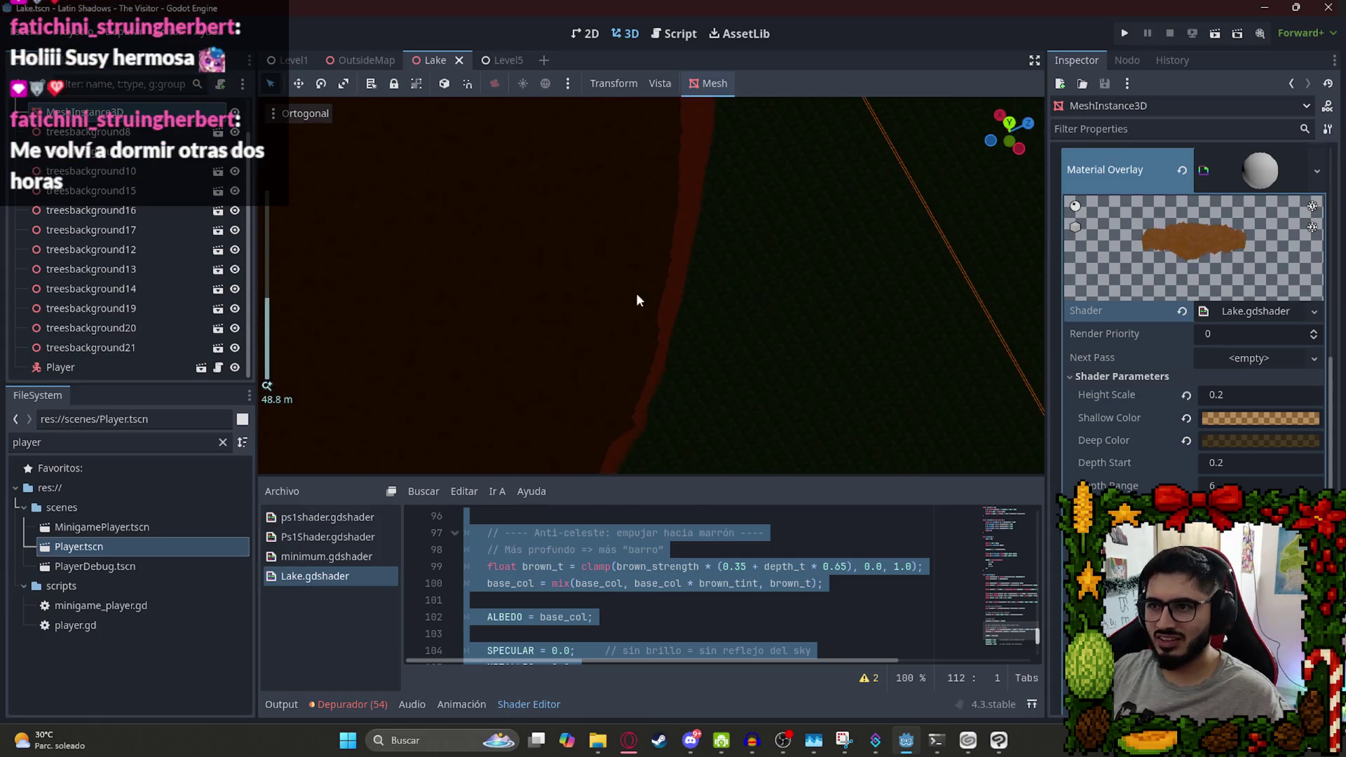
{"action": "scroll", "coordinate": [753, 376], "scroll_direction": "up", "scroll_amount": 1}
Search Lake.gdshader for 'movi', 'olas' and 'move', finding no matches.
{"action": "left_click_drag", "start_coordinate": [738, 334], "coordinate": [625, 322]}
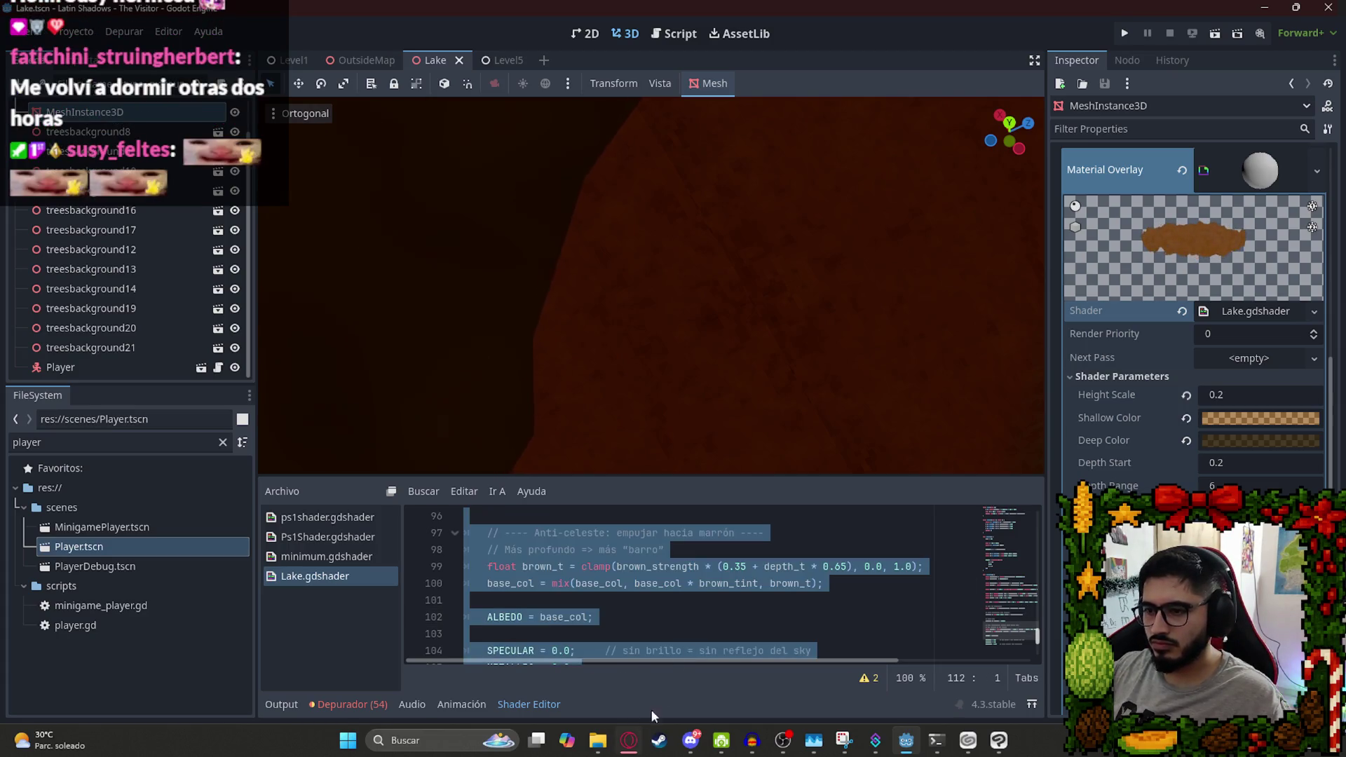
{"action": "left_click", "coordinate": [631, 599]}
{"action": "left_click", "coordinate": [616, 552]}
{"action": "key", "text": "ctrl+f"}
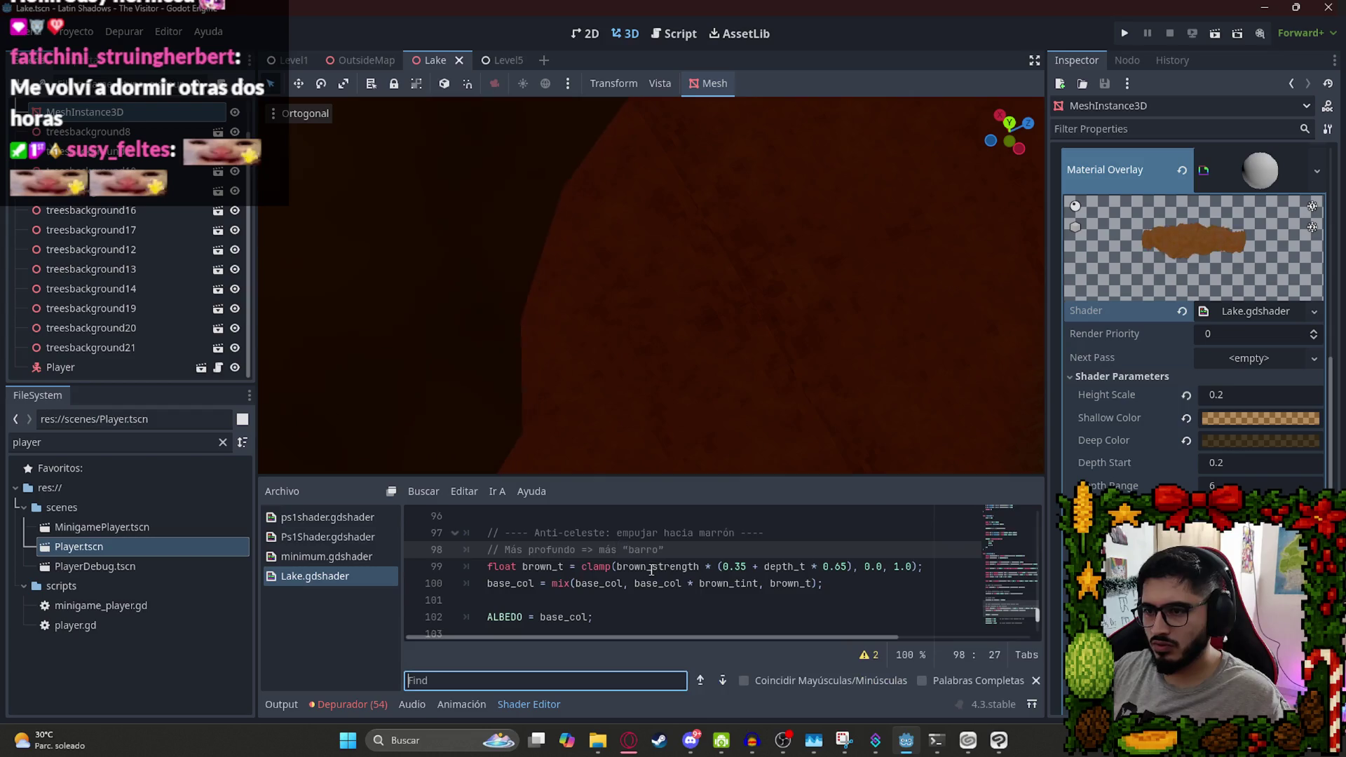
{"action": "type", "text": "movimien"}
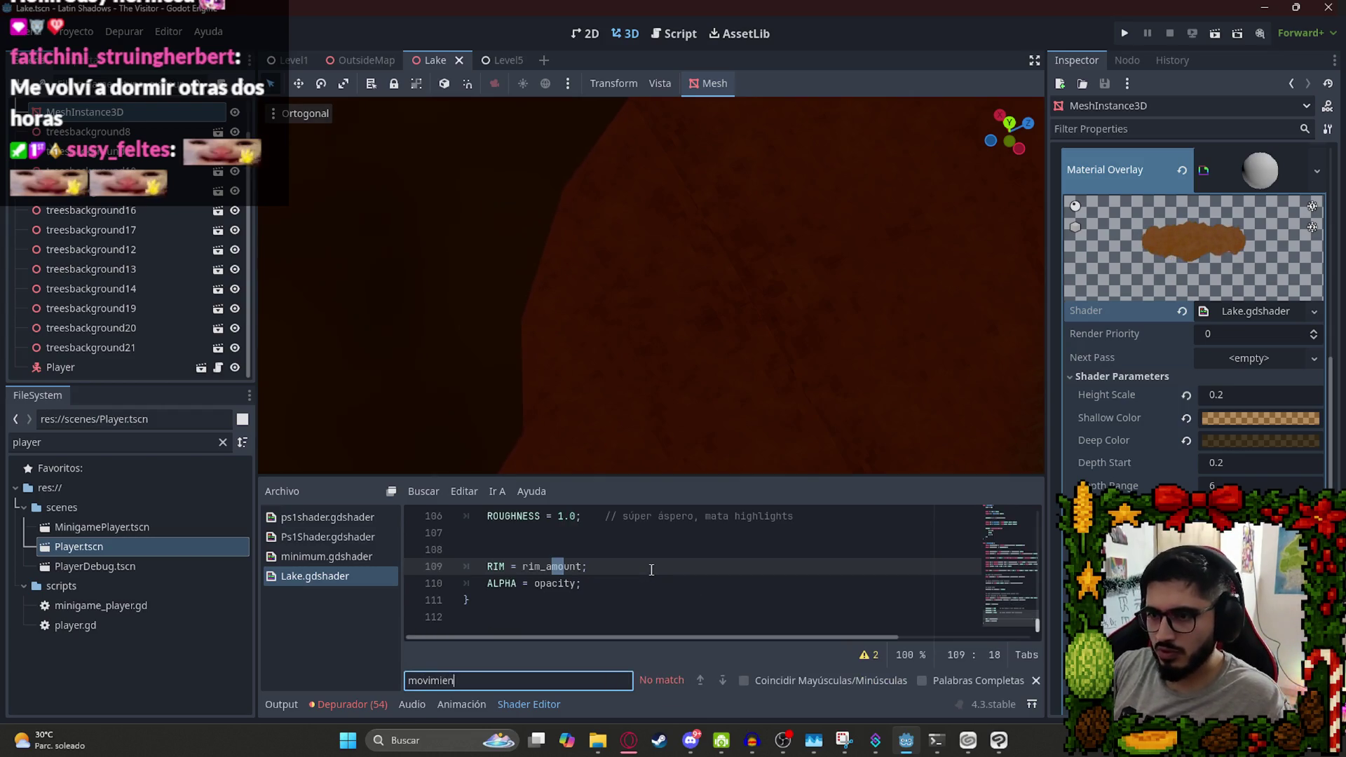
{"action": "key", "text": "ctrl+a"}
{"action": "type", "text": "olas"}
{"action": "key", "text": "BackSpace"}
{"action": "key", "text": "BackSpace"}
{"action": "key", "text": "BackSpace"}
{"action": "type", "text": "move"}
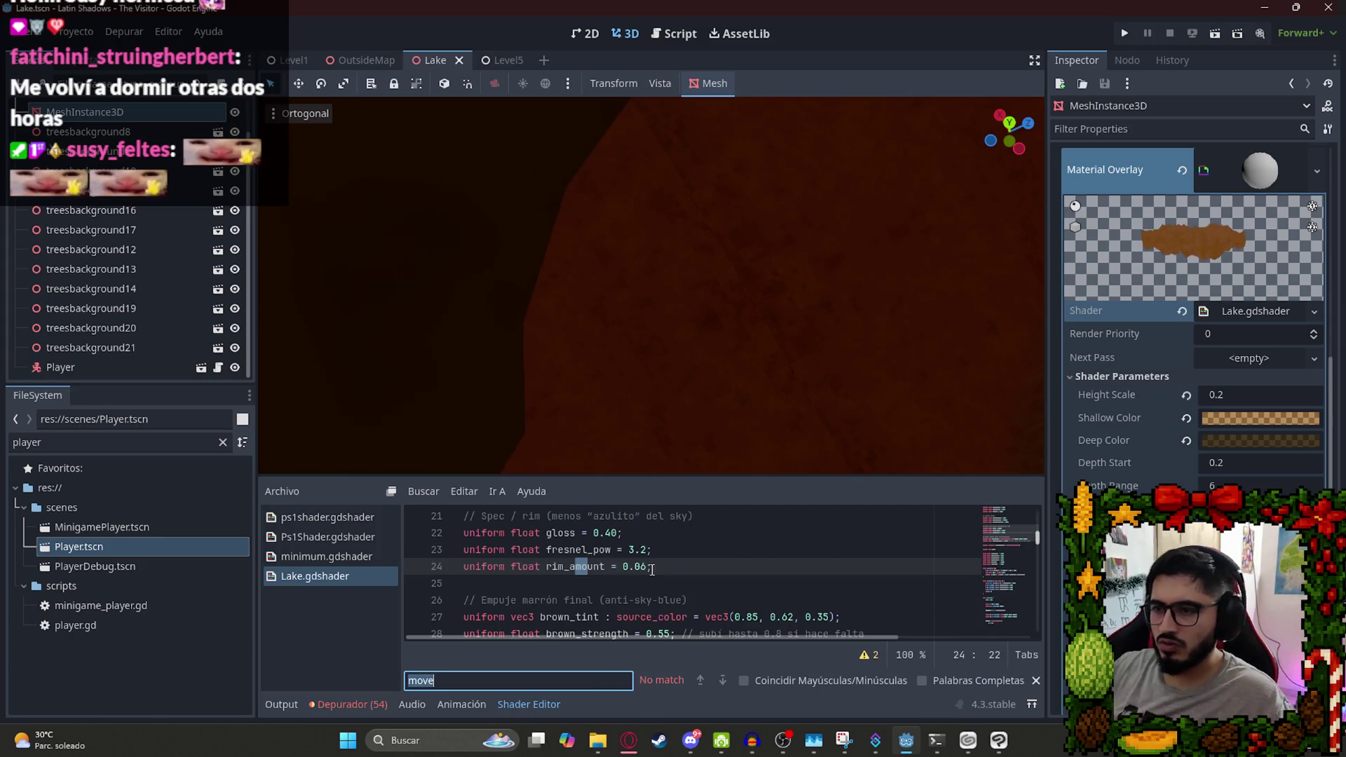
{"action": "key", "text": "alt+Tab"}
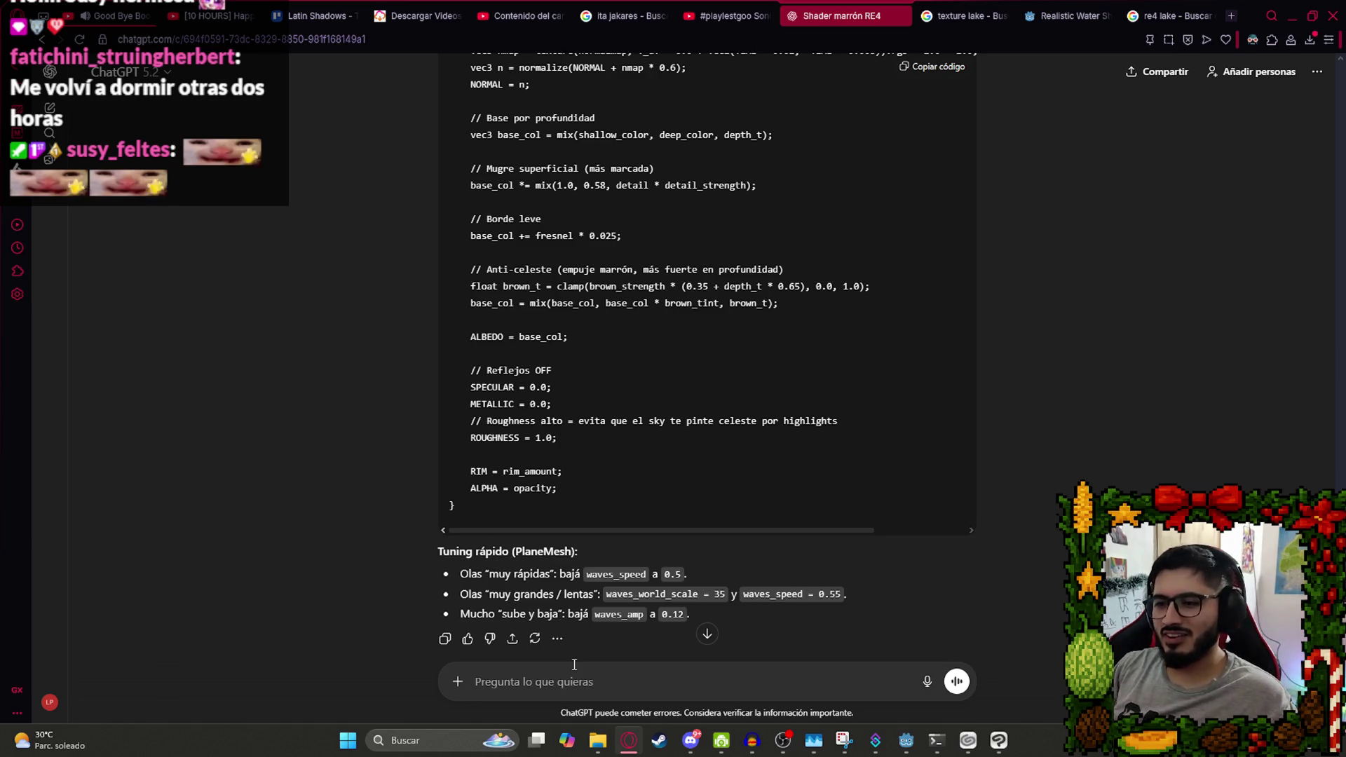
Paste the shader into ChatGPT, ask where vertical motion happens, and copy the VERTEX.y = k * height_scale line.
{"action": "key", "text": "ctrl+v"}
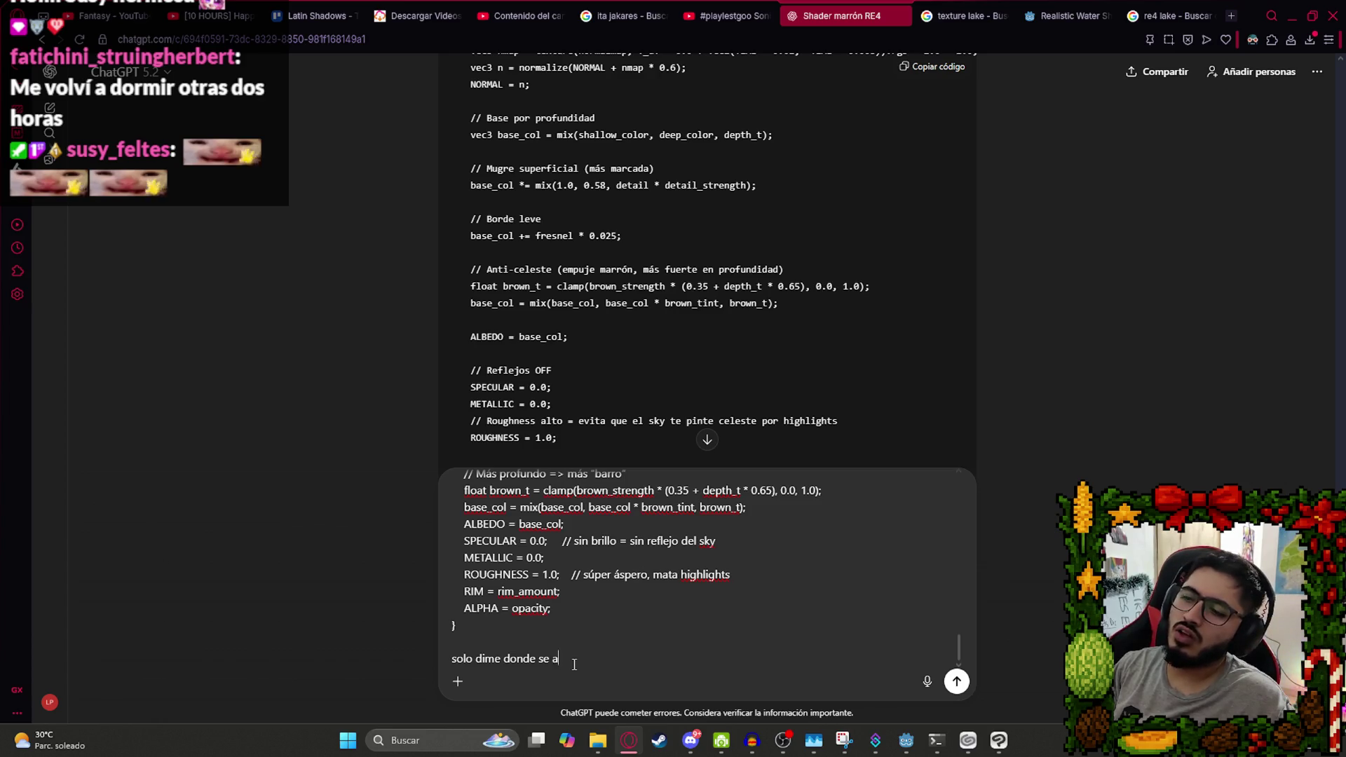
{"action": "type", "text": "ovmi"}
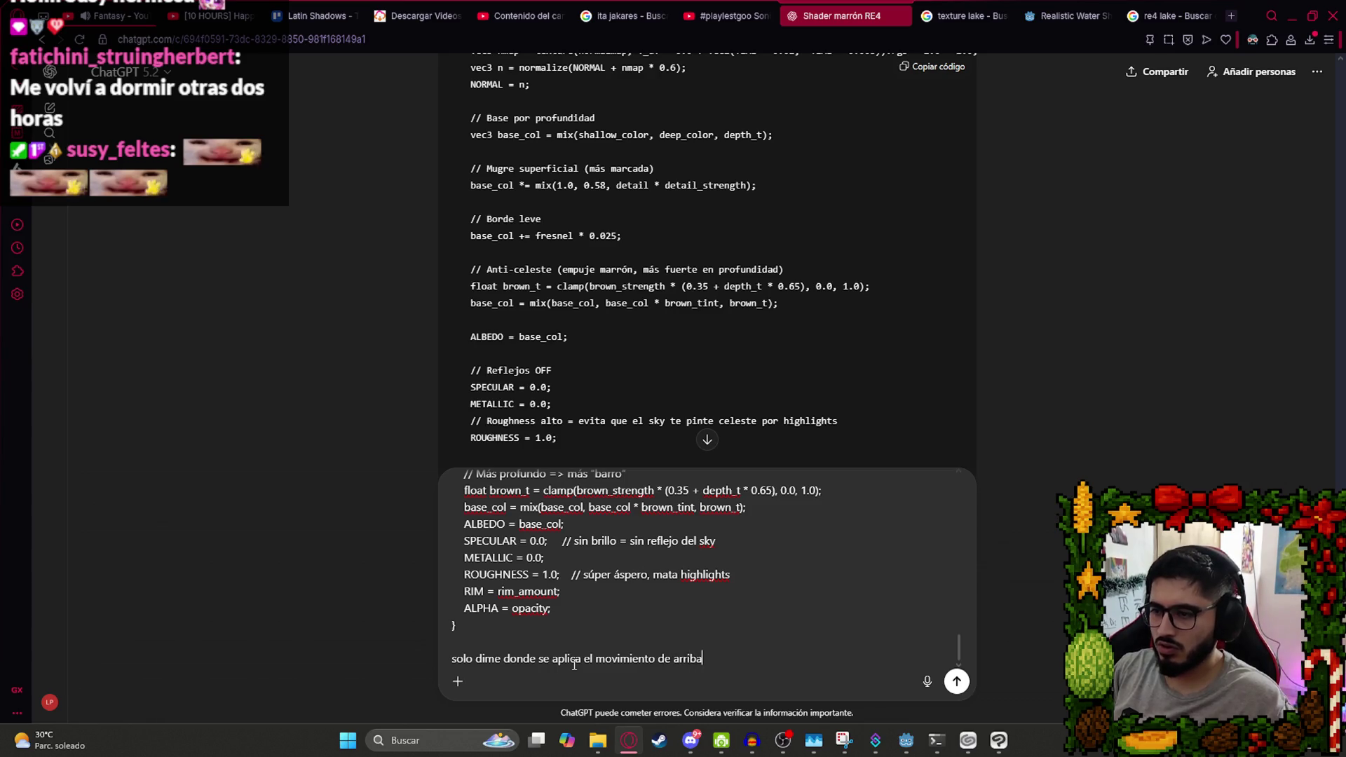
{"action": "type", "text": "abajo"}
{"action": "key", "text": "Return"}
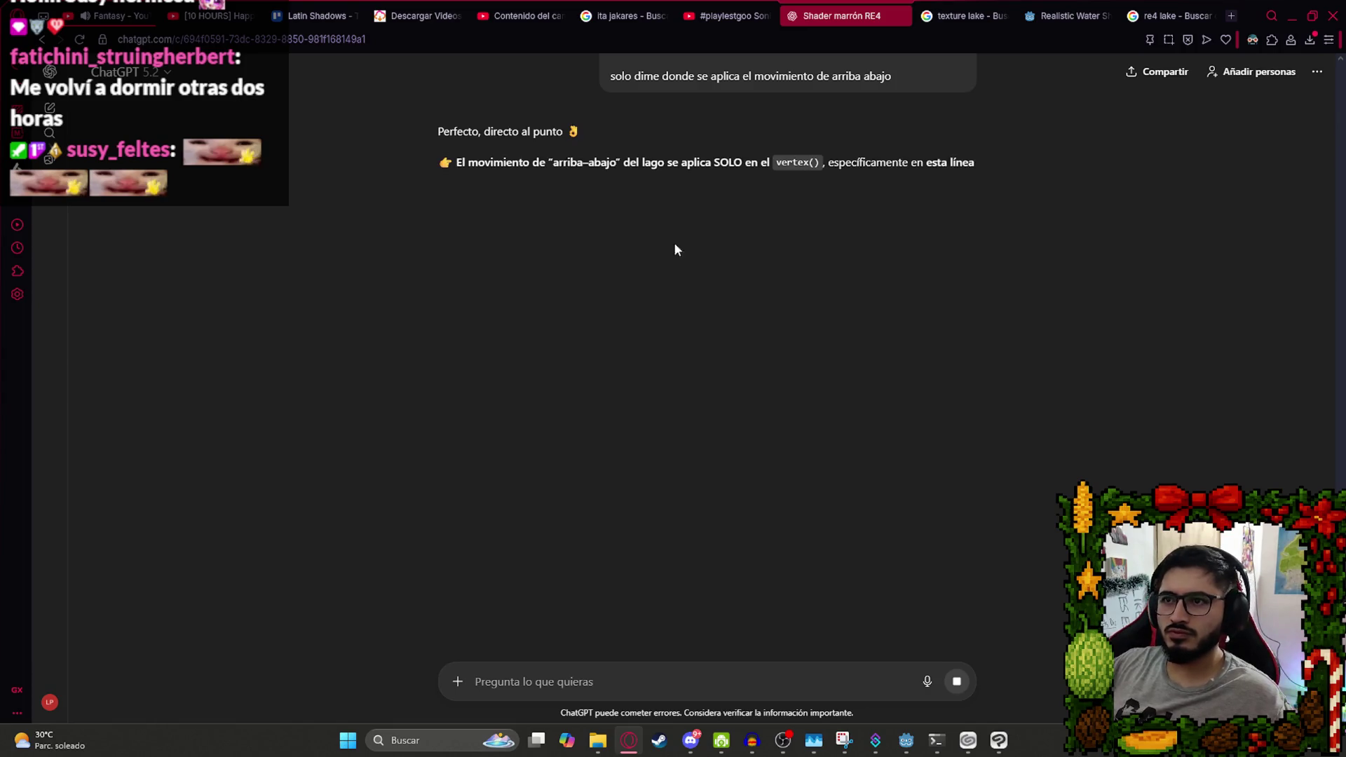
{"action": "triple_click", "coordinate": [577, 244]}
{"action": "key", "text": "ctrl+c"}
{"action": "left_click", "coordinate": [428, 240]}
{"action": "key", "text": "alt+Tab"}
Find the VERTEX.y line in Lake.gdshader and enlarge the Shader Editor to inspect vertex().
{"action": "key", "text": "ctrl+f"}
{"action": "key", "text": "ctrl+v"}
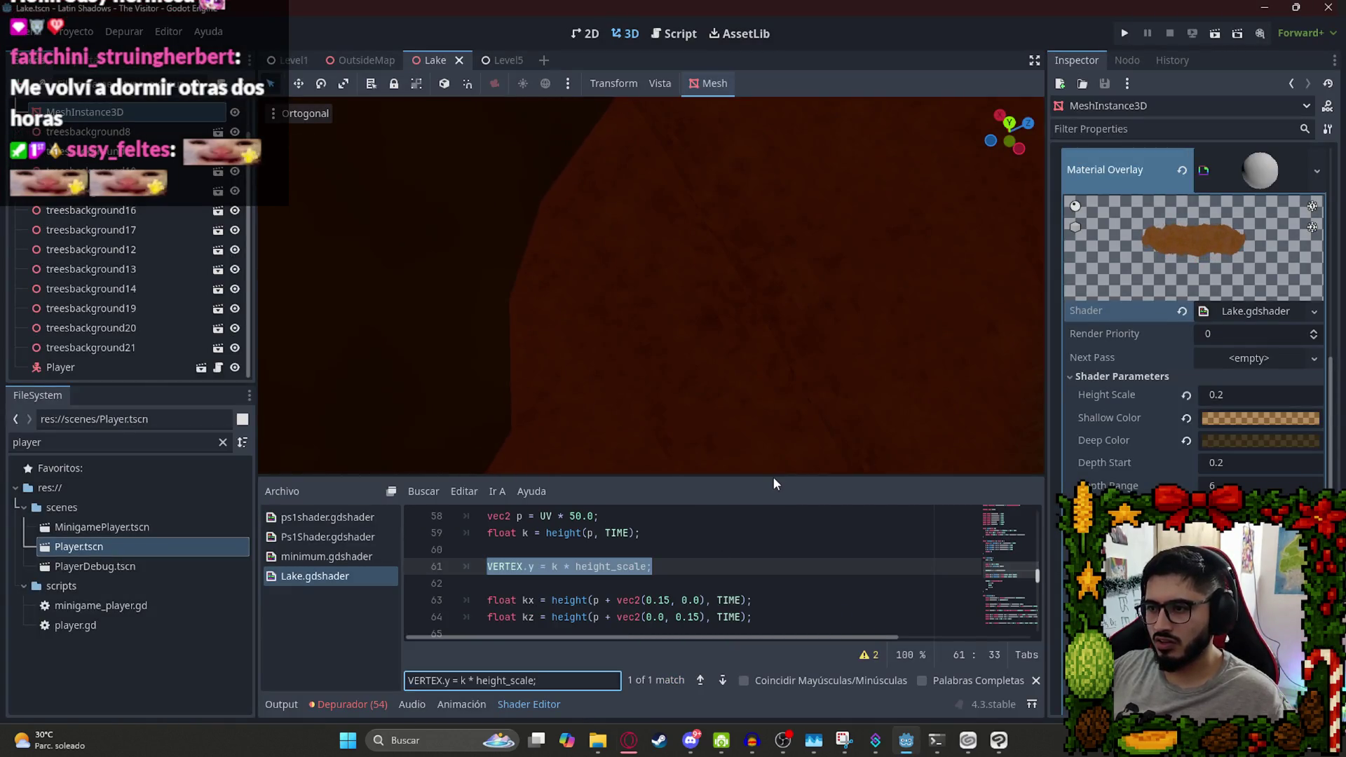
{"action": "left_click_drag", "start_coordinate": [772, 477], "coordinate": [775, 326]}
{"action": "scroll", "coordinate": [712, 459], "scroll_direction": "up", "scroll_amount": 2}
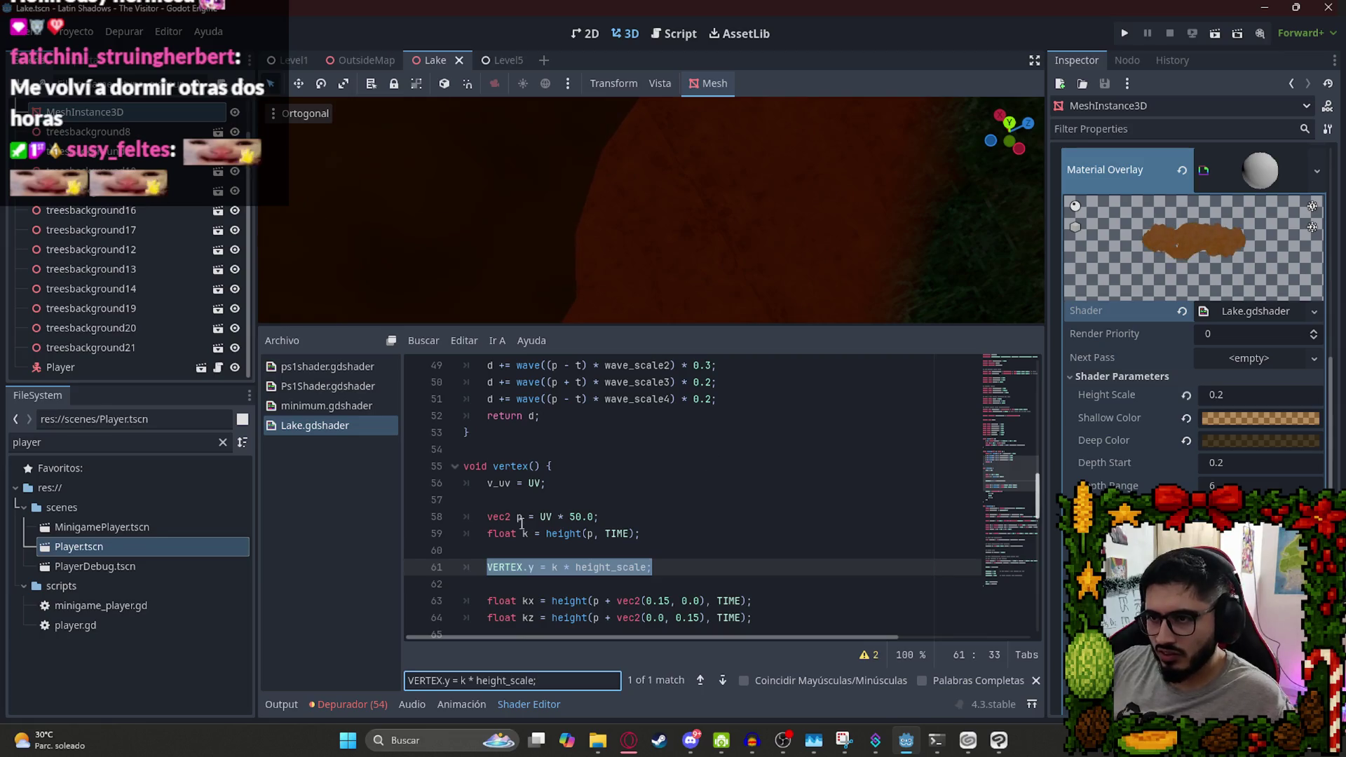
{"action": "left_click", "coordinate": [501, 567]}
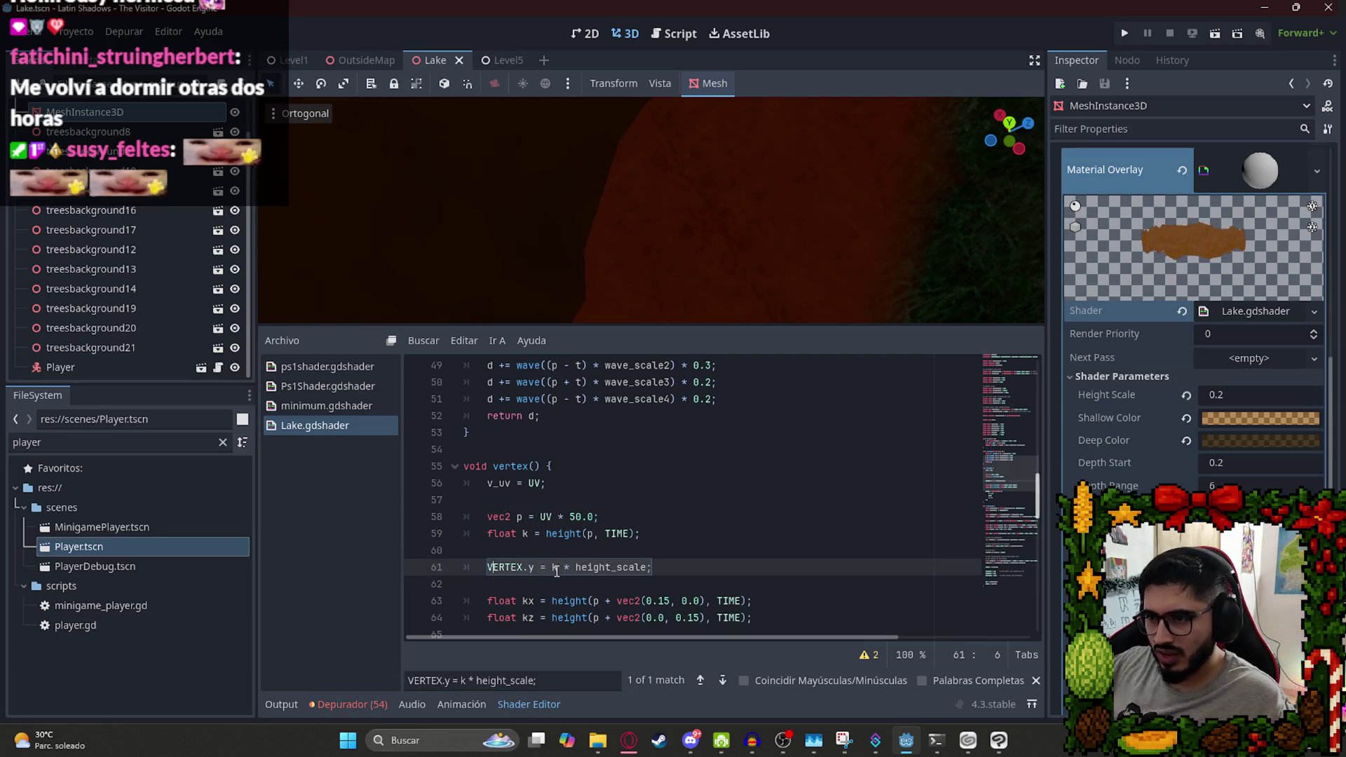
{"action": "double_click", "coordinate": [618, 565]}
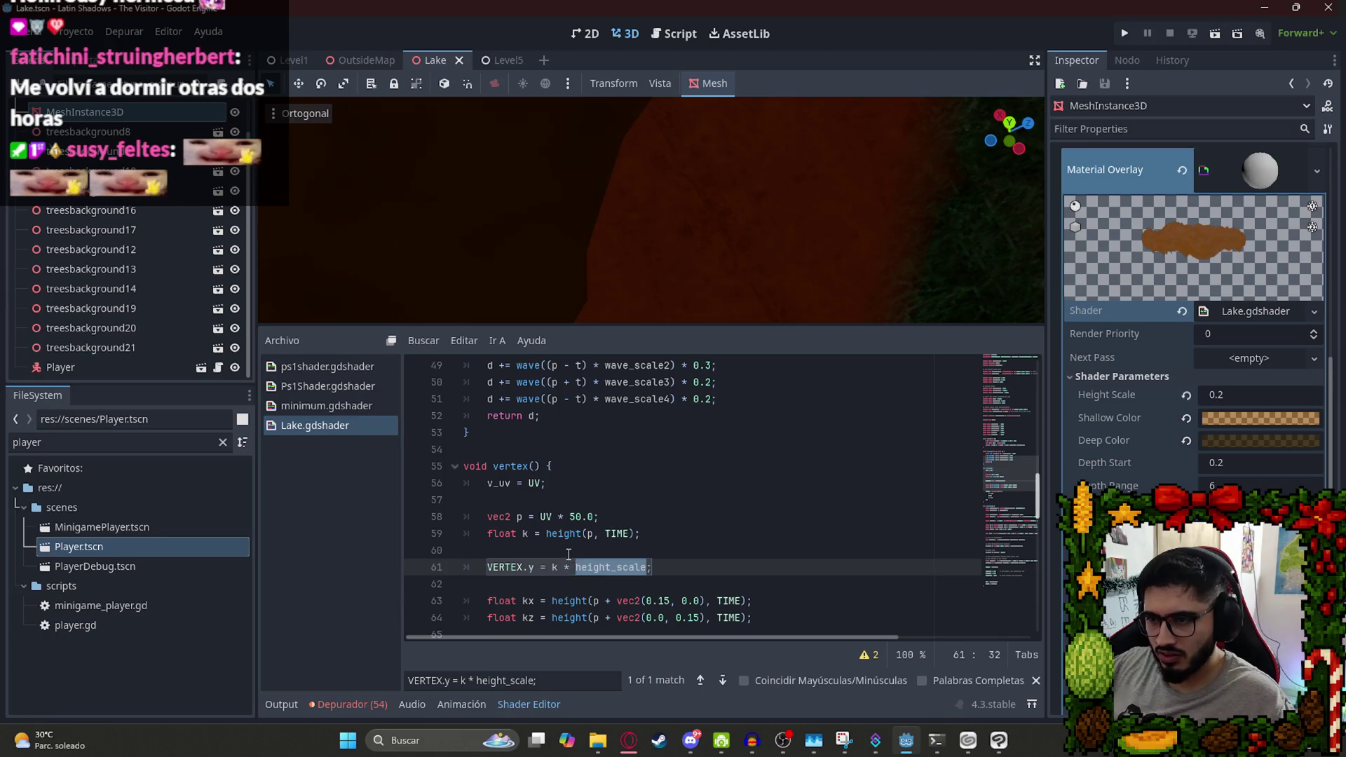
{"action": "double_click", "coordinate": [582, 534]}
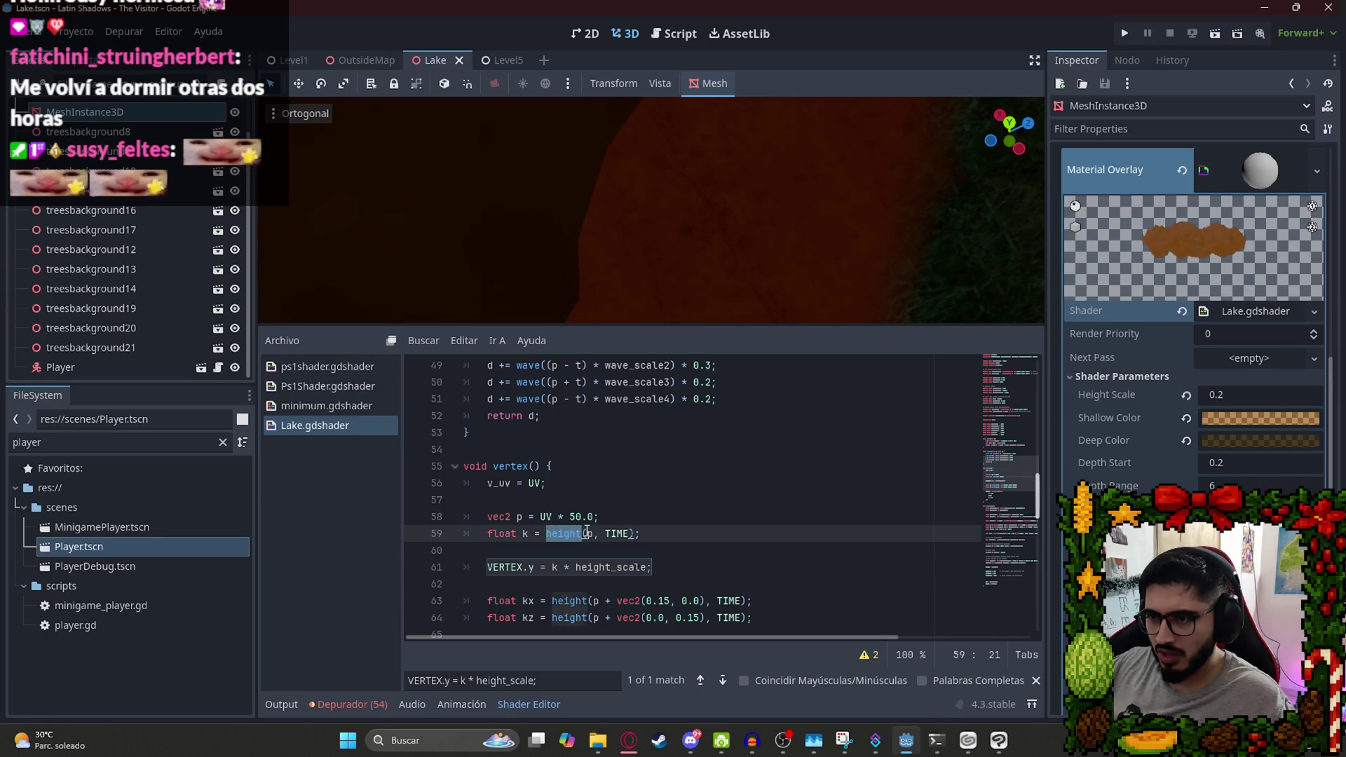
{"action": "left_click", "coordinate": [586, 534]}
{"action": "left_click", "coordinate": [600, 516]}
{"action": "scroll", "coordinate": [491, 522], "scroll_direction": "down", "scroll_amount": 4}
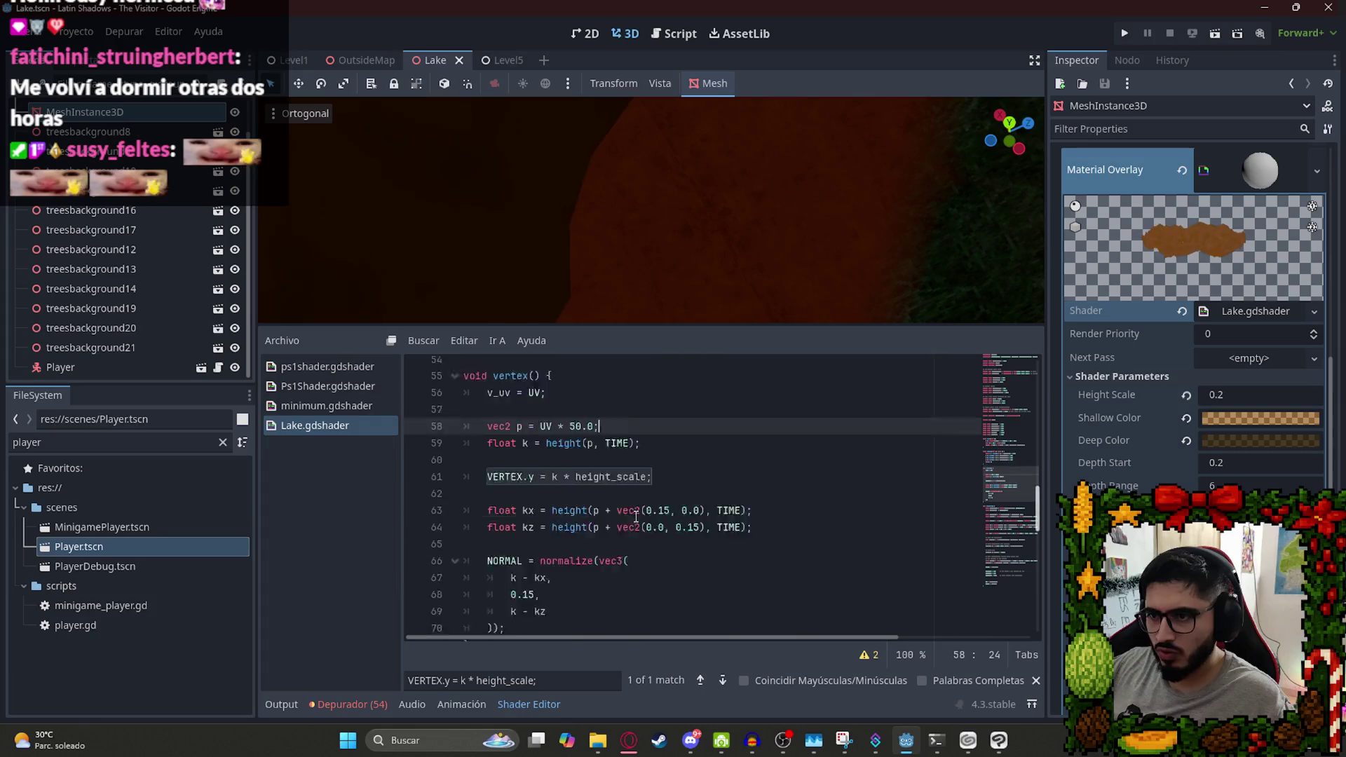
{"action": "left_click", "coordinate": [468, 536]}
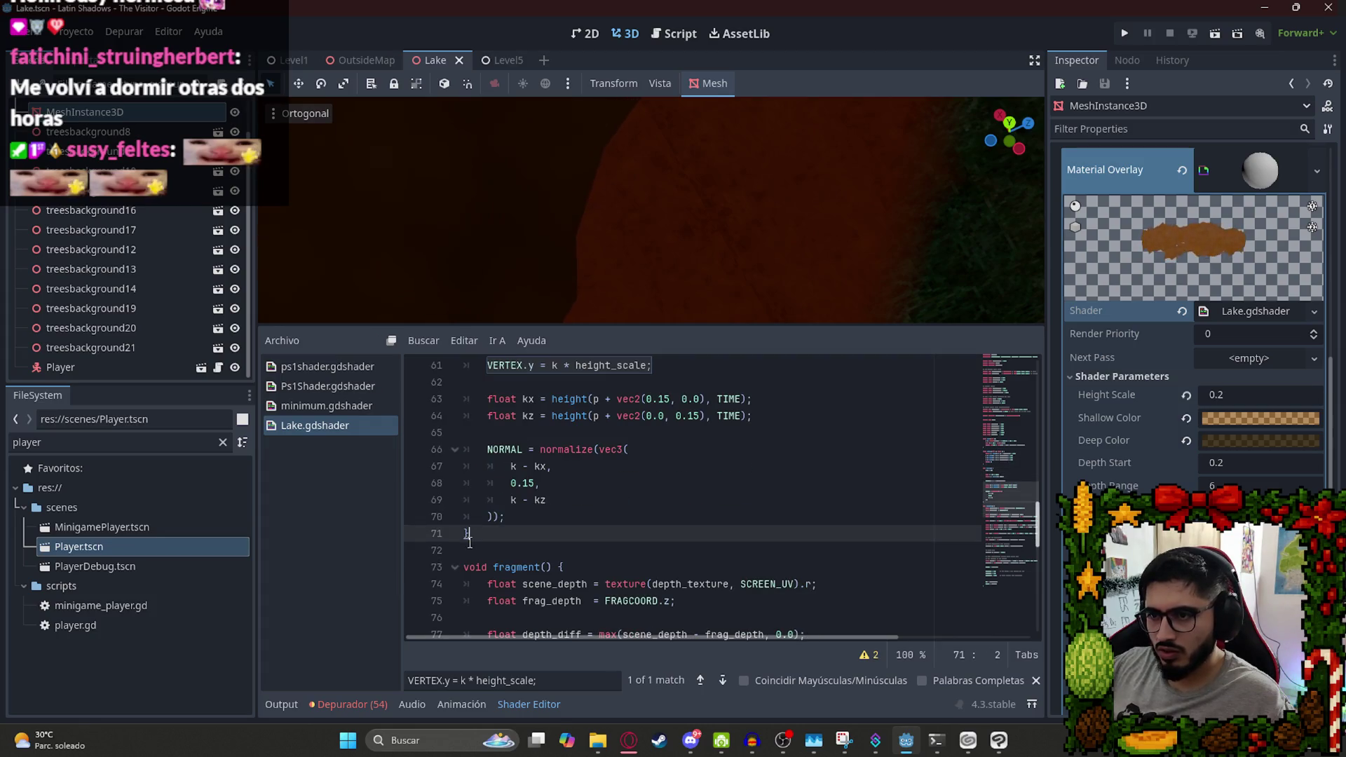
{"action": "scroll", "coordinate": [485, 530], "scroll_direction": "up", "scroll_amount": 4}
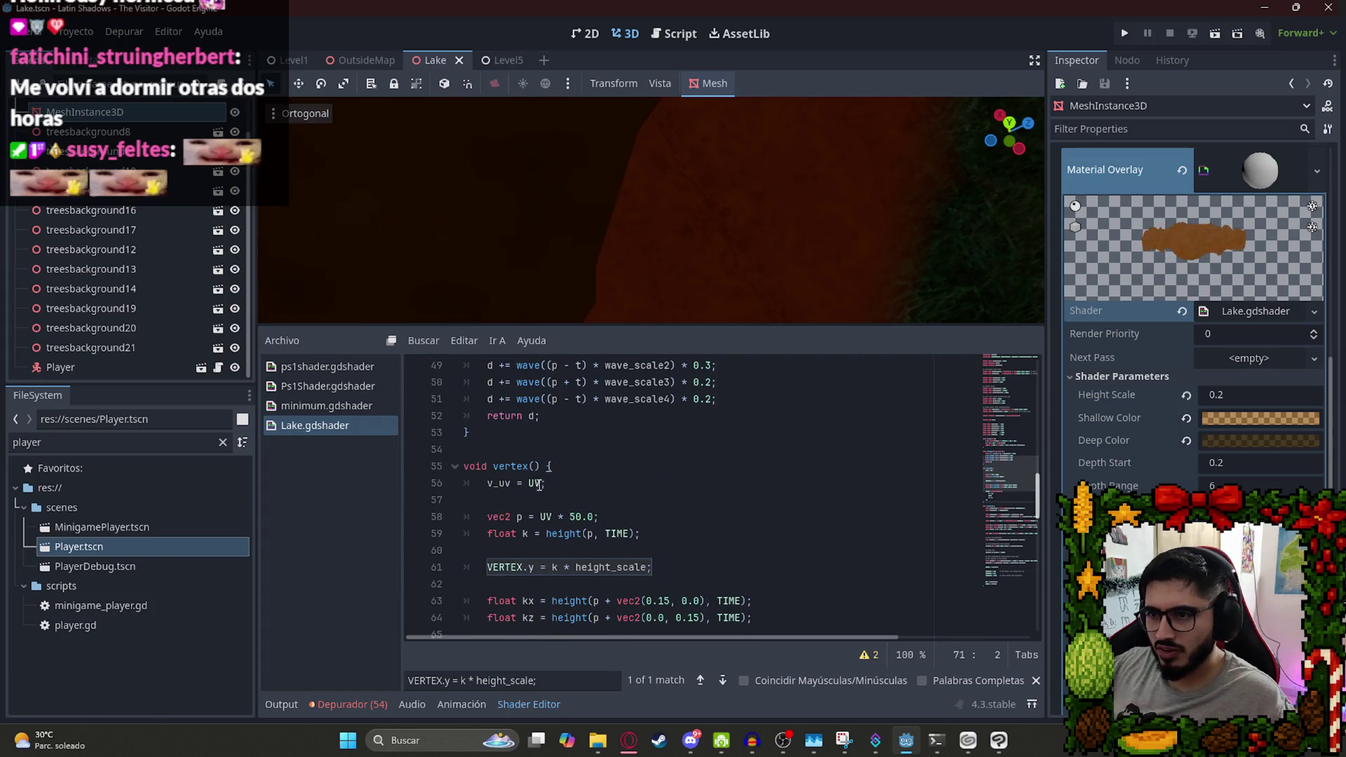
{"action": "left_click", "coordinate": [591, 534]}
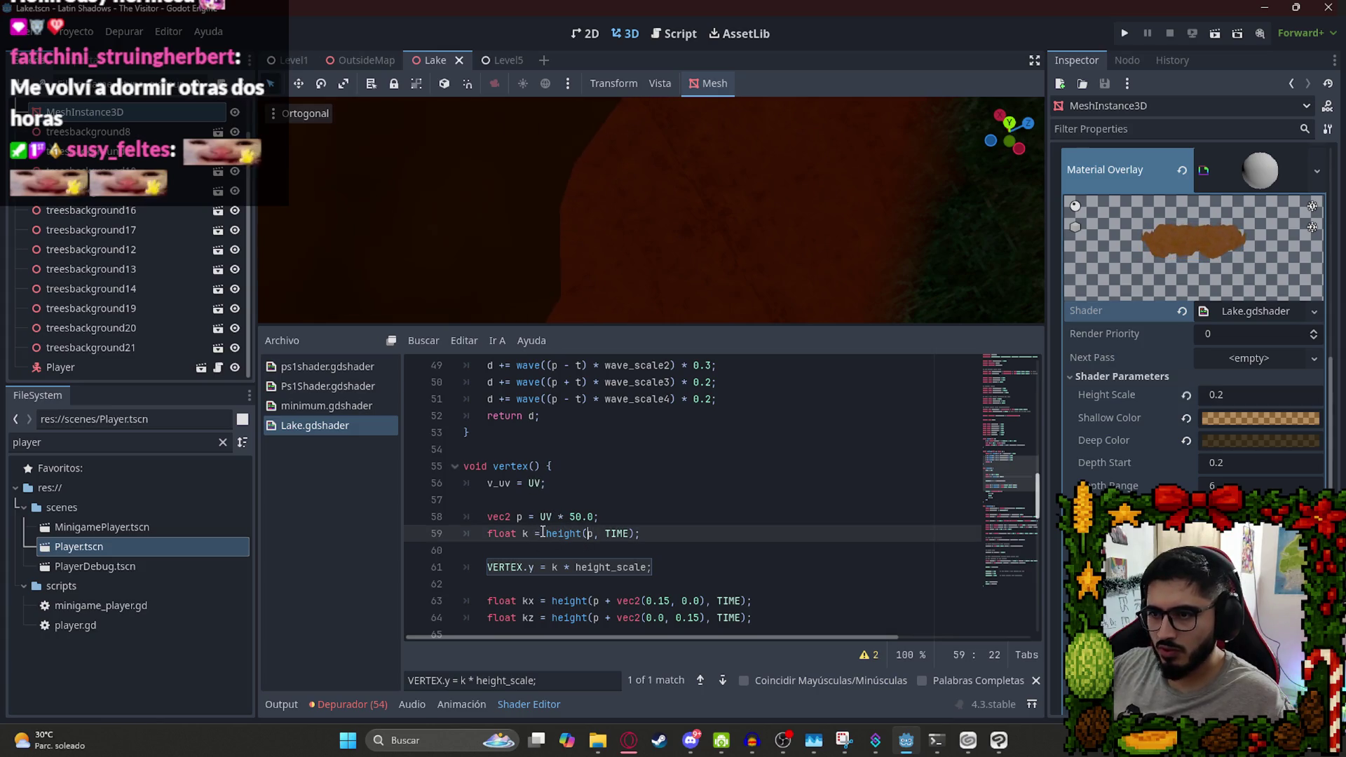
Temporarily replace height(p, TIME) with 2 and k * height_scale with 1, undoing both.
{"action": "left_click_drag", "start_coordinate": [548, 535], "coordinate": [642, 534]}
{"action": "type", "text": "2;"}
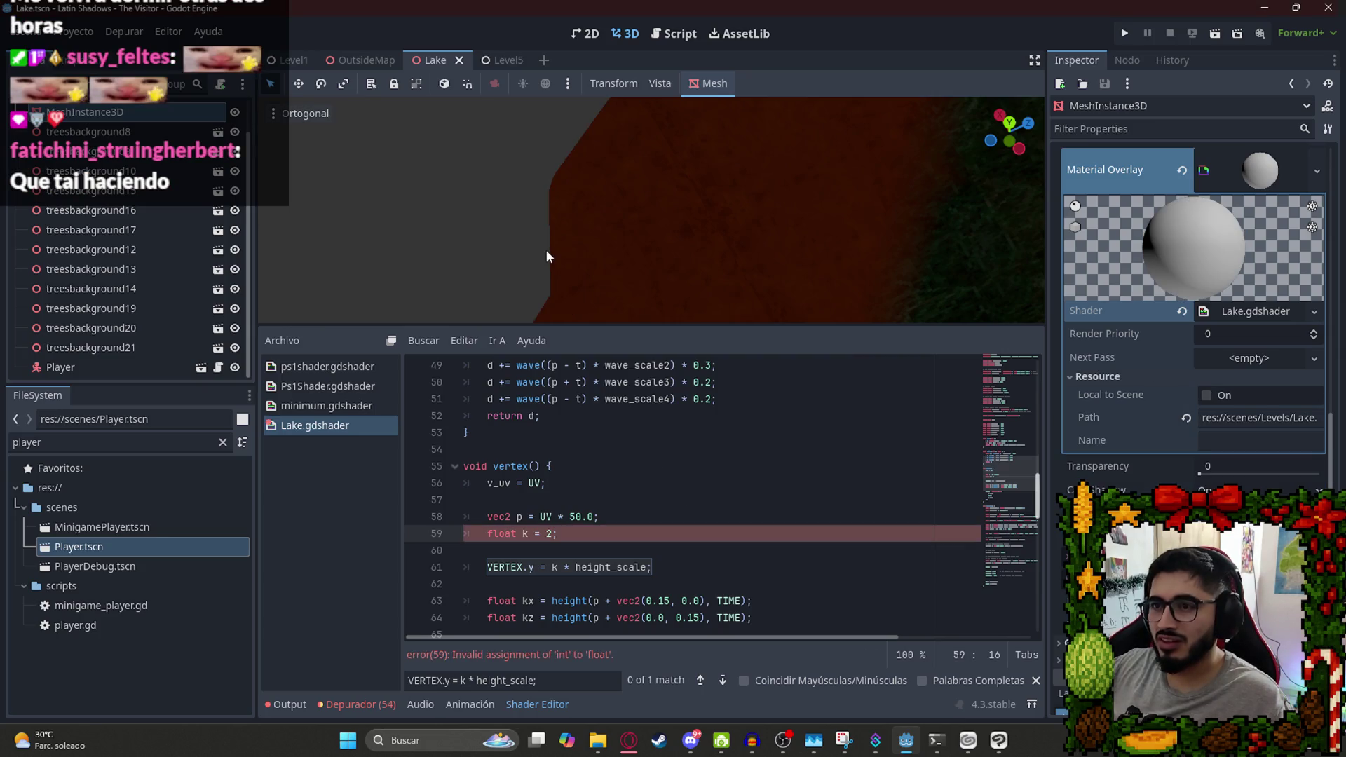
{"action": "scroll", "coordinate": [487, 185], "scroll_direction": "down", "scroll_amount": 3}
{"action": "key", "text": "ctrl+z"}
{"action": "left_click", "coordinate": [568, 532]}
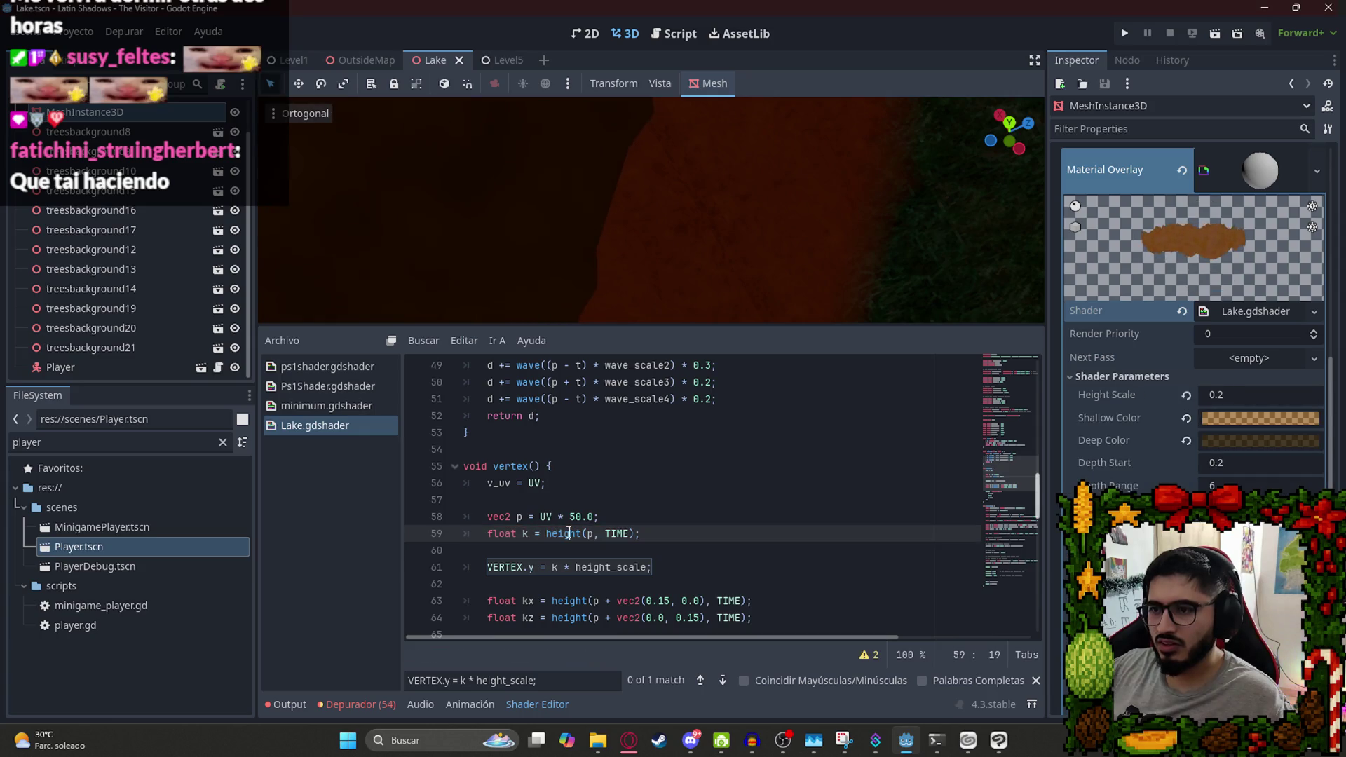
{"action": "double_click", "coordinate": [607, 533]}
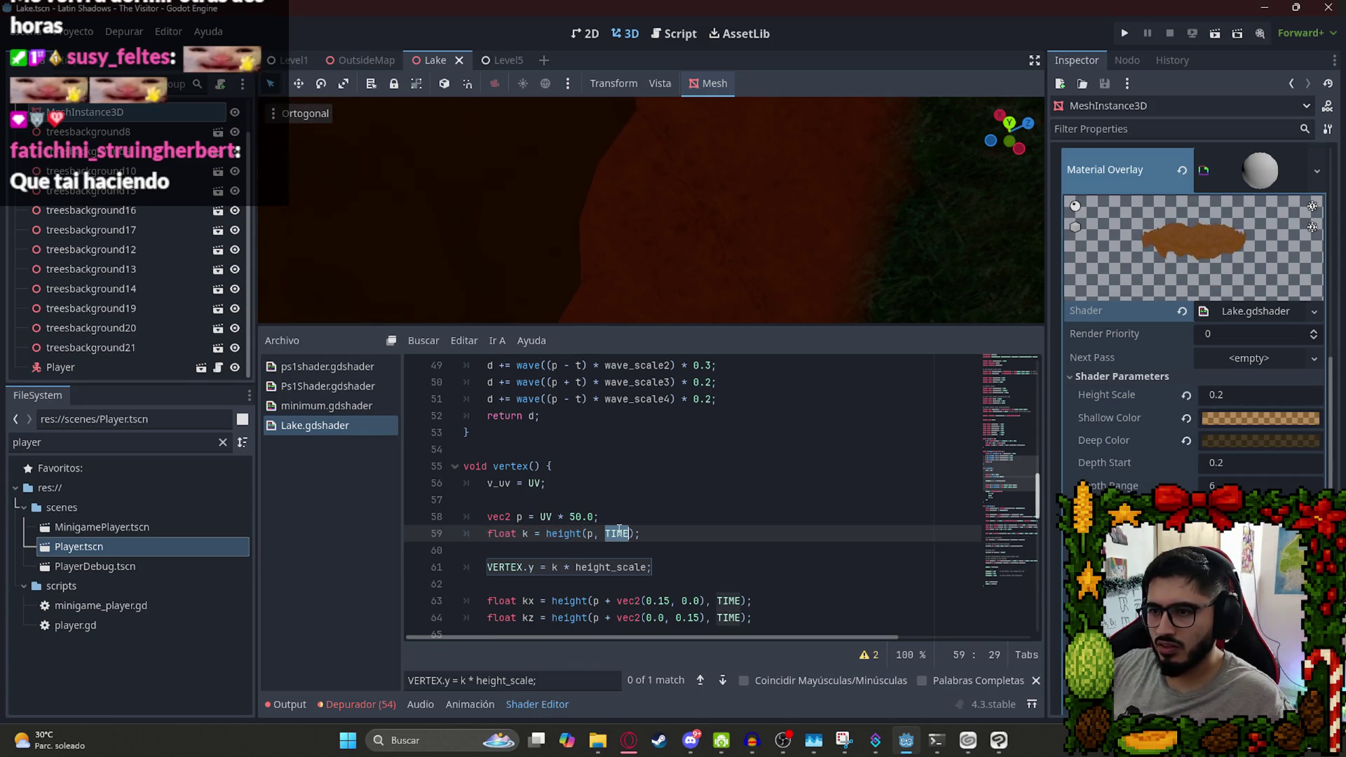
{"action": "left_click", "coordinate": [618, 534]}
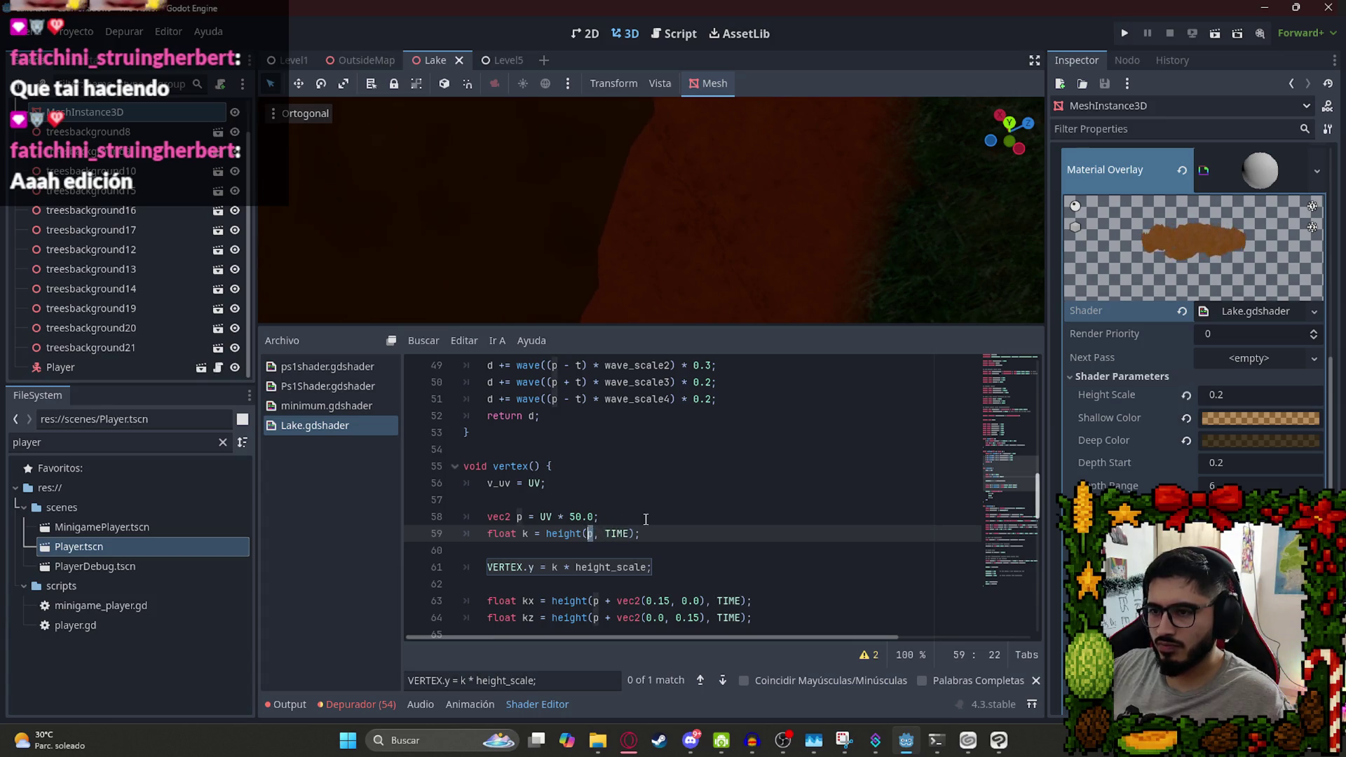
{"action": "mouse_move", "coordinate": [553, 567]}
{"action": "left_mouse_down"}
{"action": "mouse_move", "coordinate": [622, 556]}
{"action": "mouse_move", "coordinate": [552, 567]}
{"action": "left_mouse_up"}
{"action": "type", "text": "1;"}
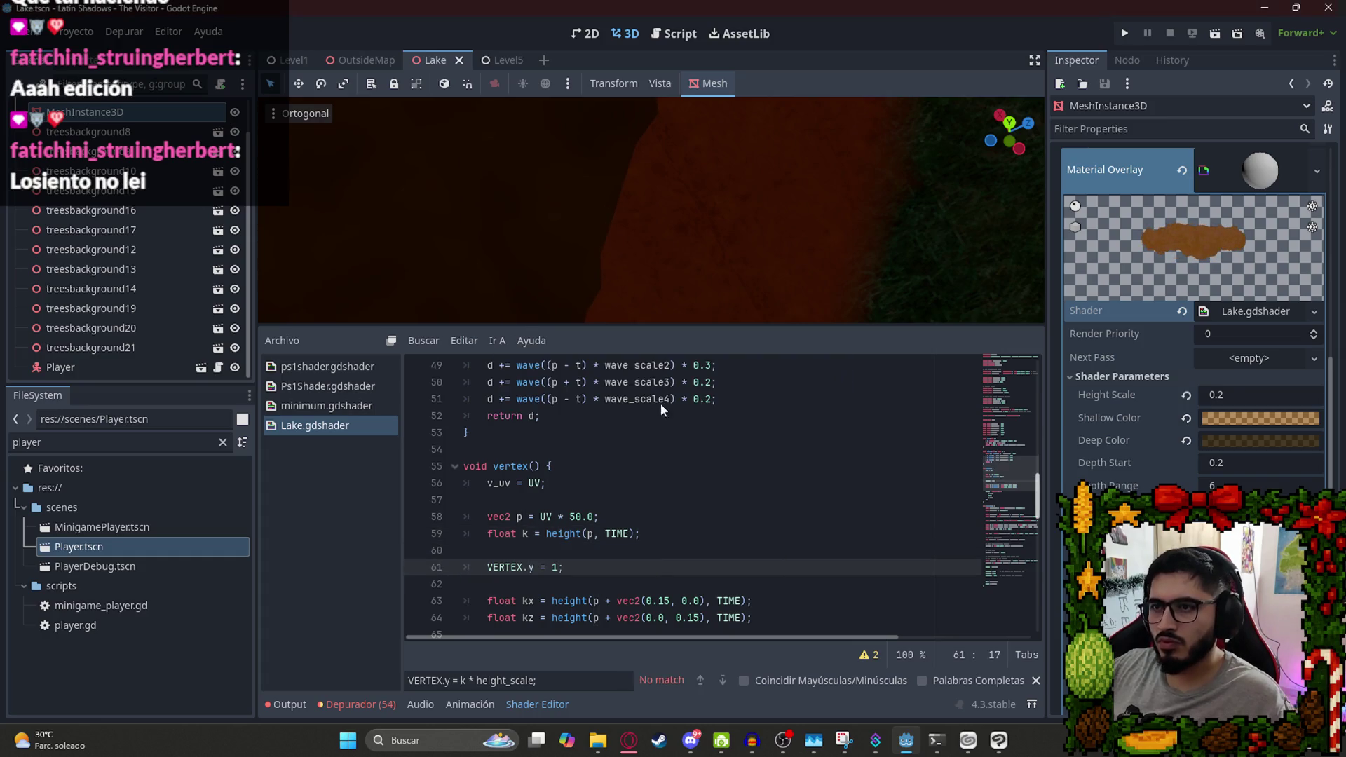
{"action": "key", "text": "ctrl+z"}
Copy the vertex() function and start a ChatGPT request to modify it.
{"action": "scroll", "coordinate": [583, 560], "scroll_direction": "up", "scroll_amount": 2}
{"action": "scroll", "coordinate": [584, 560], "scroll_direction": "down", "scroll_amount": 4}
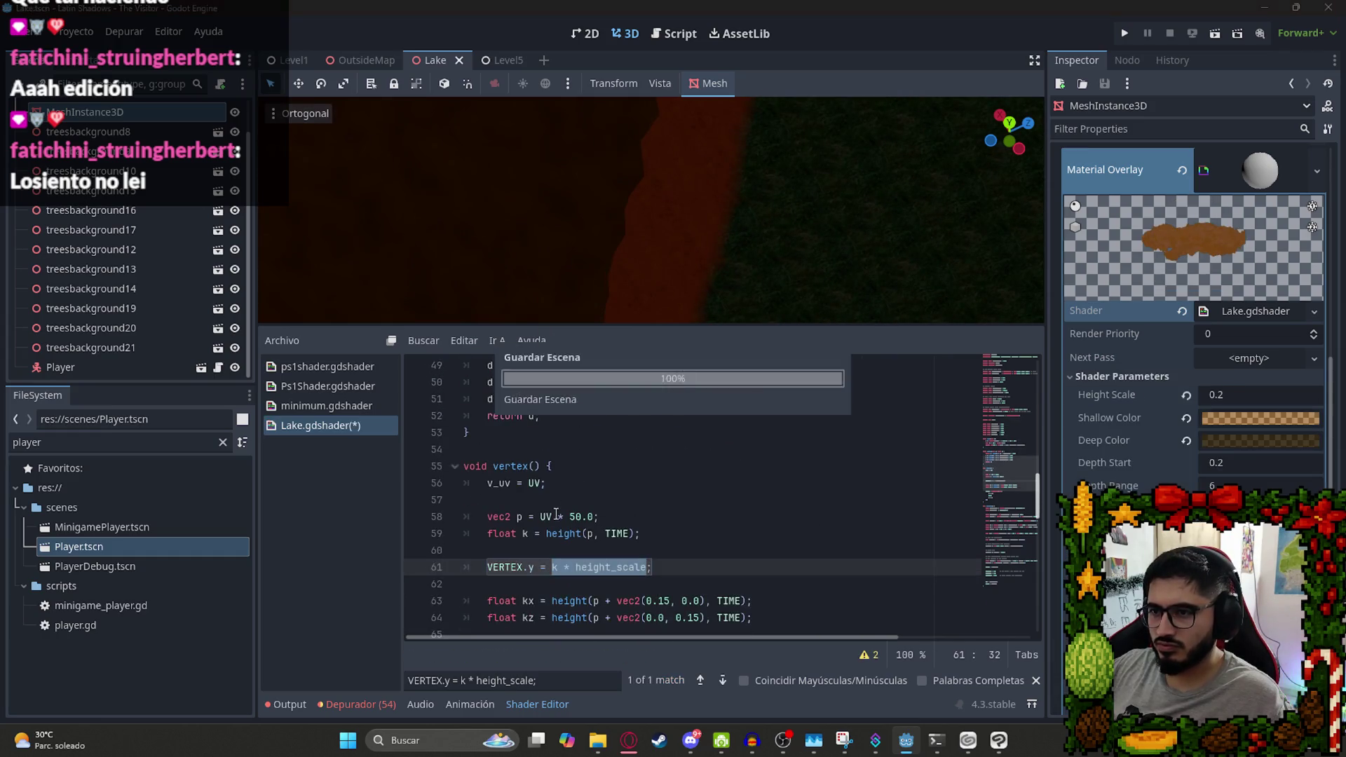
{"action": "scroll", "coordinate": [559, 558], "scroll_direction": "down", "scroll_amount": 3}
{"action": "left_click_drag", "start_coordinate": [505, 467], "coordinate": [470, 443]}
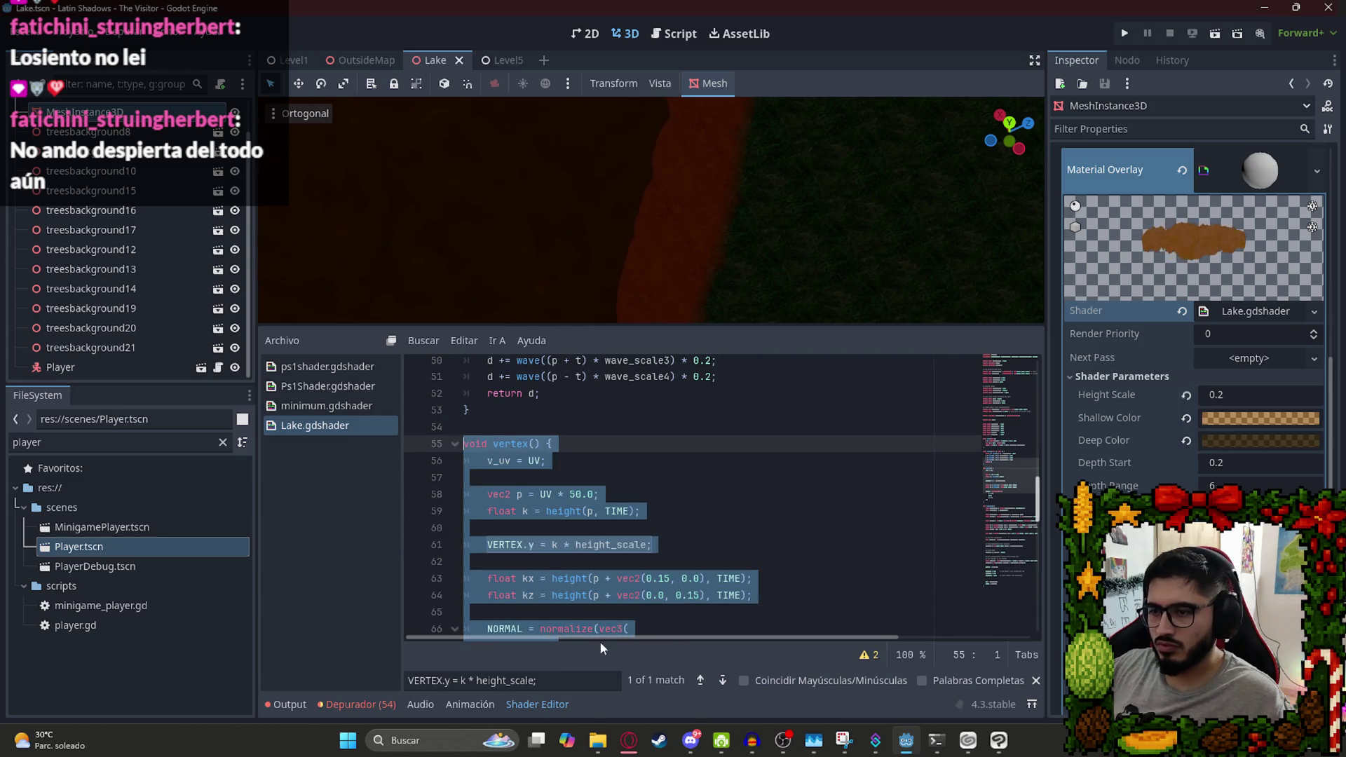
{"action": "key", "text": "alt+Tab"}
{"action": "left_click", "coordinate": [576, 668]}
{"action": "type", "text": "Modifica esta funcion para que sea un movmiento mas natural arriba y abjao"}
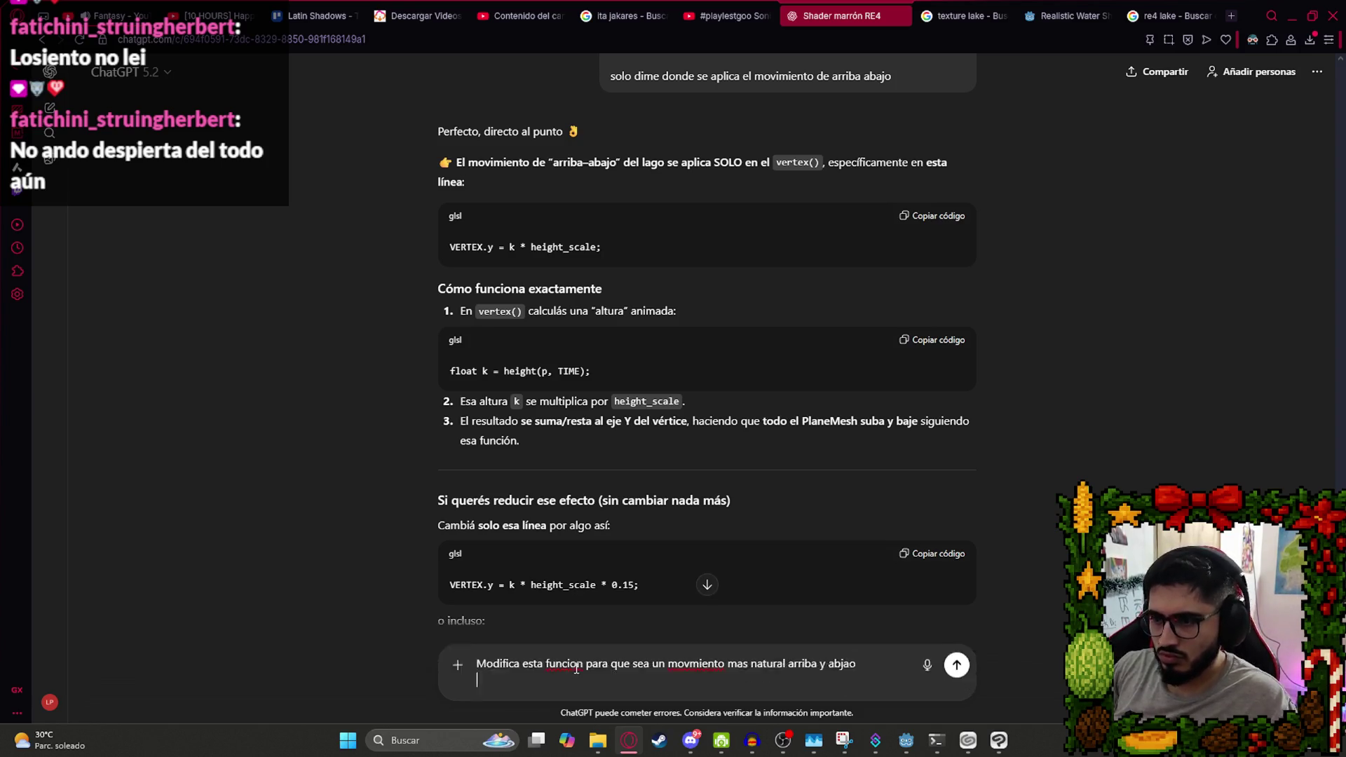
Send vertex() to ChatGPT for more natural motion and paste the rewritten version into Lake.gdshader.
{"action": "key", "text": "ctrl+v"}
{"action": "key", "text": "Return"}
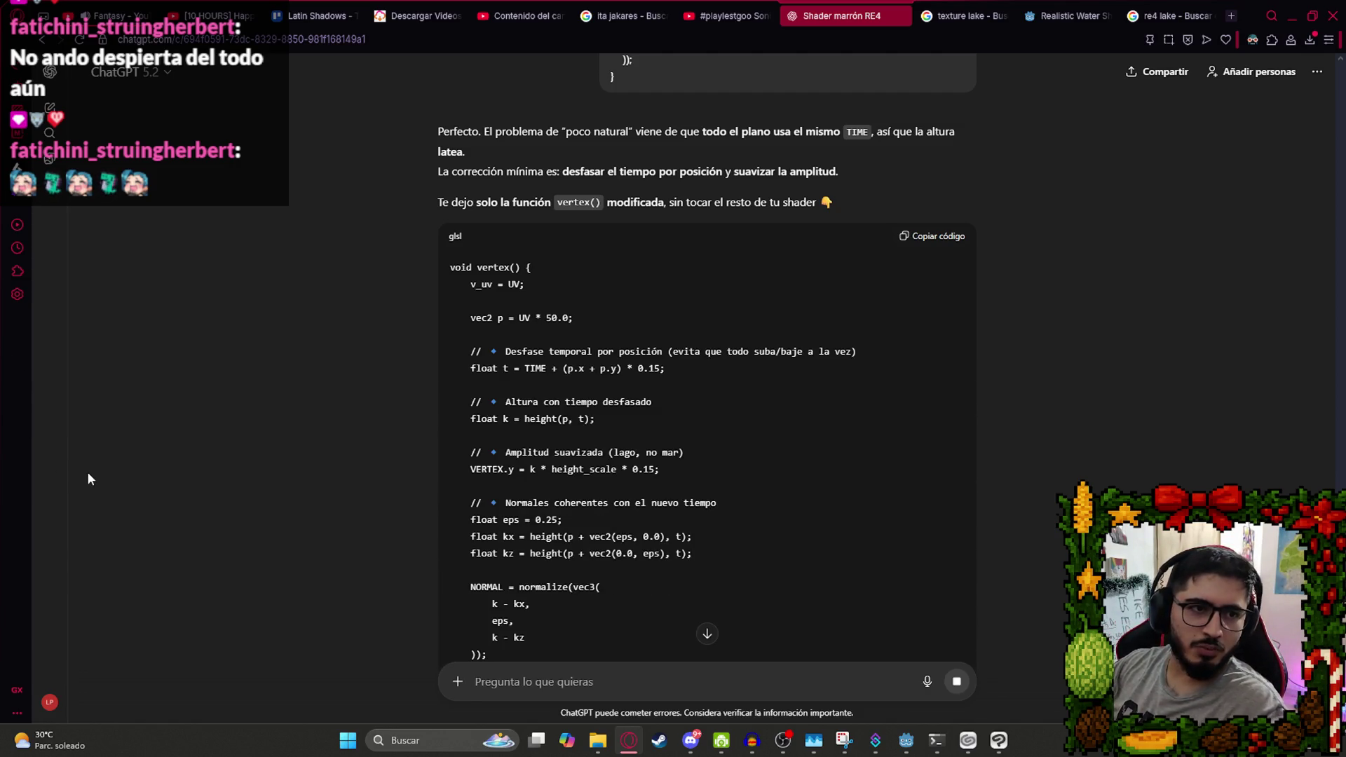
{"action": "left_click", "coordinate": [921, 242]}
{"action": "key", "text": "alt+Tab"}
{"action": "key", "text": "ctrl+v"}
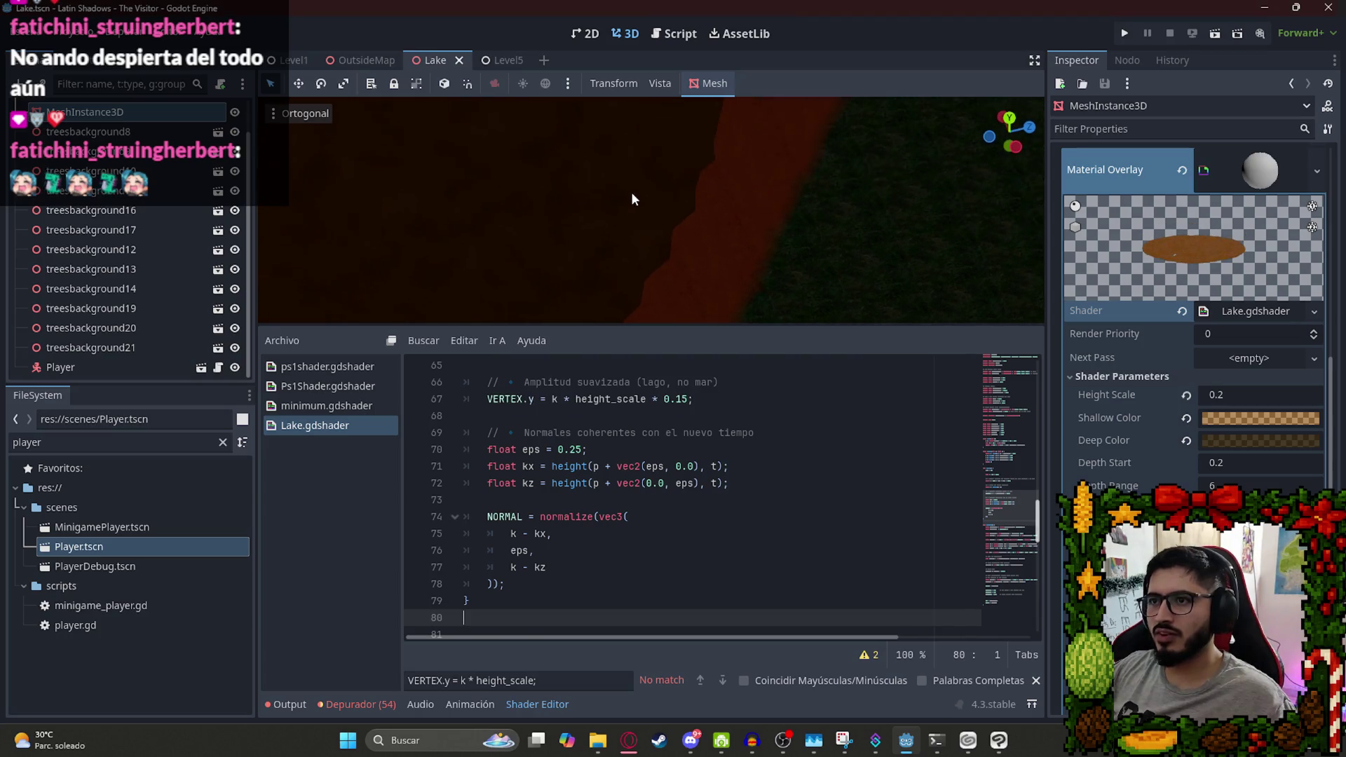
Undo to view the older shader, then redo and save to keep the time-offset version.
{"action": "scroll", "coordinate": [630, 200], "scroll_direction": "up", "scroll_amount": 5}
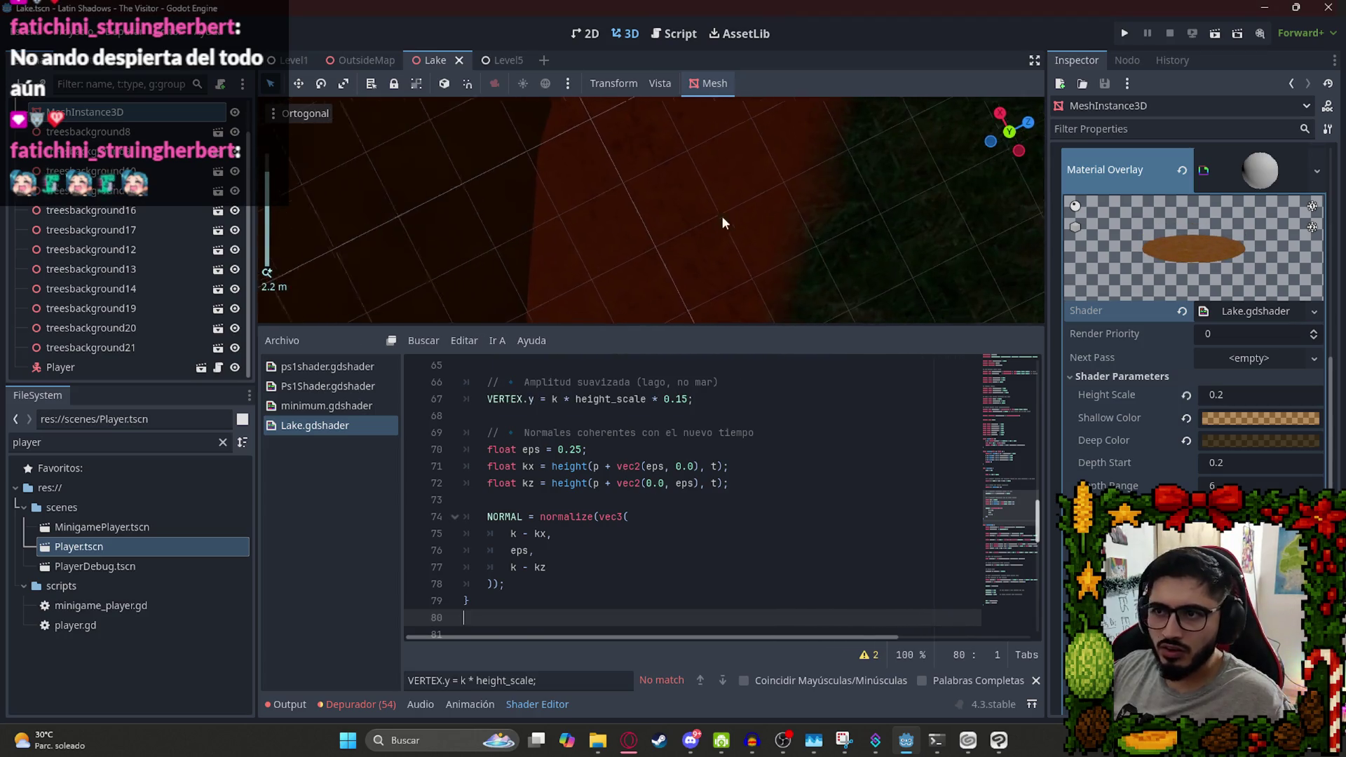
{"action": "scroll", "coordinate": [652, 239], "scroll_direction": "up", "scroll_amount": 3}
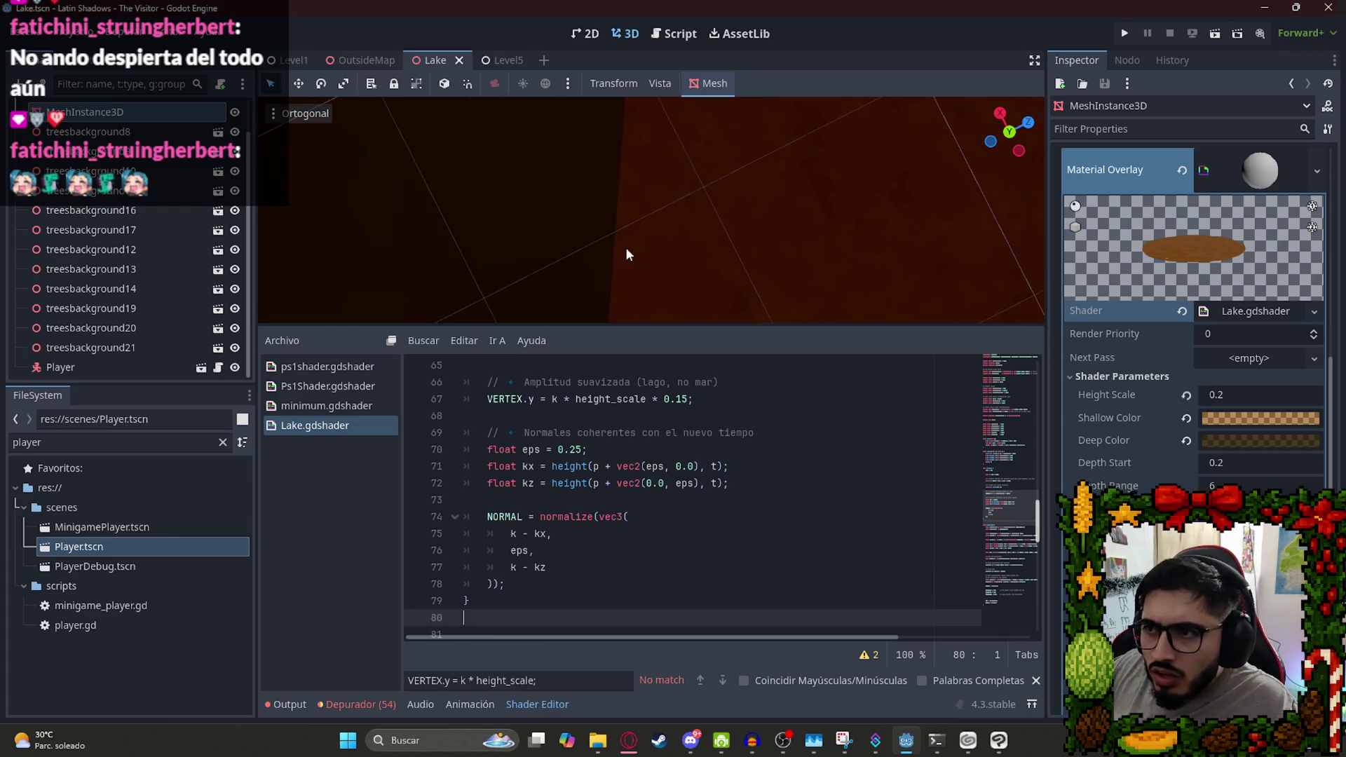
{"action": "scroll", "coordinate": [606, 281], "scroll_direction": "up", "scroll_amount": 5}
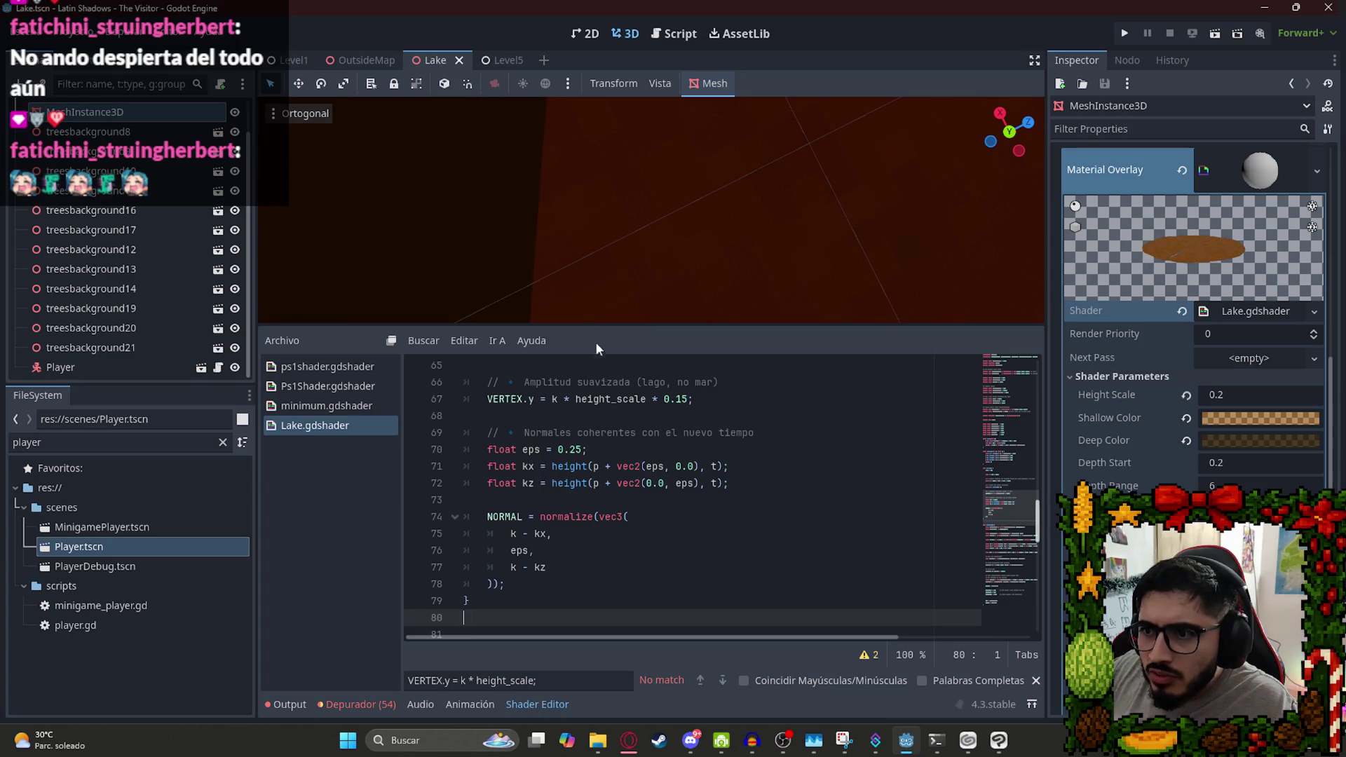
{"action": "key", "text": "ctrl+z"}
{"action": "key", "text": "ctrl+s"}
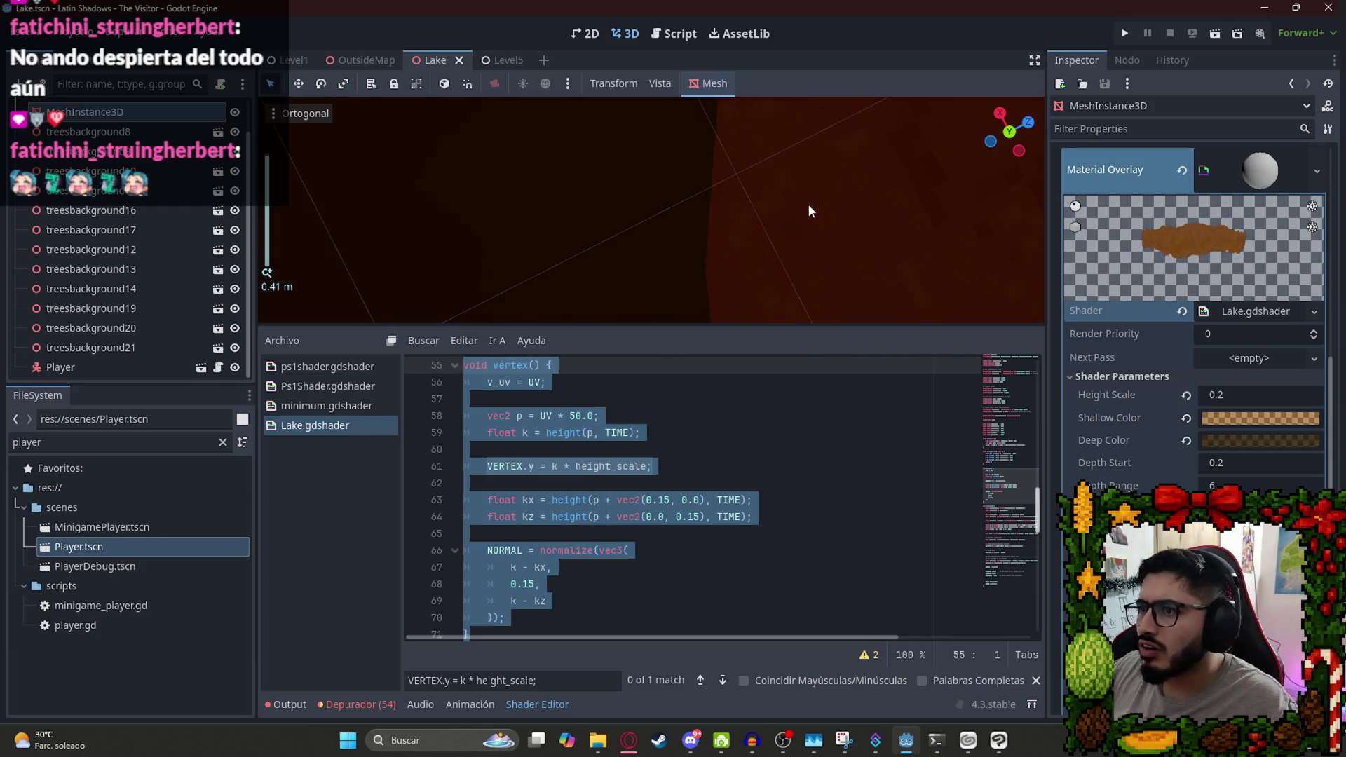
{"action": "key", "text": "ctrl+shift+z"}
{"action": "key", "text": "ctrl+s"}
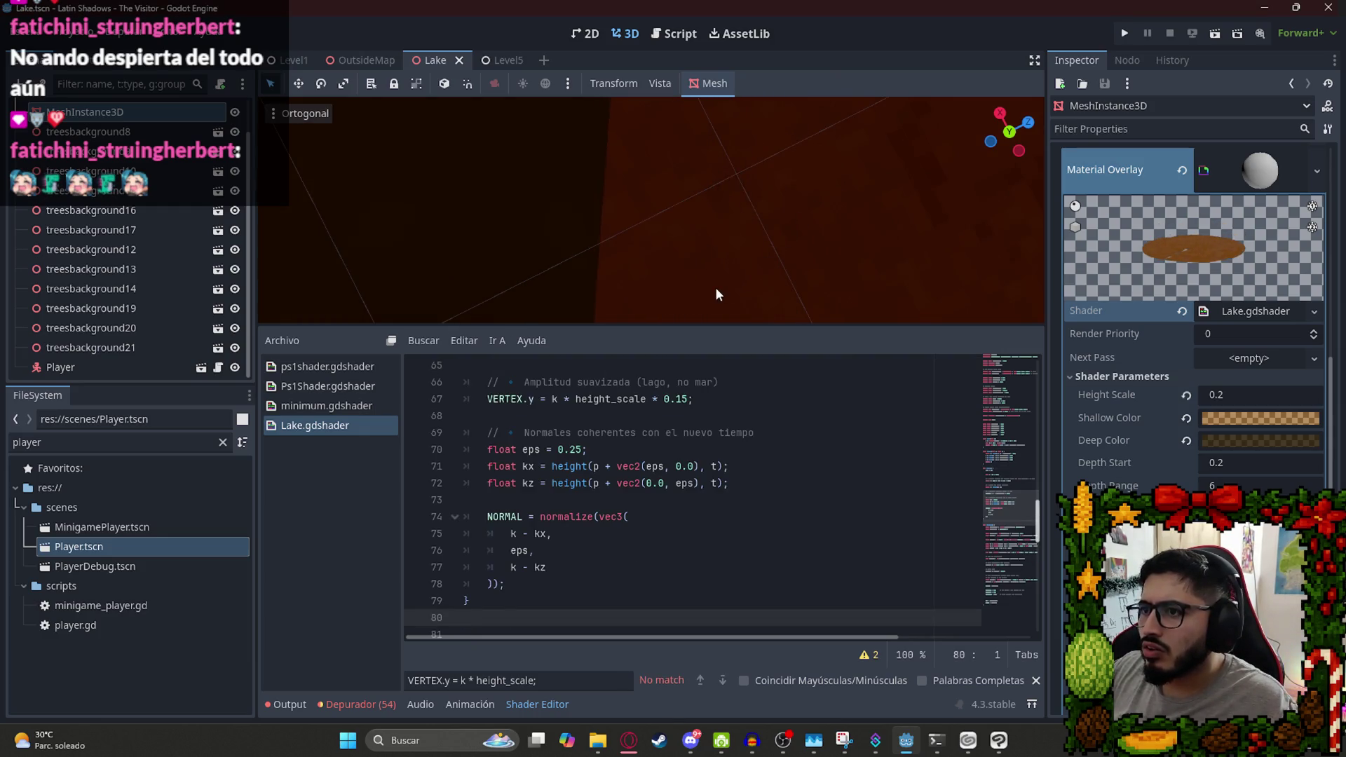
{"action": "key", "text": "alt+Tab"}
{"action": "scroll", "coordinate": [601, 470], "scroll_direction": "down", "scroll_amount": 3}
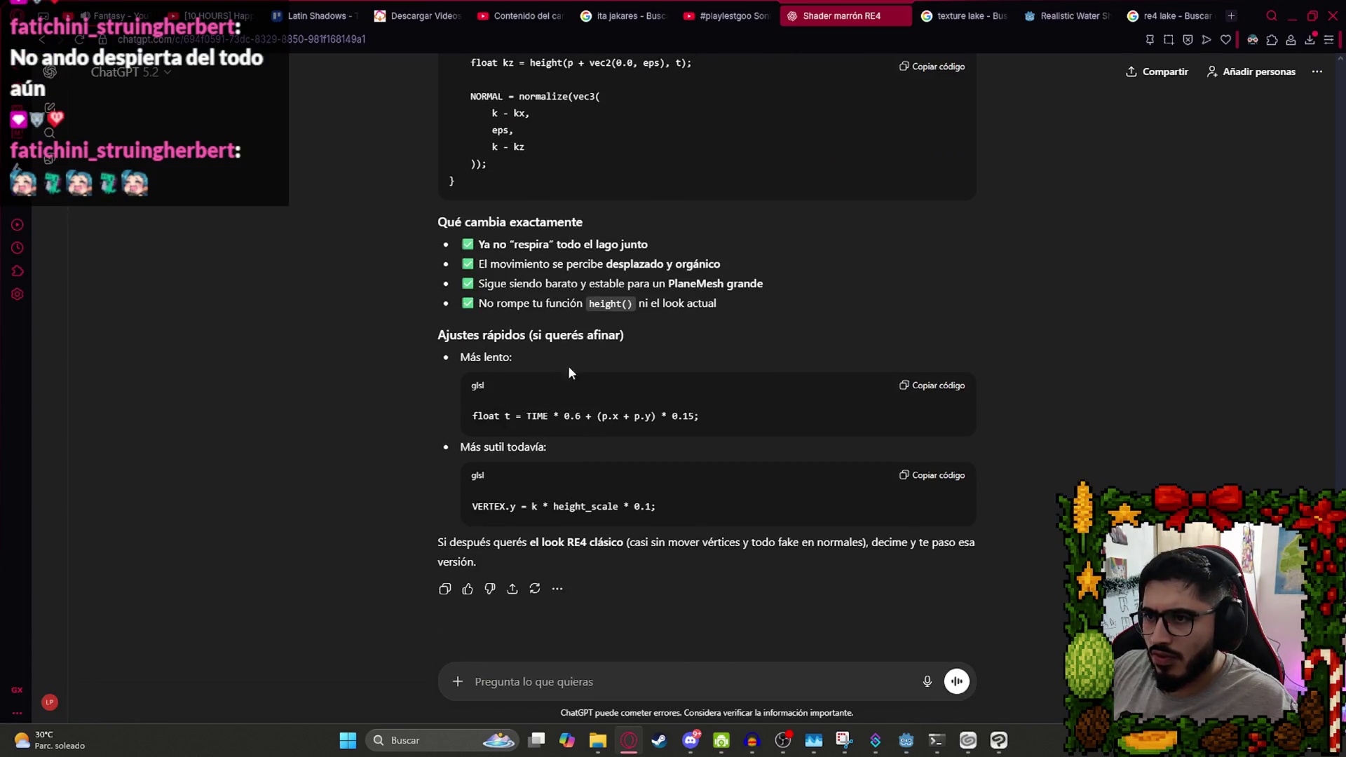
Paste ChatGPT's 'Más lento' line TIME * 0.6 + (p.x + p.y) * 0.15 over line 61.
{"action": "left_click_drag", "start_coordinate": [737, 414], "coordinate": [469, 416]}
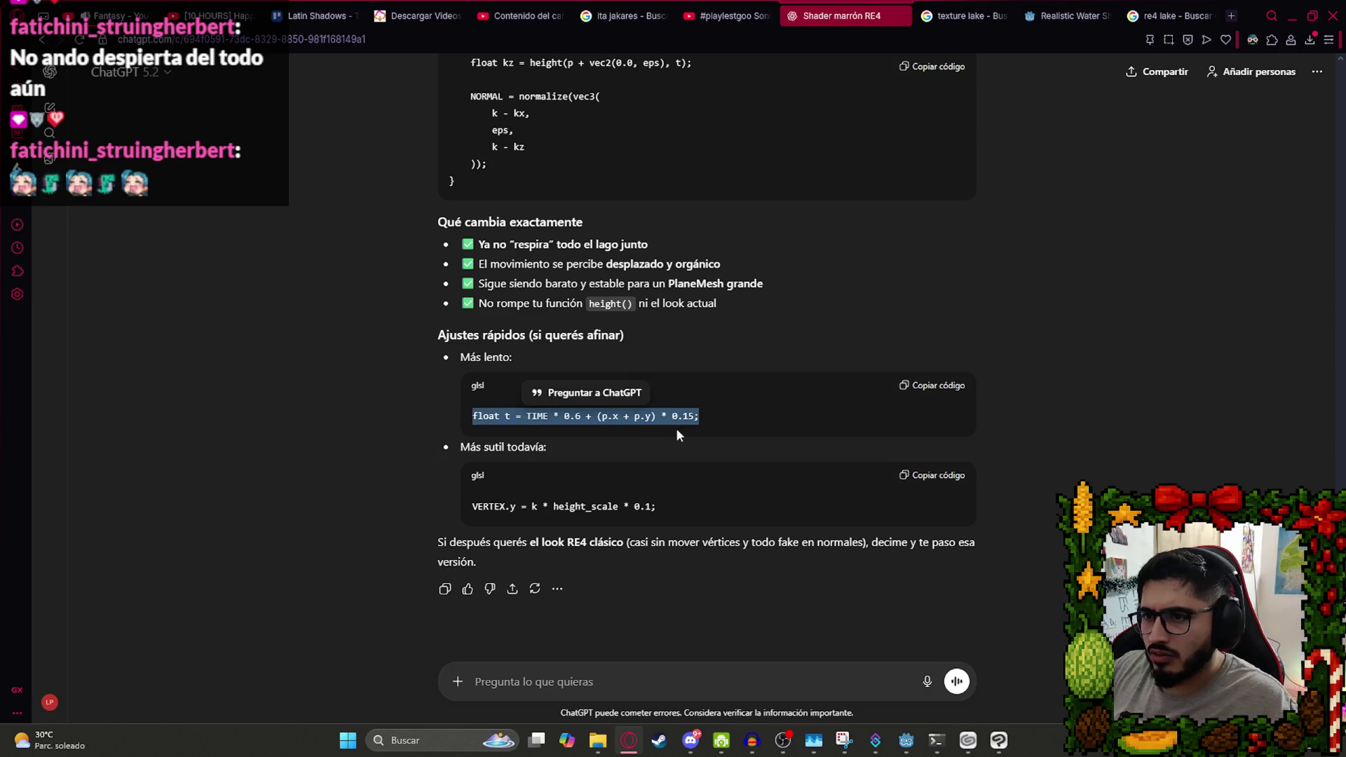
{"action": "key", "text": "alt+Tab"}
{"action": "left_click", "coordinate": [648, 398]}
{"action": "scroll", "coordinate": [649, 393], "scroll_direction": "up", "scroll_amount": 5}
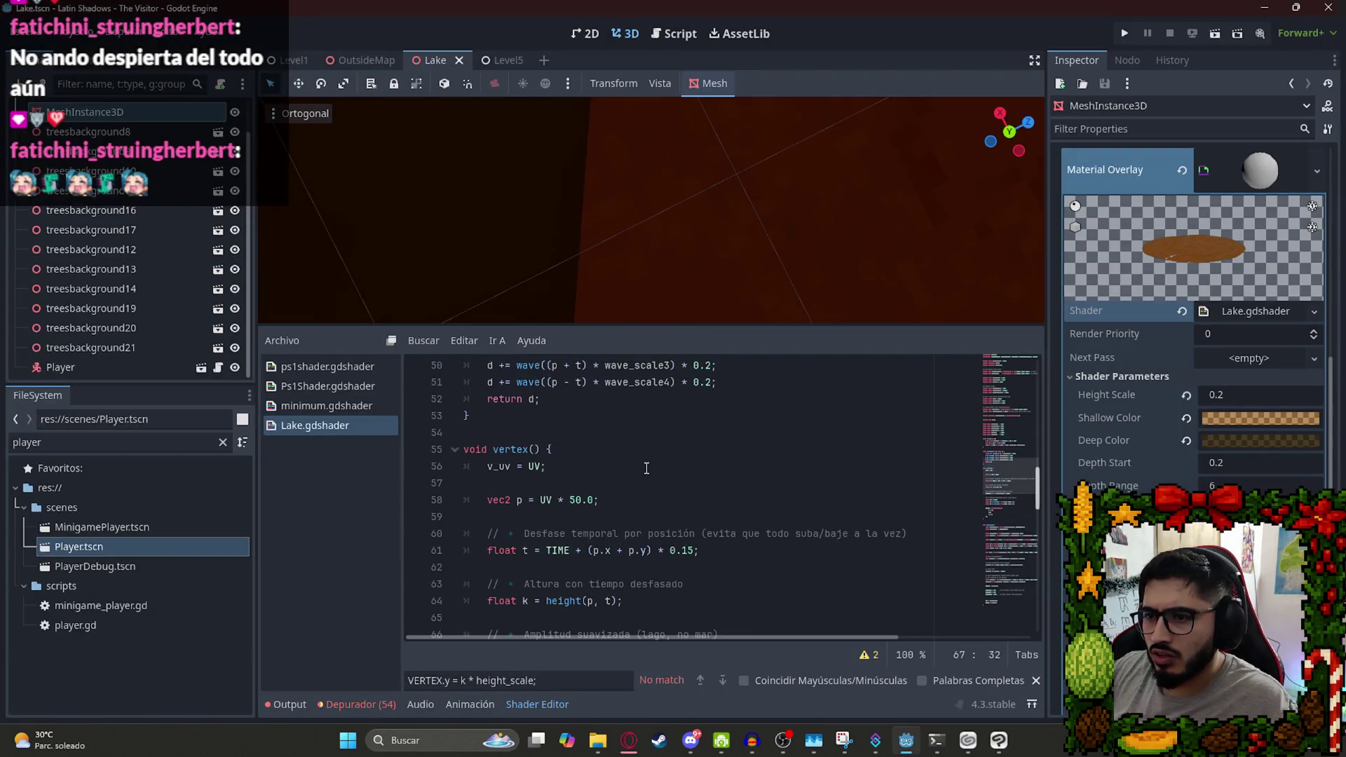
{"action": "scroll", "coordinate": [623, 460], "scroll_direction": "down", "scroll_amount": 4}
{"action": "scroll", "coordinate": [653, 414], "scroll_direction": "up", "scroll_amount": 2}
{"action": "left_click_drag", "start_coordinate": [699, 399], "coordinate": [495, 401]}
{"action": "key", "text": "ctrl+v"}
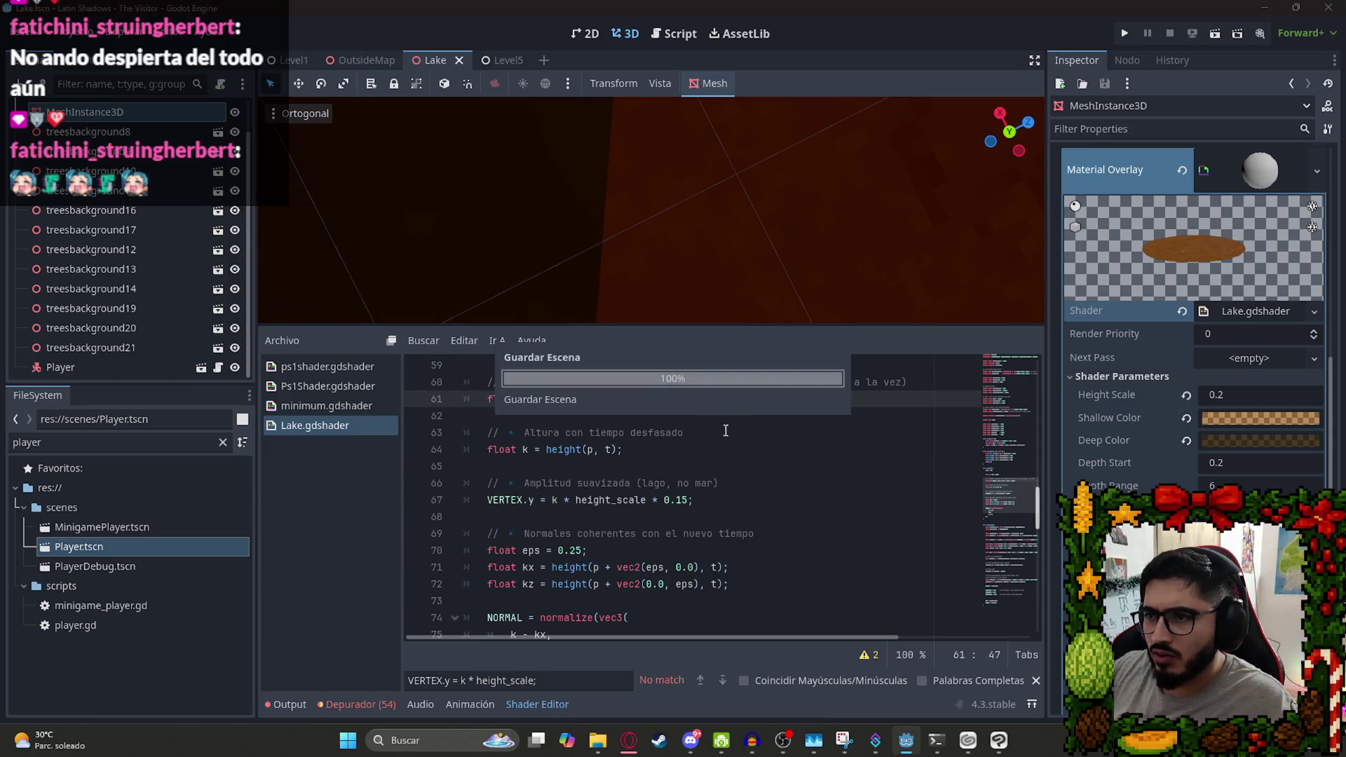
Save the lake scene with the updated shader.
{"action": "key", "text": "alt+Tab"}
{"action": "left_click", "coordinate": [906, 740]}
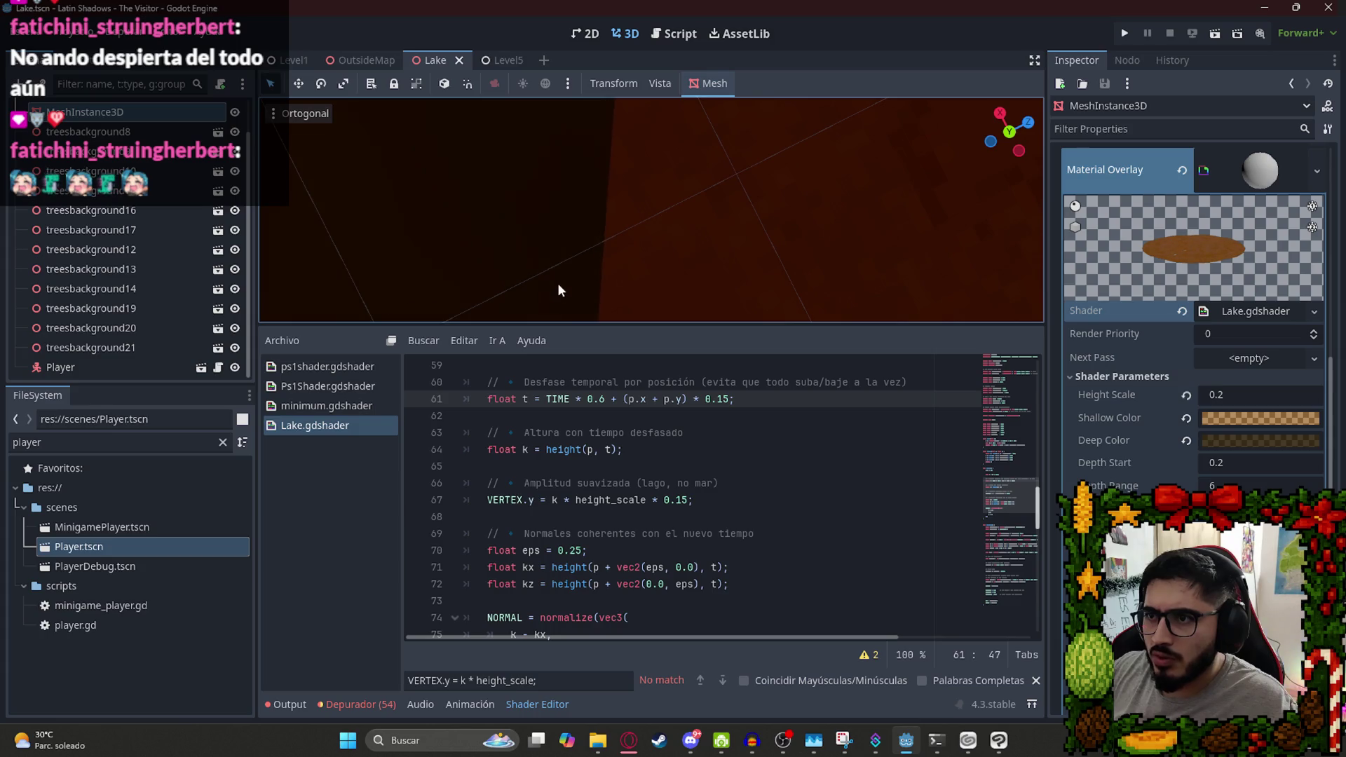
{"action": "scroll", "coordinate": [551, 270], "scroll_direction": "down", "scroll_amount": 5}
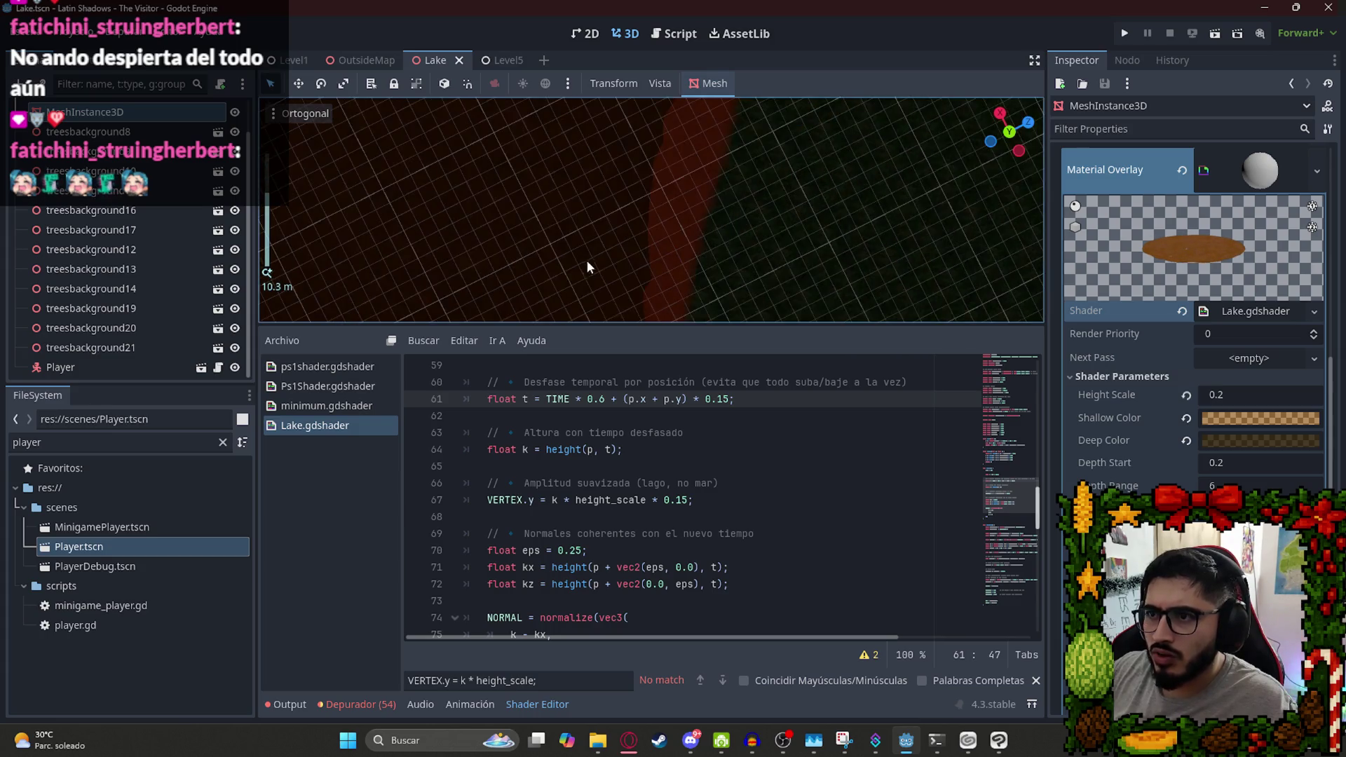
{"action": "left_click", "coordinate": [519, 178]}
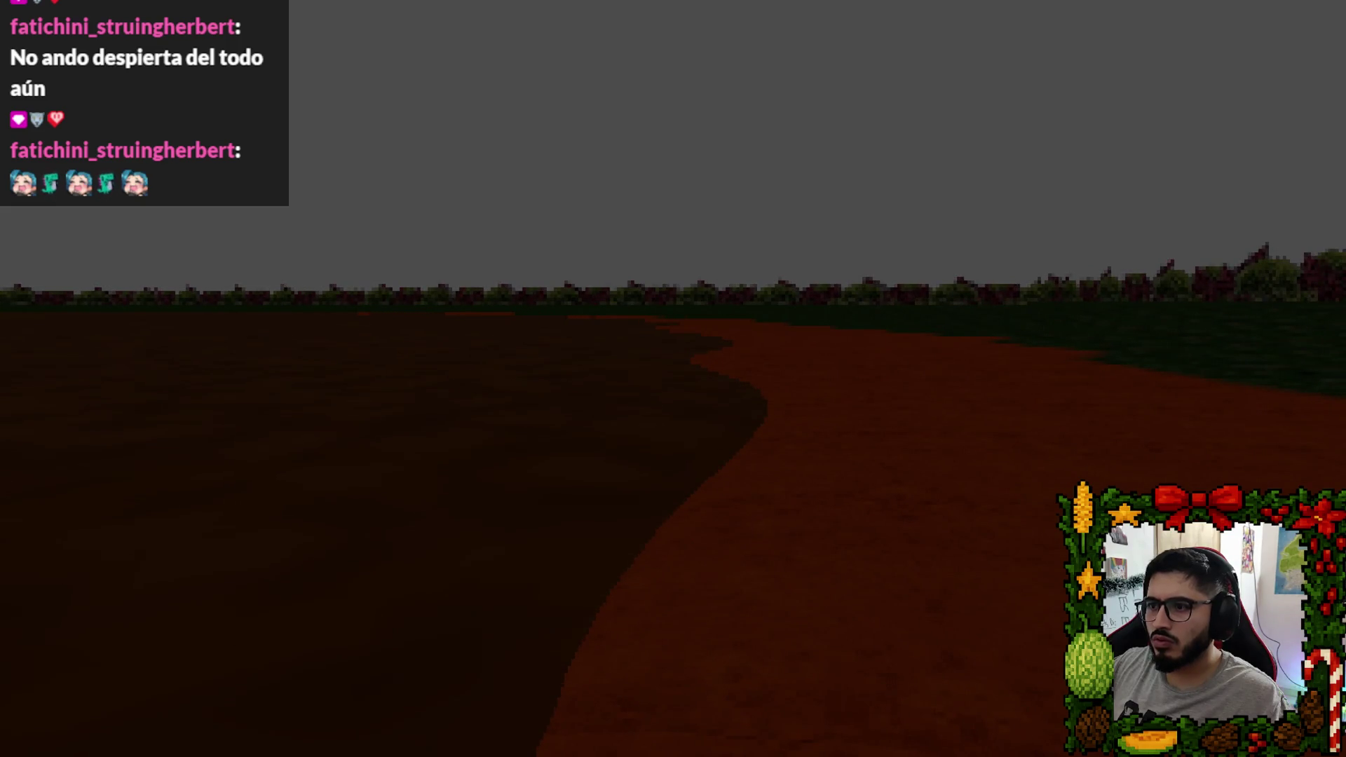
Quit the Lake playtest from the game's pause menu back to the editor.
{"action": "key", "text": "Escape"}
{"action": "left_click", "coordinate": [668, 555]}
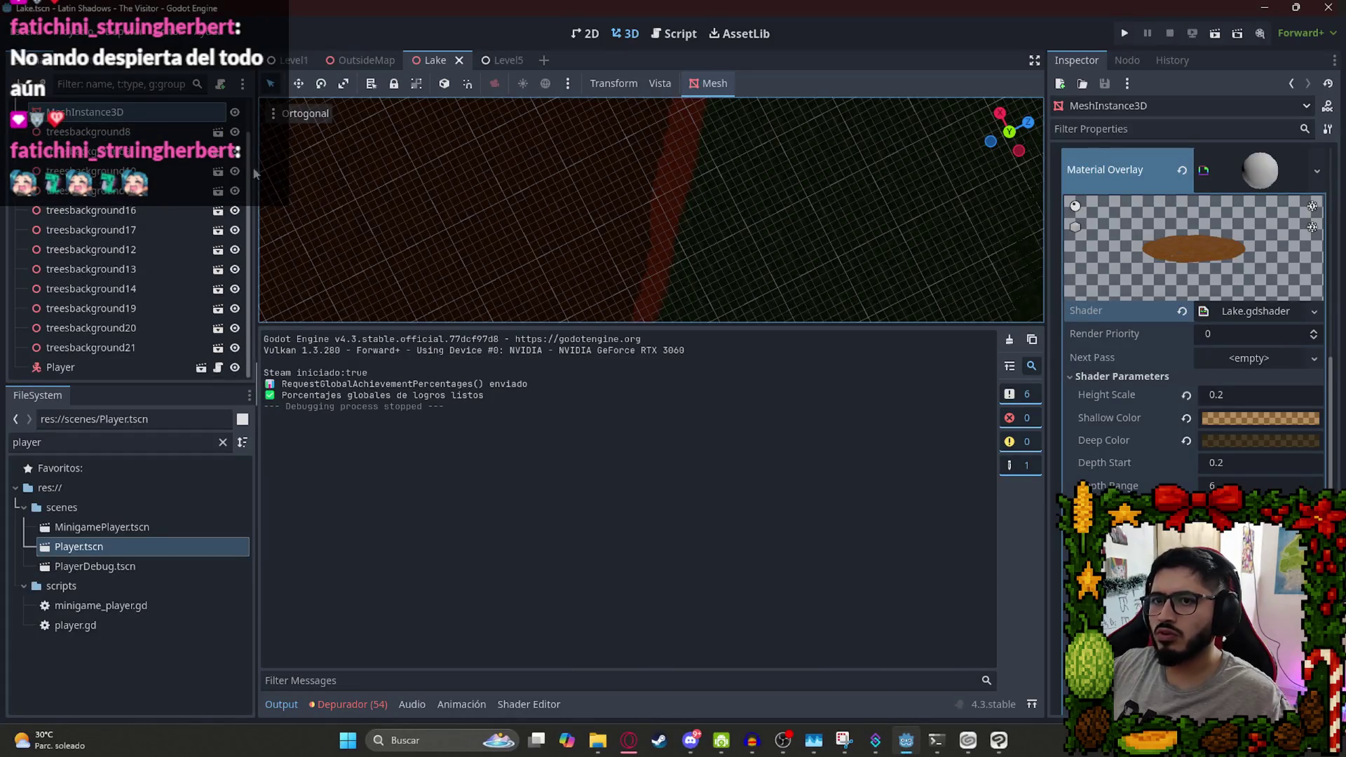
Set the lake shader's Height Scale to 1 and save the Lake scene.
{"action": "left_click", "coordinate": [1232, 397]}
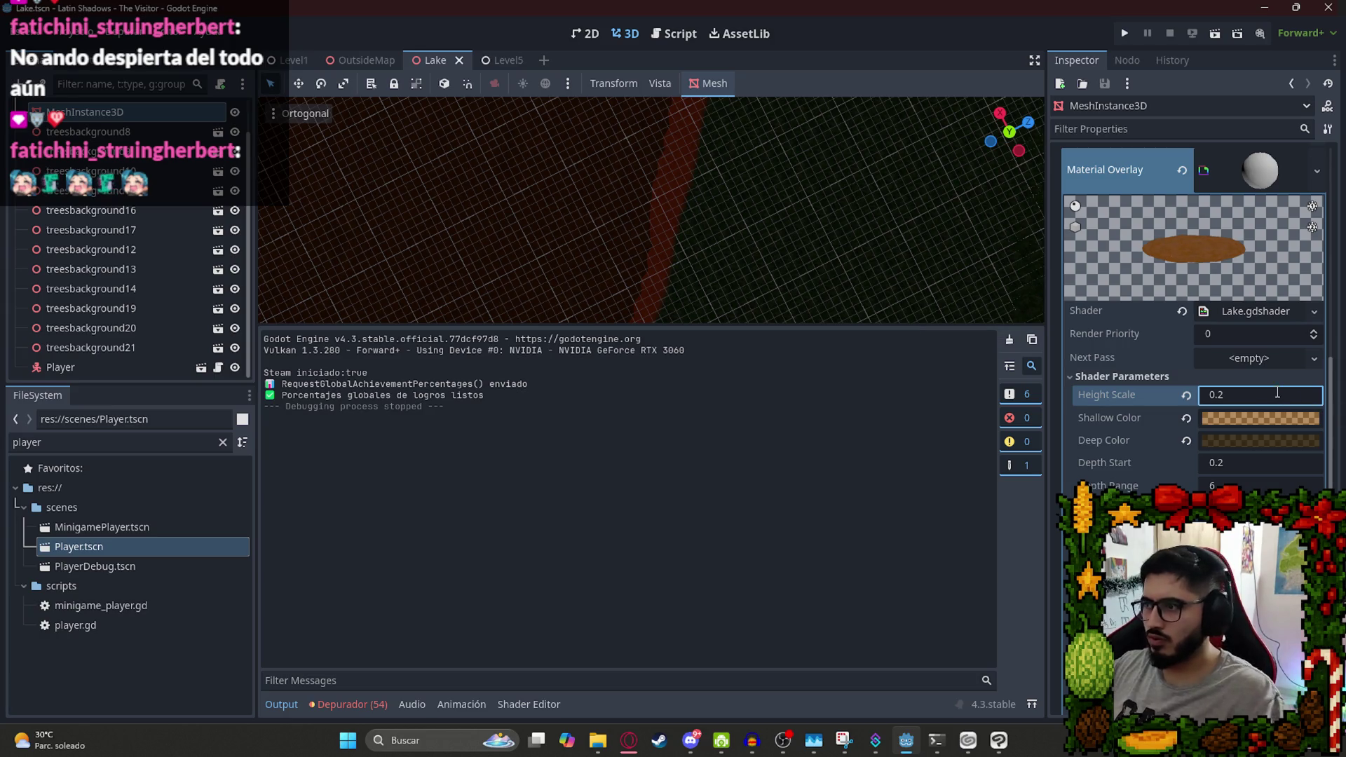
{"action": "type", "text": "1"}
{"action": "key", "text": "Return"}
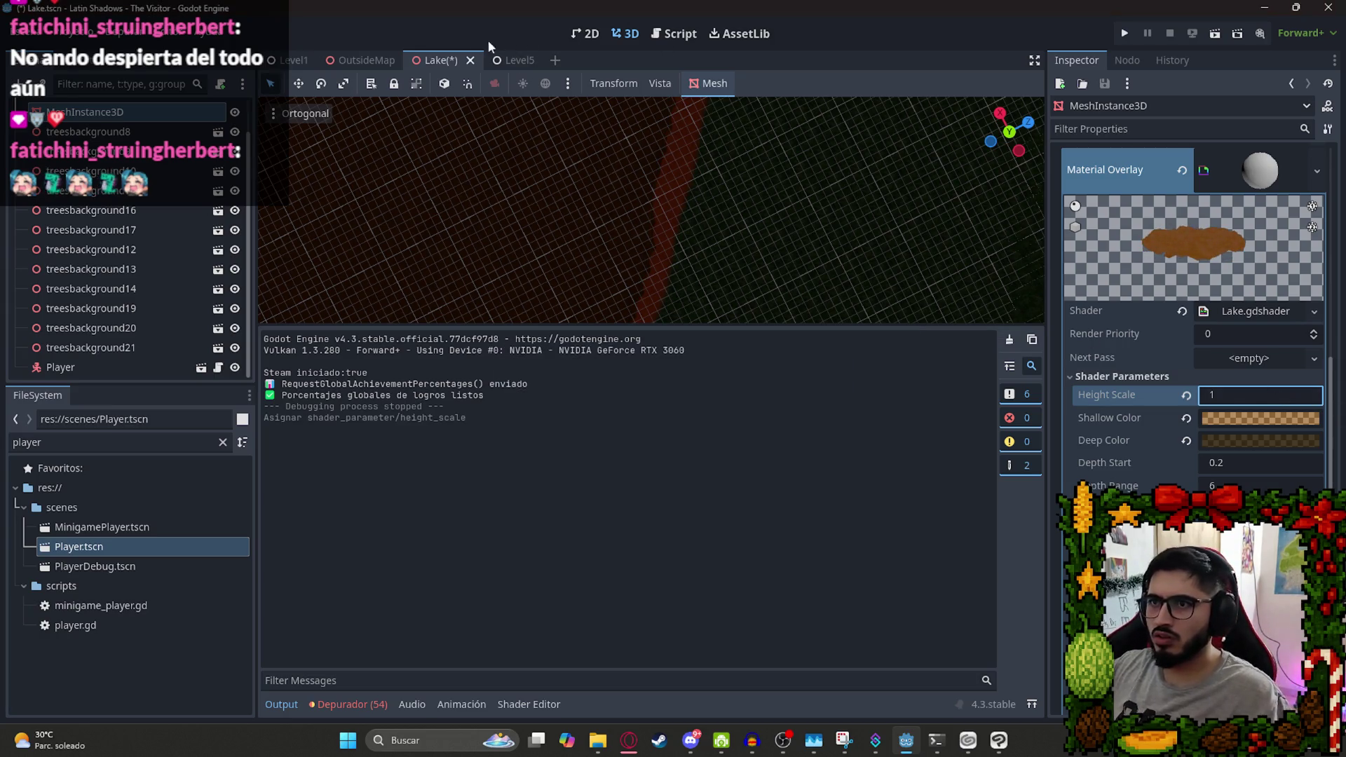
{"action": "right_click", "coordinate": [426, 58]}
{"action": "left_click", "coordinate": [519, 160]}
Run the game with F5 to test the lake, then quit back to the editor.
{"action": "key", "text": "F5"}
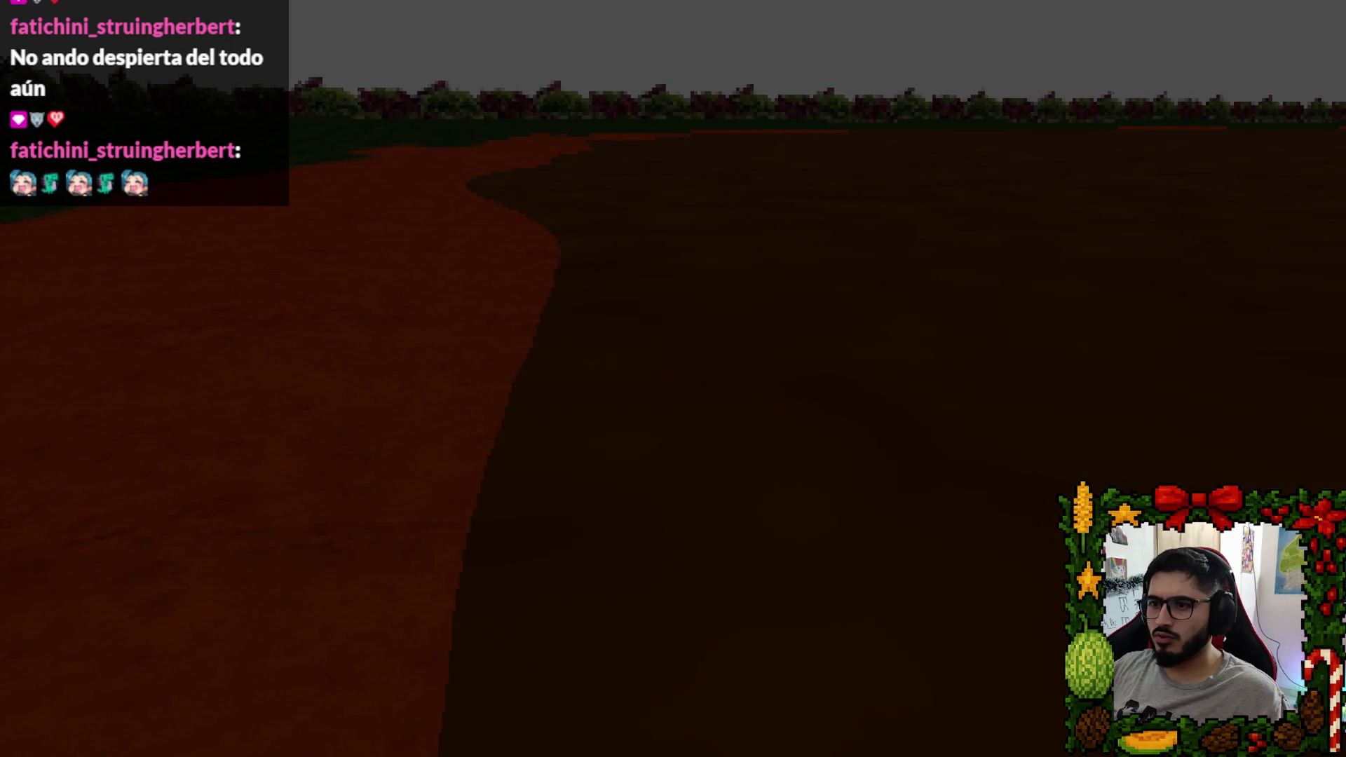
{"action": "key", "text": "Escape"}
{"action": "left_click", "coordinate": [701, 547]}
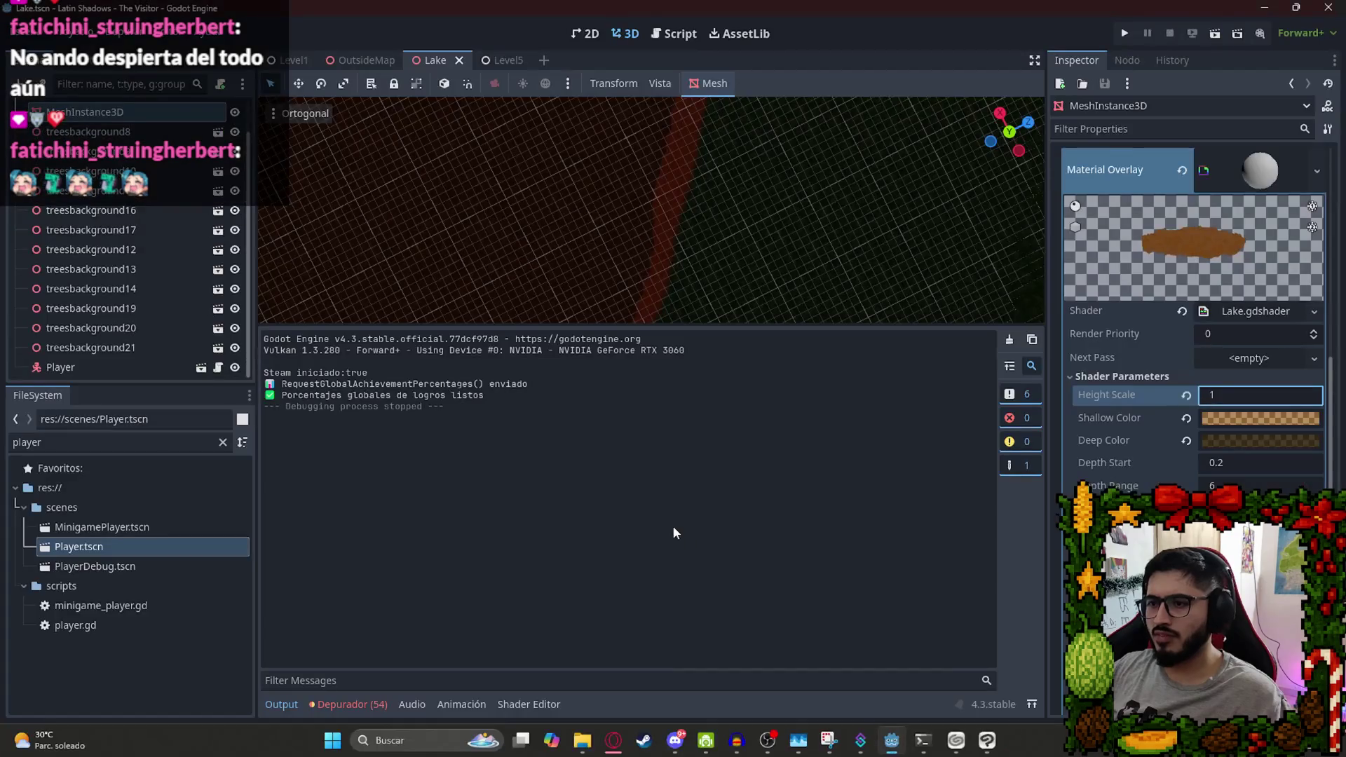
Review the vertex() code in Lake.gdshader and select its body for replacement.
{"action": "left_click", "coordinate": [1267, 318]}
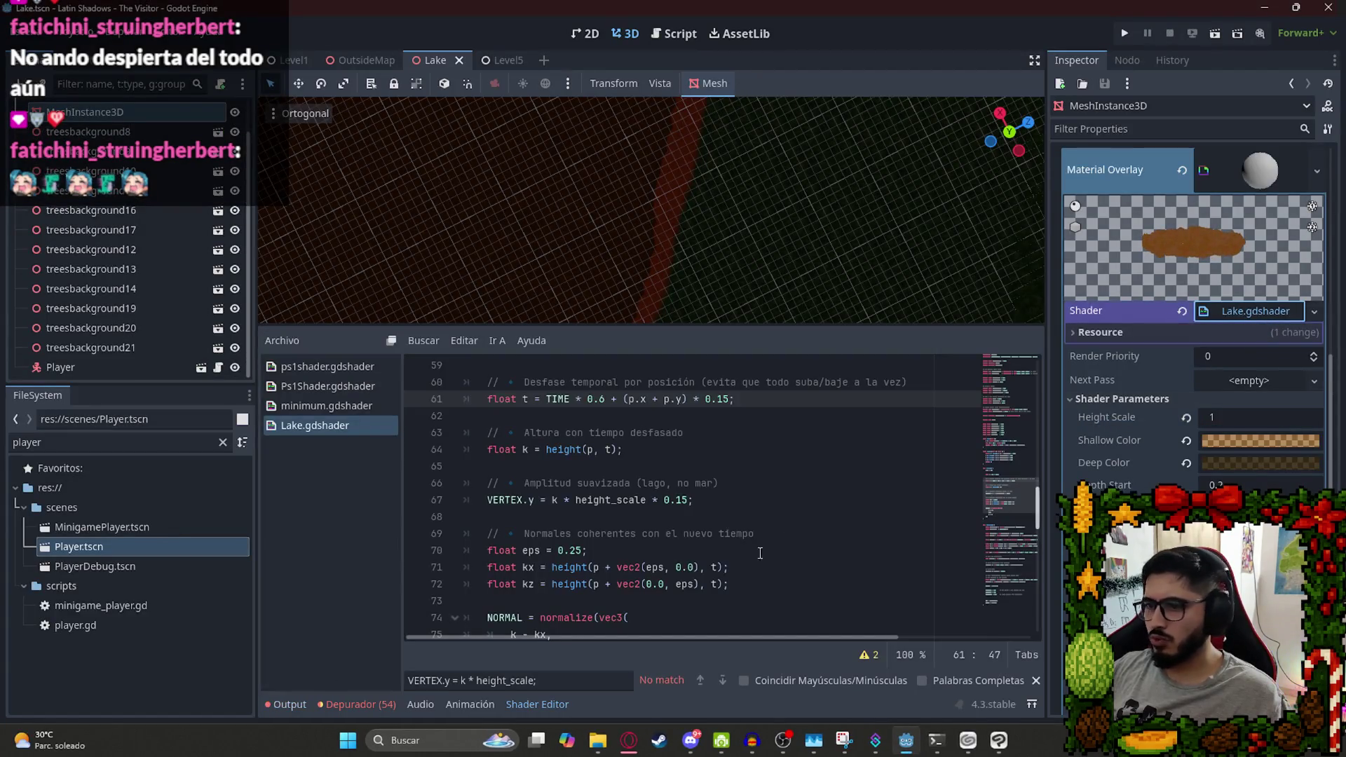
{"action": "left_click", "coordinate": [699, 566]}
{"action": "scroll", "coordinate": [697, 563], "scroll_direction": "down", "scroll_amount": 2}
{"action": "left_click", "coordinate": [564, 483]}
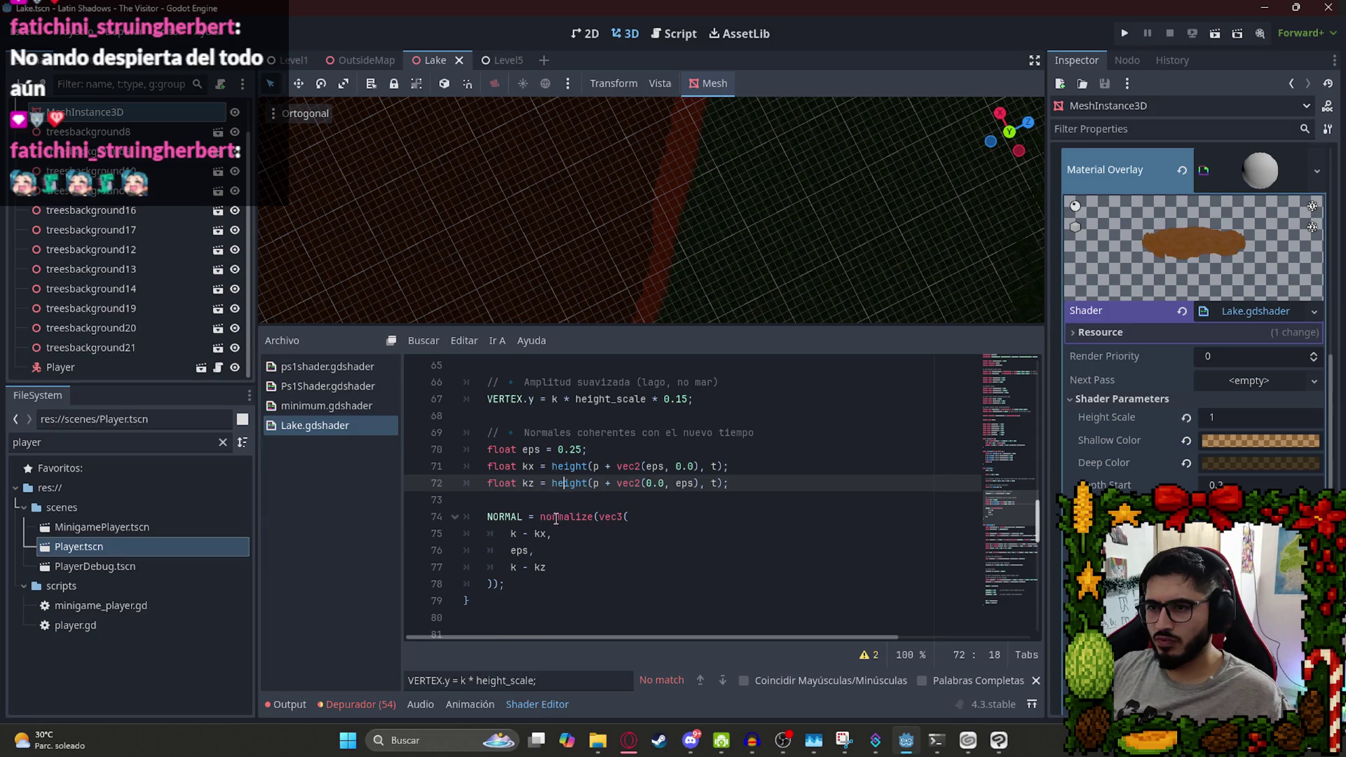
{"action": "left_click", "coordinate": [671, 466]}
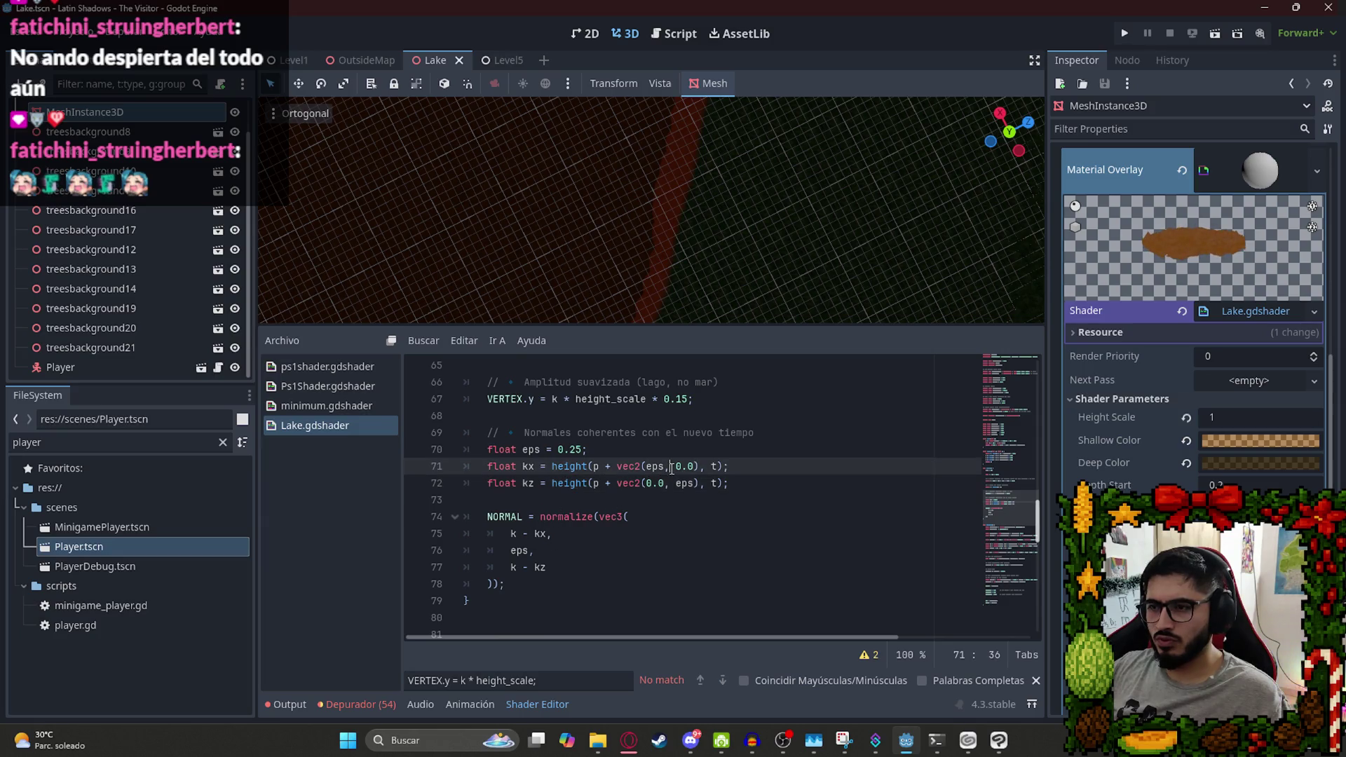
{"action": "double_click", "coordinate": [585, 433]}
{"action": "left_click", "coordinate": [782, 440]}
{"action": "scroll", "coordinate": [617, 487], "scroll_direction": "up", "scroll_amount": 4}
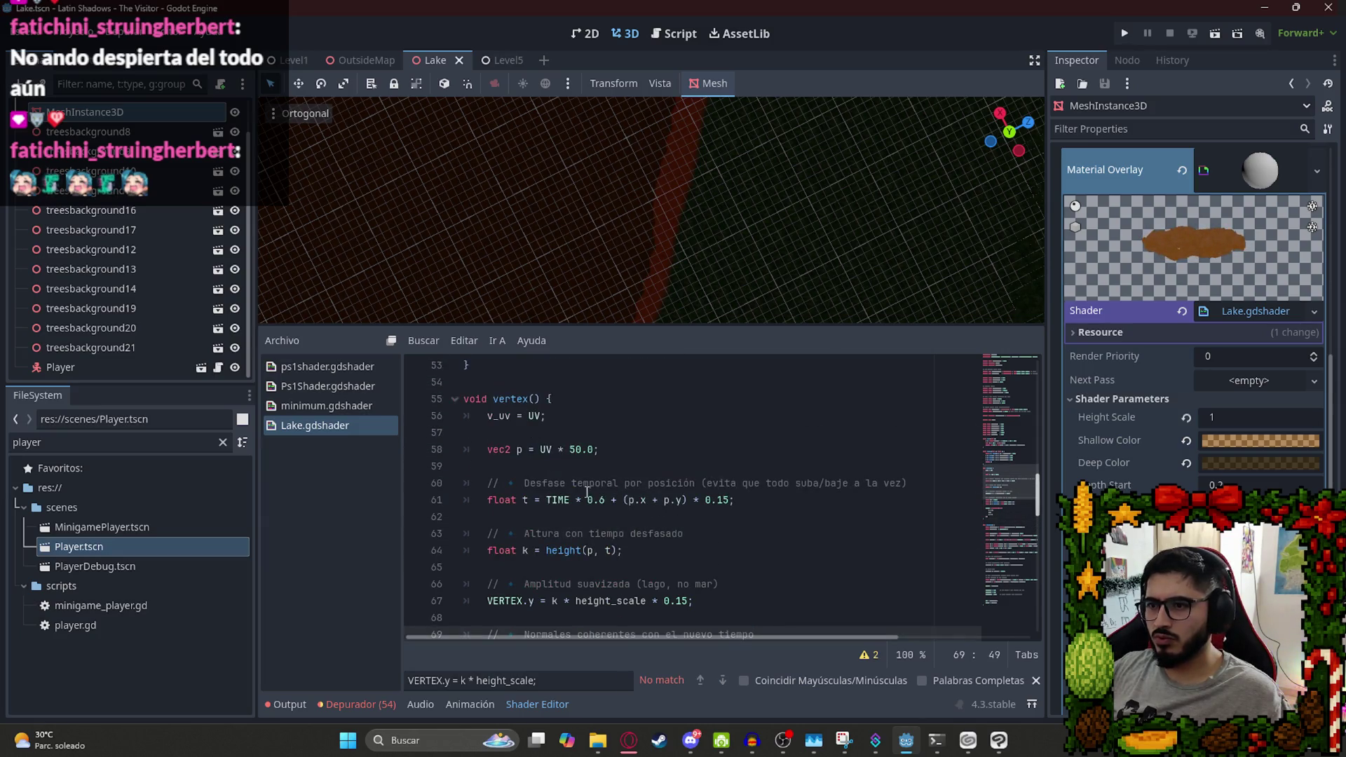
{"action": "mouse_move", "coordinate": [469, 409]}
{"action": "left_mouse_down"}
{"action": "mouse_move", "coordinate": [560, 494]}
{"action": "mouse_move", "coordinate": [499, 589]}
{"action": "left_mouse_up"}
{"action": "left_click", "coordinate": [629, 740]}
Ask ChatGPT to make the lake rise and fall as one block at constant speed and height.
{"action": "left_click", "coordinate": [554, 674]}
{"action": "type", "text": "No"}
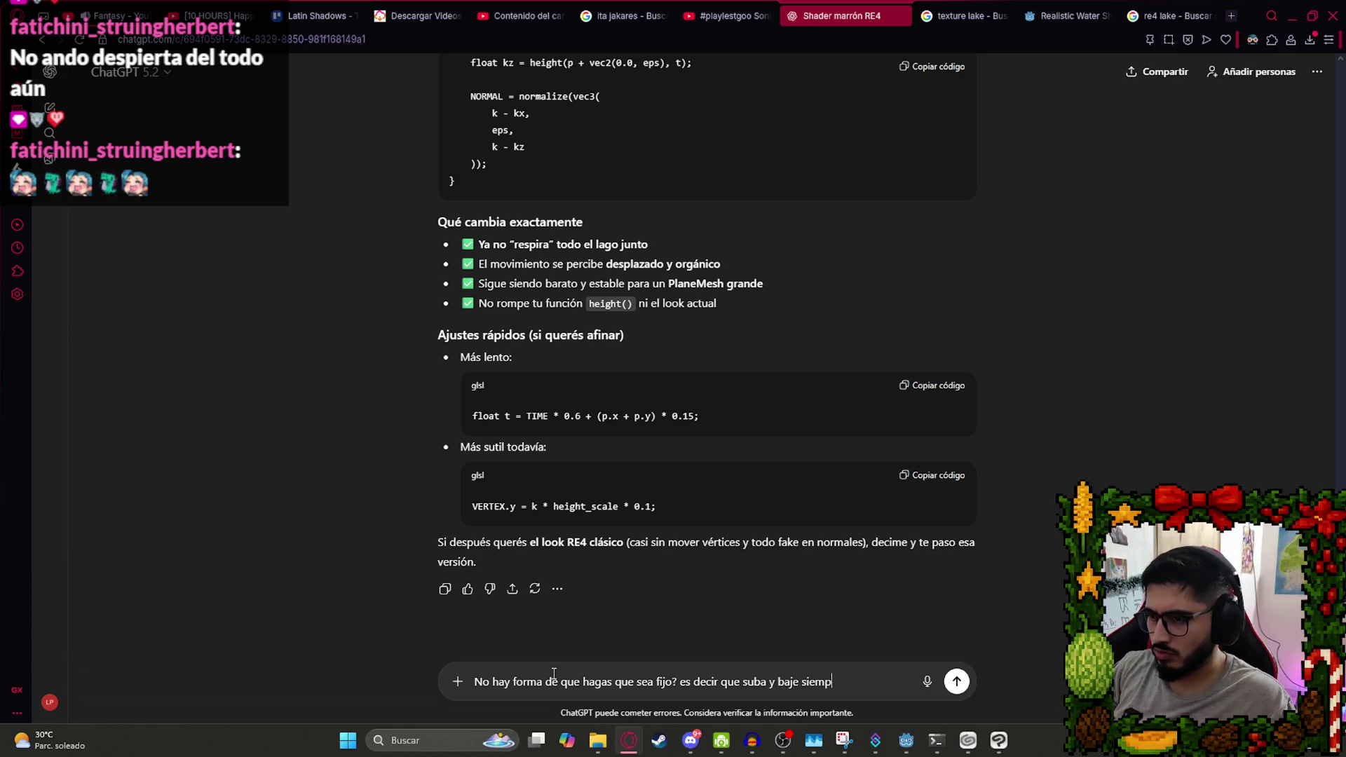
{"action": "type", "text": "velocida"}
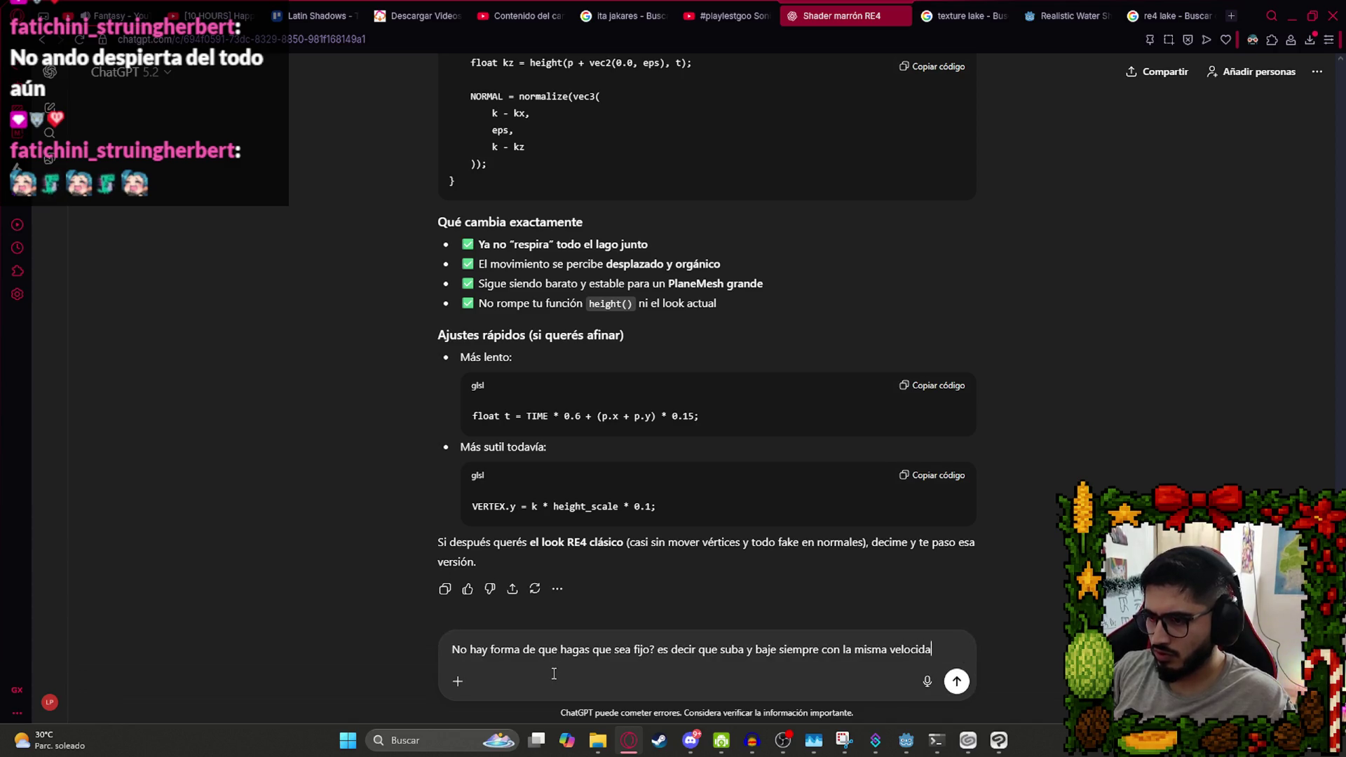
{"action": "type", "text": "d y mism"}
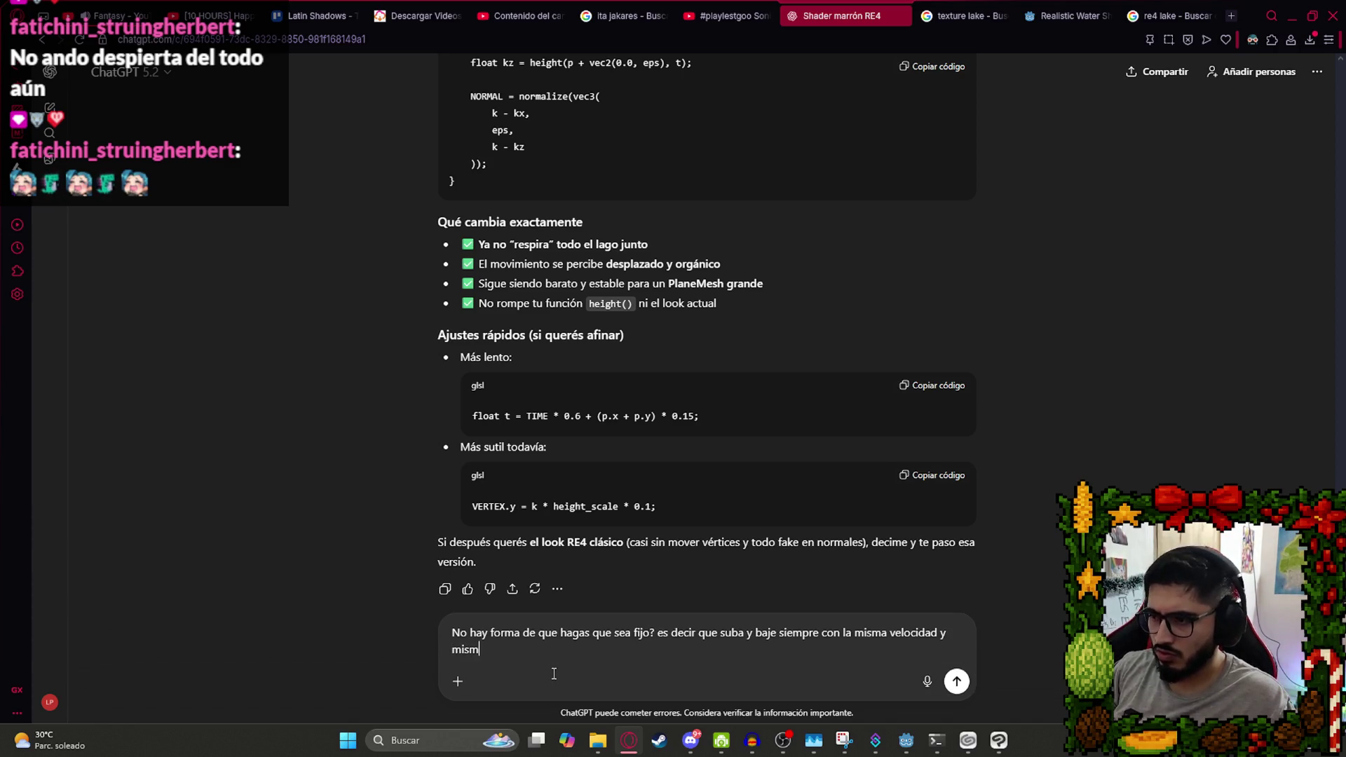
{"action": "type", "text": "/"}
{"action": "key", "text": "shift+Return"}
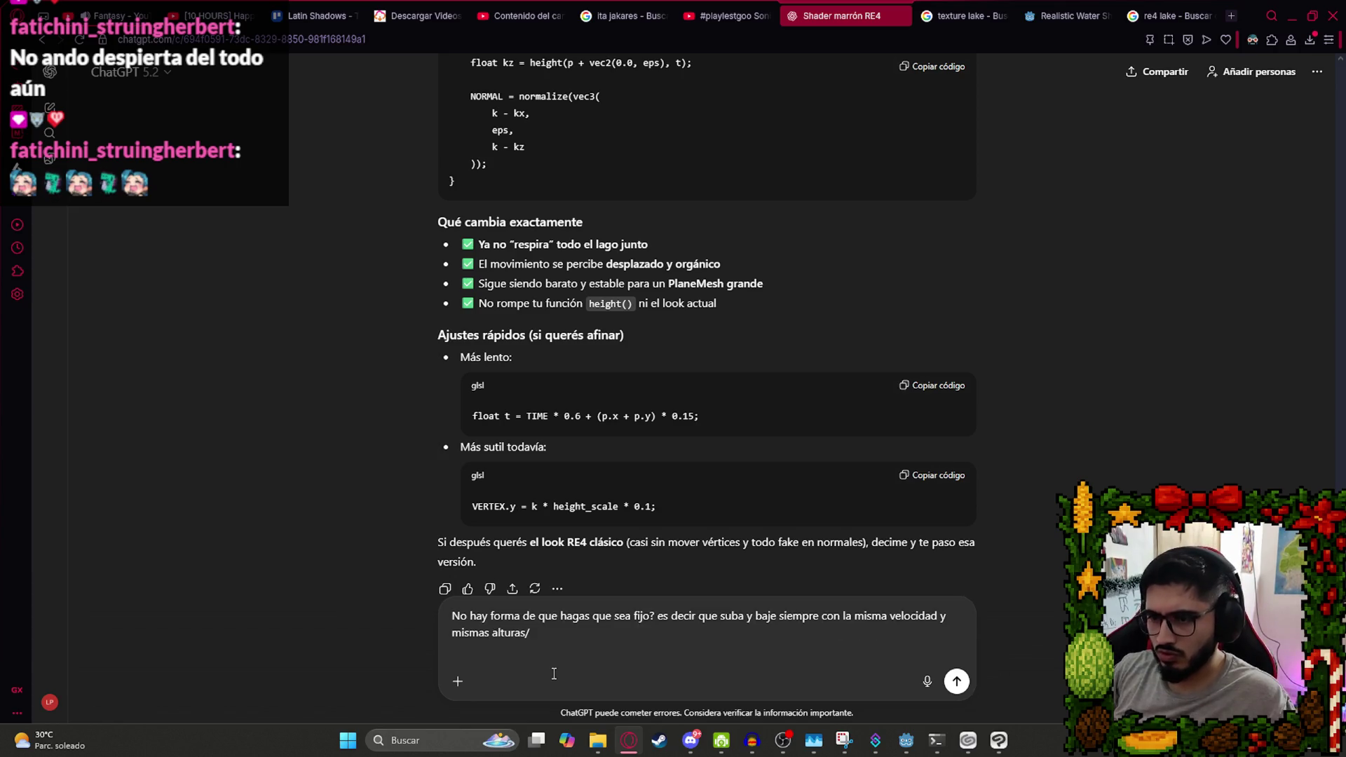
{"action": "key", "text": "Return"}
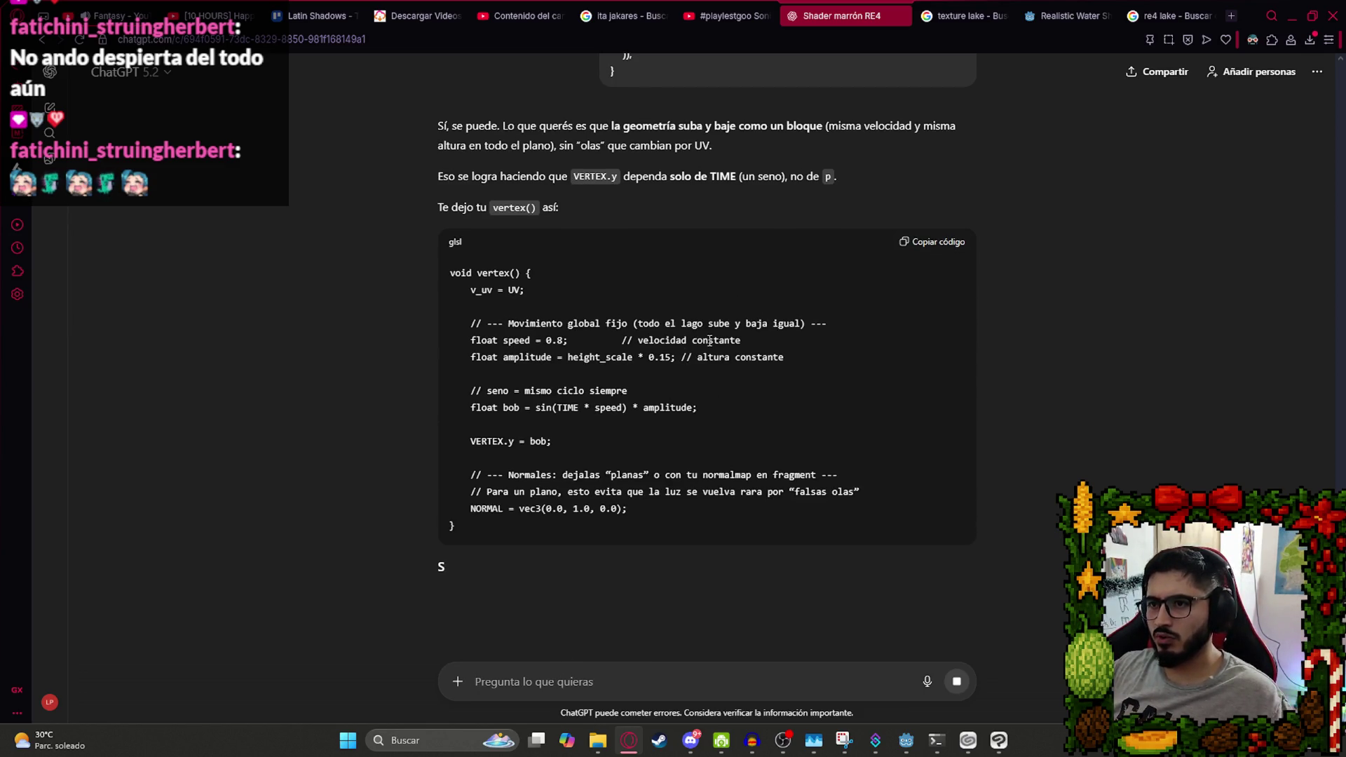
Paste ChatGPT's sine-based bobbing vertex() function into Lake.gdshader.
{"action": "left_click", "coordinate": [926, 253]}
{"action": "key", "text": "alt+Tab"}
{"action": "key", "text": "ctrl+v"}
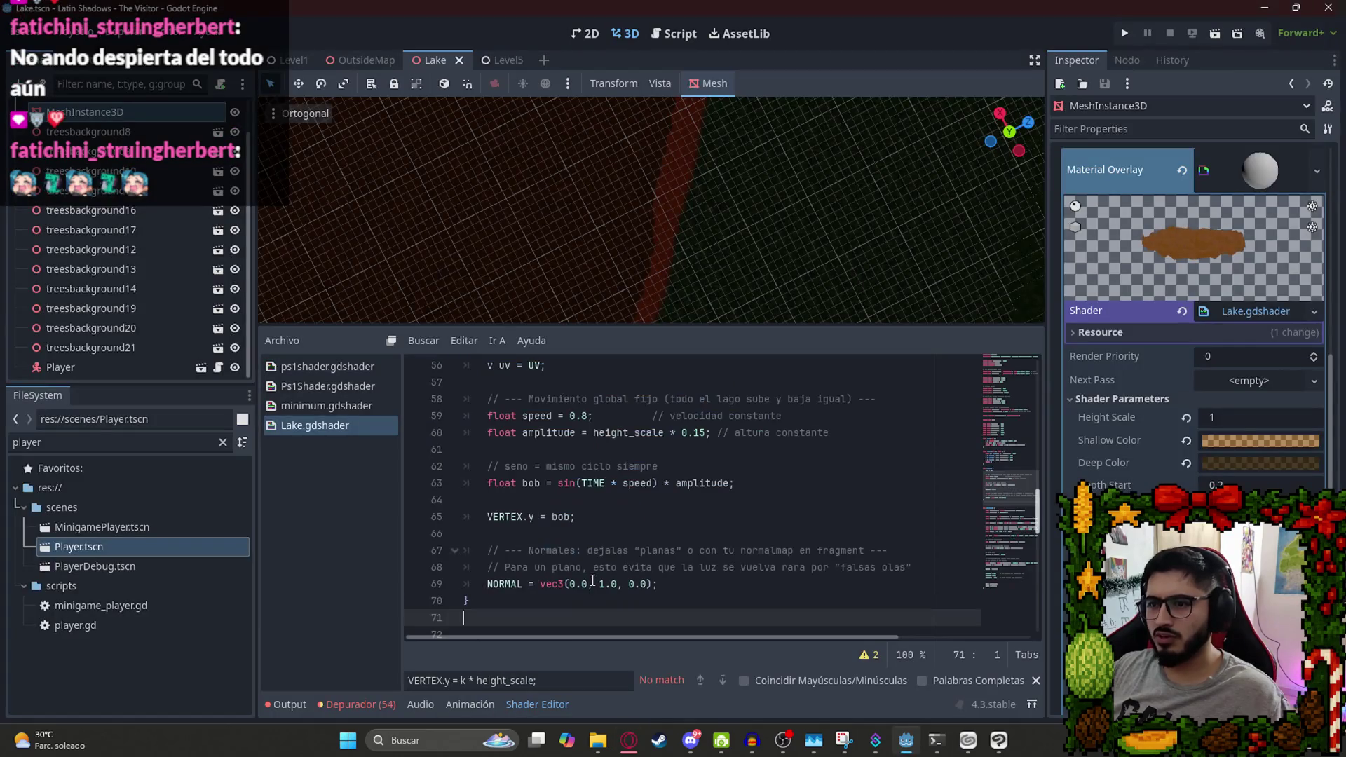
{"action": "scroll", "coordinate": [707, 249], "scroll_direction": "up", "scroll_amount": 6}
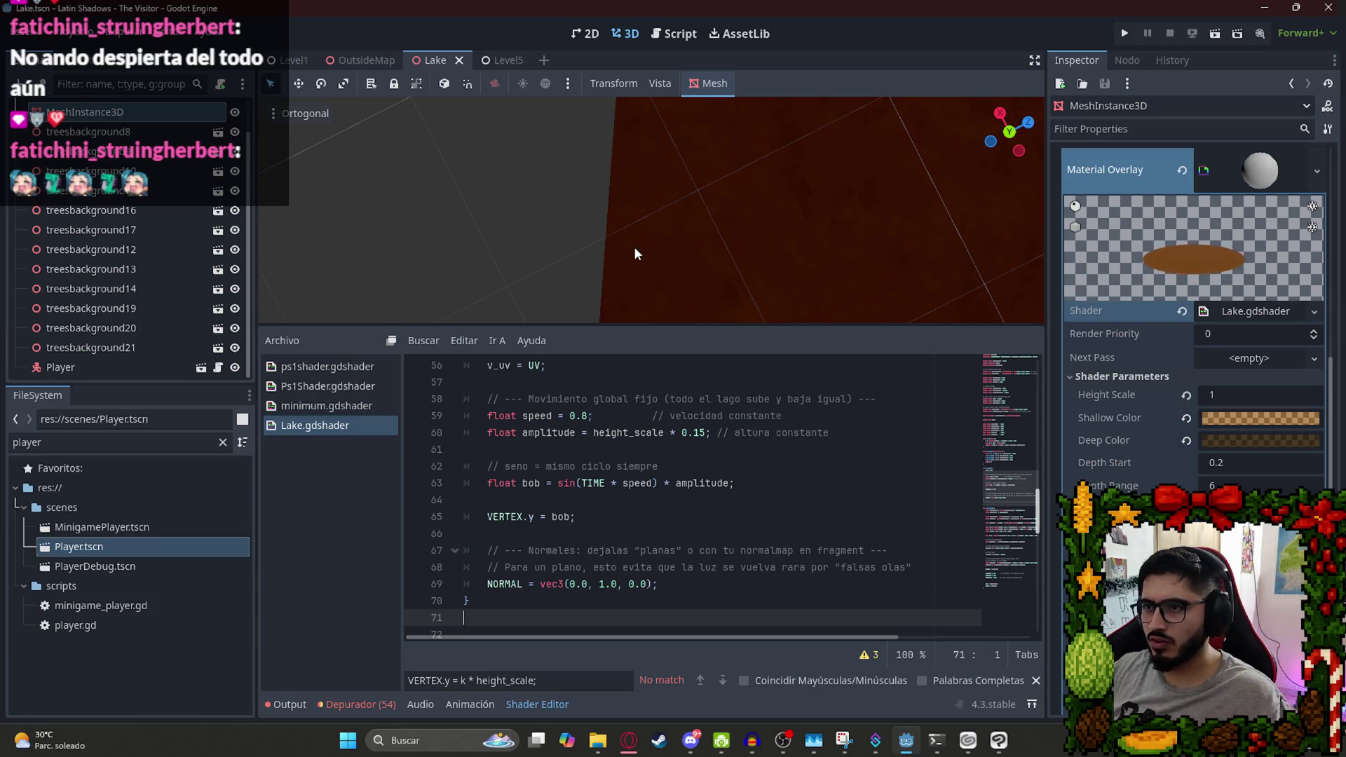
{"action": "scroll", "coordinate": [631, 248], "scroll_direction": "down", "scroll_amount": 10}
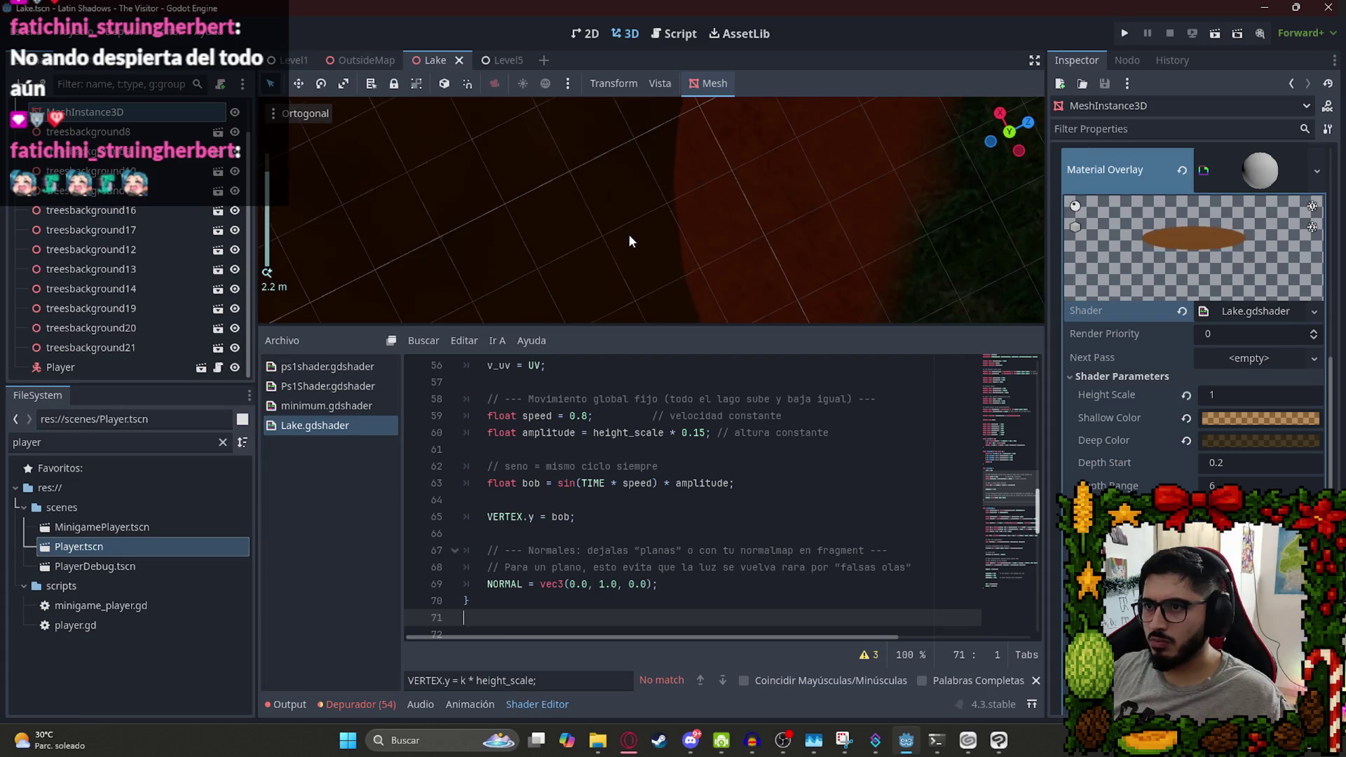
{"action": "scroll", "coordinate": [624, 256], "scroll_direction": "up", "scroll_amount": 5}
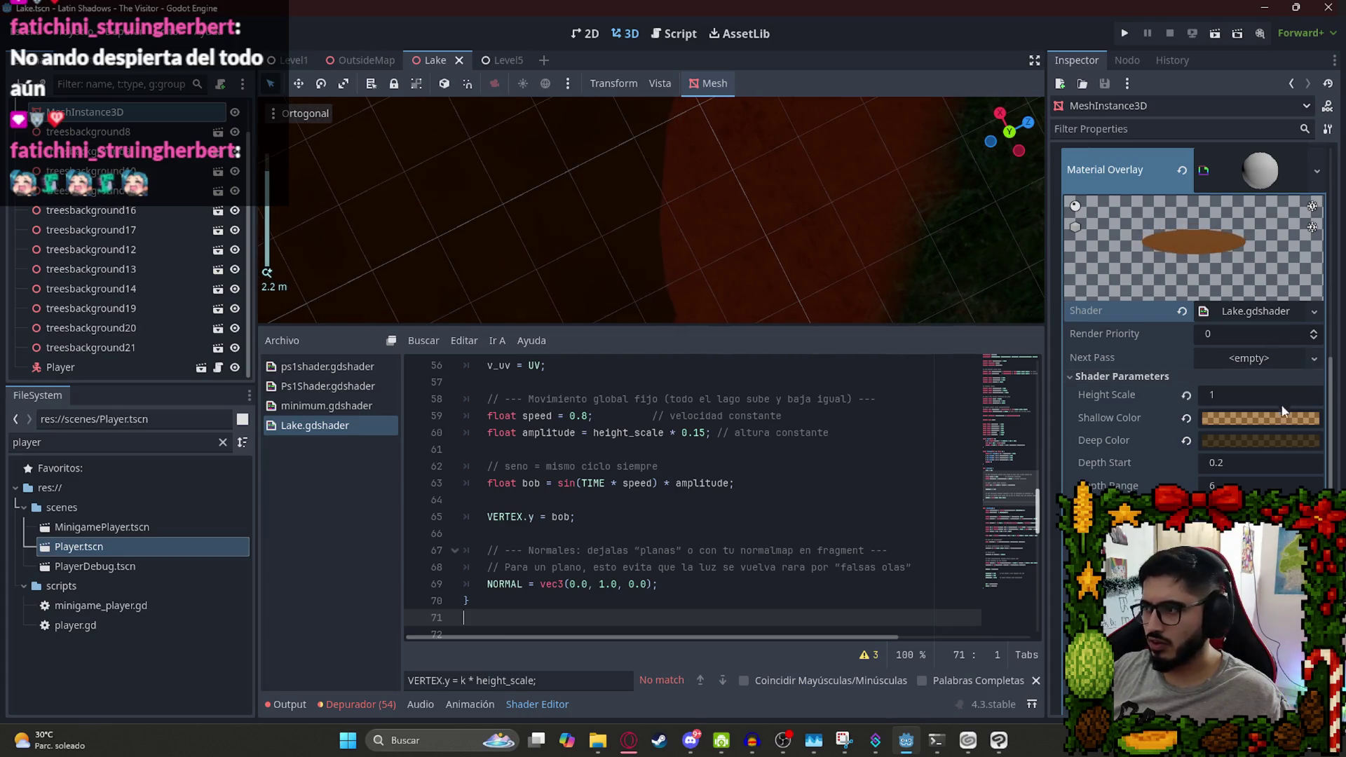
Try a Height Scale of 0.1, orbiting the viewport to watch the lake from above.
{"action": "left_click", "coordinate": [1237, 397]}
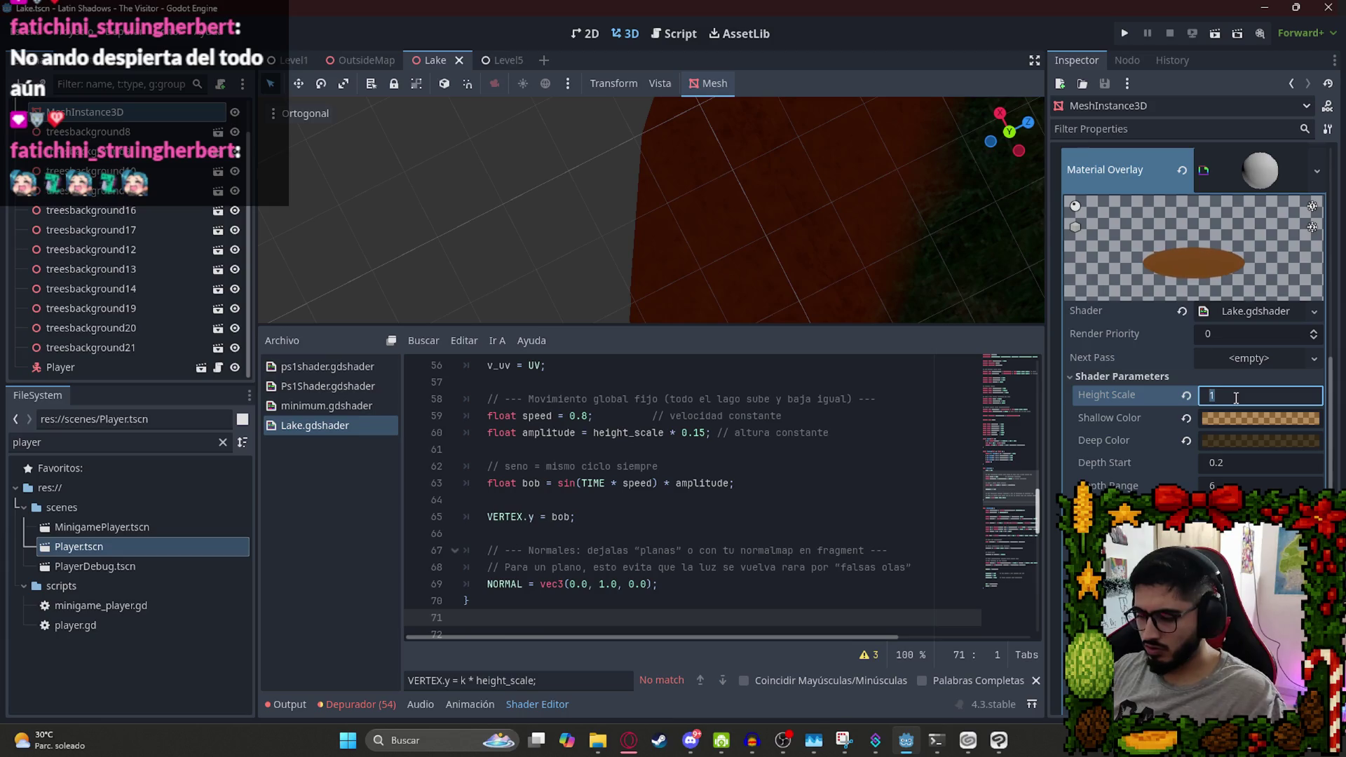
{"action": "type", "text": "0.2"}
{"action": "key", "text": "Return"}
{"action": "left_click", "coordinate": [1249, 396]}
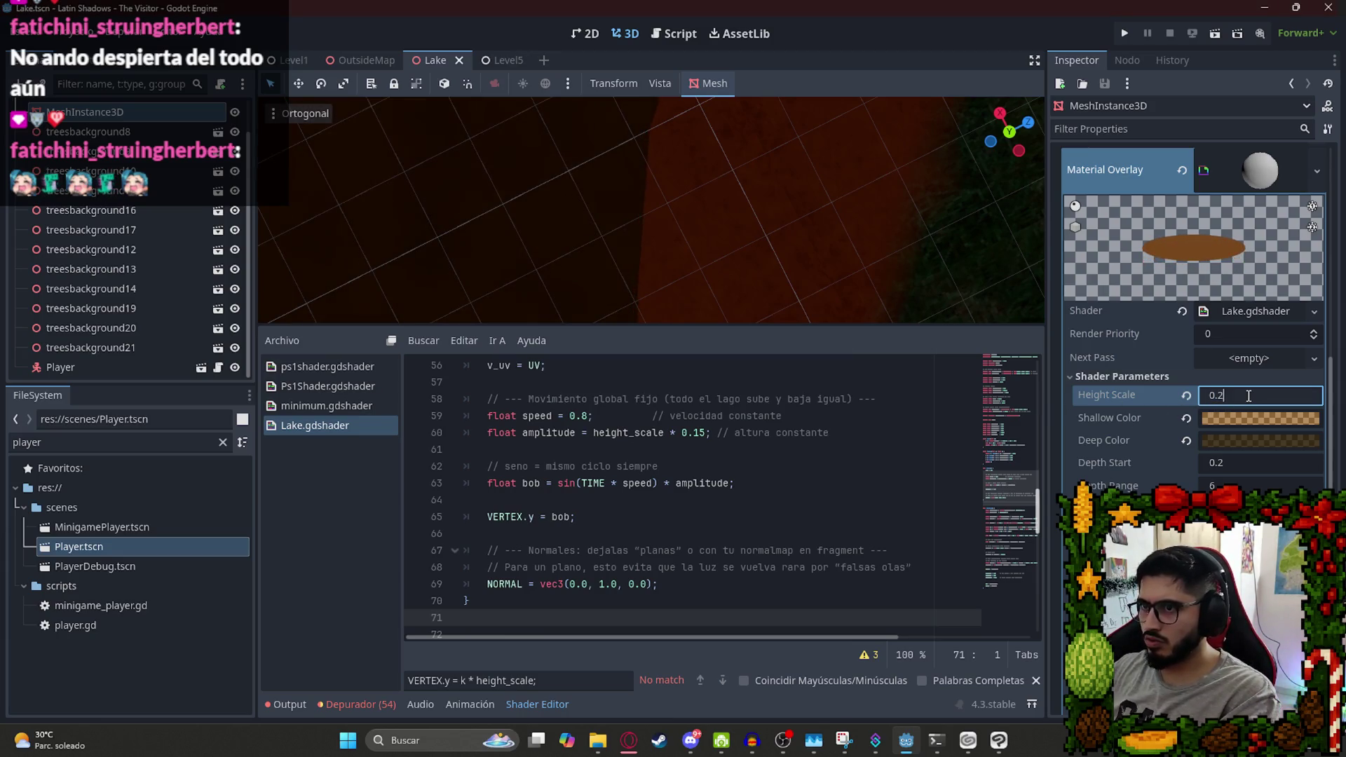
{"action": "scroll", "coordinate": [669, 238], "scroll_direction": "down", "scroll_amount": 2}
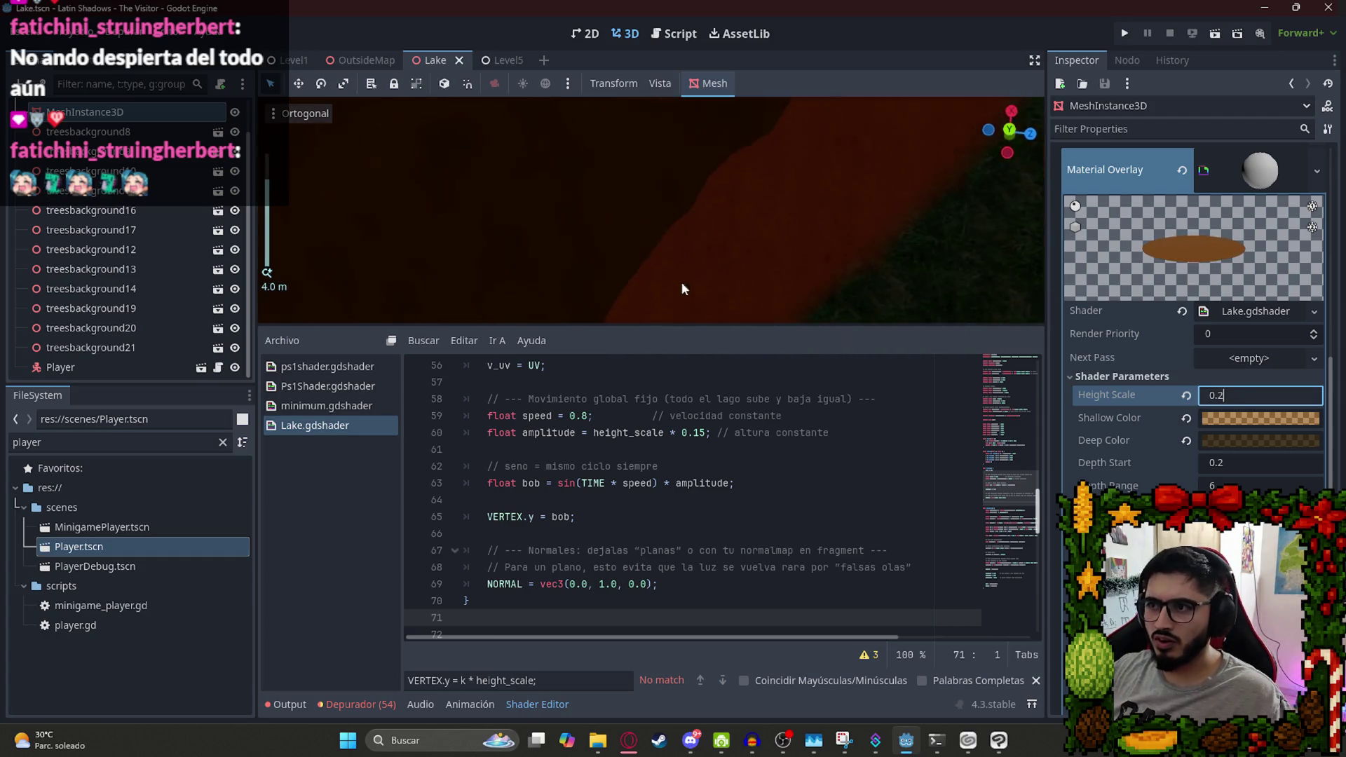
{"action": "scroll", "coordinate": [522, 238], "scroll_direction": "down", "scroll_amount": 10}
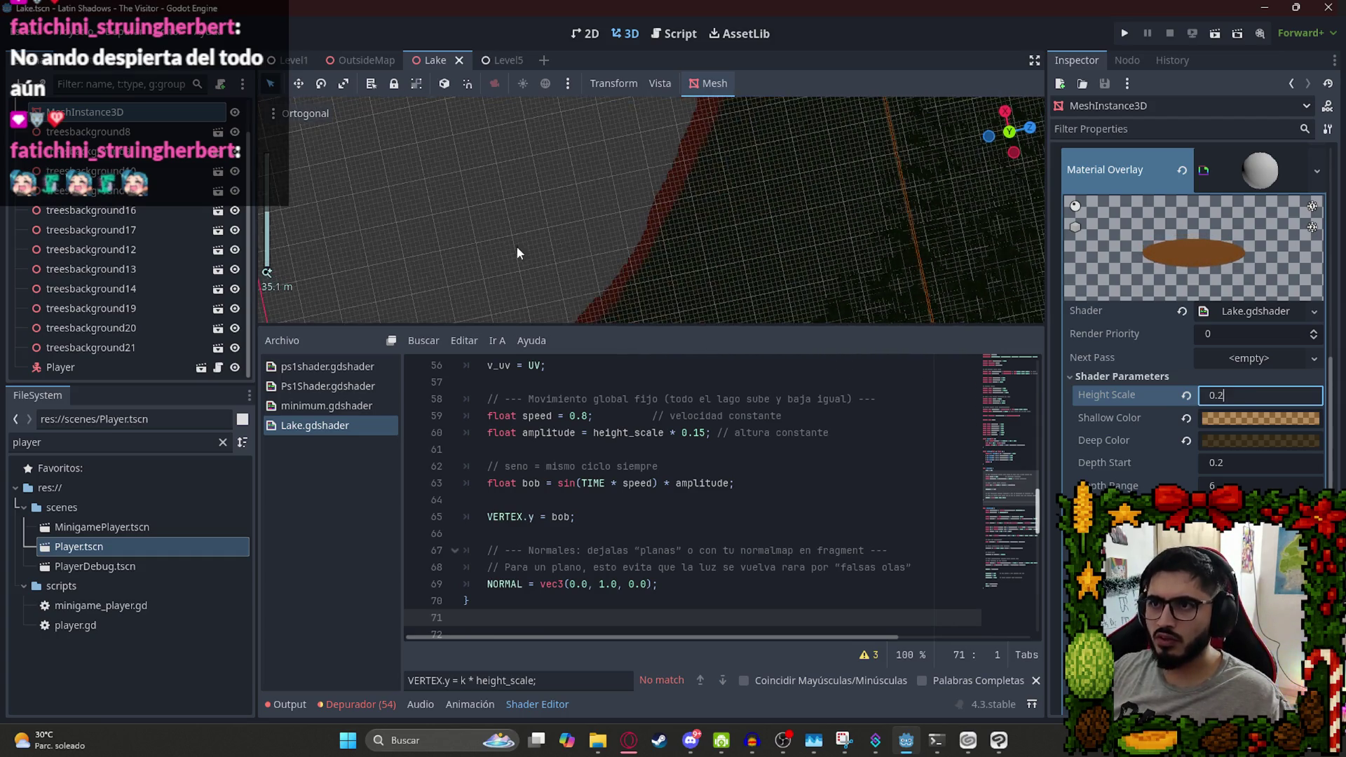
{"action": "mouse_move", "coordinate": [517, 236]}
{"action": "left_mouse_down"}
{"action": "mouse_move", "coordinate": [639, 207]}
{"action": "mouse_move", "coordinate": [628, 158]}
{"action": "mouse_move", "coordinate": [598, 209]}
{"action": "mouse_move", "coordinate": [667, 319]}
{"action": "mouse_move", "coordinate": [679, 308]}
{"action": "mouse_move", "coordinate": [611, 296]}
{"action": "left_mouse_up"}
{"action": "scroll", "coordinate": [597, 209], "scroll_direction": "up", "scroll_amount": 7}
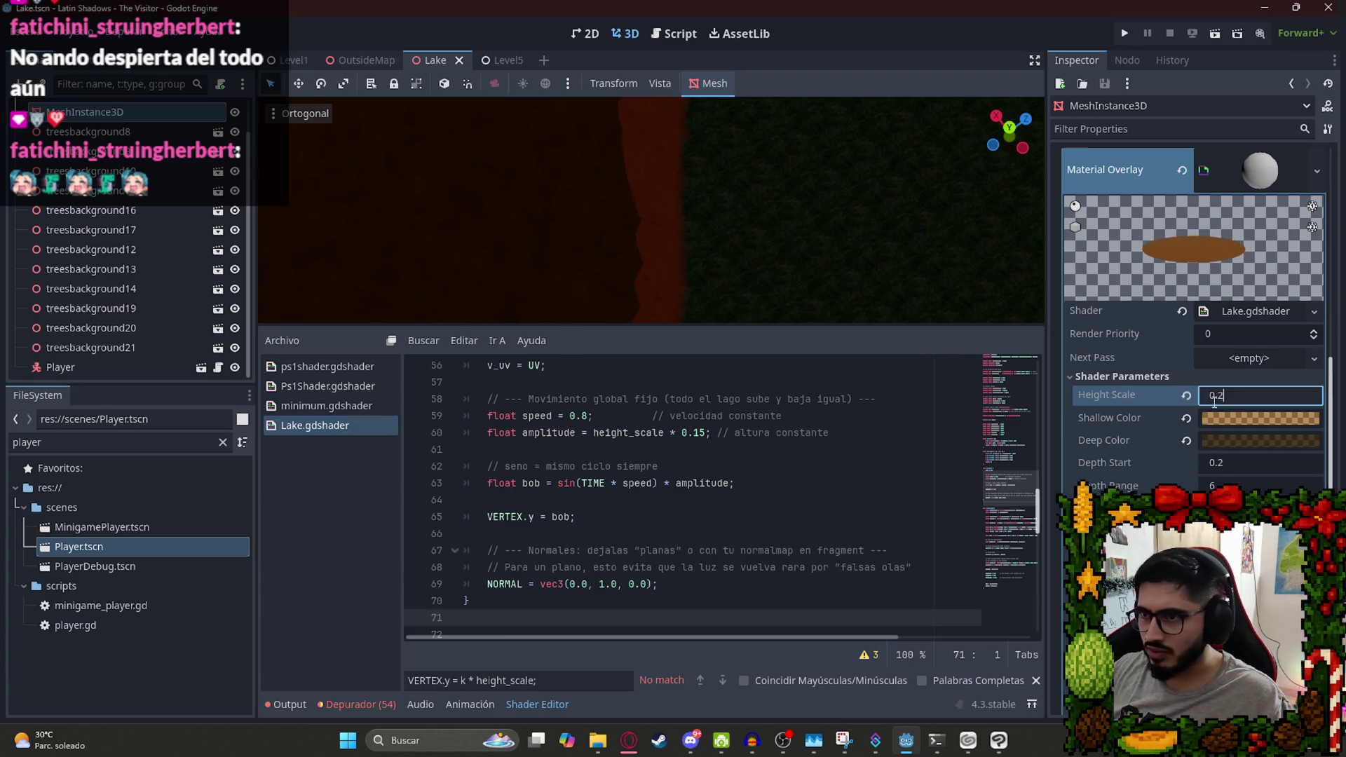
{"action": "type", "text": "1"}
{"action": "key", "text": "Return"}
Change Height Scale to 0.05, save the scene, then set it back to 0.2.
{"action": "left_click", "coordinate": [1122, 376]}
{"action": "left_click", "coordinate": [1199, 377]}
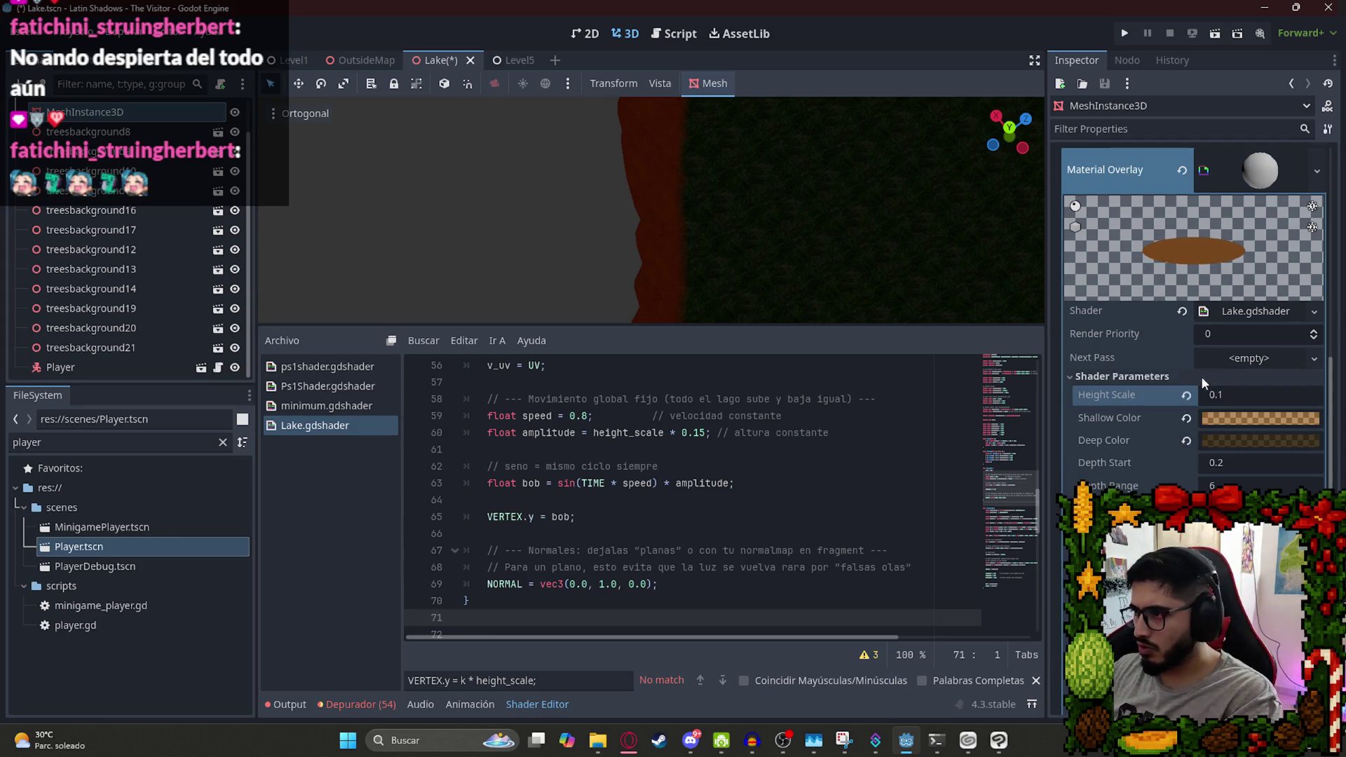
{"action": "left_click", "coordinate": [1240, 397]}
{"action": "key", "text": "BackSpace"}
{"action": "type", "text": "05"}
{"action": "key", "text": "ctrl+s"}
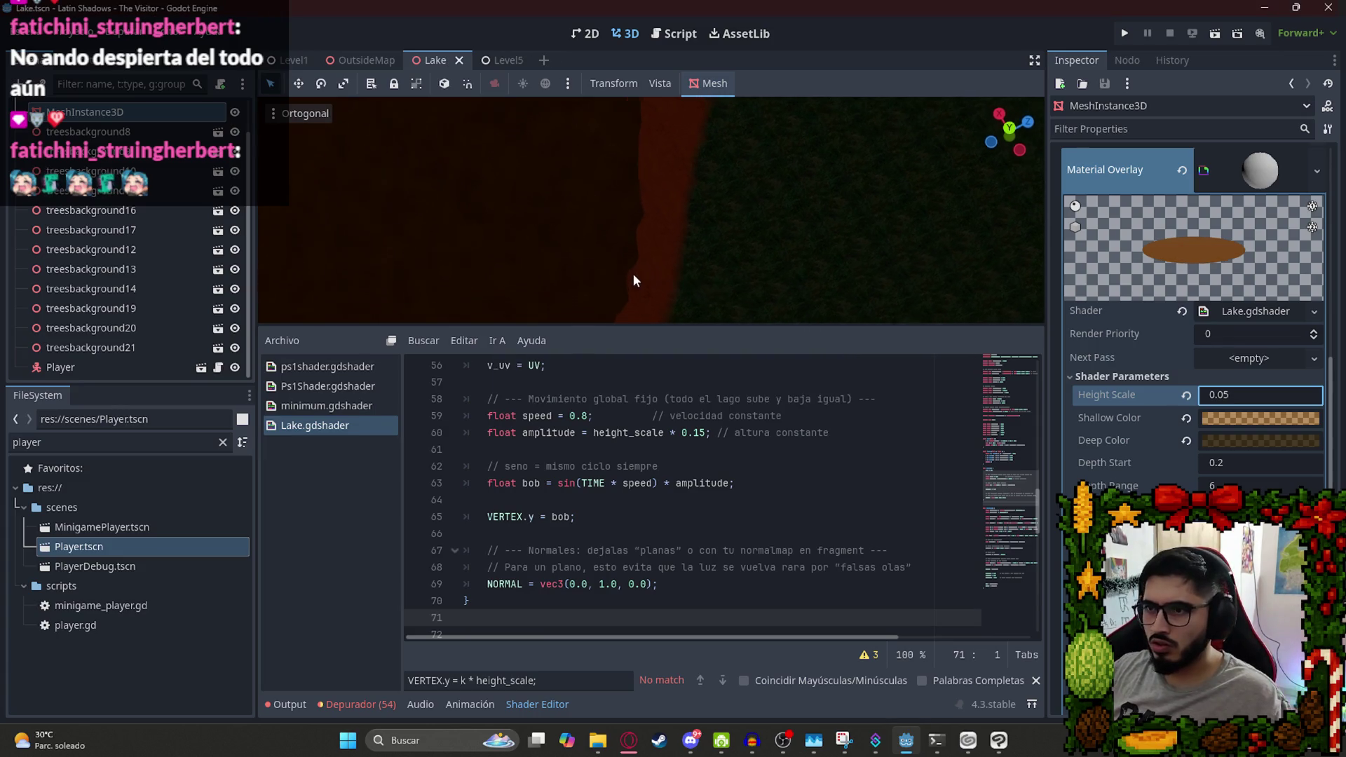
{"action": "left_click", "coordinate": [1243, 395]}
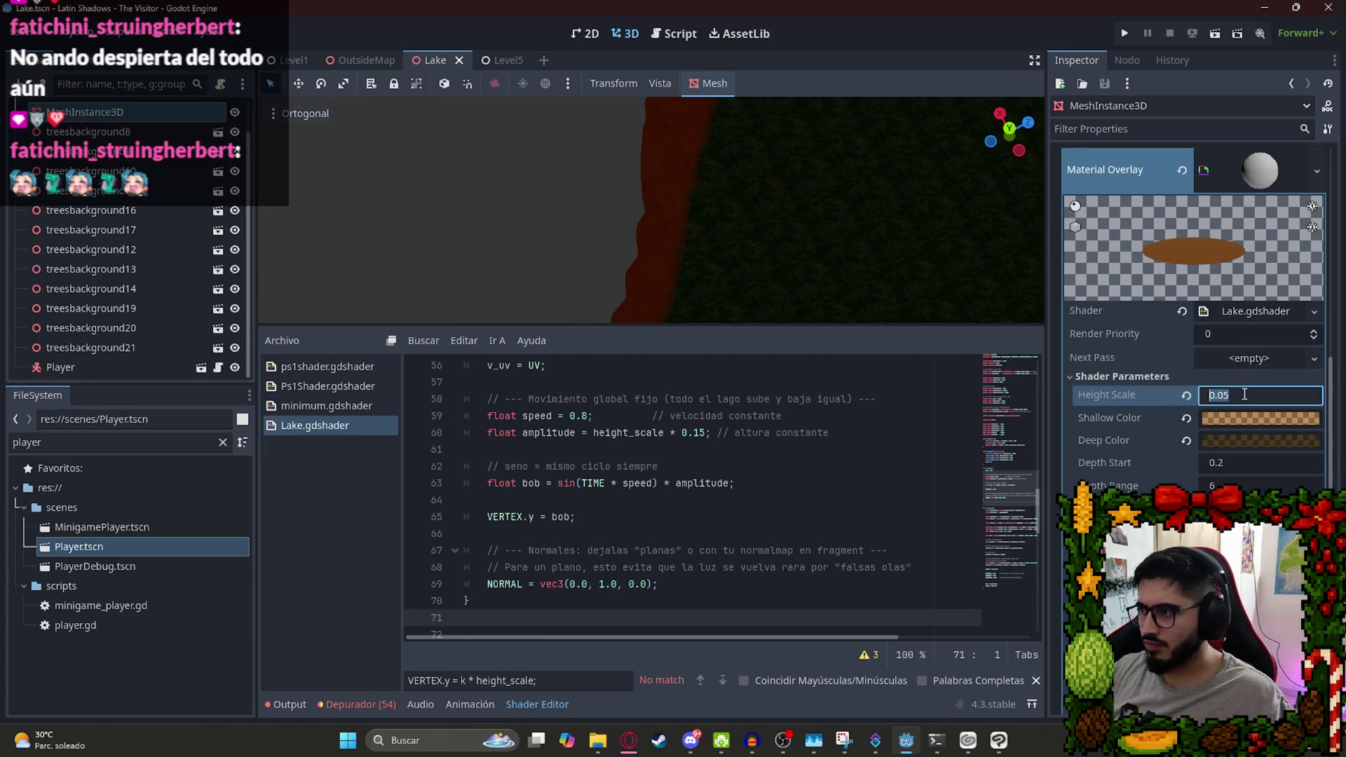
{"action": "key", "text": "Return"}
Start a ChatGPT follow-up saying the lake looks better but sinks too low.
{"action": "mouse_move", "coordinate": [628, 740]}
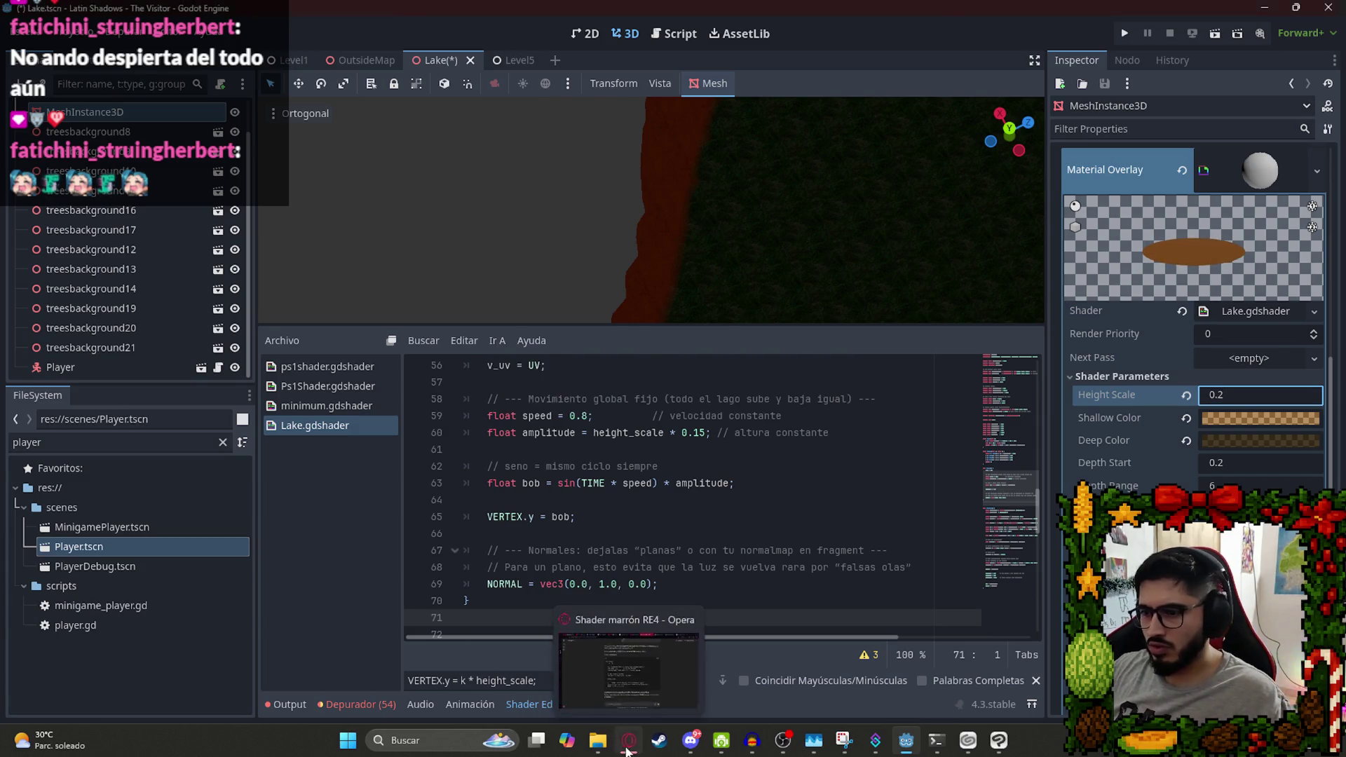
{"action": "left_click", "coordinate": [593, 691]}
{"action": "type", "text": "esta mejor, pero baja a tal punto que se ve gri"}
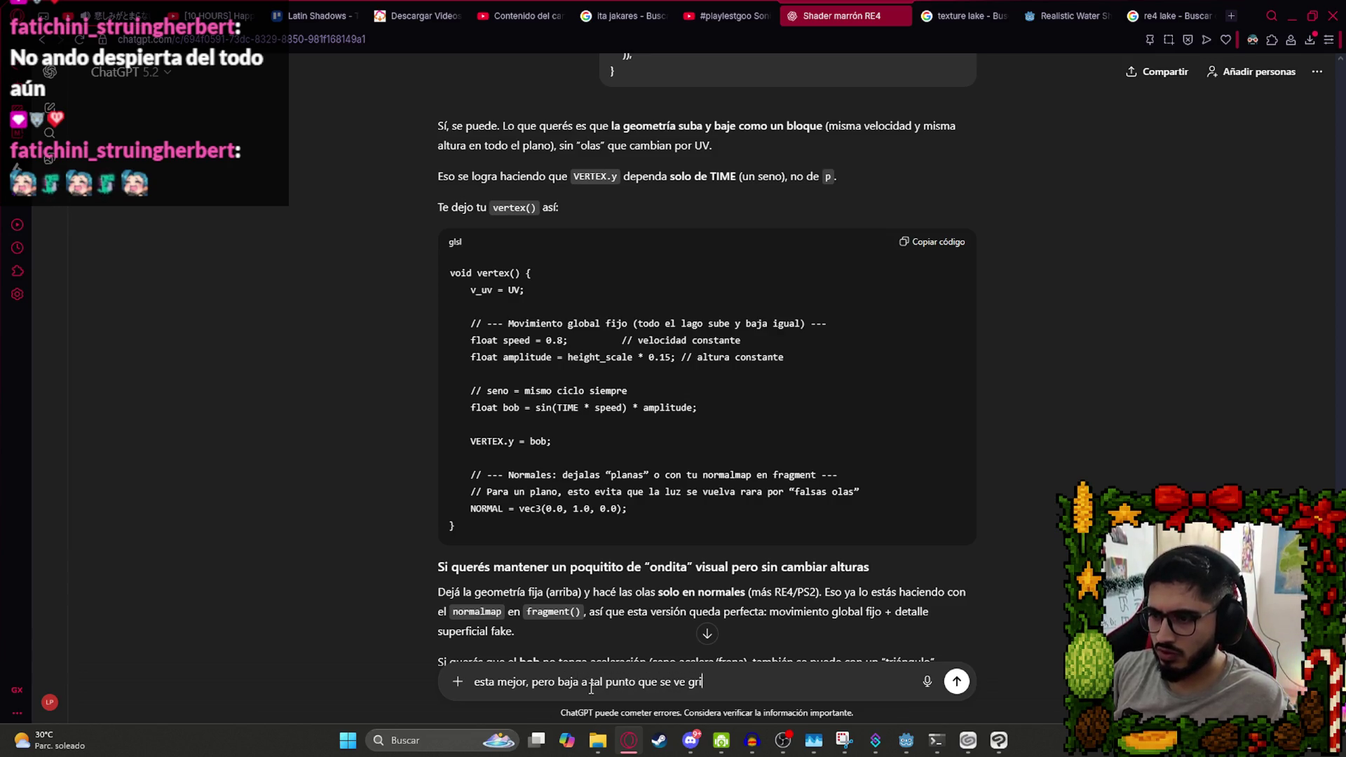
{"action": "type", "text": "s"}
Tell ChatGPT the lowered lake turns grey, then select the VERTEX.y = bob line in its upward-only fix.
{"action": "key", "text": "Return"}
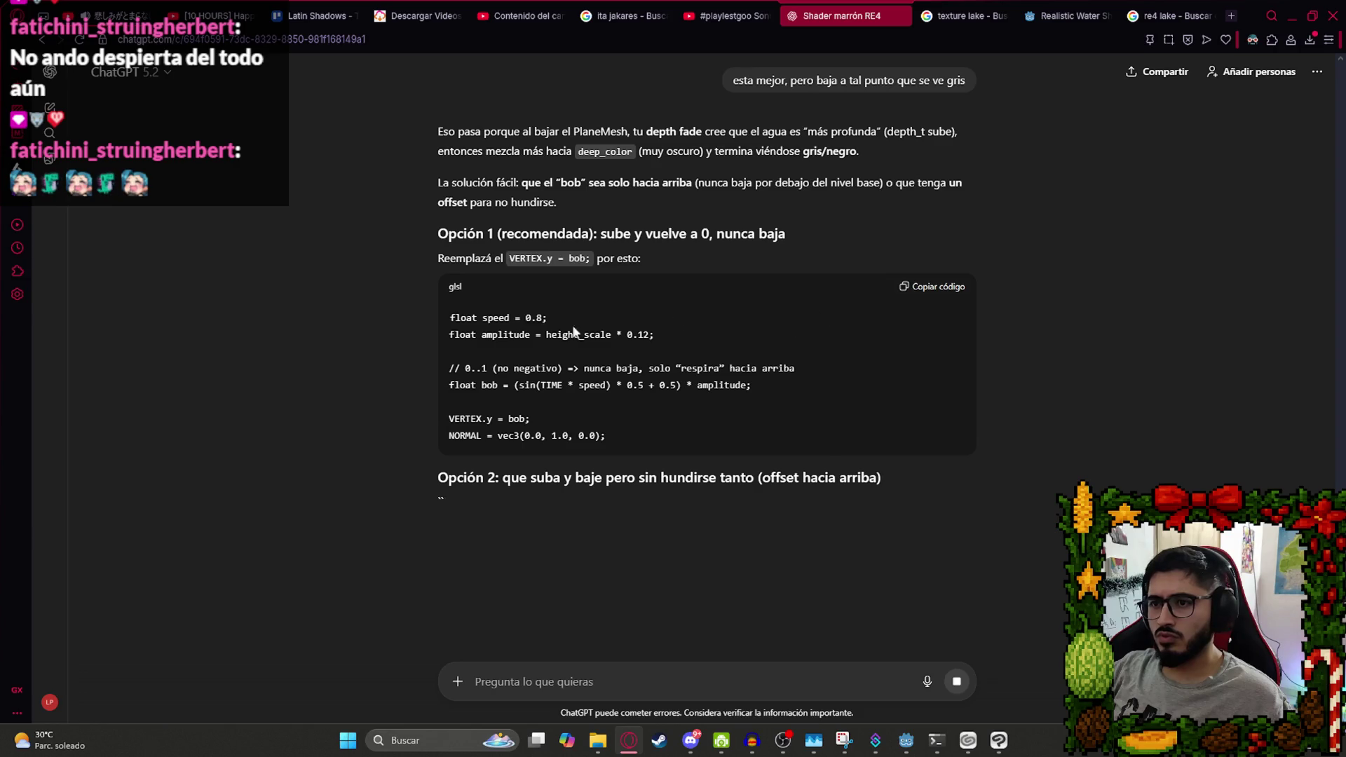
{"action": "left_click_drag", "start_coordinate": [593, 259], "coordinate": [509, 259]}
{"action": "key", "text": "ctrl+c"}
{"action": "key", "text": "alt+Tab"}
Replace shader lines 59–65 with ChatGPT's upward-only bob code (amplitude height_scale * 0.12), indented.
{"action": "key", "text": "ctrl+f"}
{"action": "key", "text": "ctrl+v"}
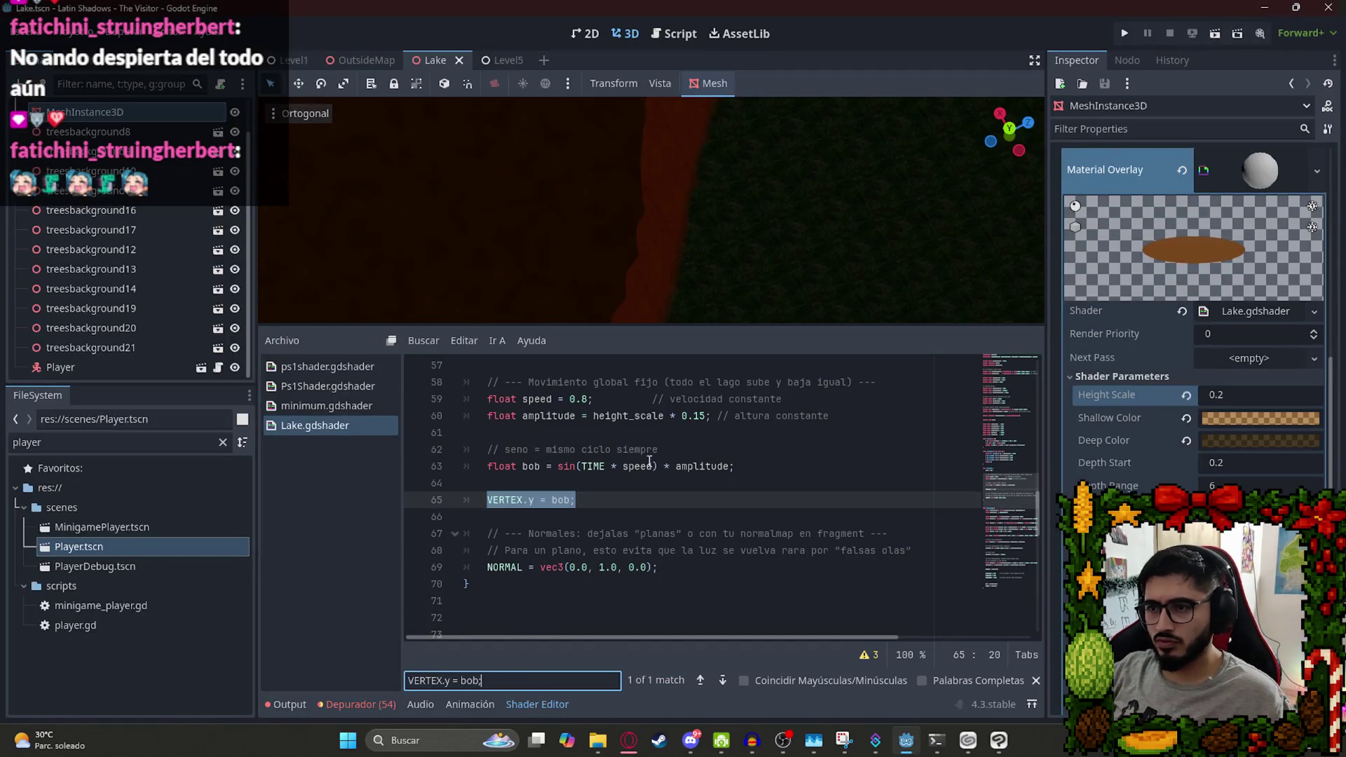
{"action": "scroll", "coordinate": [605, 535], "scroll_direction": "up", "scroll_amount": 5}
{"action": "key", "text": "alt+Tab"}
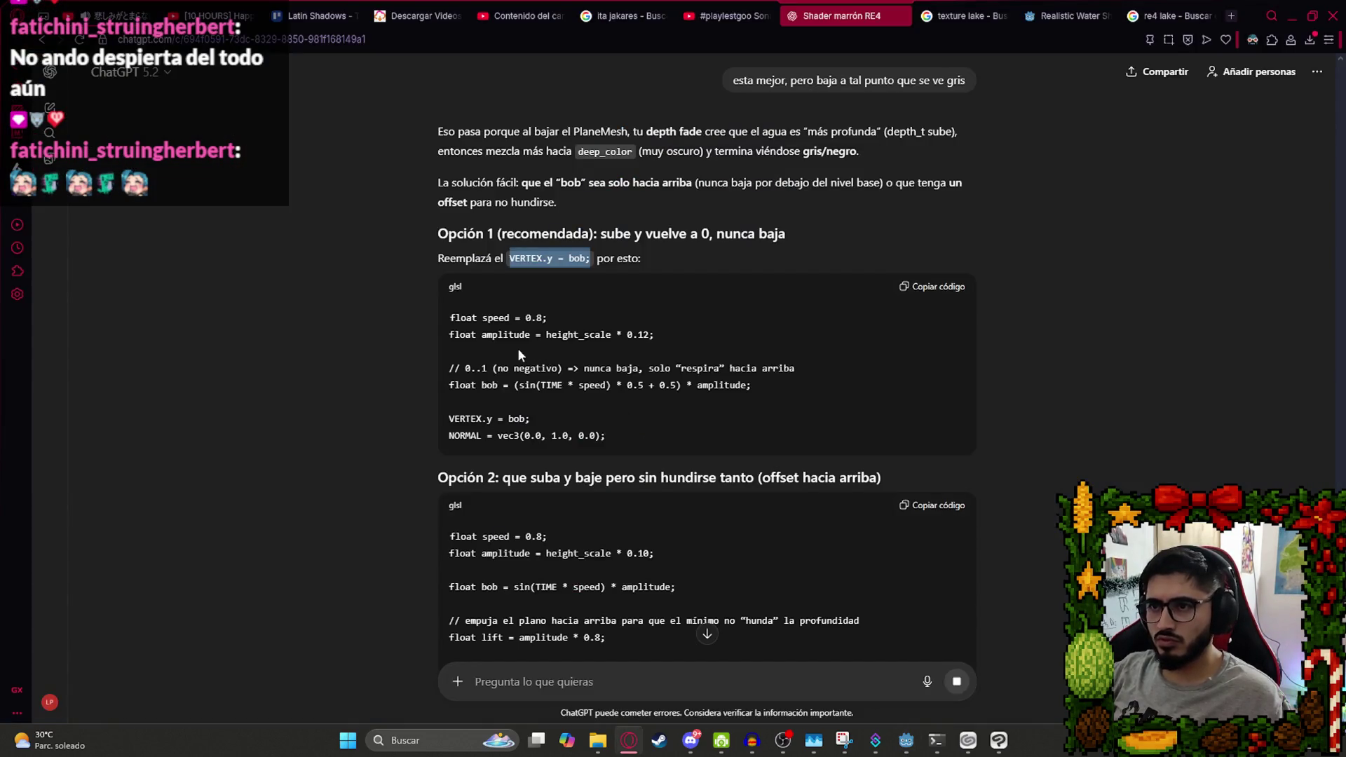
{"action": "key", "text": "alt+Tab"}
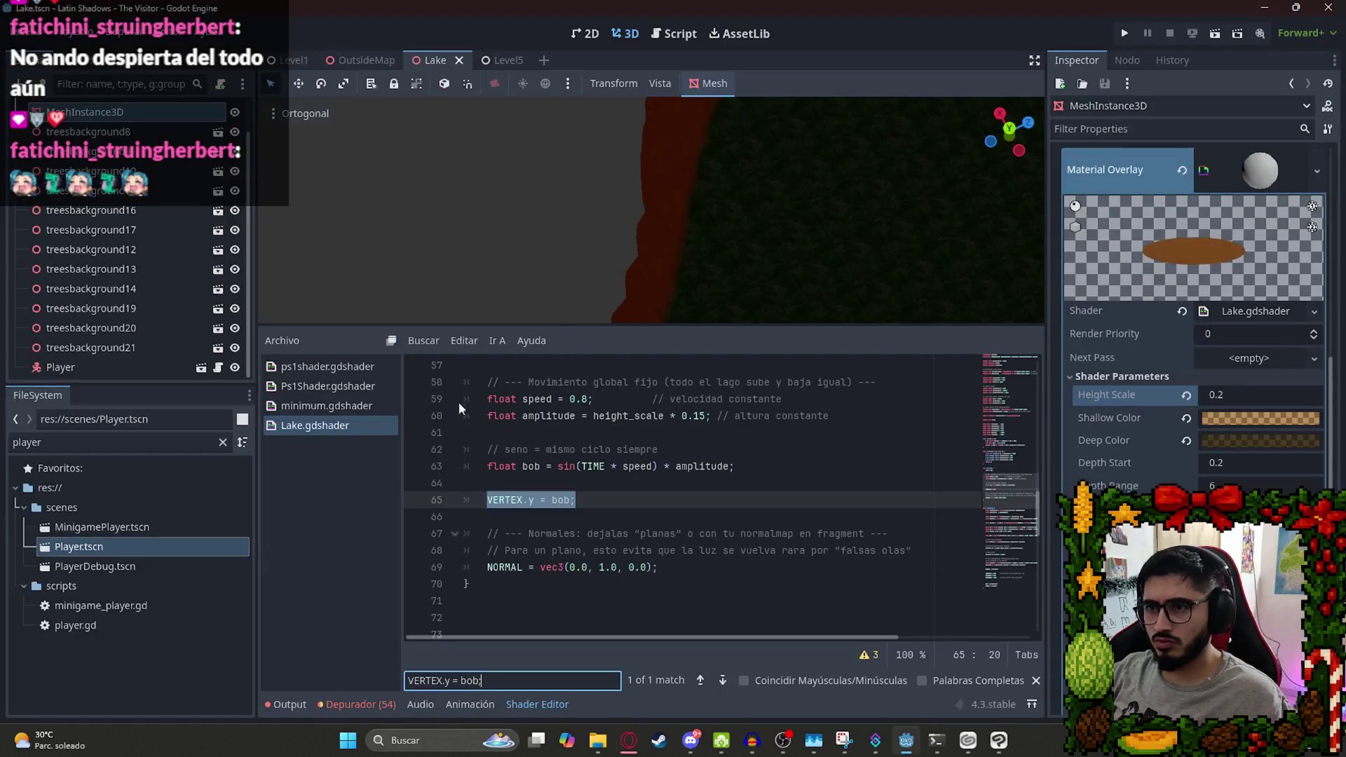
{"action": "left_click", "coordinate": [592, 505]}
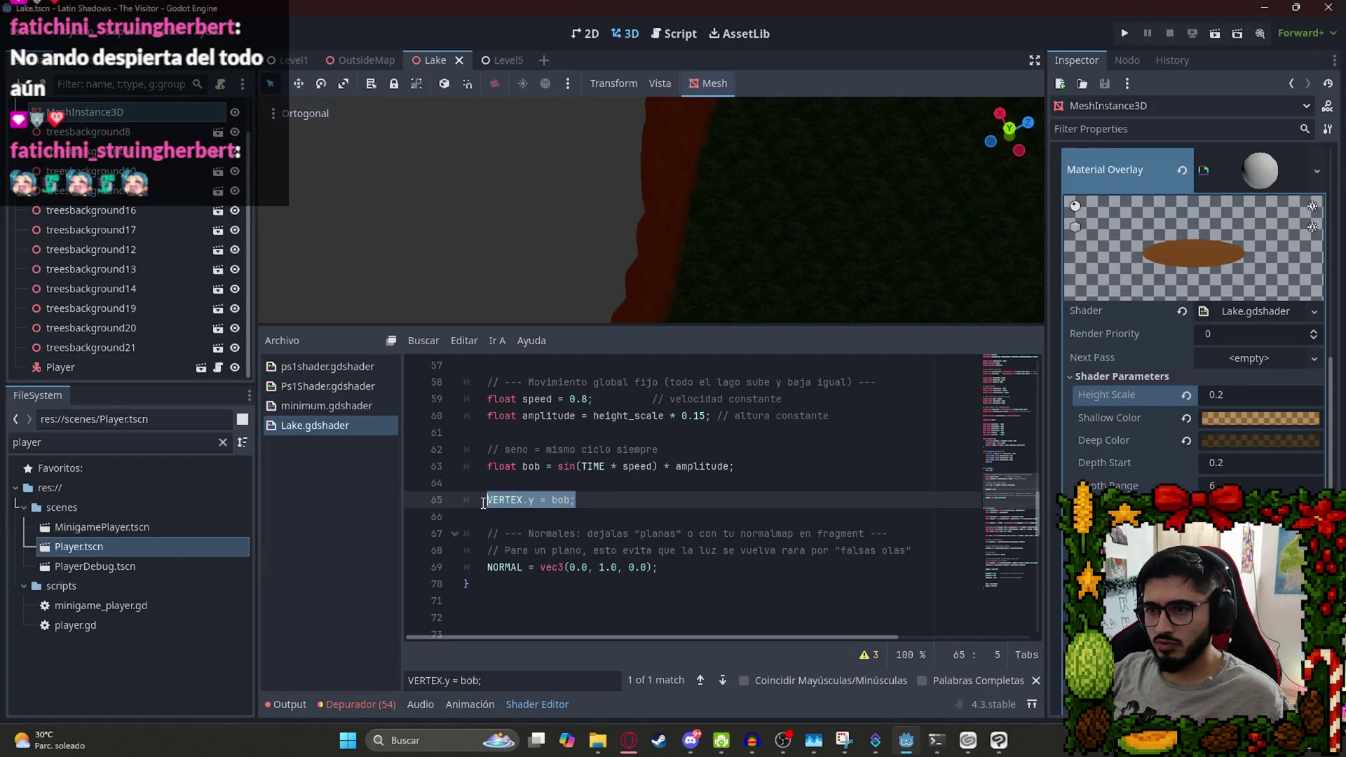
{"action": "type", "text": "float speed = 0.8; float amplitude = height_scale * 0.12;  // 0..1 (no negativo) => nunca baja, solo \"respira\" hacia arriba float bob = (sin(TIME * speed) * 0.5 + 0.5) * amplitude;  VERTEX.y = bob; NORMAL = vec3(0.0, 1.0, 0.0);"}
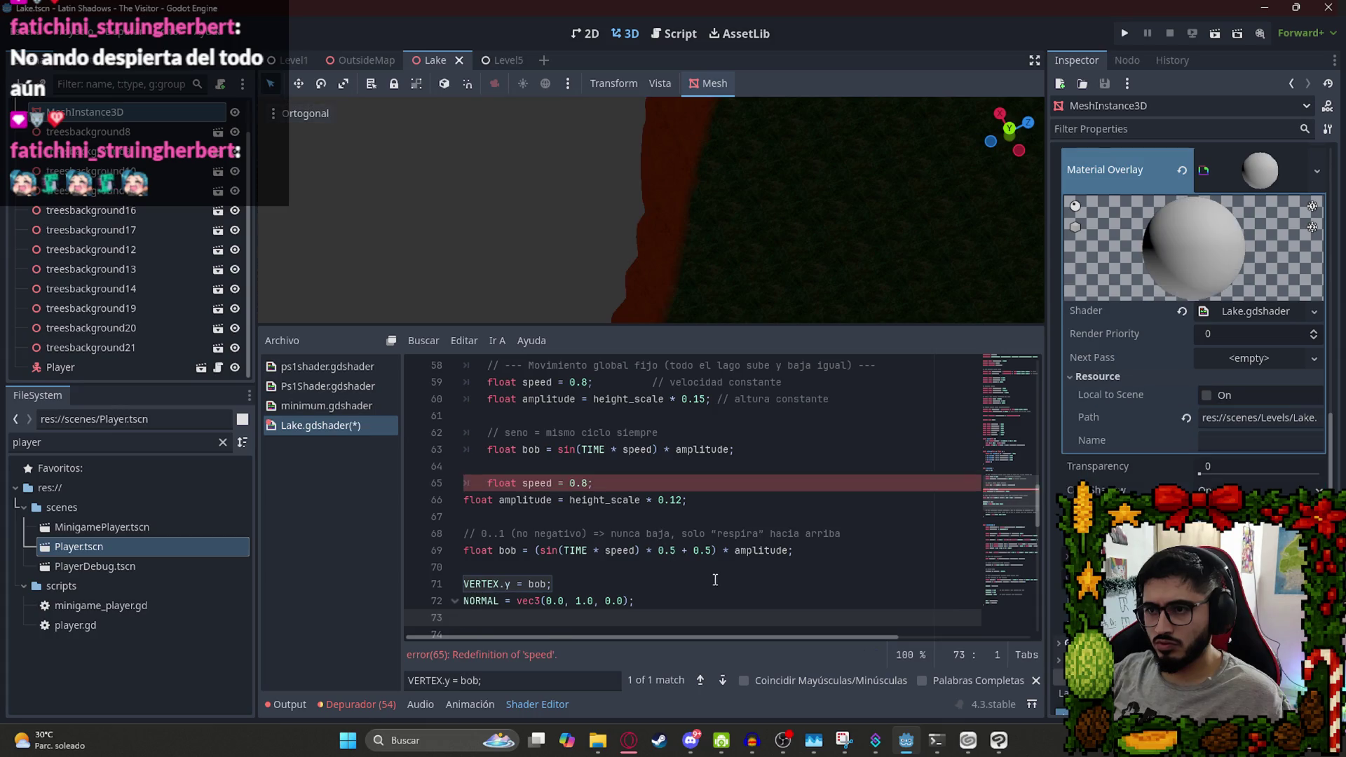
{"action": "key", "text": "ctrl+z"}
{"action": "left_click_drag", "start_coordinate": [606, 484], "coordinate": [481, 382]}
{"action": "type", "text": "float speed = 0.8; float amplitude = height_scale * 0.12;  // 0..1 (no negativo) => nunca baja, solo \"respira\" hacia arriba float bob = (sin(TIME * speed) * 0.5 + 0.5) * amplitude;  VERTEX.y = bob; NORMAL = vec3(0.0, 1.0, 0.0);"}
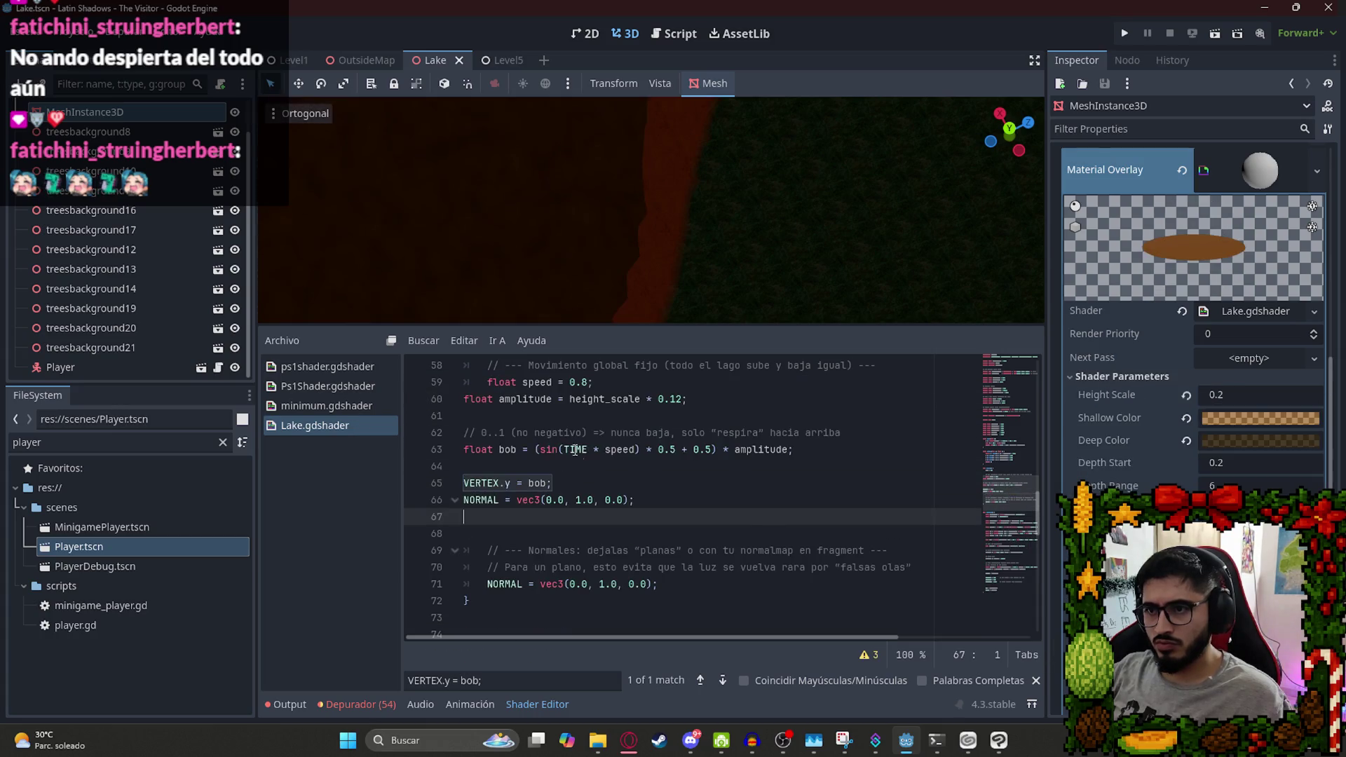
{"action": "left_click_drag", "start_coordinate": [700, 506], "coordinate": [455, 399]}
{"action": "key", "text": "Tab"}
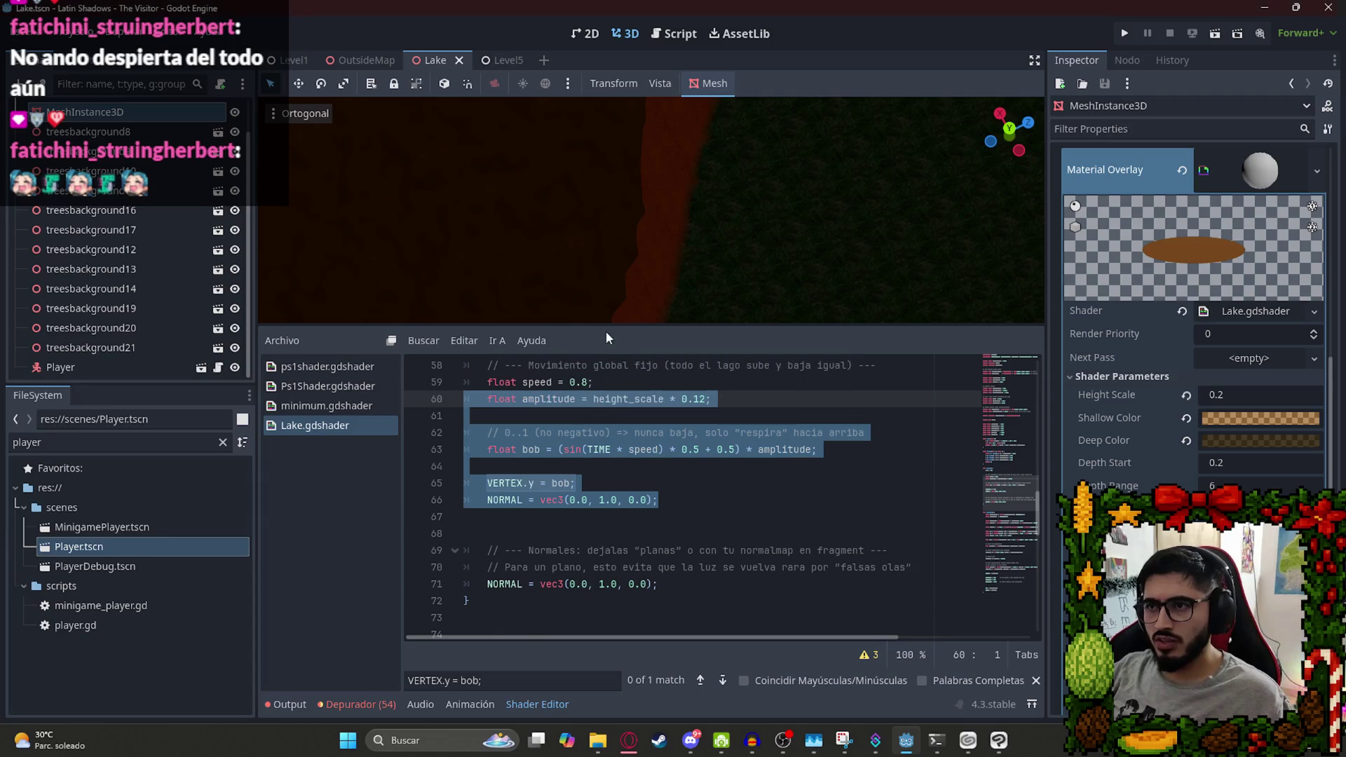
{"action": "scroll", "coordinate": [592, 254], "scroll_direction": "up", "scroll_amount": 3}
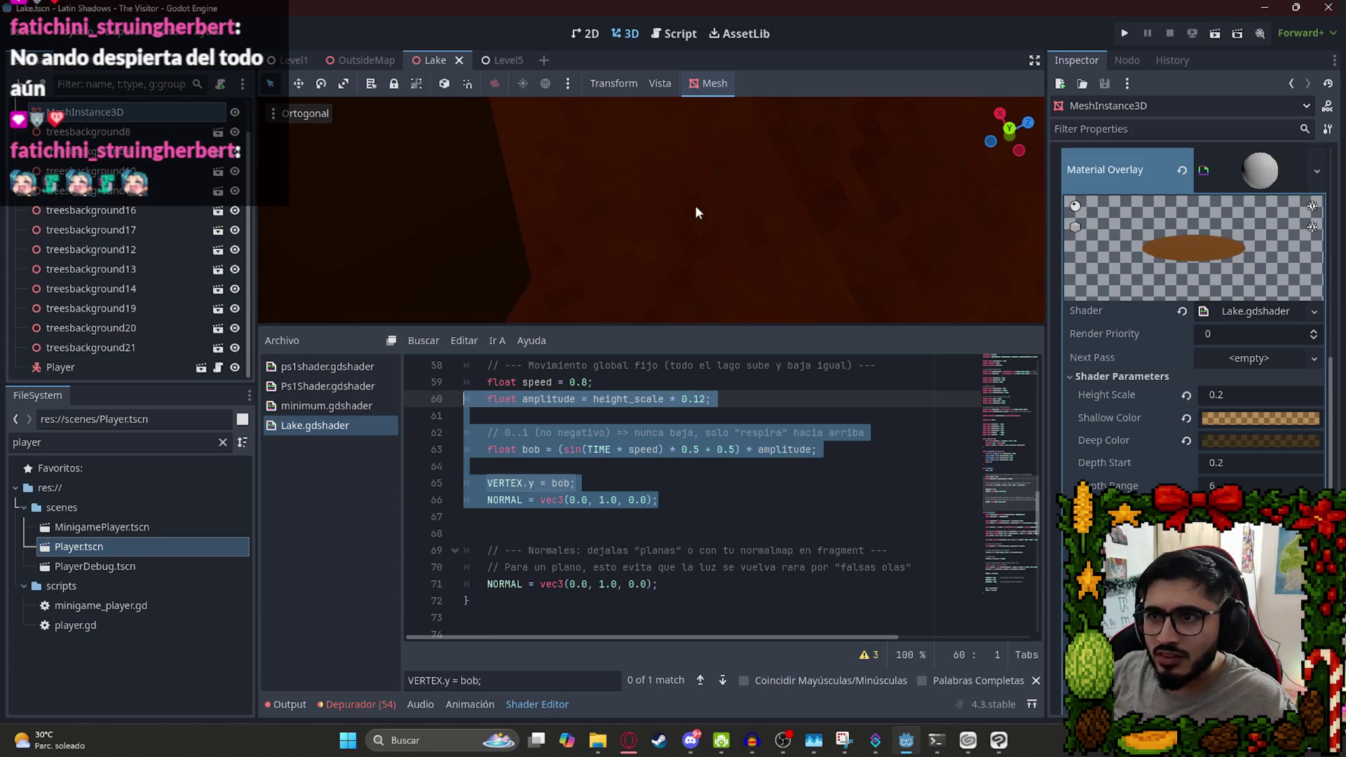
Set the lake shader's Height Scale to 0.5 and save the Lake scene.
{"action": "left_click", "coordinate": [1264, 386]}
{"action": "type", "text": "1"}
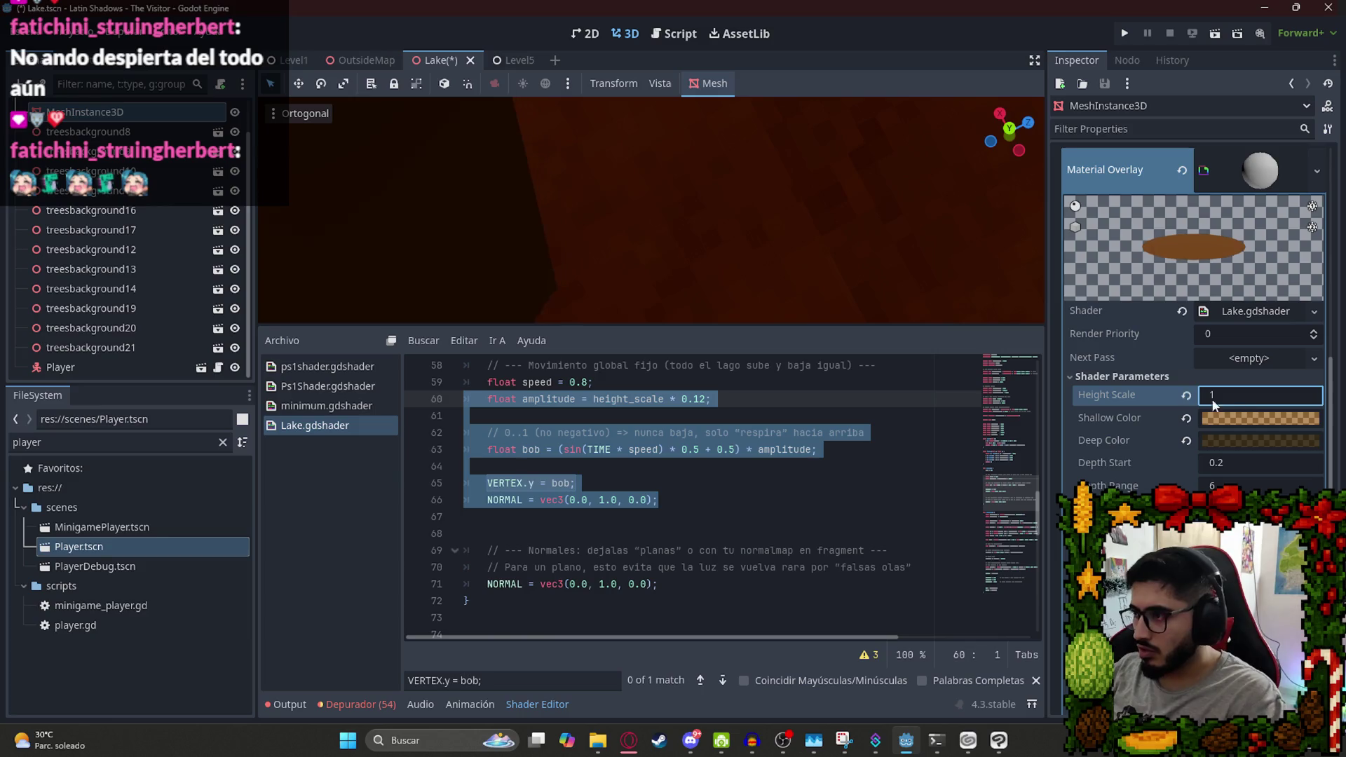
{"action": "double_click", "coordinate": [1249, 390]}
{"action": "type", "text": "0.5"}
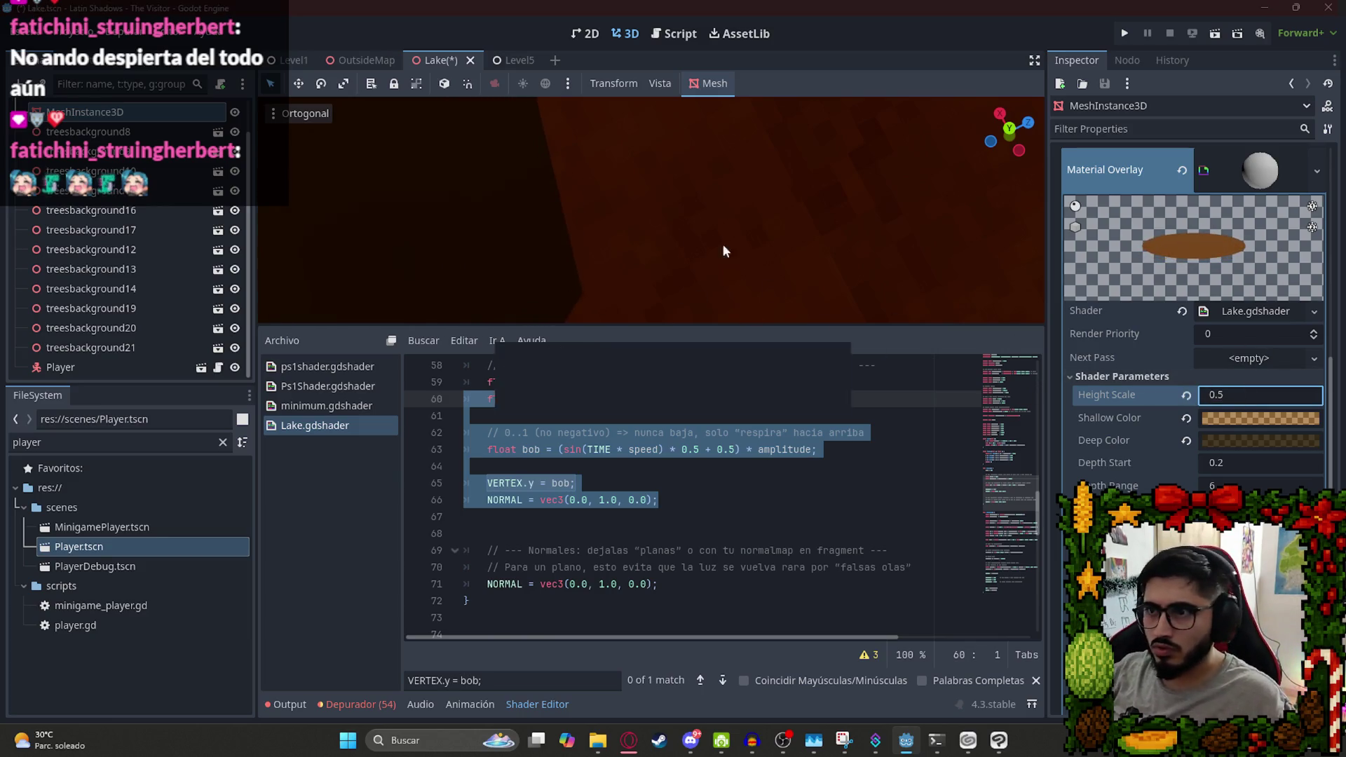
{"action": "key", "text": "ctrl+s"}
{"action": "scroll", "coordinate": [573, 229], "scroll_direction": "down", "scroll_amount": 2}
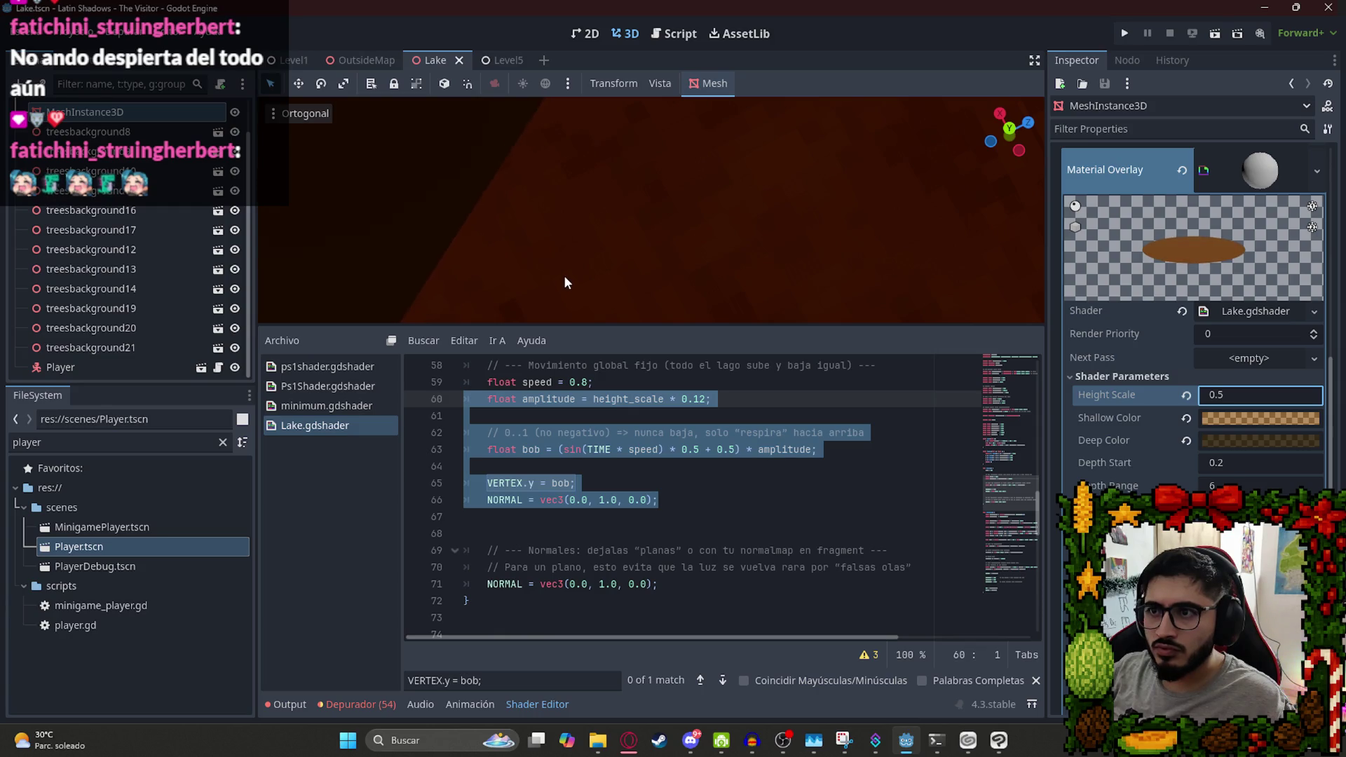
{"action": "scroll", "coordinate": [569, 273], "scroll_direction": "down", "scroll_amount": 3}
{"action": "scroll", "coordinate": [609, 263], "scroll_direction": "down", "scroll_amount": 10}
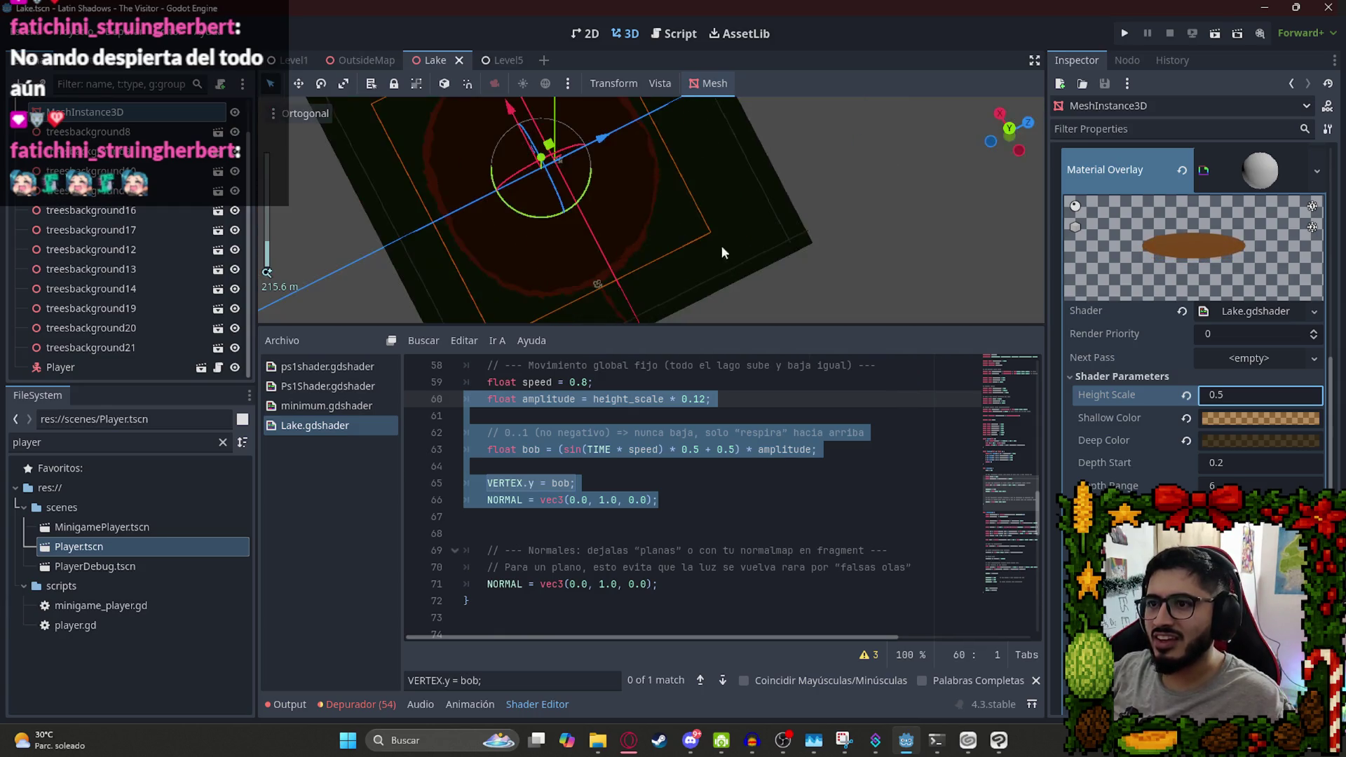
Paste Level1's DirectionalLight3D into the Lake scene and save the Lake scene.
{"action": "left_click", "coordinate": [771, 321]}
{"action": "left_click_drag", "start_coordinate": [771, 326], "coordinate": [761, 475]}
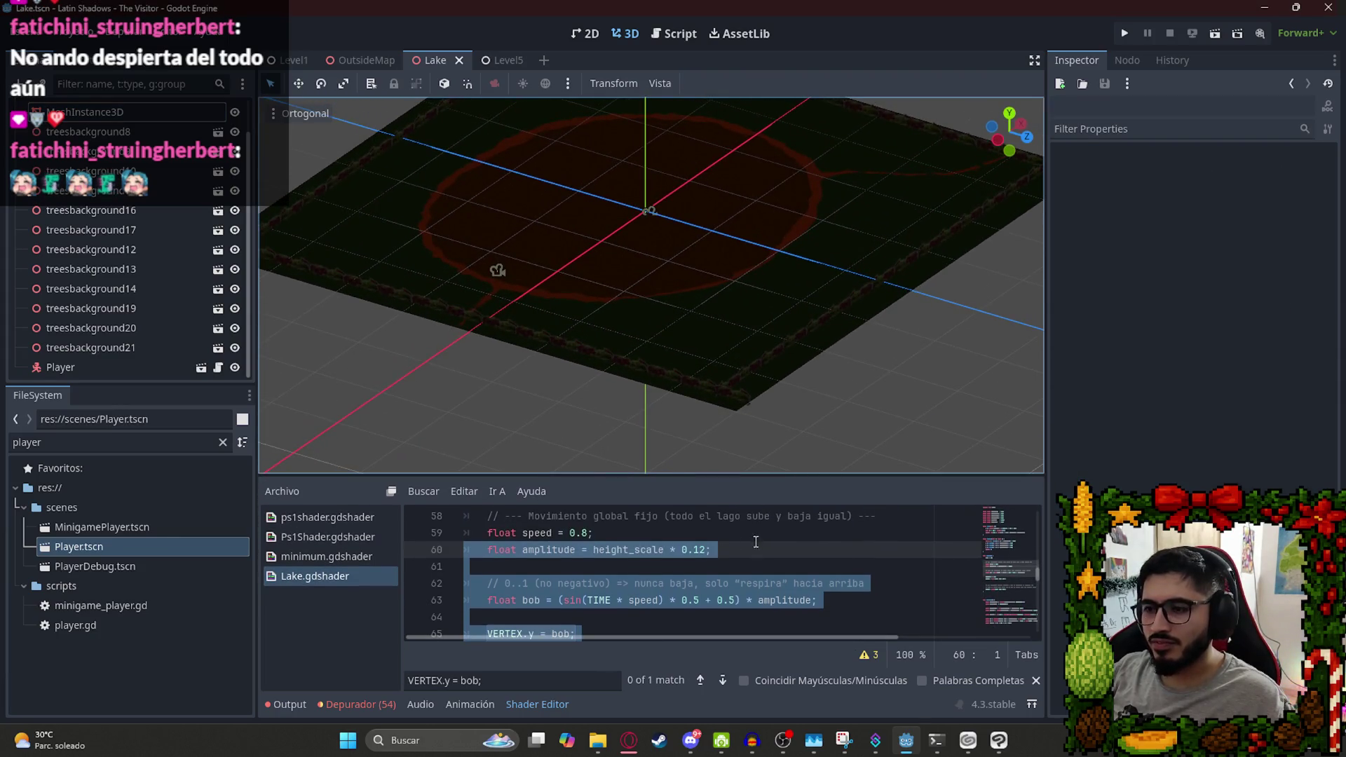
{"action": "left_click", "coordinate": [340, 60]}
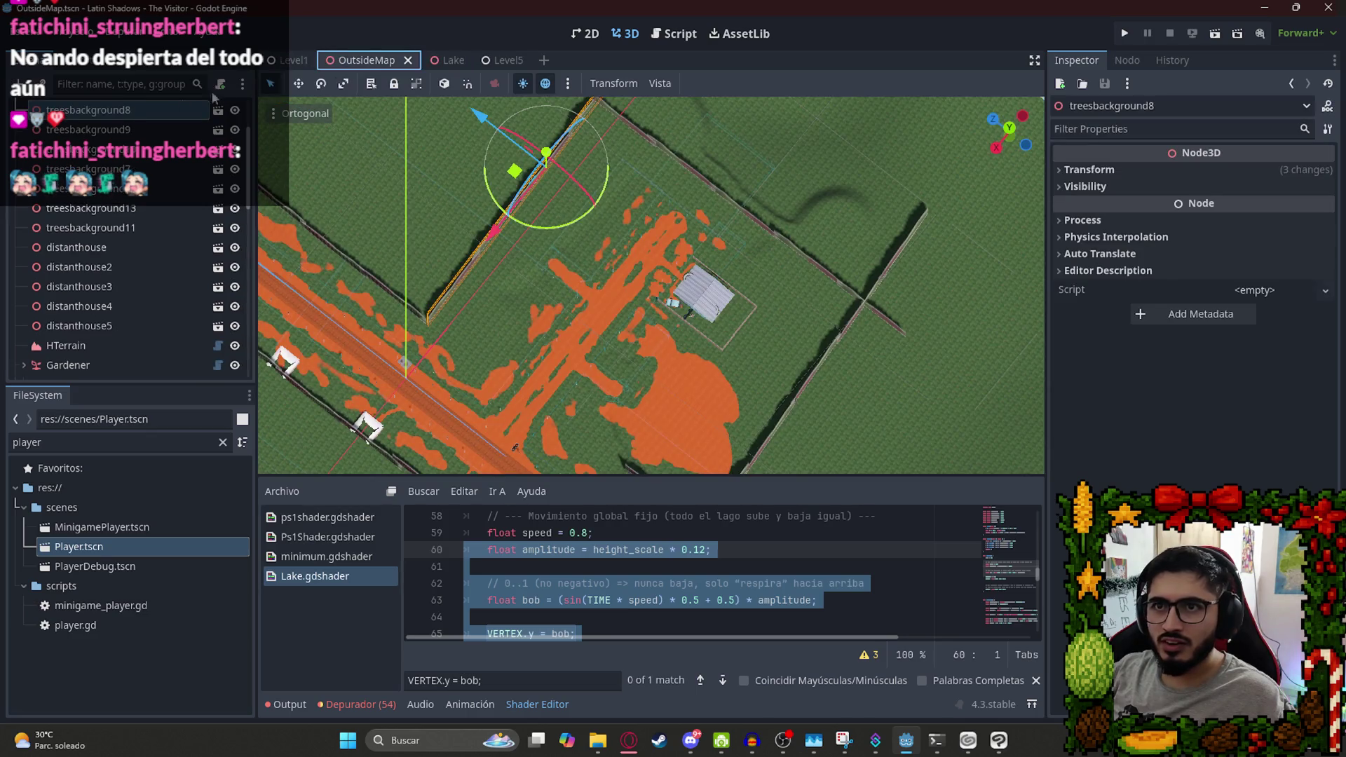
{"action": "left_click", "coordinate": [293, 59]}
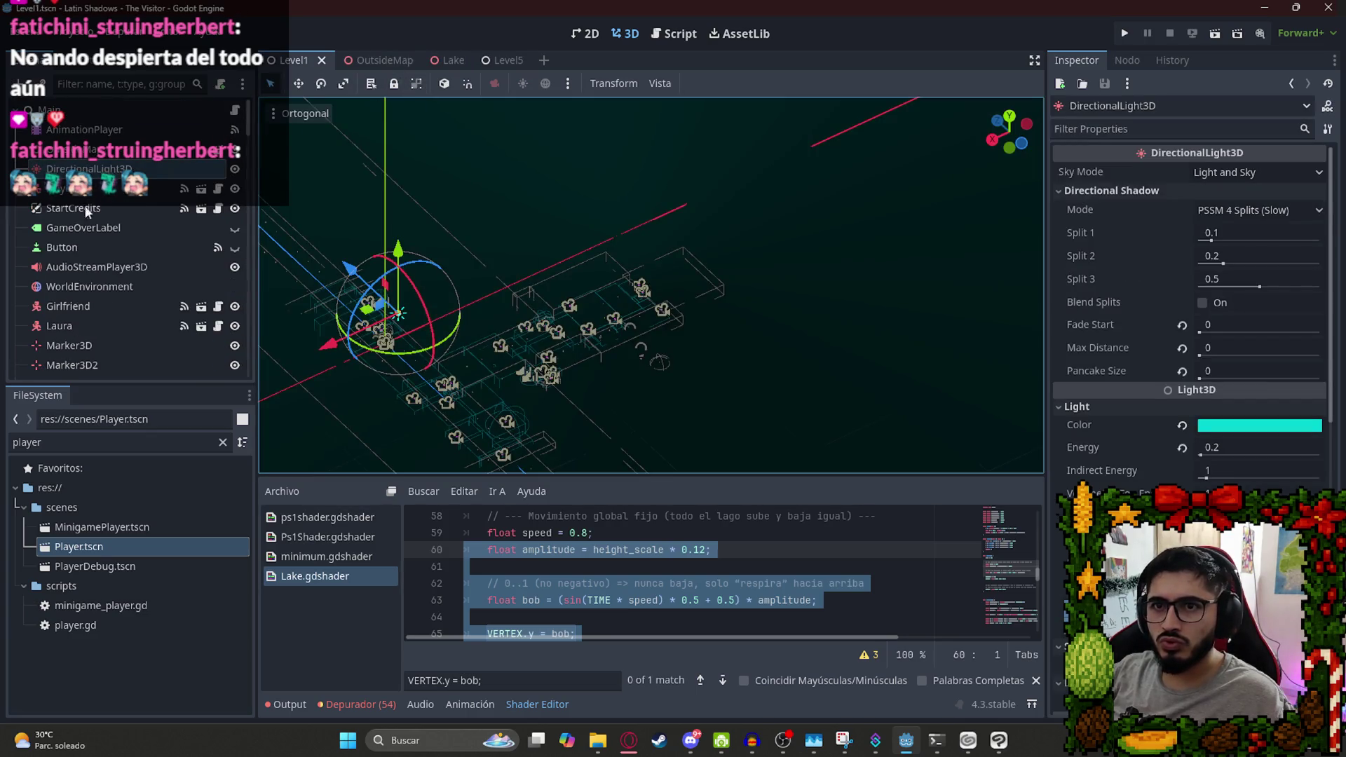
{"action": "left_click", "coordinate": [78, 286]}
{"action": "left_click", "coordinate": [441, 56]}
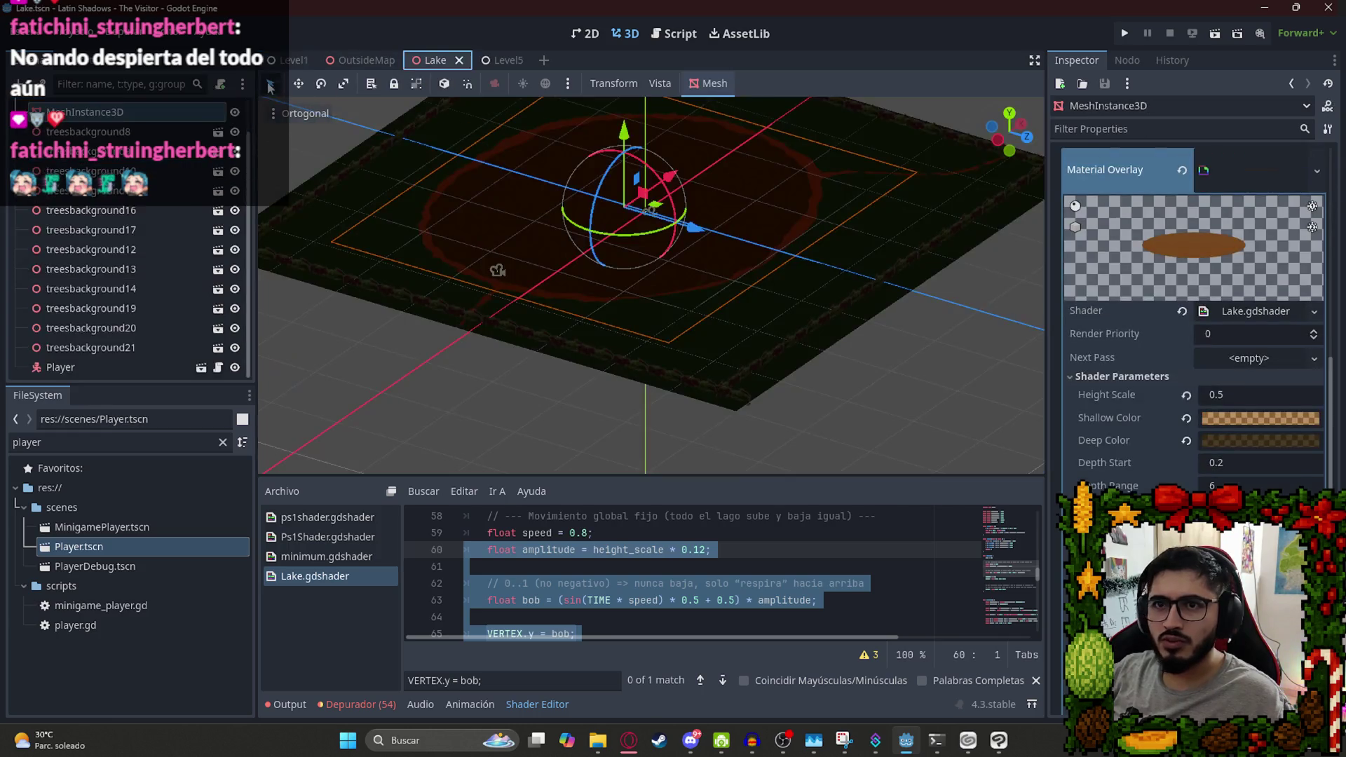
{"action": "key", "text": "ctrl+v"}
{"action": "right_click", "coordinate": [468, 65]}
{"action": "left_click", "coordinate": [494, 167]}
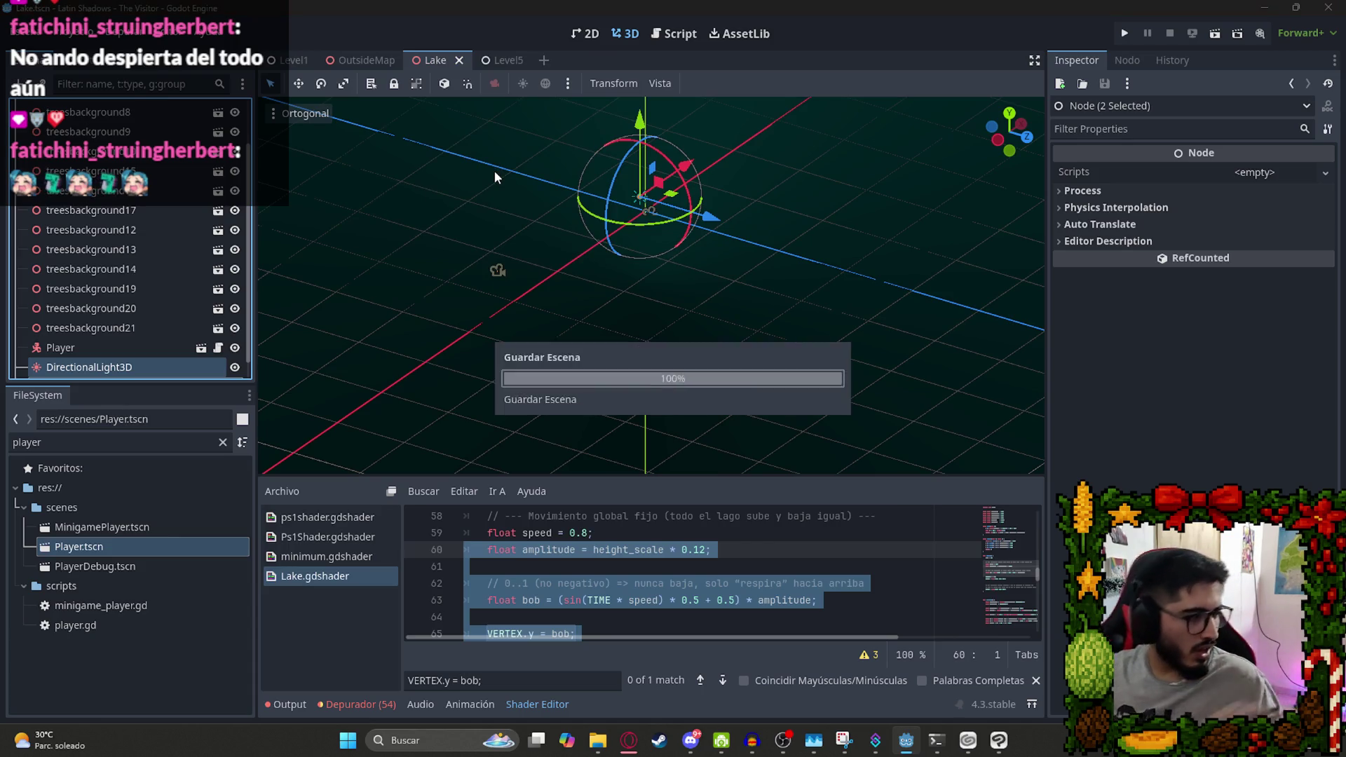
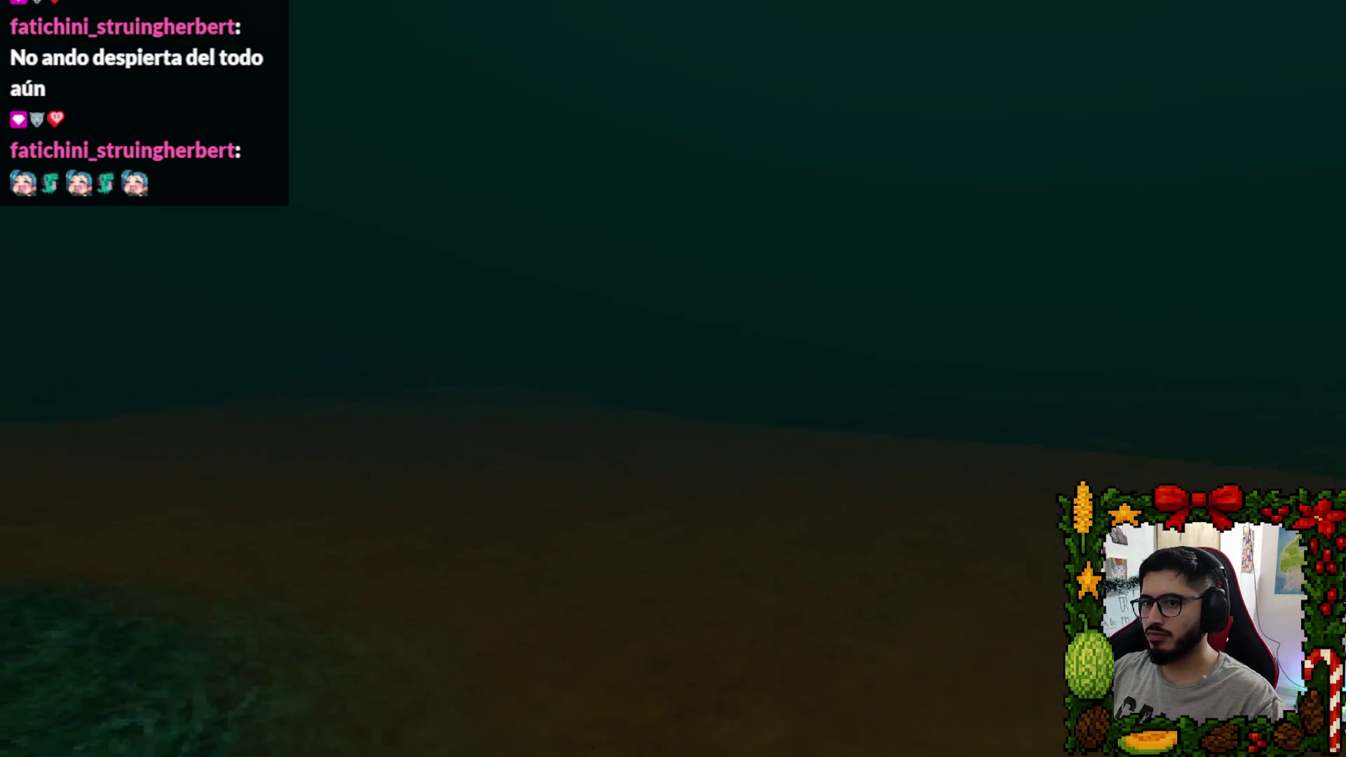
Quit the running game from the pause menu back to the Lake scene editor.
{"action": "key", "text": "Escape"}
{"action": "left_click", "coordinate": [700, 558]}
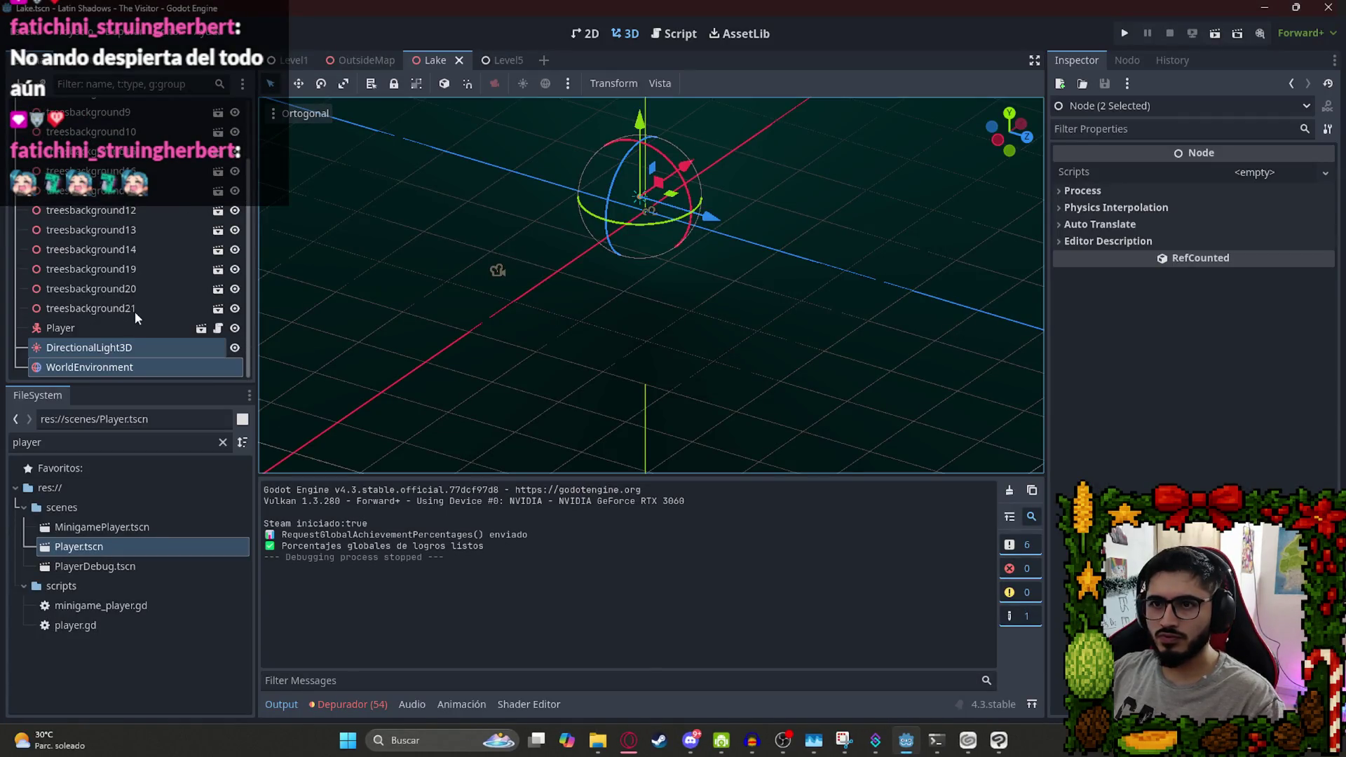
{"action": "left_click", "coordinate": [124, 328]}
Review the DirectionalLight3D's Light colour and energy settings in the Inspector.
{"action": "left_click", "coordinate": [118, 348]}
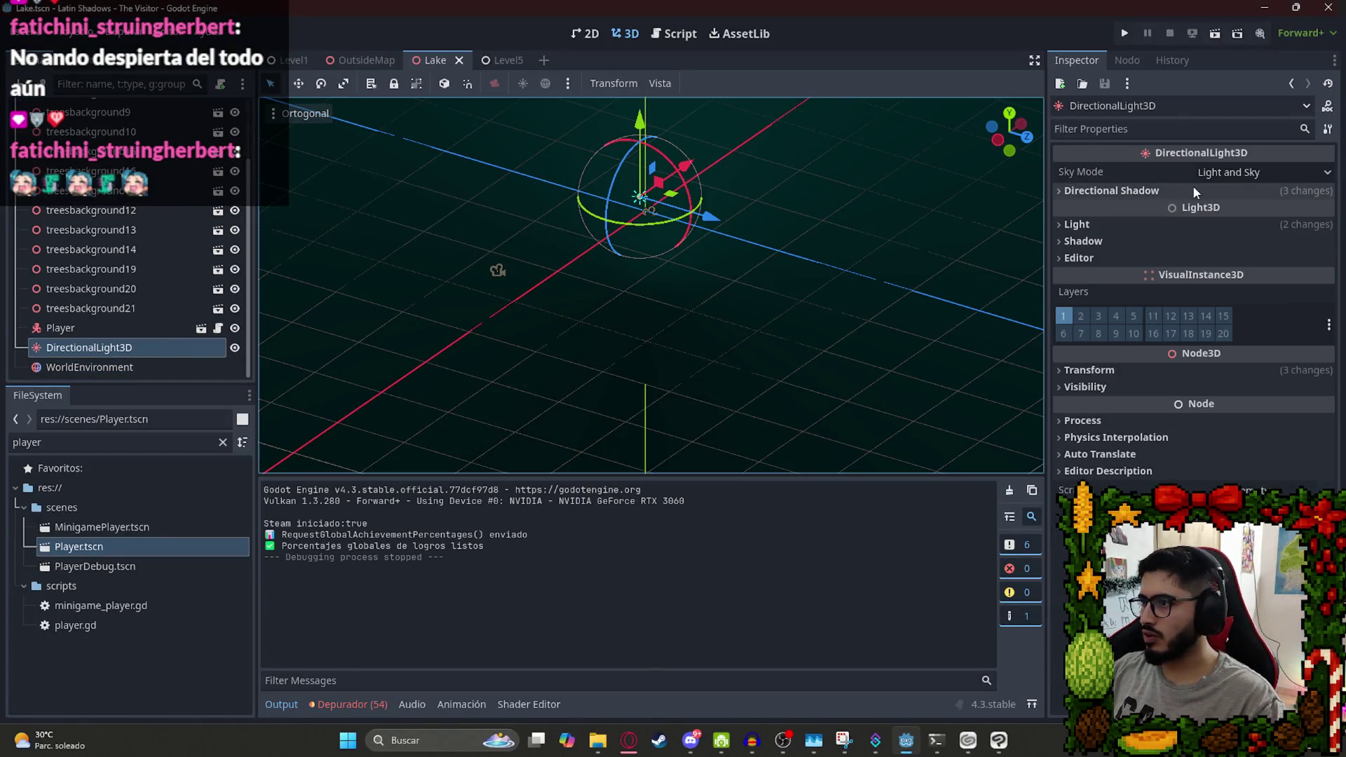
{"action": "left_click", "coordinate": [1091, 220]}
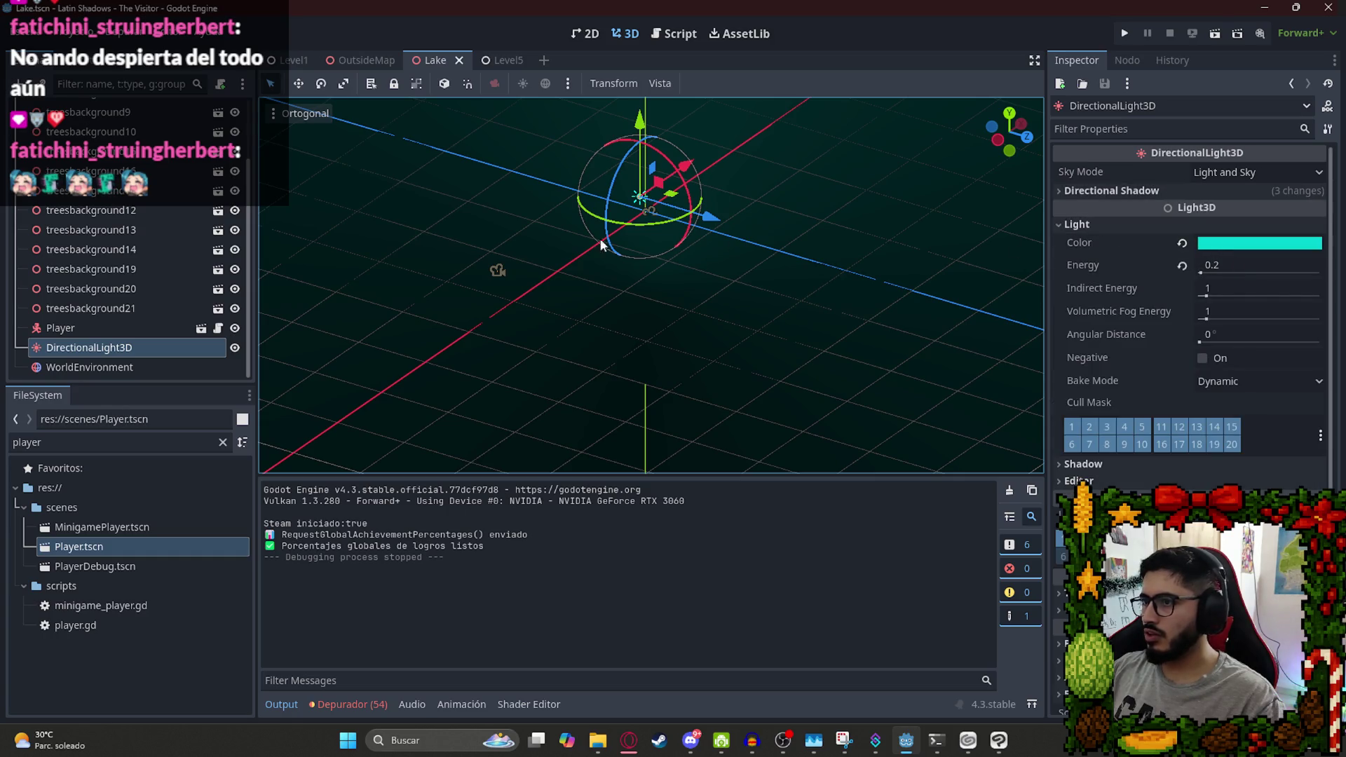
{"action": "scroll", "coordinate": [459, 284], "scroll_direction": "down", "scroll_amount": 5}
{"action": "left_click", "coordinate": [105, 329]}
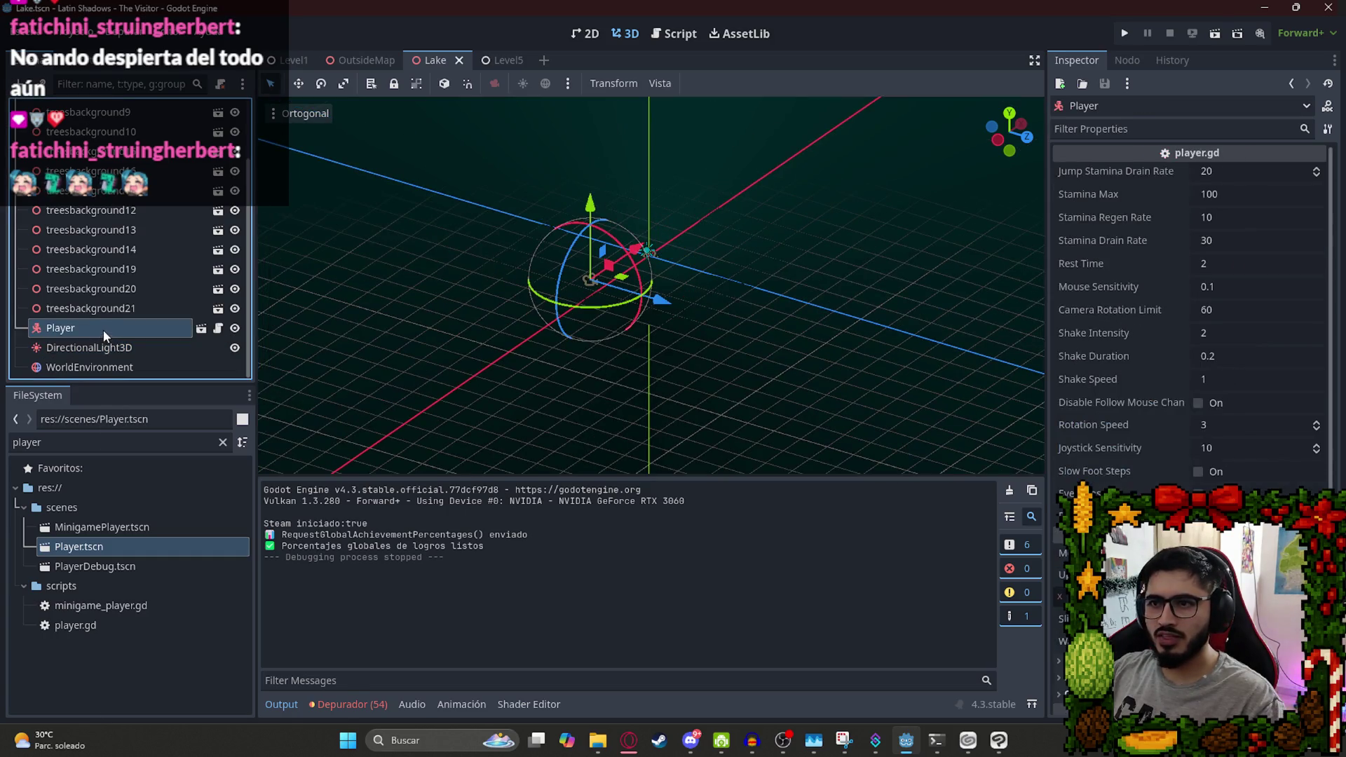
Enable Editable Children on the Player instance.
{"action": "right_click", "coordinate": [103, 330]}
{"action": "left_click", "coordinate": [168, 578]}
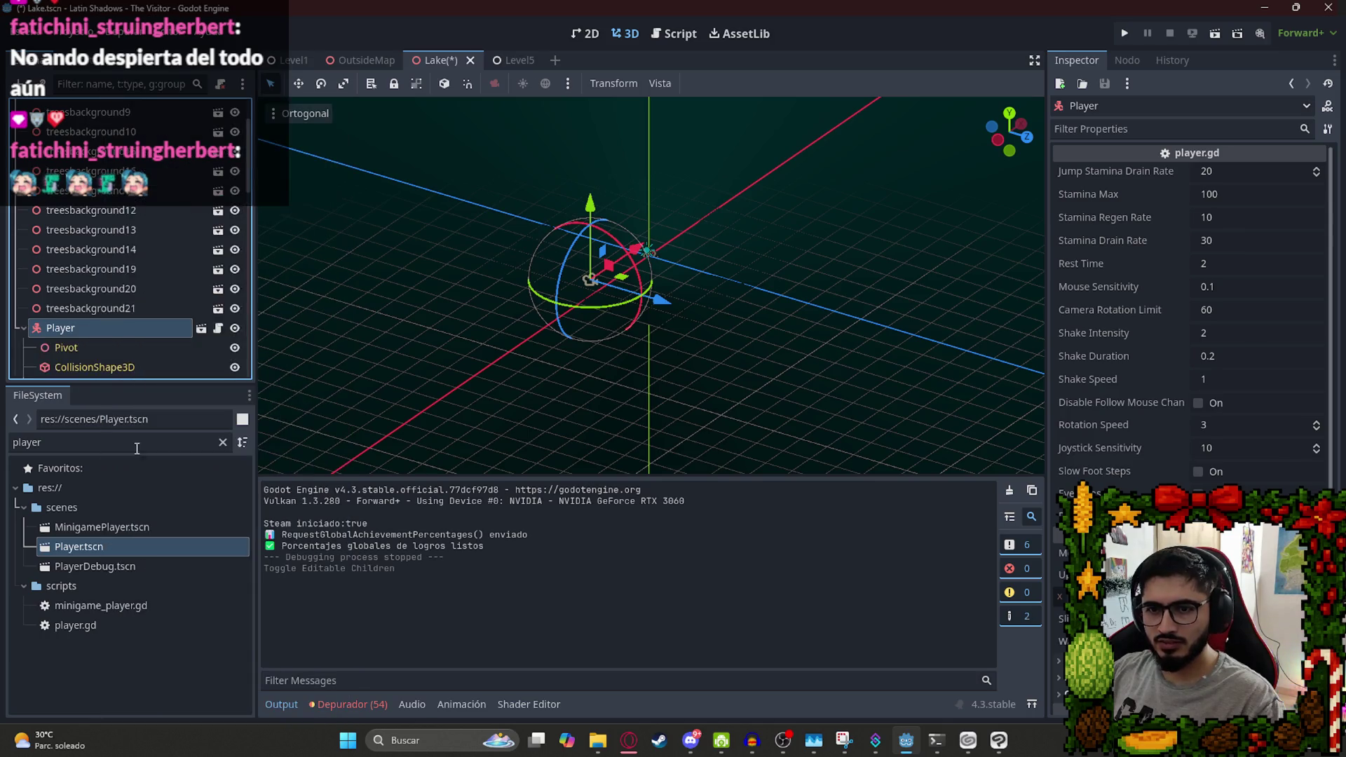
{"action": "scroll", "coordinate": [113, 324], "scroll_direction": "down", "scroll_amount": 3}
Select the Player's Camera3D, enlarge its preview, and hide the prota model.
{"action": "left_click", "coordinate": [122, 283]}
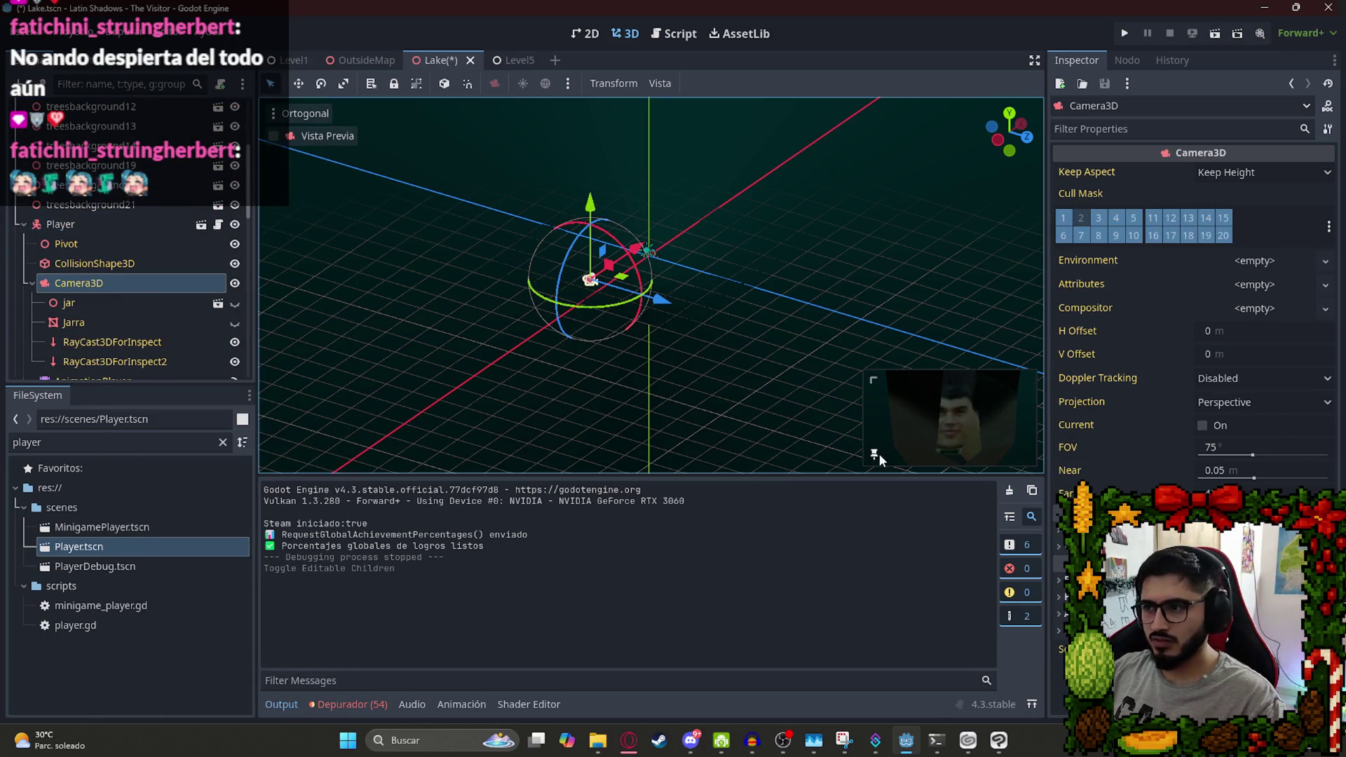
{"action": "left_click_drag", "start_coordinate": [873, 379], "coordinate": [629, 243]}
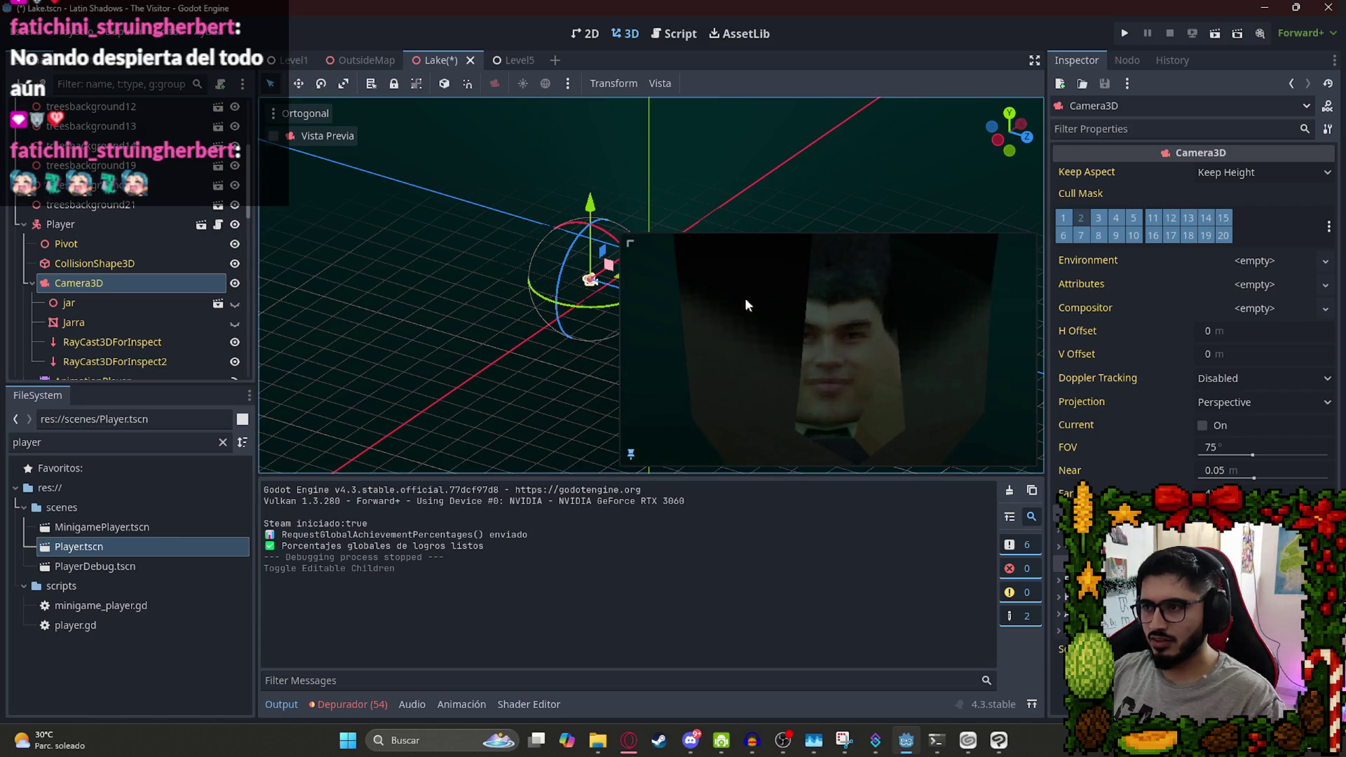
{"action": "scroll", "coordinate": [145, 263], "scroll_direction": "down", "scroll_amount": 5}
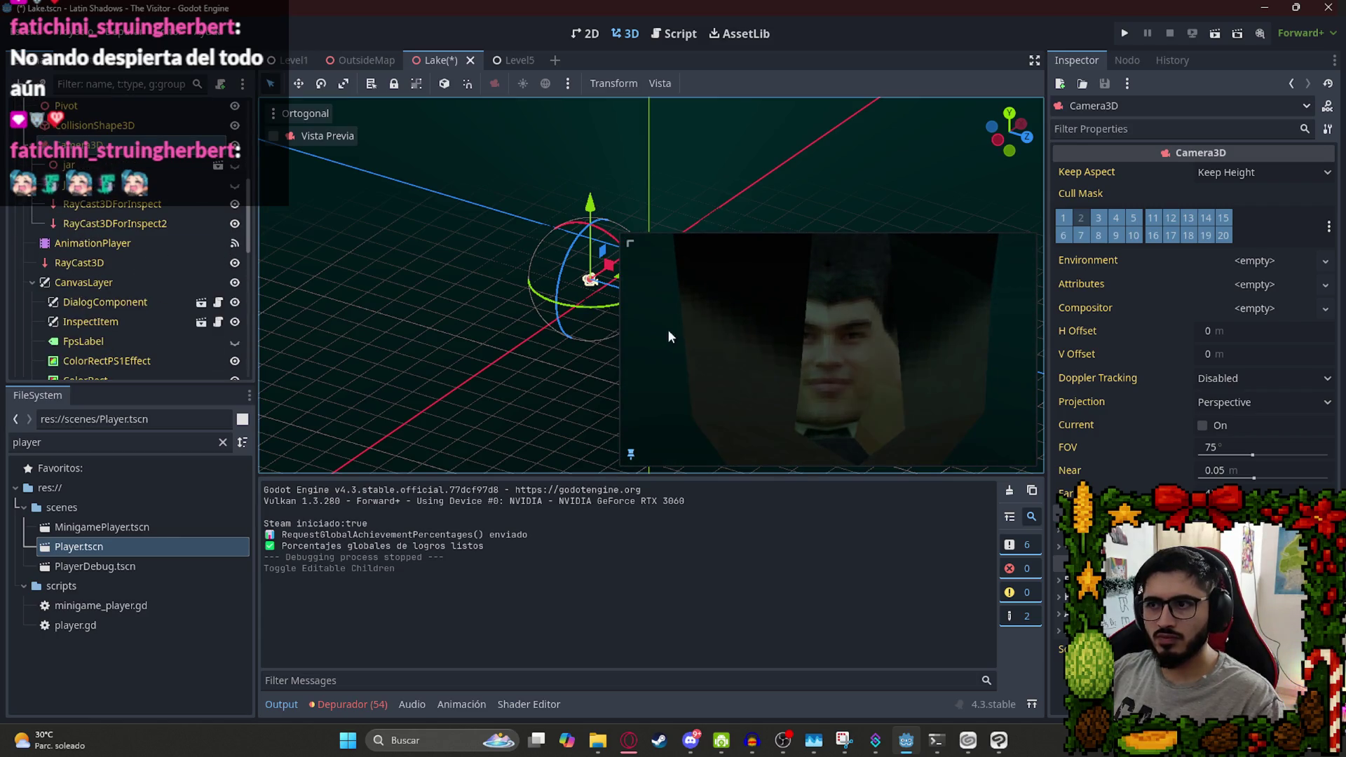
{"action": "scroll", "coordinate": [165, 284], "scroll_direction": "down", "scroll_amount": 5}
{"action": "scroll", "coordinate": [155, 243], "scroll_direction": "down", "scroll_amount": 3}
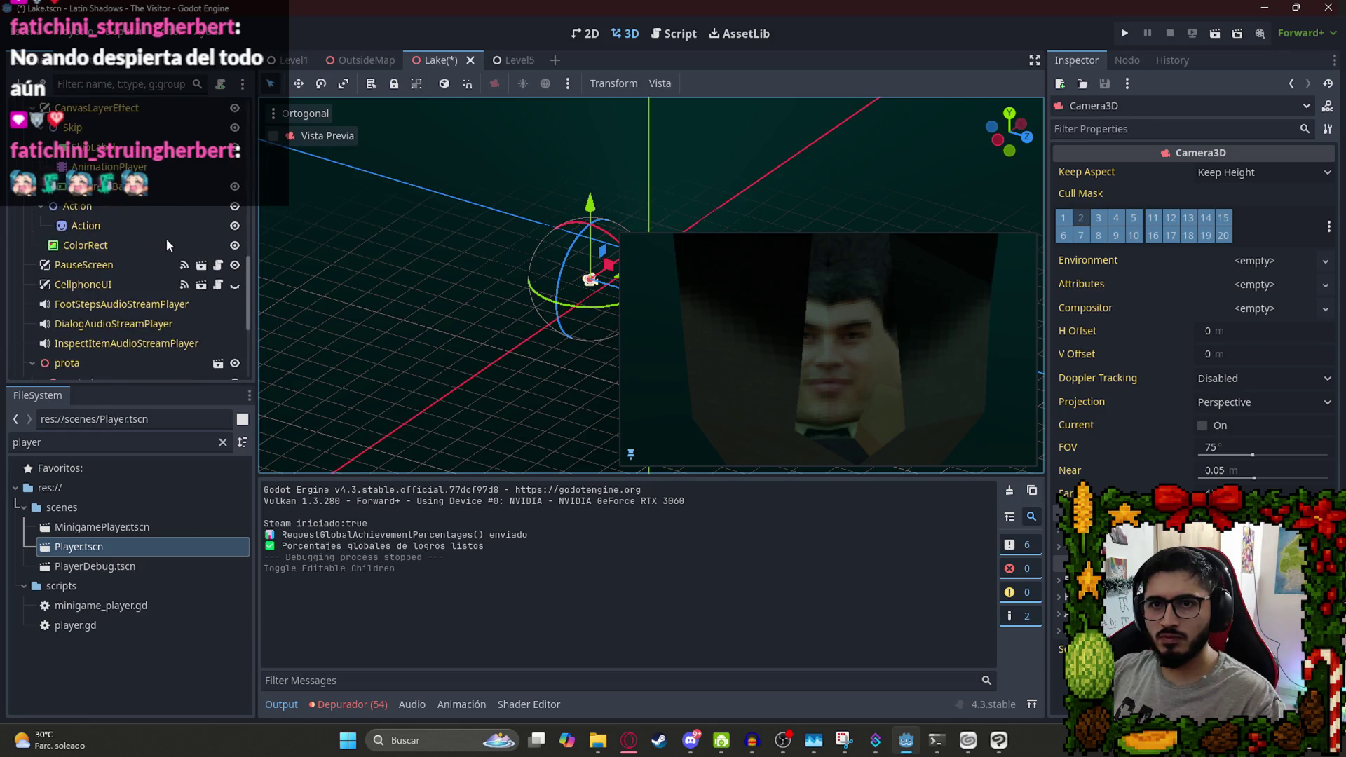
{"action": "left_click", "coordinate": [235, 363]}
{"action": "left_click", "coordinate": [236, 363]}
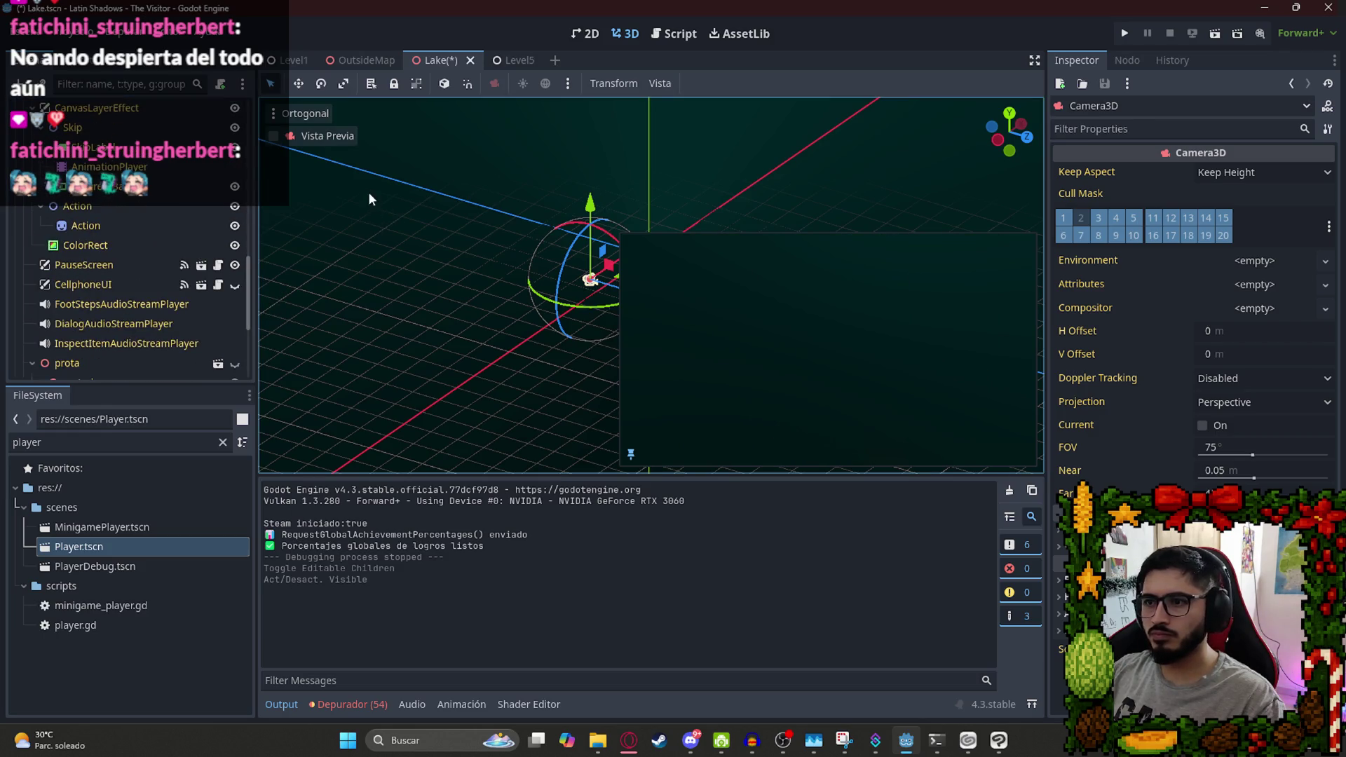
Move the Player along its depth axis with the gizmo.
{"action": "left_click_drag", "start_coordinate": [637, 153], "coordinate": [421, 225]}
{"action": "scroll", "coordinate": [98, 247], "scroll_direction": "up", "scroll_amount": 3}
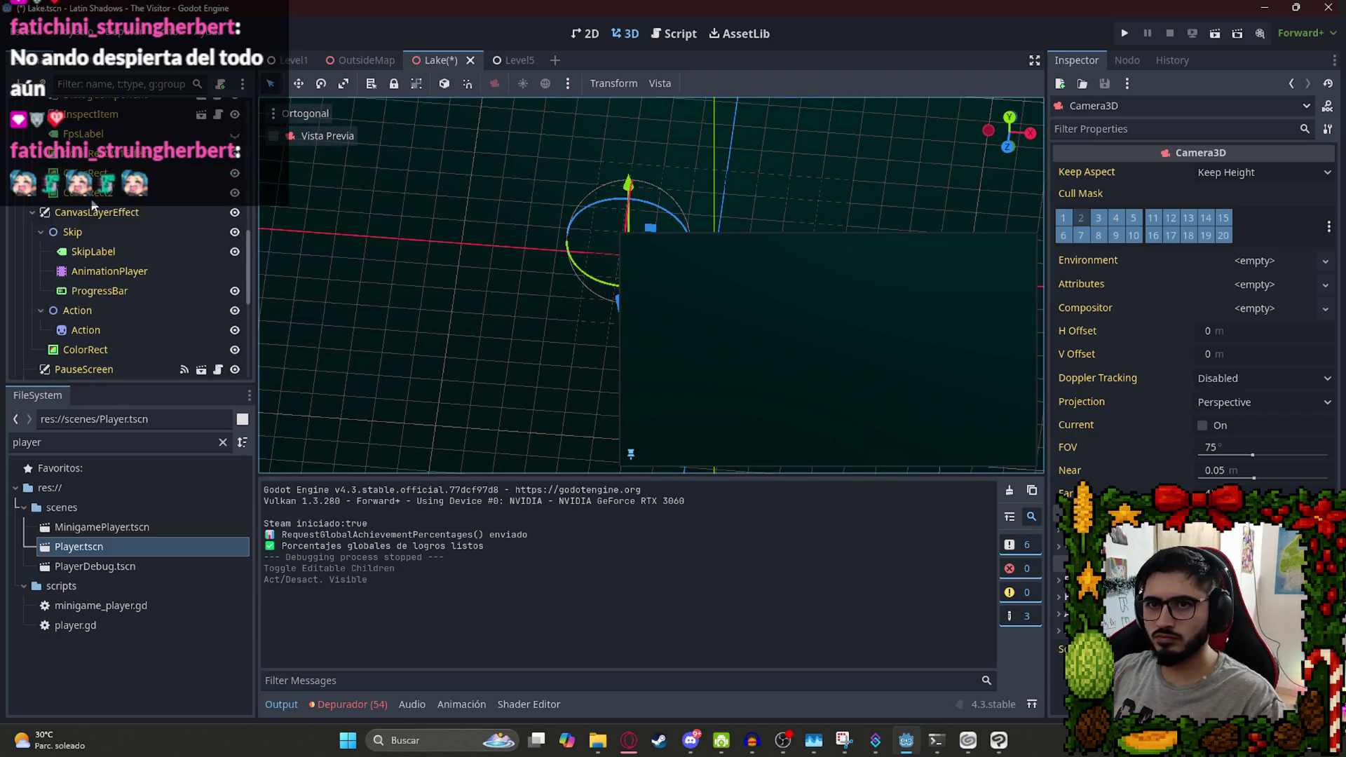
{"action": "mouse_move", "coordinate": [464, 235]}
{"action": "left_mouse_down"}
{"action": "mouse_move", "coordinate": [406, 264]}
{"action": "mouse_move", "coordinate": [423, 254]}
{"action": "mouse_move", "coordinate": [376, 302]}
{"action": "left_mouse_up"}
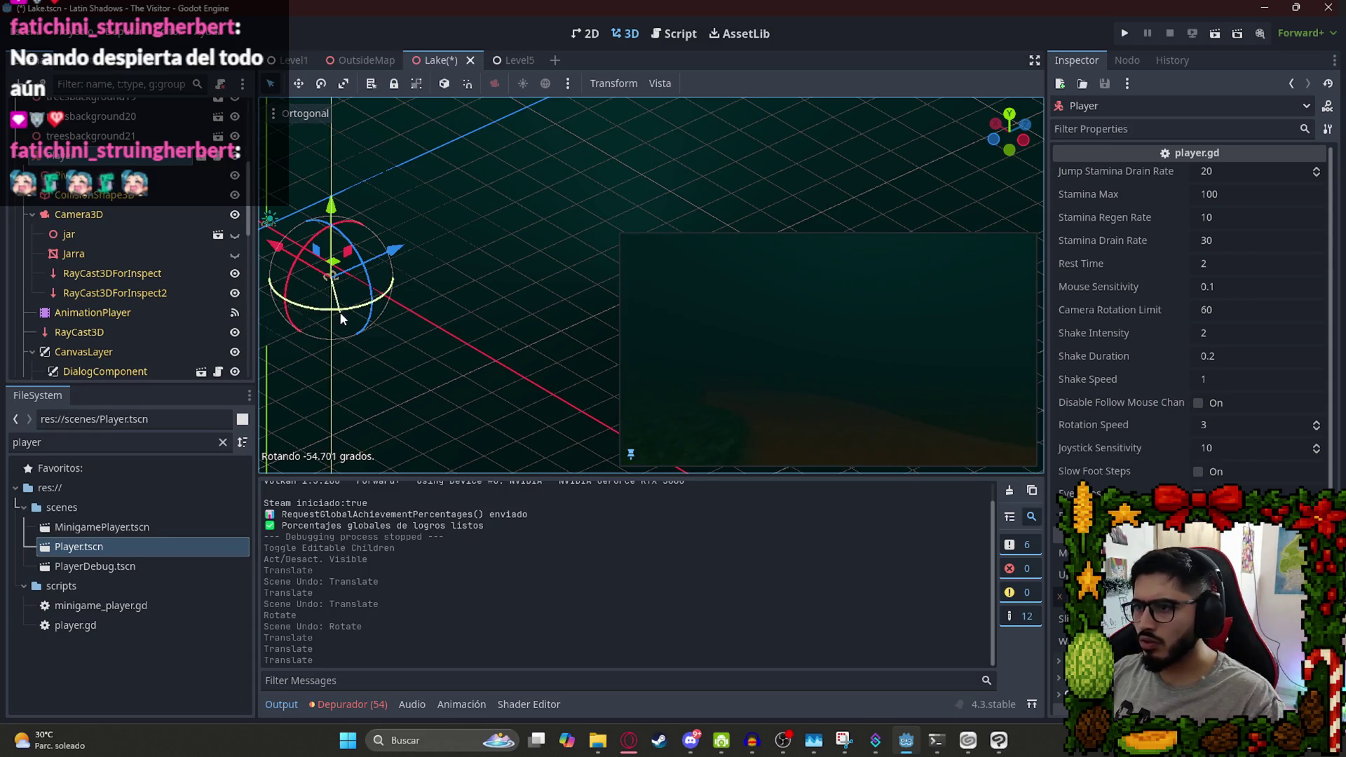
Reposition the Player along Z, X and Y, undoing the unwanted moves.
{"action": "left_click_drag", "start_coordinate": [327, 325], "coordinate": [312, 279]}
{"action": "mouse_move", "coordinate": [386, 249]}
{"action": "left_mouse_down"}
{"action": "mouse_move", "coordinate": [423, 235]}
{"action": "mouse_move", "coordinate": [375, 265]}
{"action": "mouse_move", "coordinate": [419, 232]}
{"action": "mouse_move", "coordinate": [368, 311]}
{"action": "mouse_move", "coordinate": [444, 258]}
{"action": "mouse_move", "coordinate": [390, 360]}
{"action": "mouse_move", "coordinate": [508, 314]}
{"action": "left_mouse_up"}
{"action": "key", "text": "ctrl+z"}
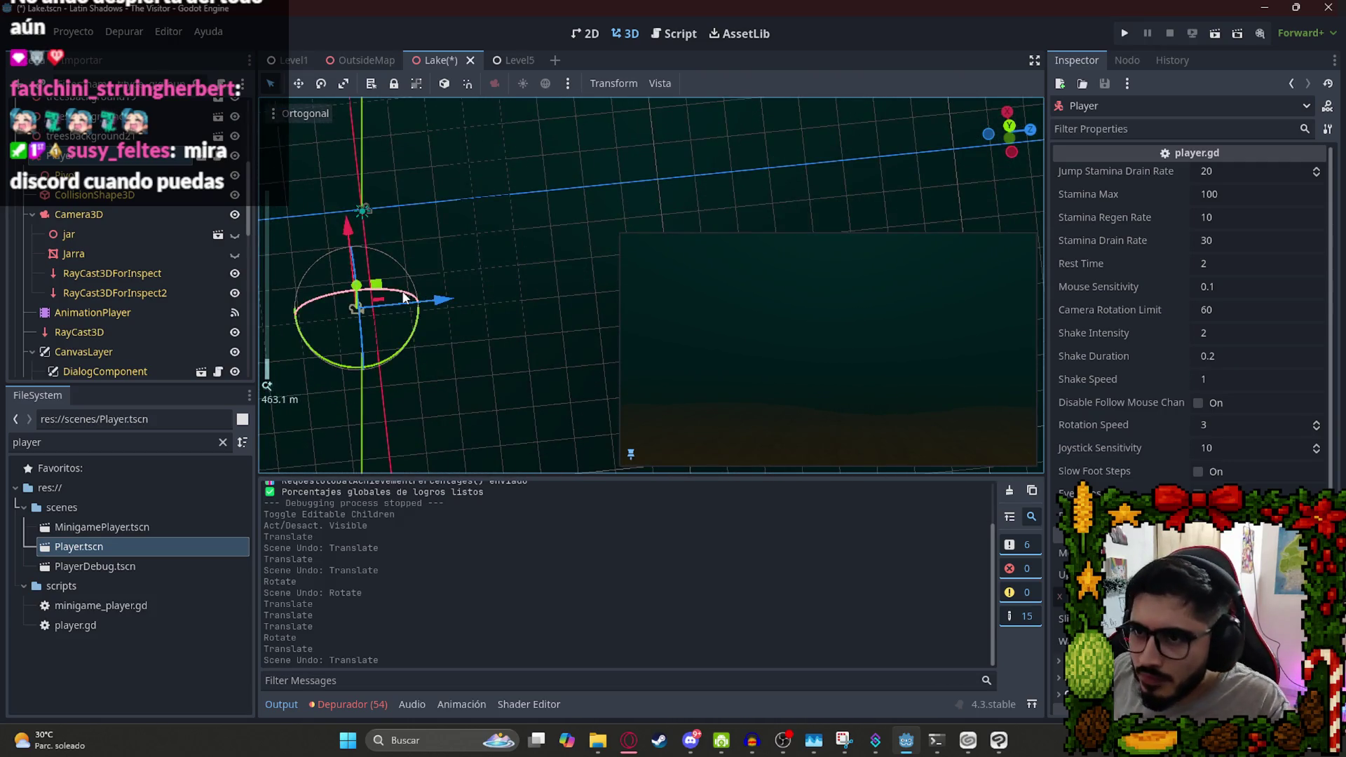
{"action": "left_click_drag", "start_coordinate": [382, 289], "coordinate": [364, 294]}
{"action": "key", "text": "ctrl+z"}
{"action": "left_click_drag", "start_coordinate": [349, 227], "coordinate": [355, 237]}
{"action": "left_click_drag", "start_coordinate": [356, 295], "coordinate": [356, 282]}
{"action": "left_click_drag", "start_coordinate": [369, 354], "coordinate": [370, 365]}
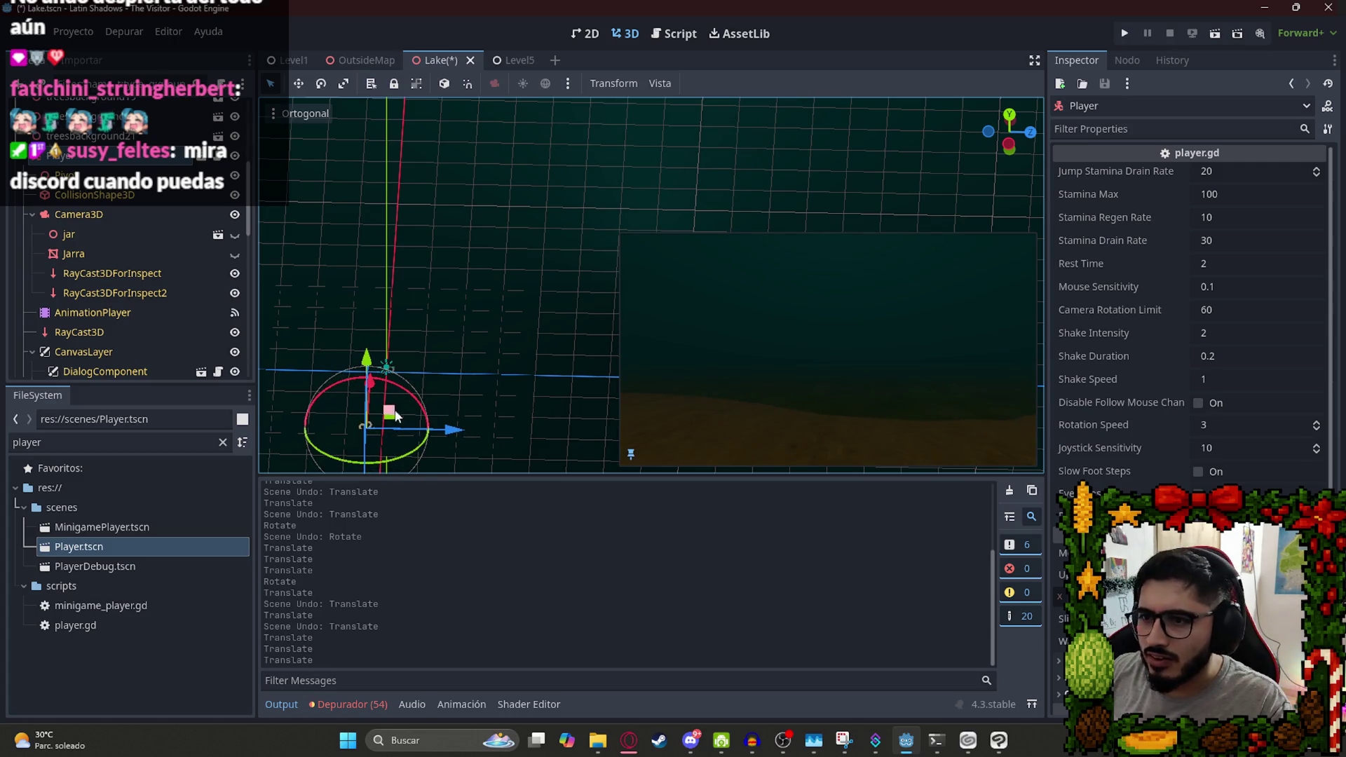
Fine-tune the Player's X and height, then save the Lake scene.
{"action": "mouse_move", "coordinate": [389, 413]}
{"action": "left_mouse_down"}
{"action": "mouse_move", "coordinate": [340, 339]}
{"action": "mouse_move", "coordinate": [583, 210]}
{"action": "left_mouse_up"}
{"action": "key", "text": "ctrl+z"}
{"action": "scroll", "coordinate": [447, 339], "scroll_direction": "up", "scroll_amount": 2}
{"action": "left_click_drag", "start_coordinate": [436, 305], "coordinate": [437, 317]}
{"action": "left_click_drag", "start_coordinate": [357, 272], "coordinate": [359, 280]}
{"action": "key", "text": "ctrl+s"}
Nudge the Player along X, save again, and switch to Discord.
{"action": "mouse_move", "coordinate": [431, 306]}
{"action": "left_mouse_down"}
{"action": "mouse_move", "coordinate": [454, 305]}
{"action": "mouse_move", "coordinate": [435, 305]}
{"action": "left_mouse_up"}
{"action": "key", "text": "ctrl+s"}
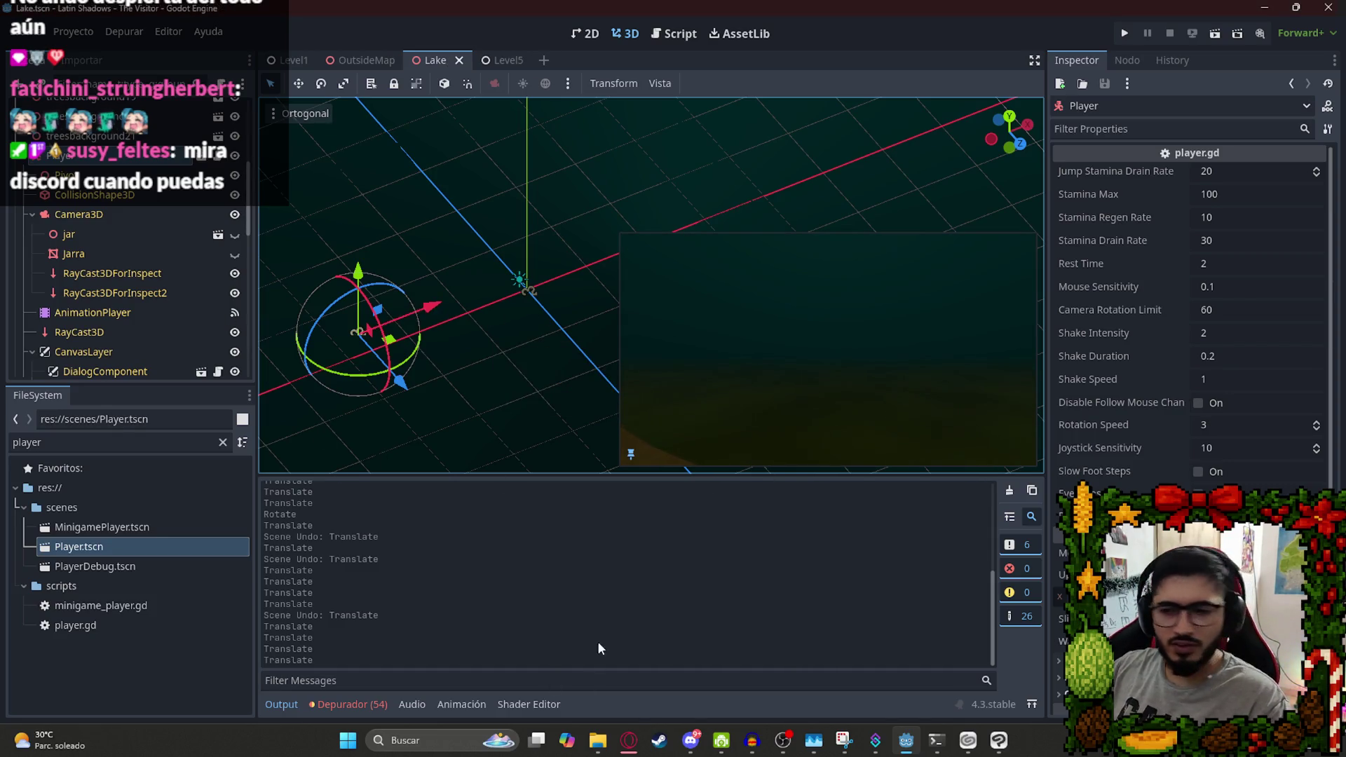
{"action": "left_click", "coordinate": [687, 741]}
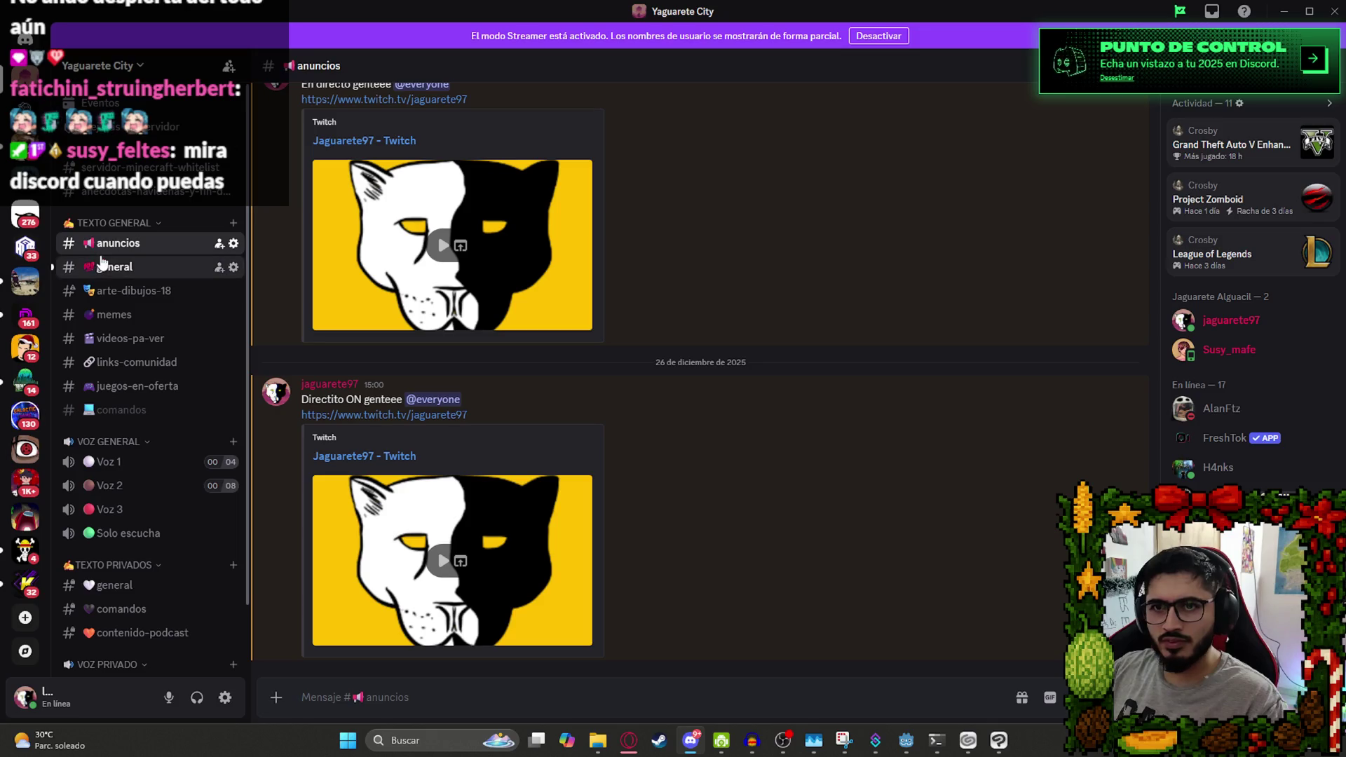
{"action": "left_click", "coordinate": [114, 266]}
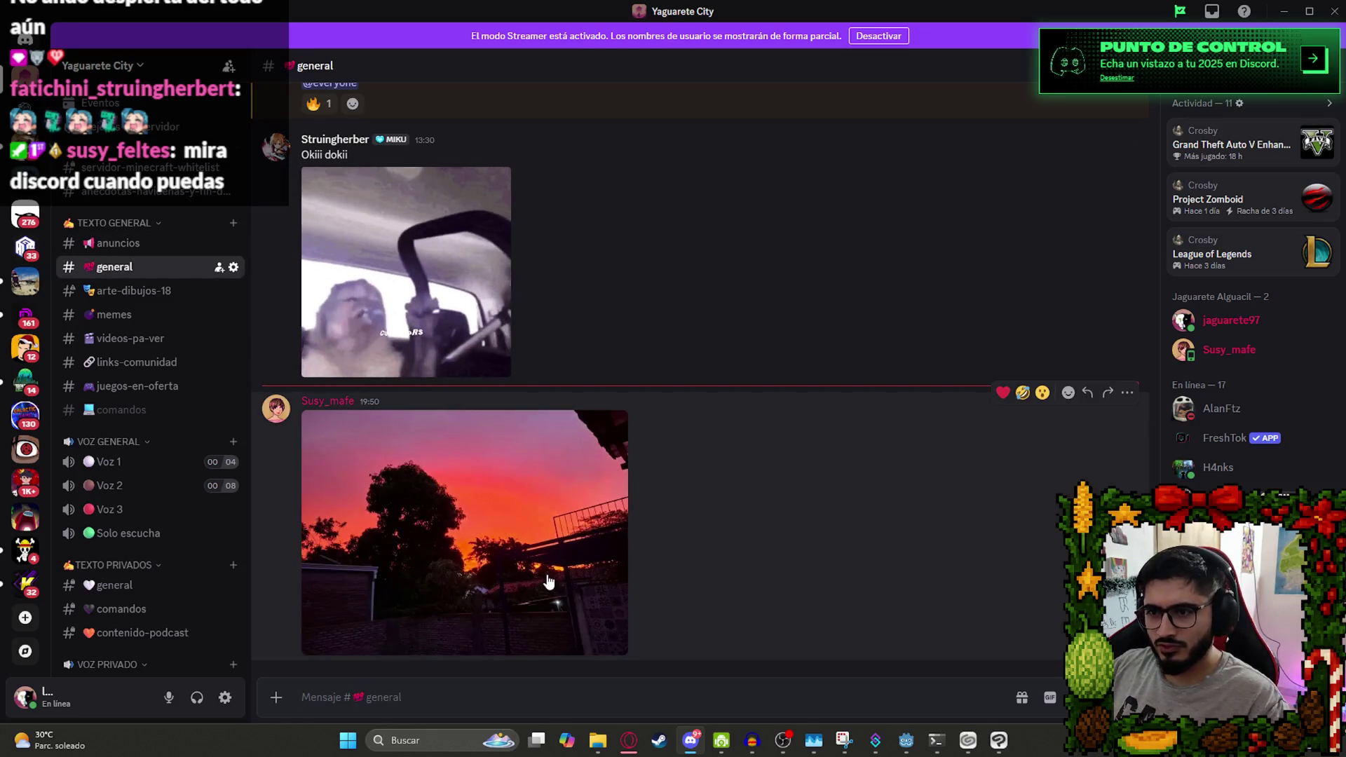
{"action": "left_click", "coordinate": [549, 575]}
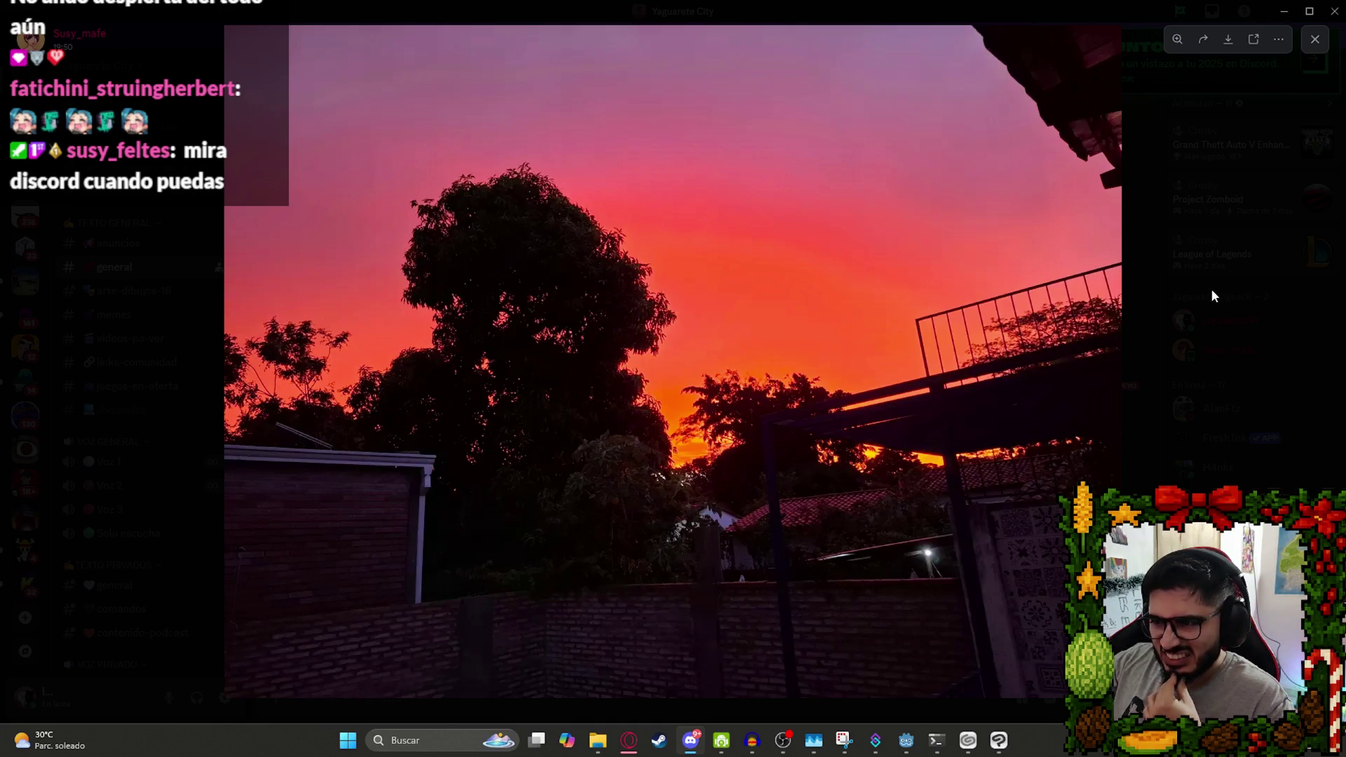
{"action": "left_click", "coordinate": [1210, 286]}
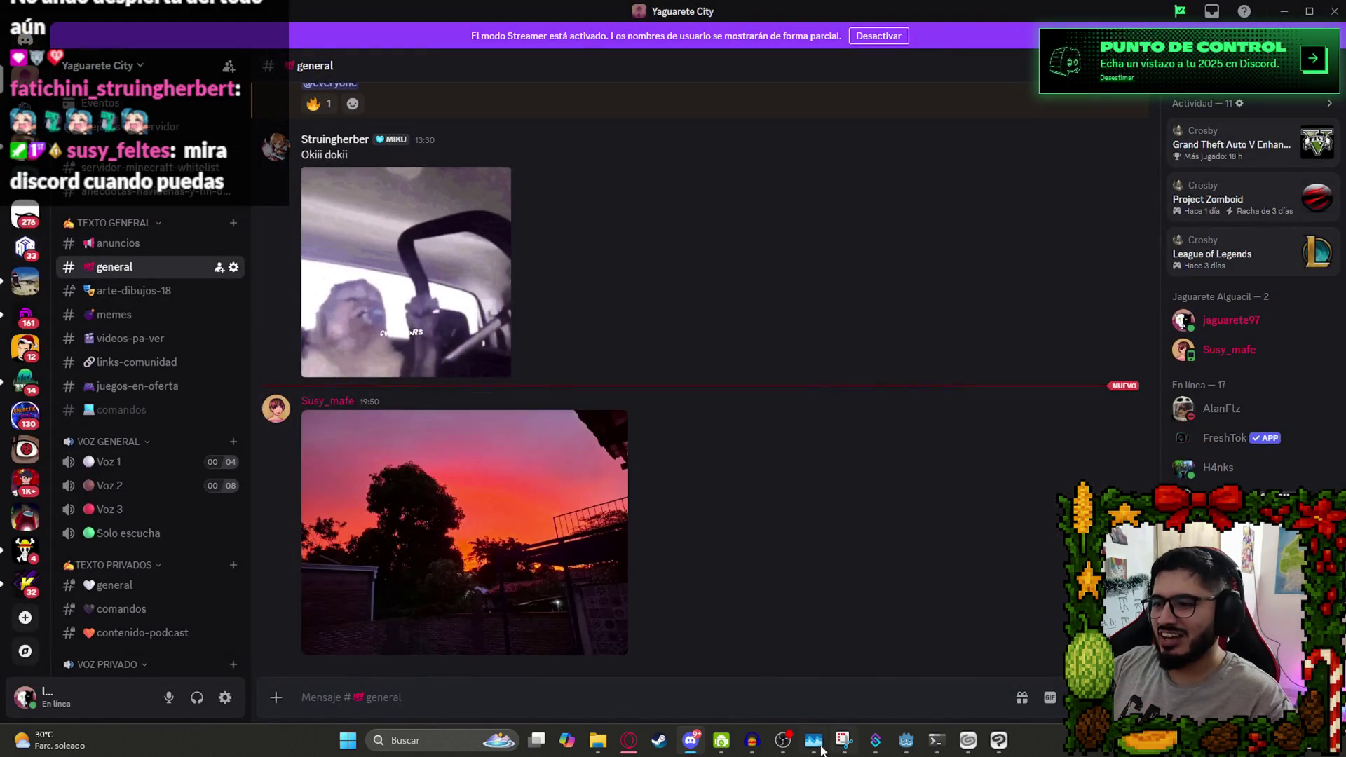
{"action": "left_click", "coordinate": [694, 741]}
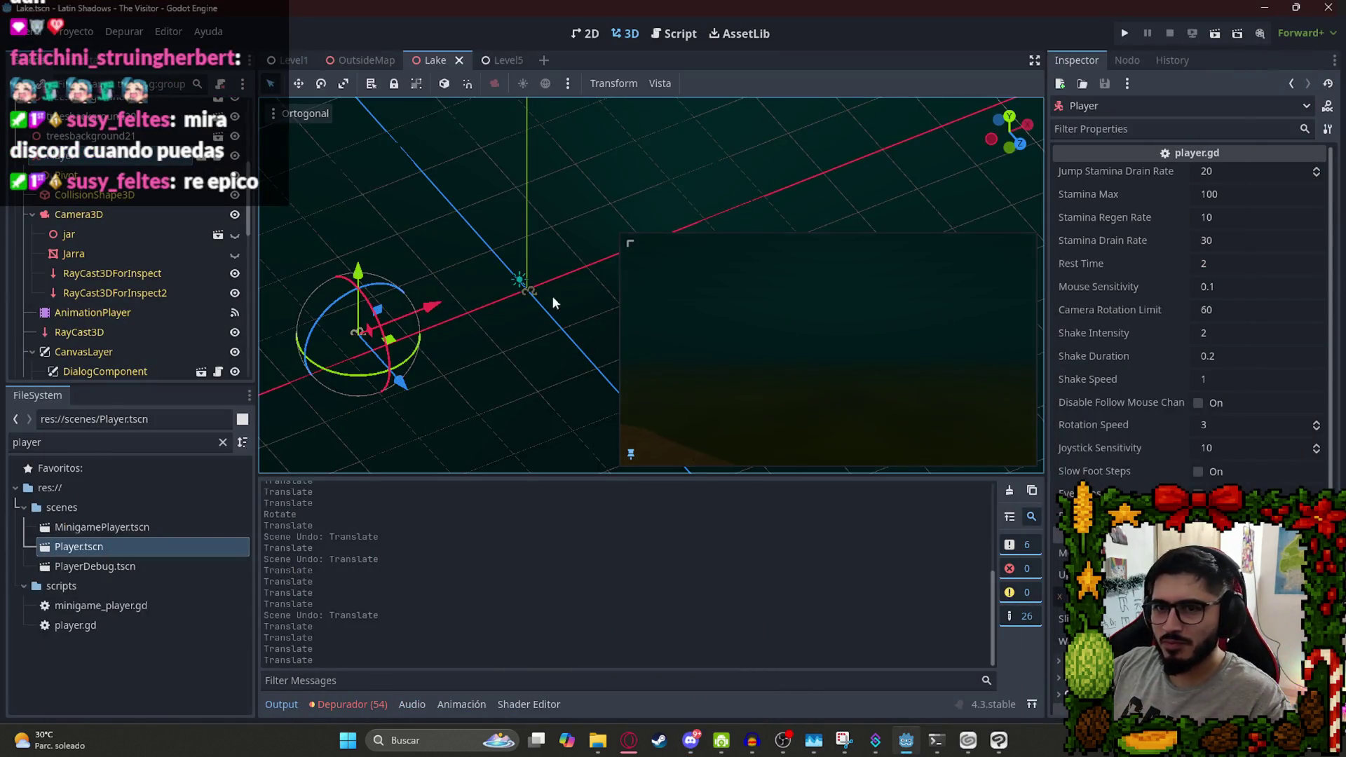
Set the DirectionalLight3D colour from cyan to white in the colour picker.
{"action": "left_click", "coordinate": [22, 161]}
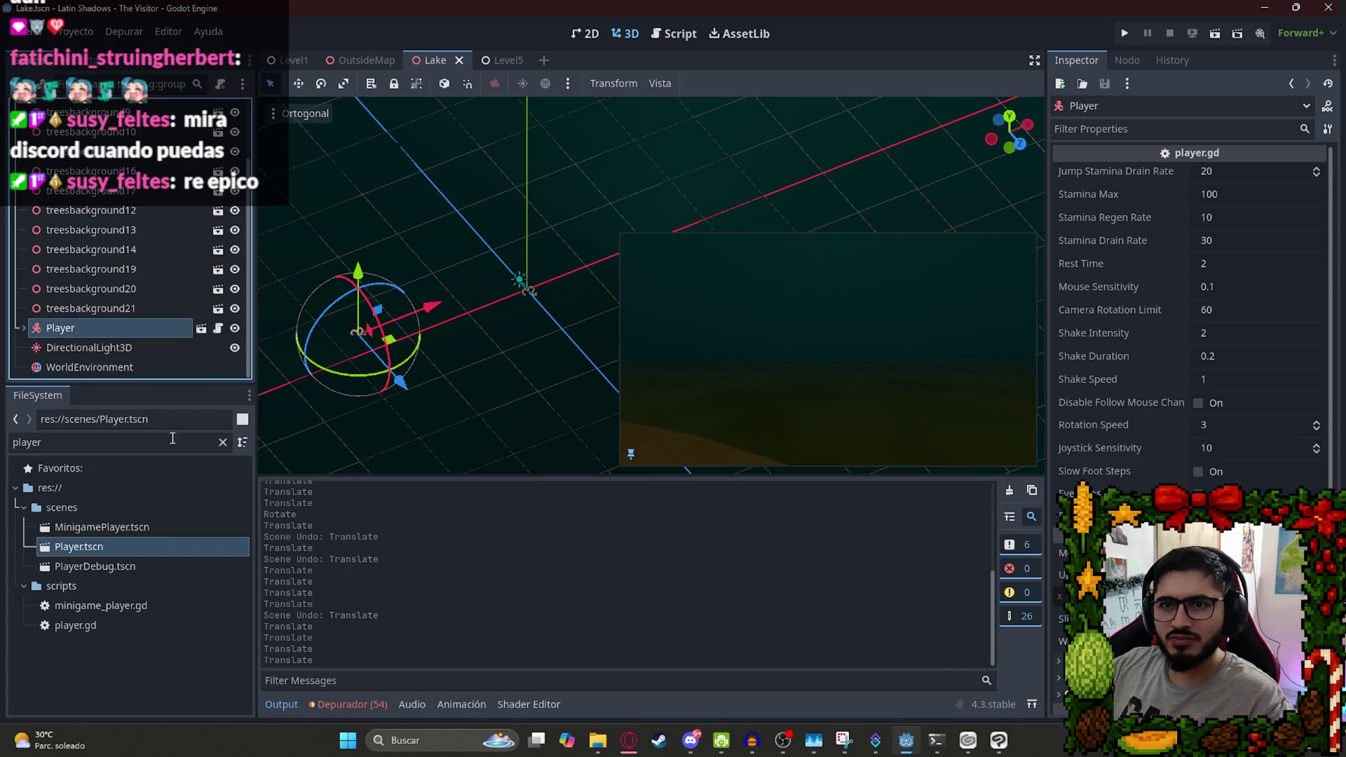
{"action": "left_click", "coordinate": [118, 348]}
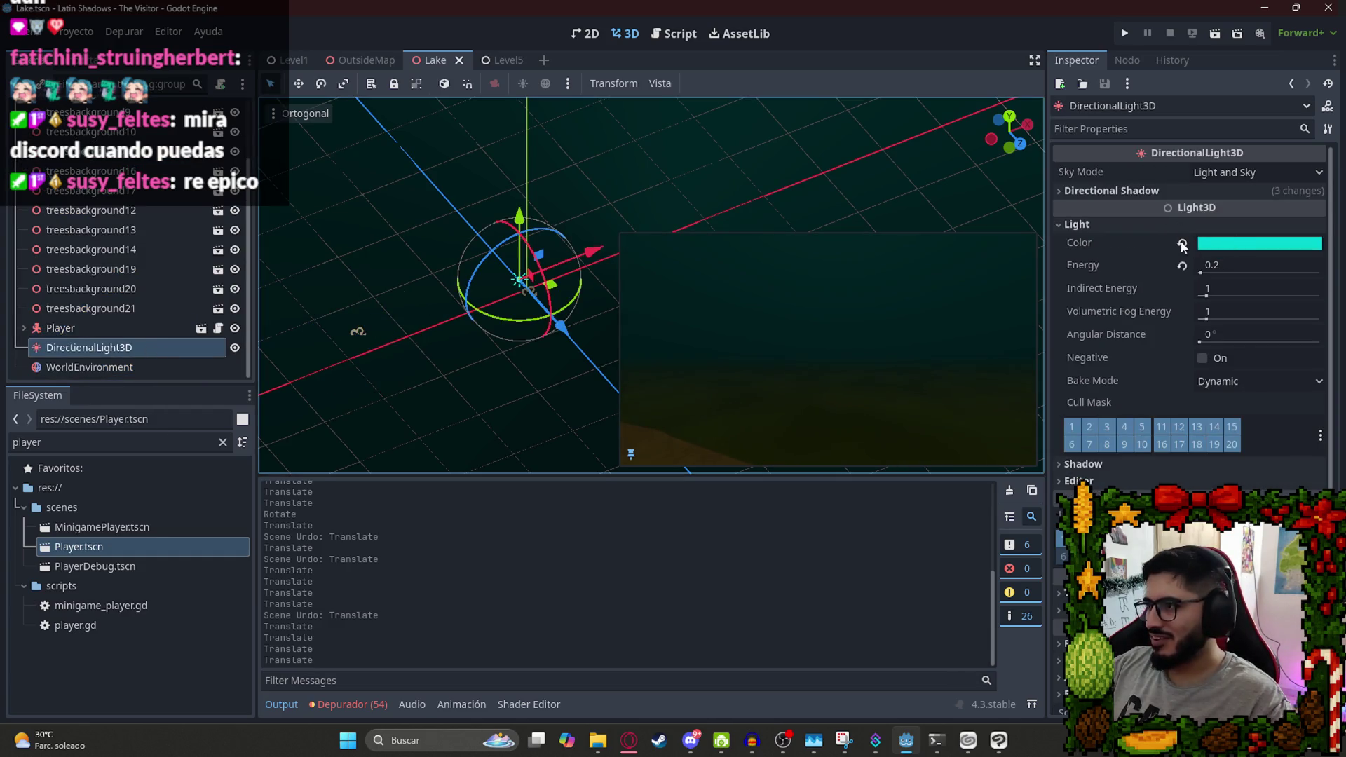
{"action": "left_click", "coordinate": [1183, 245]}
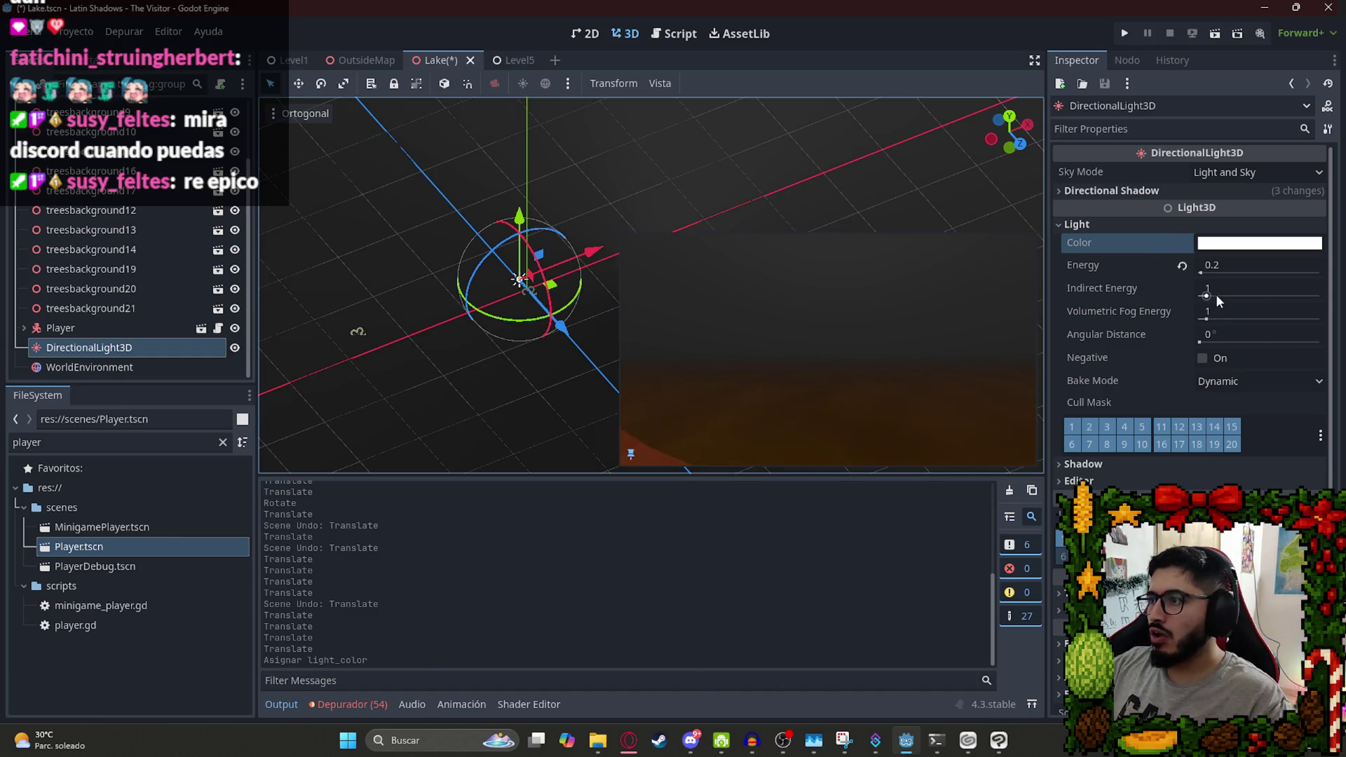
{"action": "key", "text": "ctrl+z"}
{"action": "left_click", "coordinate": [1269, 244]}
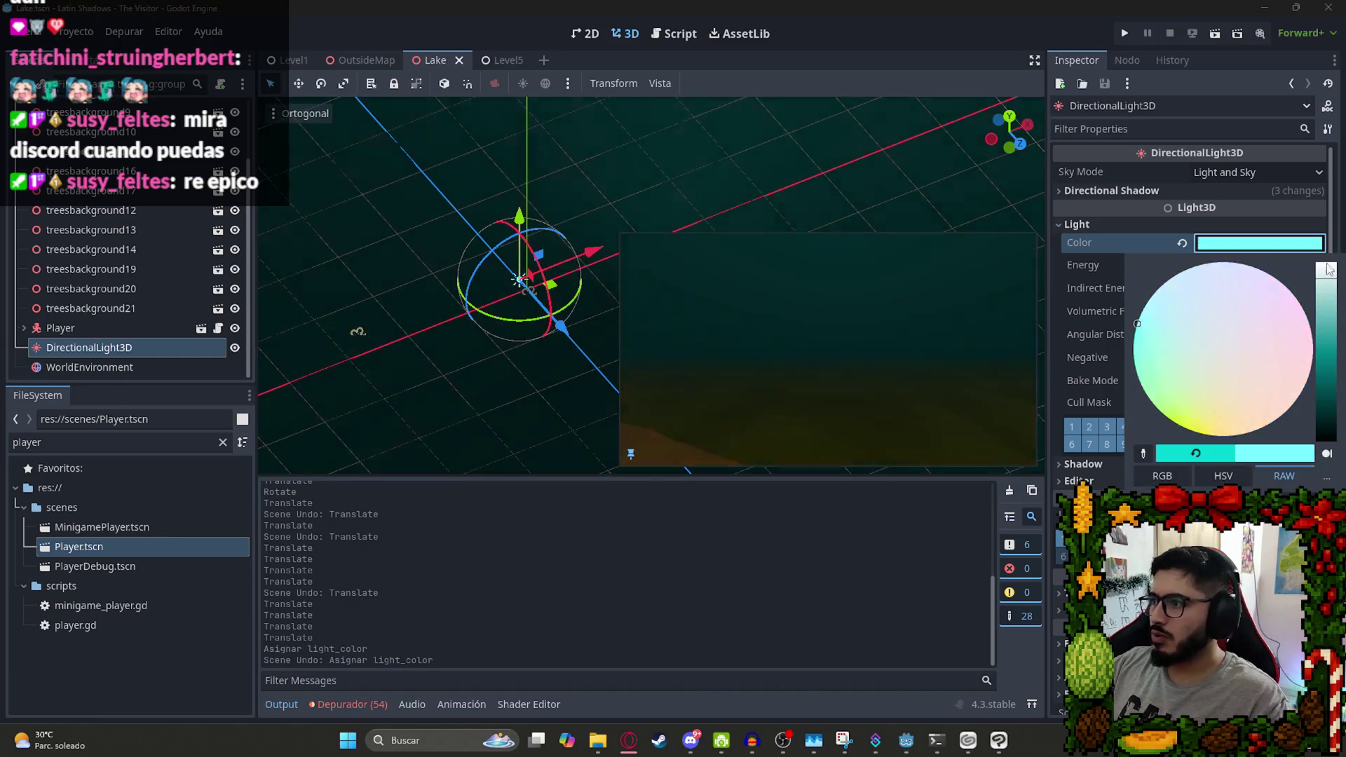
{"action": "left_click", "coordinate": [1327, 278]}
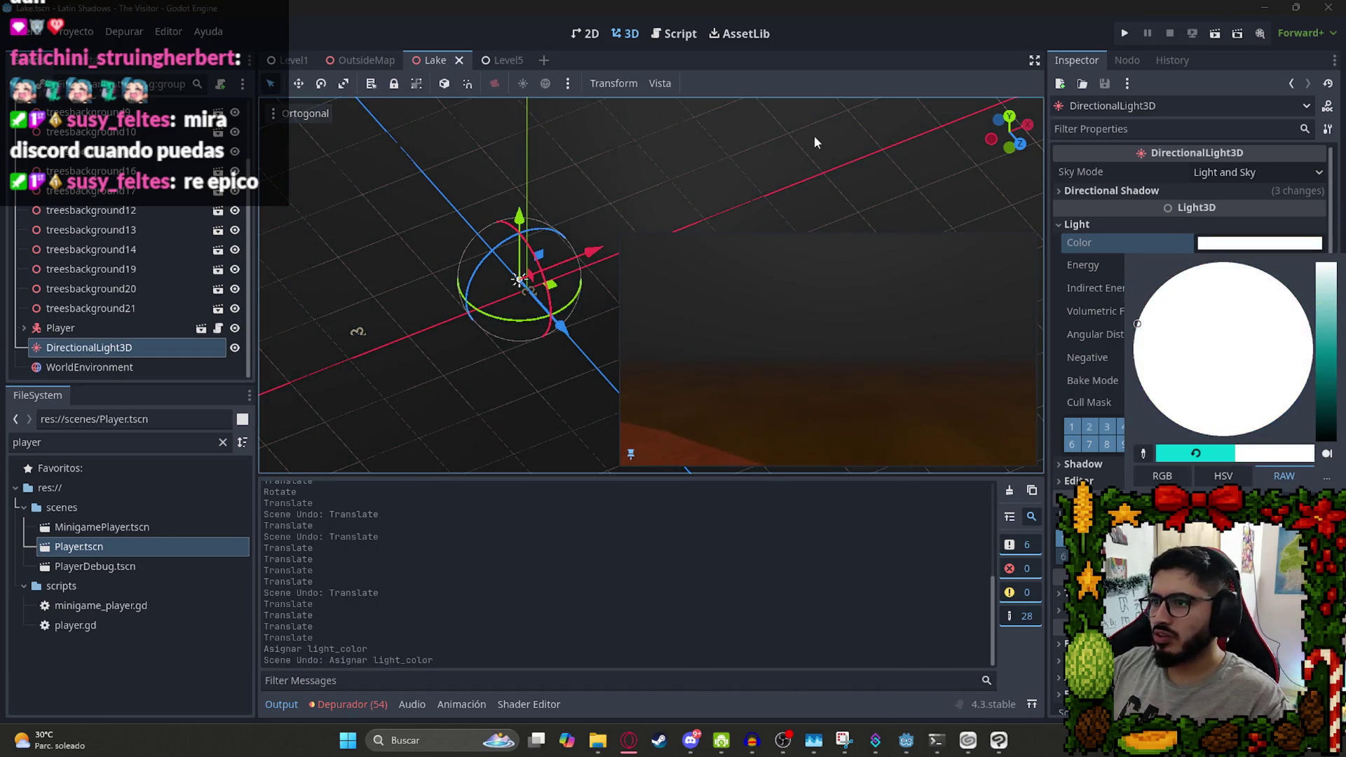
{"action": "left_click", "coordinate": [855, 263]}
Play the Lake scene with Reproducir Esta Escena to test the lighting.
{"action": "right_click", "coordinate": [448, 67]}
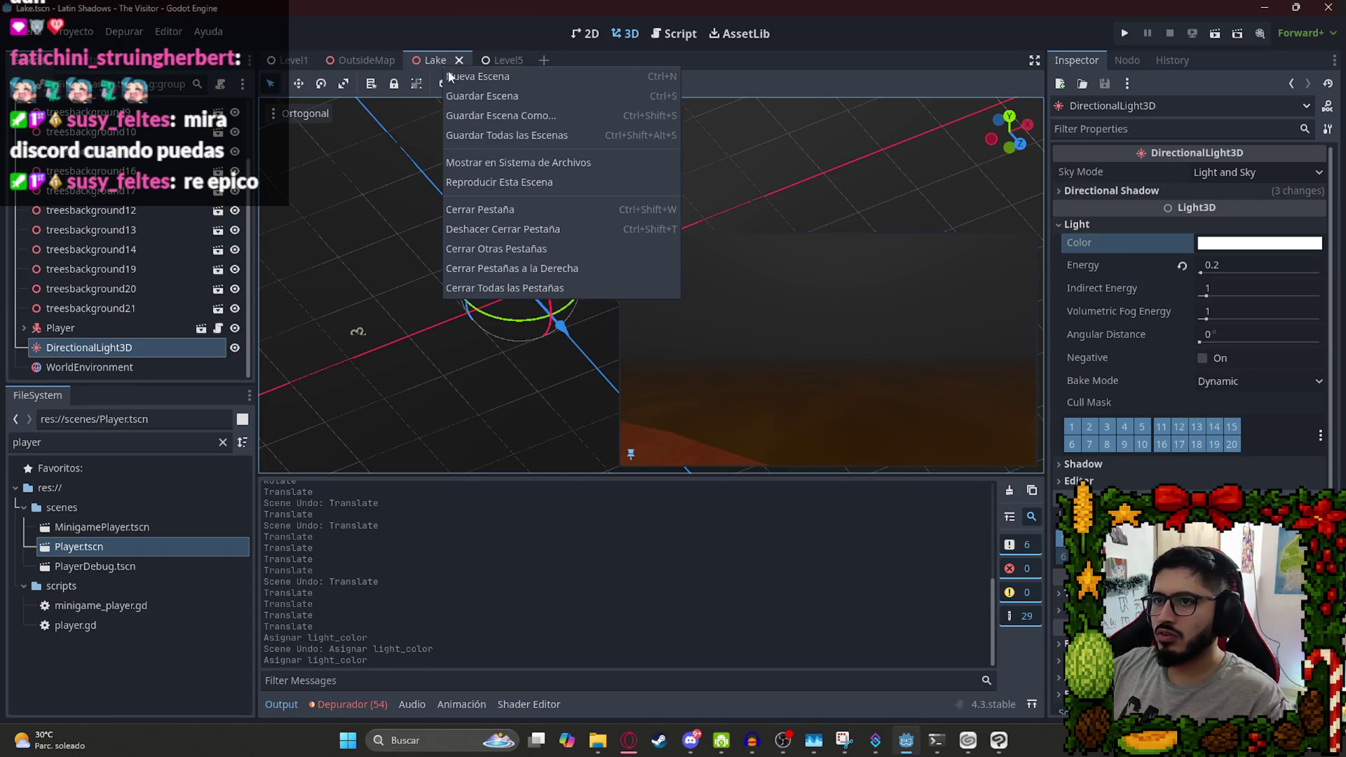
{"action": "left_click", "coordinate": [484, 180]}
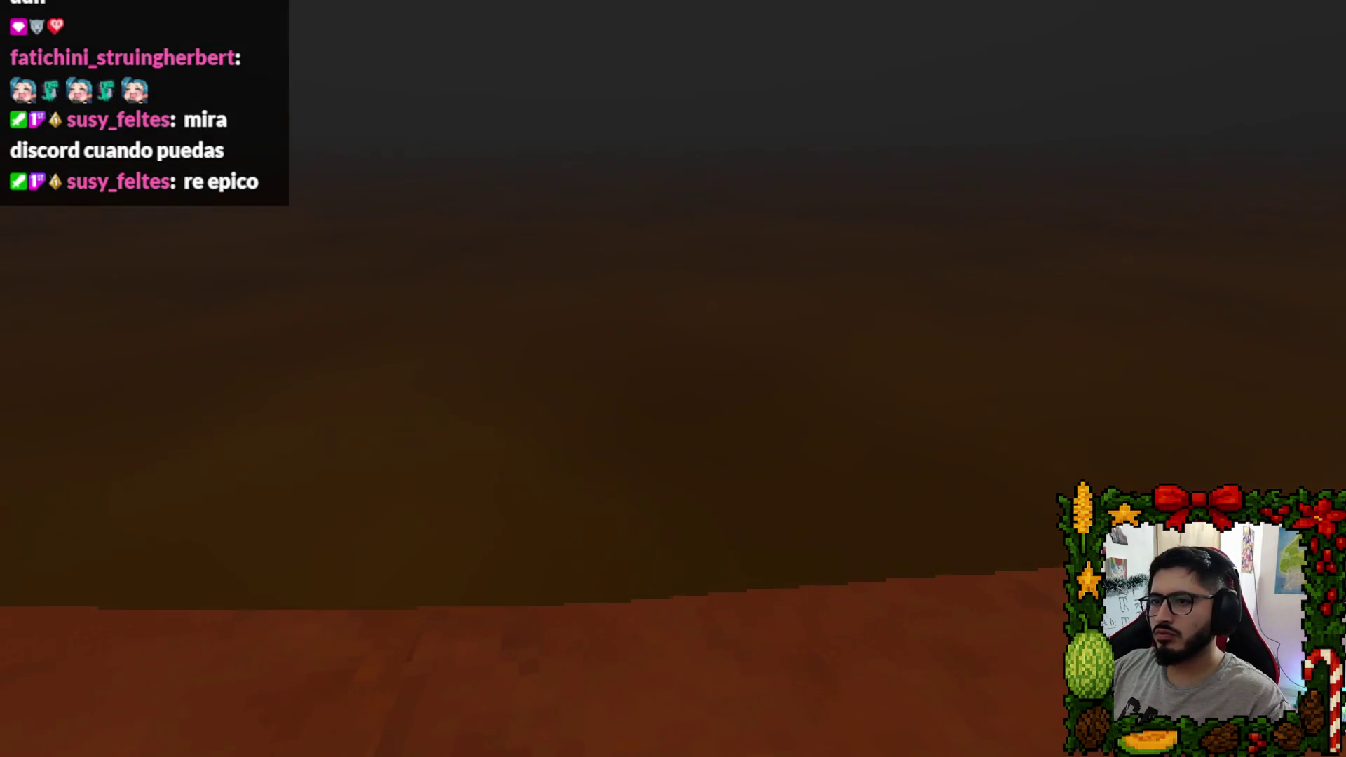
{"action": "key", "text": "Escape"}
Quit back to the editor and nudge the Player slightly upward.
{"action": "left_click", "coordinate": [725, 549]}
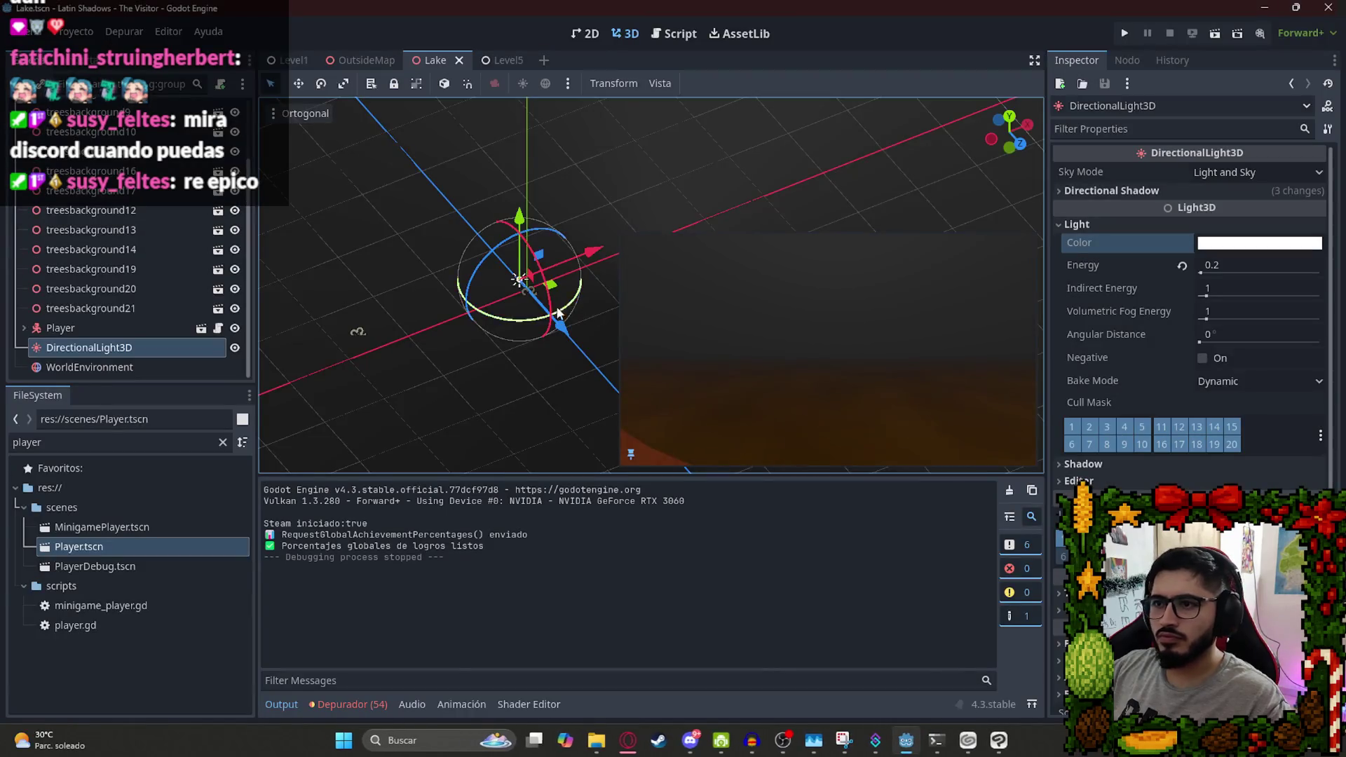
{"action": "left_click", "coordinate": [60, 328]}
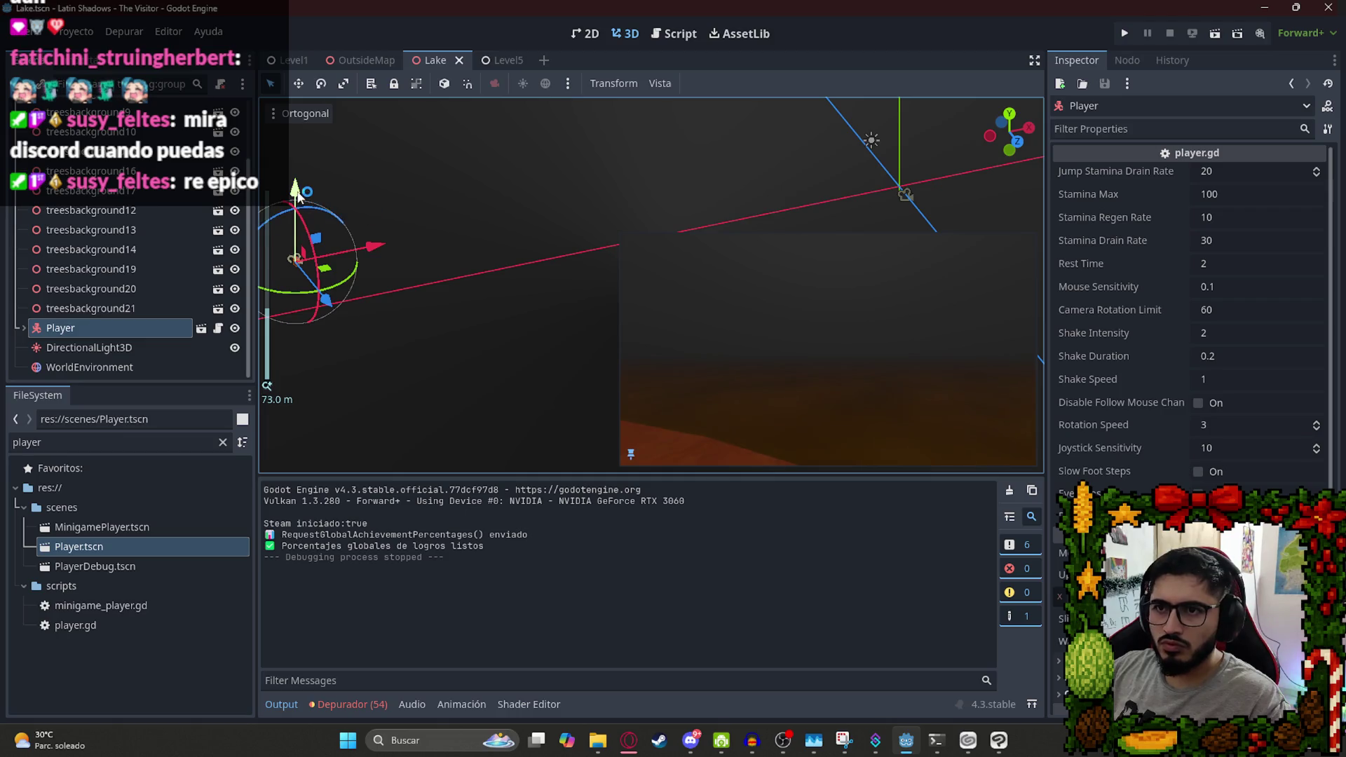
{"action": "left_click_drag", "start_coordinate": [298, 196], "coordinate": [297, 191]}
Play the Lake scene on its own, then quit back to the editor.
{"action": "right_click", "coordinate": [437, 59]}
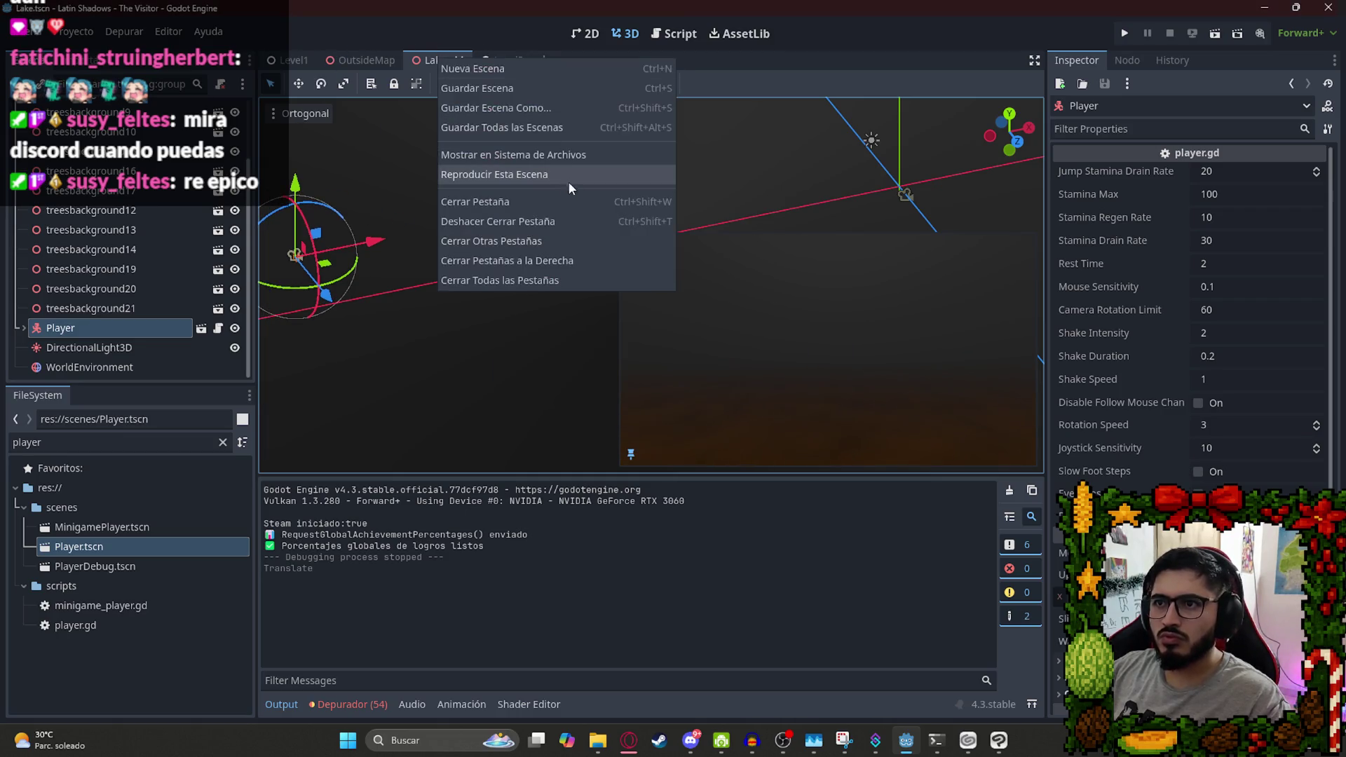
{"action": "left_click", "coordinate": [549, 175]}
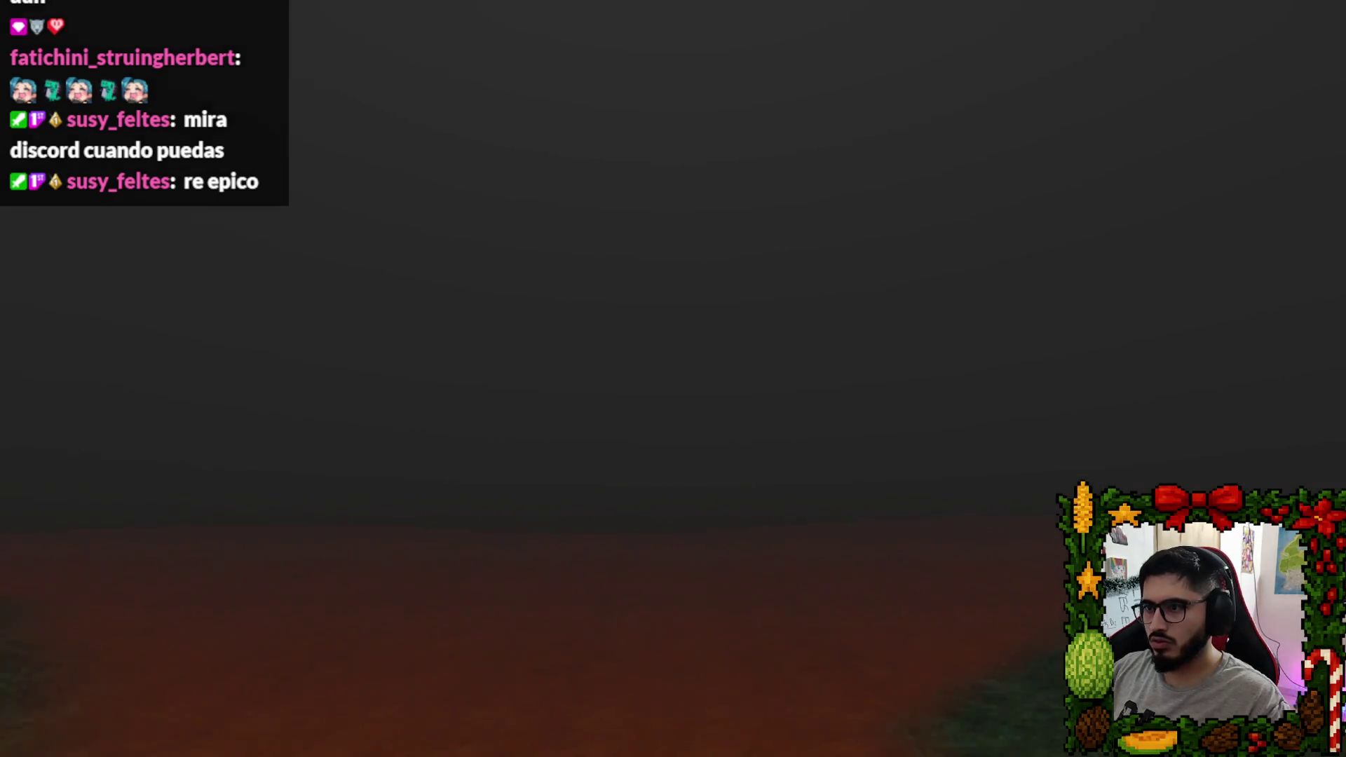
{"action": "key", "text": "Escape"}
{"action": "left_click", "coordinate": [701, 533]}
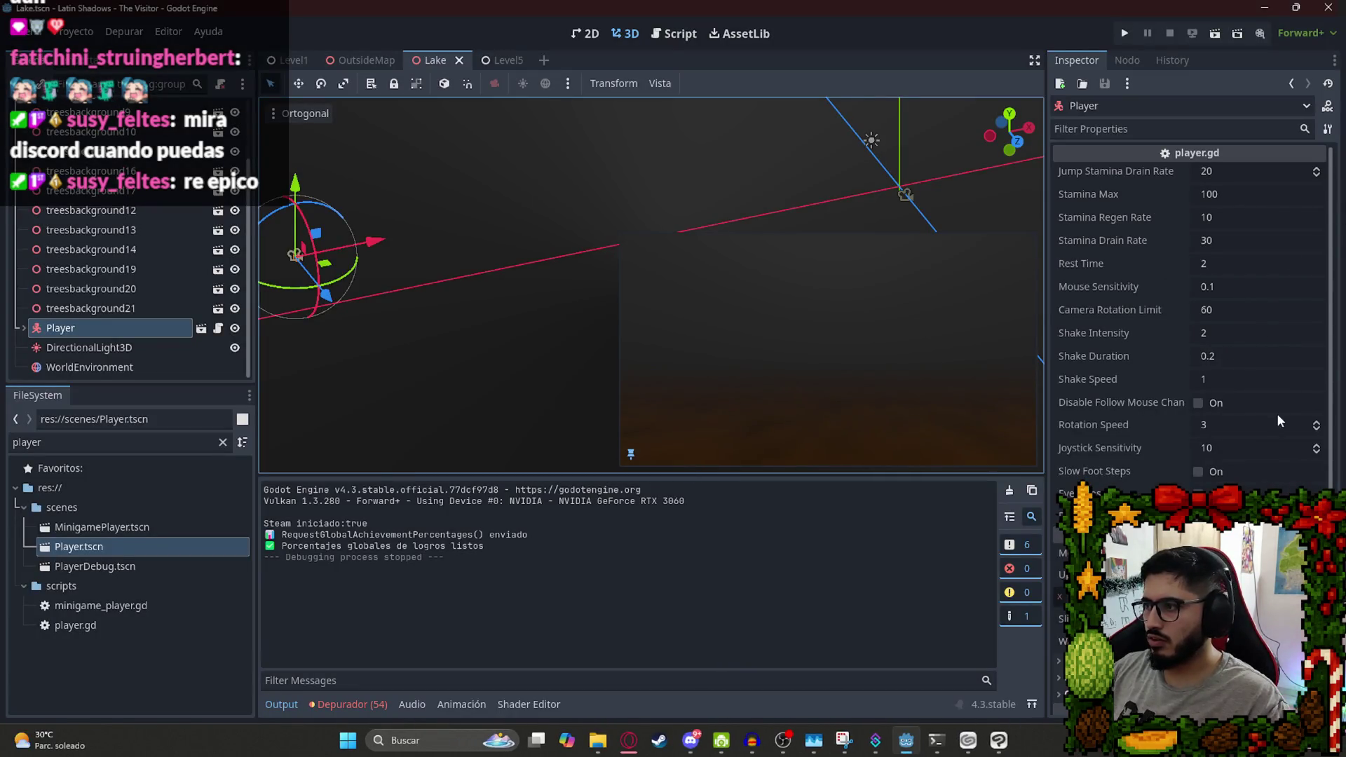
Select WorldEnvironment and filter the FileSystem for 'basic'.
{"action": "left_click", "coordinate": [90, 367]}
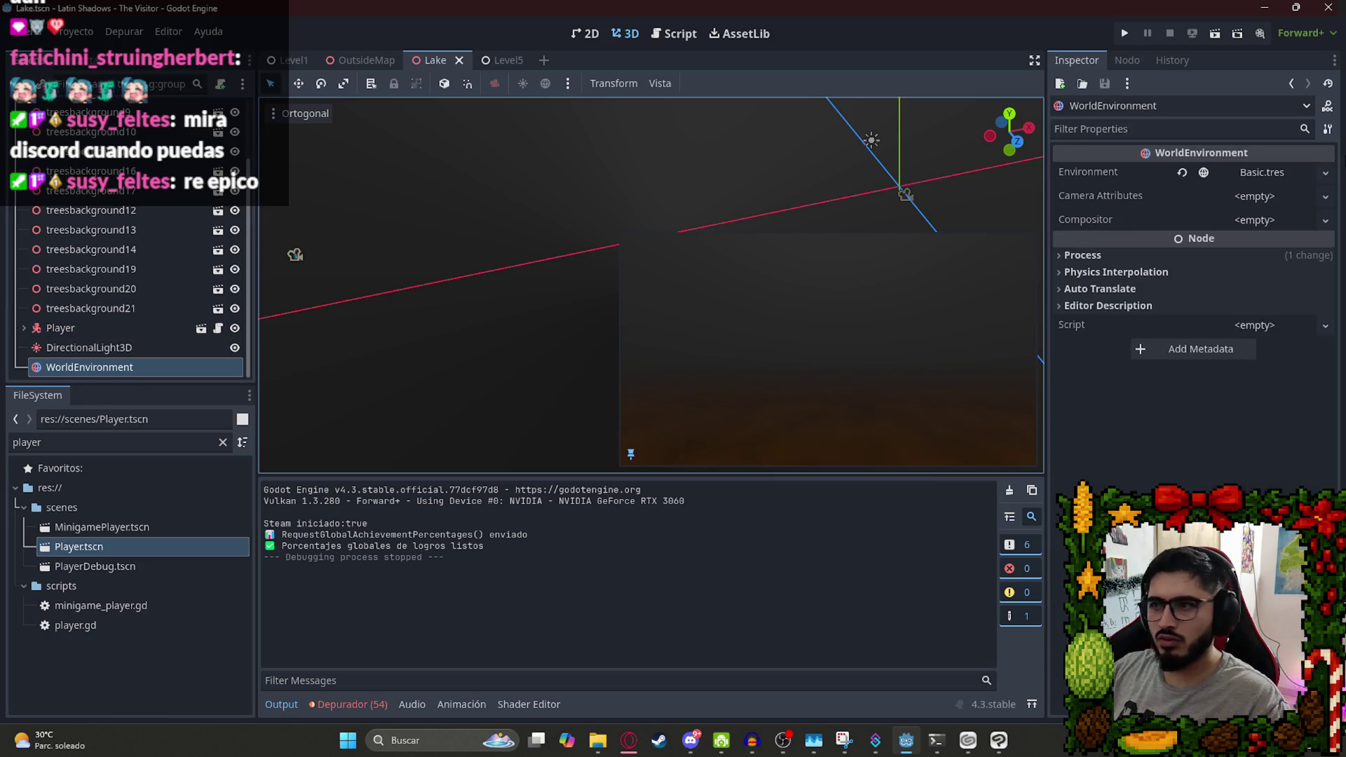
{"action": "left_click", "coordinate": [1264, 173]}
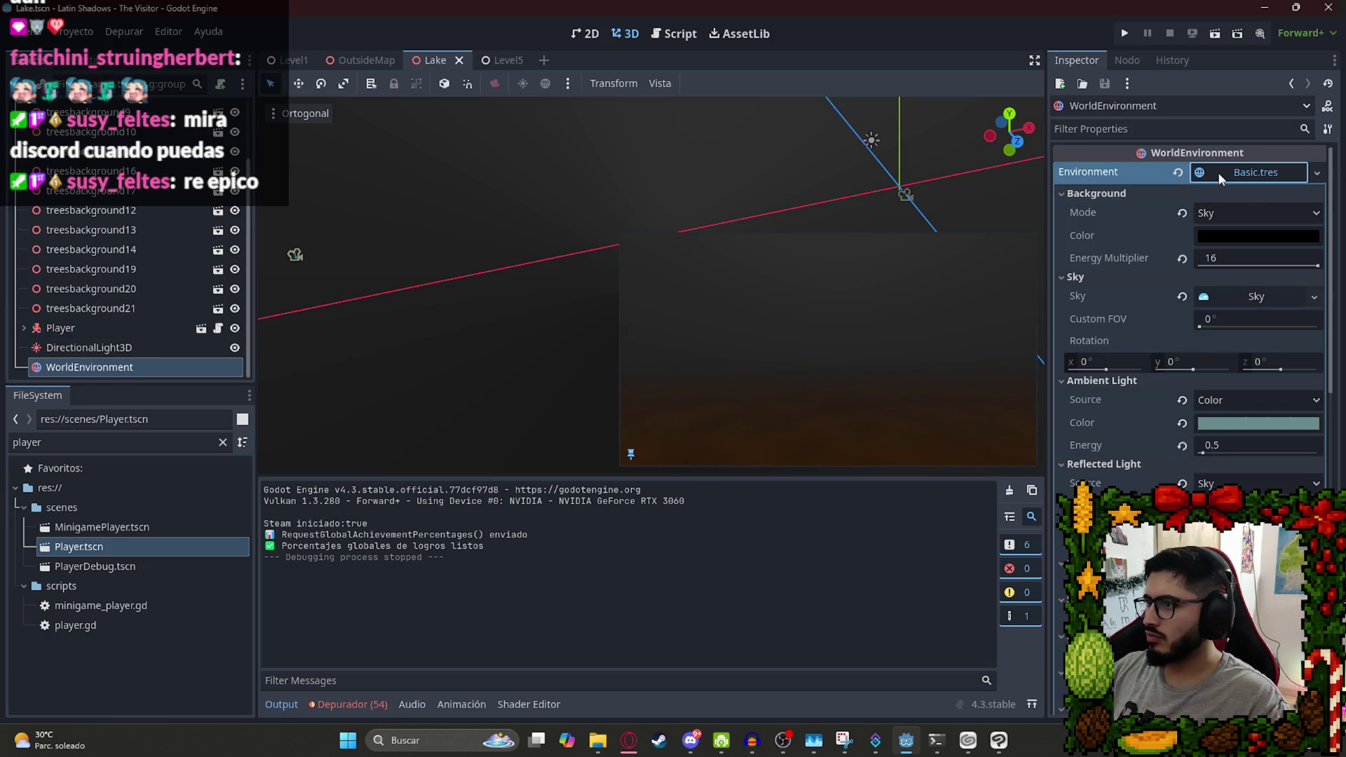
{"action": "double_click", "coordinate": [27, 442]}
{"action": "type", "text": "basic"}
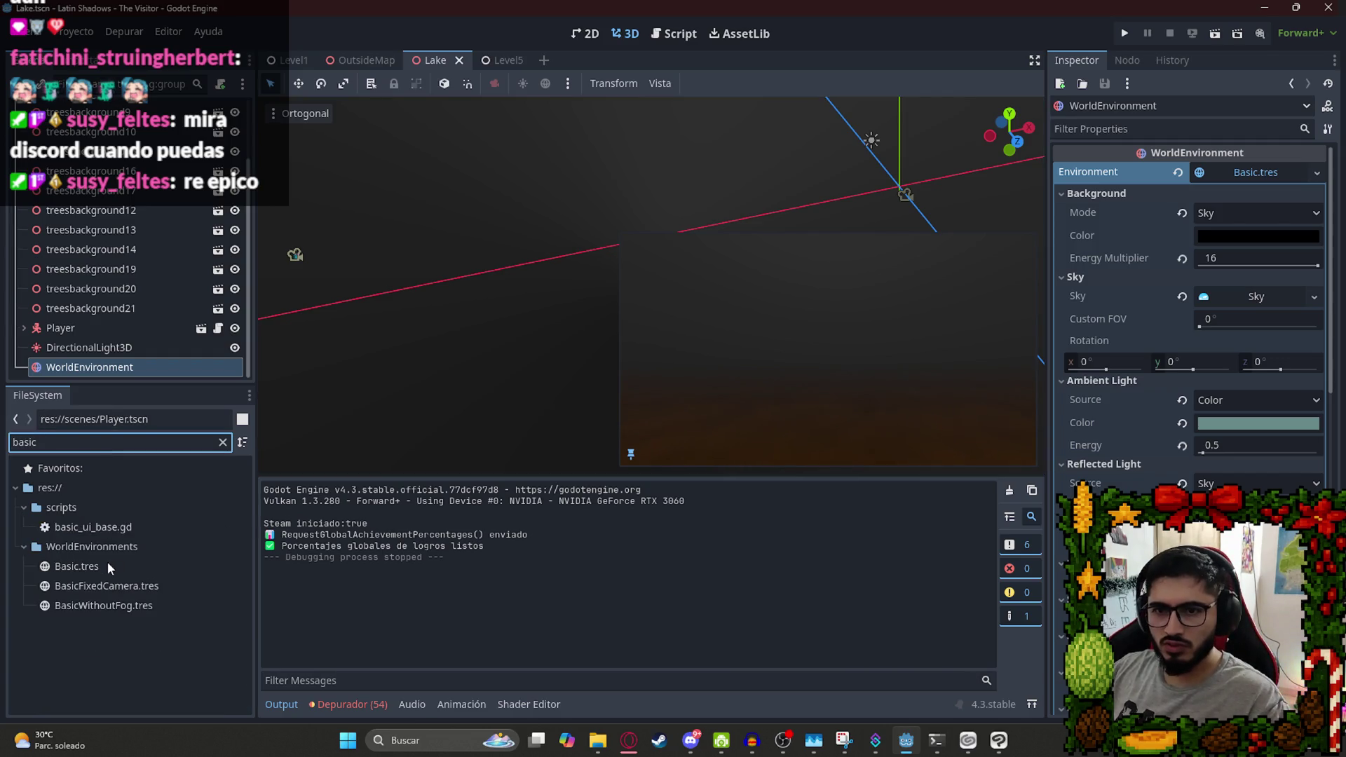
Duplicate Basic.tres as BasicLake.tres and assign it to WorldEnvironment's Environment slot.
{"action": "right_click", "coordinate": [107, 565]}
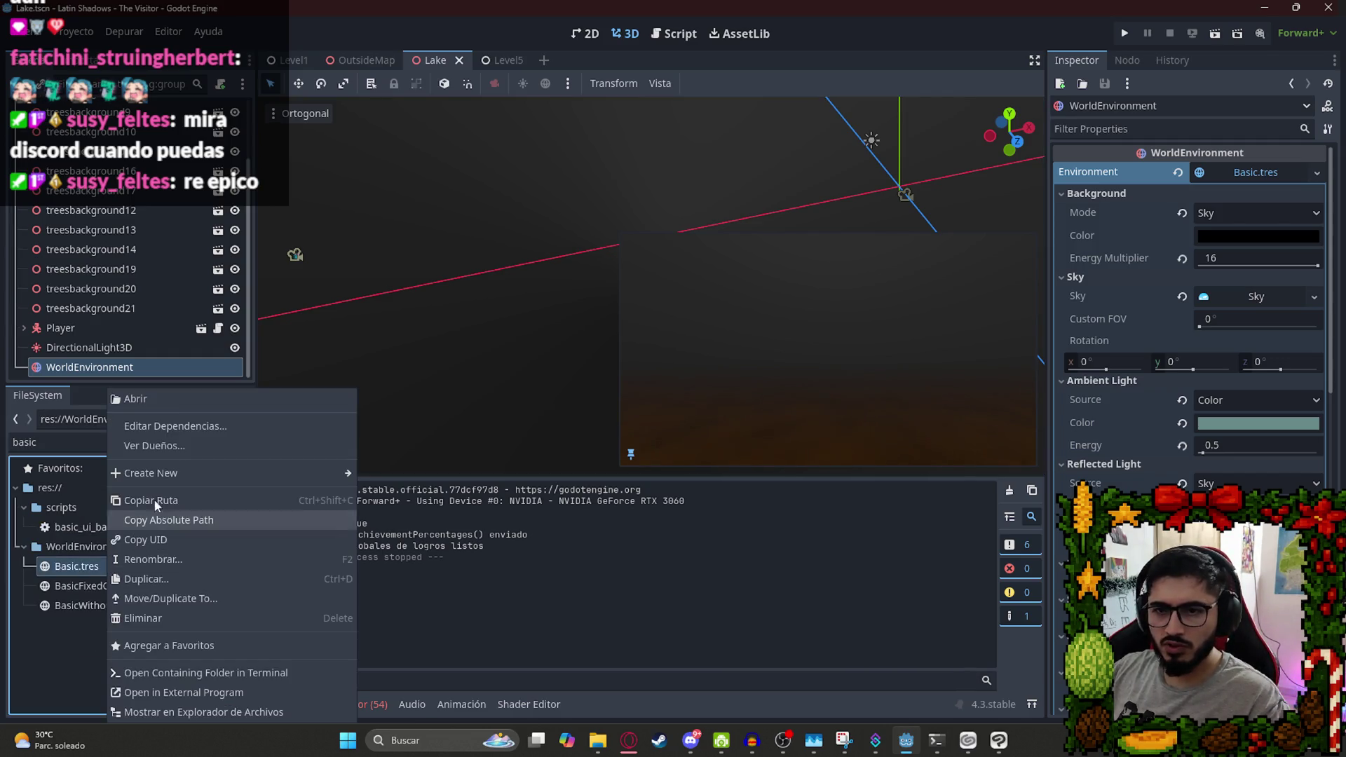
{"action": "left_click", "coordinate": [158, 580]}
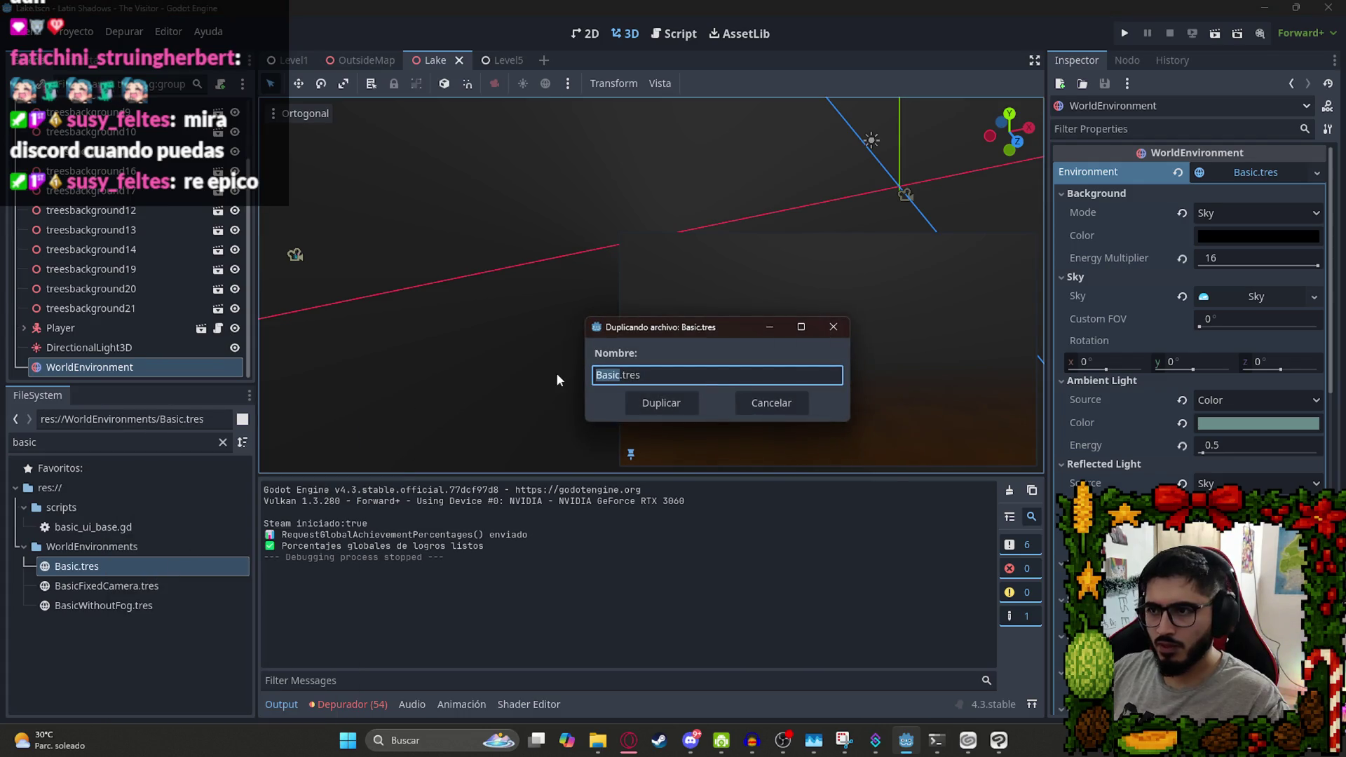
{"action": "key", "text": "Right"}
{"action": "type", "text": "Lake"}
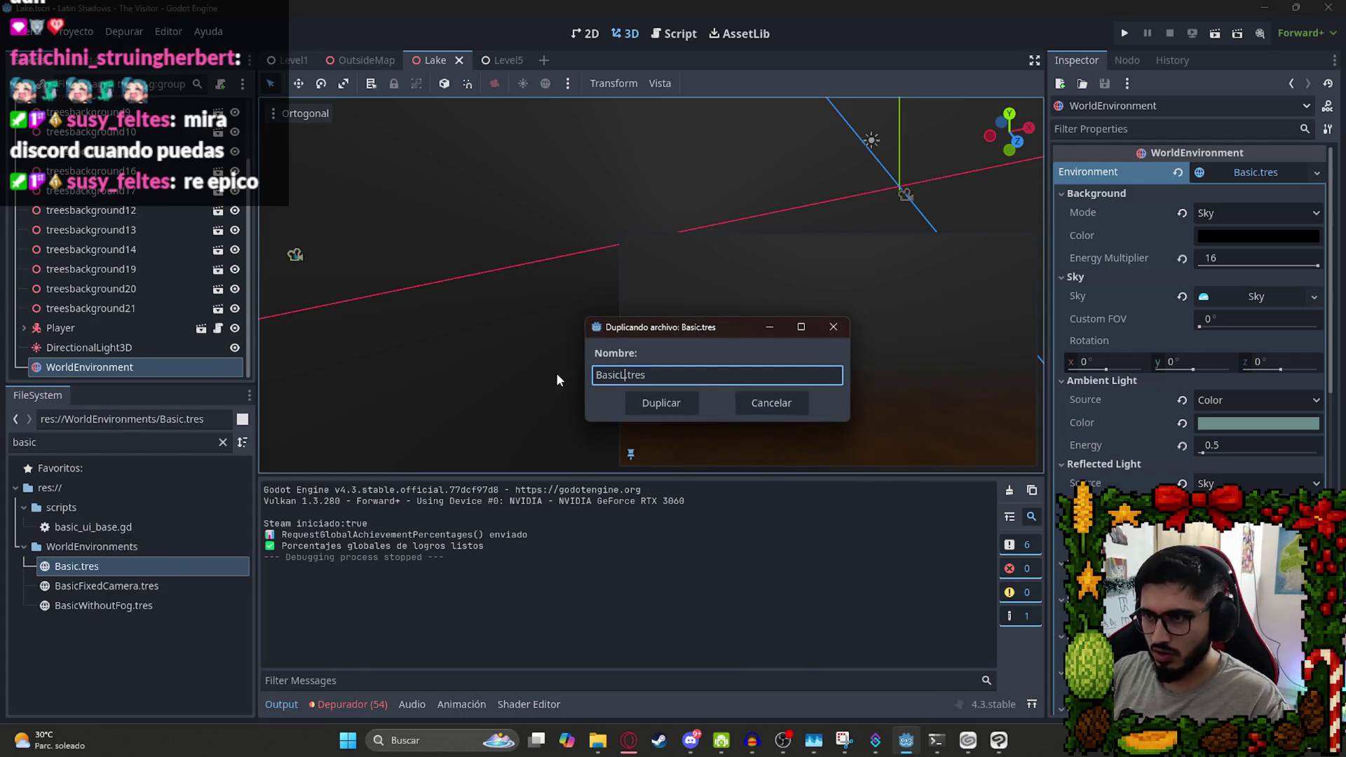
{"action": "key", "text": "Return"}
{"action": "left_click_drag", "start_coordinate": [103, 607], "coordinate": [1263, 170]}
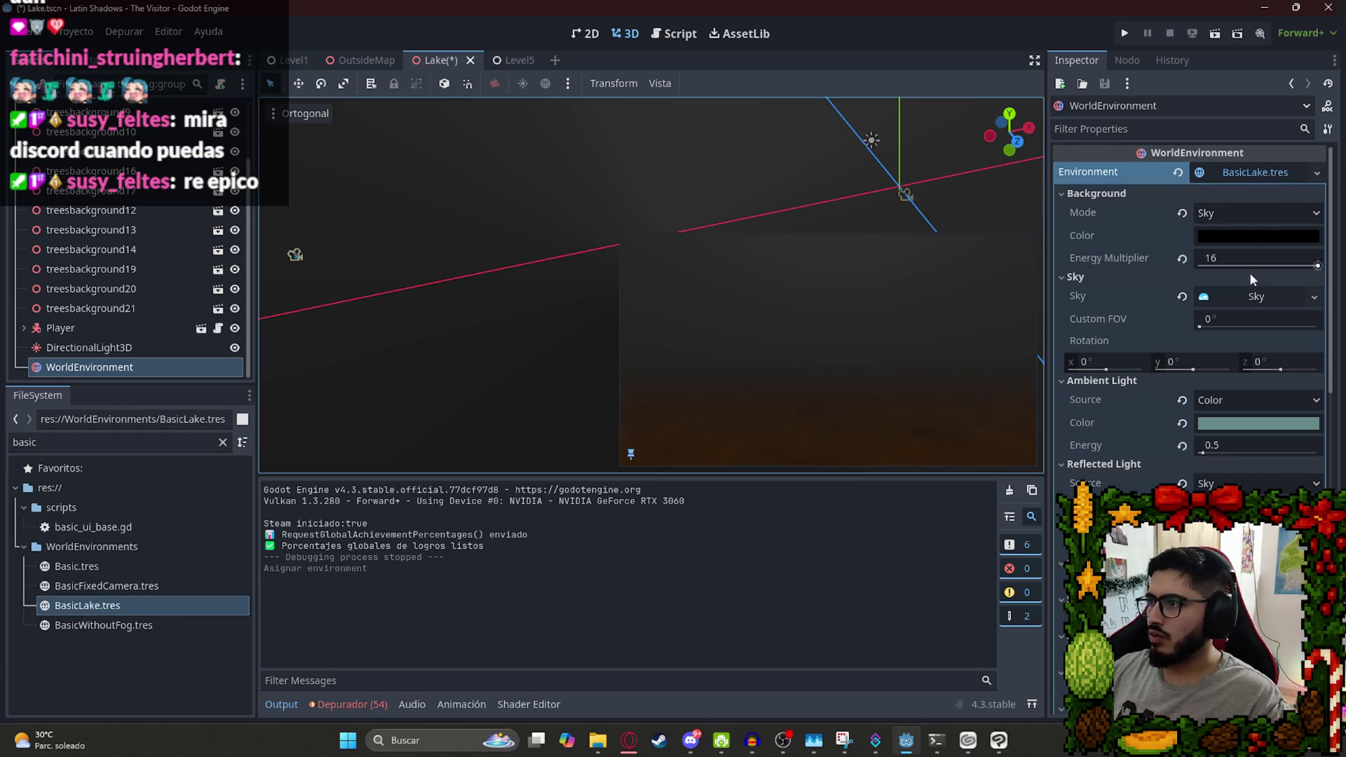
Set BasicLake's volumetric fog density to 0.05 after trying 0.9 and 0.09, and save.
{"action": "scroll", "coordinate": [1216, 449], "scroll_direction": "down", "scroll_amount": 6}
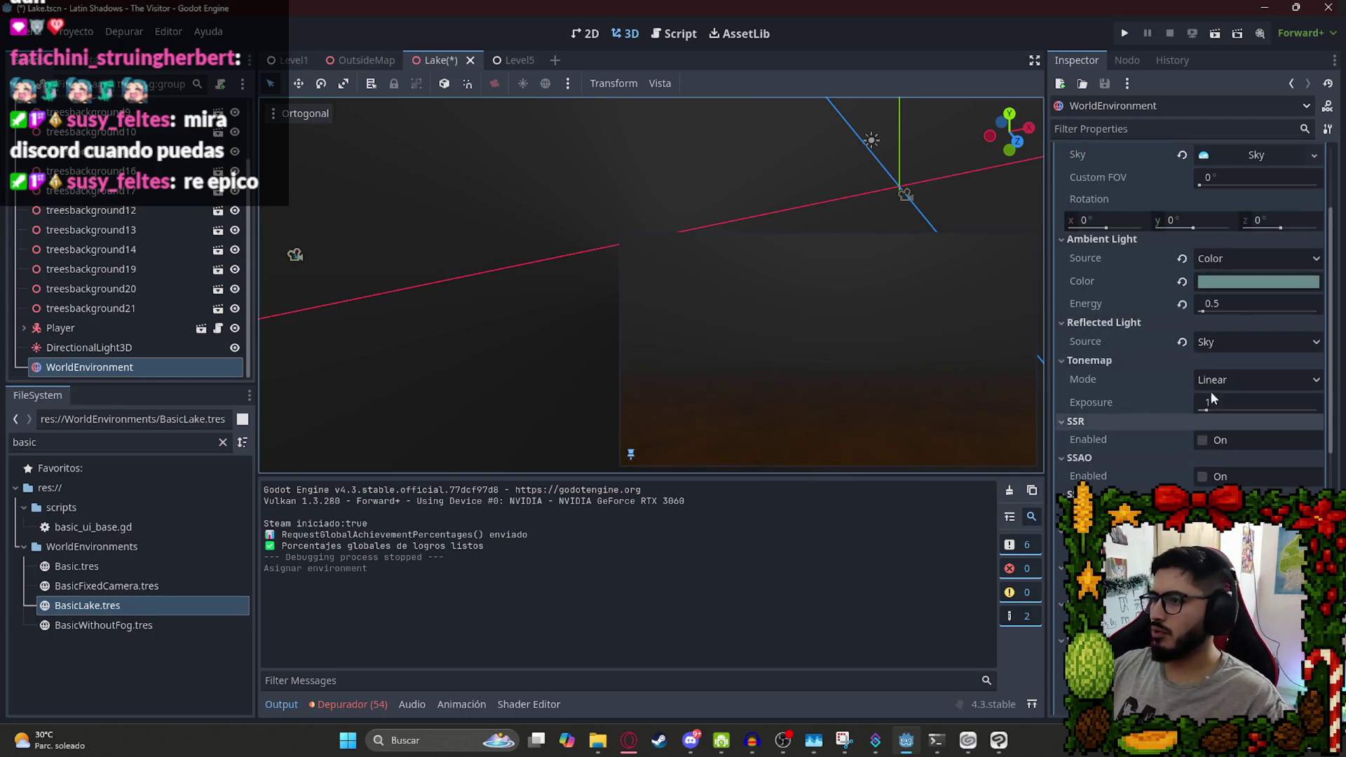
{"action": "left_click_drag", "start_coordinate": [1216, 468], "coordinate": [1200, 468]}
{"action": "key", "text": "ctrl+z"}
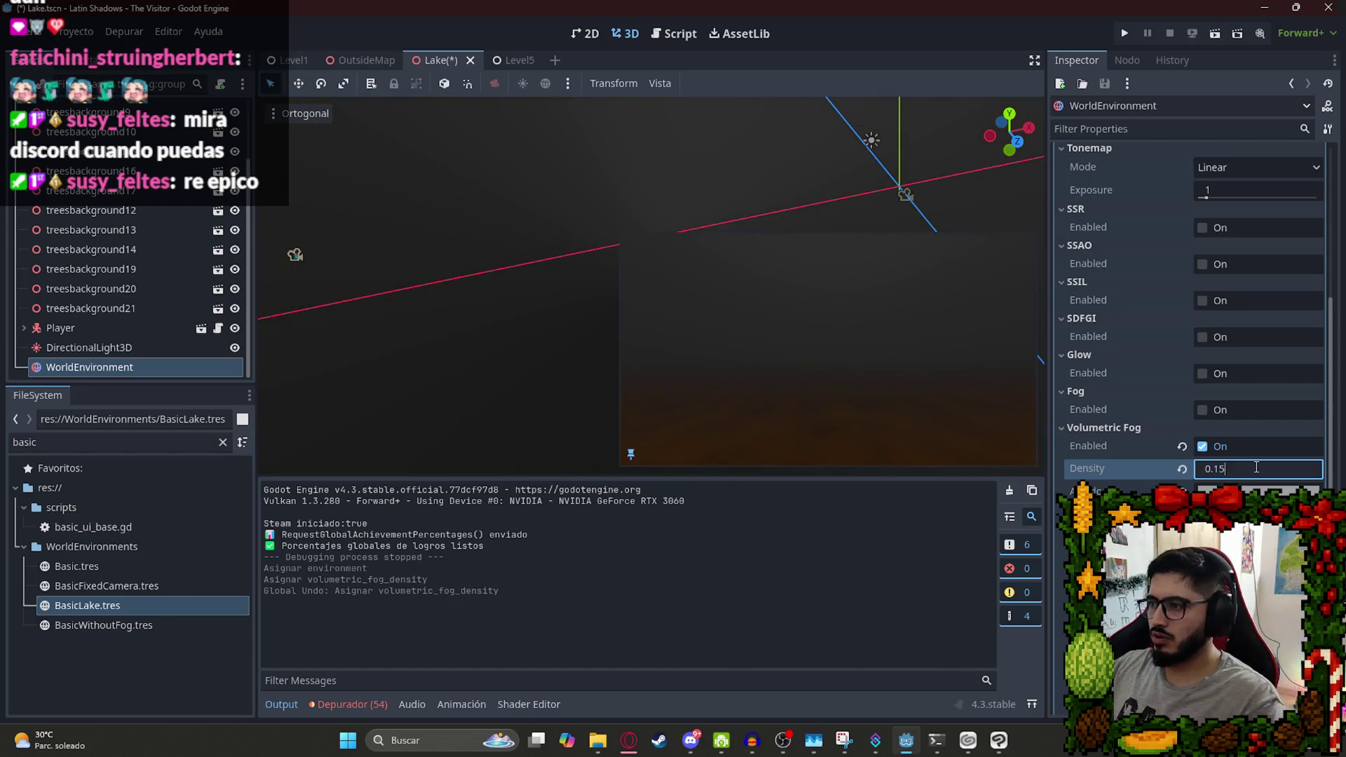
{"action": "type", "text": "9"}
{"action": "key", "text": "Return"}
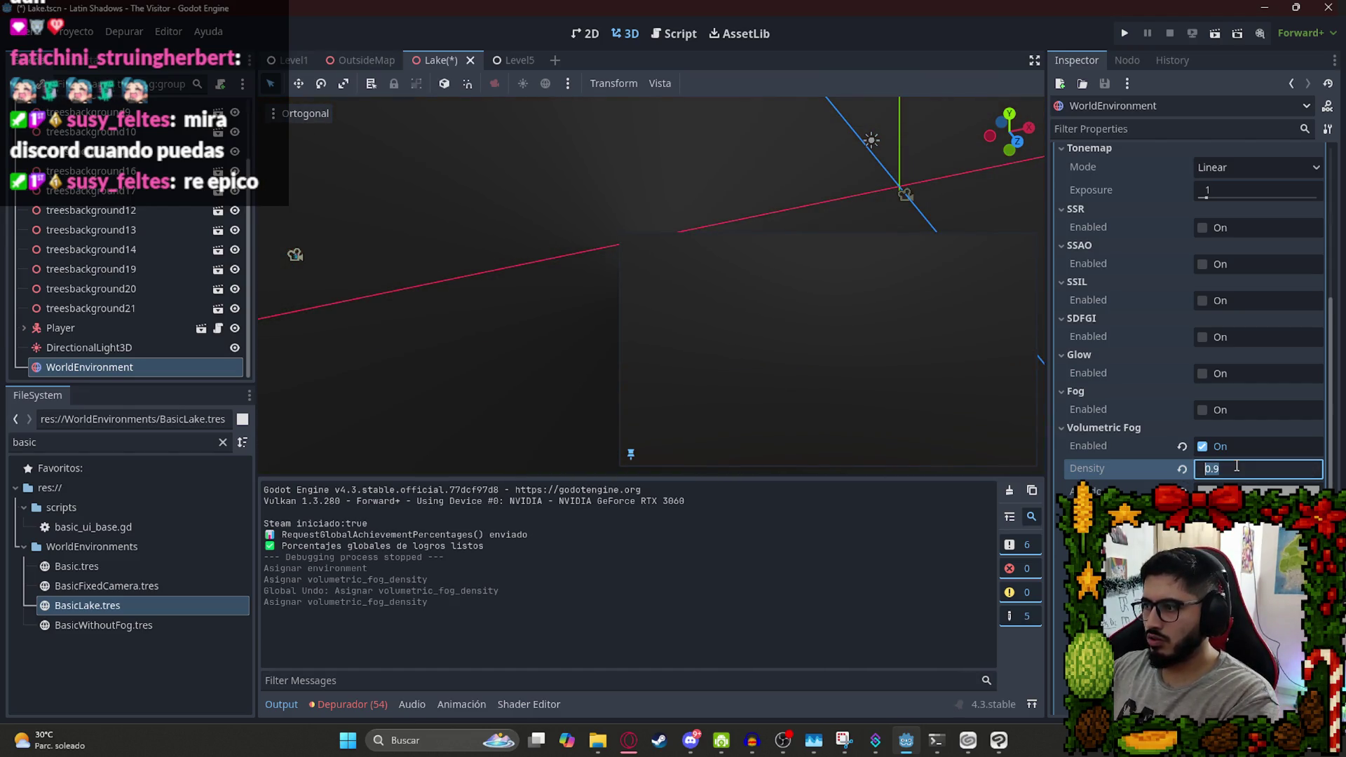
{"action": "type", "text": "0.09"}
{"action": "key", "text": "Return"}
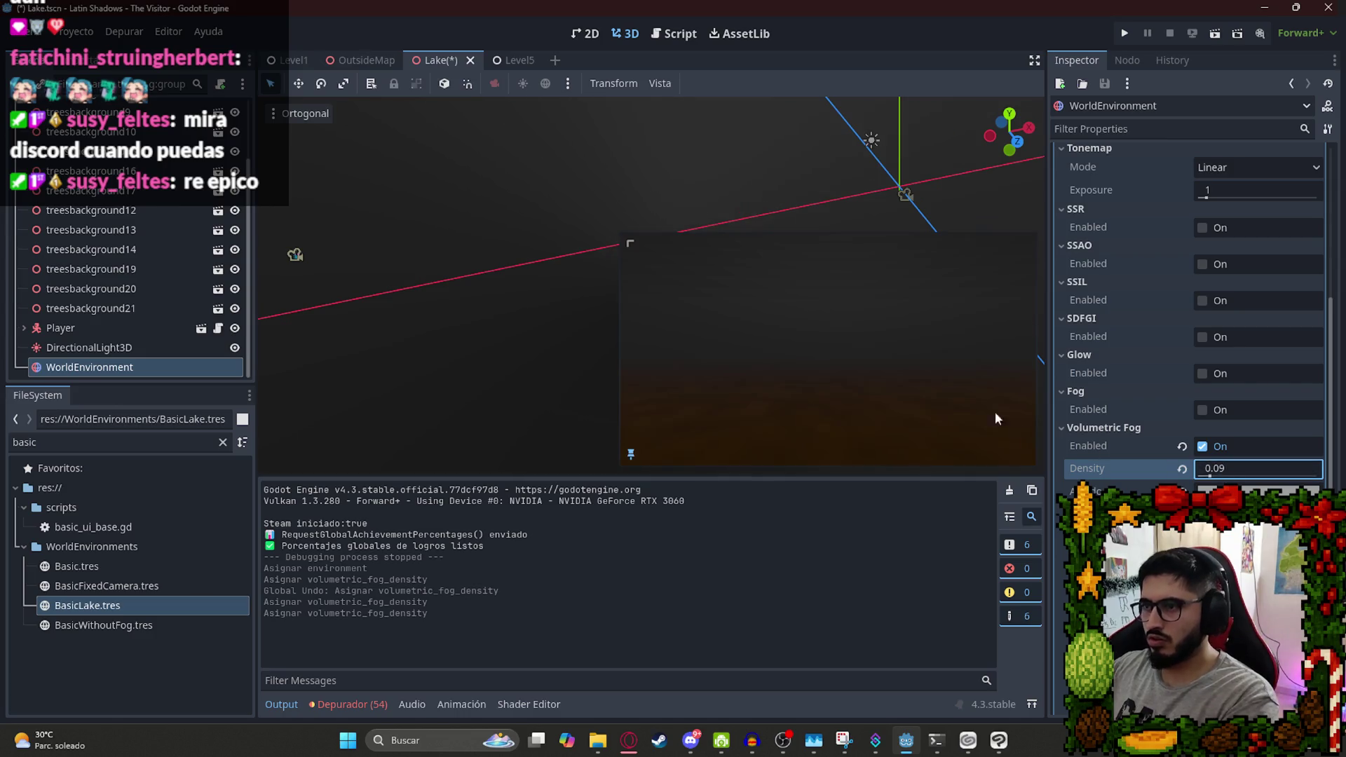
{"action": "key", "text": "ctrl+s"}
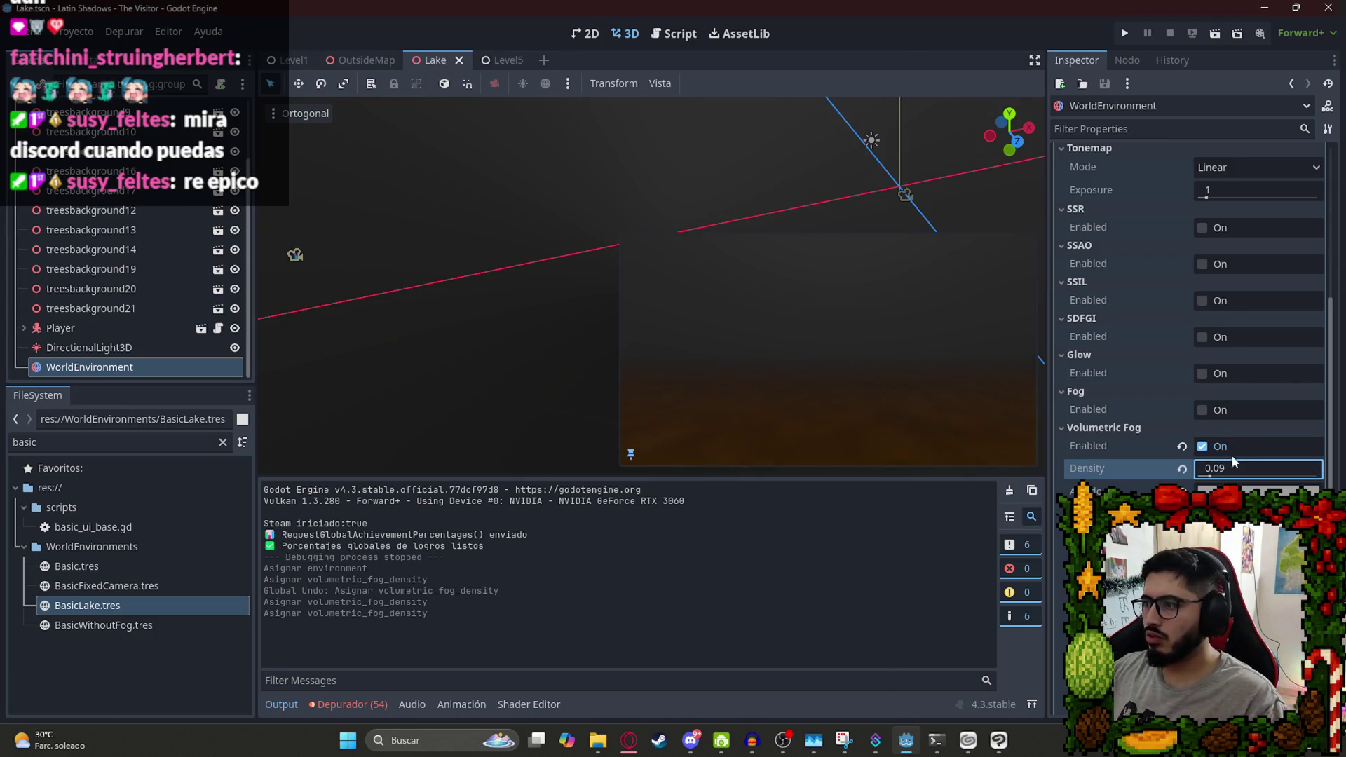
{"action": "left_click_drag", "start_coordinate": [1211, 476], "coordinate": [1198, 477]}
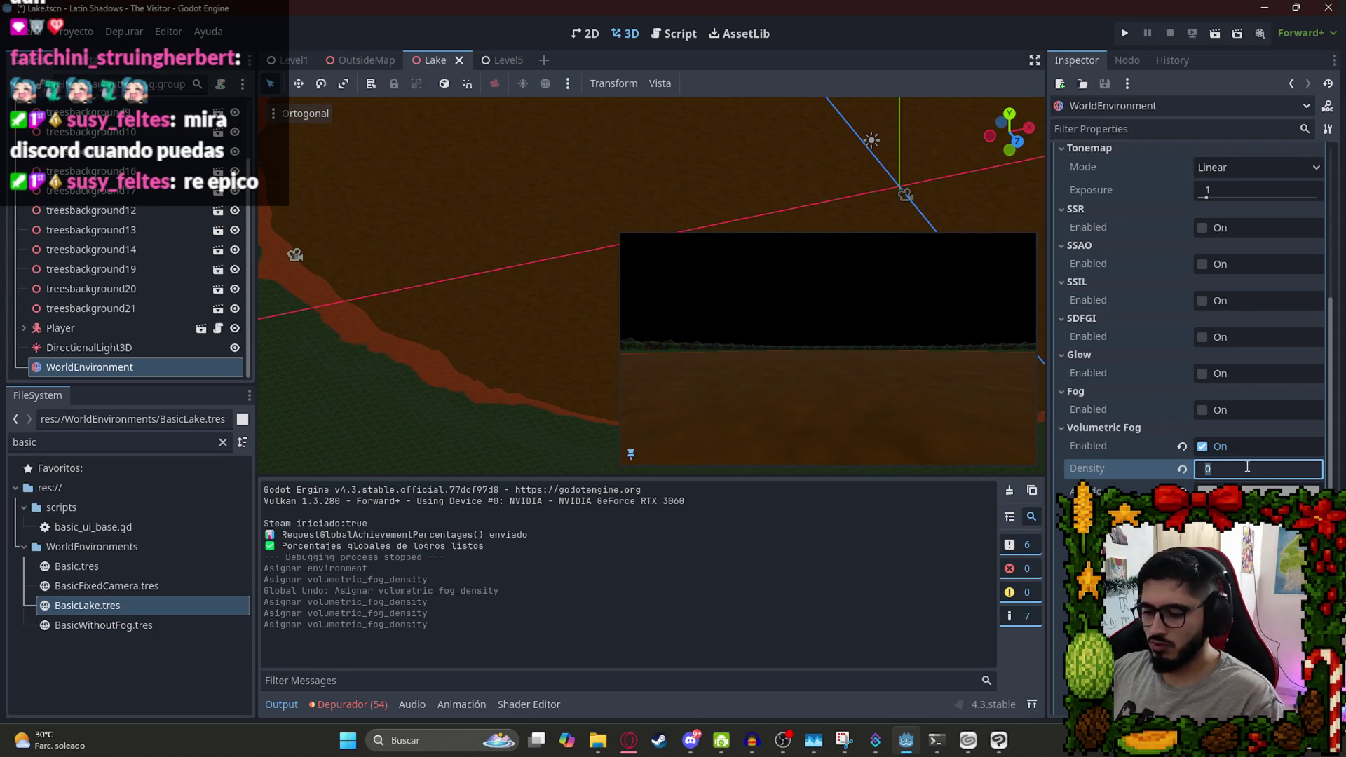
{"action": "type", "text": "0.05"}
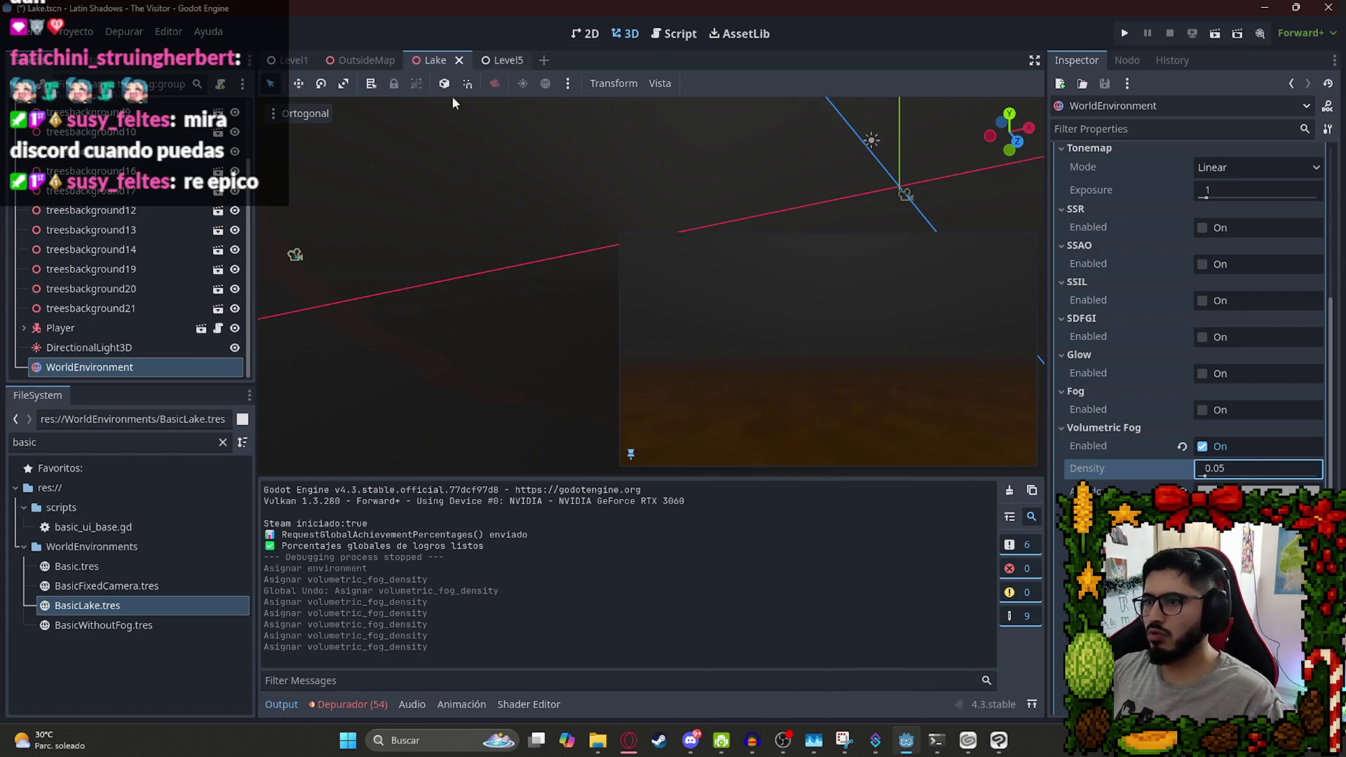
{"action": "key", "text": "ctrl+s"}
Test-play the Lake scene to check the fog, then return to the editor.
{"action": "right_click", "coordinate": [414, 59]}
{"action": "left_click", "coordinate": [487, 171]}
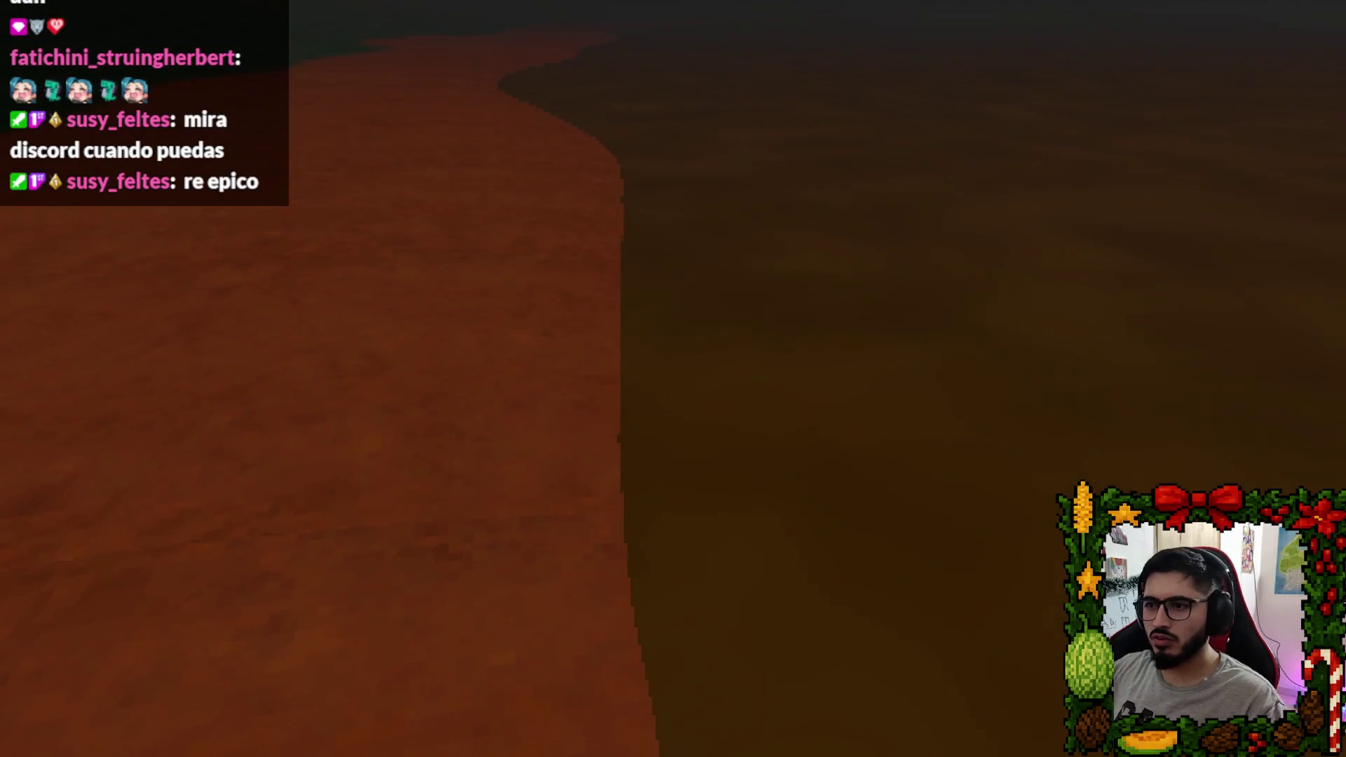
{"action": "key", "text": "Escape"}
{"action": "left_click", "coordinate": [718, 545]}
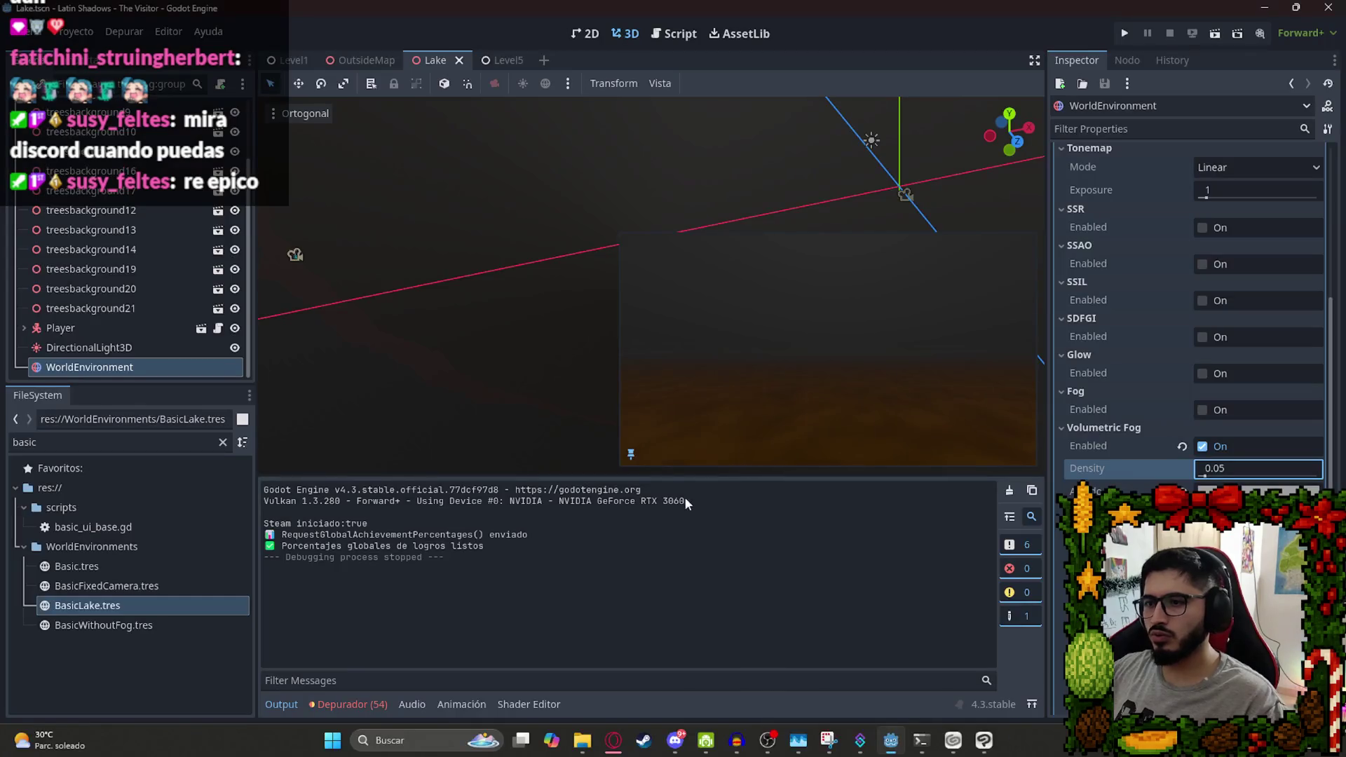
{"action": "left_click", "coordinate": [134, 348]}
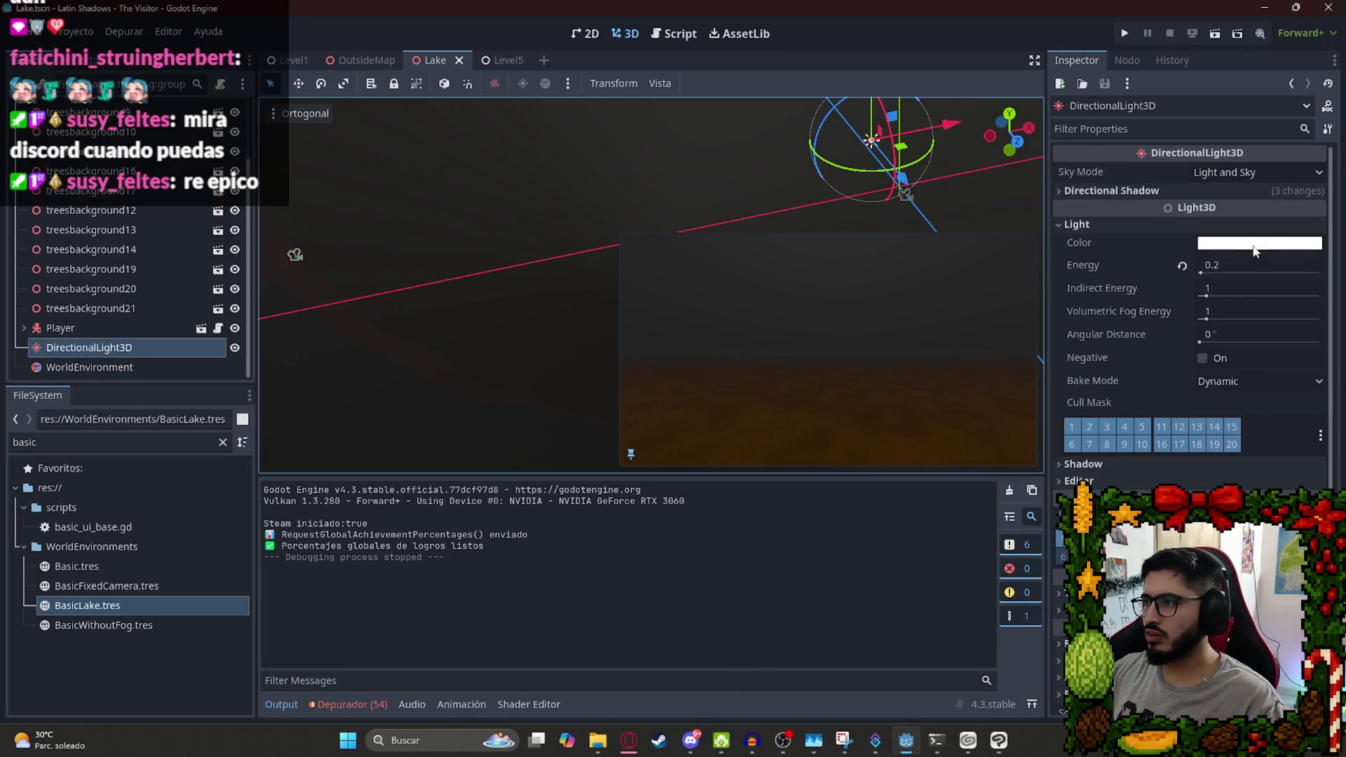
Set the directional light Energy to 0.1, then play and quit the Lake scene.
{"action": "left_click", "coordinate": [1239, 263]}
{"action": "type", "text": "0.1"}
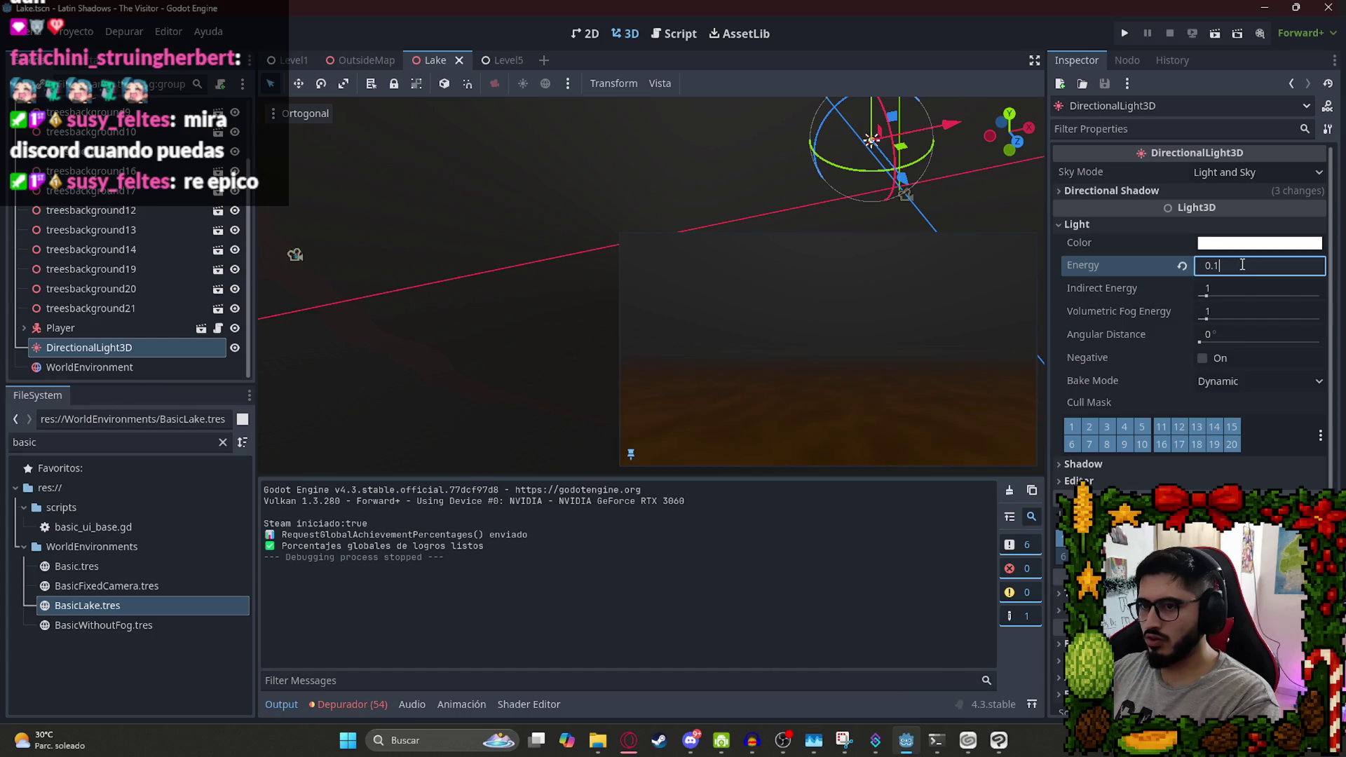
{"action": "key", "text": "Return"}
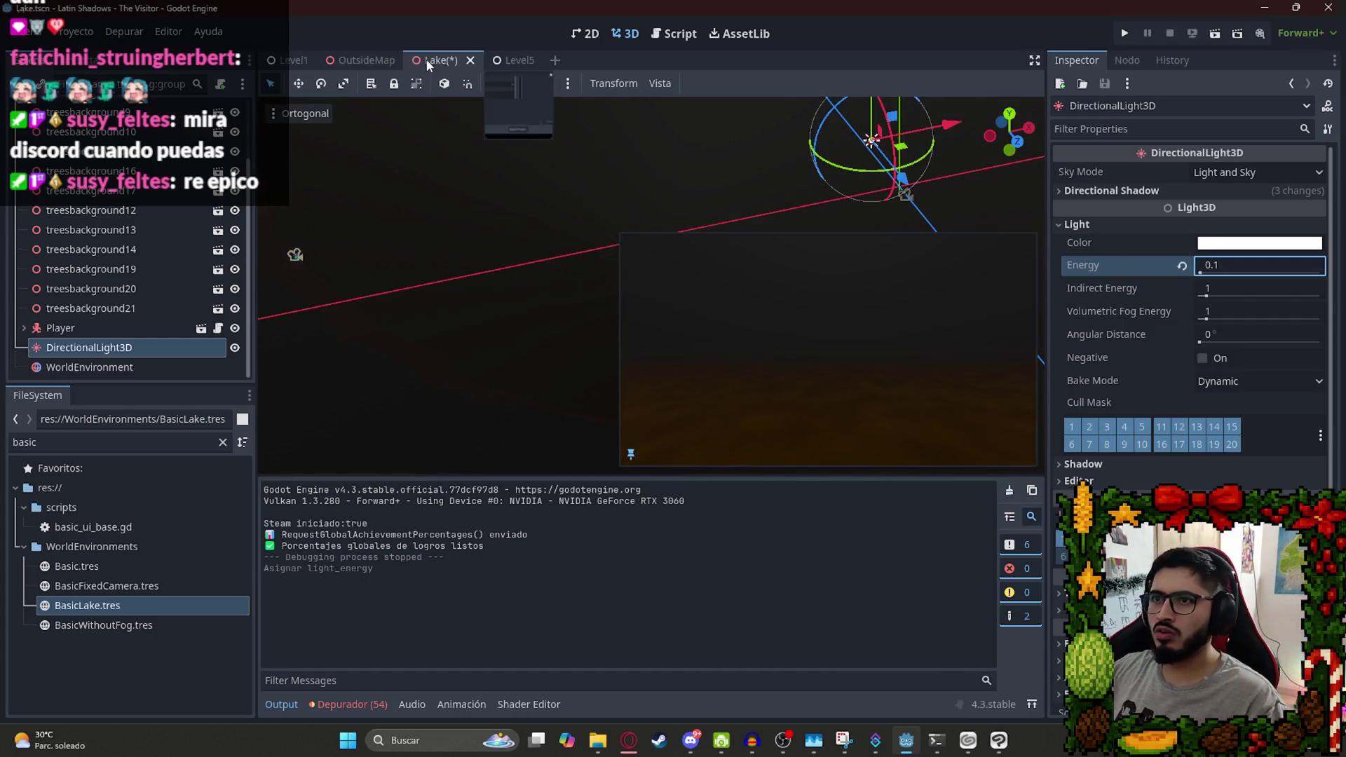
{"action": "right_click", "coordinate": [429, 61]}
{"action": "left_click", "coordinate": [471, 174]}
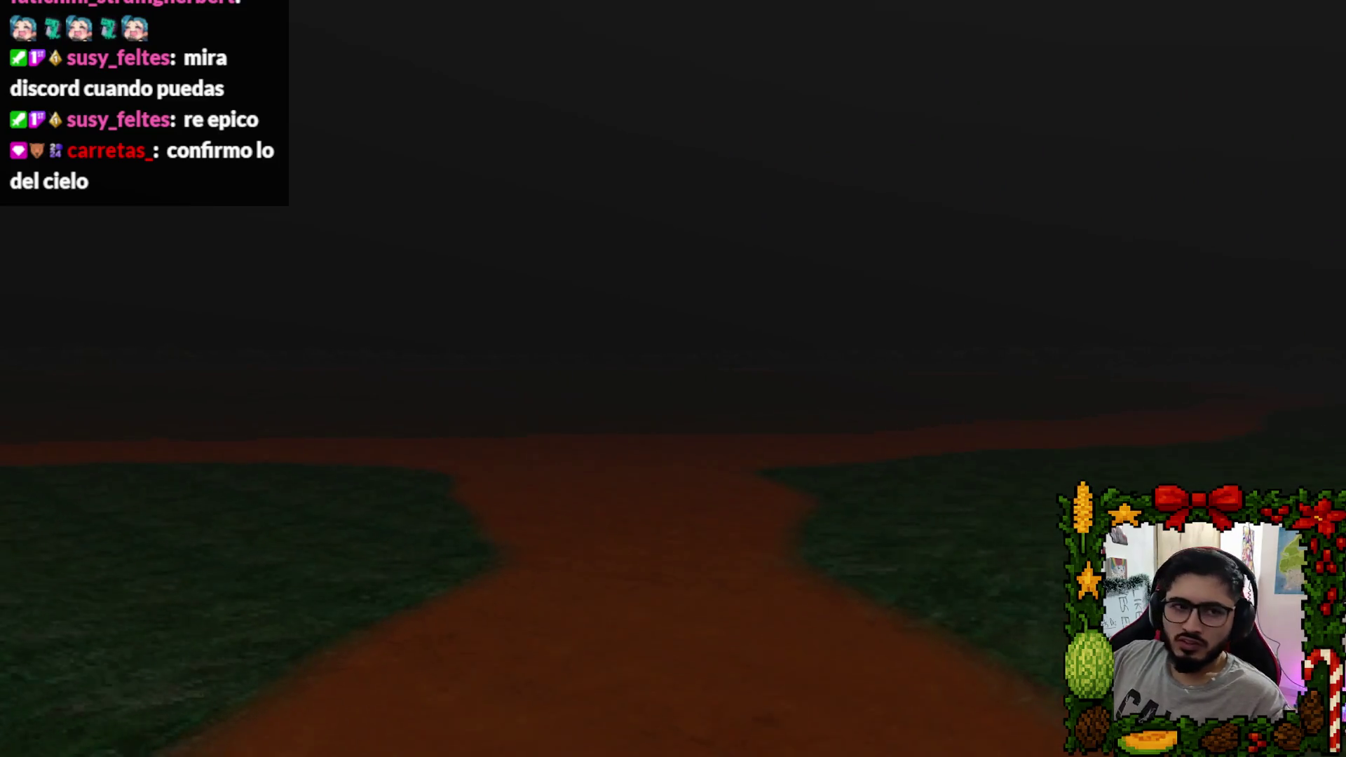
{"action": "key", "text": "Escape"}
{"action": "left_click", "coordinate": [649, 533]}
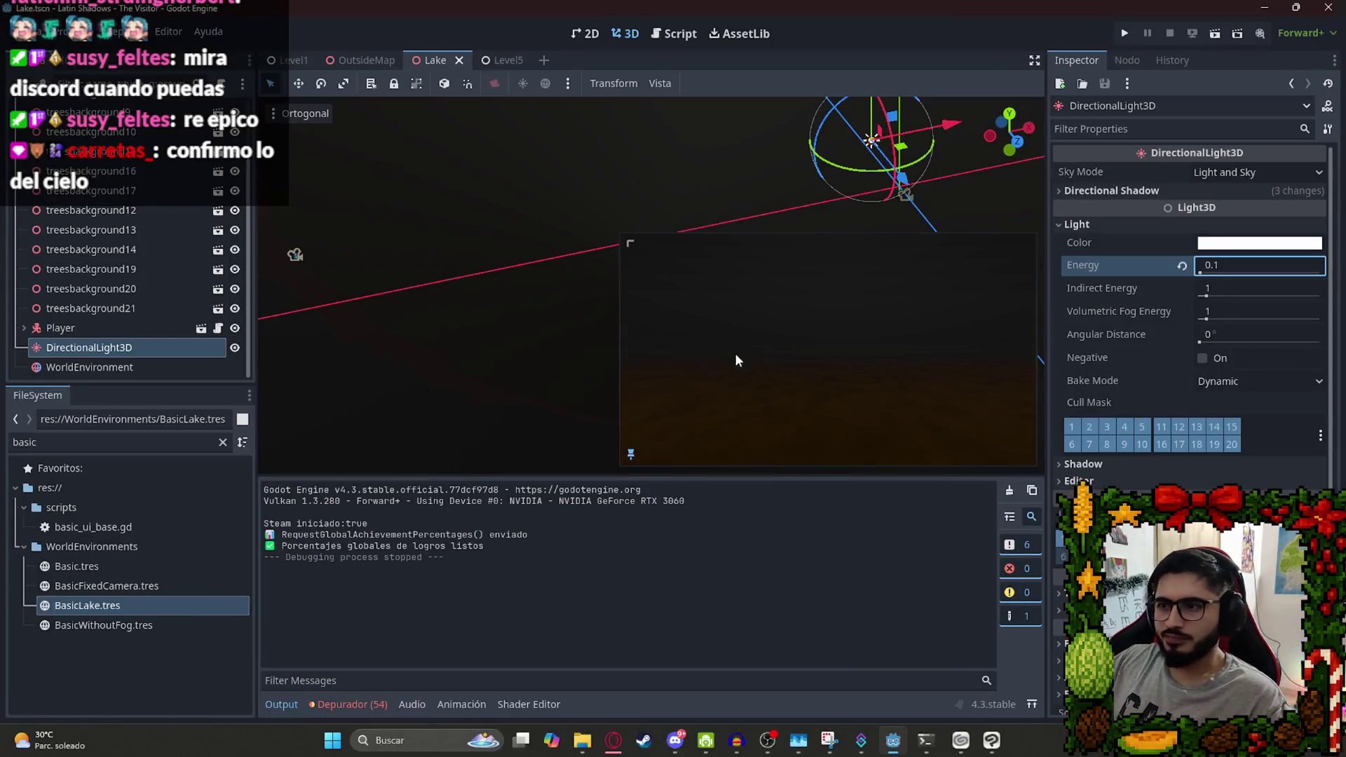
Undo an accidental Player rotation, then review DirectionalLight3D and WorldEnvironment settings.
{"action": "left_click", "coordinate": [112, 326]}
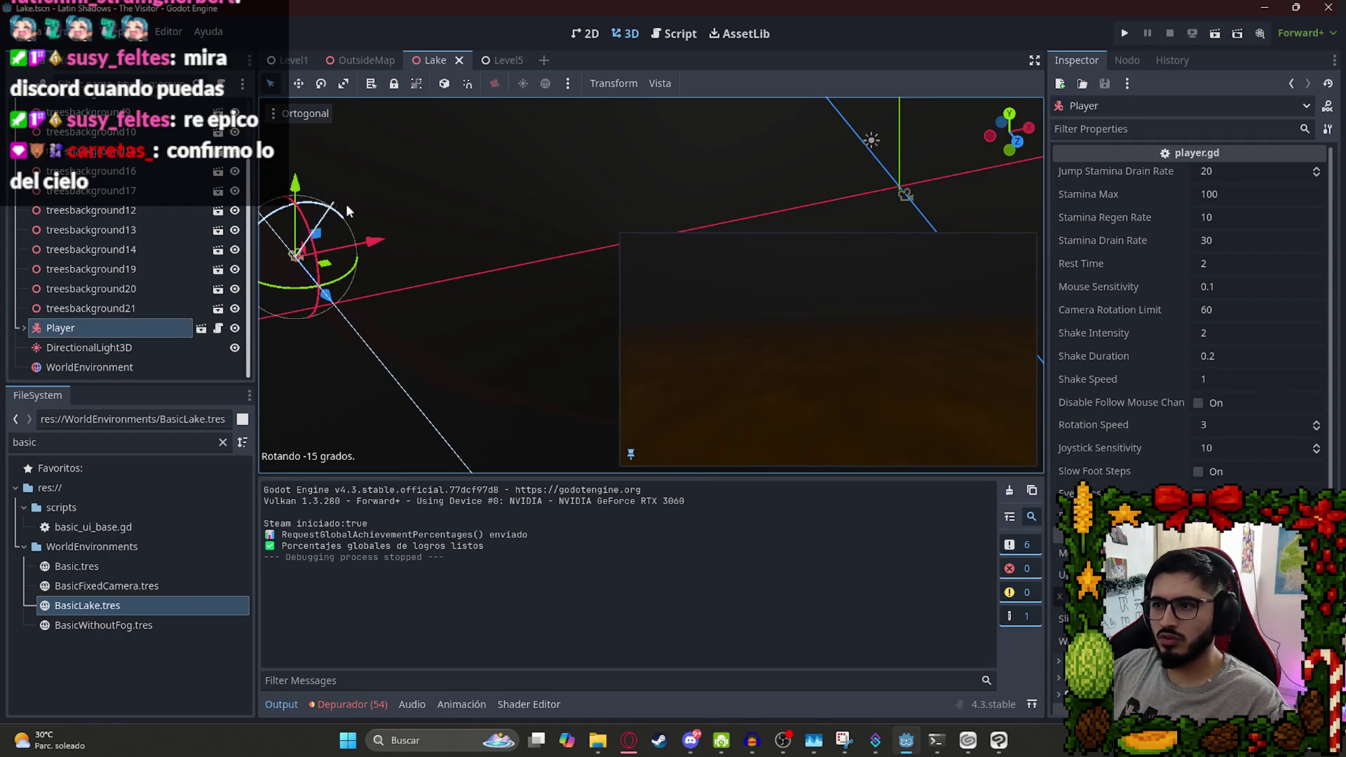
{"action": "left_click_drag", "start_coordinate": [380, 218], "coordinate": [366, 253]}
{"action": "key", "text": "ctrl+z"}
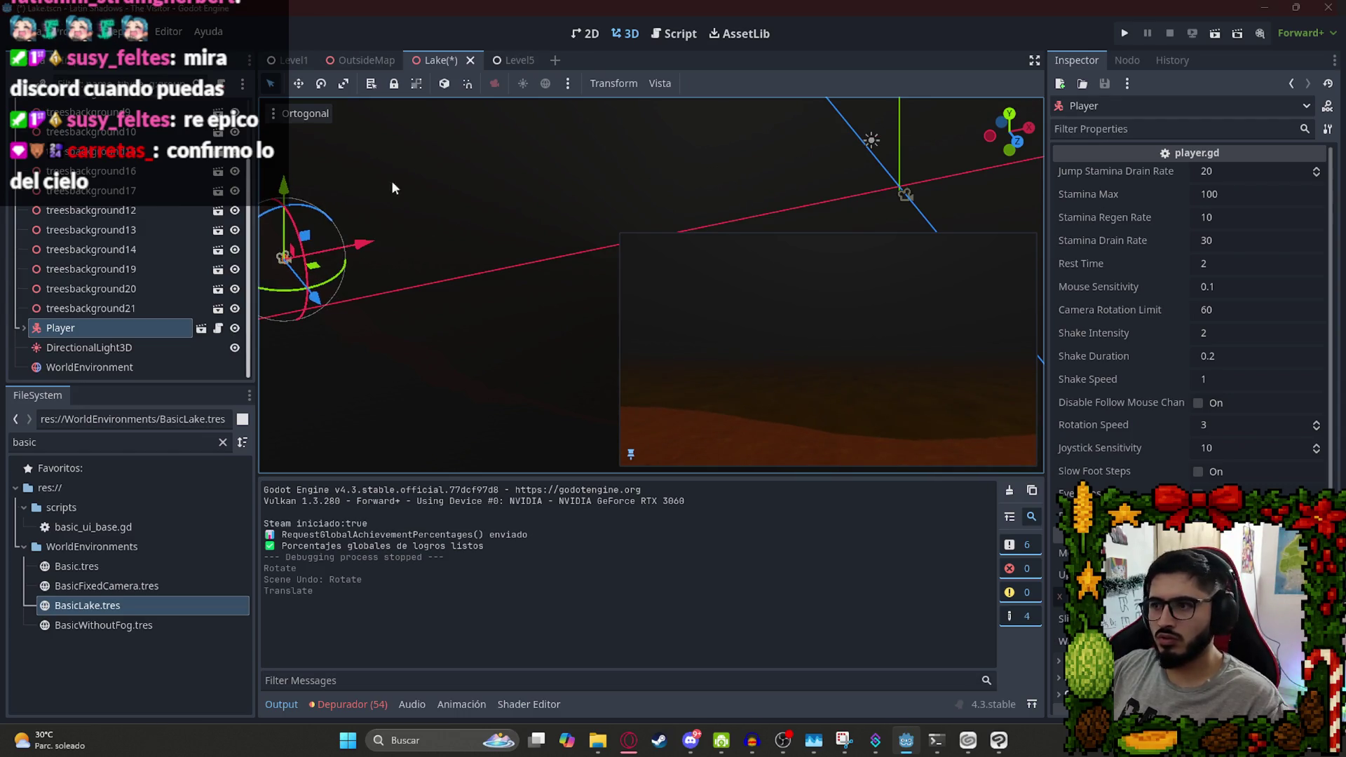
{"action": "left_click", "coordinate": [83, 348]}
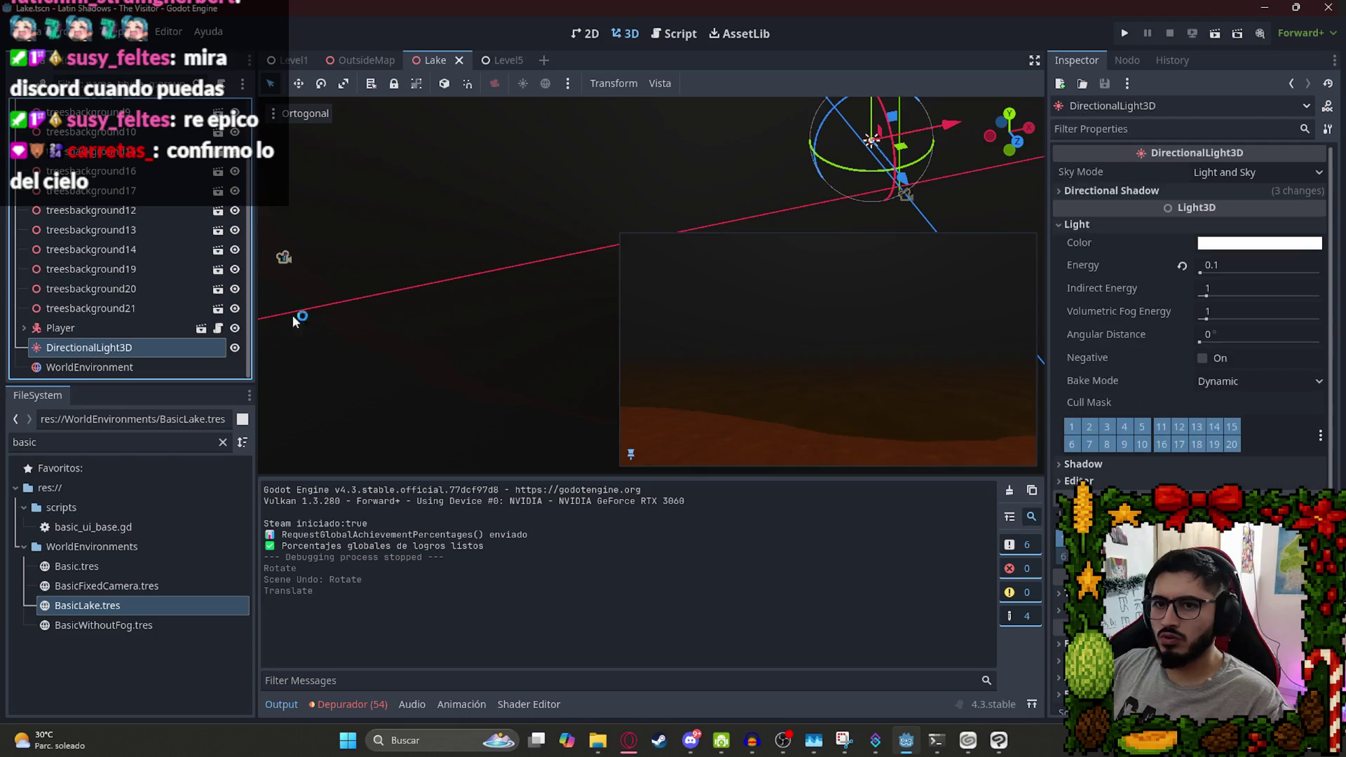
{"action": "left_click", "coordinate": [89, 367]}
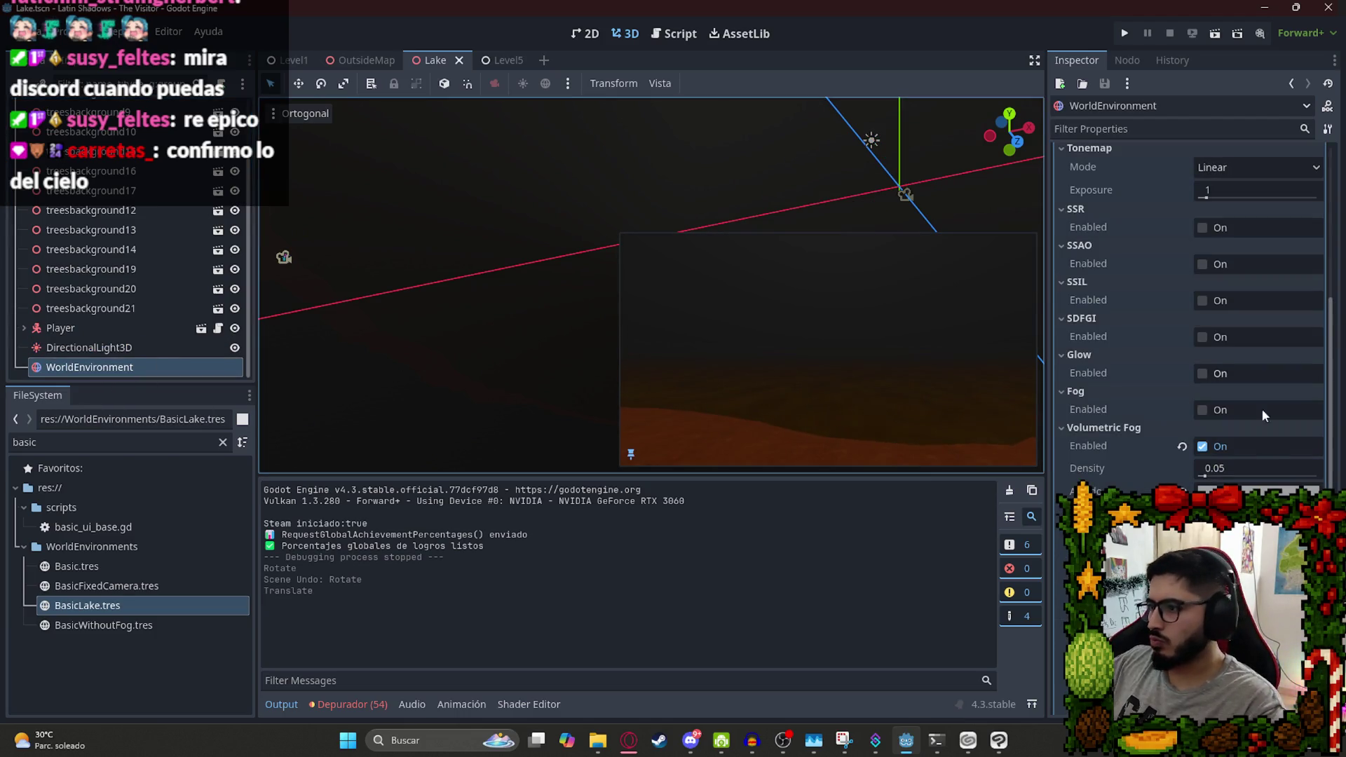
Try a pure white (ffffff) ambient light colour, then undo it.
{"action": "scroll", "coordinate": [1301, 405], "scroll_direction": "up", "scroll_amount": 10}
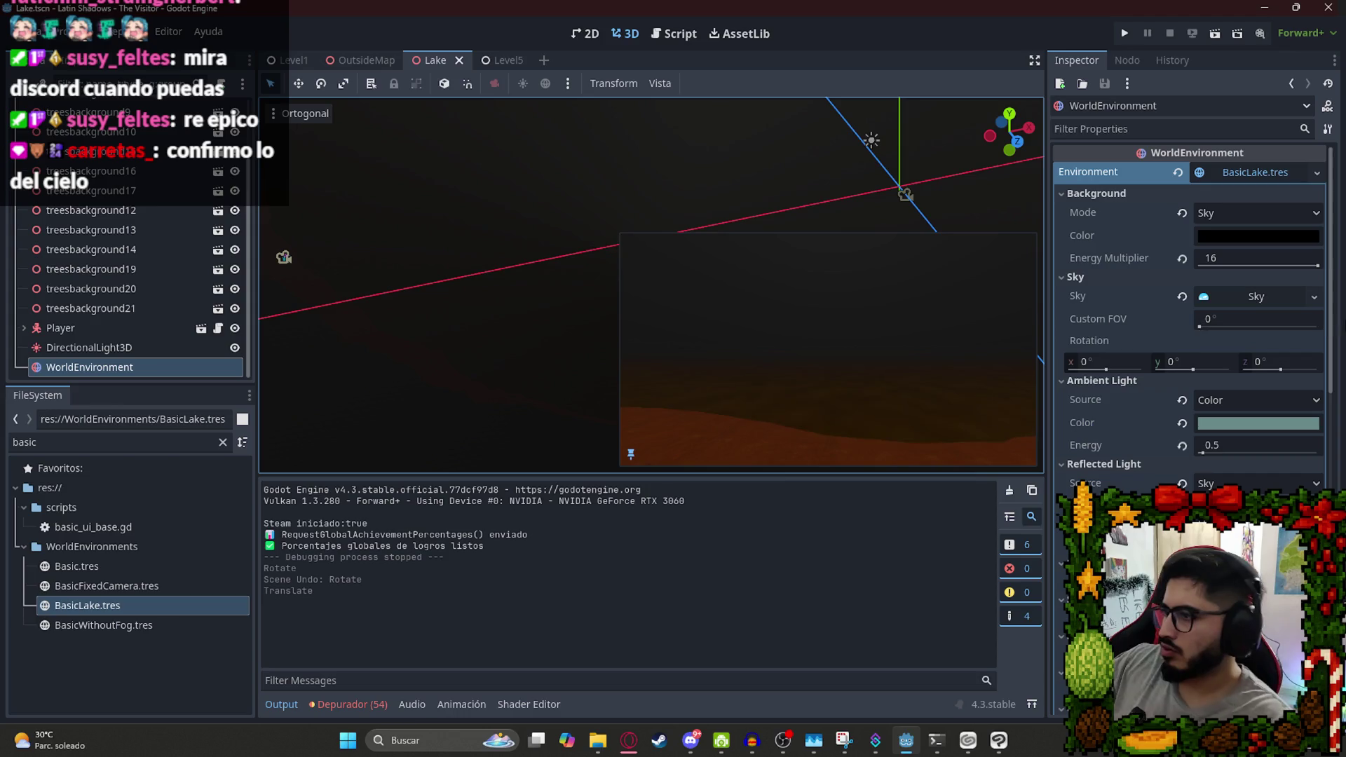
{"action": "left_click", "coordinate": [1183, 424]}
{"action": "key", "text": "ctrl+z"}
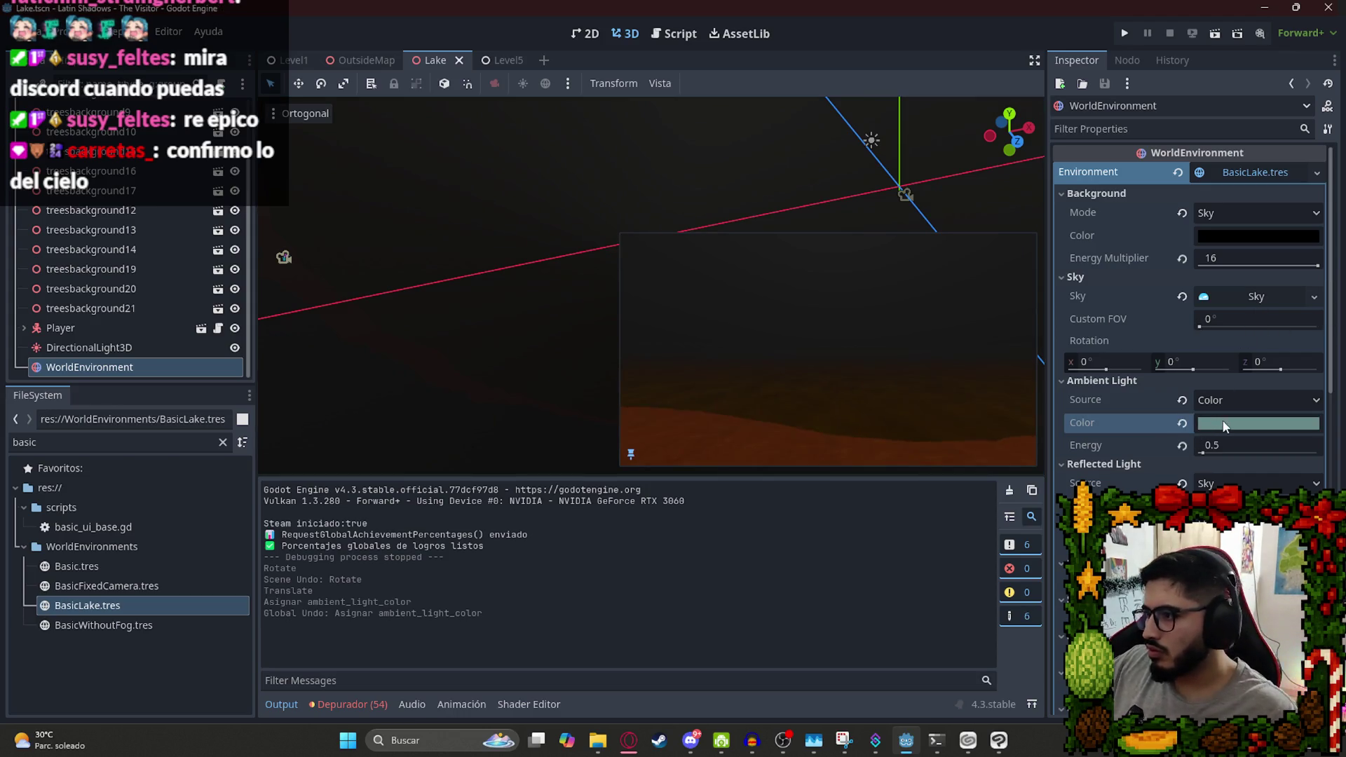
{"action": "left_click", "coordinate": [1290, 424]}
{"action": "type", "text": "ffffff"}
{"action": "key", "text": "Return"}
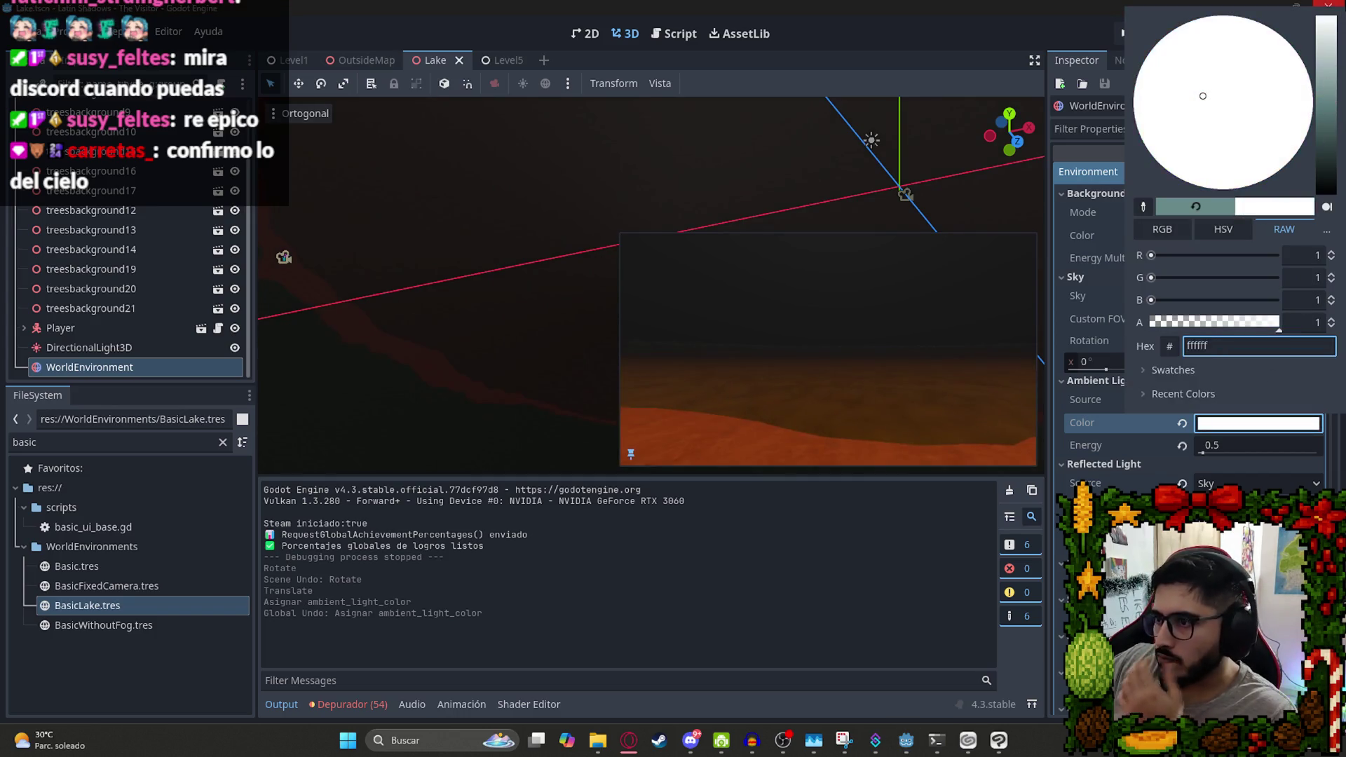
{"action": "left_click", "coordinate": [902, 548]}
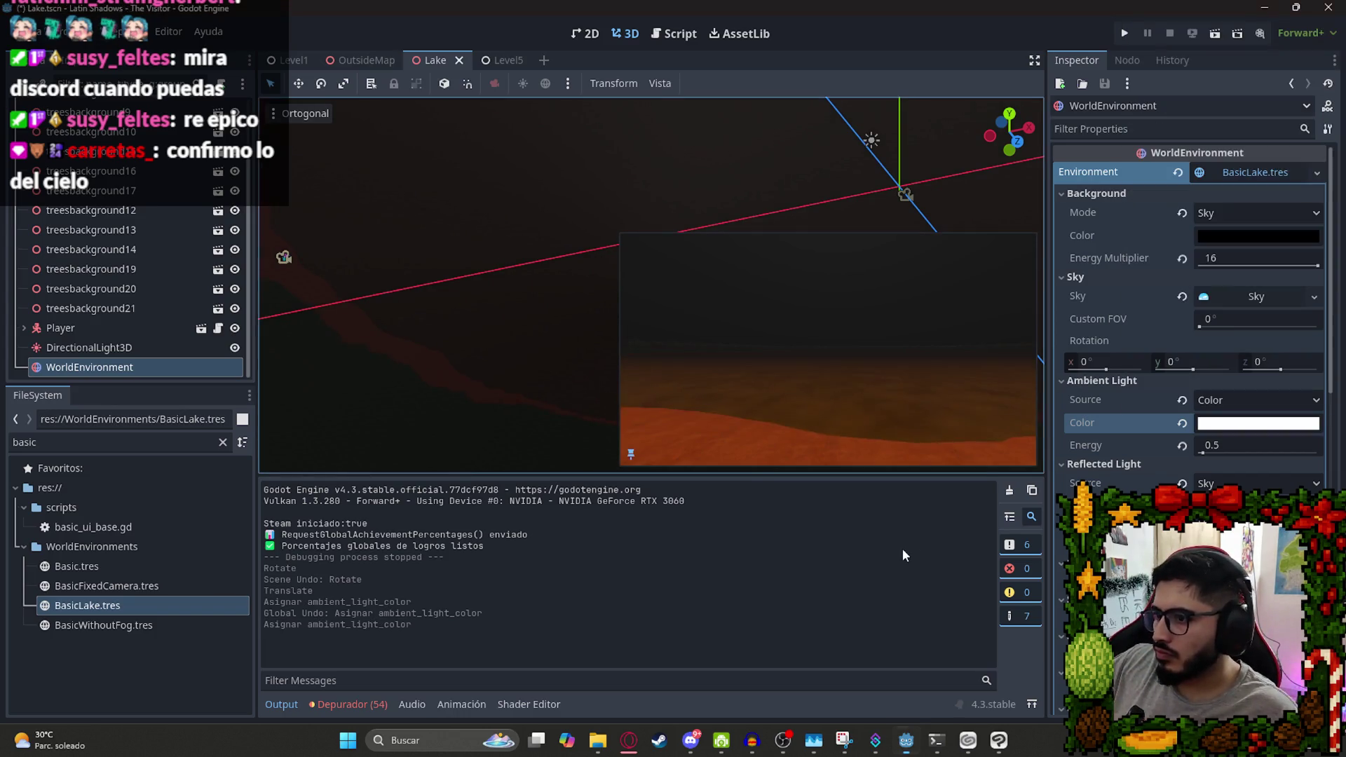
{"action": "key", "text": "ctrl+z"}
Try golden and khaki ambient colours, then undo back to the original teal.
{"action": "left_click", "coordinate": [1265, 424]}
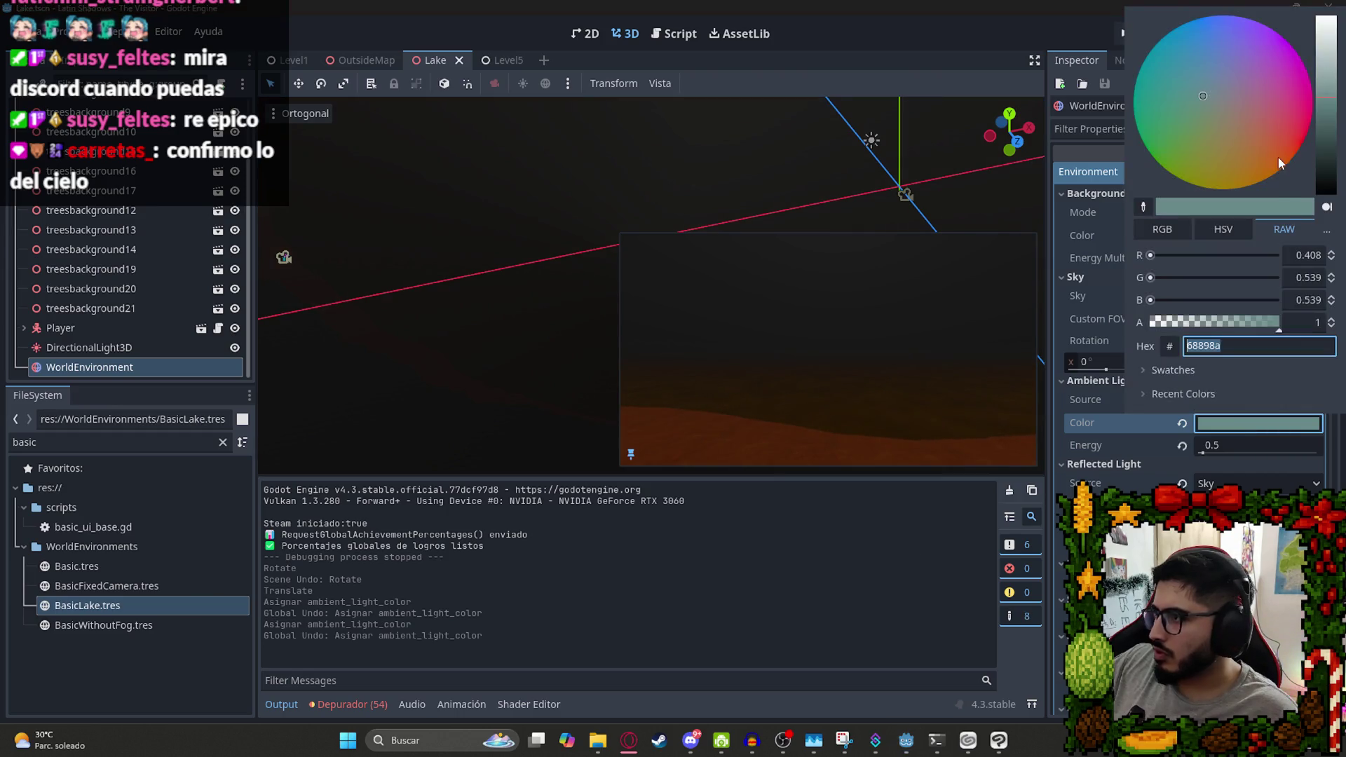
{"action": "mouse_move", "coordinate": [1257, 135]}
{"action": "left_mouse_down"}
{"action": "mouse_move", "coordinate": [1233, 172]}
{"action": "mouse_move", "coordinate": [1235, 115]}
{"action": "mouse_move", "coordinate": [1255, 103]}
{"action": "mouse_move", "coordinate": [1242, 78]}
{"action": "mouse_move", "coordinate": [1180, 96]}
{"action": "mouse_move", "coordinate": [1190, 69]}
{"action": "left_mouse_up"}
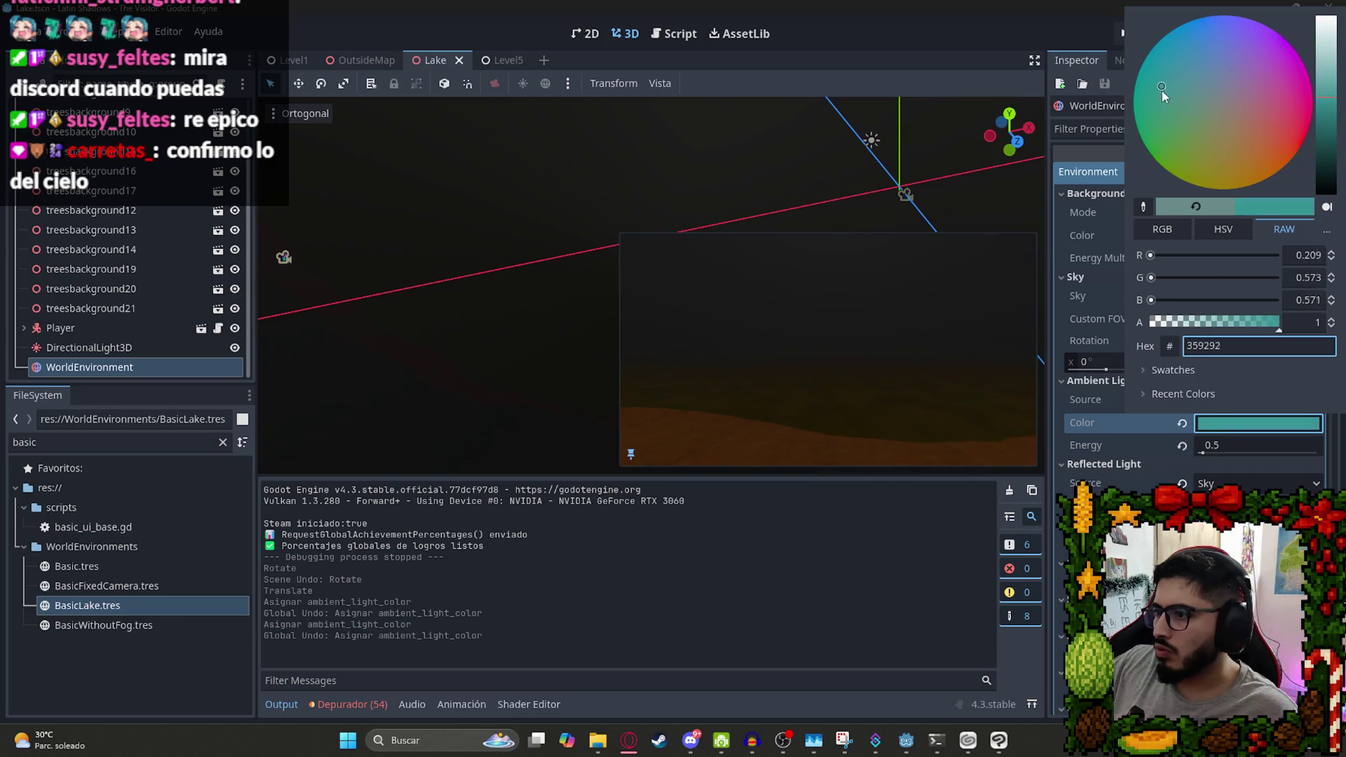
{"action": "left_click", "coordinate": [944, 569]}
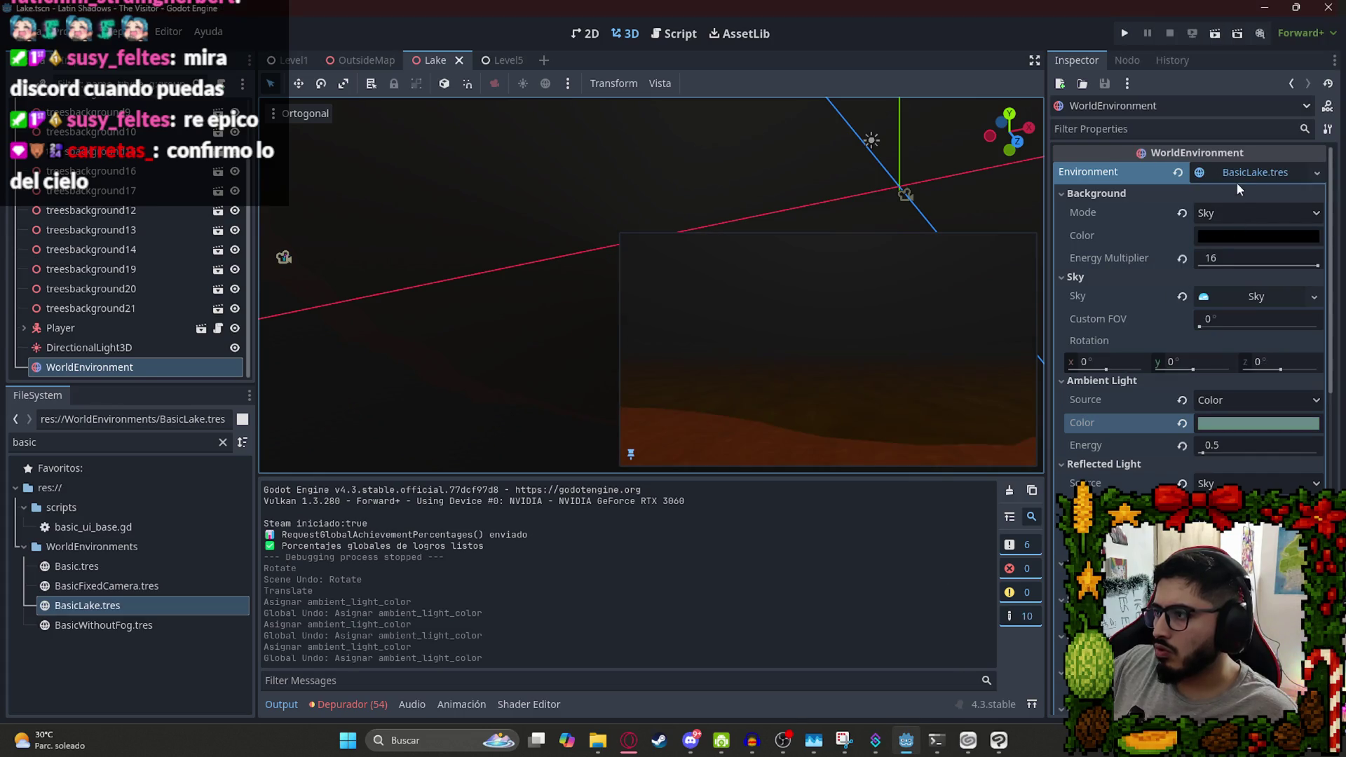
{"action": "left_click", "coordinate": [1242, 420]}
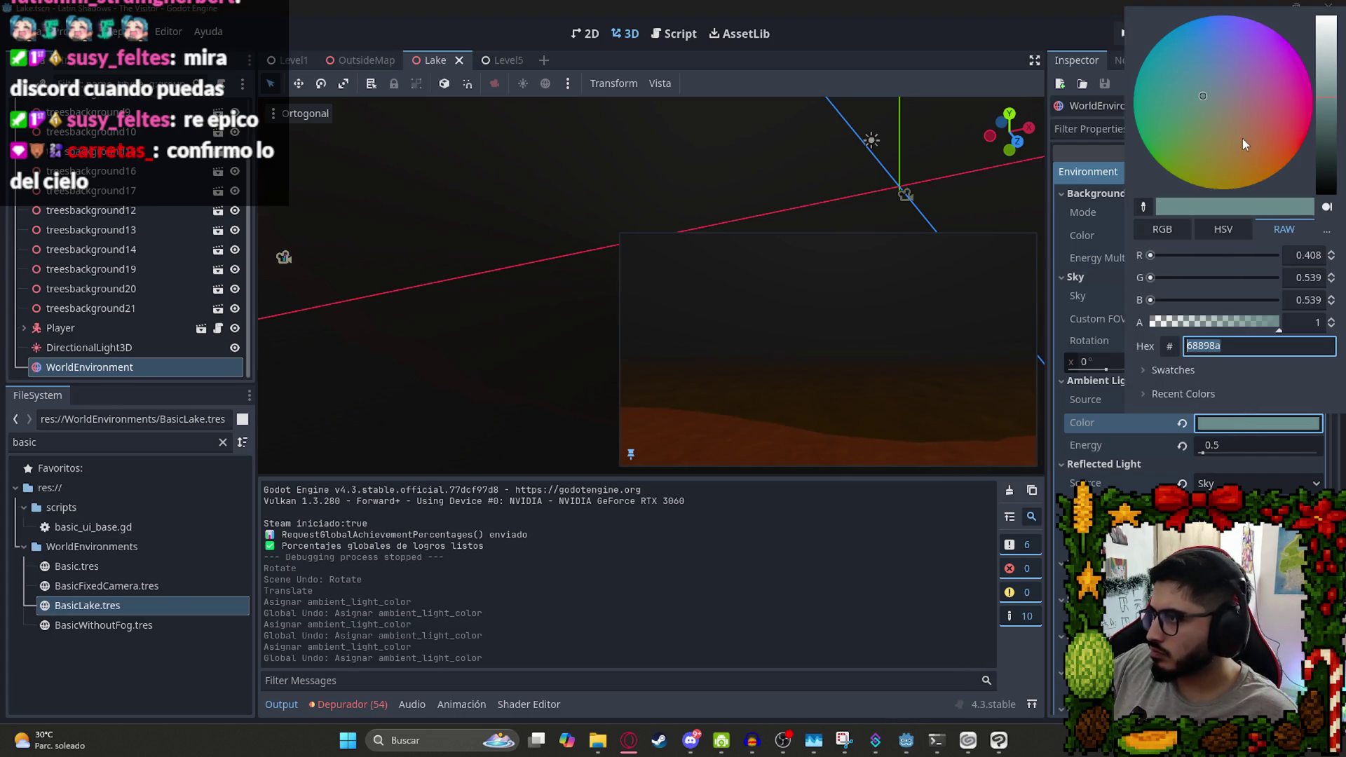
{"action": "mouse_move", "coordinate": [1201, 94]}
{"action": "left_mouse_down"}
{"action": "mouse_move", "coordinate": [1197, 115]}
{"action": "mouse_move", "coordinate": [1225, 129]}
{"action": "mouse_move", "coordinate": [1237, 112]}
{"action": "left_mouse_up"}
{"action": "mouse_move", "coordinate": [1325, 86]}
{"action": "left_mouse_down"}
{"action": "mouse_move", "coordinate": [1325, 17]}
{"action": "mouse_move", "coordinate": [1325, 193]}
{"action": "mouse_move", "coordinate": [1340, 118]}
{"action": "left_mouse_up"}
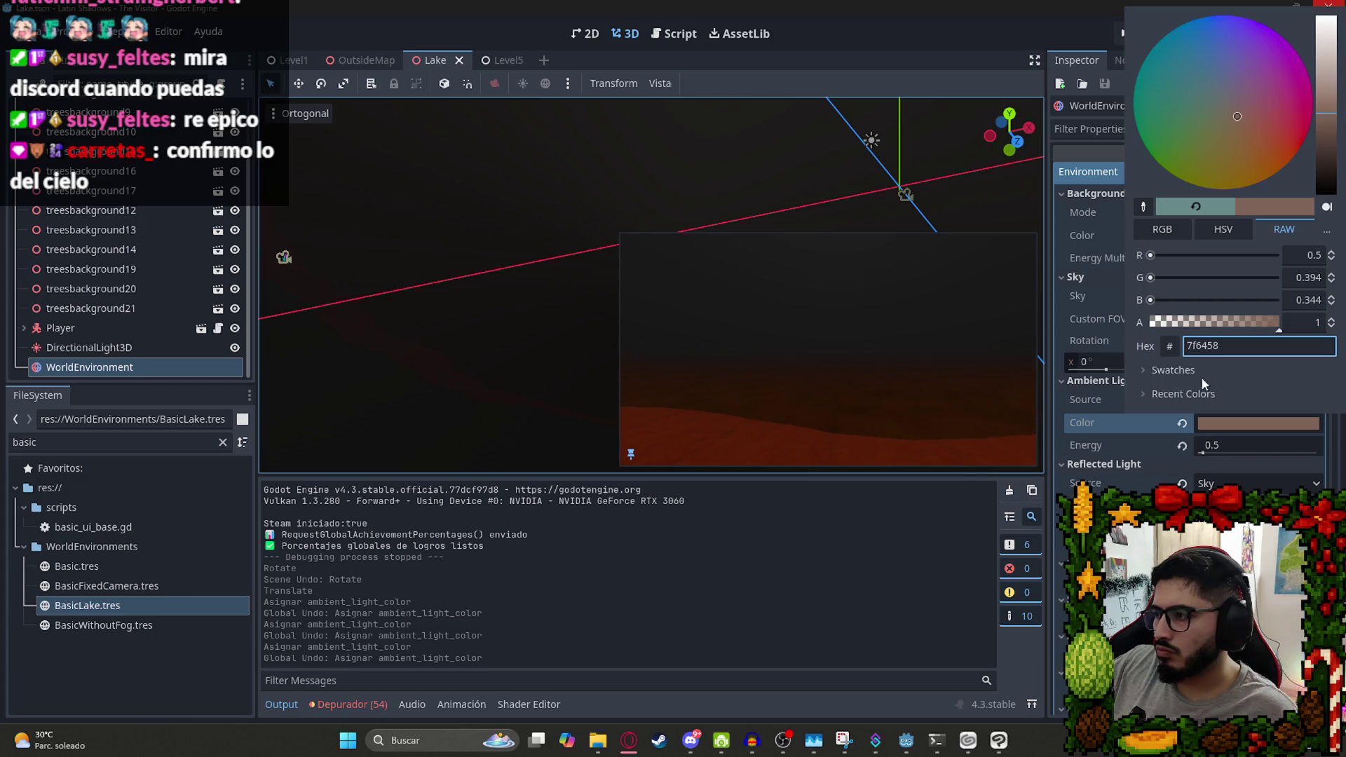
{"action": "left_click", "coordinate": [853, 602]}
{"action": "key", "text": "ctrl+z"}
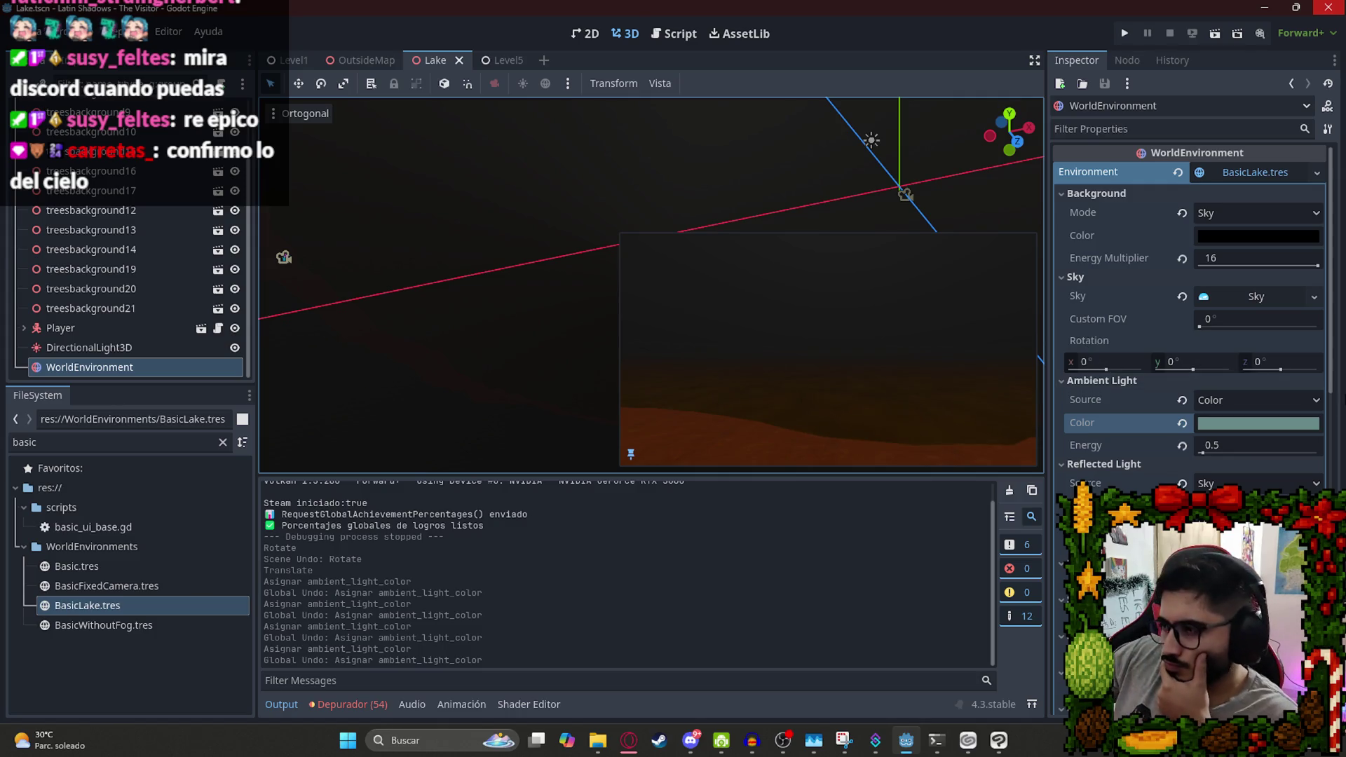
Set Ambient Light Energy to 1 after trying 5 and 2, and save the scene.
{"action": "left_click", "coordinate": [1211, 447]}
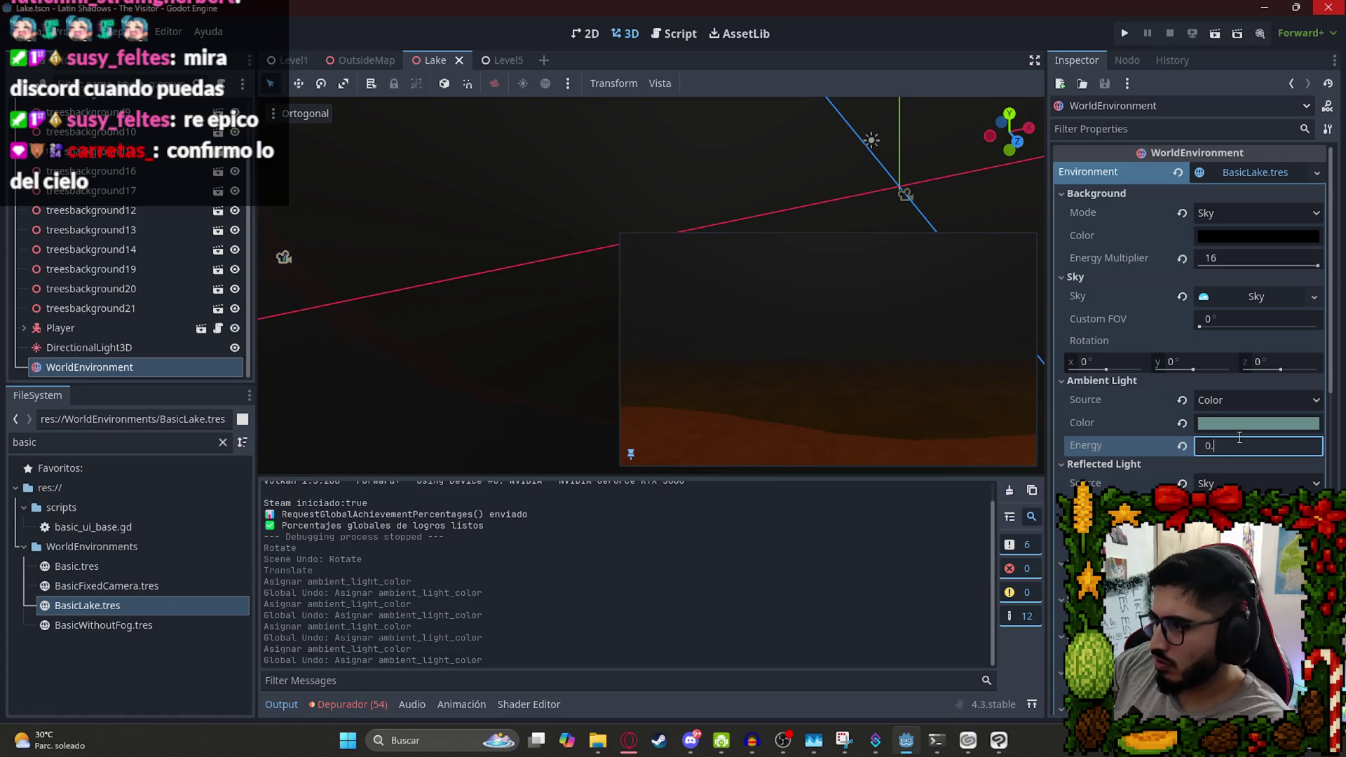
{"action": "type", "text": "1"}
{"action": "key", "text": "Return"}
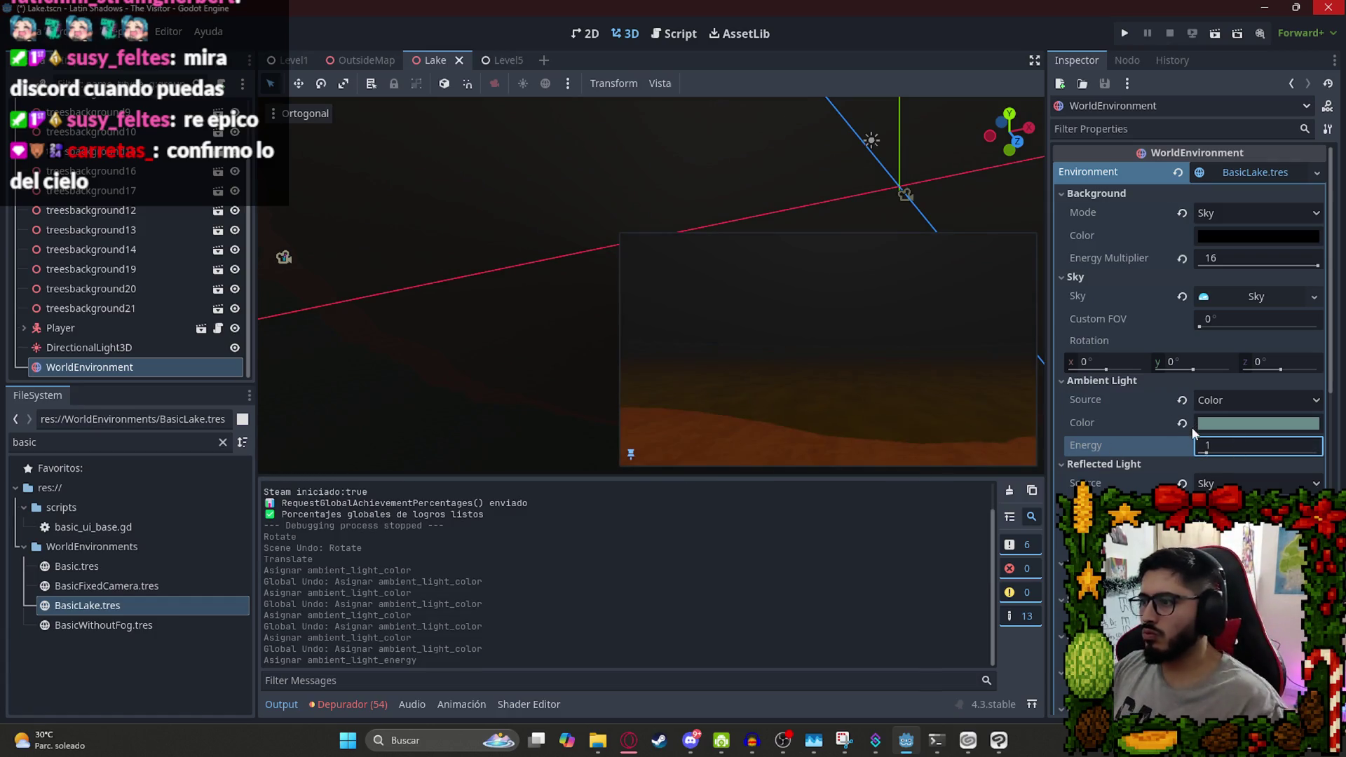
{"action": "key", "text": "ctrl+s"}
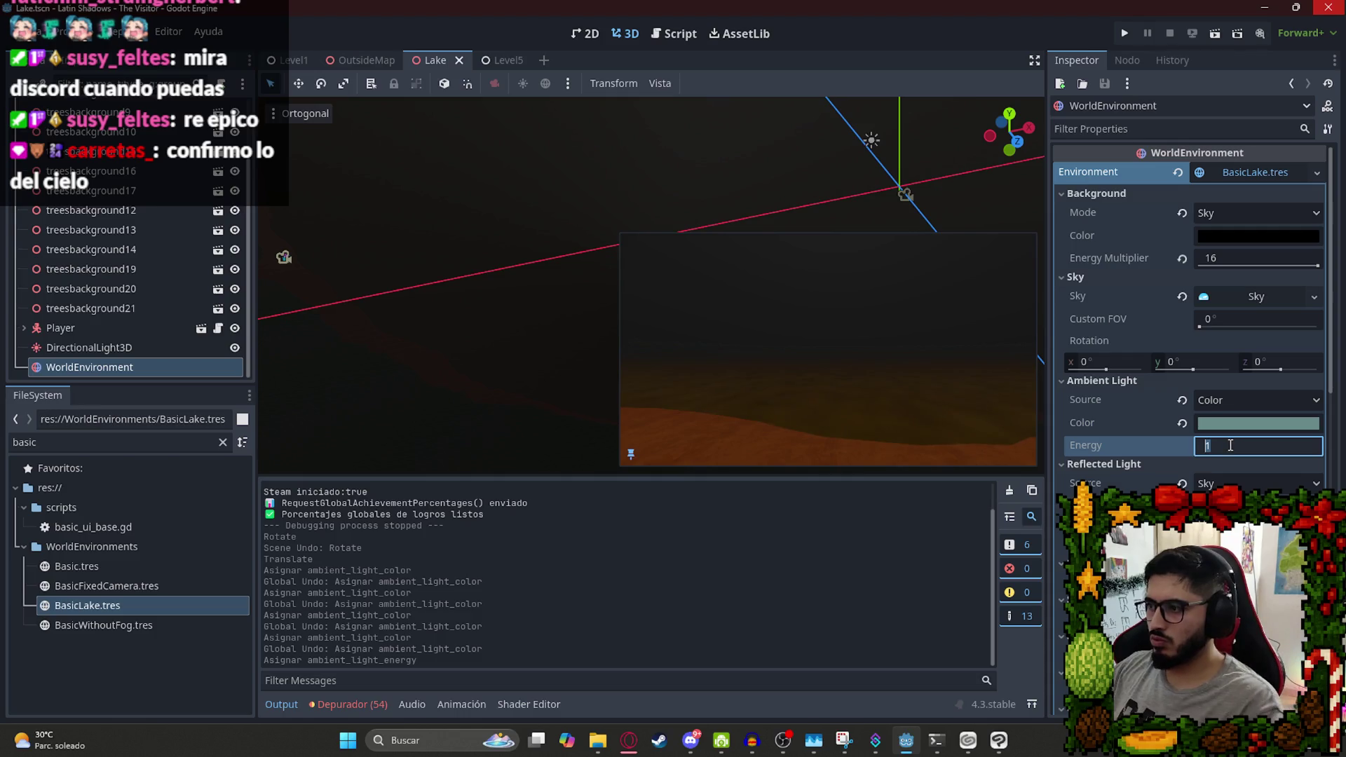
{"action": "type", "text": "5"}
{"action": "key", "text": "Return"}
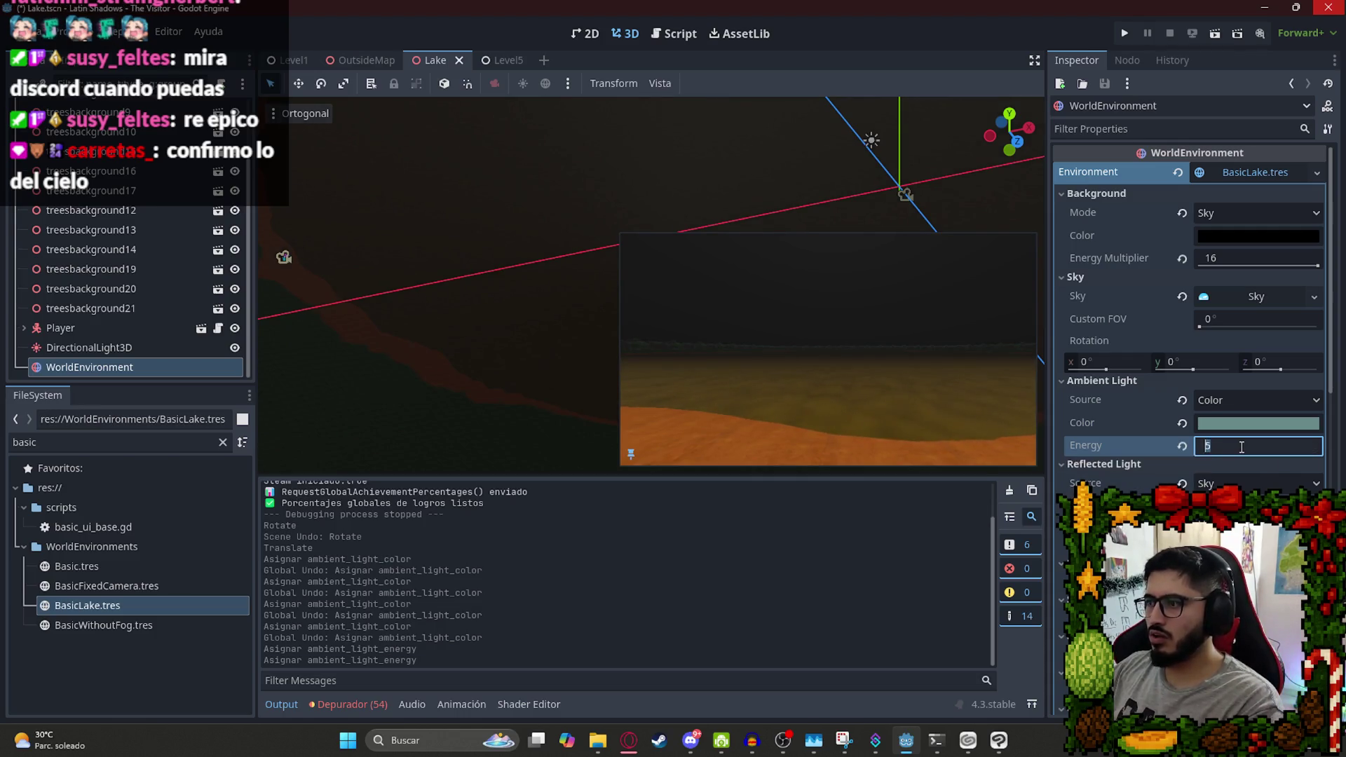
{"action": "key", "text": "Return"}
{"action": "type", "text": "1"}
{"action": "key", "text": "Return"}
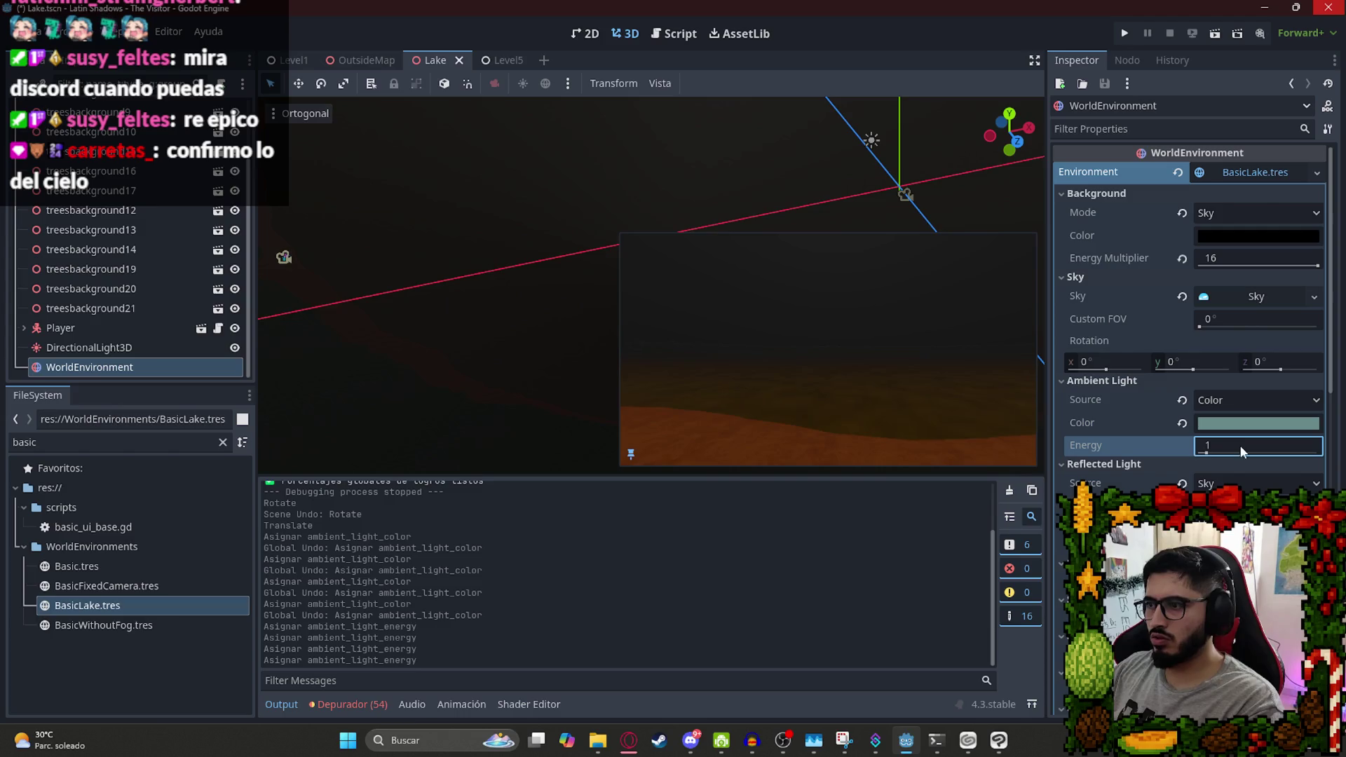
{"action": "right_click", "coordinate": [432, 52]}
Run the Lake scene as a test, then stop the game to return to the editor.
{"action": "left_click", "coordinate": [553, 180]}
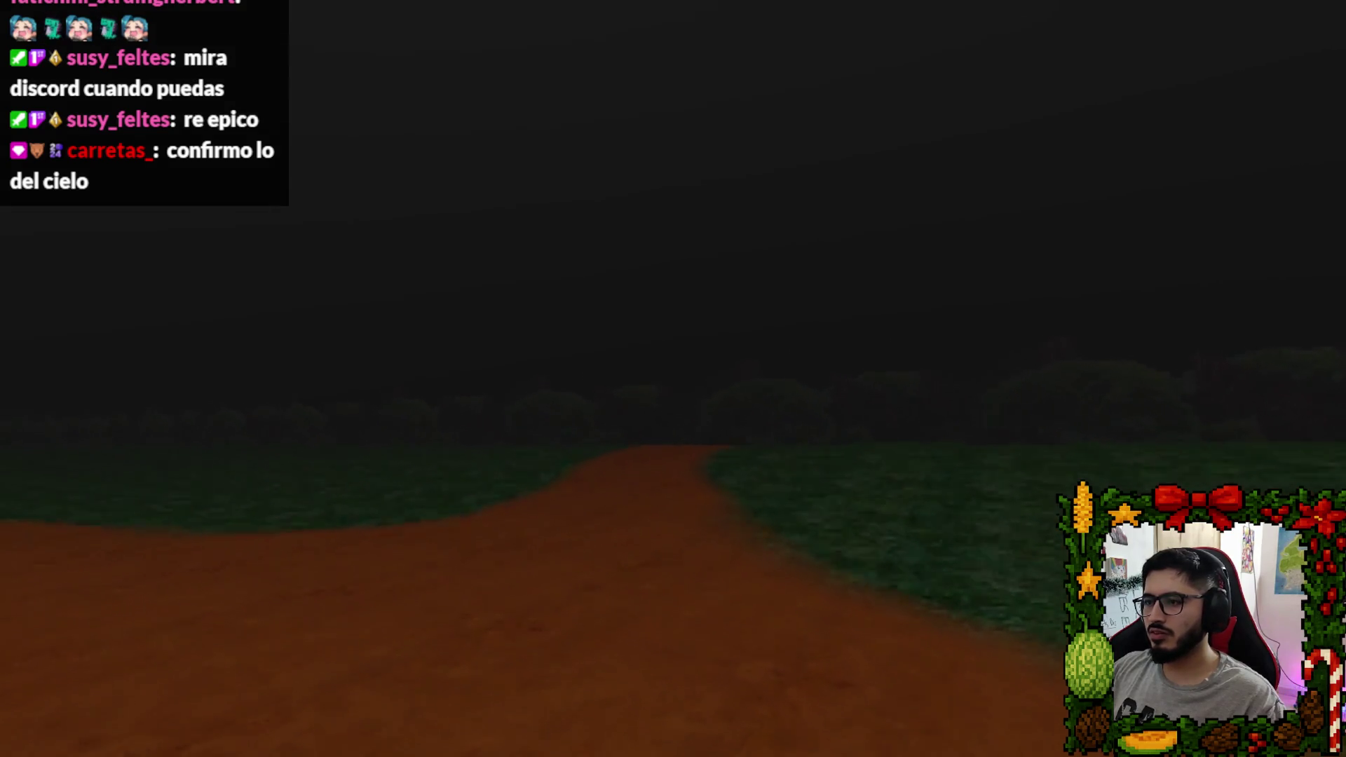
{"action": "key", "text": "Escape"}
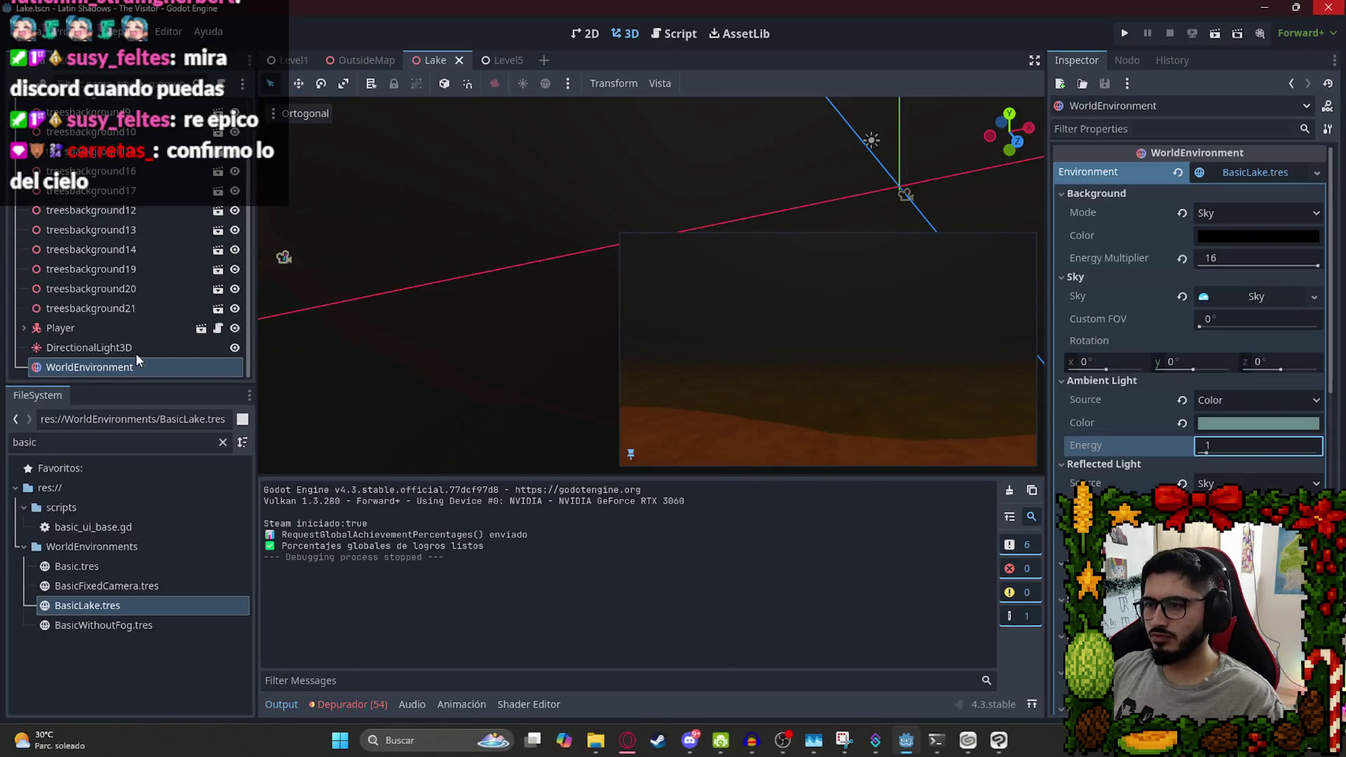
Try DirectionalLight3D energy 0.05, restore it to 0.1, and save the scene.
{"action": "left_click", "coordinate": [82, 344]}
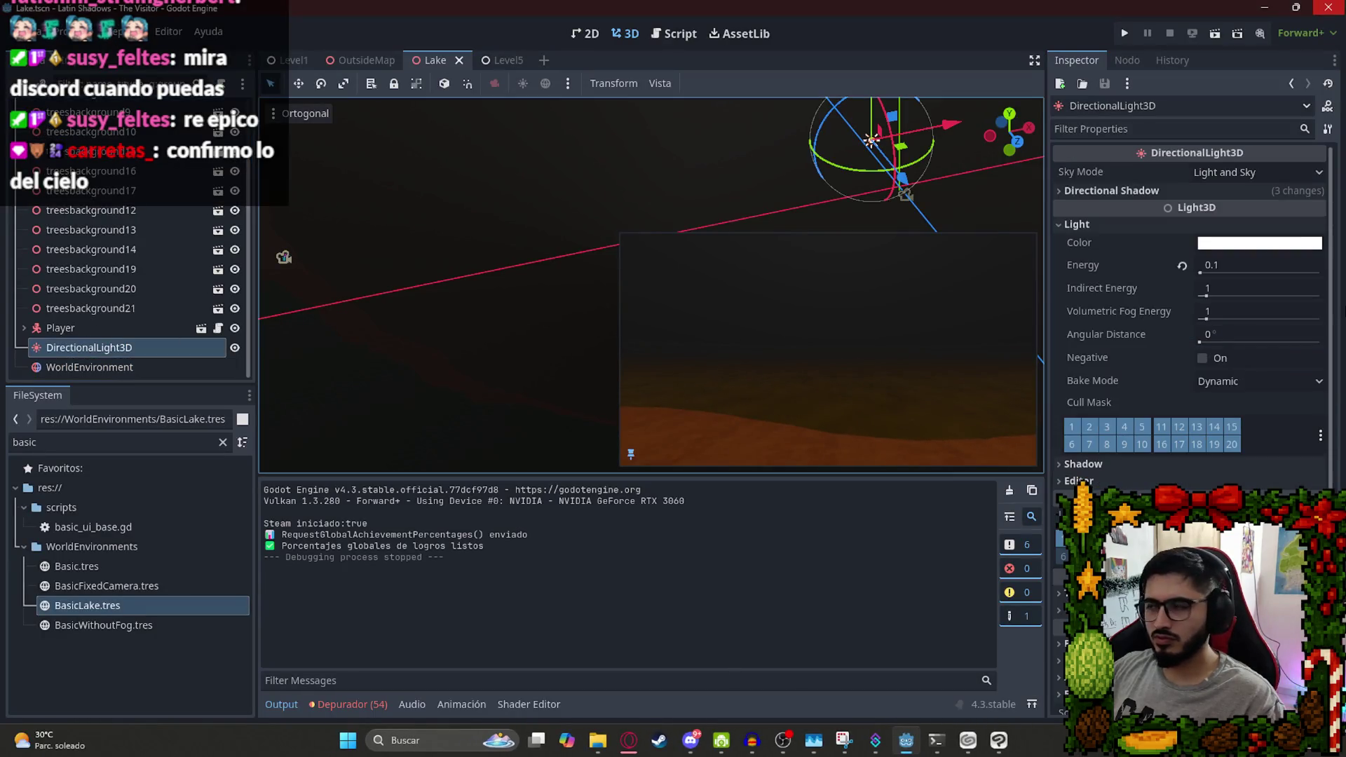
{"action": "left_click", "coordinate": [1269, 271]}
{"action": "key", "text": "Return"}
{"action": "left_click", "coordinate": [1253, 270]}
{"action": "type", "text": "0.0"}
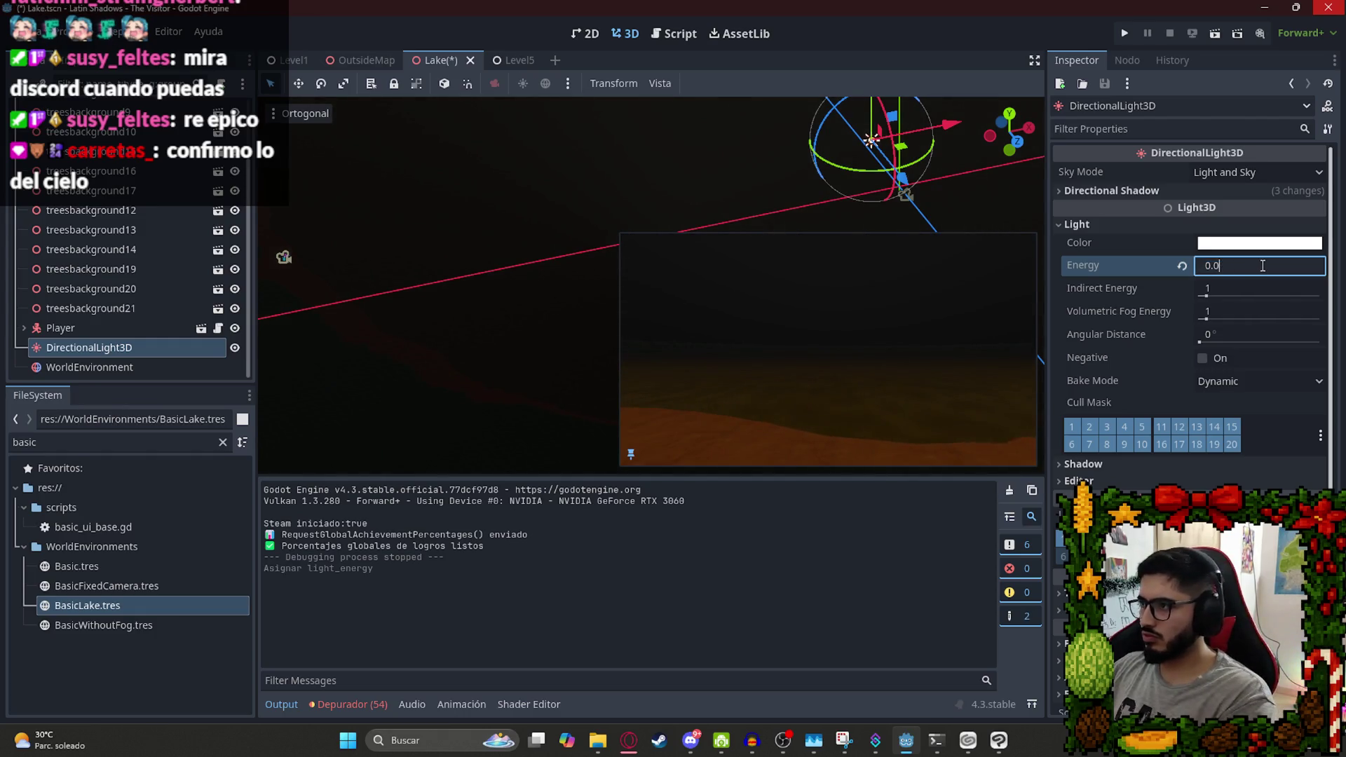
{"action": "key", "text": "Return"}
{"action": "key", "text": "ctrl+s"}
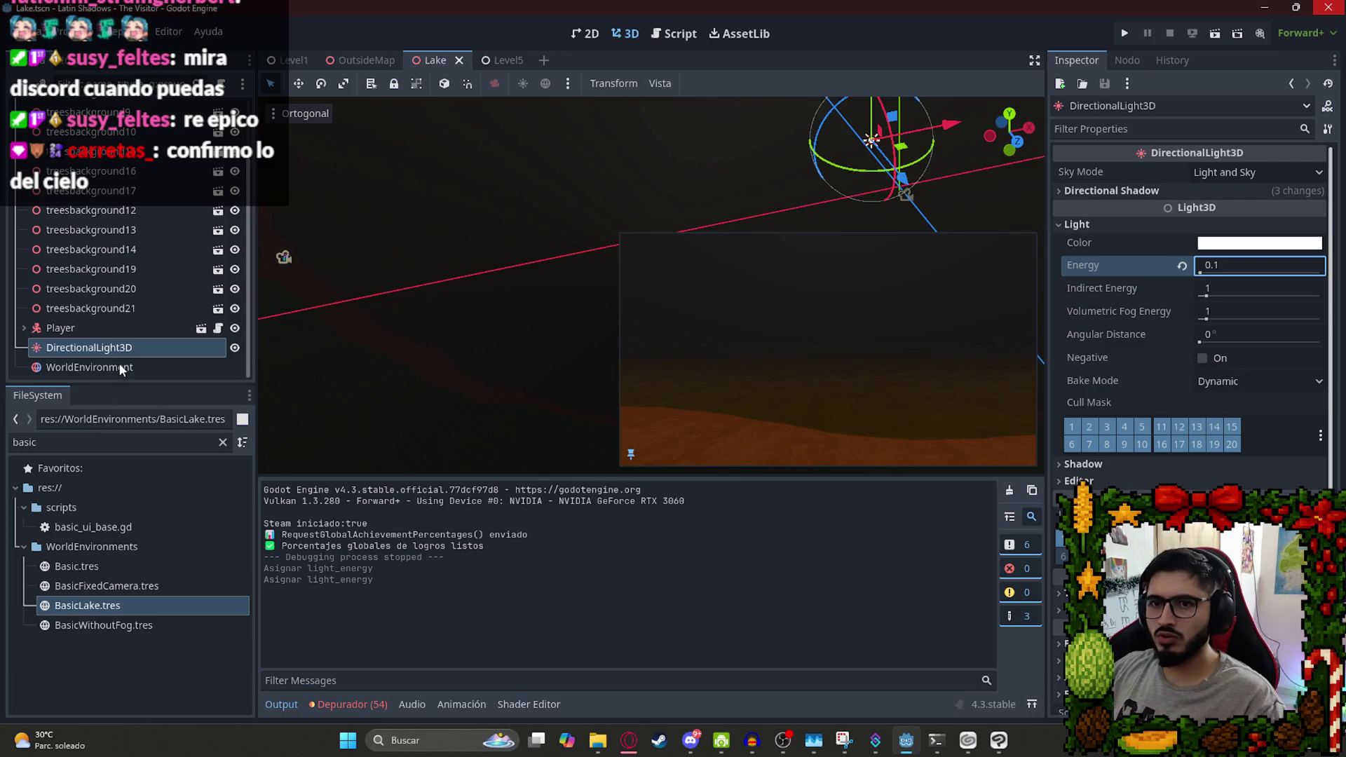
Set the WorldEnvironment's volumetric fog density to 0.1.
{"action": "left_click", "coordinate": [90, 367]}
{"action": "scroll", "coordinate": [1222, 461], "scroll_direction": "down", "scroll_amount": 3}
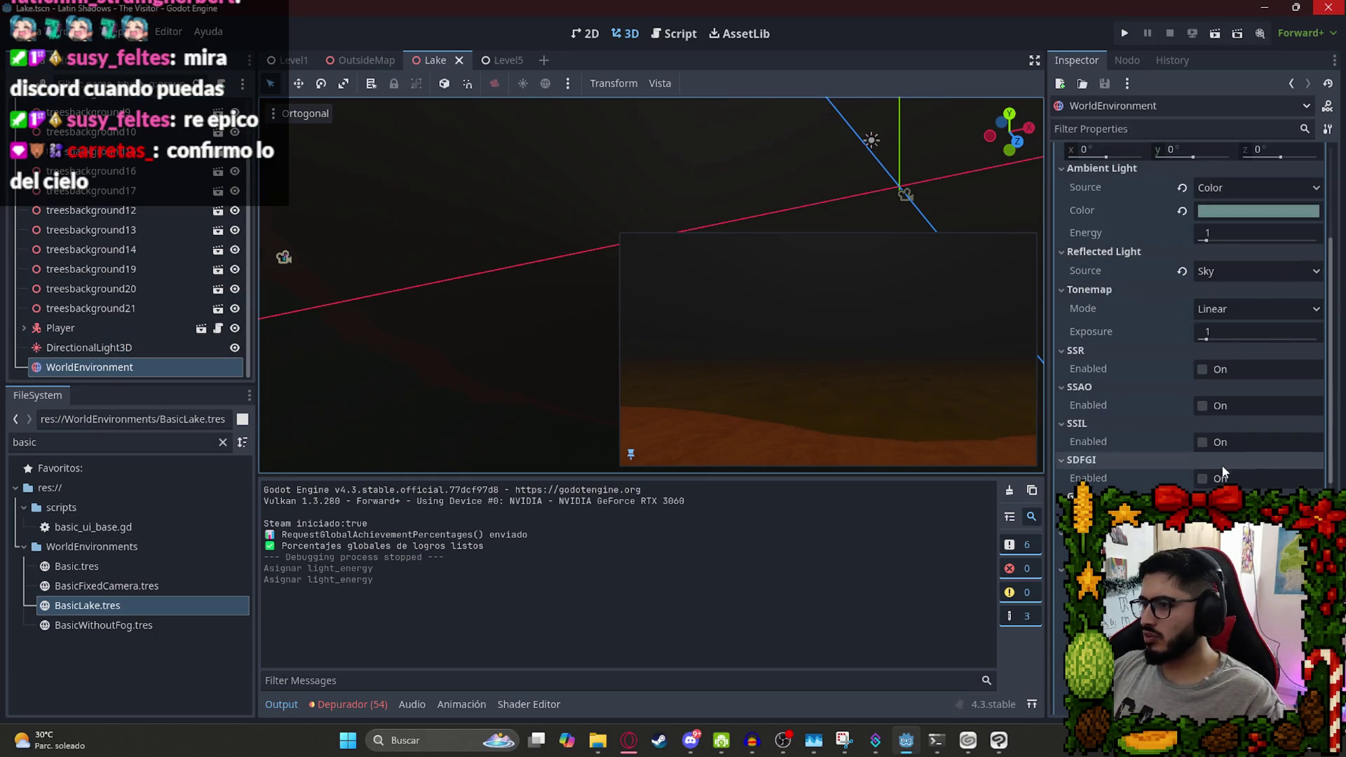
{"action": "scroll", "coordinate": [1238, 478], "scroll_direction": "down", "scroll_amount": 3}
{"action": "left_click", "coordinate": [1226, 468]}
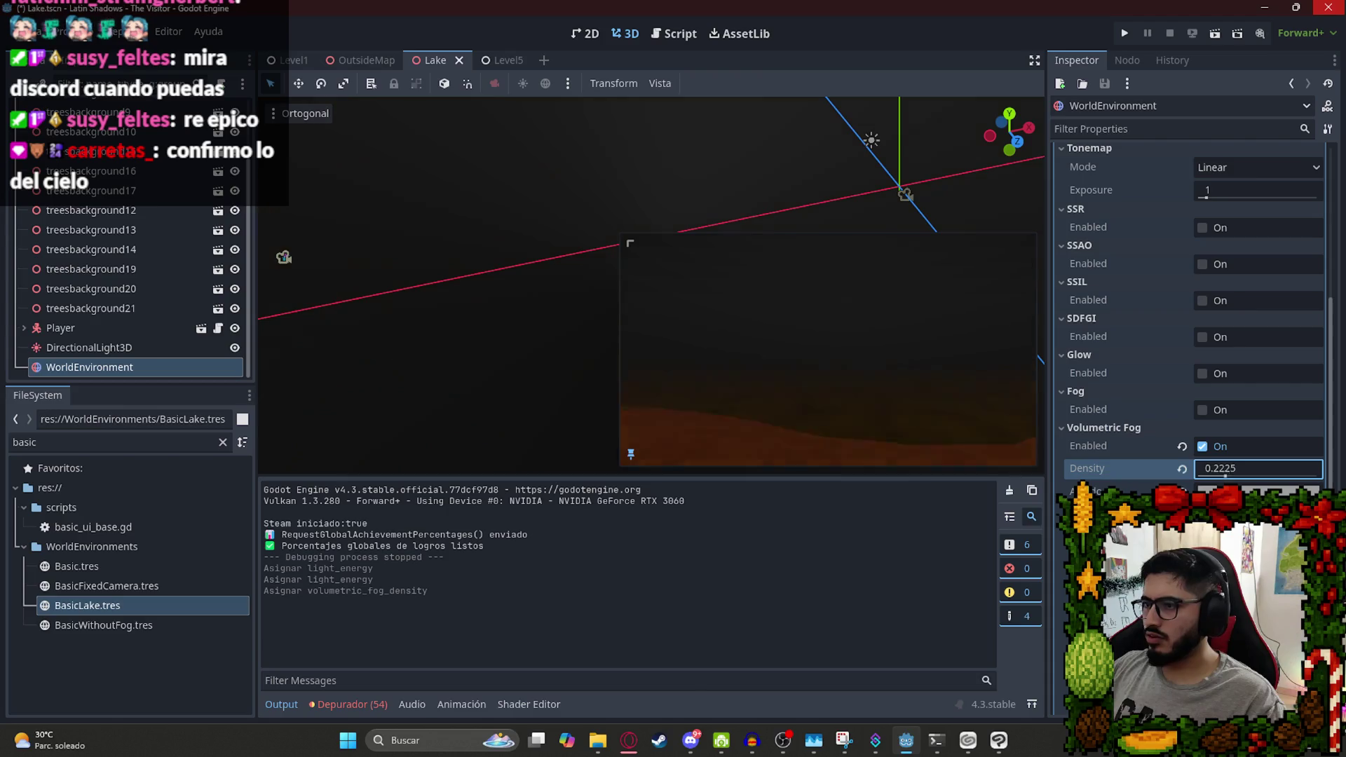
{"action": "key", "text": "ctrl+z"}
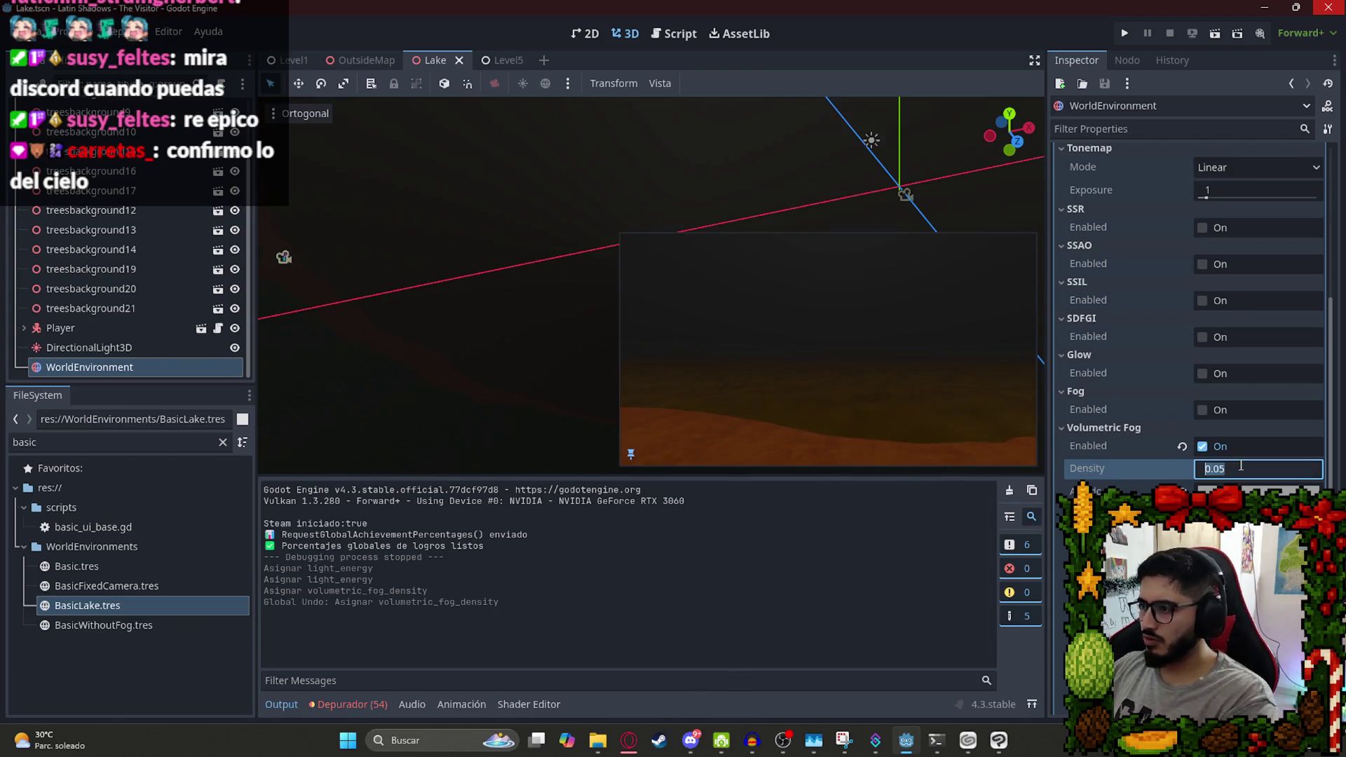
{"action": "type", "text": "1"}
{"action": "key", "text": "Return"}
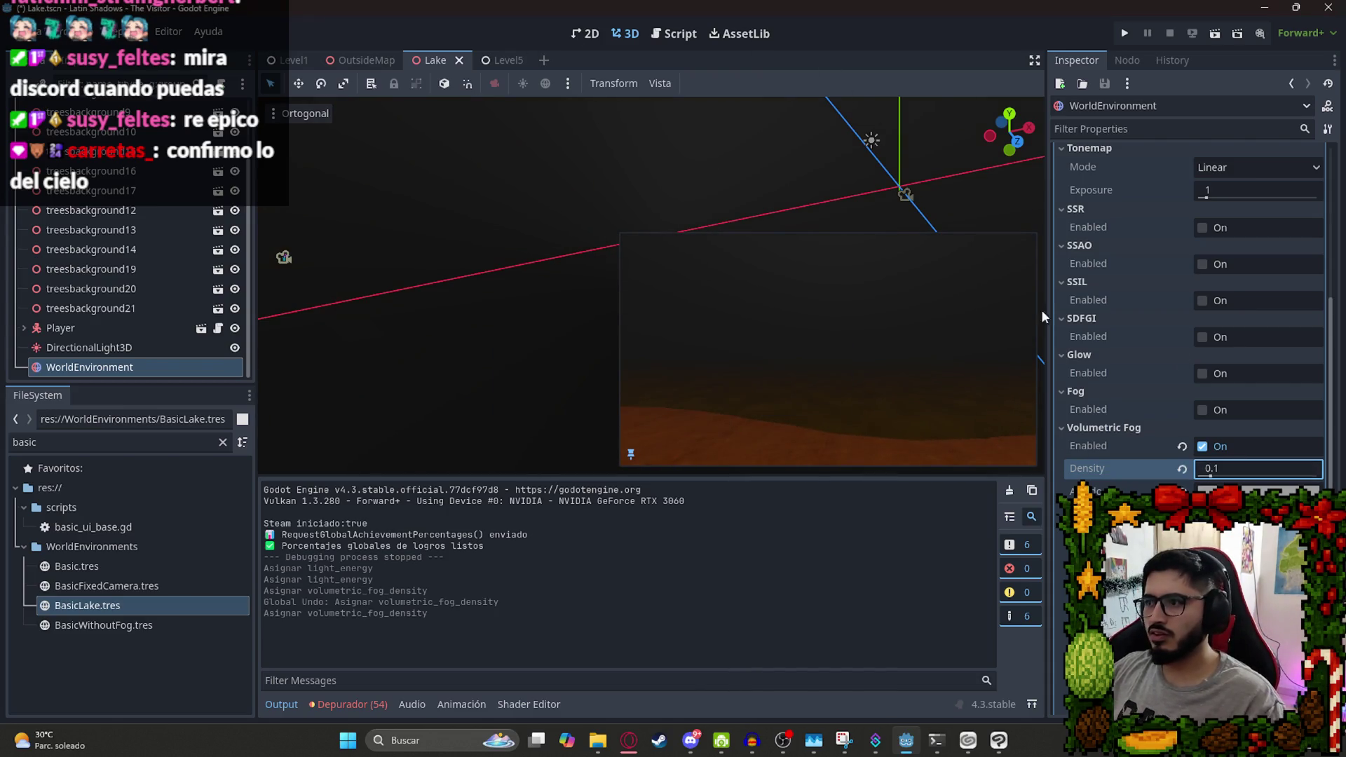
Play-test the Lake scene to check the fog, then quit back to the editor.
{"action": "right_click", "coordinate": [438, 63]}
{"action": "left_click", "coordinate": [513, 175]}
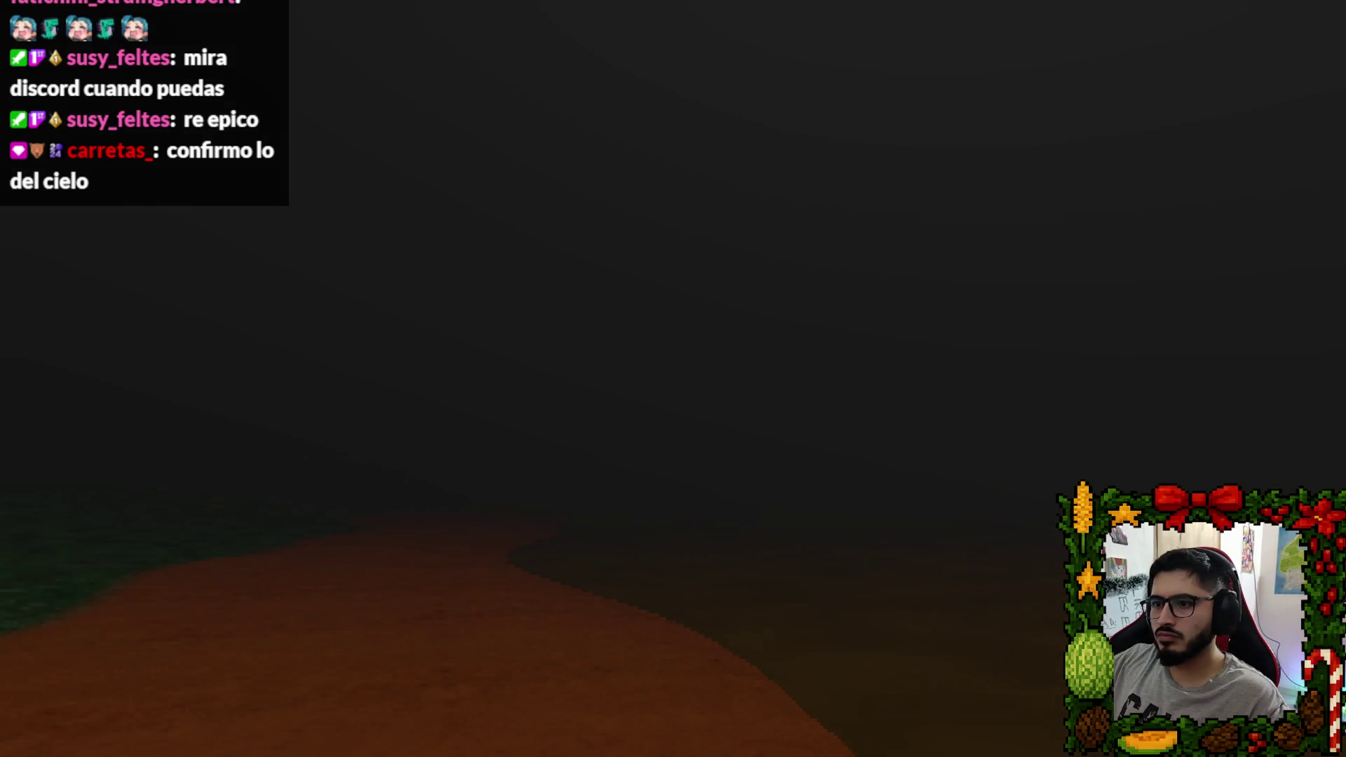
{"action": "key", "text": "Escape"}
{"action": "left_click", "coordinate": [792, 546]}
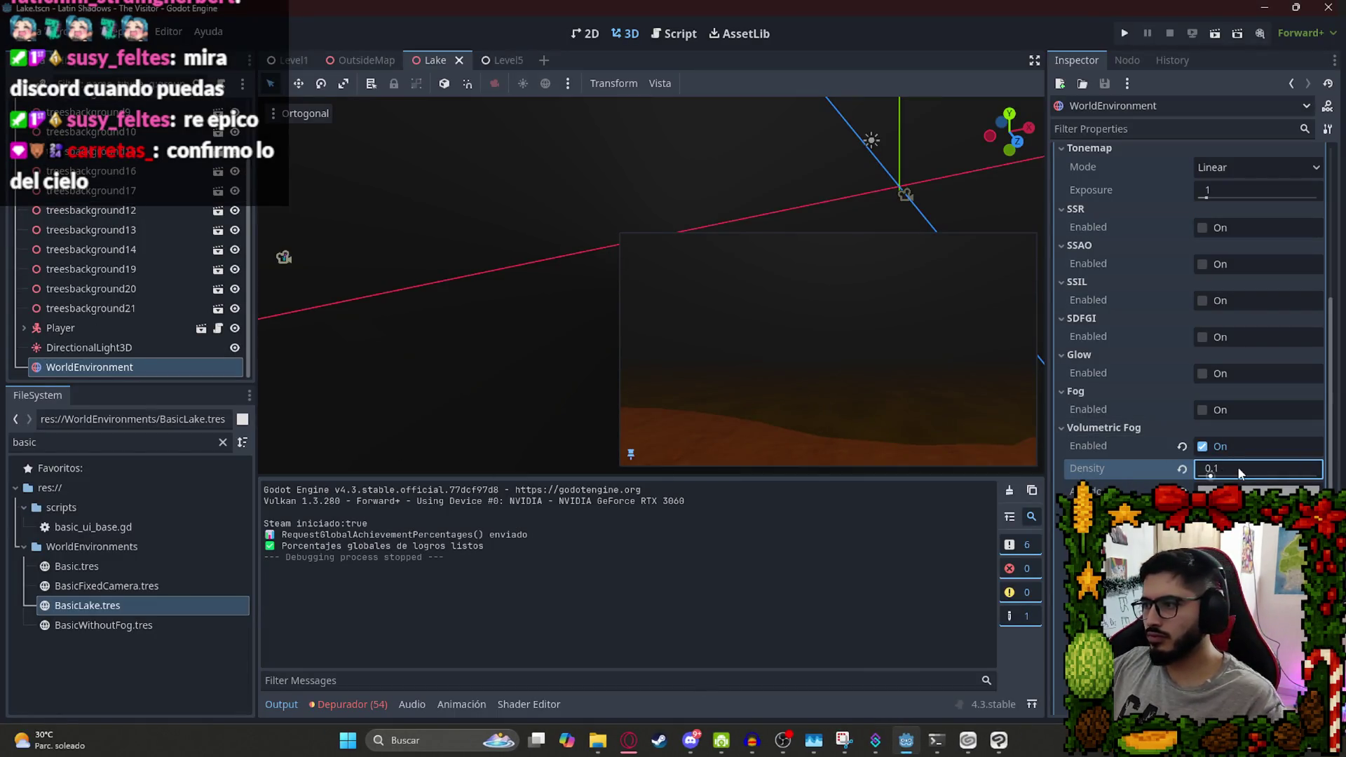
Apply a fog density of 0.08, save, and run the Lake scene again.
{"action": "key", "text": "Return"}
{"action": "key", "text": "ctrl+s"}
{"action": "right_click", "coordinate": [436, 60]}
{"action": "left_click", "coordinate": [484, 174]}
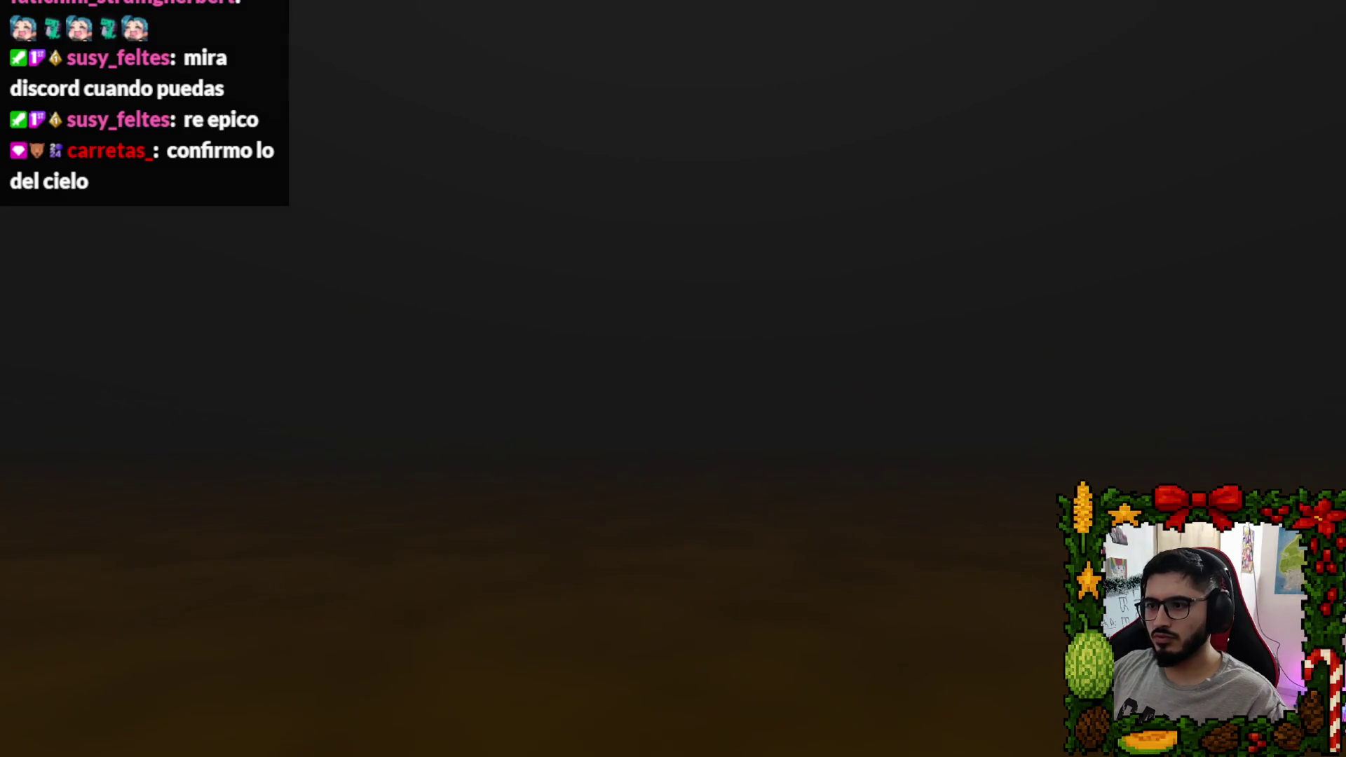
Quit the fogged Lake test run from the pause menu and switch to the ChatGPT browser window.
{"action": "key", "text": "Escape"}
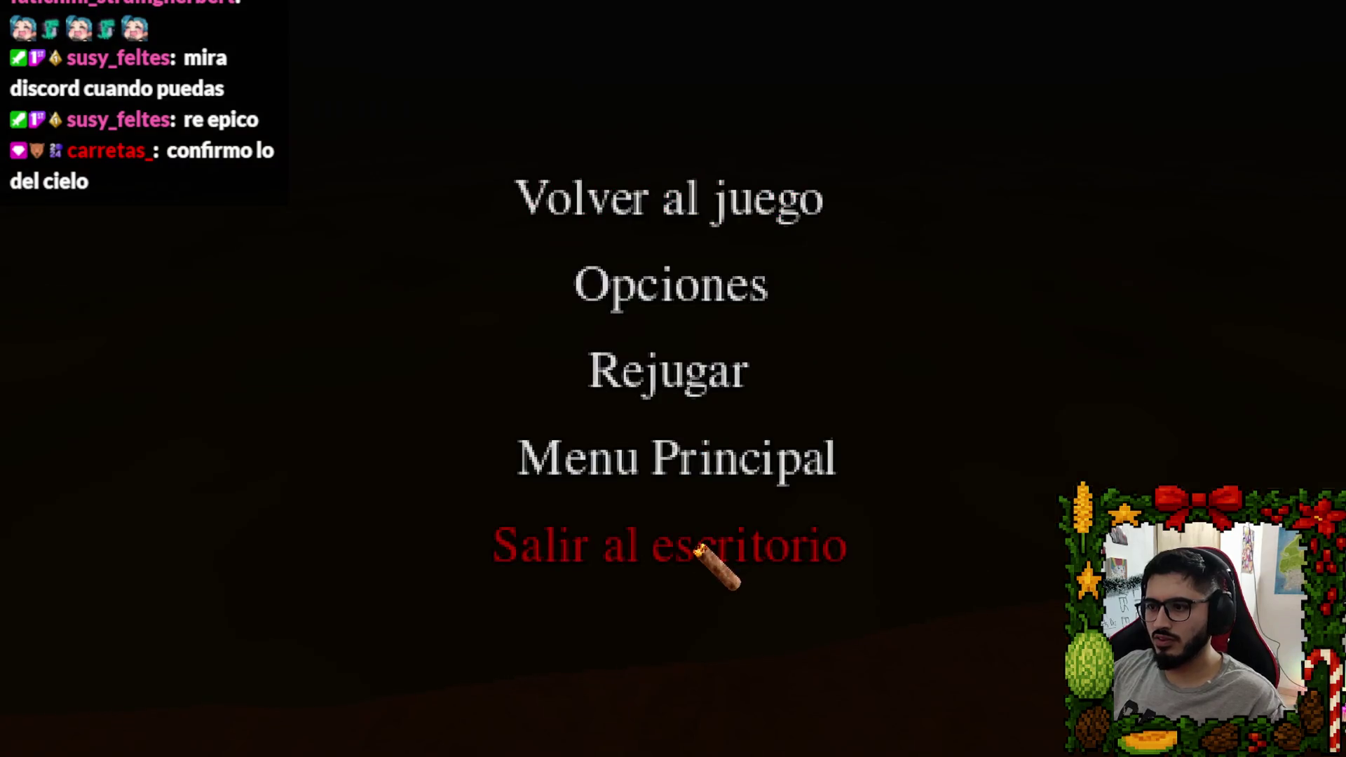
{"action": "left_click", "coordinate": [709, 562]}
{"action": "key", "text": "alt+Tab"}
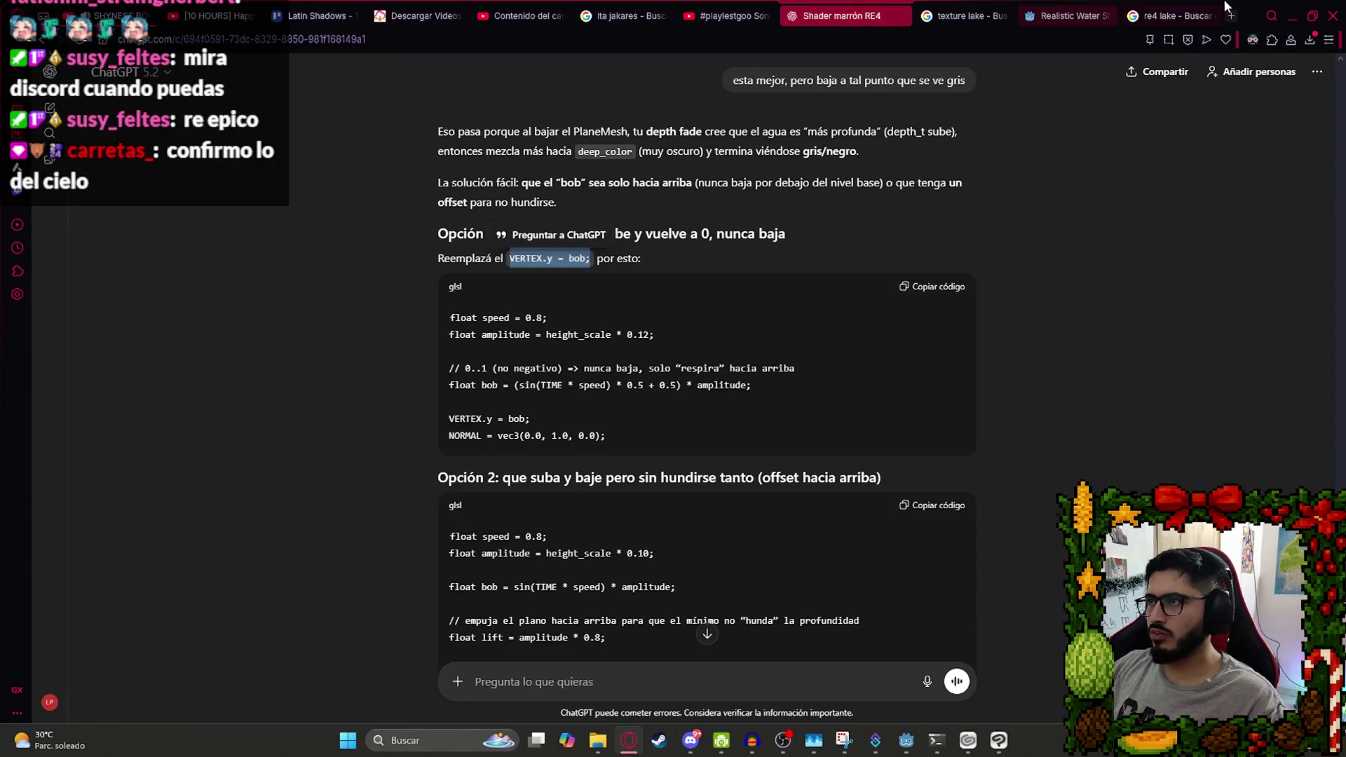
In a new tab, search Pixabay sound effects for 'lake' and preview Lake, Lake Waves 1 and lake wavelet.
{"action": "left_click", "coordinate": [1230, 15]}
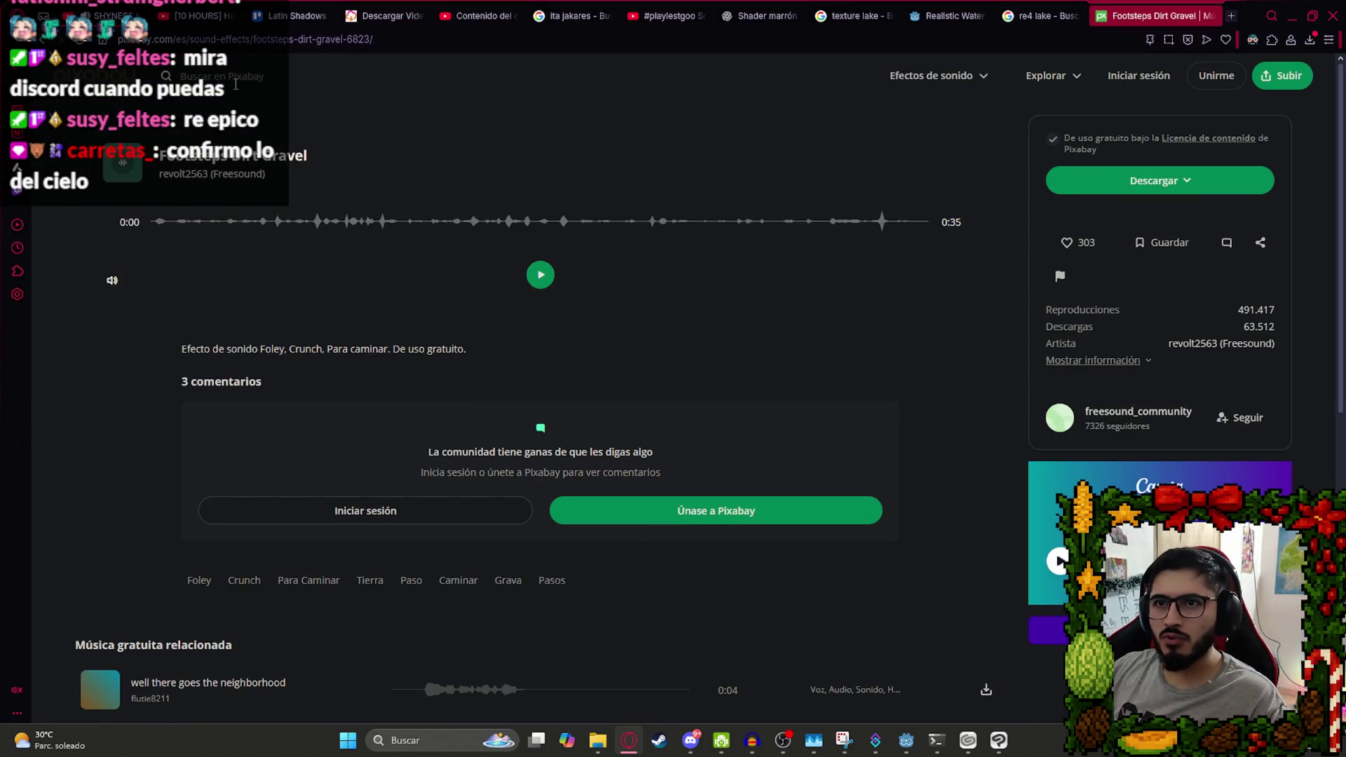
{"action": "left_click", "coordinate": [237, 85]}
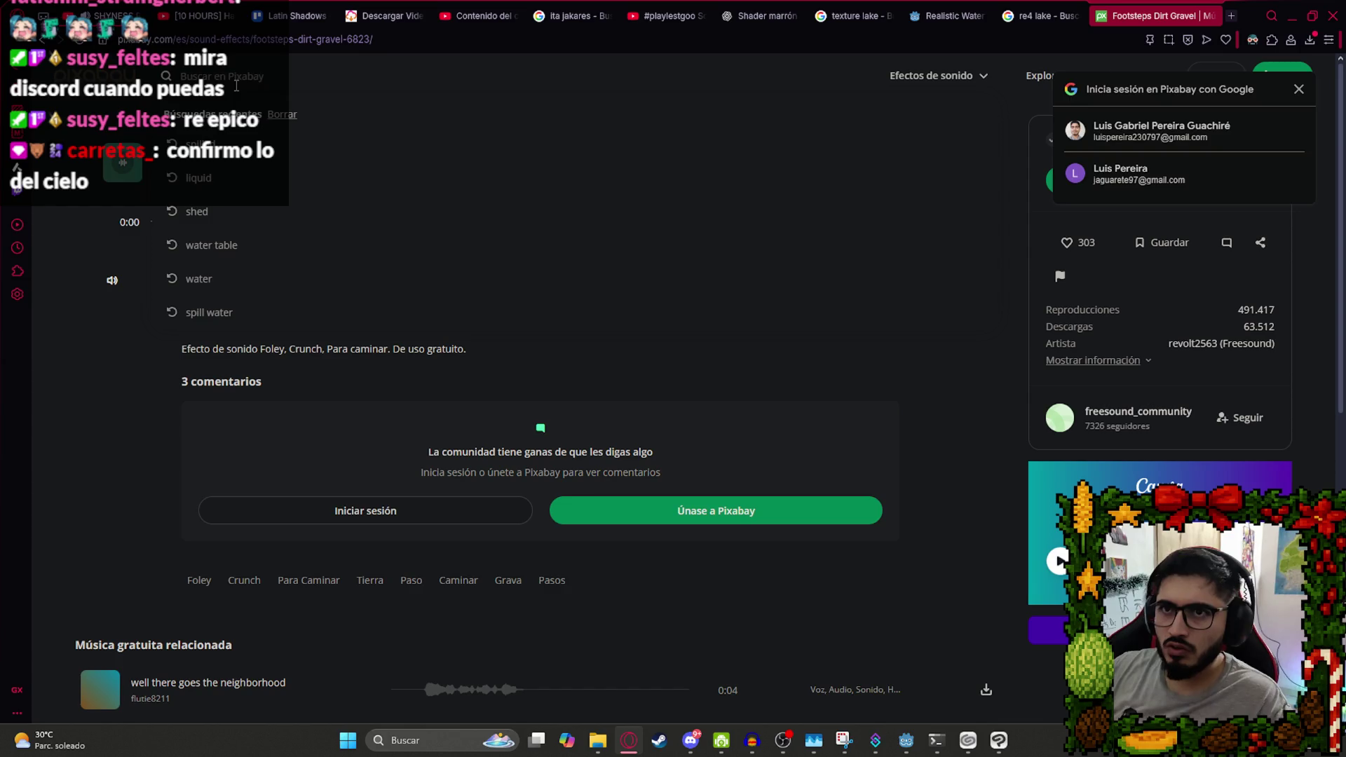
{"action": "type", "text": "lake"}
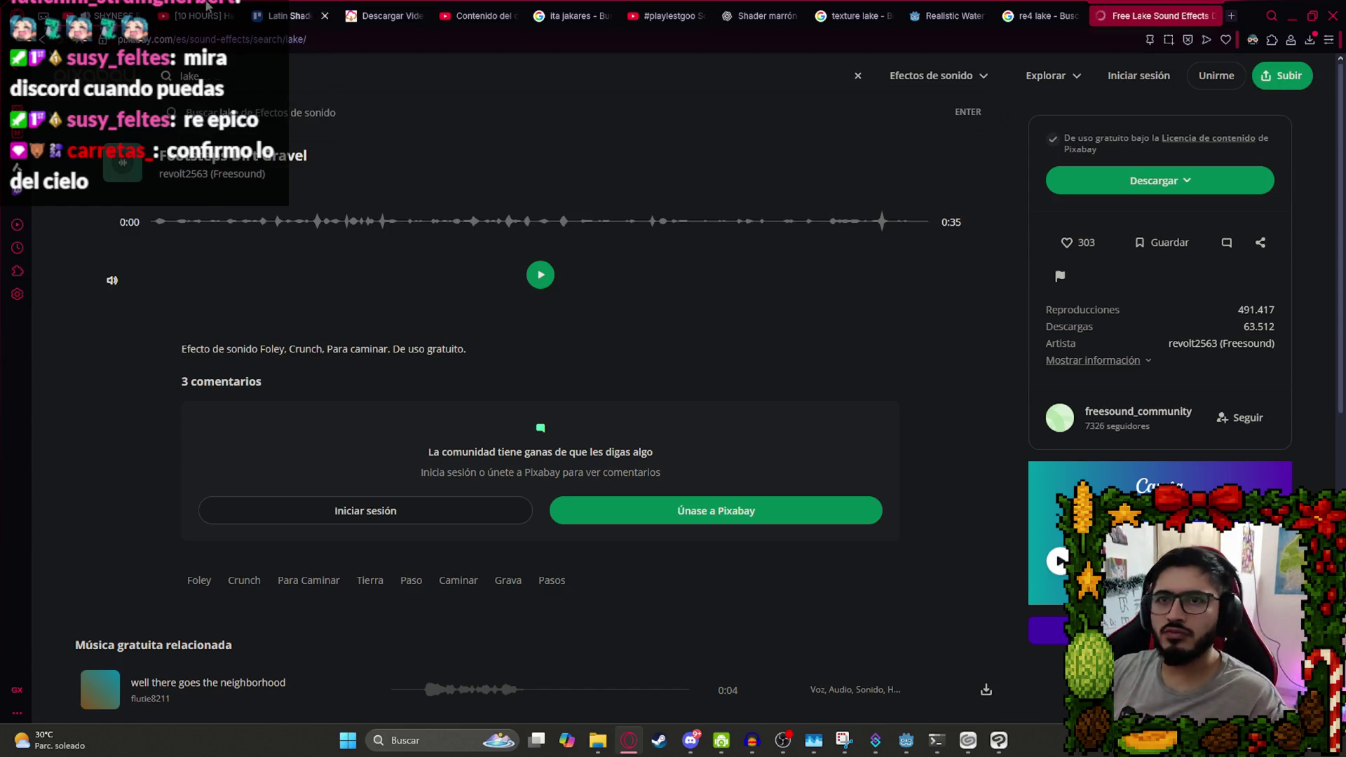
{"action": "left_click", "coordinate": [100, 397]}
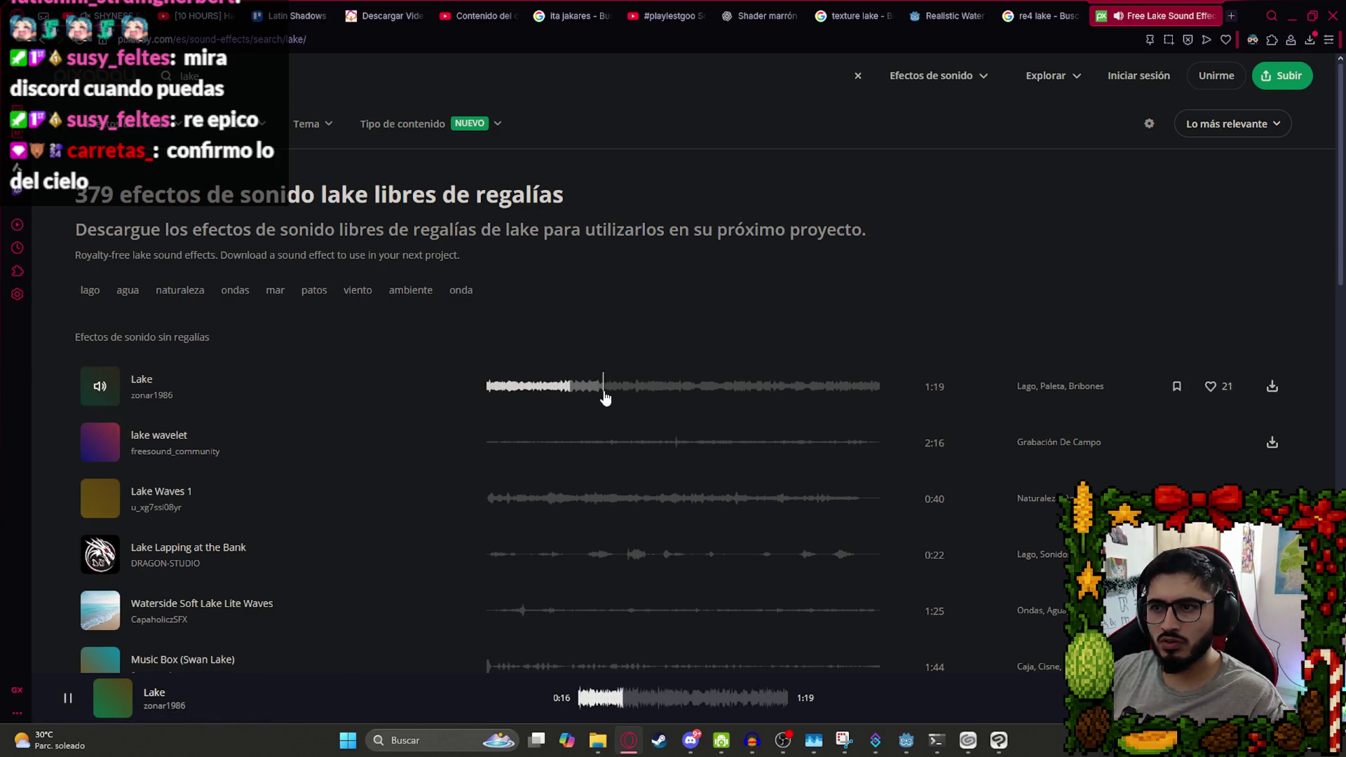
{"action": "left_click", "coordinate": [565, 499]}
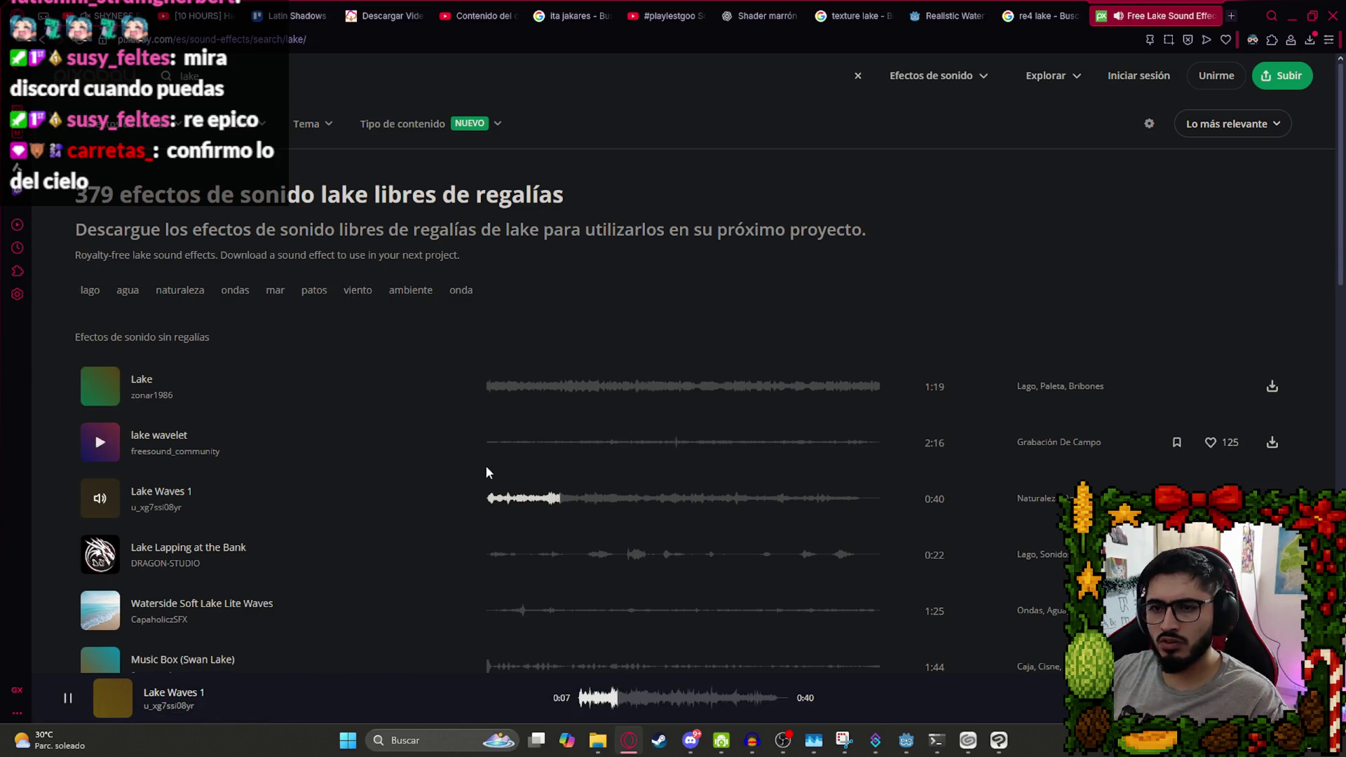
{"action": "left_click", "coordinate": [563, 448]}
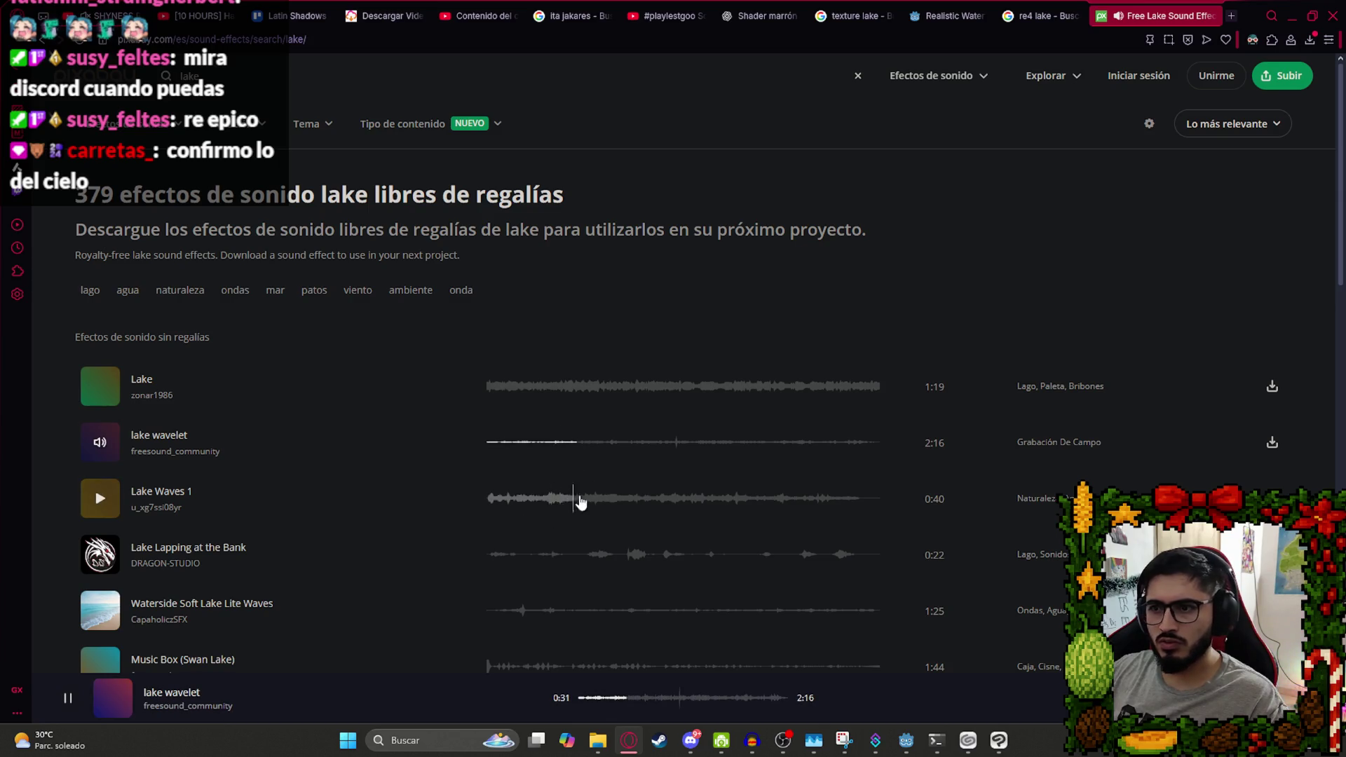
{"action": "left_click", "coordinate": [487, 446]}
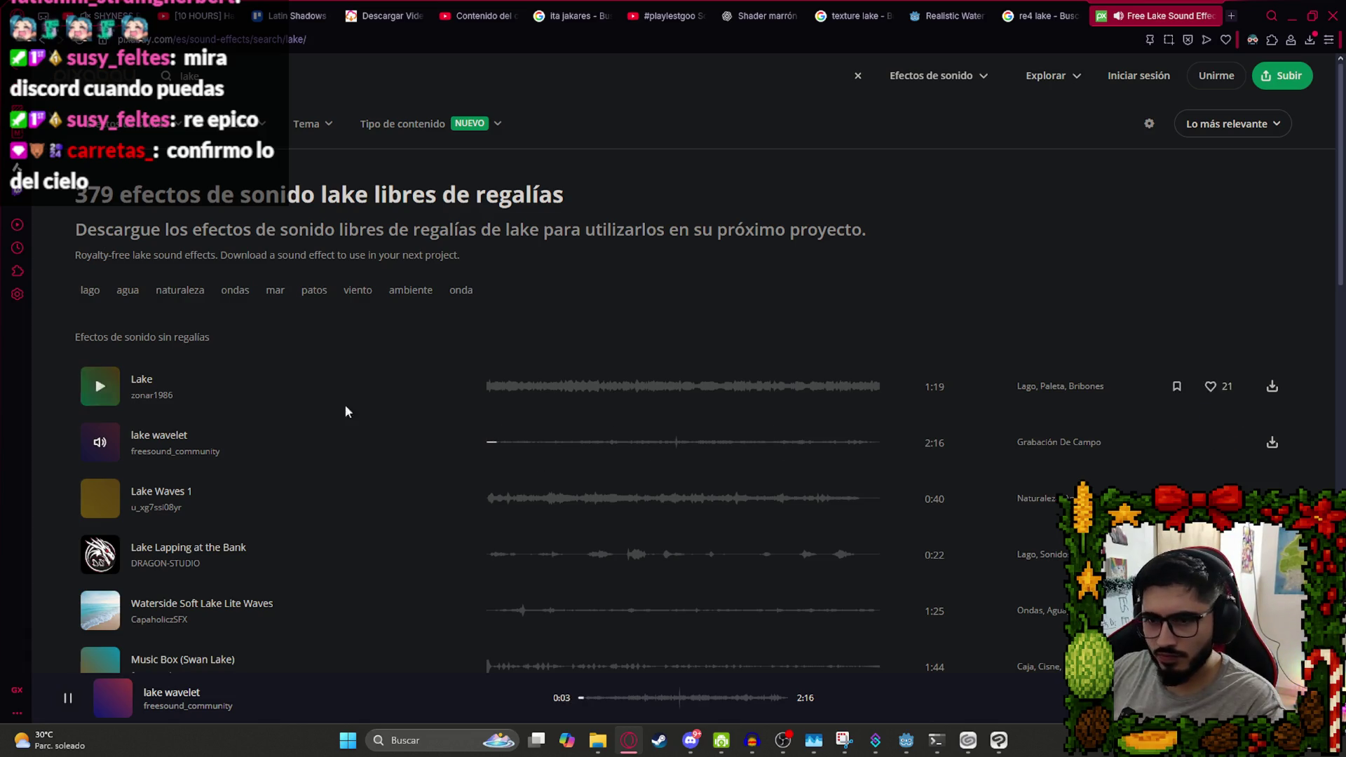
Download the lake wavelet sound and dismiss the thank-you popup.
{"action": "scroll", "coordinate": [420, 557], "scroll_direction": "down", "scroll_amount": 1}
{"action": "left_click", "coordinate": [499, 485]}
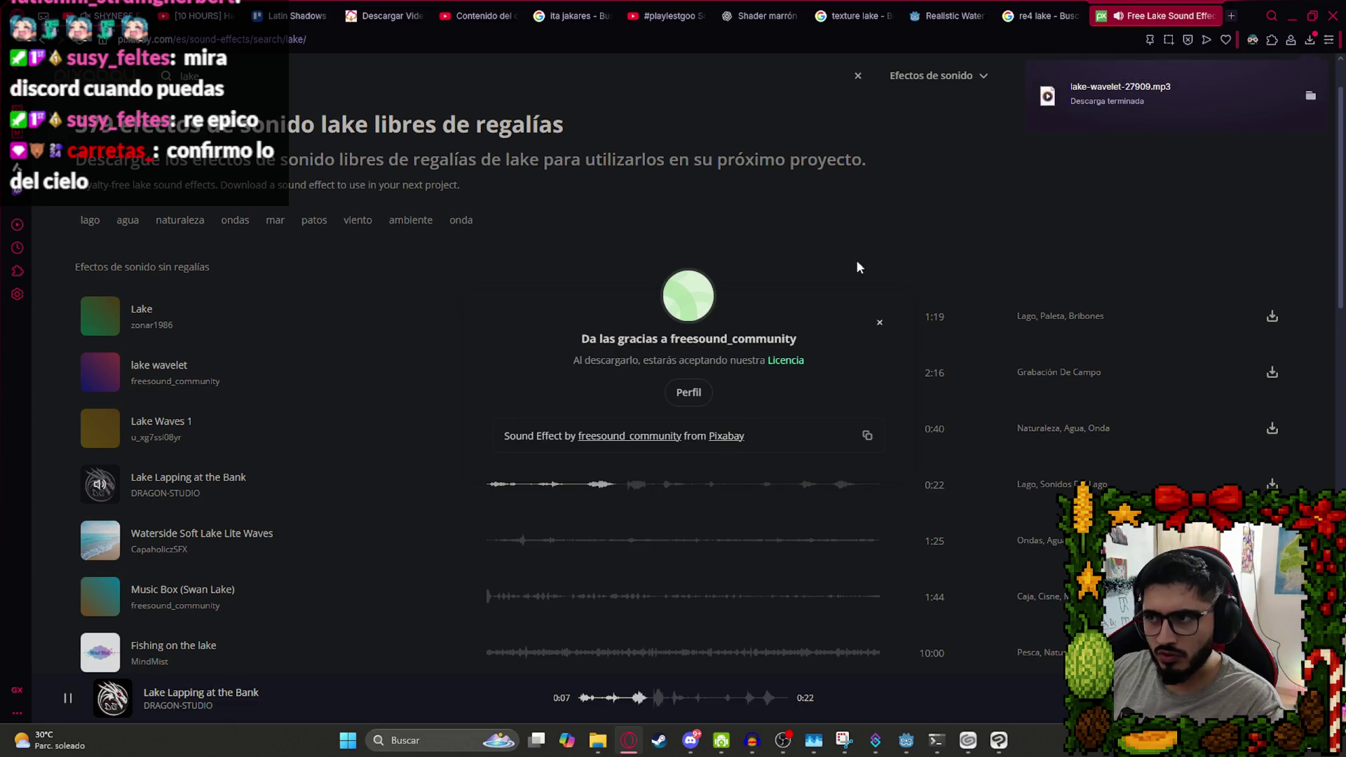
{"action": "left_click", "coordinate": [879, 324]}
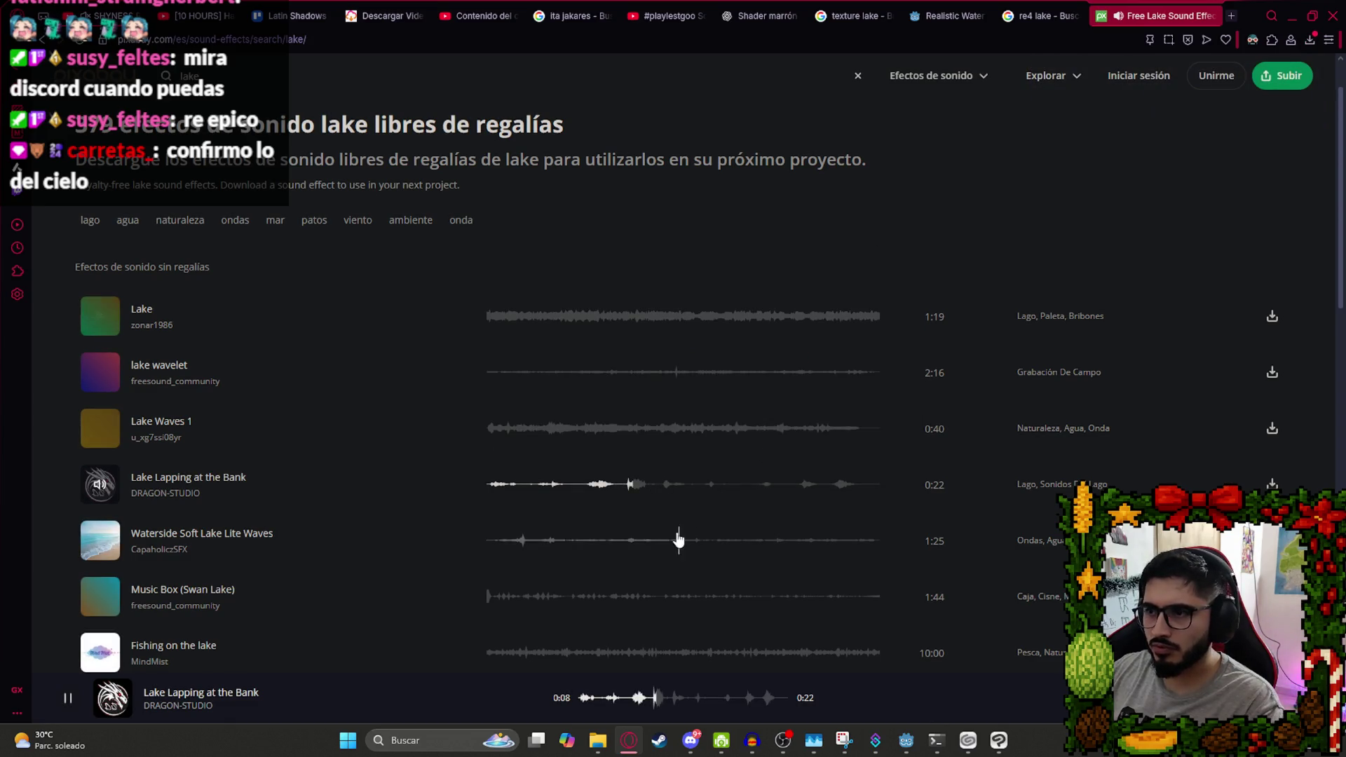
Preview Waterside Soft Lake Lite Waves, Swan Lake and Fishing on the lake, then open the download's folder.
{"action": "left_click", "coordinate": [516, 542]}
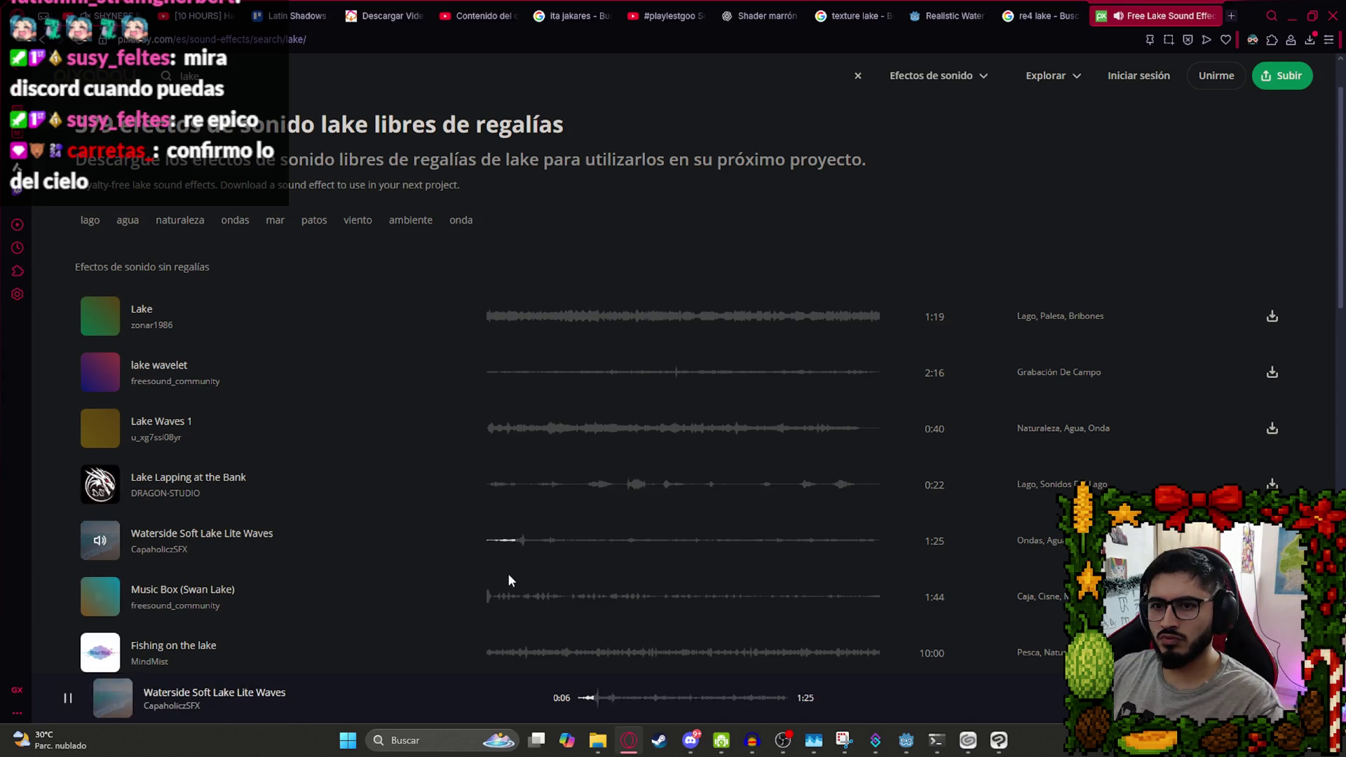
{"action": "left_click", "coordinate": [499, 597]}
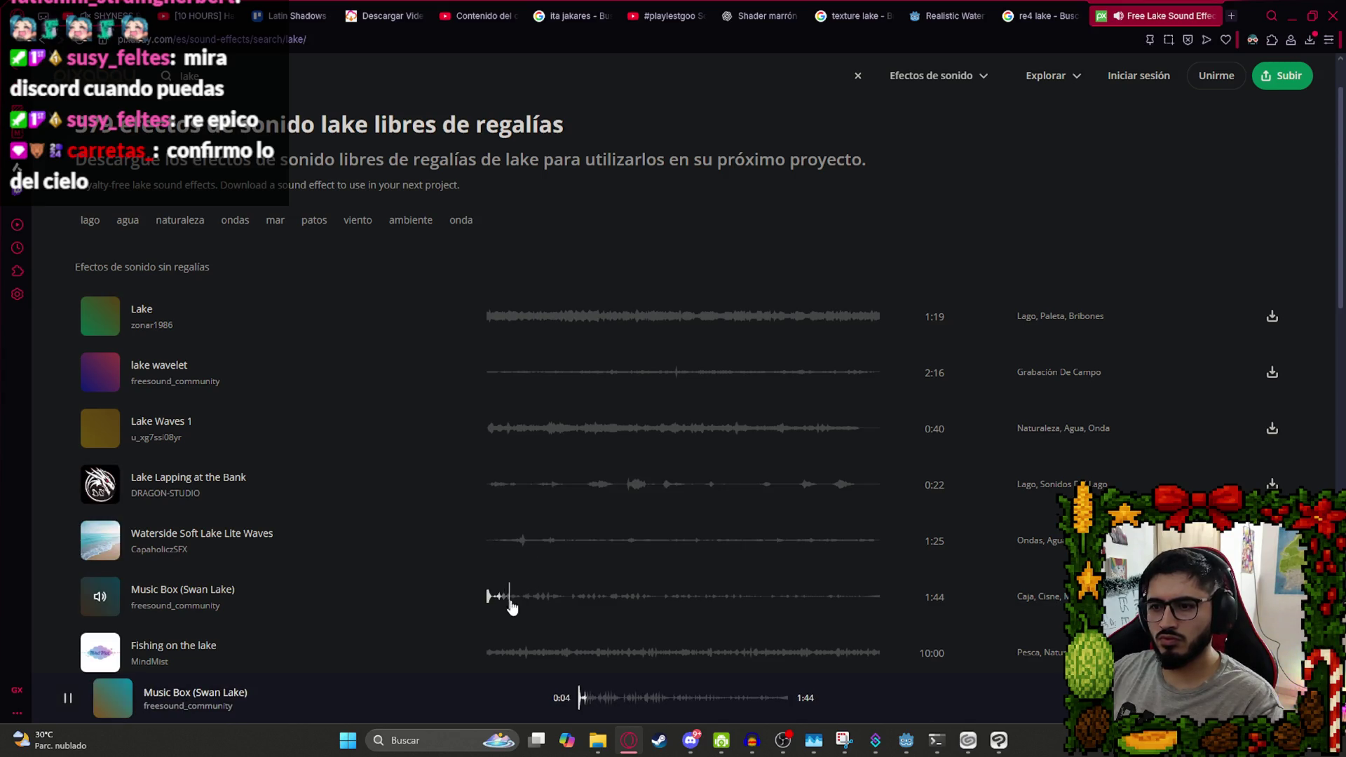
{"action": "left_click", "coordinate": [520, 652]}
{"action": "scroll", "coordinate": [503, 531], "scroll_direction": "down", "scroll_amount": 2}
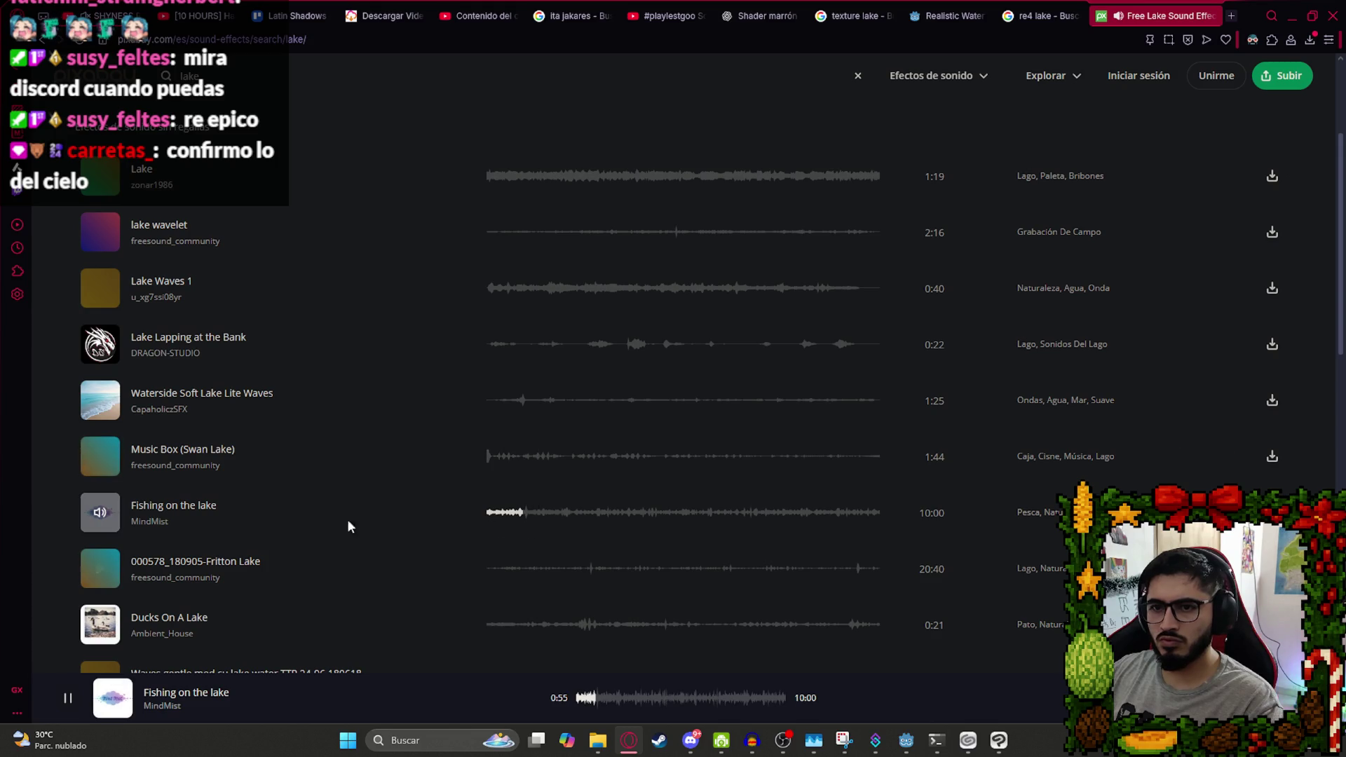
{"action": "left_click", "coordinate": [99, 513]}
{"action": "left_click", "coordinate": [1309, 39]}
{"action": "left_click", "coordinate": [1307, 135]}
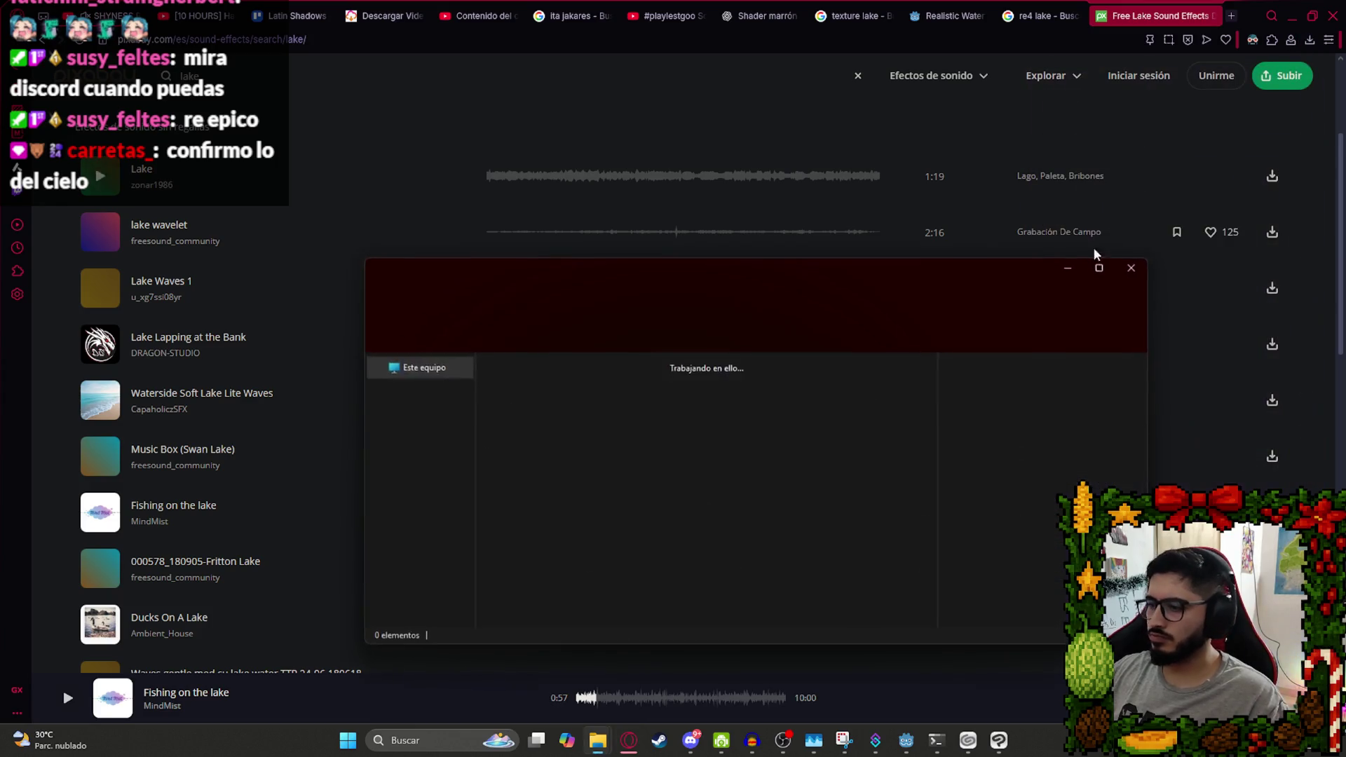
Drag lake-wavelet into Audacity, remove the leftover Audio 1 track, and play it back.
{"action": "mouse_move", "coordinate": [522, 400]}
{"action": "left_mouse_down"}
{"action": "mouse_move", "coordinate": [744, 686]}
{"action": "mouse_move", "coordinate": [752, 737]}
{"action": "mouse_move", "coordinate": [736, 371]}
{"action": "mouse_move", "coordinate": [631, 379]}
{"action": "left_mouse_up"}
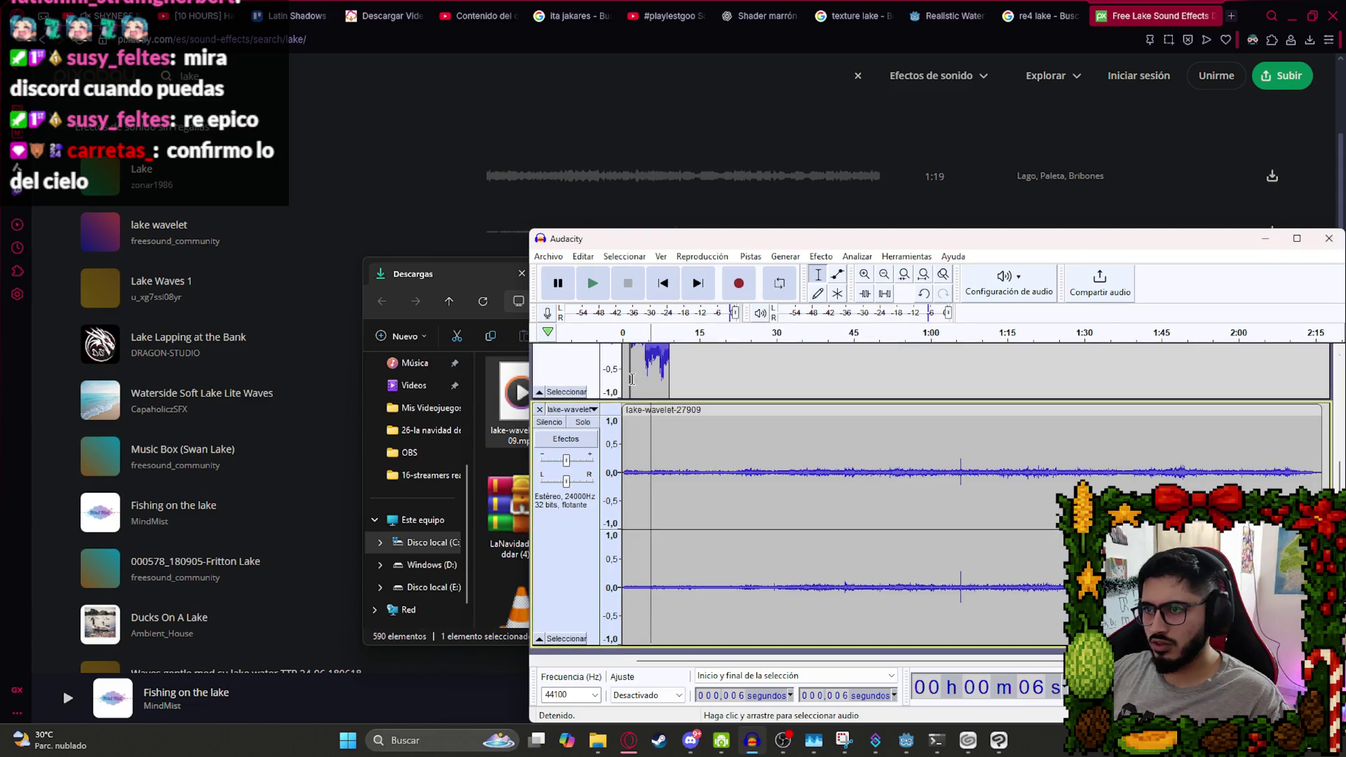
{"action": "scroll", "coordinate": [695, 365], "scroll_direction": "up", "scroll_amount": 3}
{"action": "left_click", "coordinate": [539, 353]}
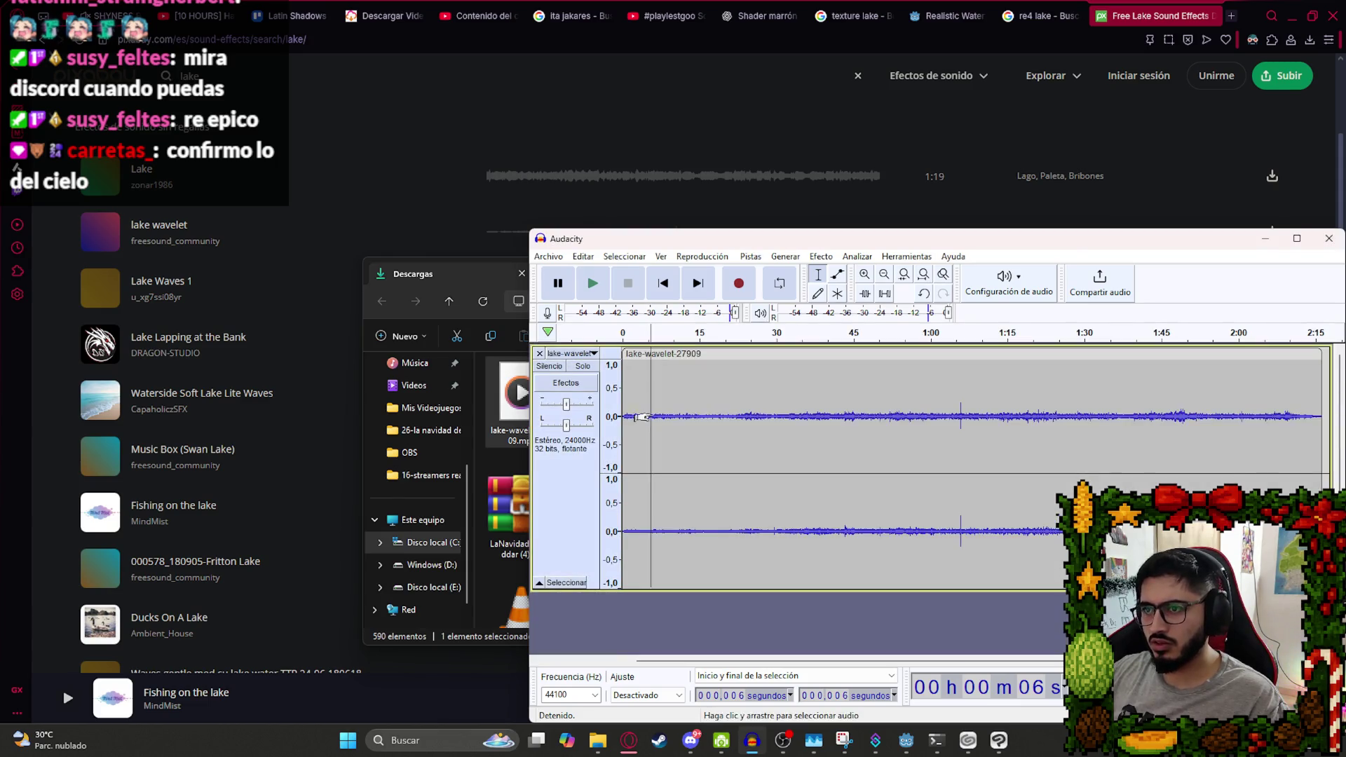
{"action": "key", "text": "space"}
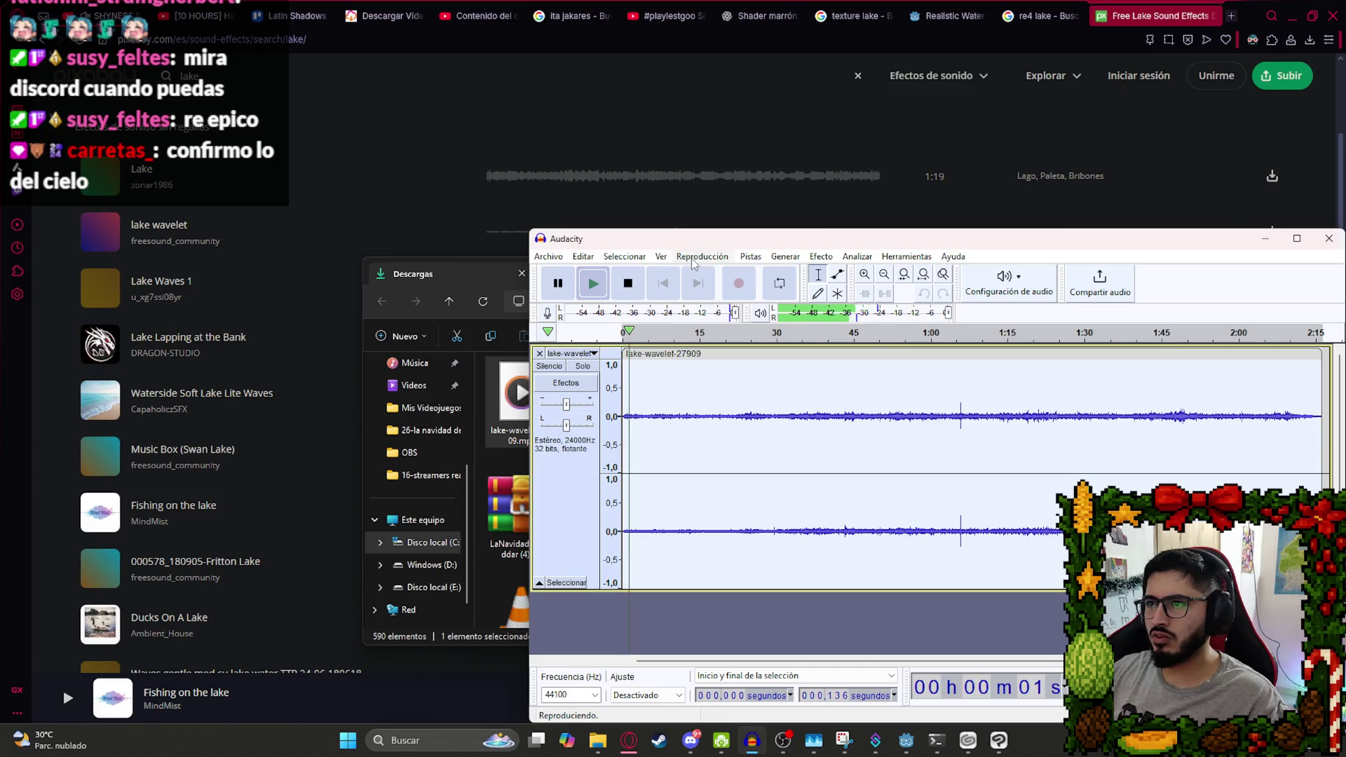
{"action": "left_click", "coordinate": [701, 257]}
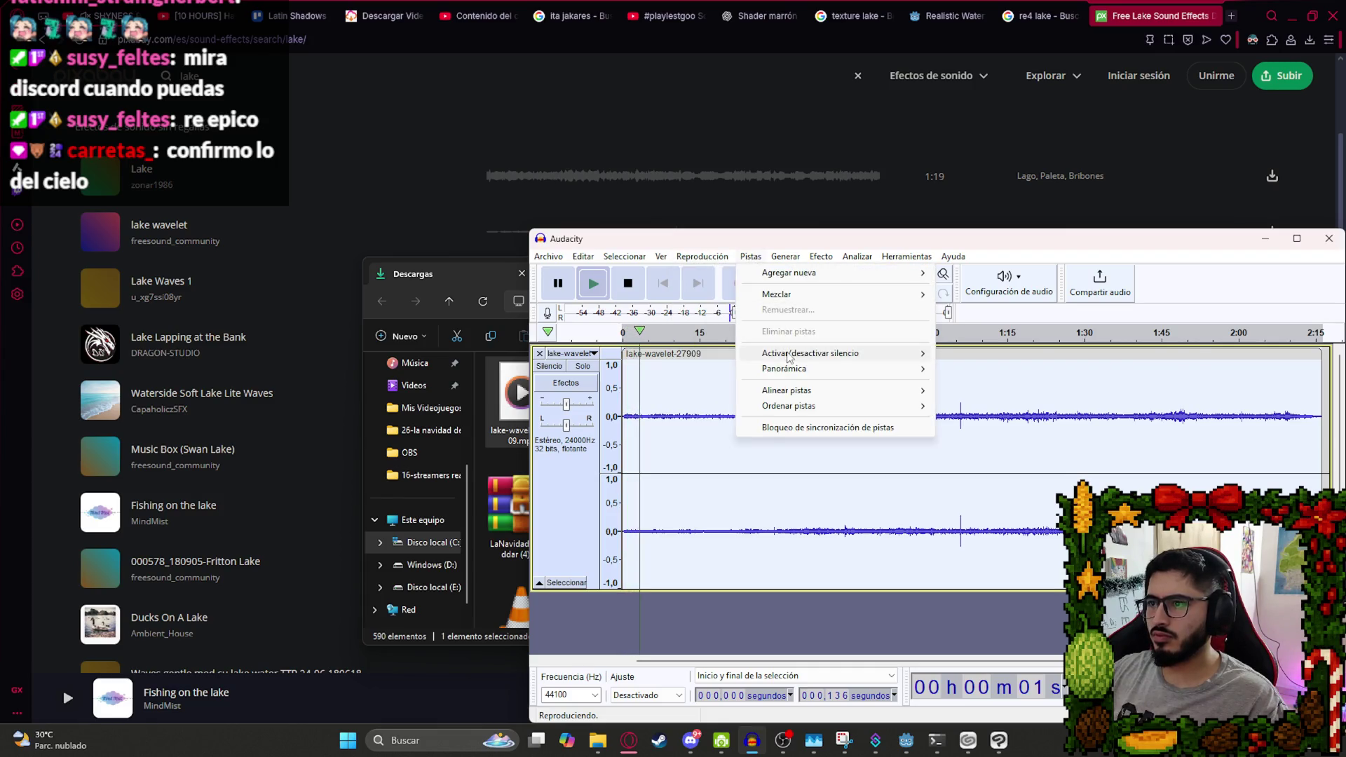
{"action": "left_click", "coordinate": [671, 420]}
{"action": "key", "text": "space"}
Select the whole track, resample it to 8000 Hz, and play the result.
{"action": "key", "text": "ctrl+a"}
{"action": "left_click", "coordinate": [750, 256]}
{"action": "left_click", "coordinate": [791, 311]}
{"action": "type", "text": "8"}
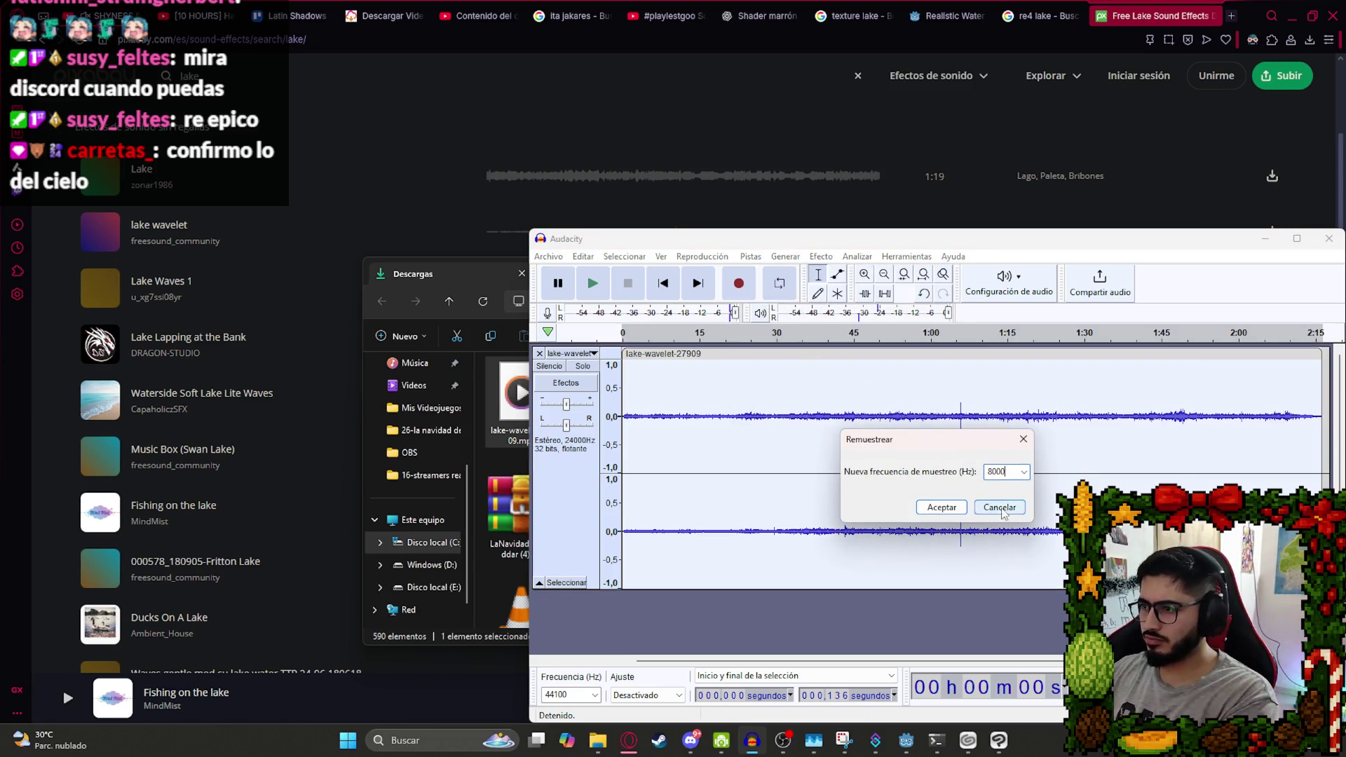
{"action": "key", "text": "Return"}
{"action": "key", "text": "space"}
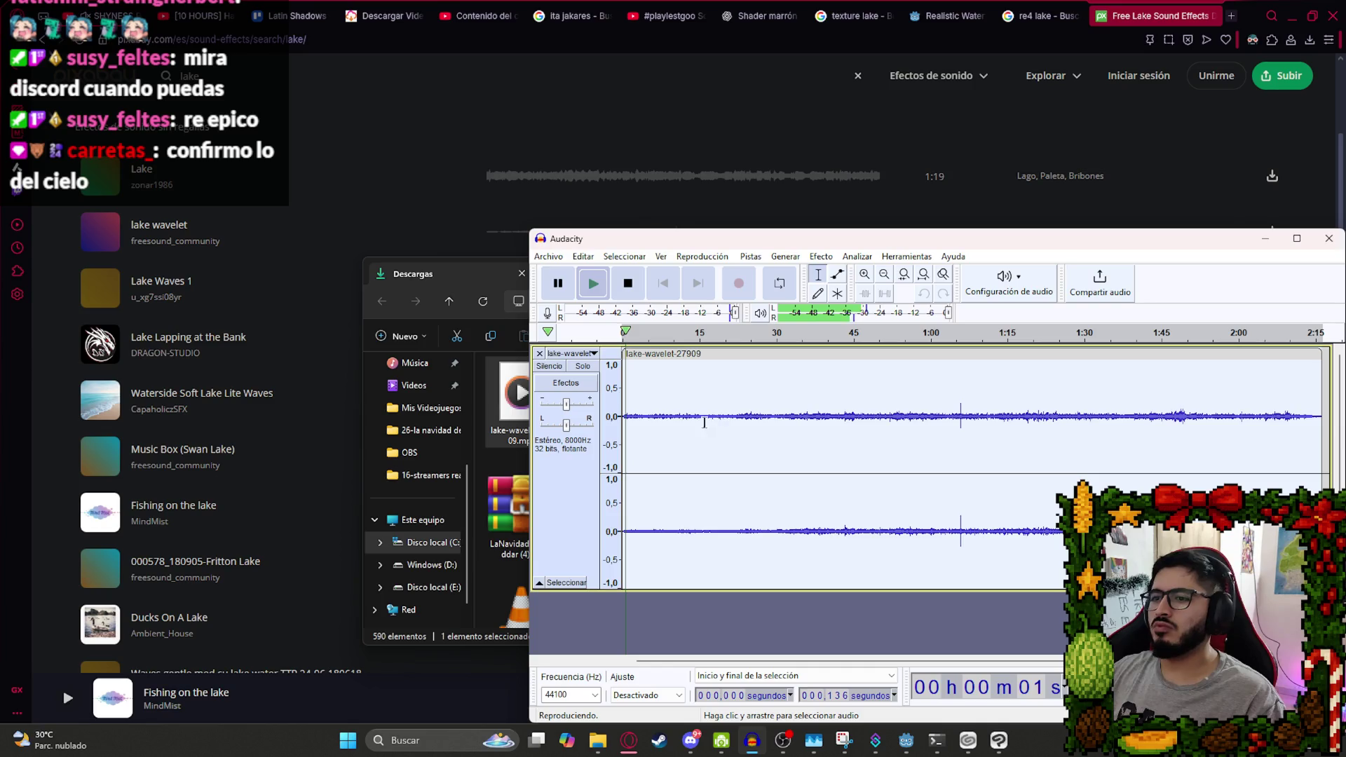
{"action": "scroll", "coordinate": [710, 423], "scroll_direction": "up", "scroll_amount": 2, "text": "ctrl"}
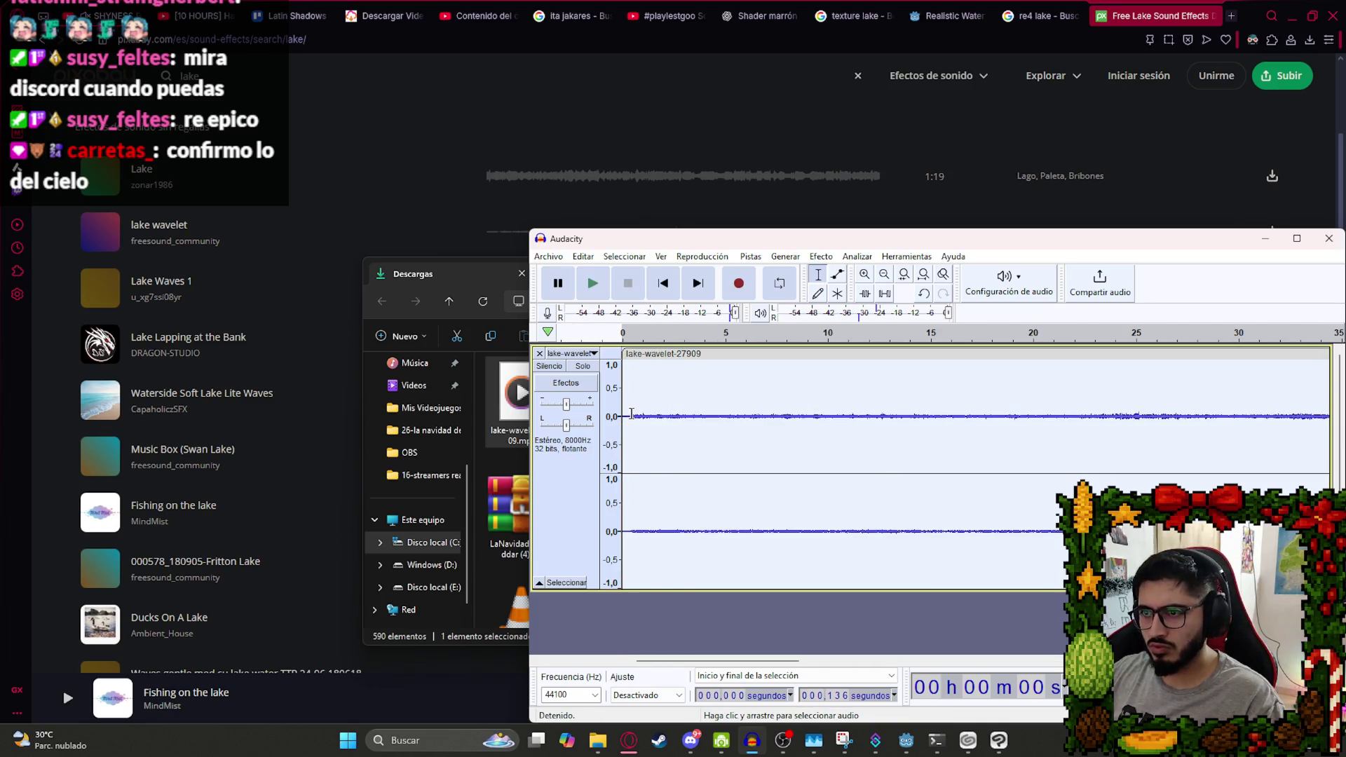
Select the lake wavelet clip and check its playback from about 1:04.
{"action": "left_click", "coordinate": [632, 417]}
{"action": "double_click", "coordinate": [736, 451]}
{"action": "scroll", "coordinate": [834, 412], "scroll_direction": "down", "scroll_amount": 4, "text": "ctrl"}
{"action": "scroll", "coordinate": [753, 416], "scroll_direction": "up", "scroll_amount": 1, "text": "ctrl"}
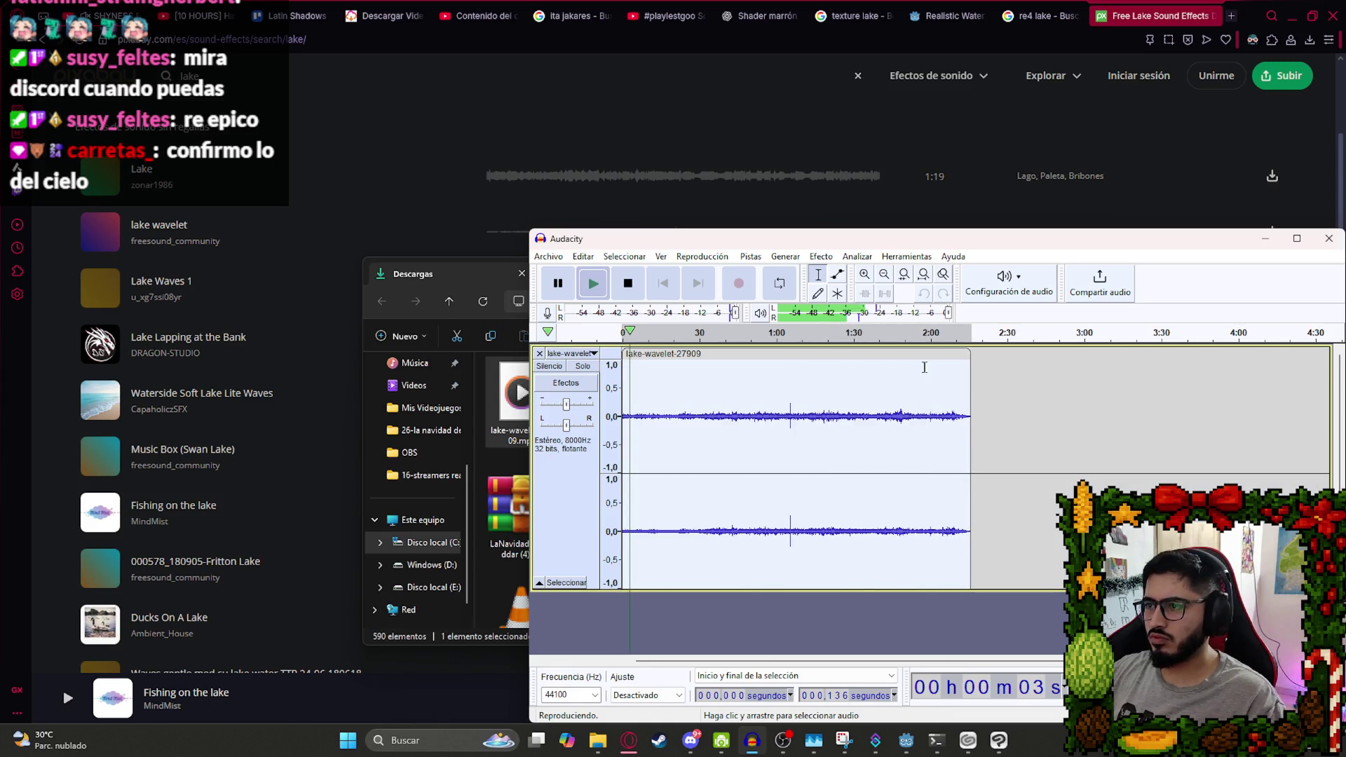
{"action": "left_click", "coordinate": [788, 419]}
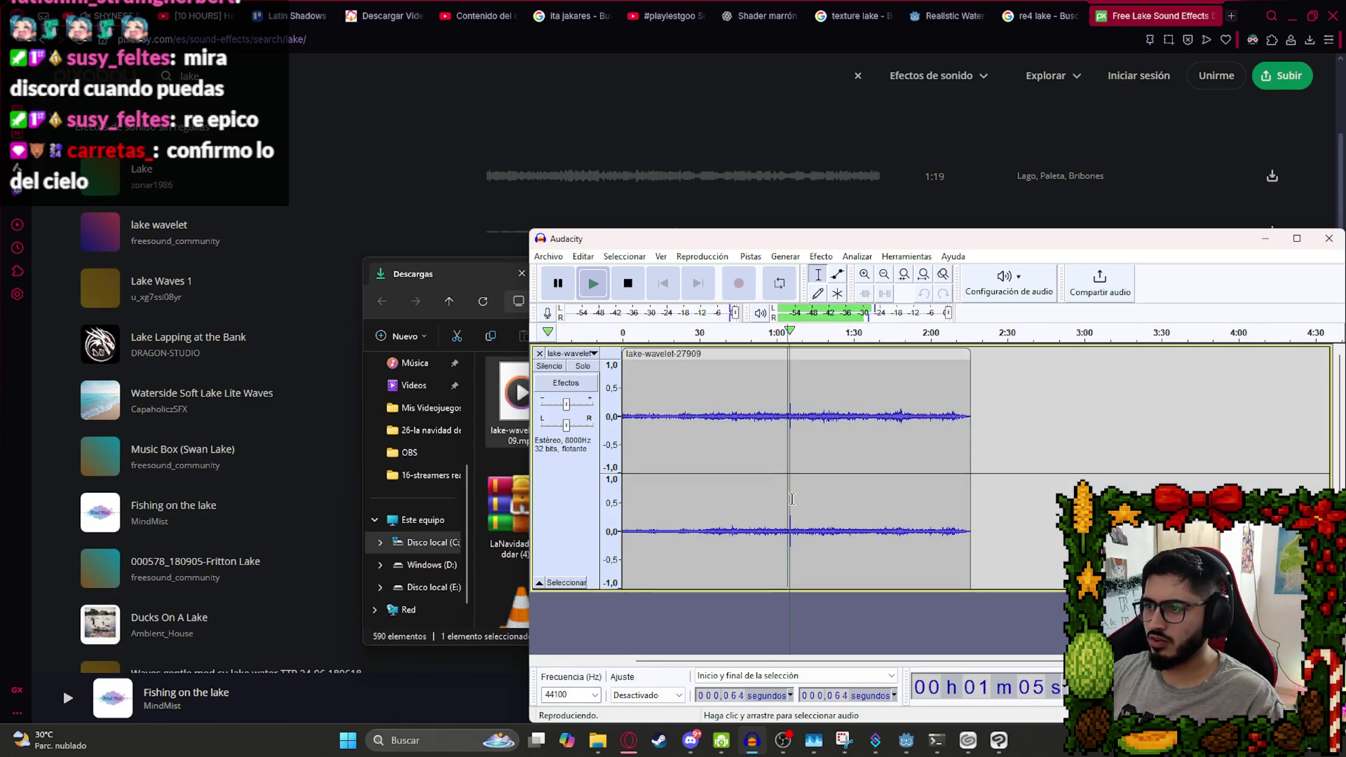
{"action": "double_click", "coordinate": [723, 429]}
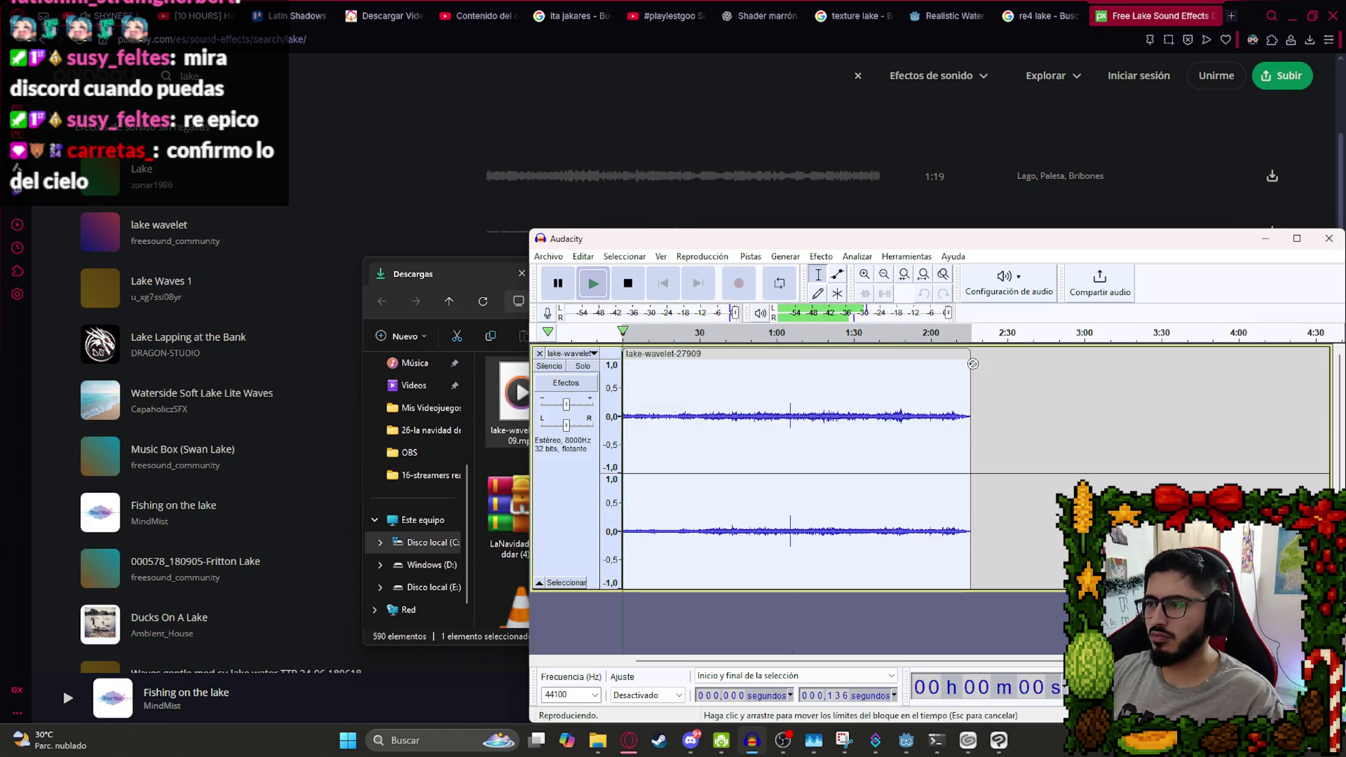
{"action": "key", "text": "space"}
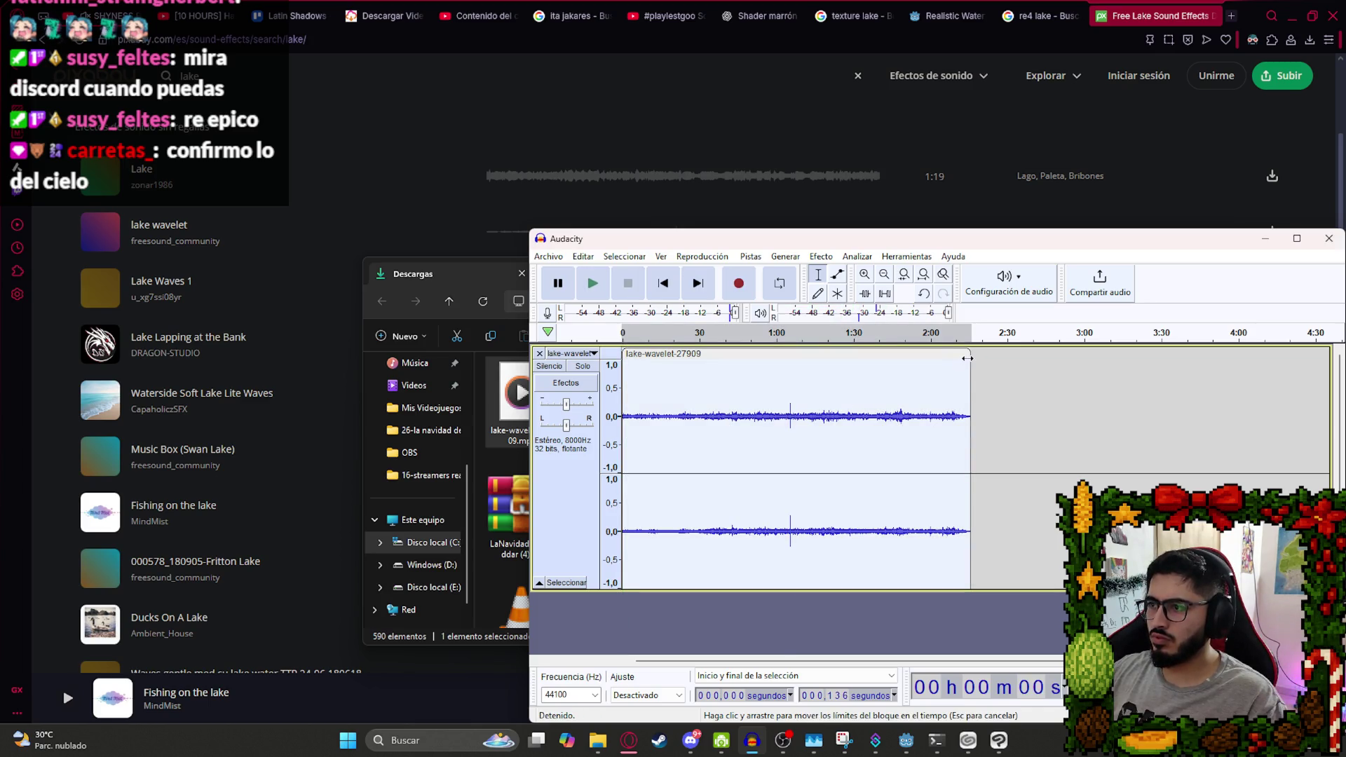
Shorten the clip's end to about 2:10.
{"action": "left_click_drag", "start_coordinate": [952, 360], "coordinate": [961, 382]}
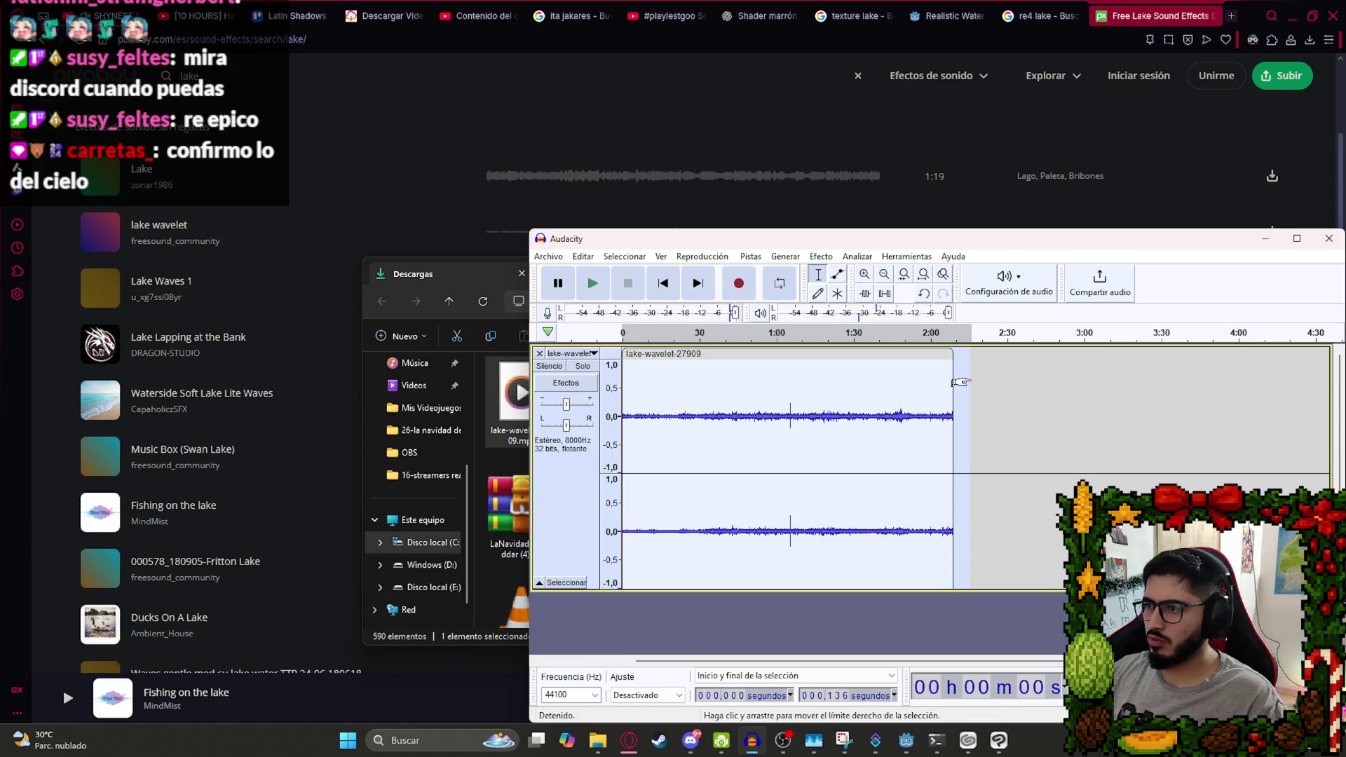
{"action": "key", "text": "ctrl+z"}
{"action": "left_click", "coordinate": [946, 382]}
{"action": "left_click", "coordinate": [961, 378]}
{"action": "scroll", "coordinate": [971, 412], "scroll_direction": "up", "scroll_amount": 3, "text": "ctrl"}
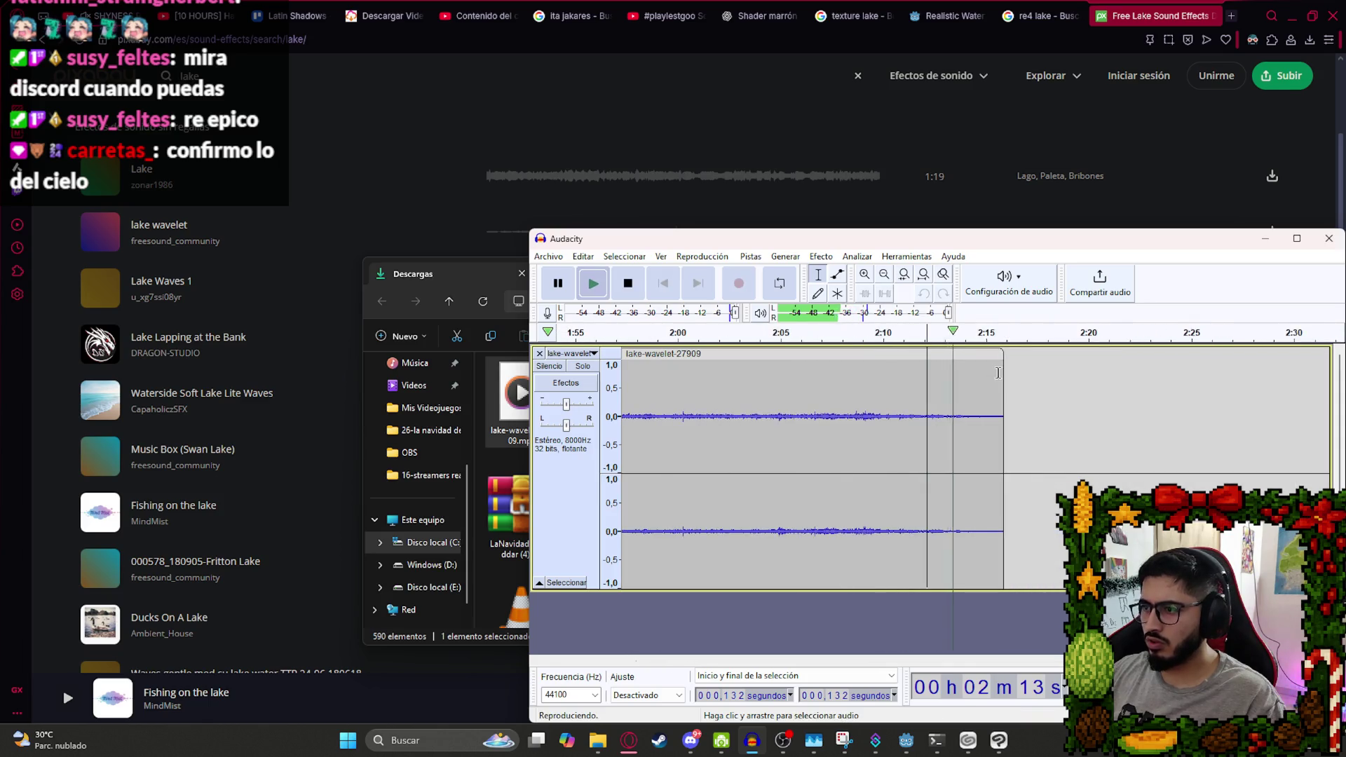
{"action": "left_click_drag", "start_coordinate": [1003, 352], "coordinate": [959, 363]}
{"action": "scroll", "coordinate": [871, 396], "scroll_direction": "down", "scroll_amount": 4, "text": "ctrl"}
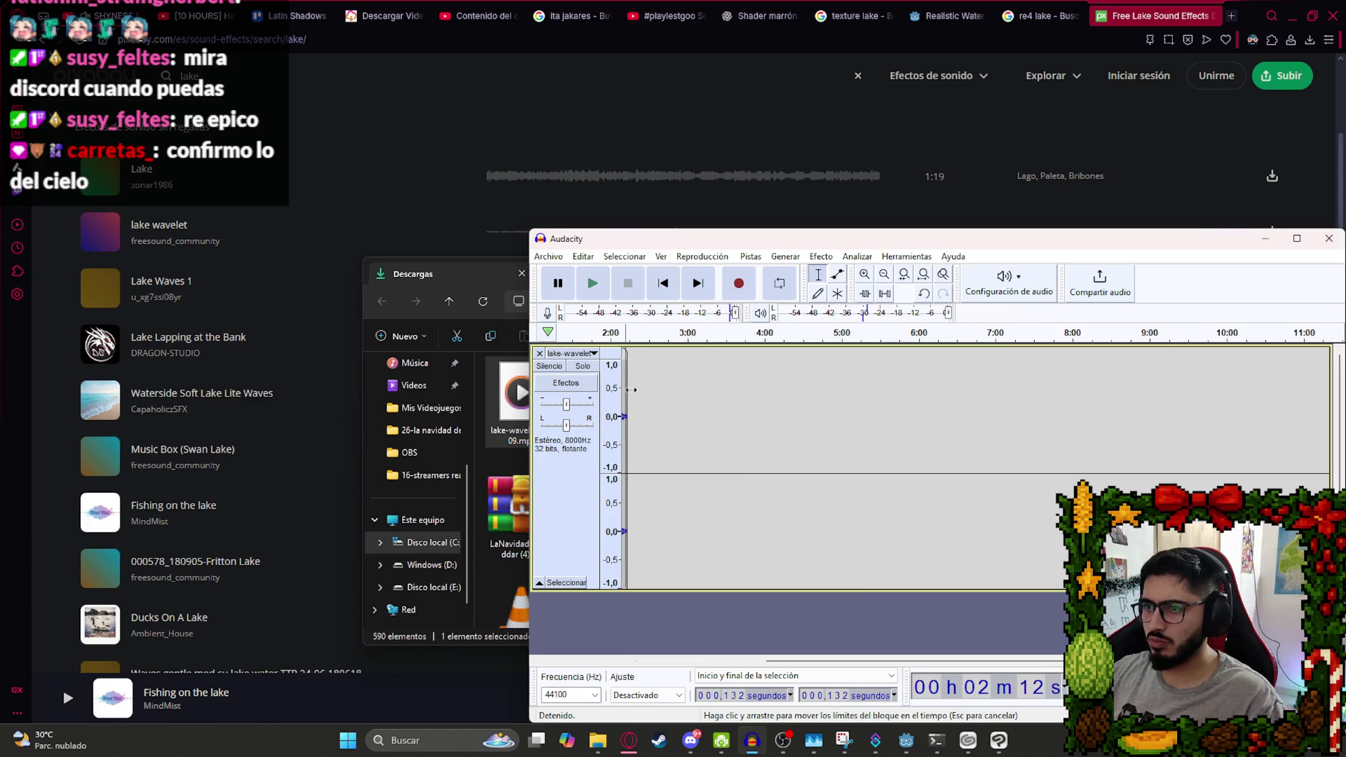
{"action": "left_click_drag", "start_coordinate": [790, 659], "coordinate": [647, 661]}
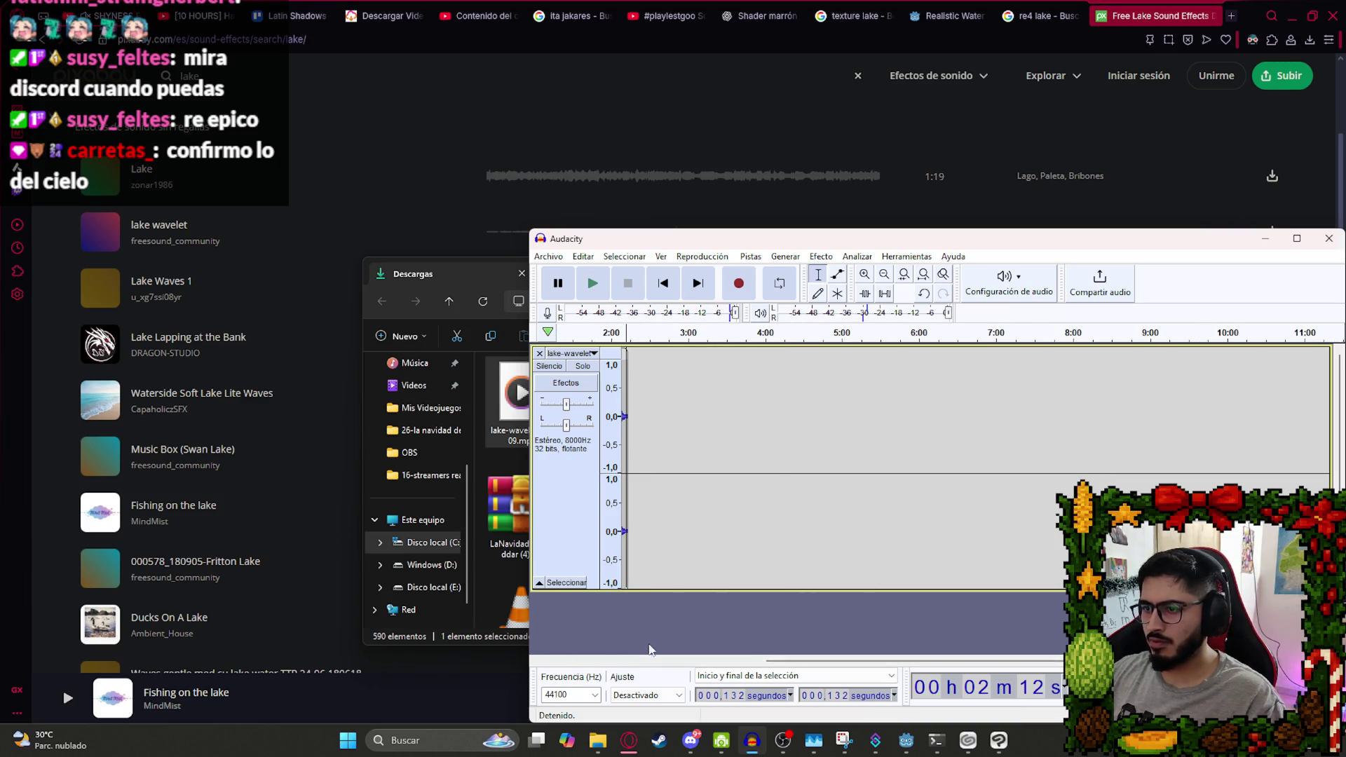
Copy the clip, paste a second copy beside the first, and listen from 2:12.
{"action": "double_click", "coordinate": [692, 388]}
{"action": "key", "text": "ctrl+c"}
{"action": "left_click", "coordinate": [987, 397]}
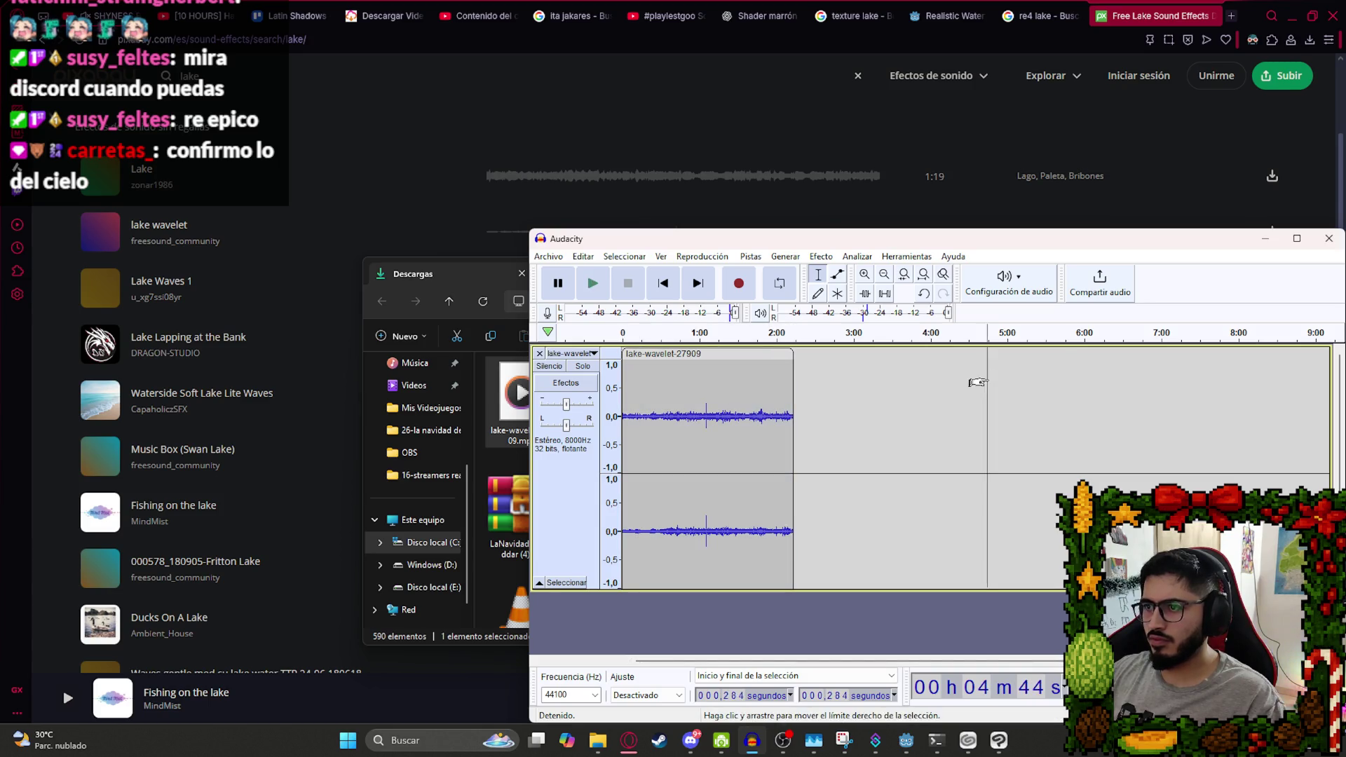
{"action": "key", "text": "ctrl+v"}
{"action": "left_click_drag", "start_coordinate": [1014, 365], "coordinate": [823, 366]}
{"action": "left_click", "coordinate": [706, 424]}
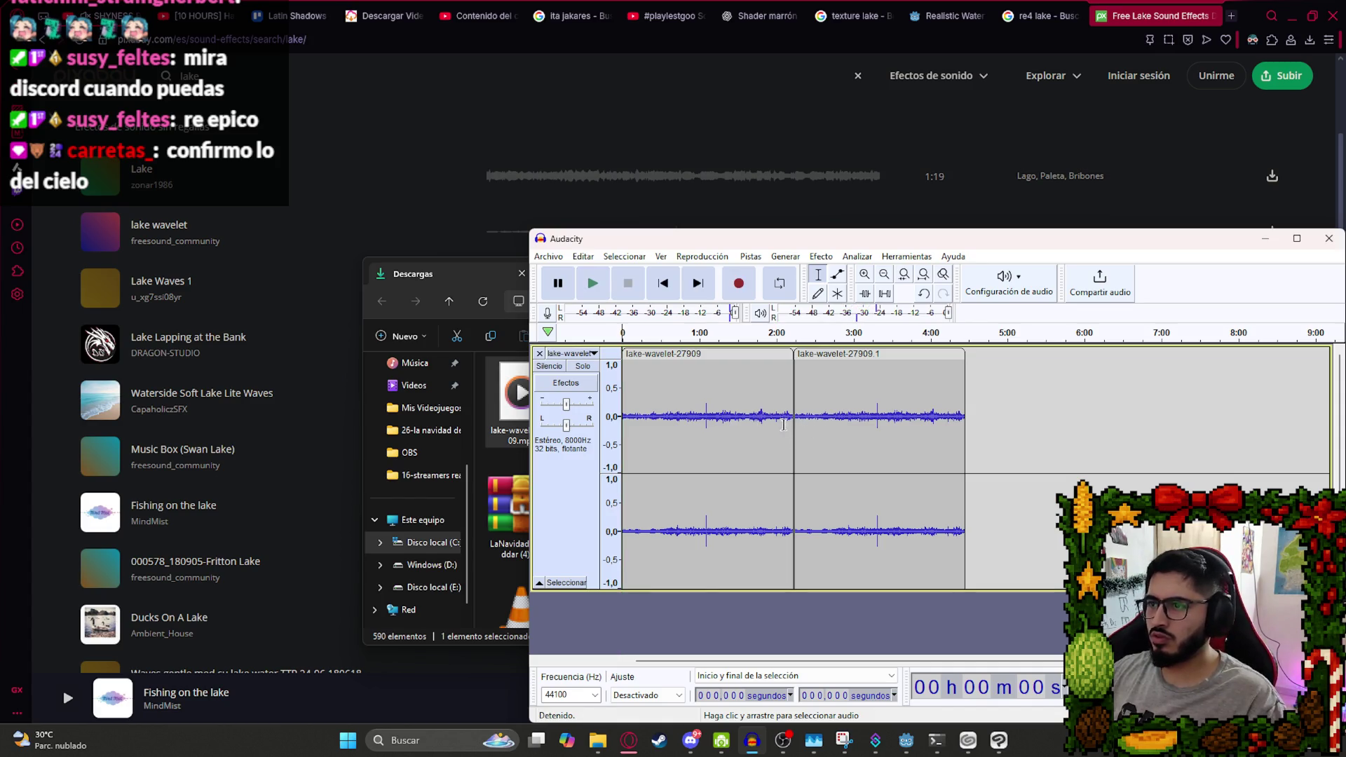
{"action": "key", "text": "space"}
Delete the duplicate second clip, then select and play the remaining clip to check it.
{"action": "scroll", "coordinate": [788, 471], "scroll_direction": "up", "scroll_amount": 6}
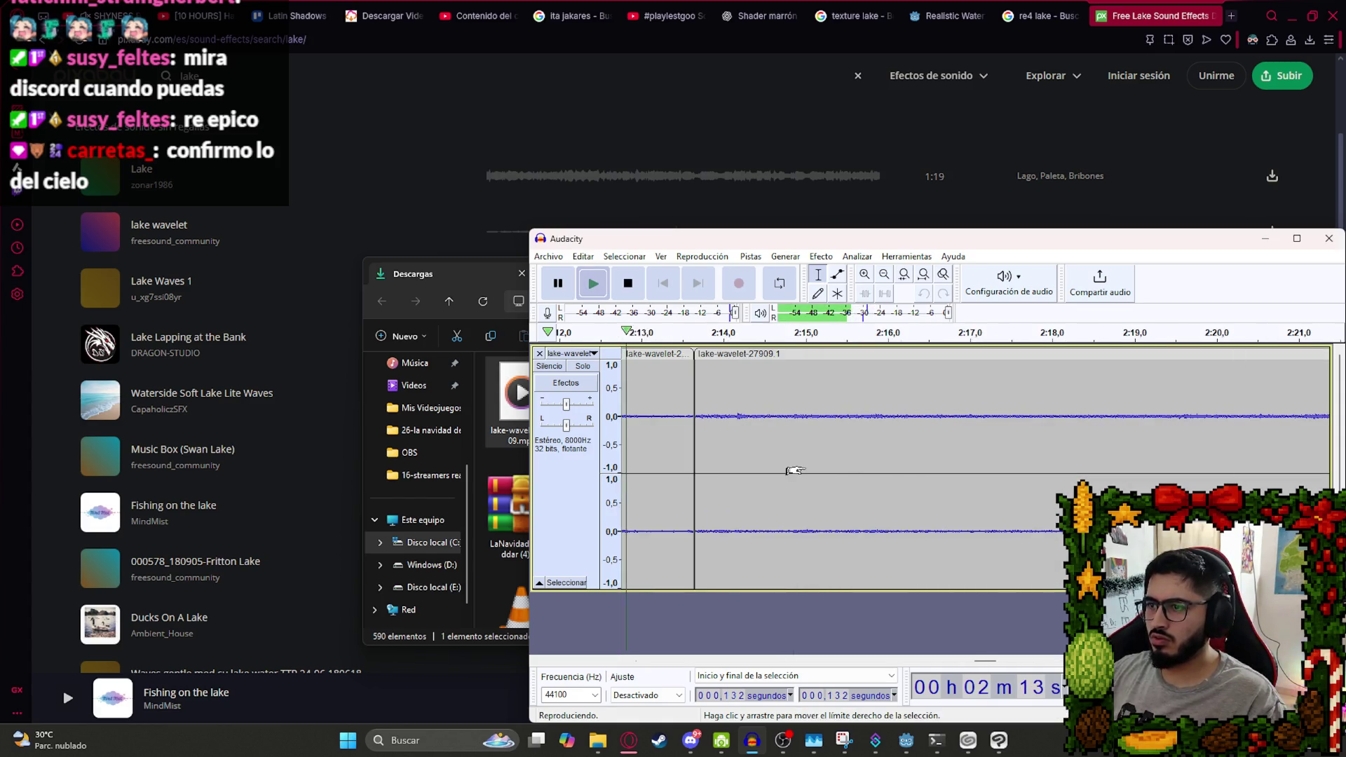
{"action": "scroll", "coordinate": [807, 464], "scroll_direction": "down", "scroll_amount": 10}
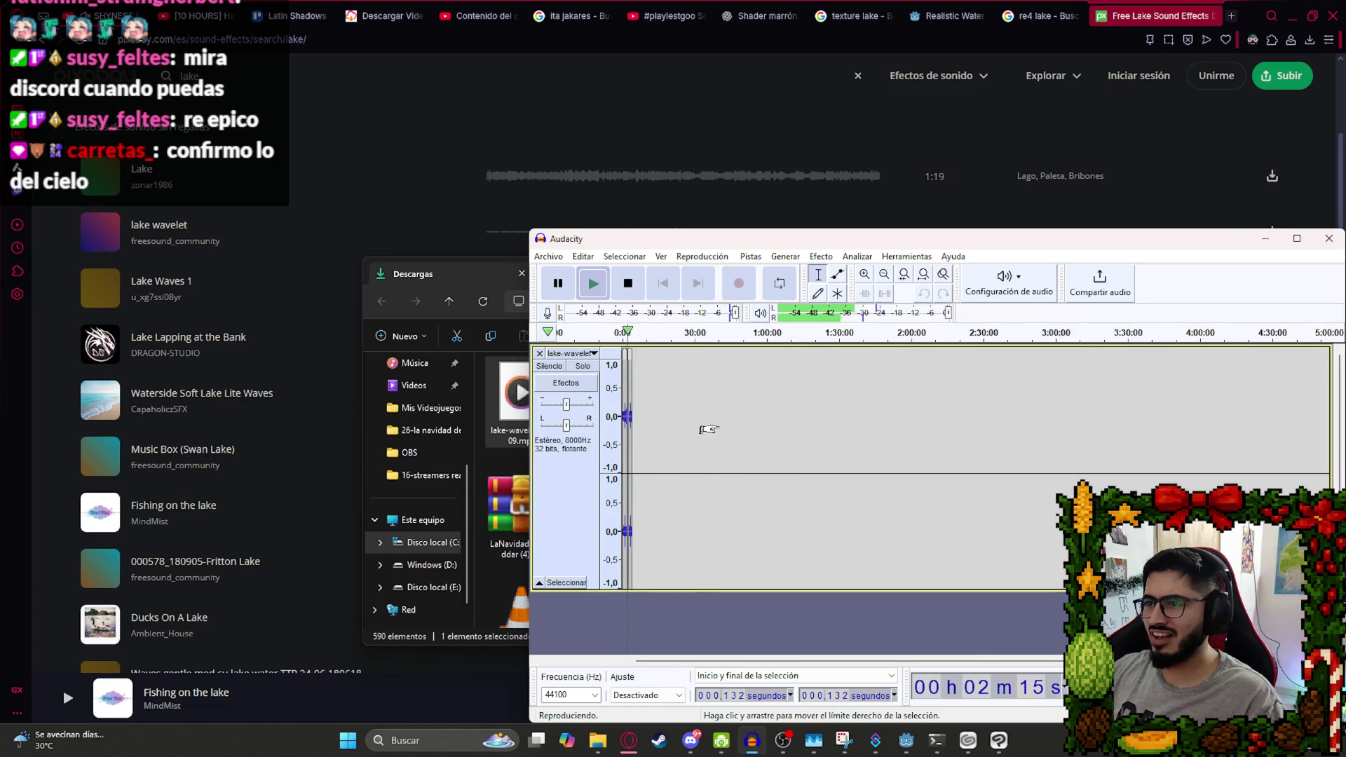
{"action": "key", "text": "space"}
{"action": "left_click", "coordinate": [672, 350]}
{"action": "key", "text": "Delete"}
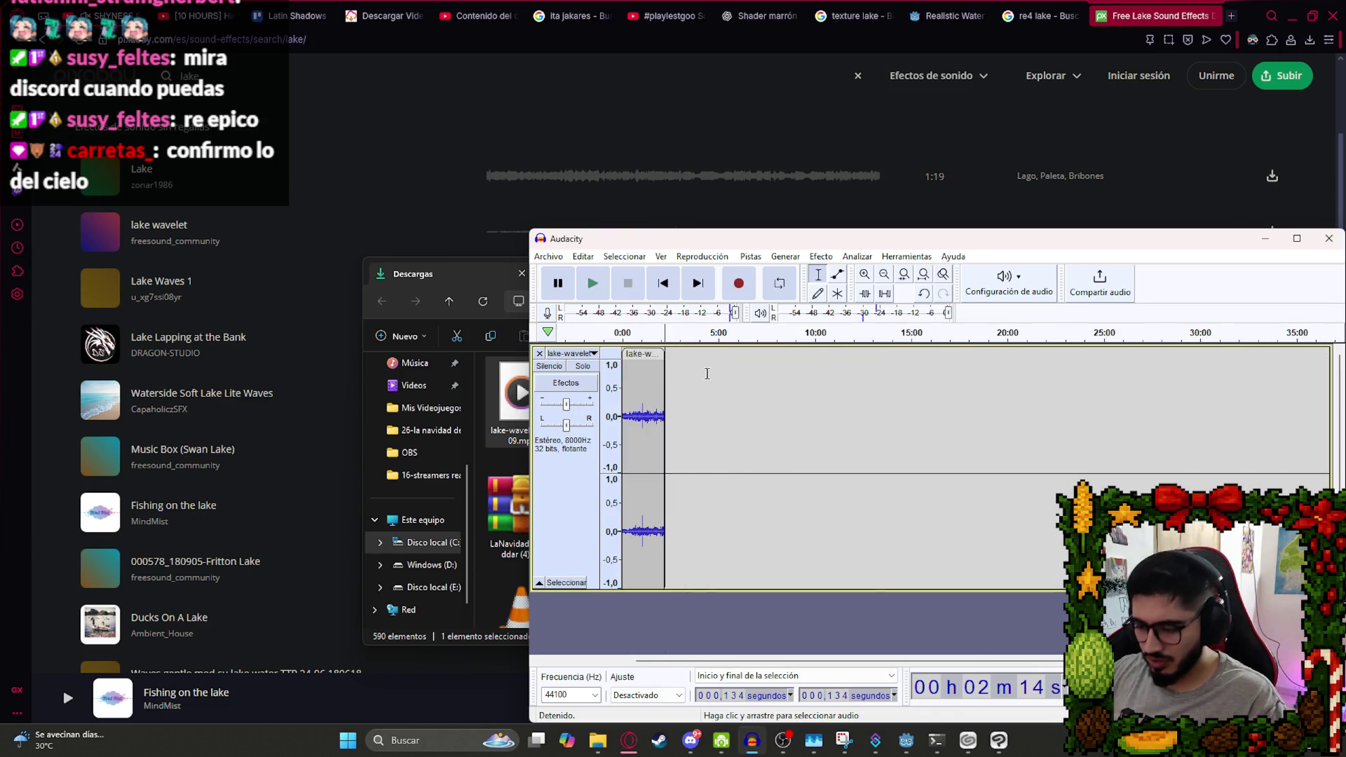
{"action": "key", "text": "space"}
{"action": "scroll", "coordinate": [708, 376], "scroll_direction": "up", "scroll_amount": 3}
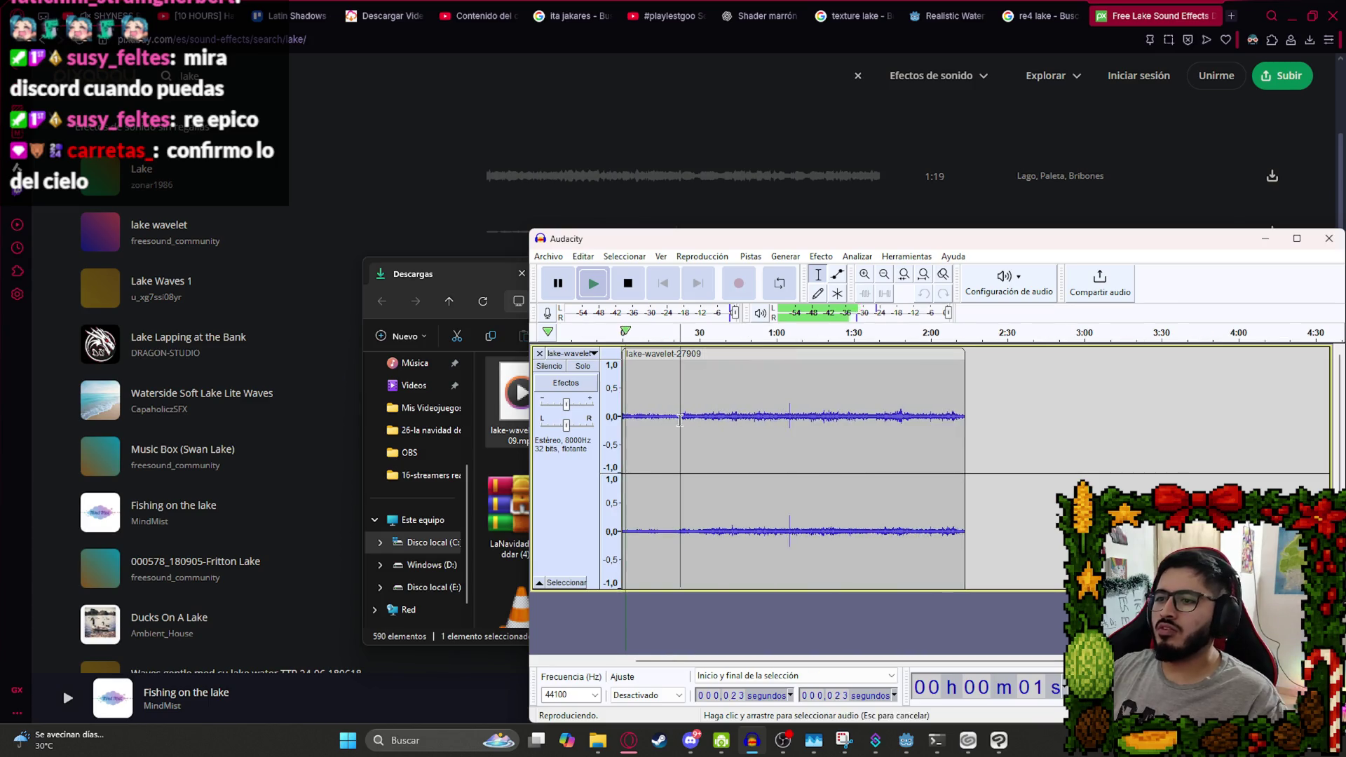
{"action": "key", "text": "ctrl+a"}
{"action": "key", "text": "space"}
{"action": "left_click", "coordinate": [823, 256]}
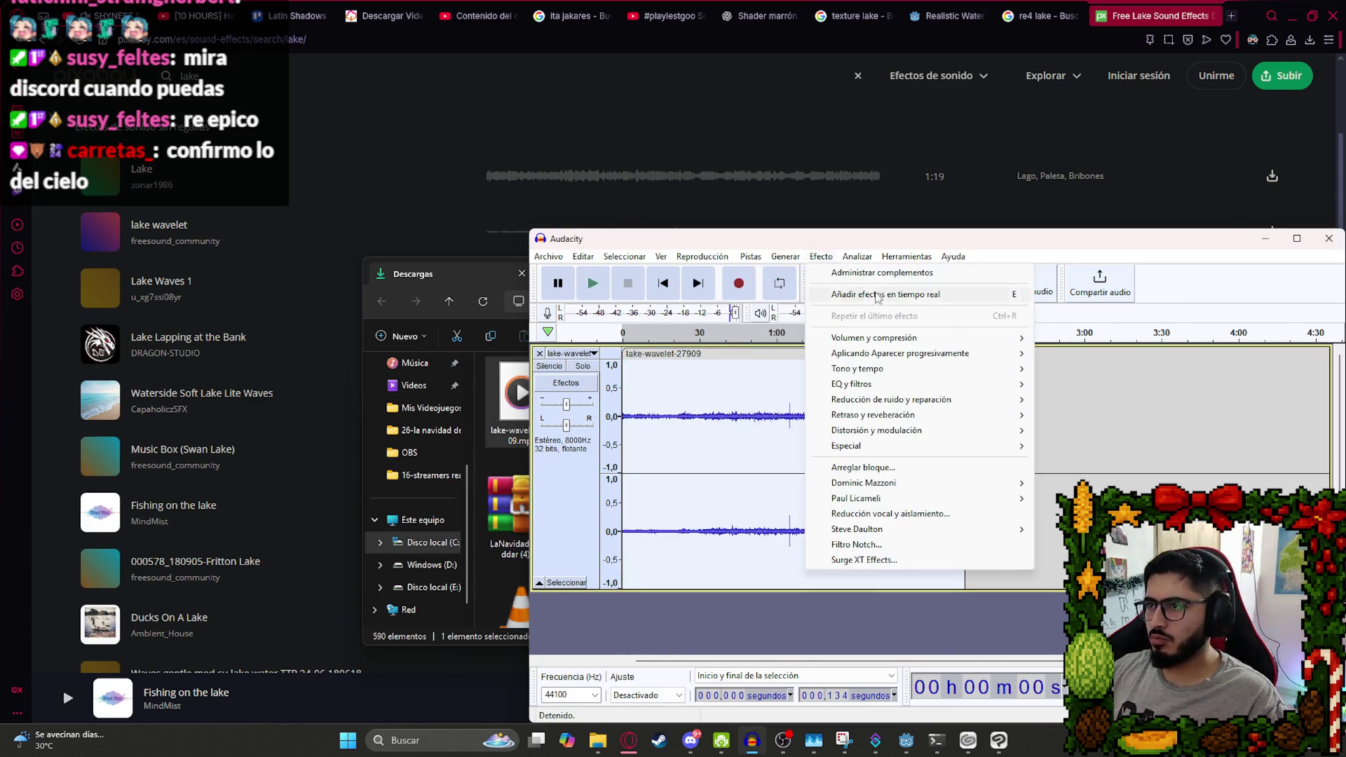
Amplify the lake-wavelet clip, previewing before applying.
{"action": "mouse_move", "coordinate": [1009, 338]}
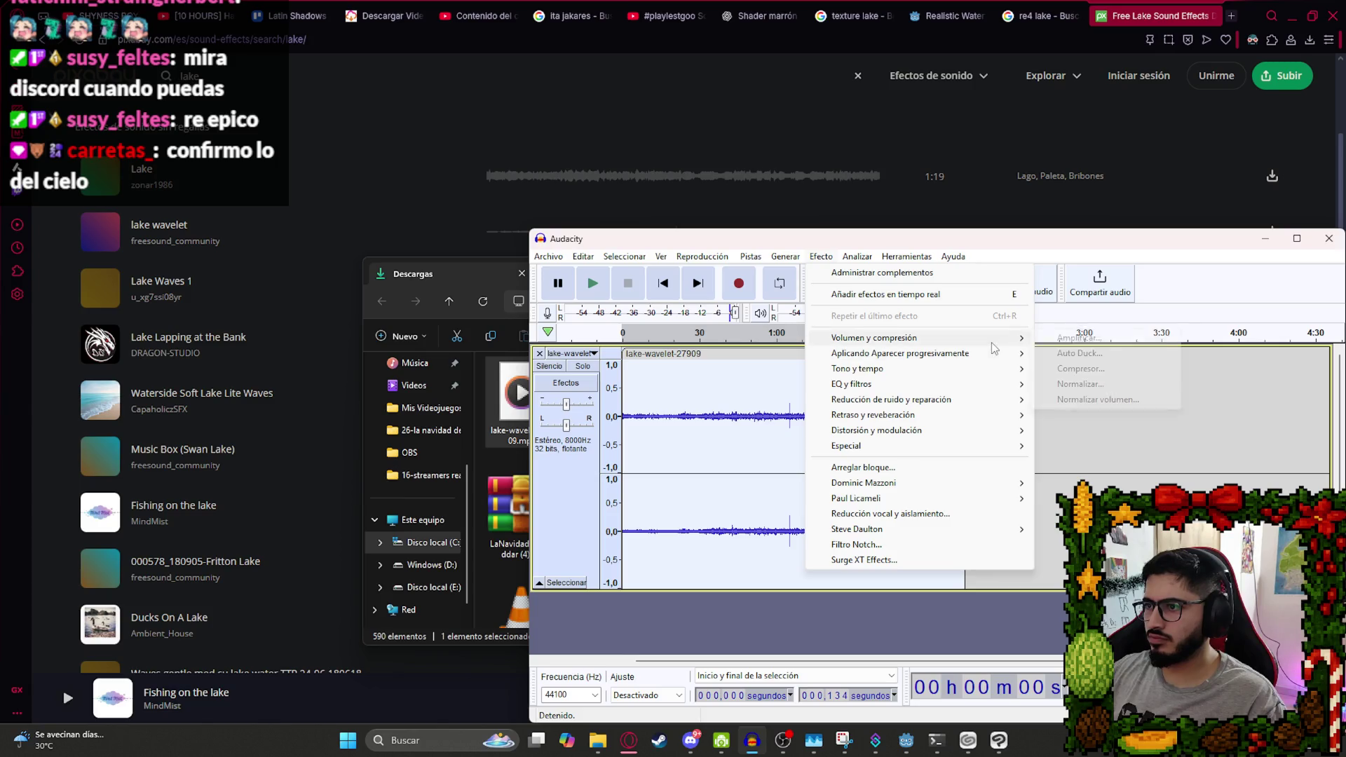
{"action": "left_click", "coordinate": [1071, 343]}
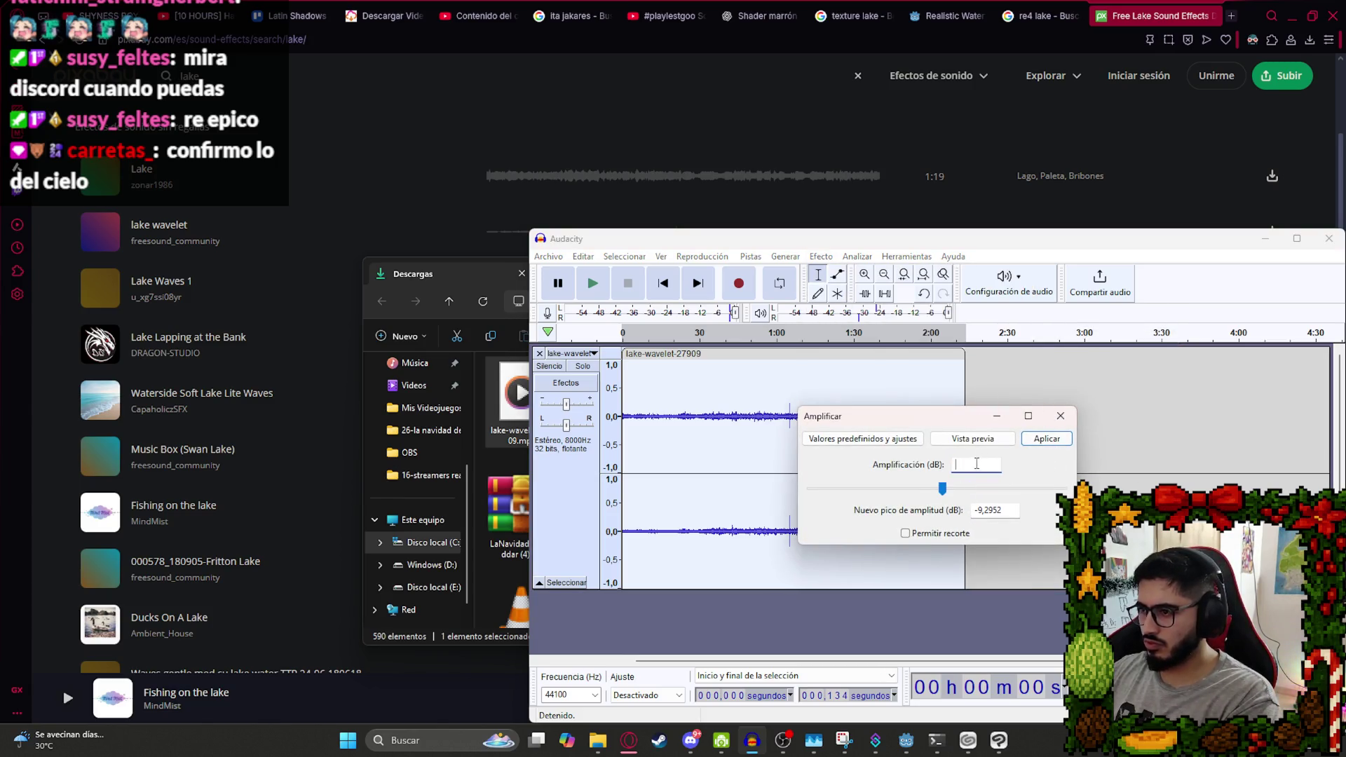
{"action": "left_click", "coordinate": [978, 439]}
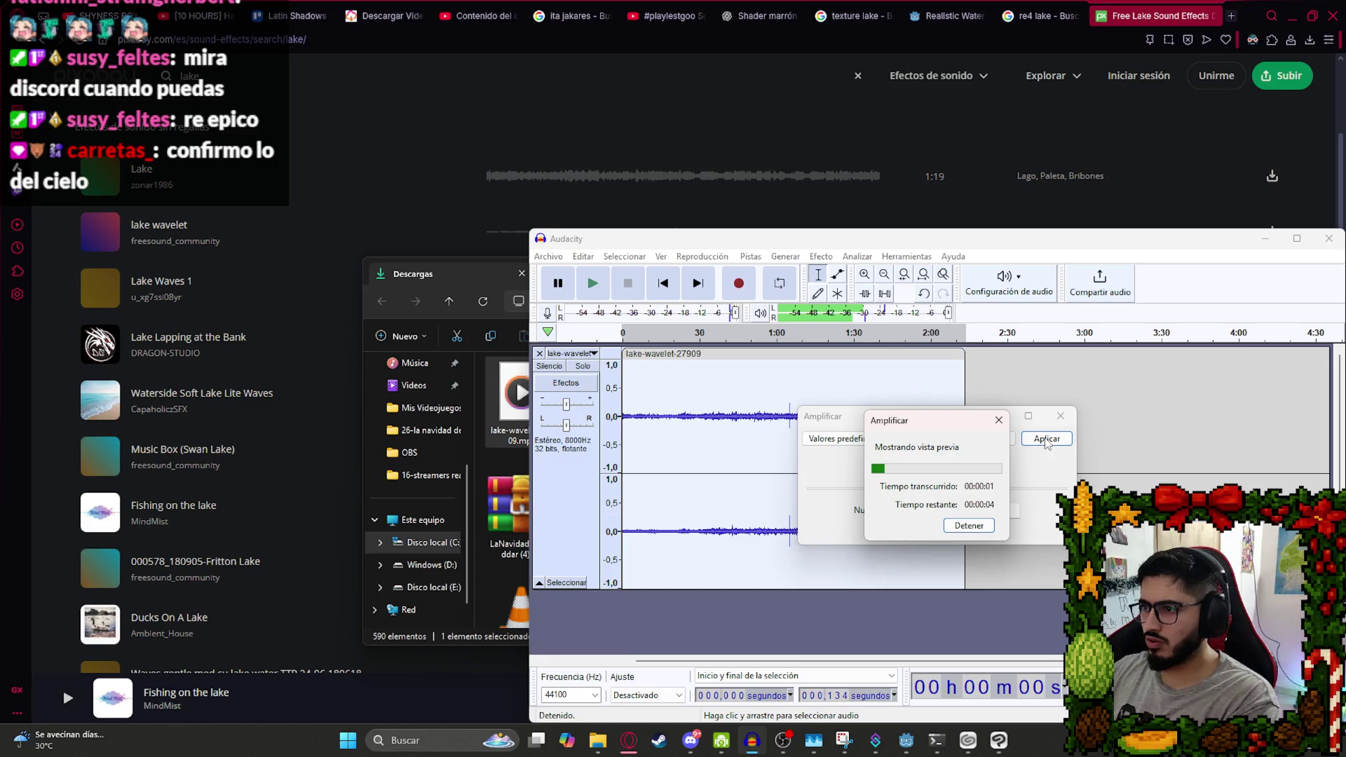
{"action": "left_click", "coordinate": [968, 526]}
{"action": "left_click", "coordinate": [1046, 438]}
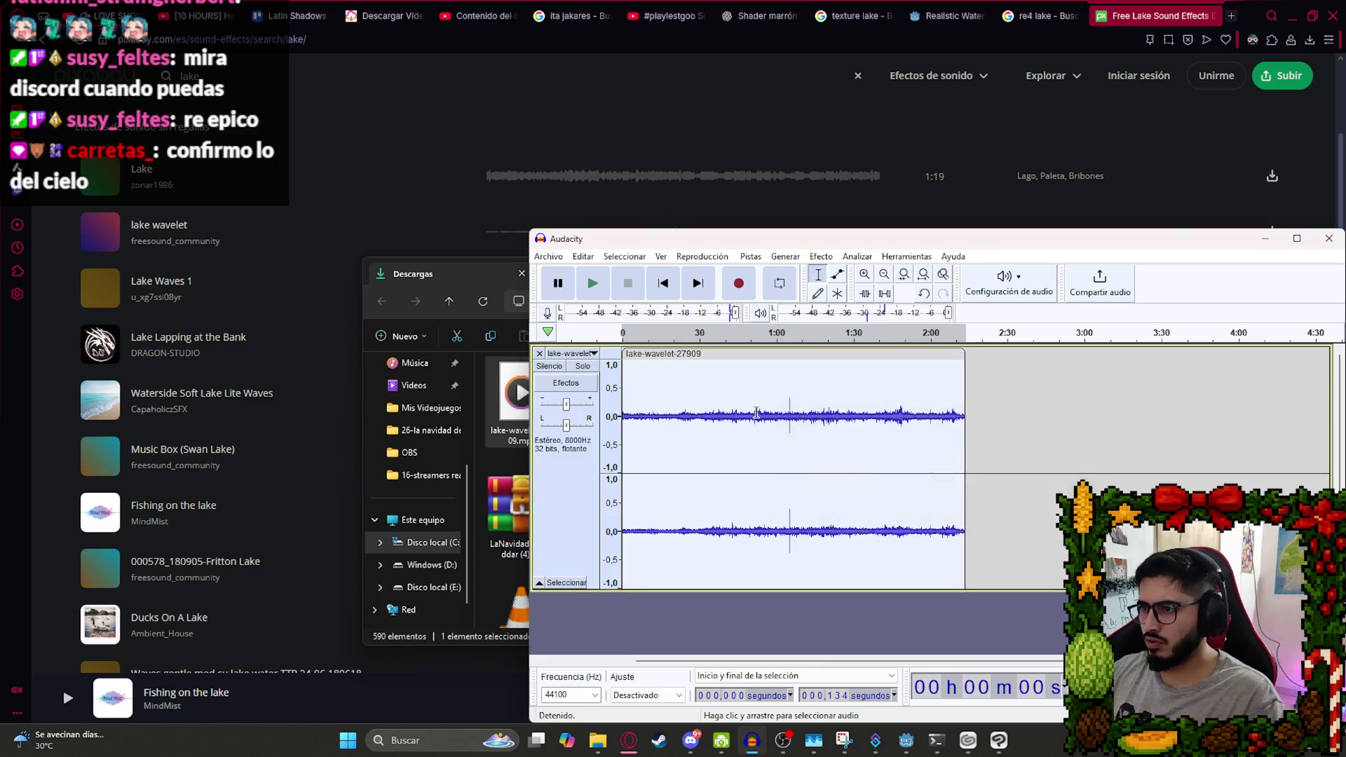
Export the audio as a WAV file into the project's assets/sounds folder.
{"action": "left_click", "coordinate": [545, 257]}
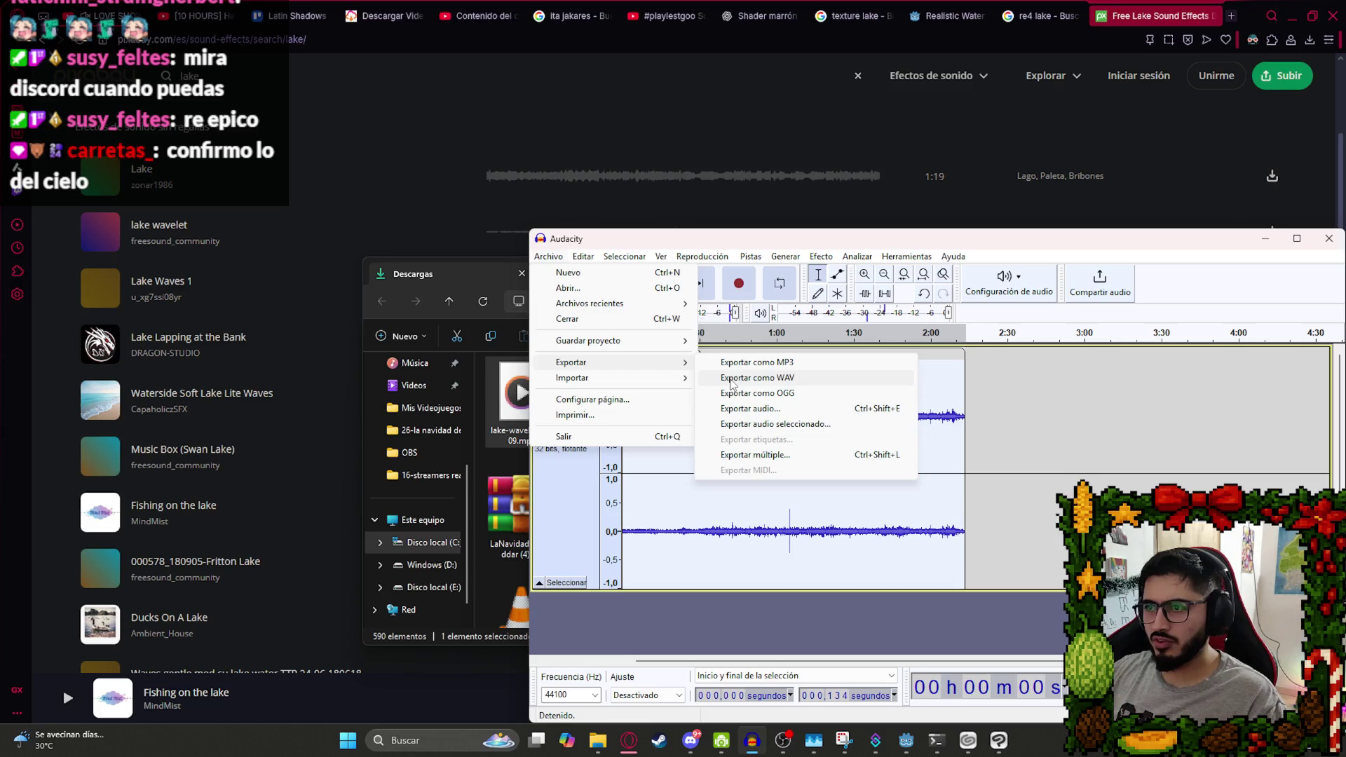
{"action": "left_click", "coordinate": [743, 360]}
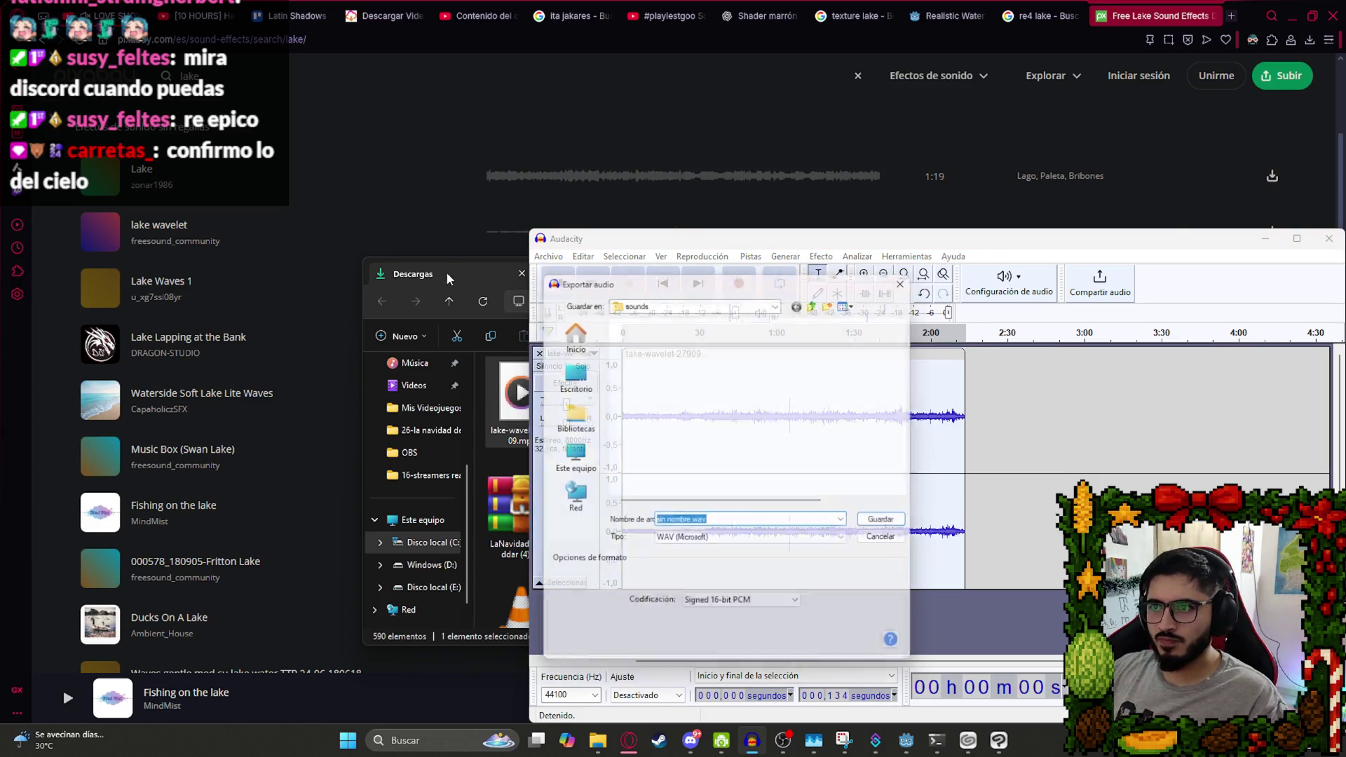
{"action": "left_click", "coordinate": [819, 299]}
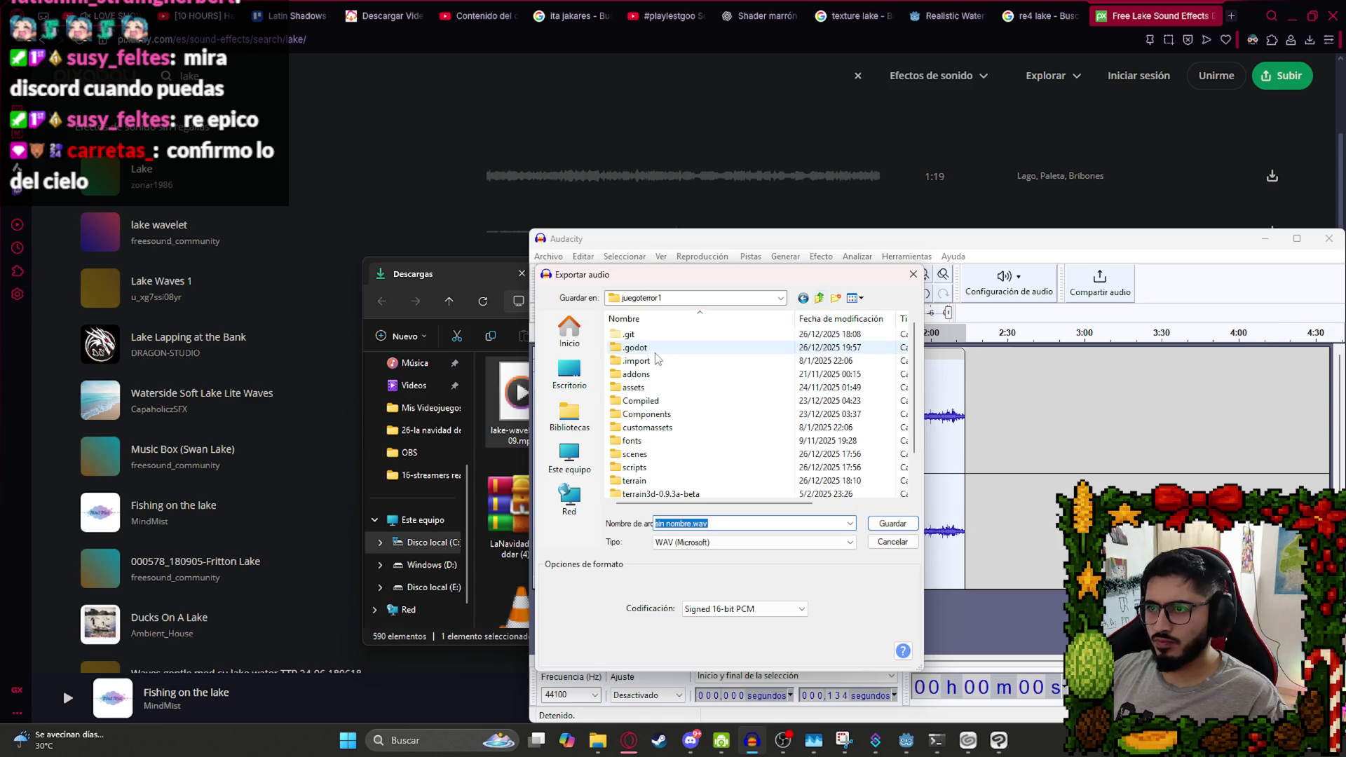
{"action": "double_click", "coordinate": [659, 365]}
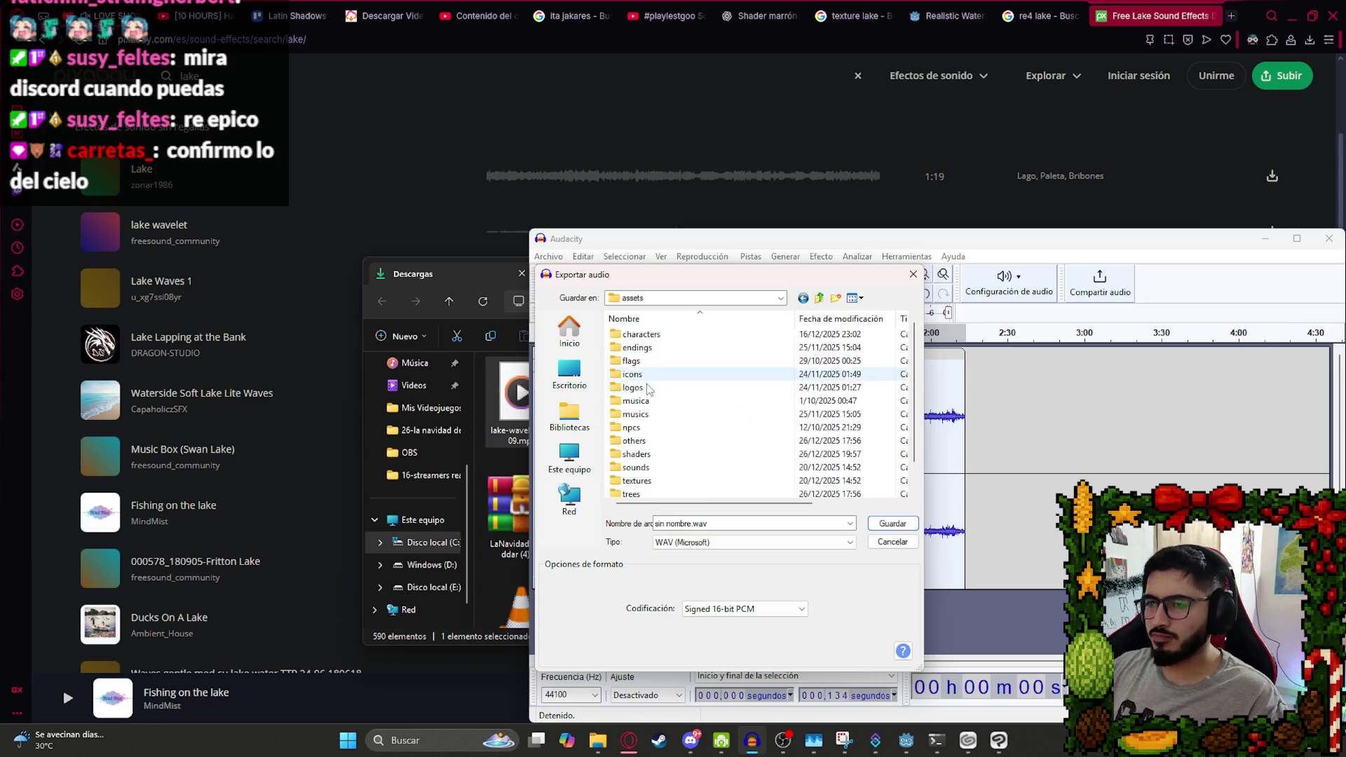
{"action": "left_click", "coordinate": [638, 467]}
{"action": "double_click", "coordinate": [643, 469]}
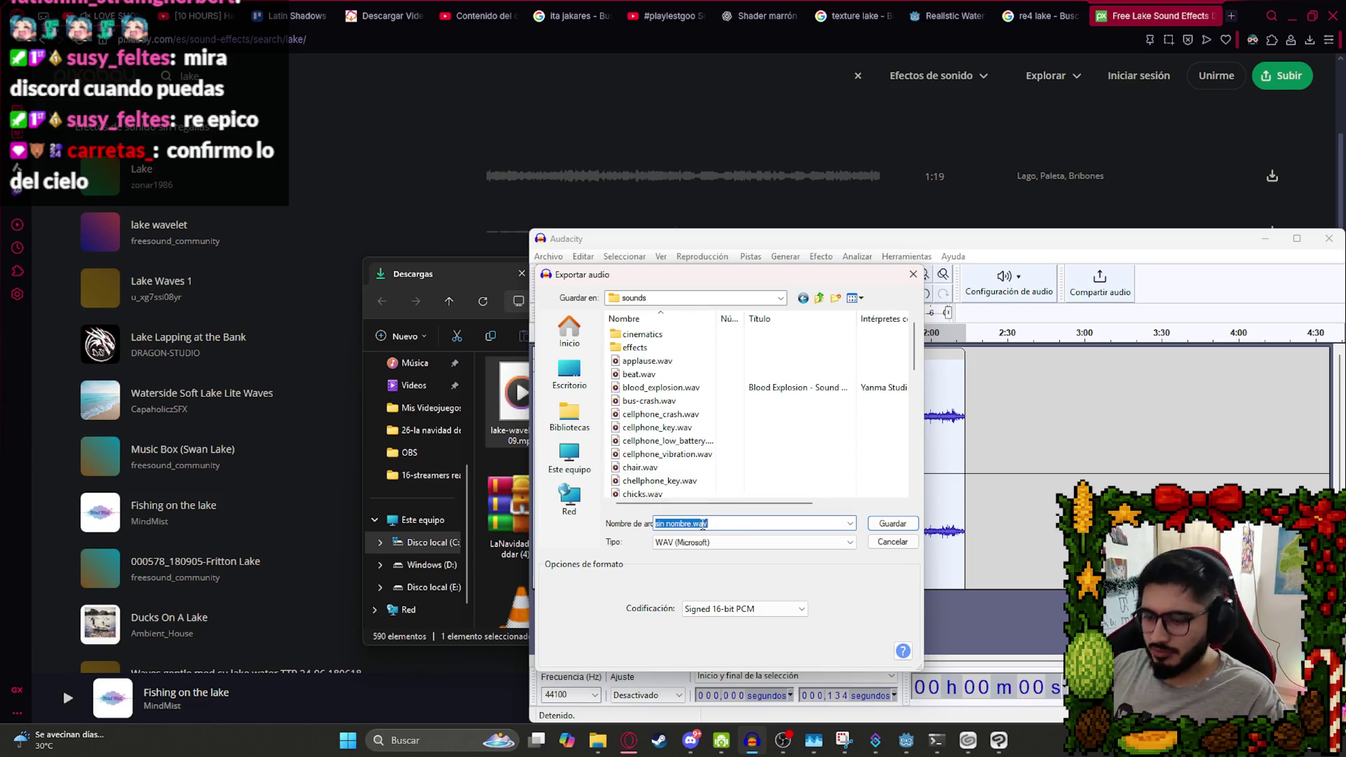
{"action": "type", "text": "lak"}
{"action": "key", "text": "Return"}
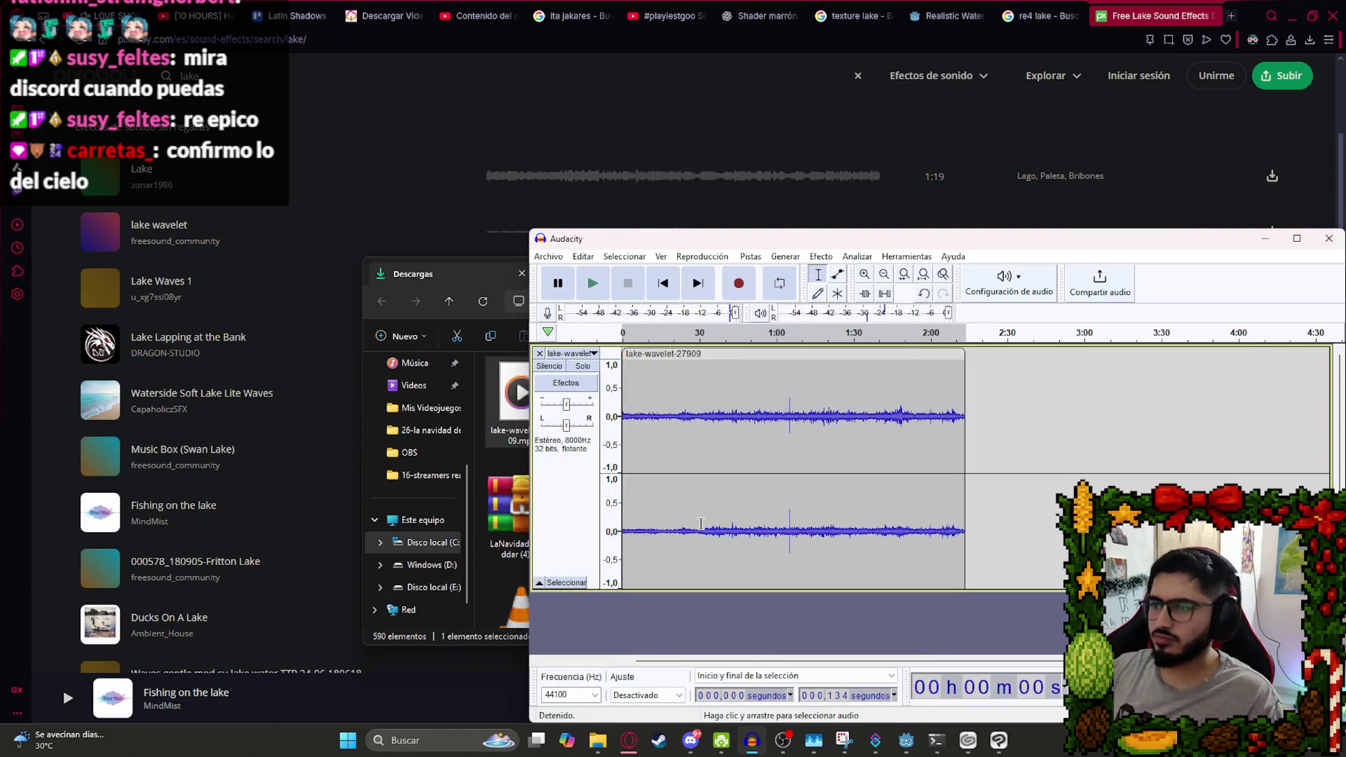
Back in Godot, hide the DirectionalLight3D node.
{"action": "left_click", "coordinate": [905, 740]}
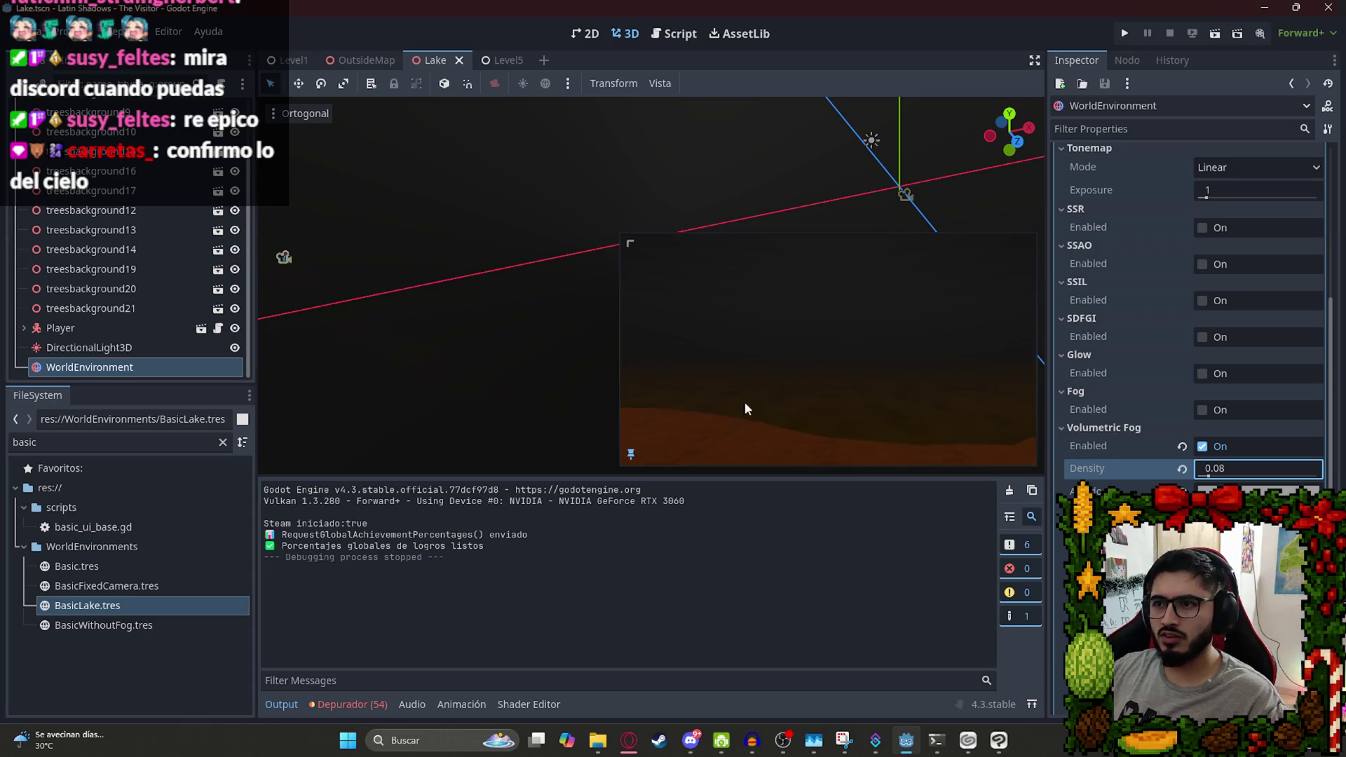
{"action": "left_click", "coordinate": [412, 254]}
{"action": "scroll", "coordinate": [616, 284], "scroll_direction": "up", "scroll_amount": 3}
{"action": "scroll", "coordinate": [508, 306], "scroll_direction": "down", "scroll_amount": 2}
{"action": "scroll", "coordinate": [149, 276], "scroll_direction": "down", "scroll_amount": 2}
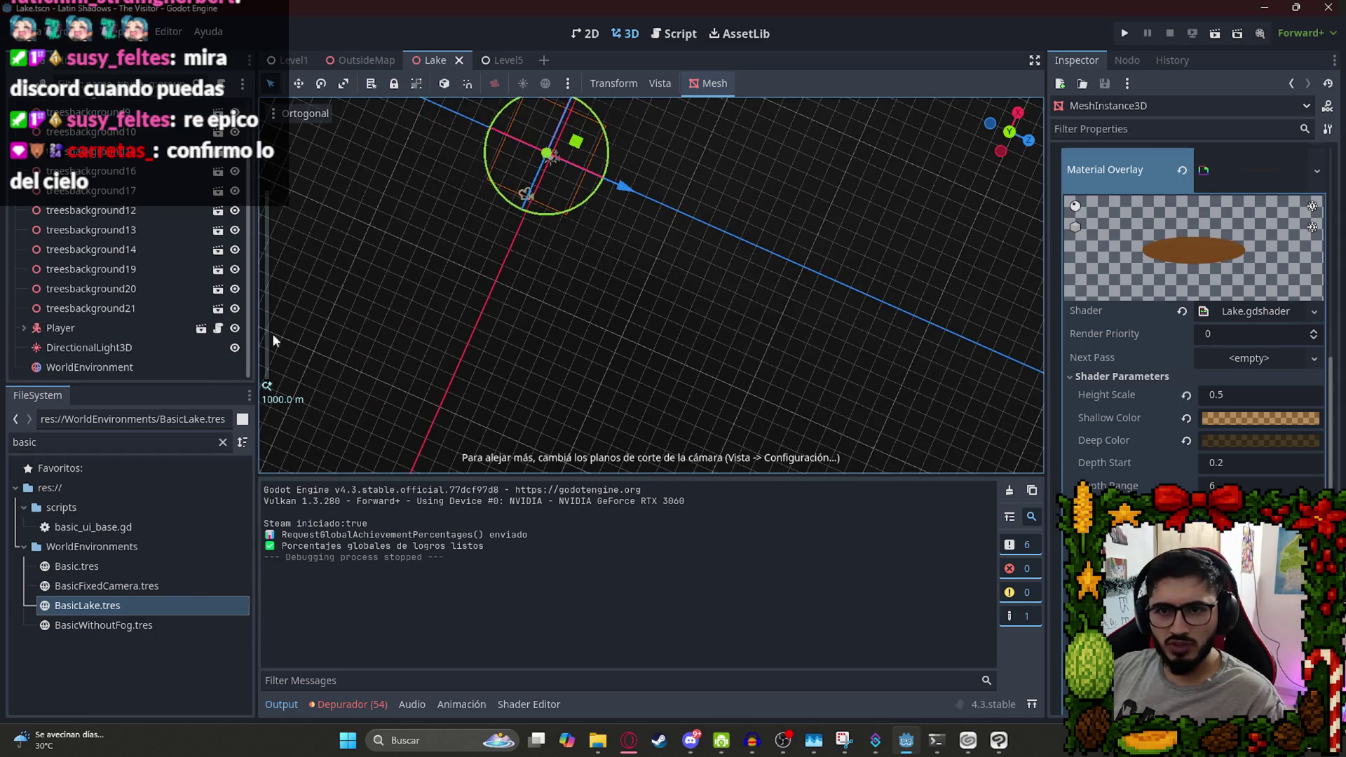
{"action": "left_click", "coordinate": [235, 348]}
Clear the WorldEnvironment's Environment resource and save the Lake scene.
{"action": "left_click", "coordinate": [195, 366]}
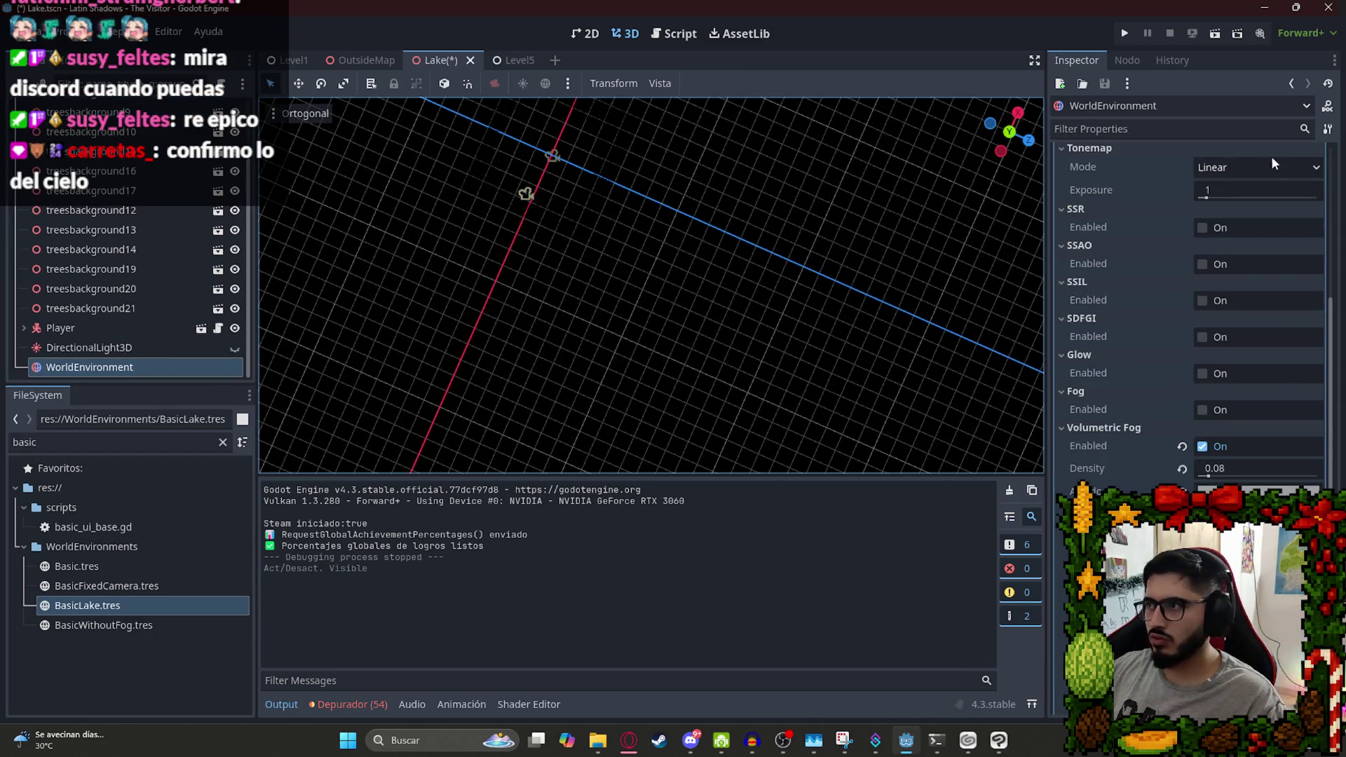
{"action": "scroll", "coordinate": [1270, 168], "scroll_direction": "up", "scroll_amount": 10}
{"action": "key", "text": "ctrl+z"}
{"action": "scroll", "coordinate": [547, 203], "scroll_direction": "down", "scroll_amount": 2}
{"action": "scroll", "coordinate": [915, 139], "scroll_direction": "up", "scroll_amount": 6}
{"action": "mouse_move", "coordinate": [583, 246]}
{"action": "left_mouse_down"}
{"action": "mouse_move", "coordinate": [656, 120]}
{"action": "mouse_move", "coordinate": [630, 289]}
{"action": "mouse_move", "coordinate": [671, 267]}
{"action": "left_mouse_up"}
{"action": "key", "text": "ctrl+s"}
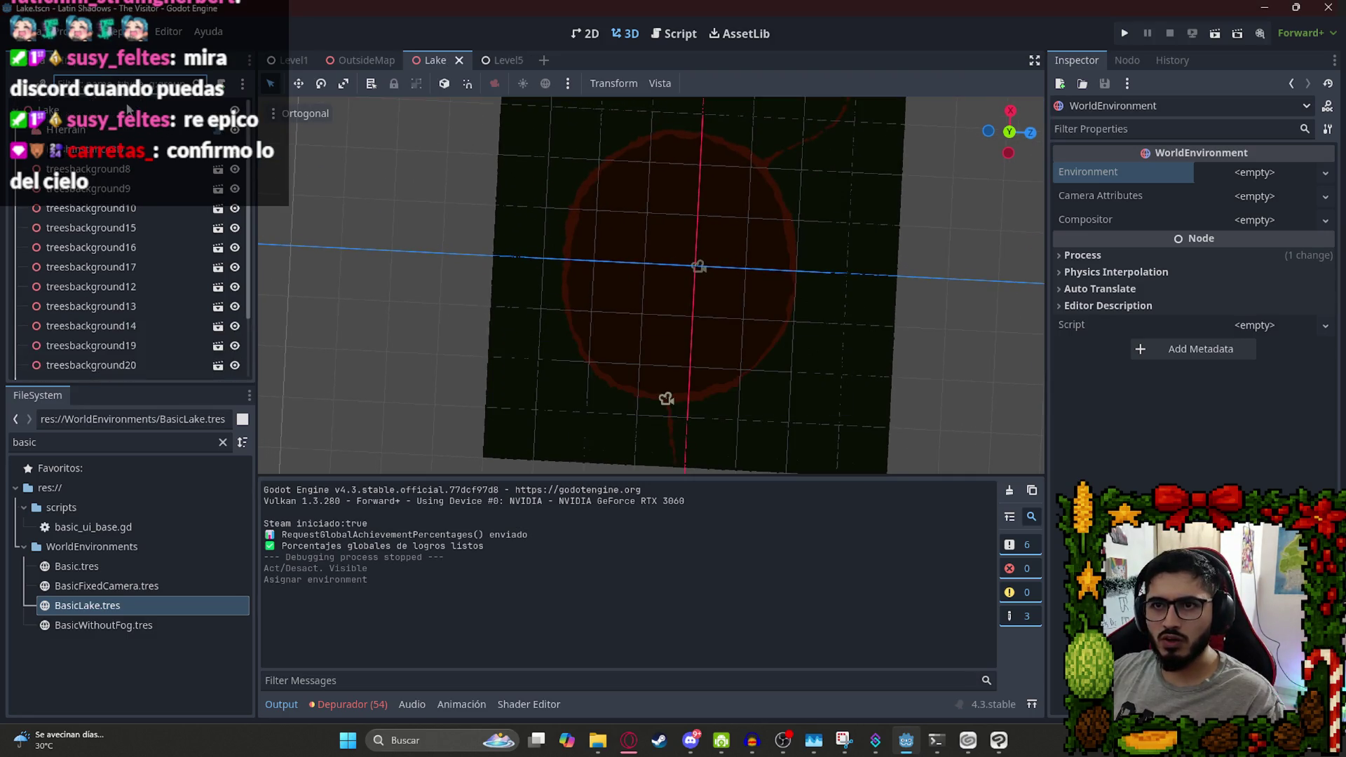
Add an AudioStreamPlayer3D child to the Lake root and place it above Player.
{"action": "left_click", "coordinate": [105, 112]}
{"action": "key", "text": "ctrl+a"}
{"action": "type", "text": "audiostreamplayer"}
{"action": "key", "text": "Return"}
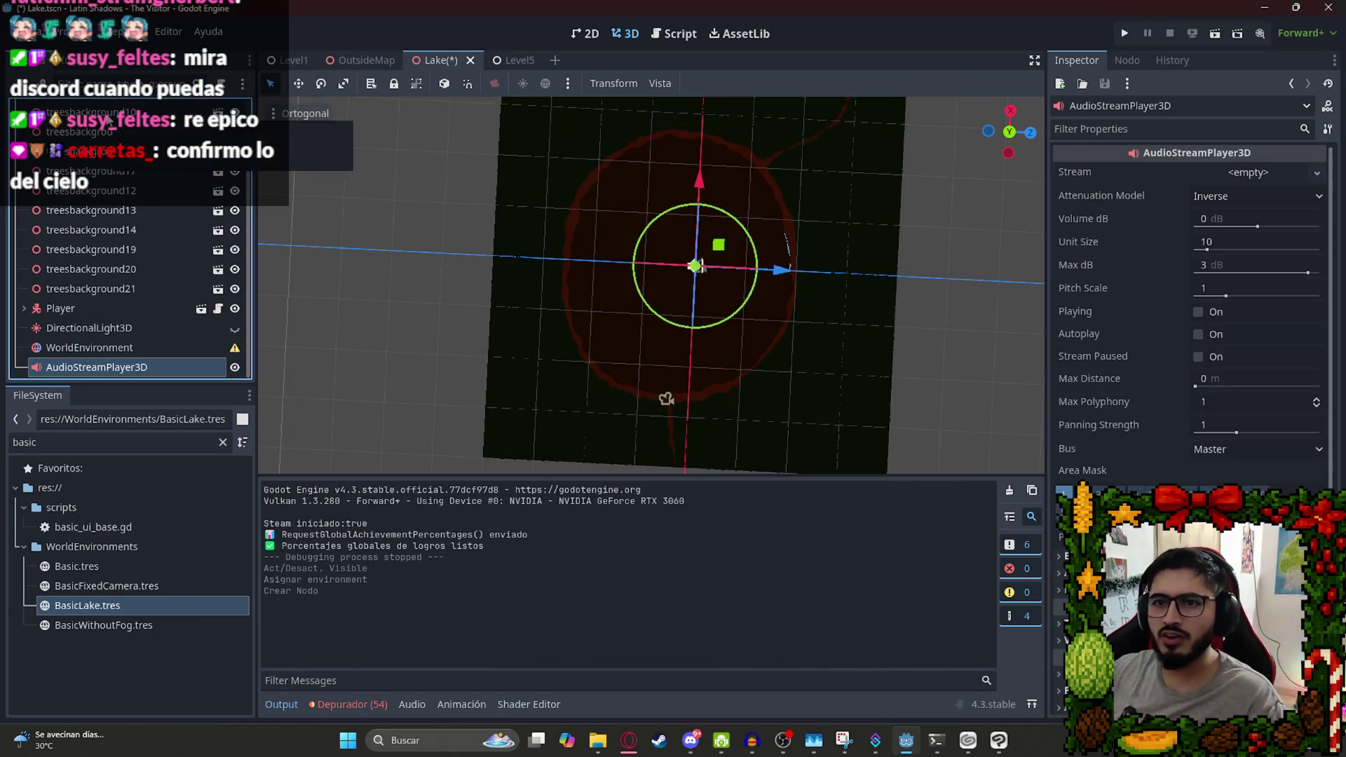
{"action": "left_click_drag", "start_coordinate": [63, 307], "coordinate": [64, 307]}
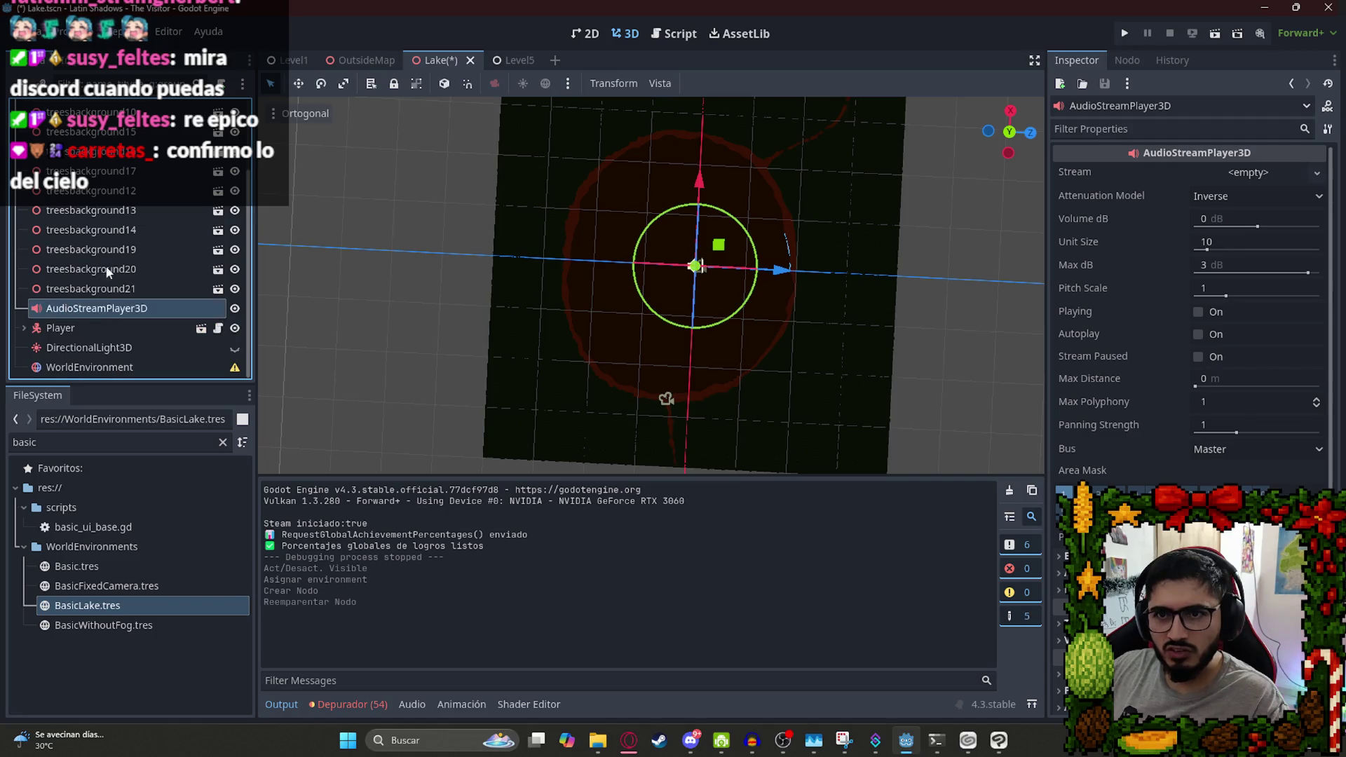
{"action": "left_click_drag", "start_coordinate": [741, 278], "coordinate": [756, 298]}
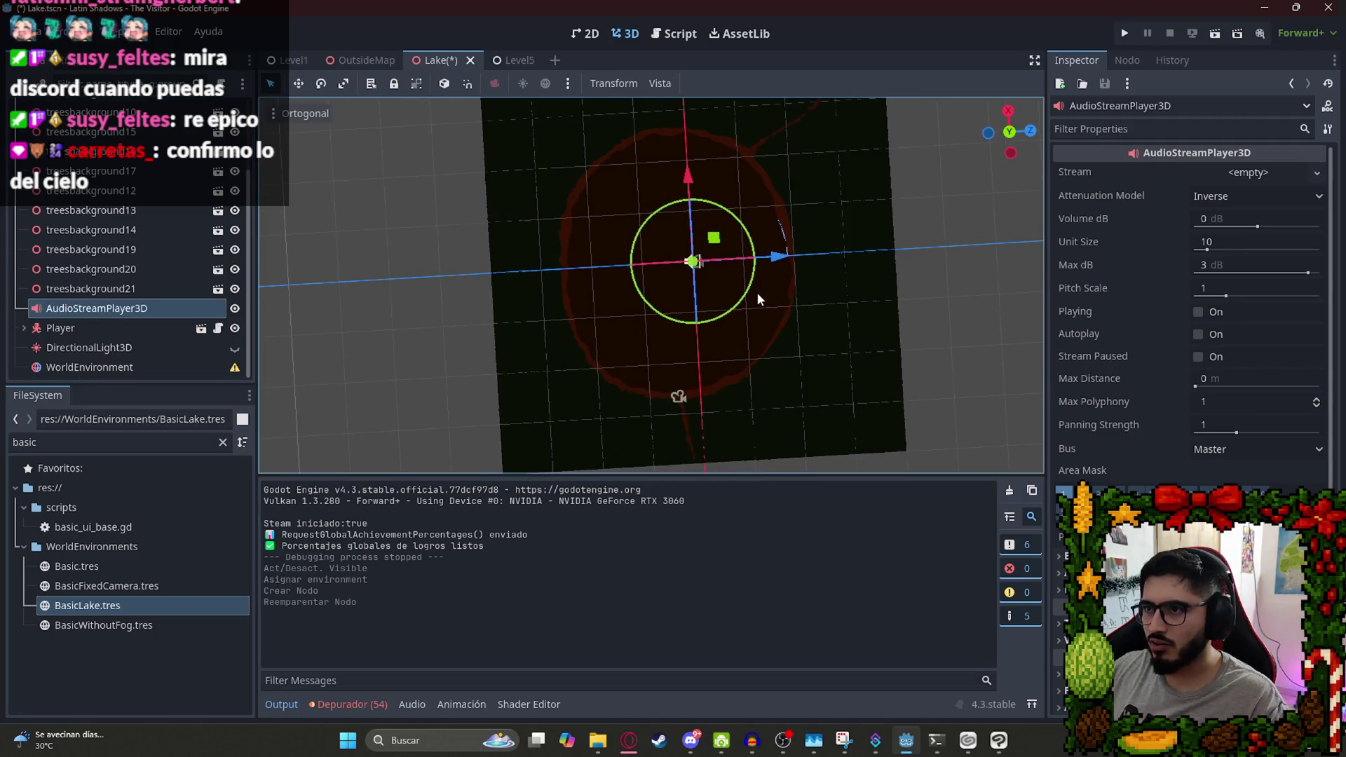
Move the sound player over the lake, assign lake.wav as its stream, and reimport with Forward loop mode.
{"action": "left_click_drag", "start_coordinate": [720, 239], "coordinate": [701, 245]}
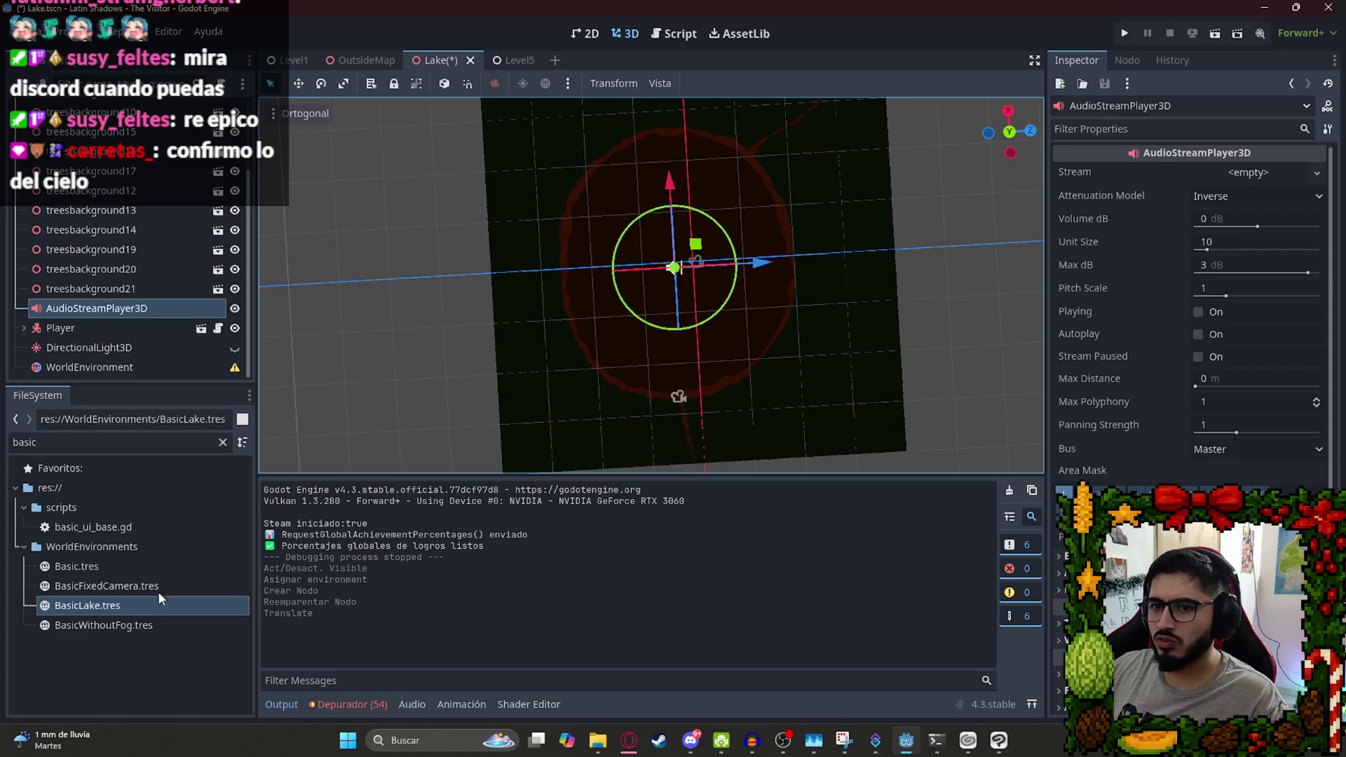
{"action": "left_click", "coordinate": [55, 443]}
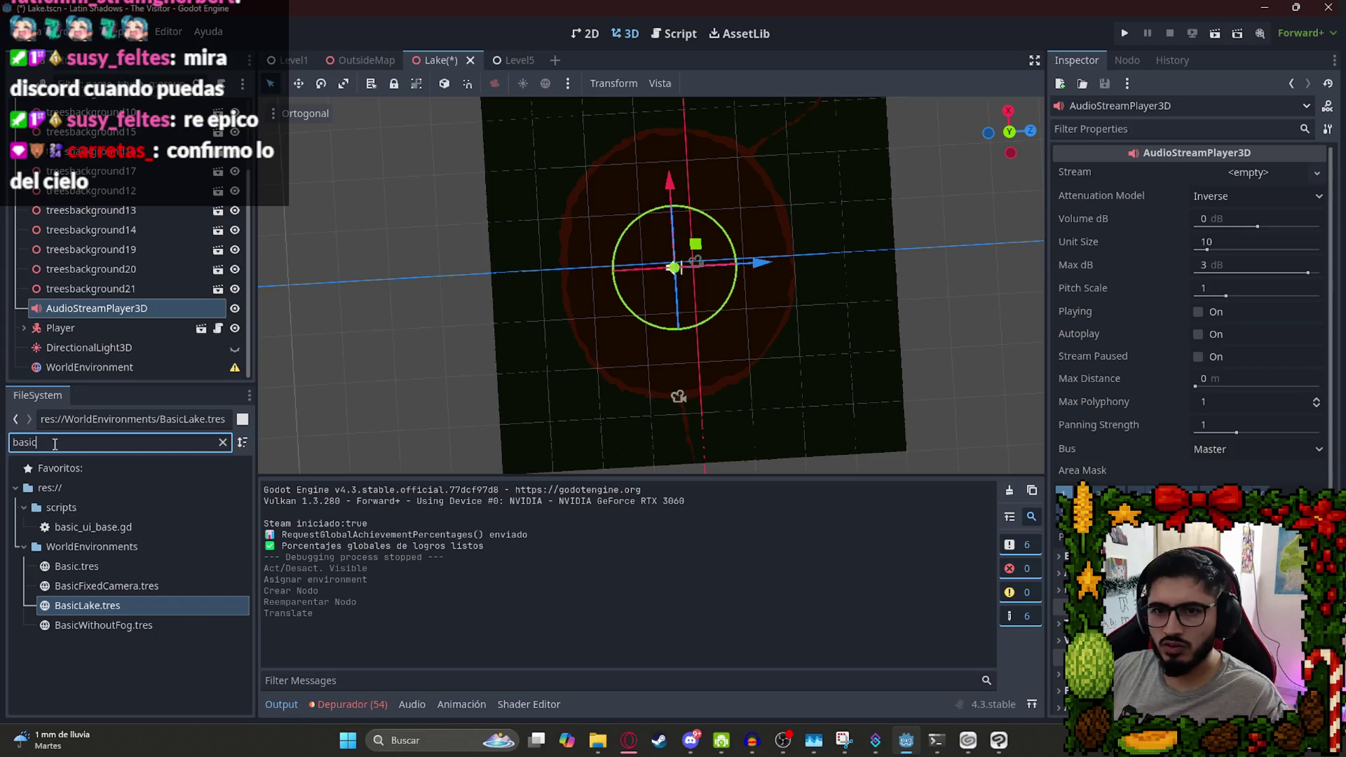
{"action": "type", "text": "lake"}
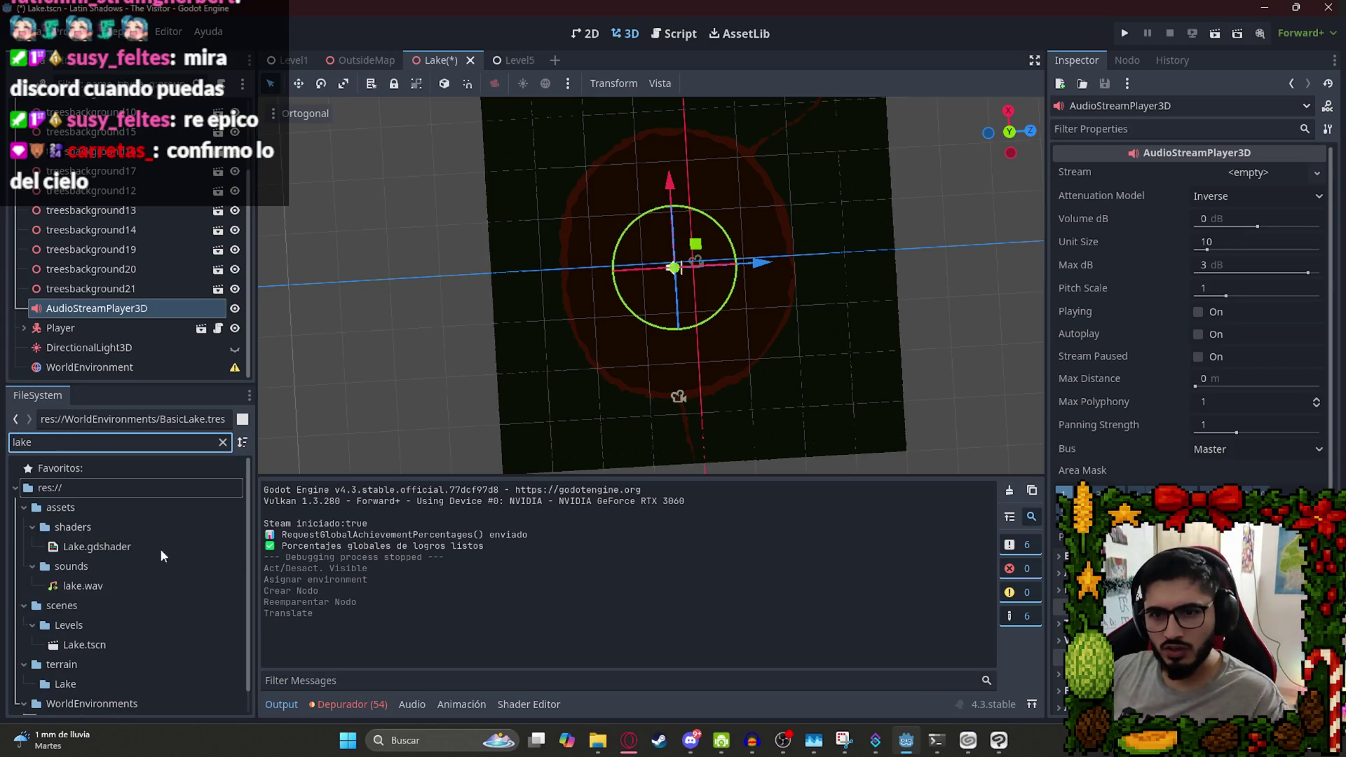
{"action": "scroll", "coordinate": [139, 569], "scroll_direction": "down", "scroll_amount": 1}
{"action": "left_click_drag", "start_coordinate": [91, 560], "coordinate": [1247, 173]}
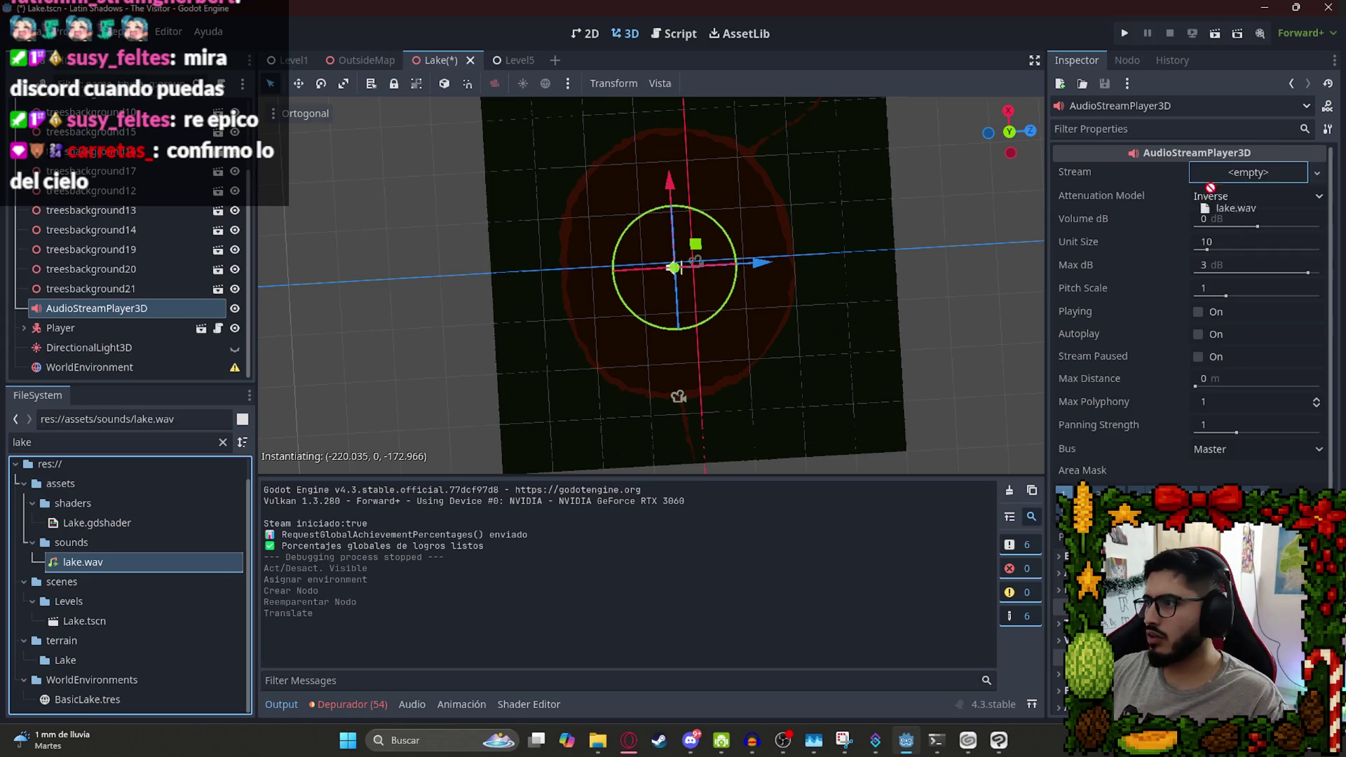
{"action": "left_click", "coordinate": [78, 64]}
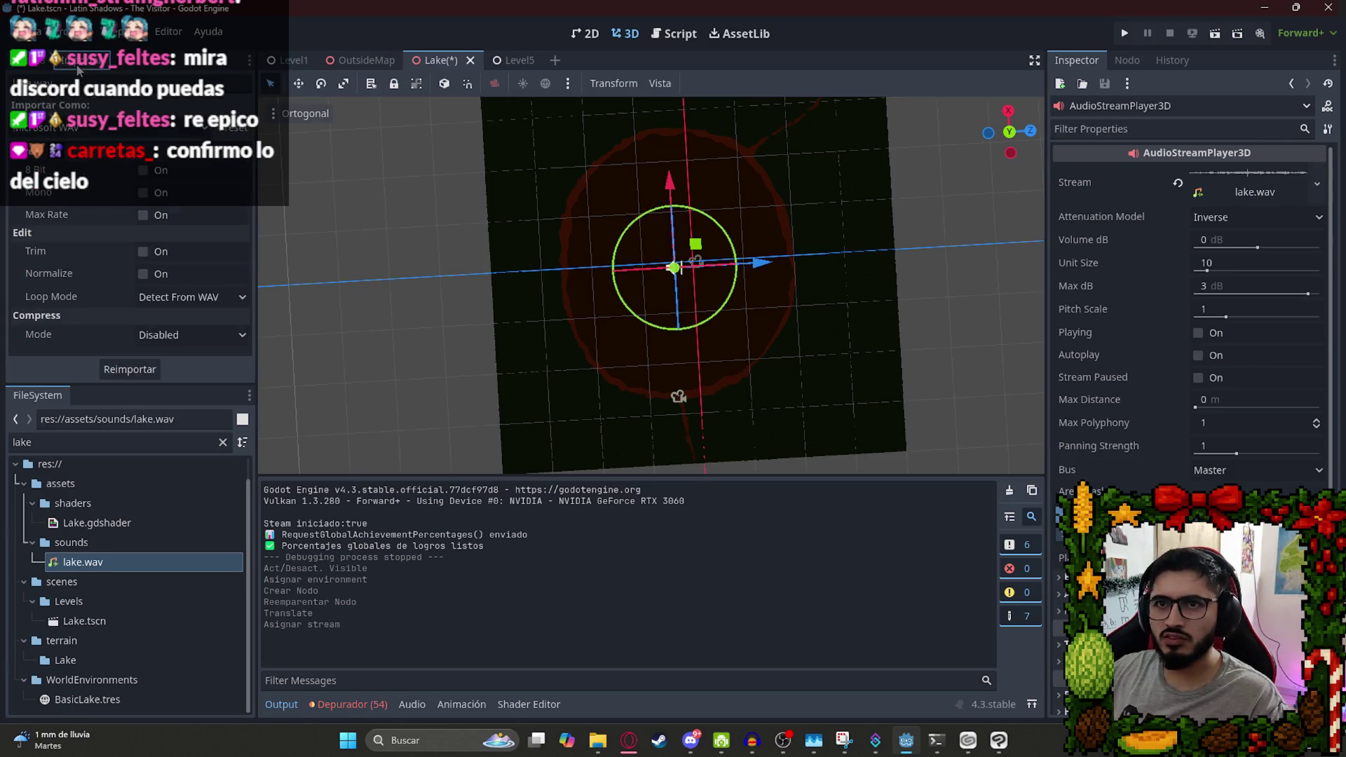
{"action": "left_click", "coordinate": [189, 296]}
{"action": "left_click", "coordinate": [181, 358]}
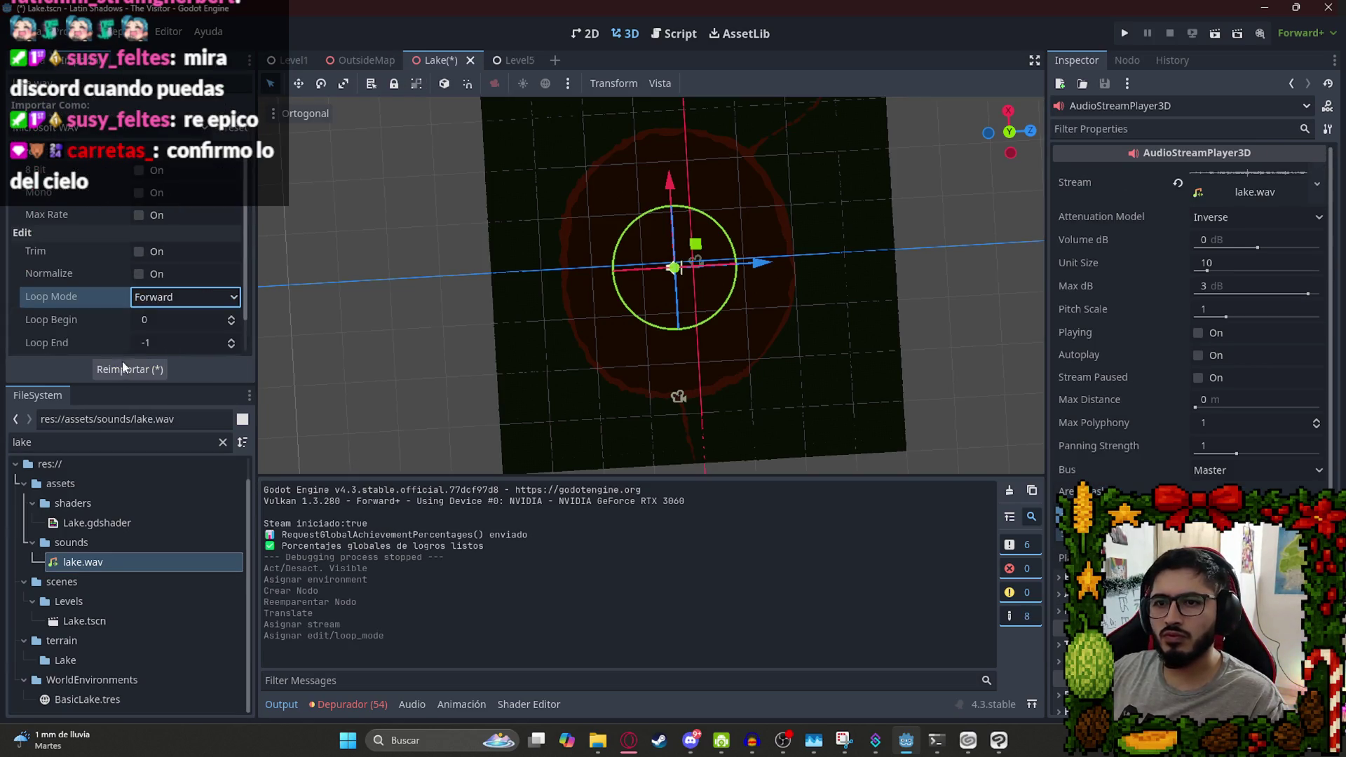
{"action": "left_click", "coordinate": [129, 369]}
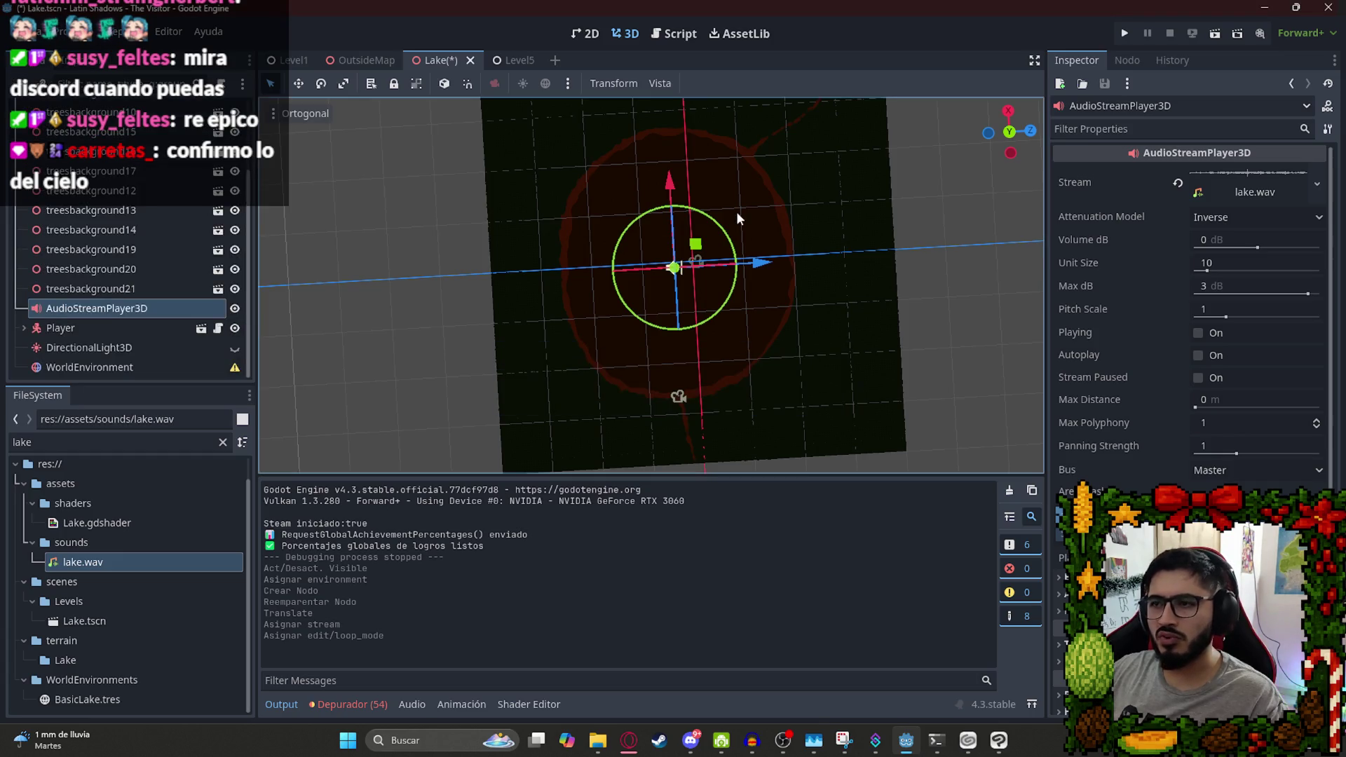
Save the Lake scene, switch to top view, and deselect the node.
{"action": "key", "text": "ctrl+s"}
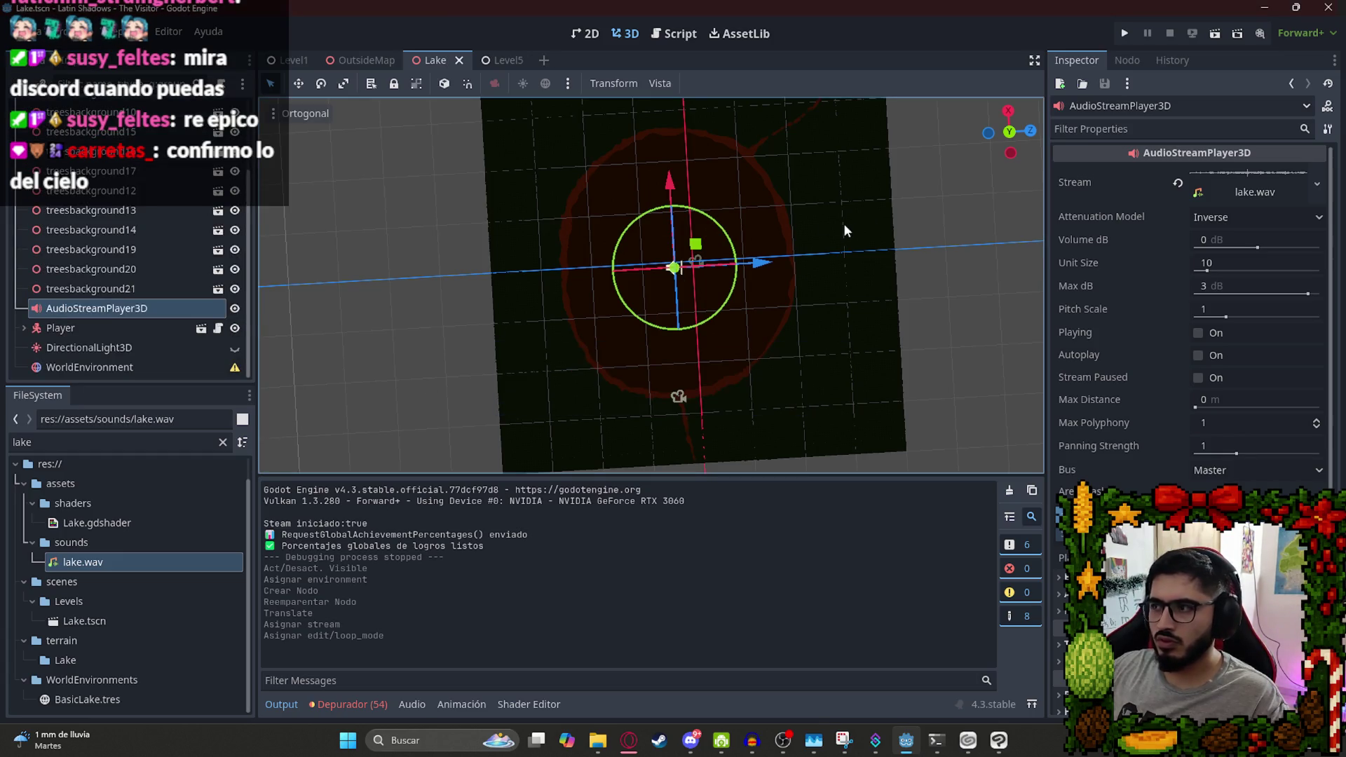
{"action": "key", "text": "KP_7"}
{"action": "left_click", "coordinate": [965, 267]}
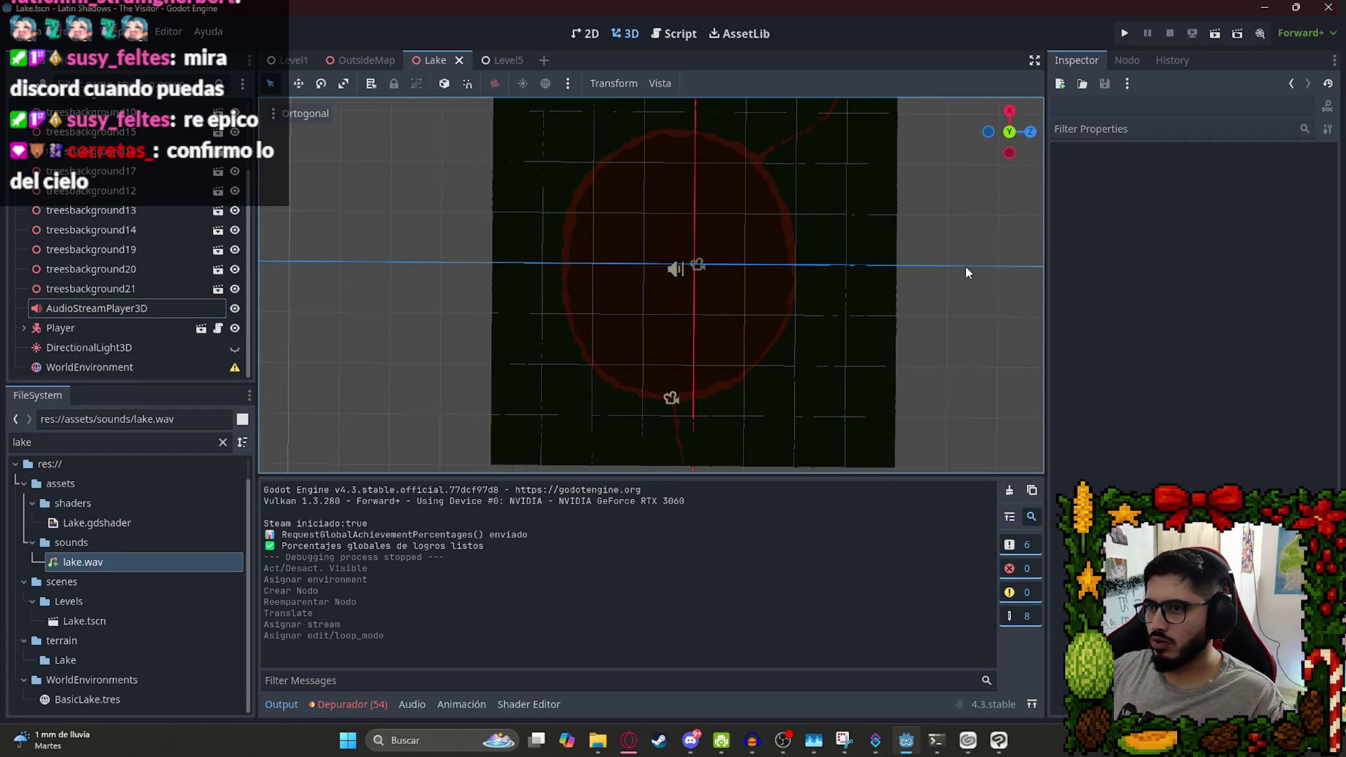
Set the lake.wav AudioStreamPlayer3D's Unit Size to 15 and save the Lake scene.
{"action": "left_click", "coordinate": [673, 271]}
{"action": "scroll", "coordinate": [805, 213], "scroll_direction": "down", "scroll_amount": 5}
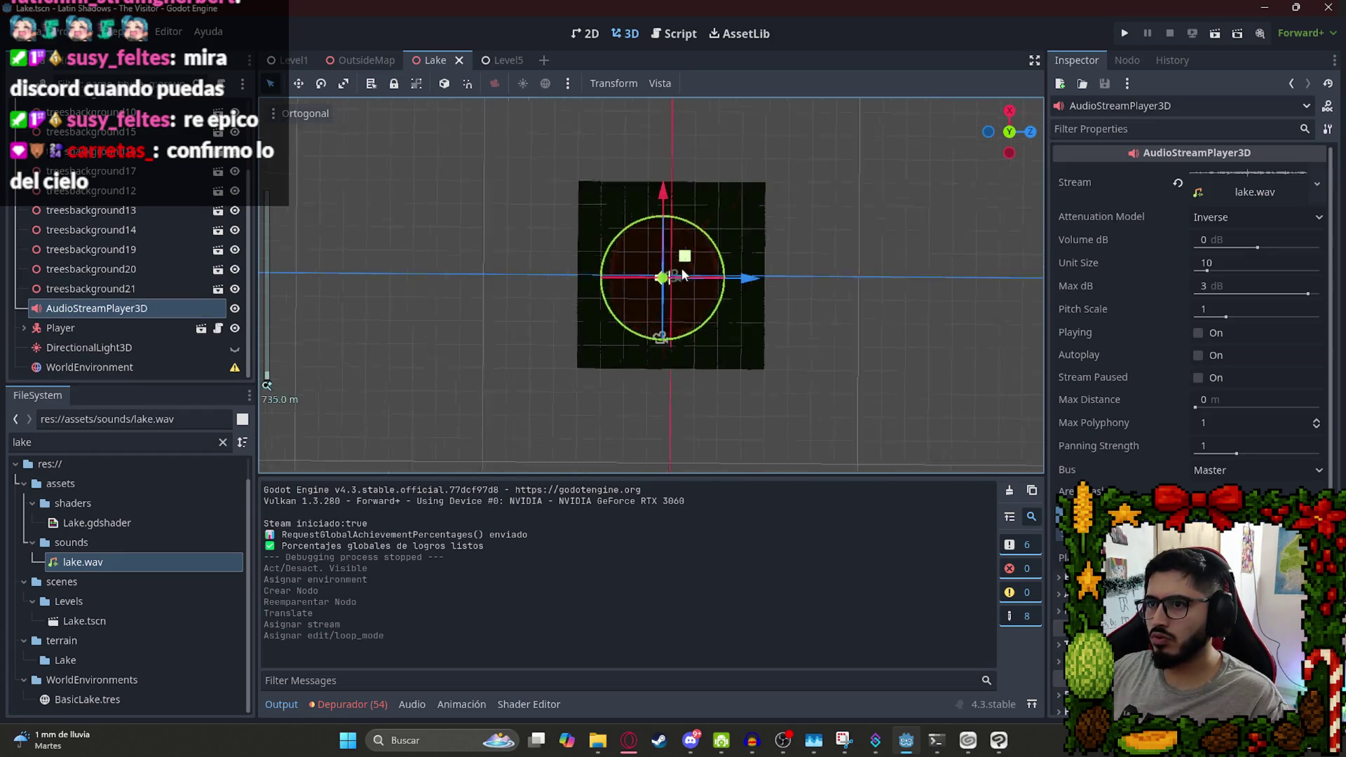
{"action": "scroll", "coordinate": [684, 271], "scroll_direction": "up", "scroll_amount": 5}
{"action": "left_click_drag", "start_coordinate": [1207, 271], "coordinate": [1216, 273]}
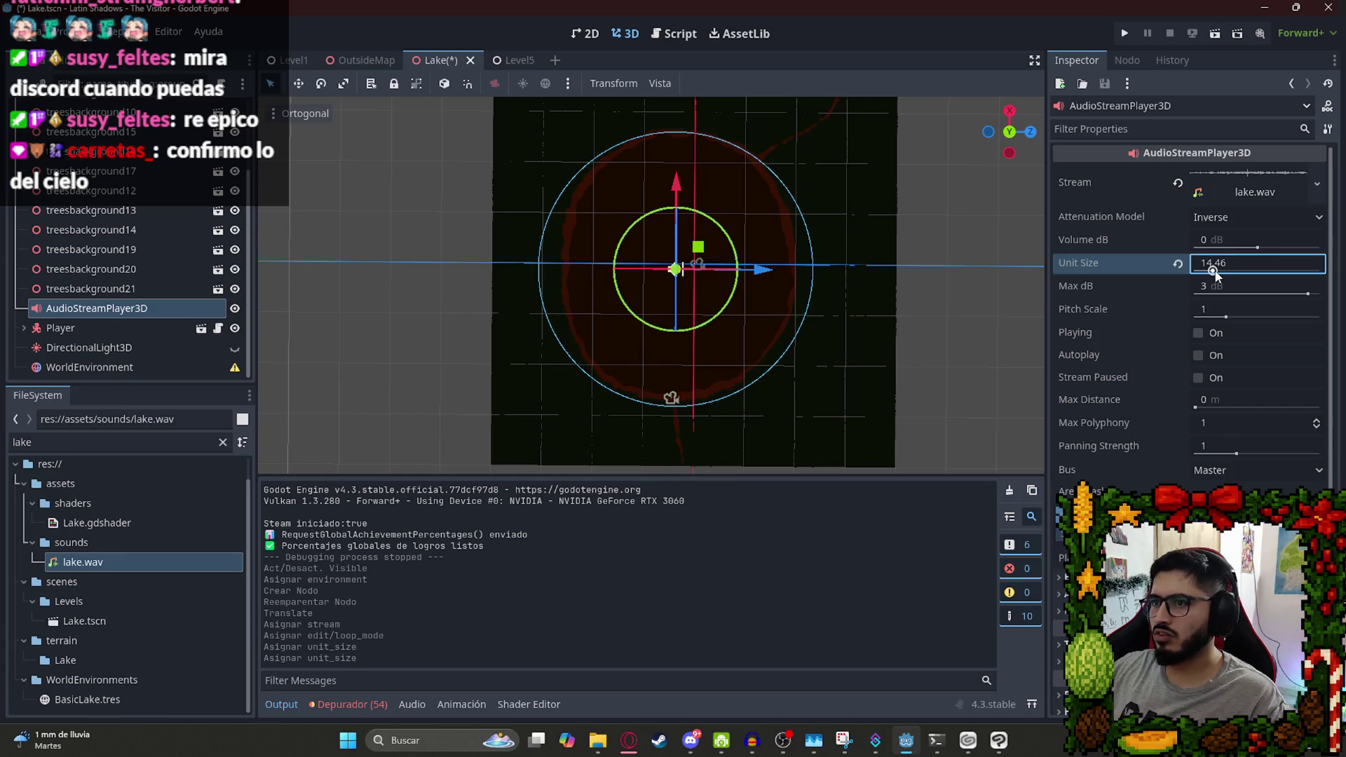
{"action": "left_click", "coordinate": [1224, 264]}
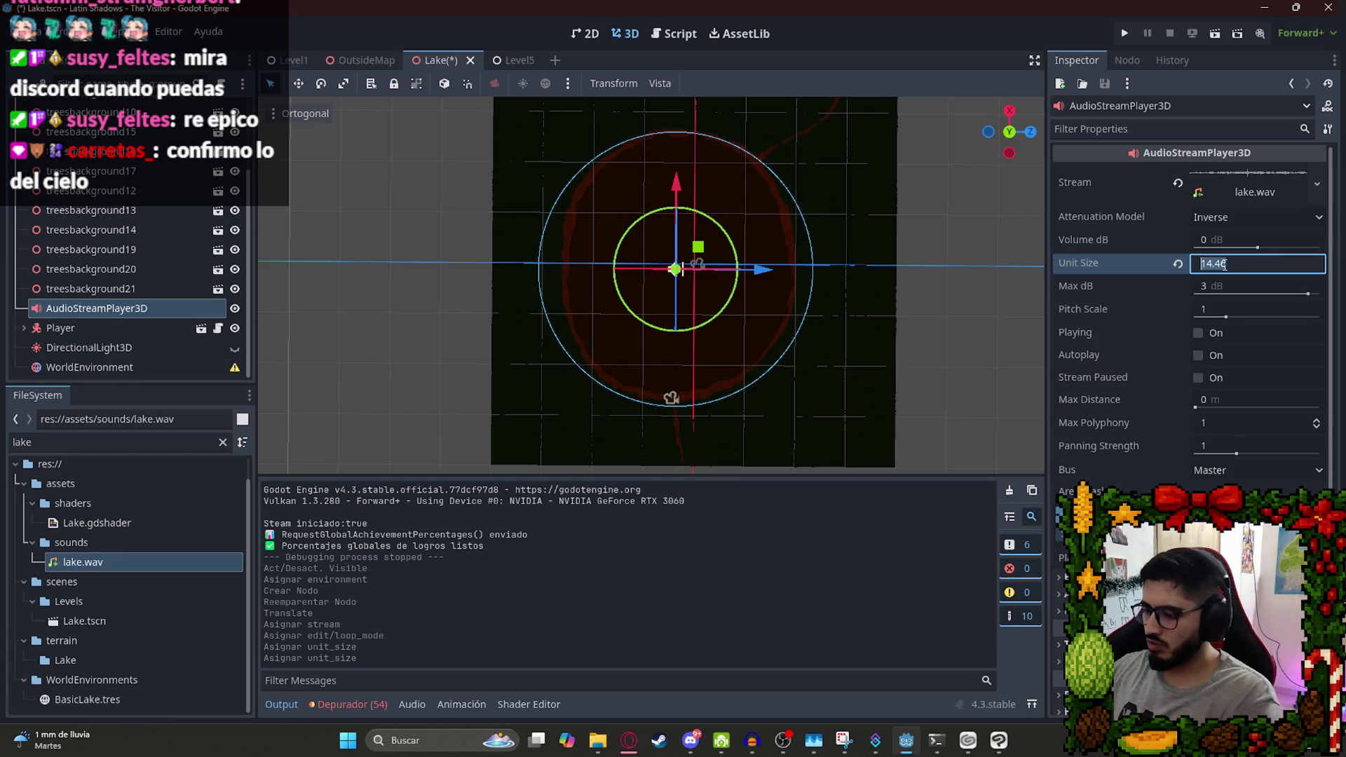
{"action": "type", "text": "15"}
{"action": "key", "text": "Return"}
{"action": "key", "text": "ctrl+s"}
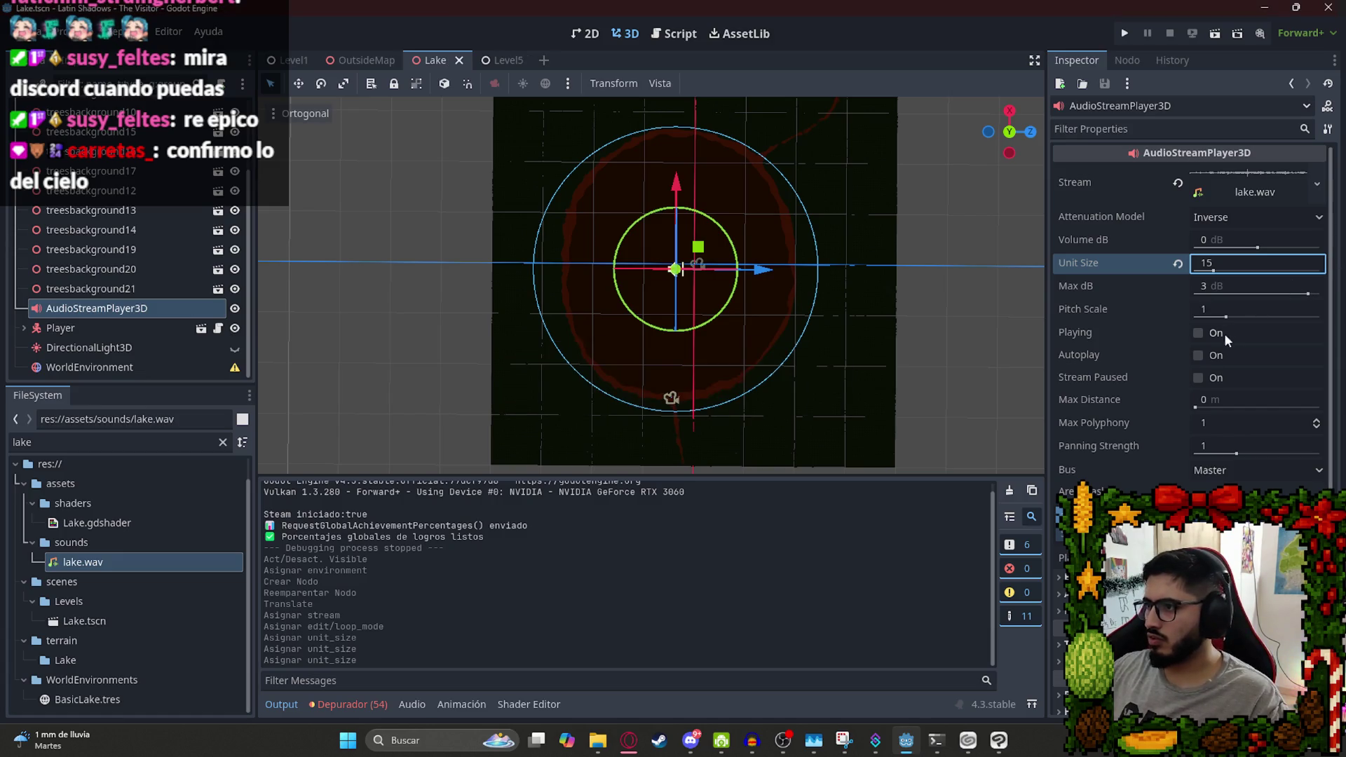
Turn on Autoplay, settle Max Distance at 170 m after trying 180 and 150, and save.
{"action": "left_click", "coordinate": [1198, 333]}
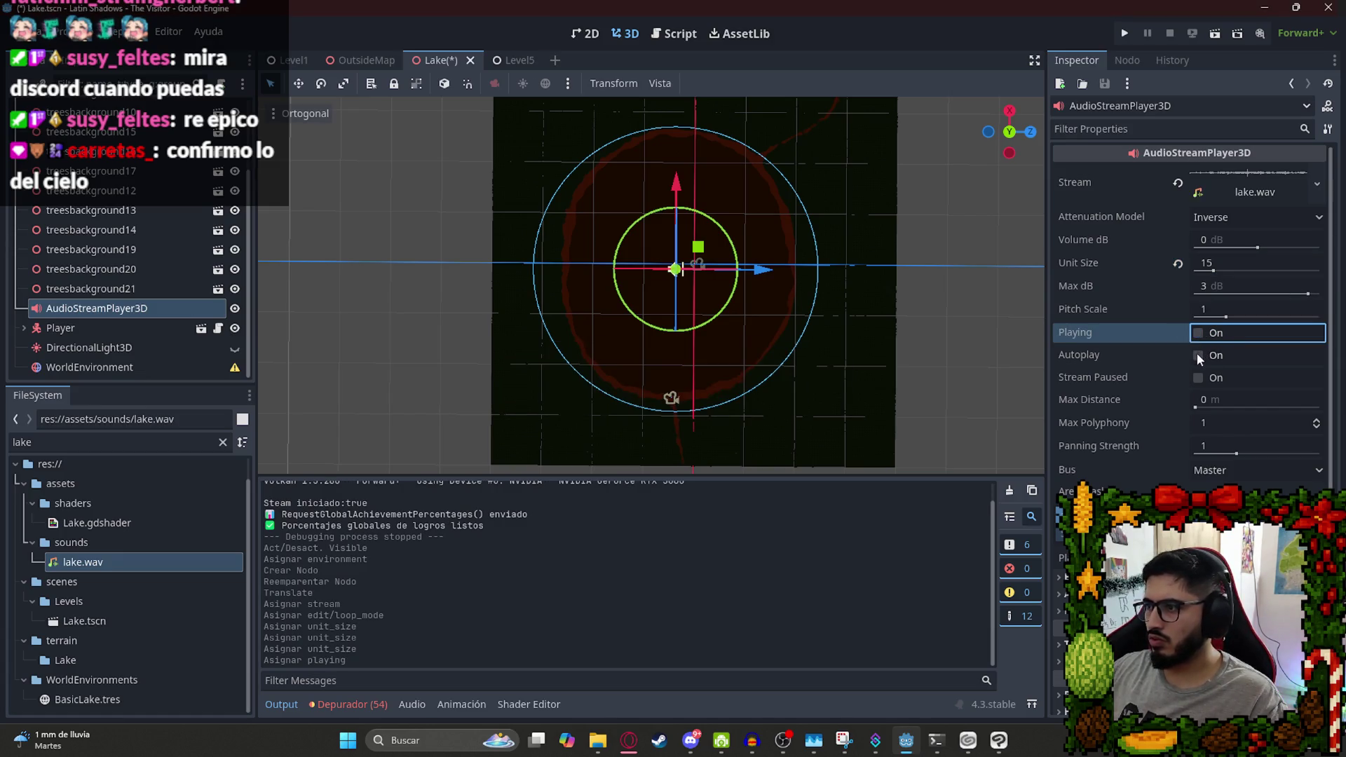
{"action": "left_click", "coordinate": [1197, 356]}
{"action": "mouse_move", "coordinate": [1199, 401]}
{"action": "left_mouse_down"}
{"action": "mouse_move", "coordinate": [1247, 402]}
{"action": "mouse_move", "coordinate": [1203, 412]}
{"action": "left_mouse_up"}
{"action": "left_click", "coordinate": [1228, 401]}
{"action": "type", "text": "180"}
{"action": "key", "text": "Return"}
{"action": "left_click", "coordinate": [1236, 401]}
{"action": "type", "text": "50"}
{"action": "key", "text": "Return"}
{"action": "left_click", "coordinate": [1220, 396]}
{"action": "key", "text": "Return"}
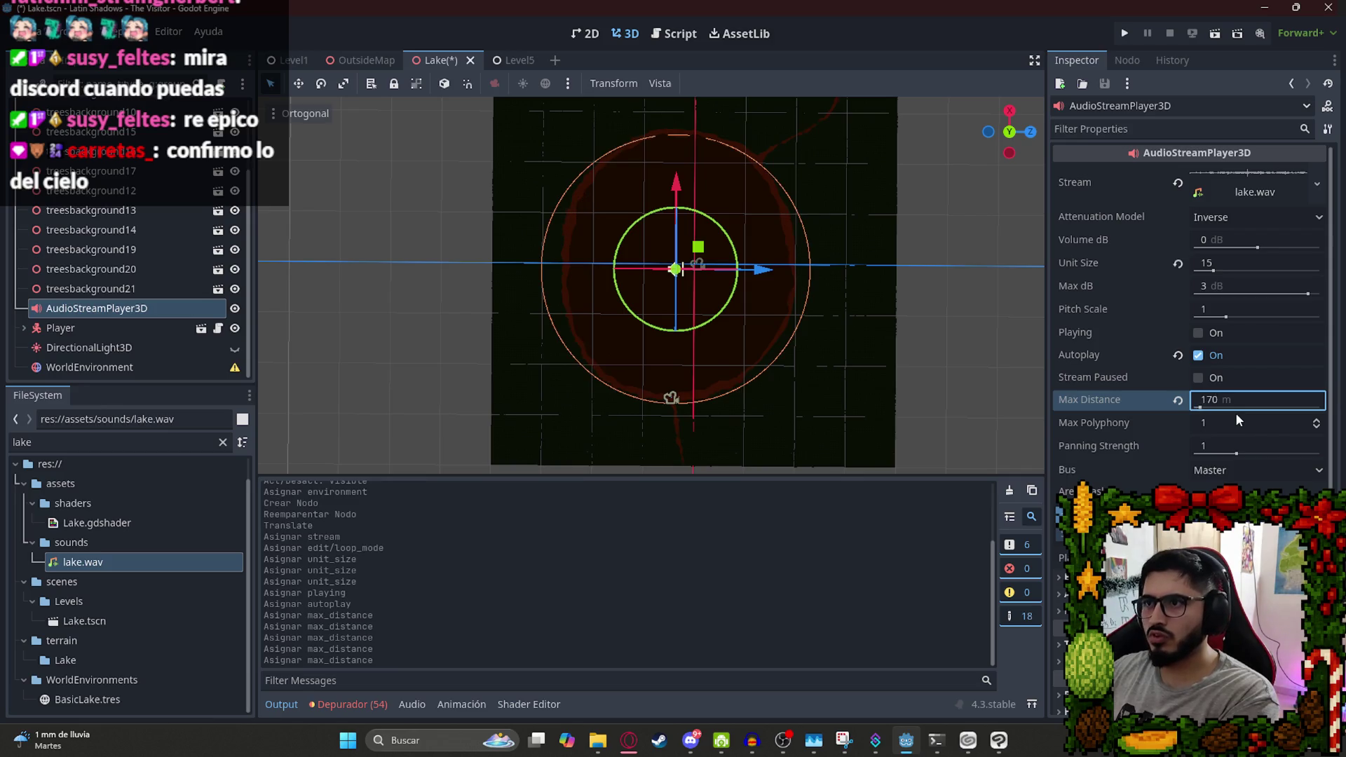
{"action": "key", "text": "ctrl+s"}
{"action": "right_click", "coordinate": [433, 63]}
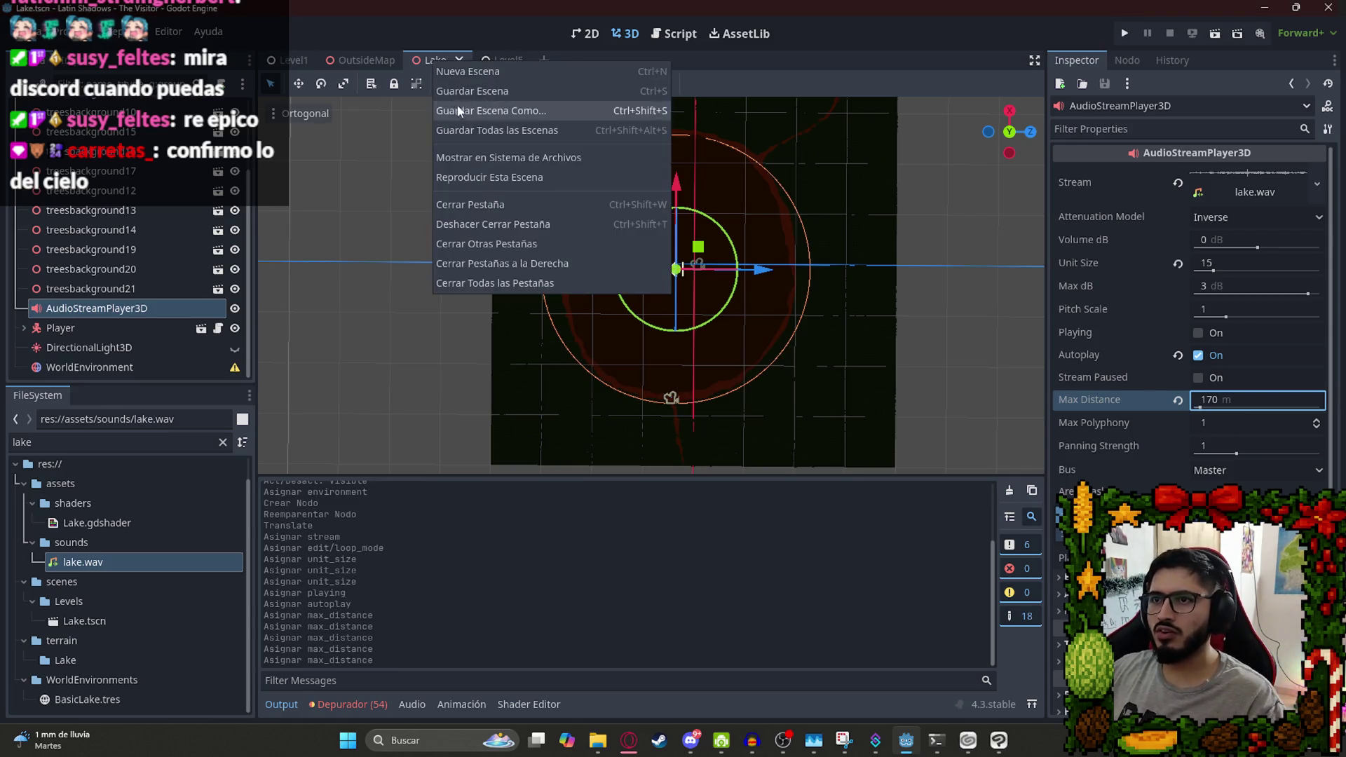
Play-test the Lake scene and quit back to the editor.
{"action": "left_click", "coordinate": [462, 178]}
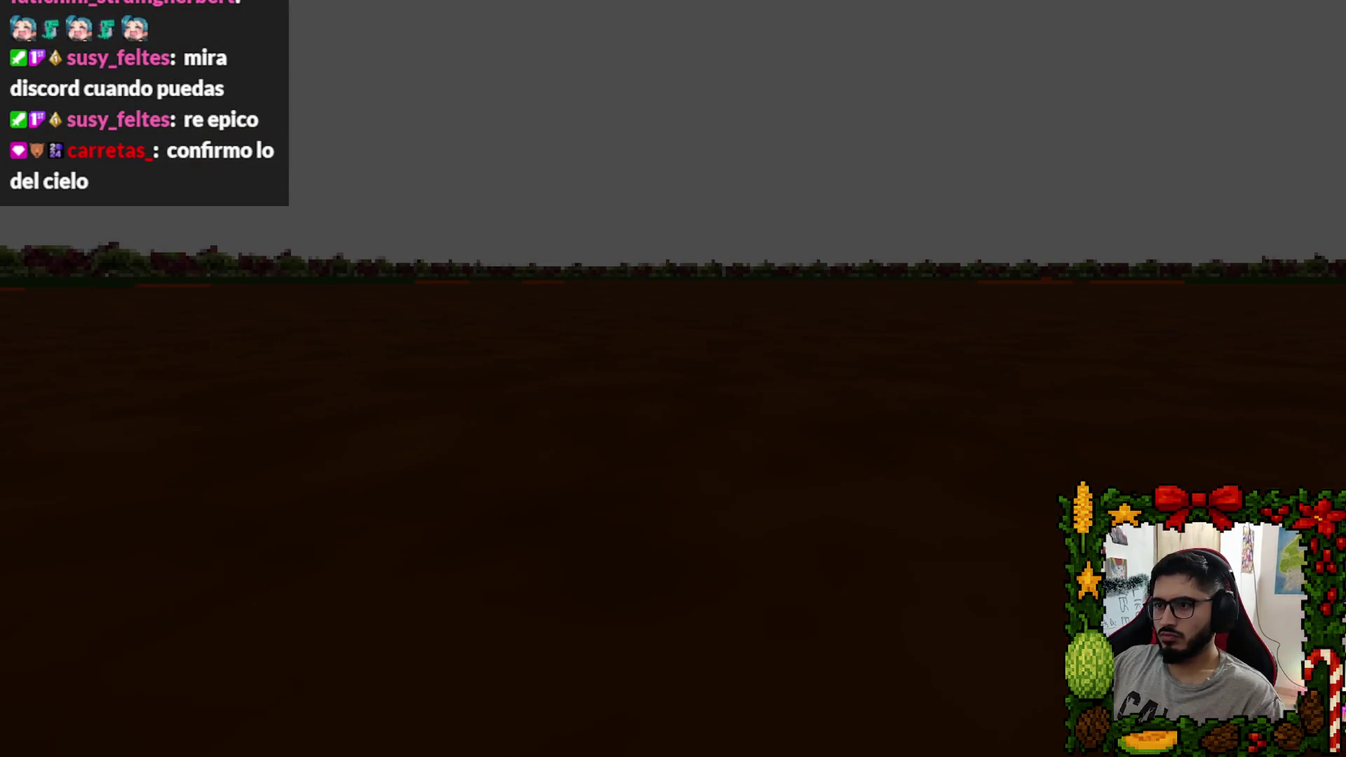
{"action": "key", "text": "Escape"}
{"action": "left_click", "coordinate": [673, 544]}
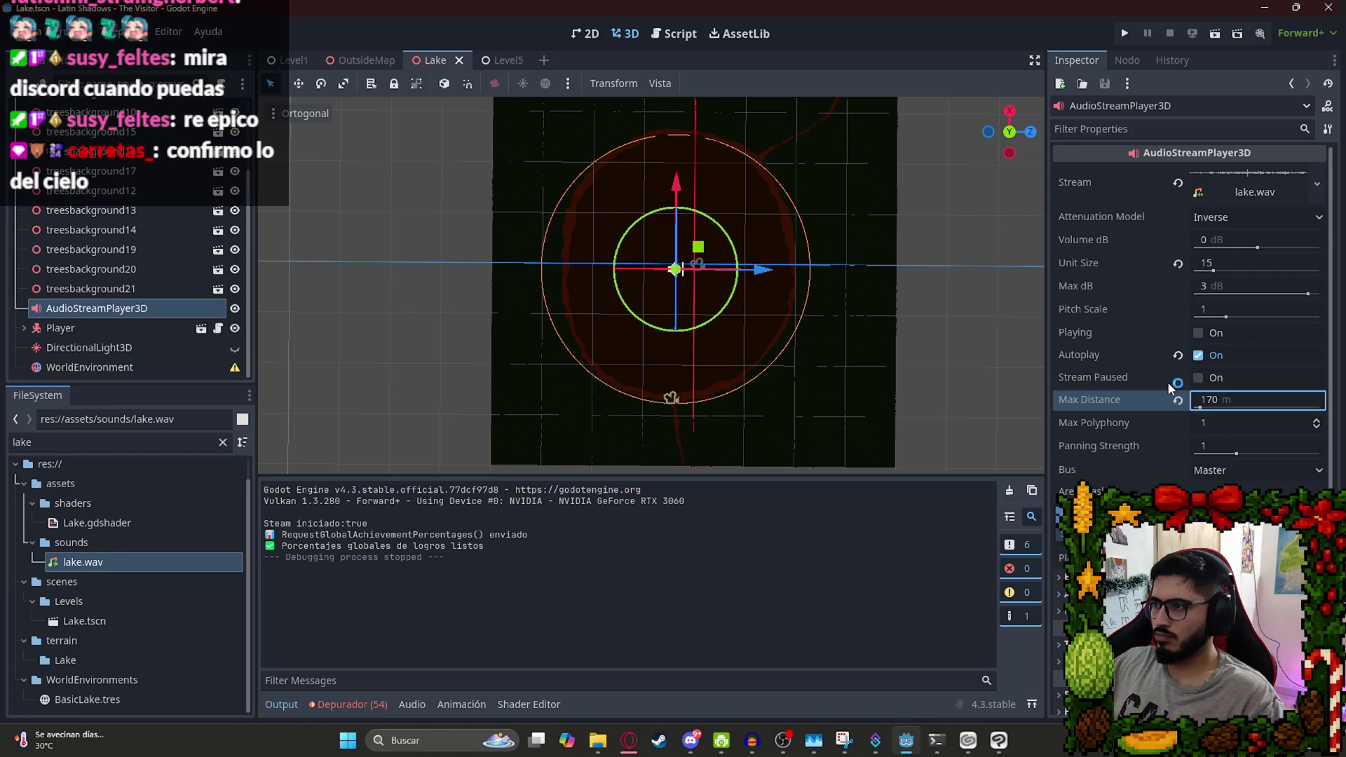
Revert Max Distance to 0 m, save, and play-test the Lake scene again.
{"action": "left_click", "coordinate": [1179, 401]}
{"action": "key", "text": "ctrl+s"}
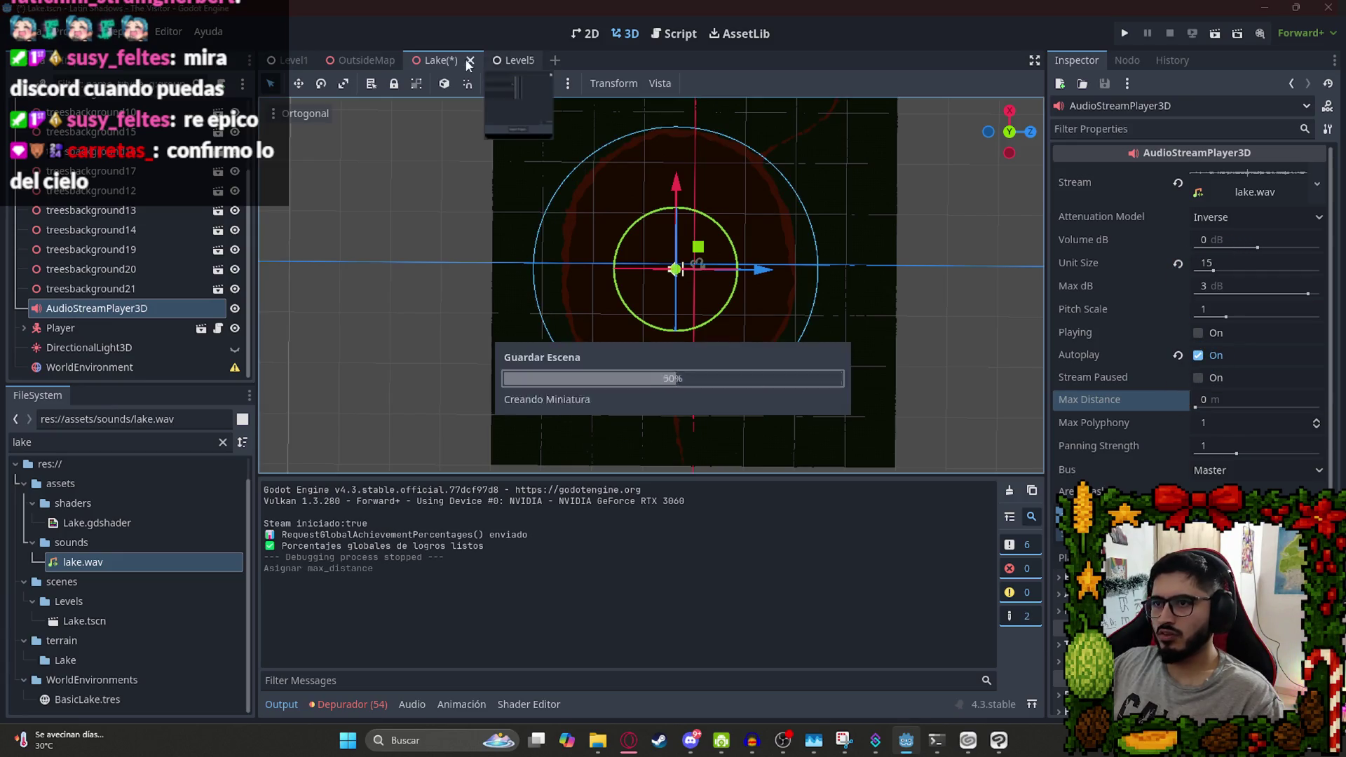
{"action": "right_click", "coordinate": [431, 63]}
{"action": "left_click", "coordinate": [477, 171]}
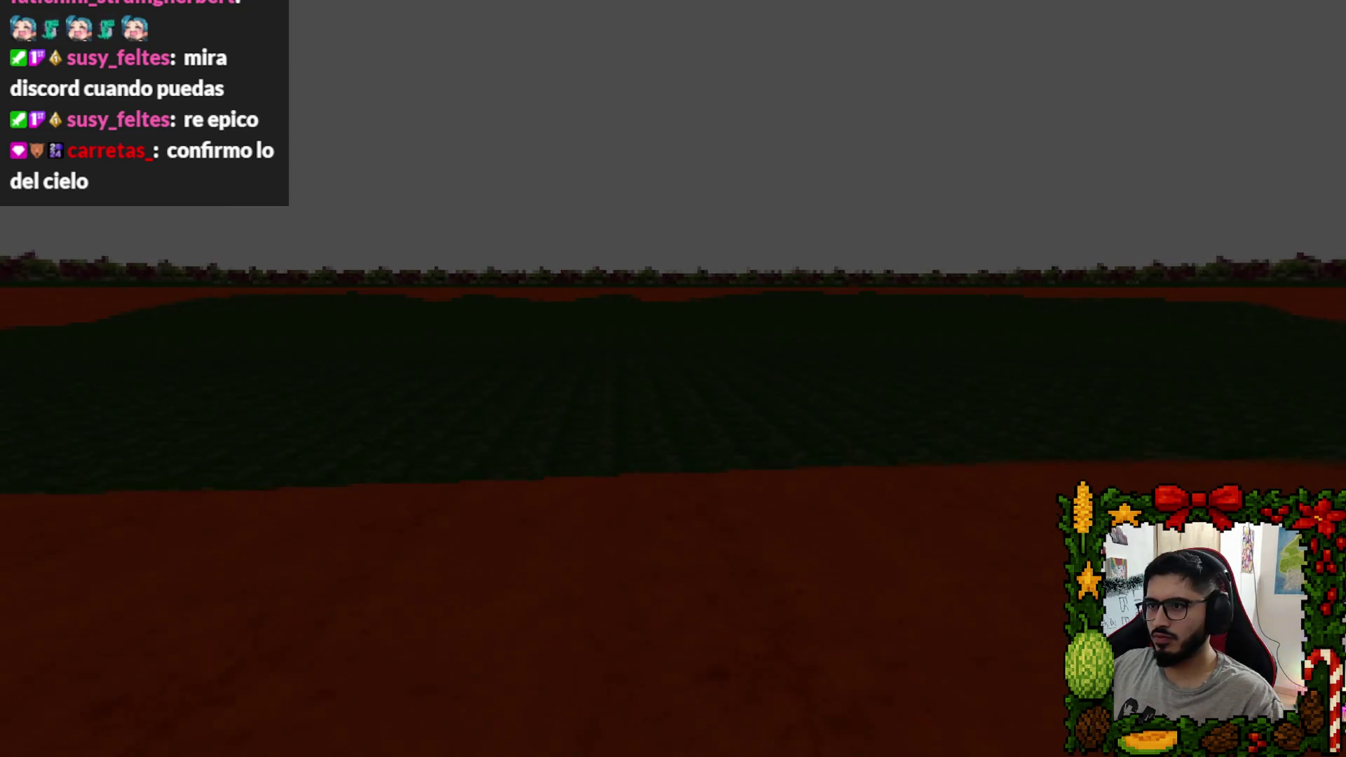
{"action": "key", "text": "w"}
{"action": "key", "text": "w"}
{"action": "key", "text": "Escape"}
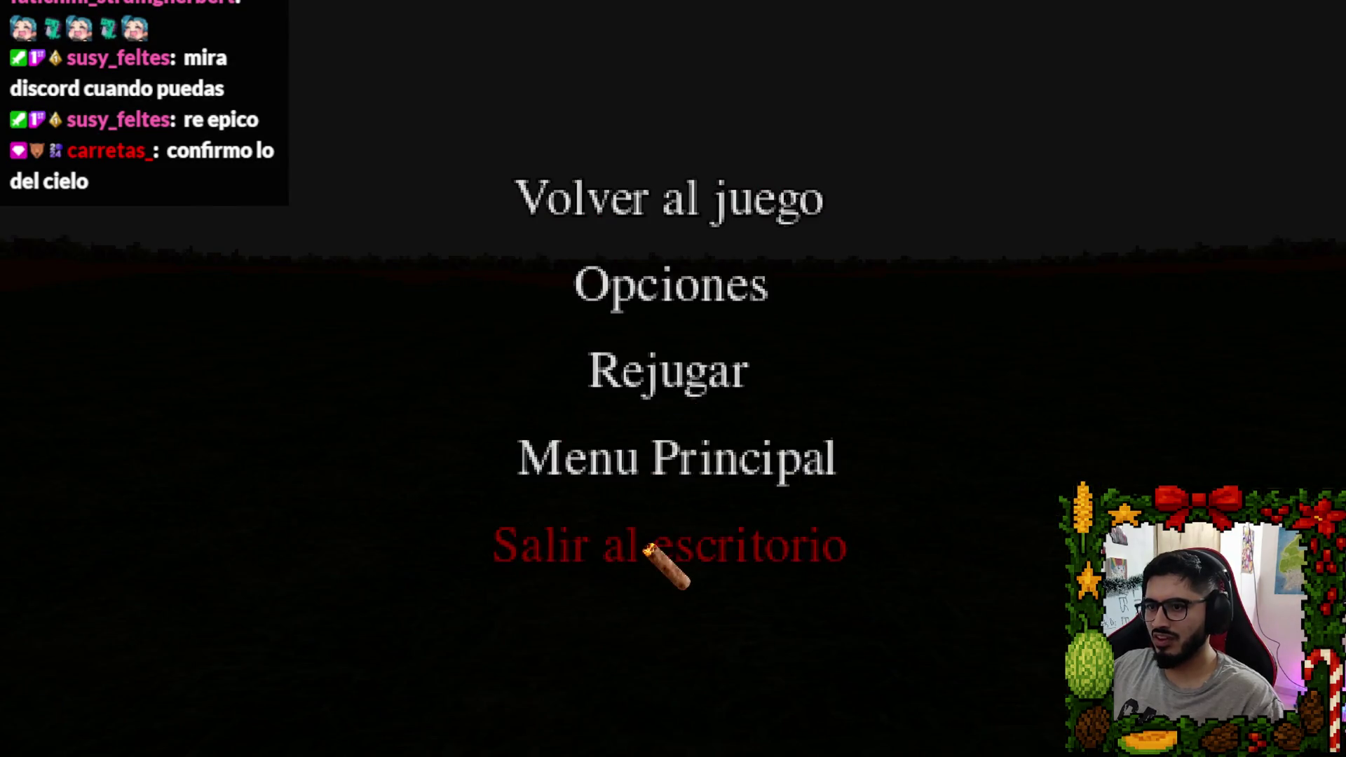
{"action": "left_click", "coordinate": [667, 562]}
{"action": "key", "text": "Up"}
{"action": "left_click", "coordinate": [89, 314]}
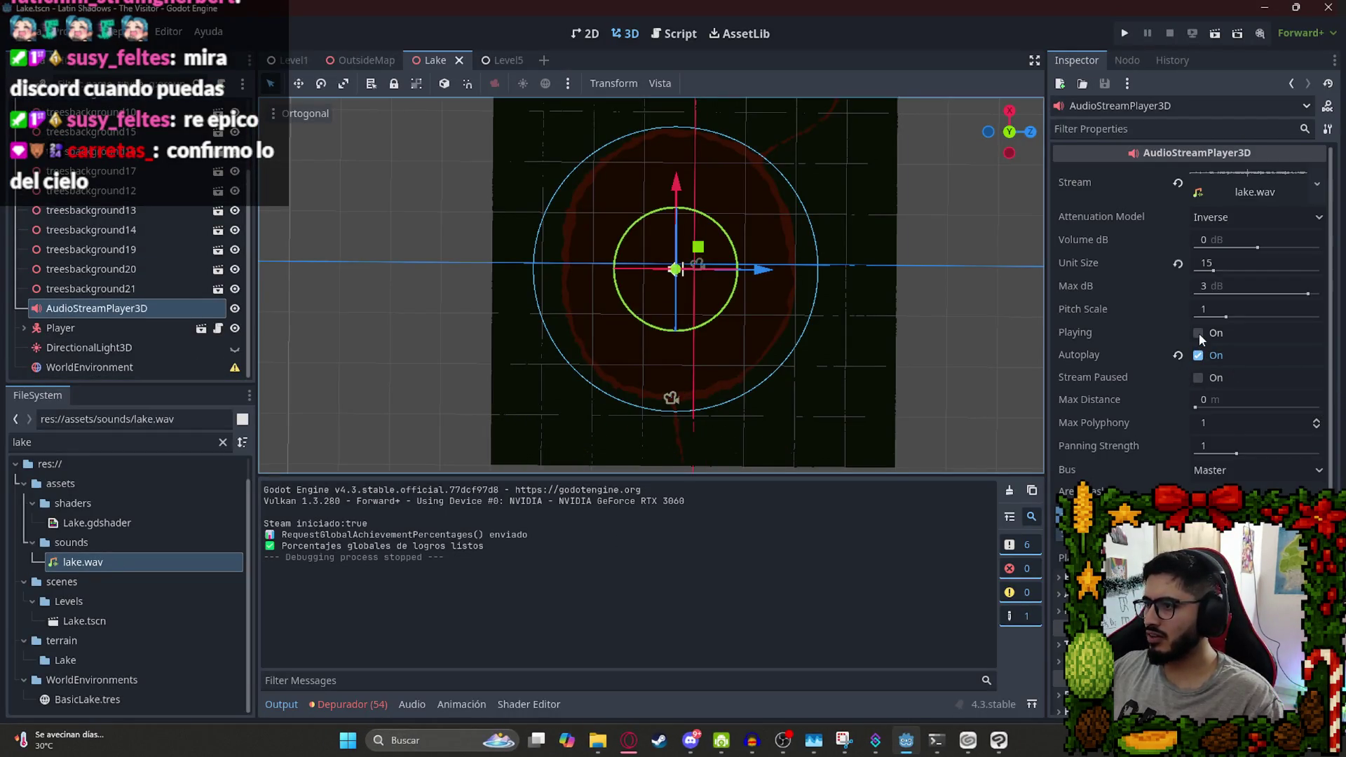
Revert Unit Size to its default of 10, undoing a stray Max Distance change.
{"action": "mouse_move", "coordinate": [1074, 356]}
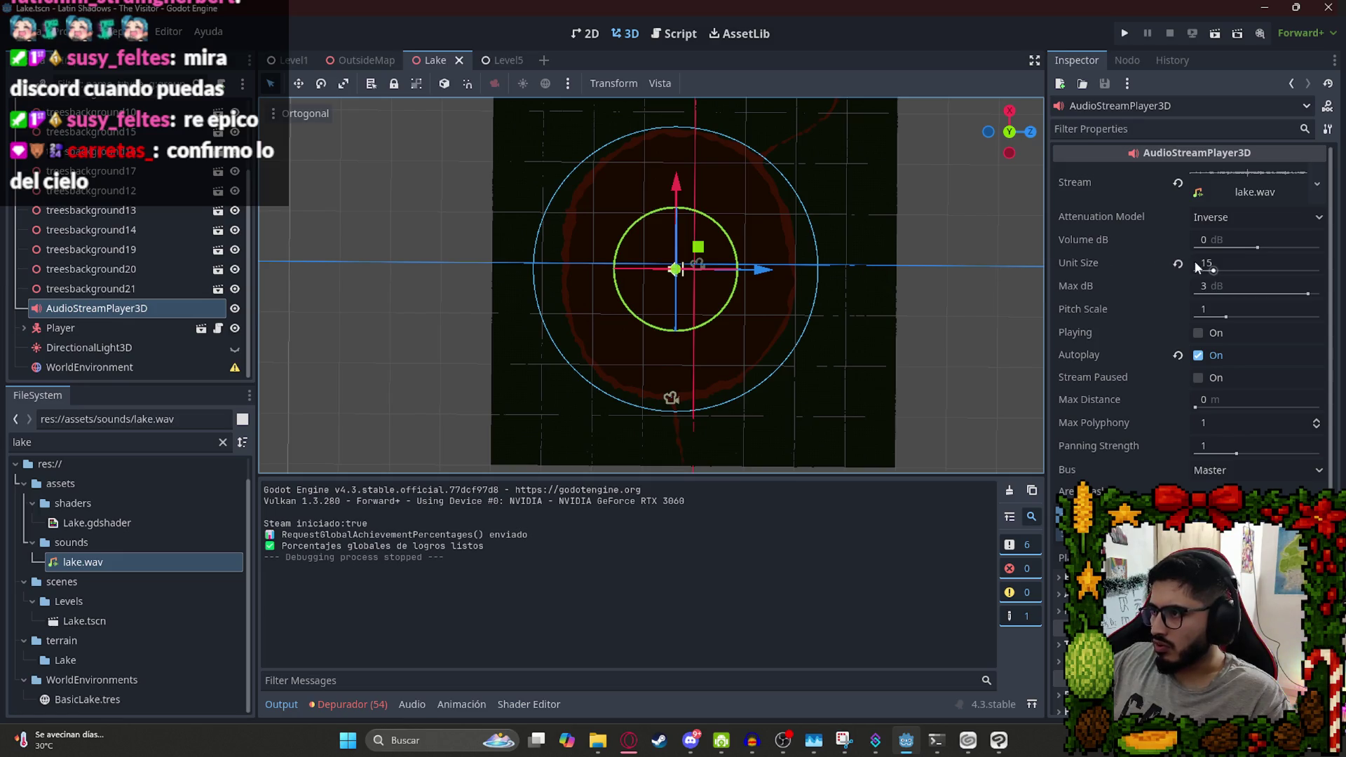
{"action": "left_click", "coordinate": [1177, 264]}
{"action": "left_click_drag", "start_coordinate": [1211, 403], "coordinate": [672, 376]}
{"action": "key", "text": "ctrl+z"}
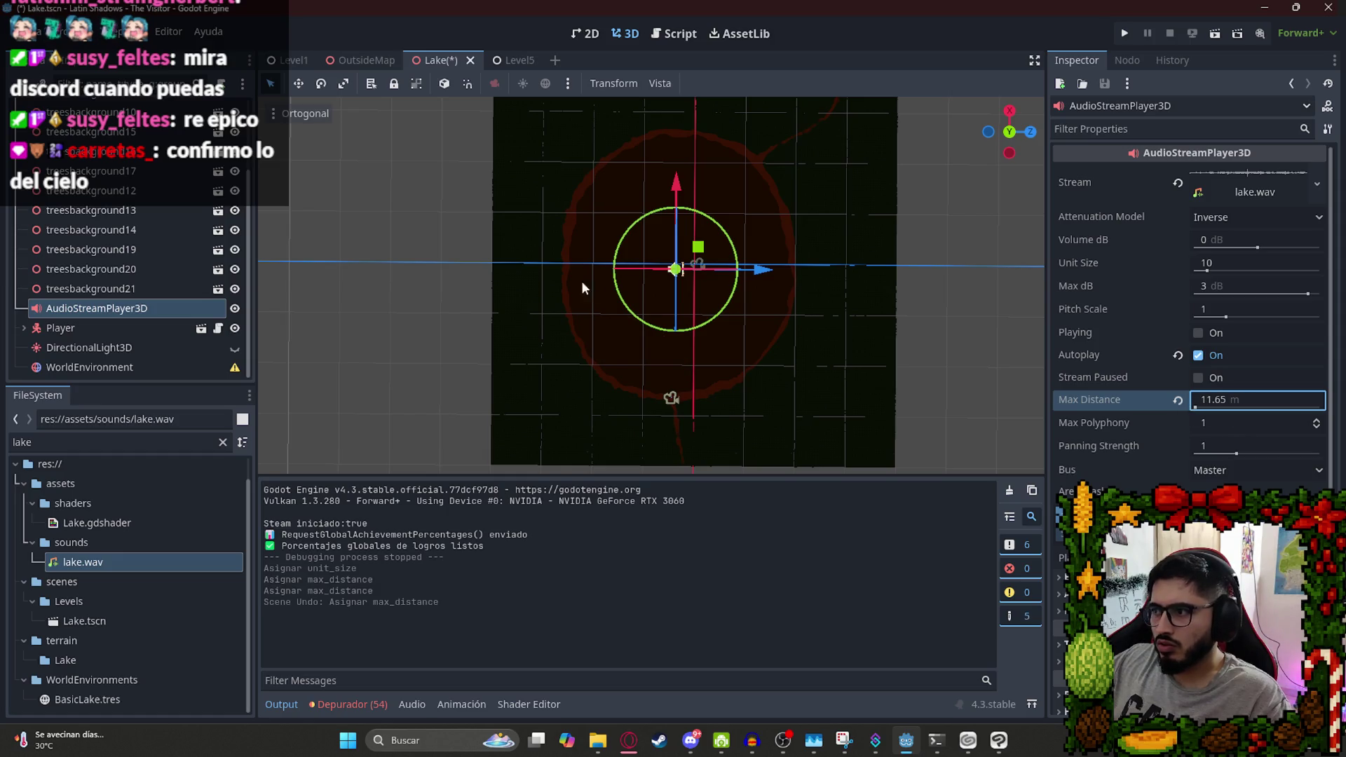
{"action": "key", "text": "ctrl+z"}
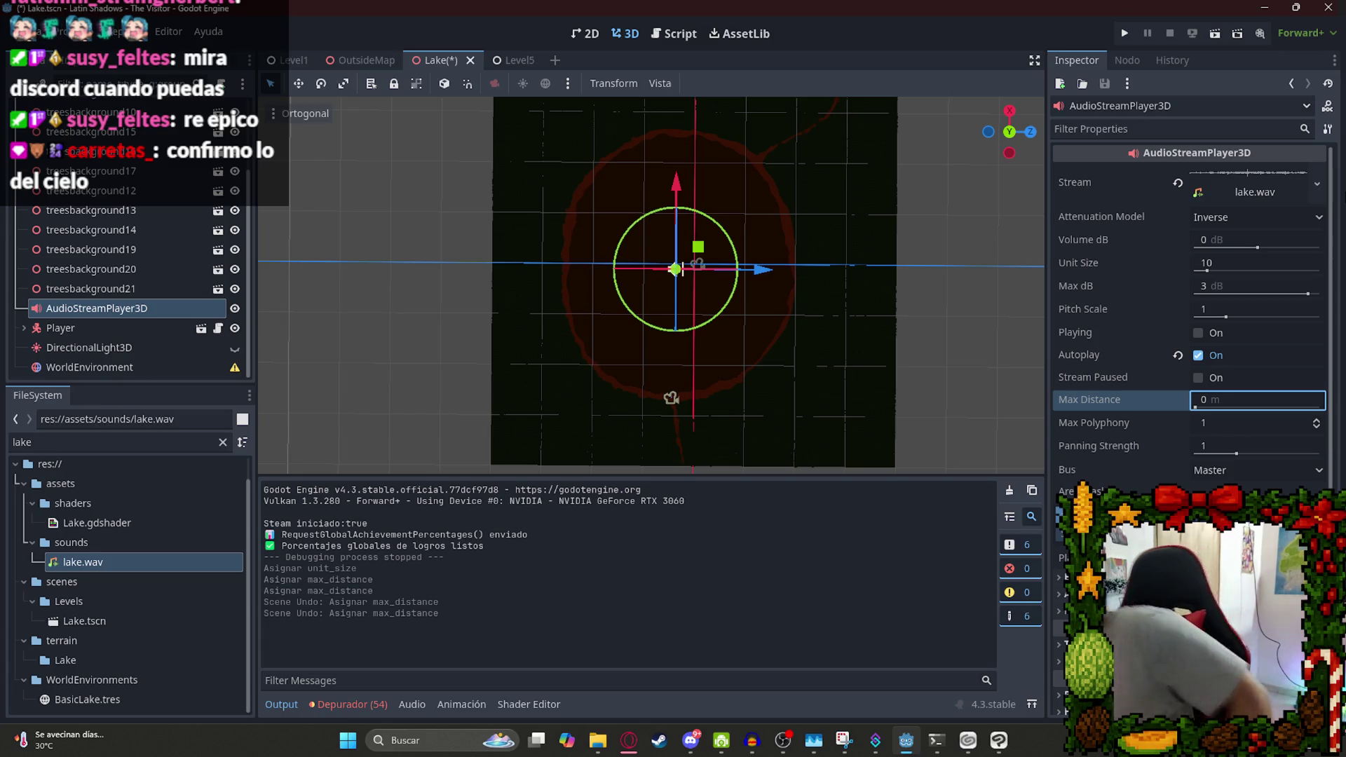
Set the Attenuation Model to Disabled, undoing accidental unit size and pitch edits.
{"action": "left_click", "coordinate": [1227, 216]}
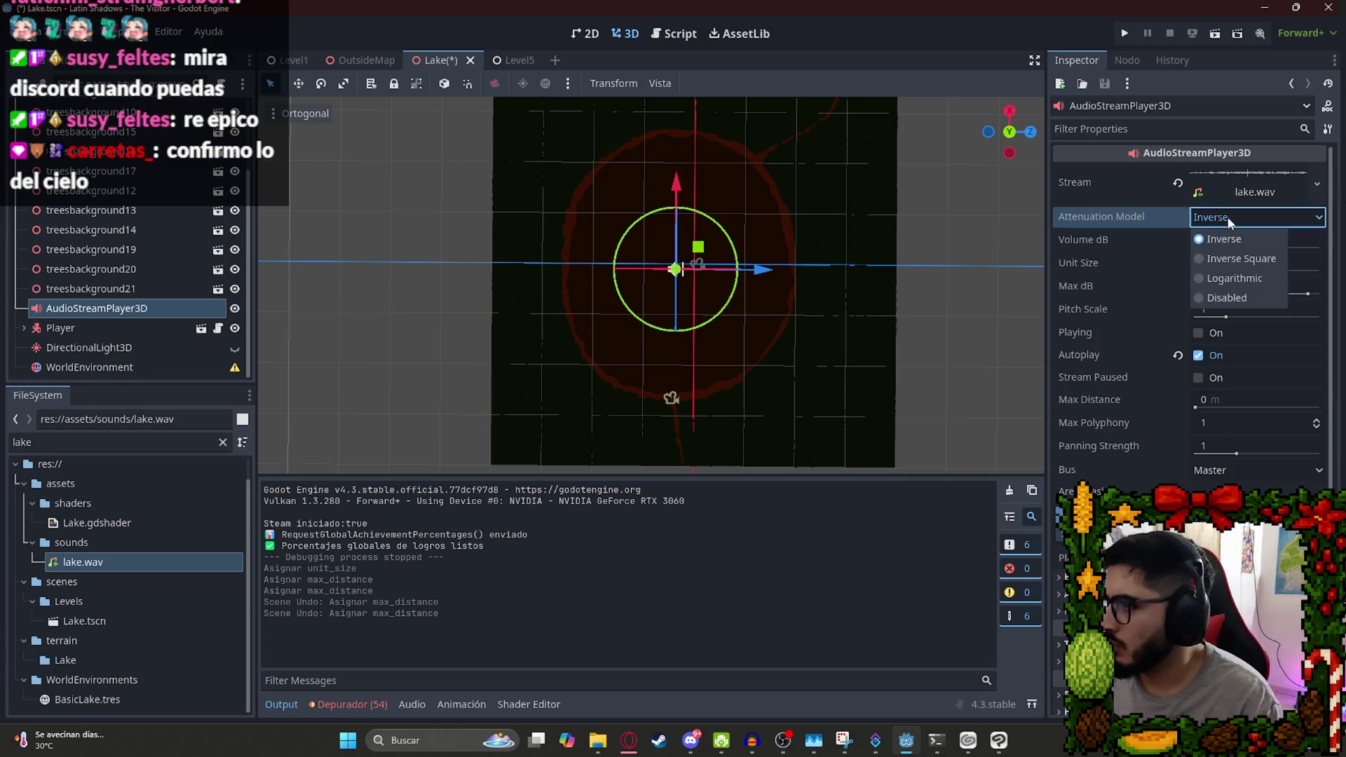
{"action": "left_click", "coordinate": [1225, 297]}
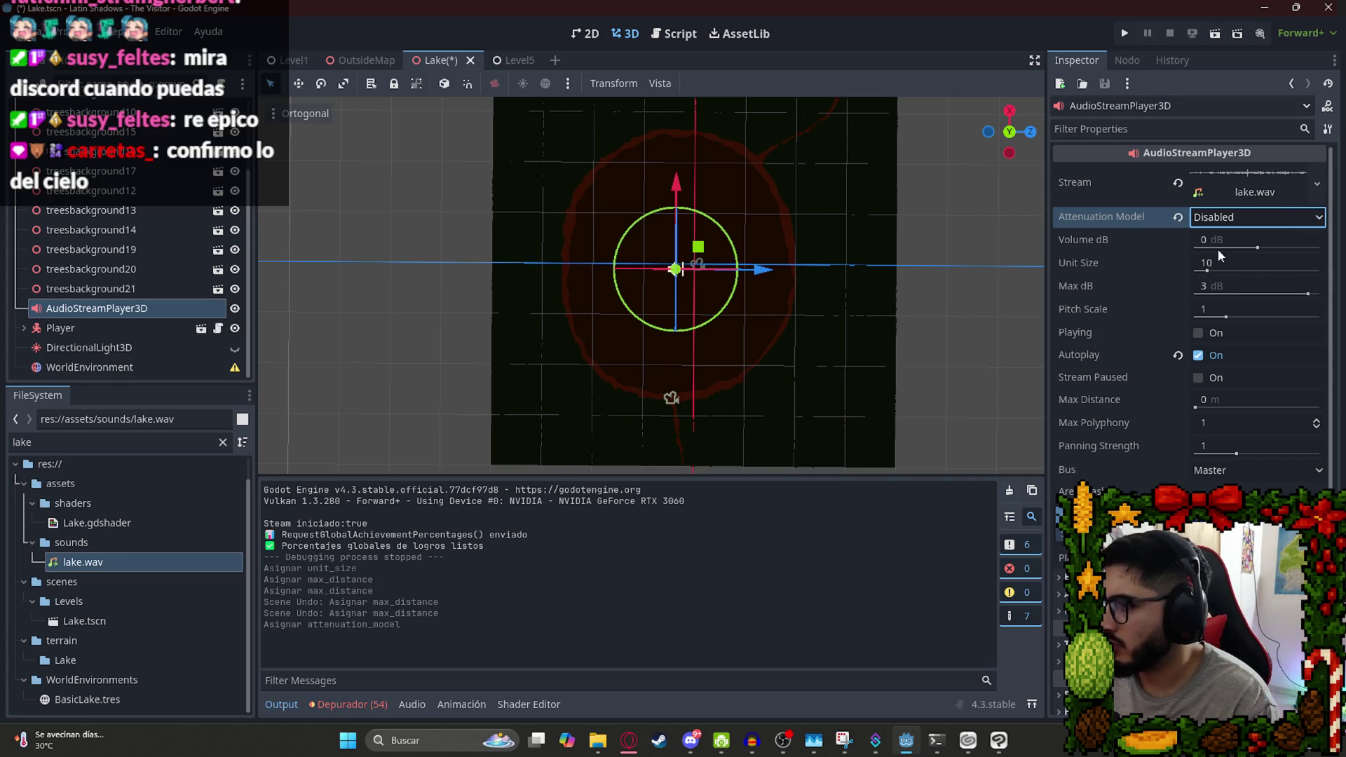
{"action": "mouse_move", "coordinate": [1209, 273]}
{"action": "left_mouse_down"}
{"action": "mouse_move", "coordinate": [1282, 272]}
{"action": "mouse_move", "coordinate": [1134, 283]}
{"action": "left_mouse_up"}
{"action": "key", "text": "ctrl+z"}
{"action": "left_click", "coordinate": [1206, 309]}
{"action": "key", "text": "ctrl+z"}
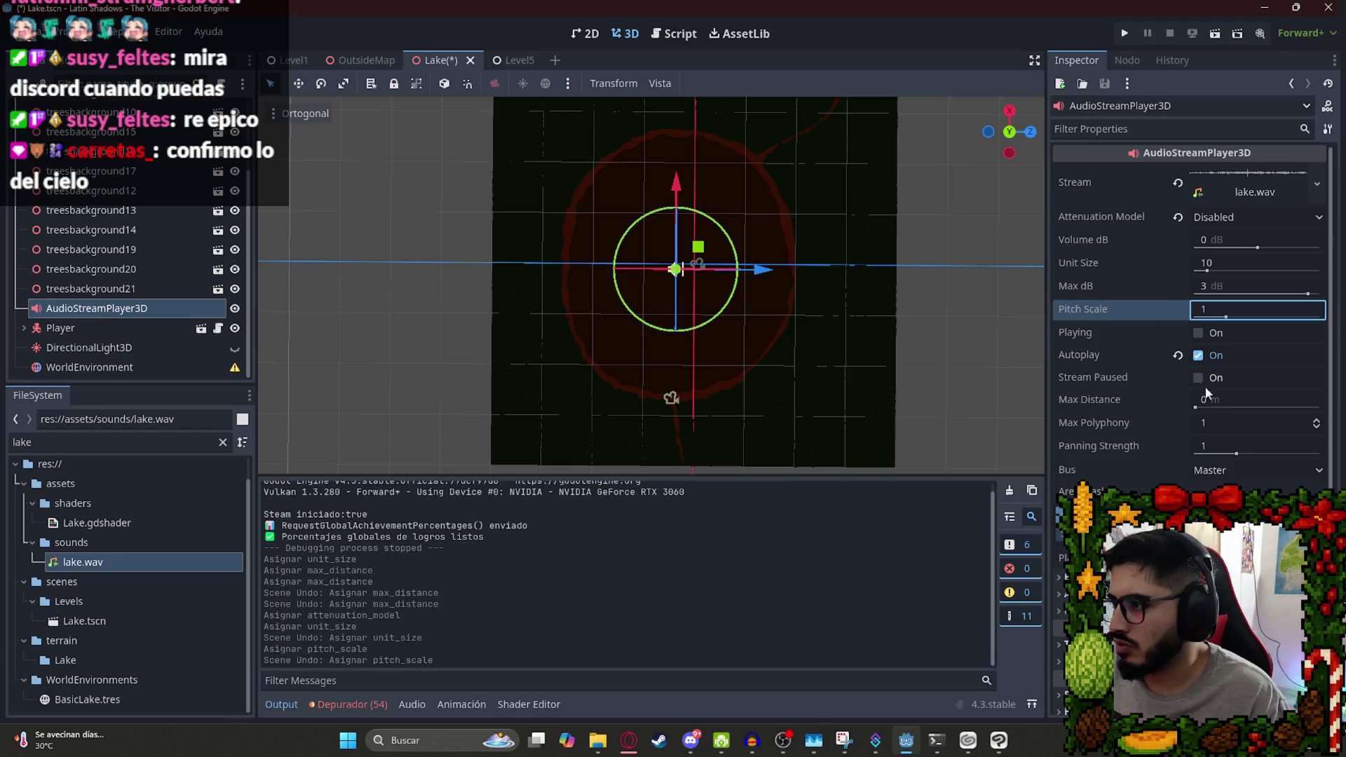
Set Max Distance to 180 m and save the Lake scene.
{"action": "left_click_drag", "start_coordinate": [1195, 409], "coordinate": [1235, 393]}
{"action": "type", "text": "180"}
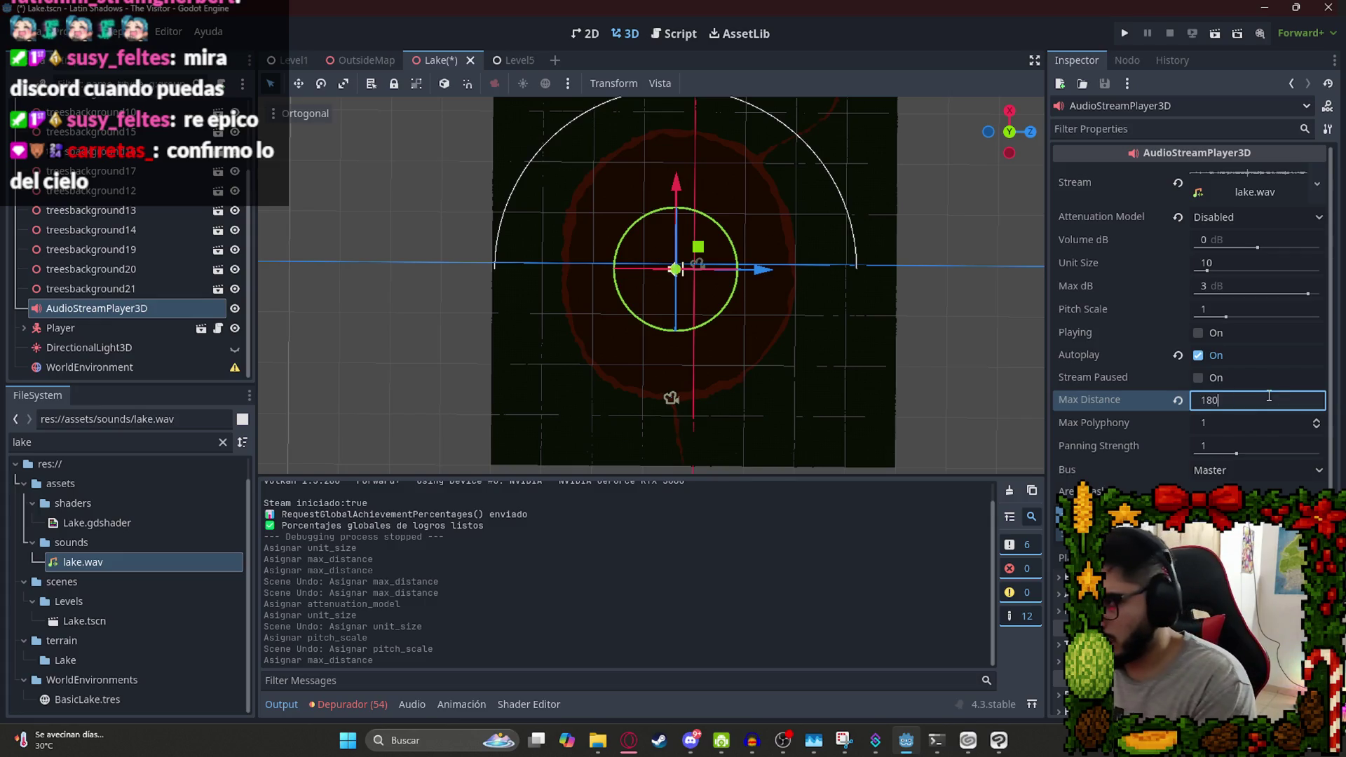
{"action": "key", "text": "Return"}
{"action": "key", "text": "ctrl+s"}
{"action": "right_click", "coordinate": [424, 60]}
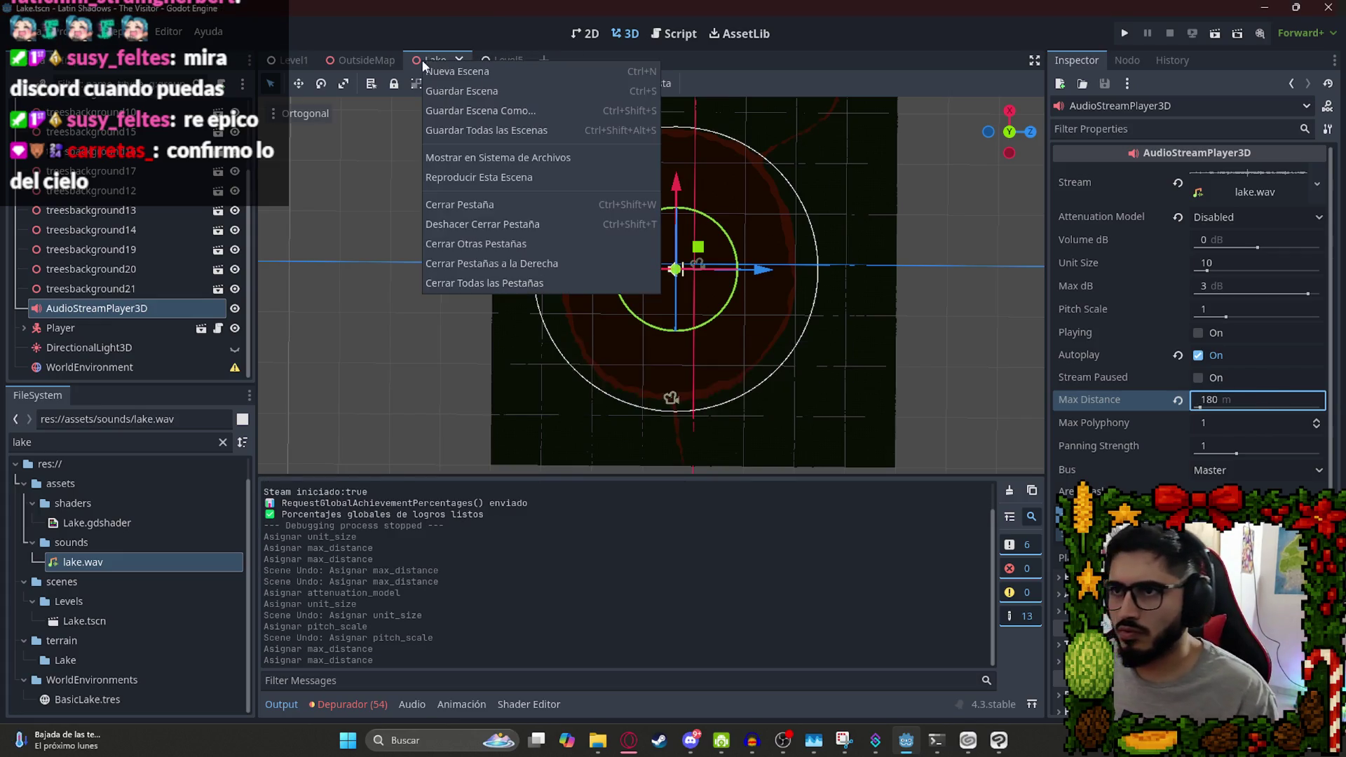
Run the Lake scene with F5 to listen, then quit back to the editor.
{"action": "key", "text": "Escape"}
{"action": "key", "text": "F5"}
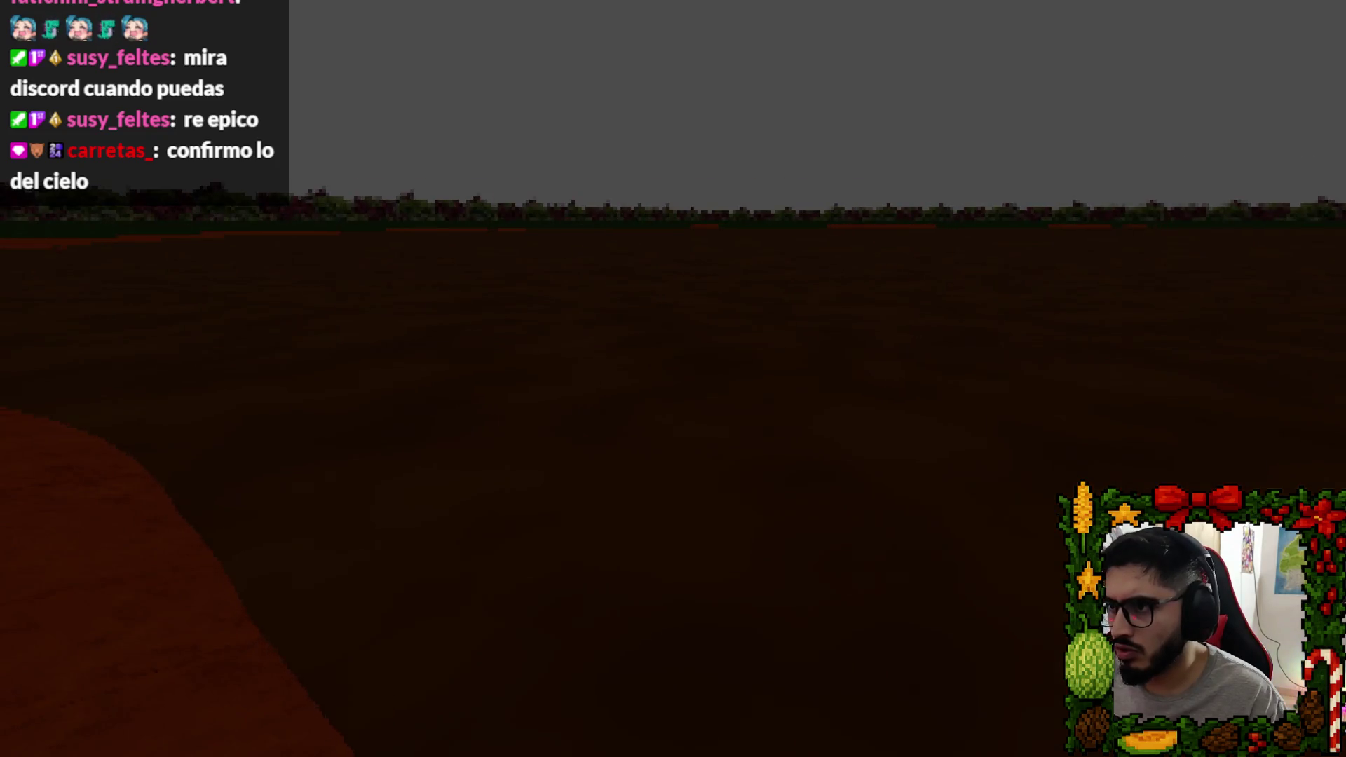
{"action": "key", "text": "Escape"}
{"action": "left_click", "coordinate": [711, 554]}
Set Volume dB to 5, replay the Lake scene, then raise the volume toward 10 dB.
{"action": "left_click", "coordinate": [1232, 239]}
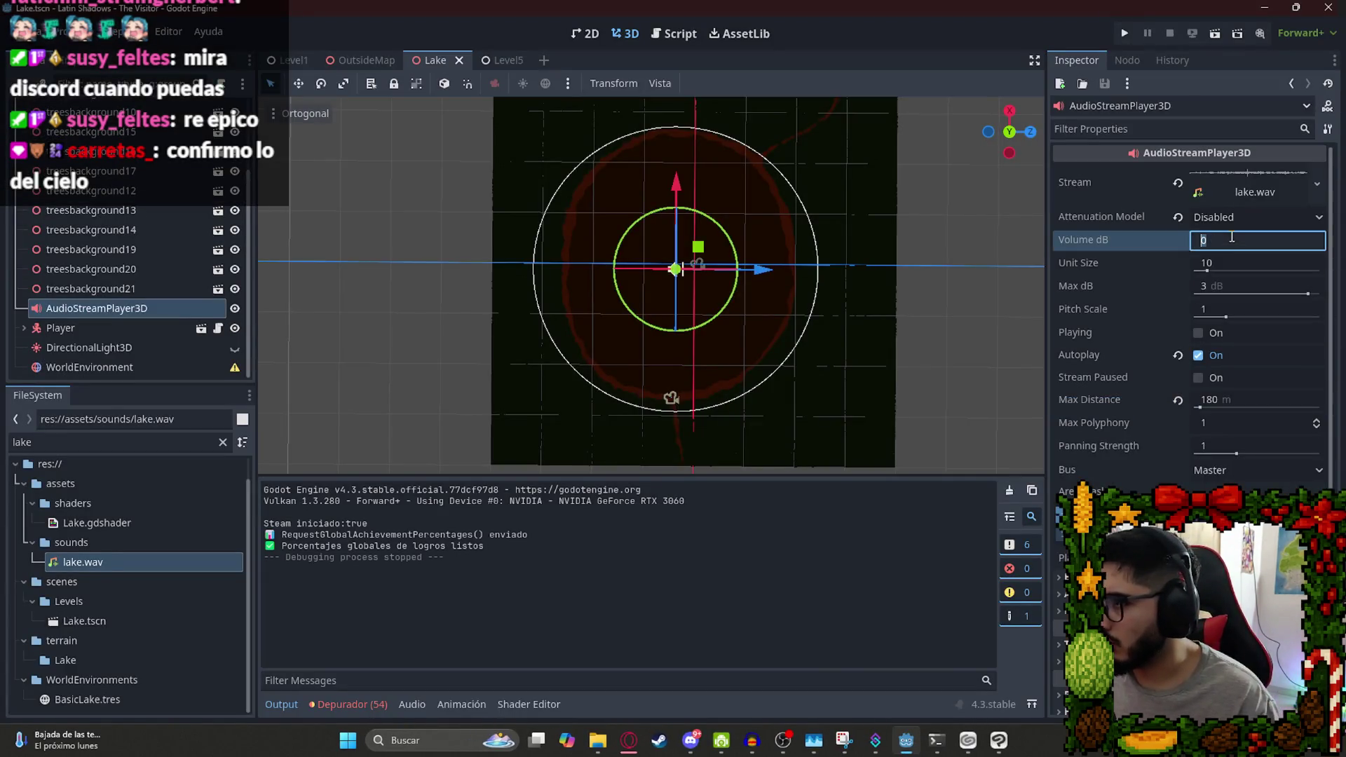
{"action": "type", "text": "5"}
{"action": "key", "text": "Return"}
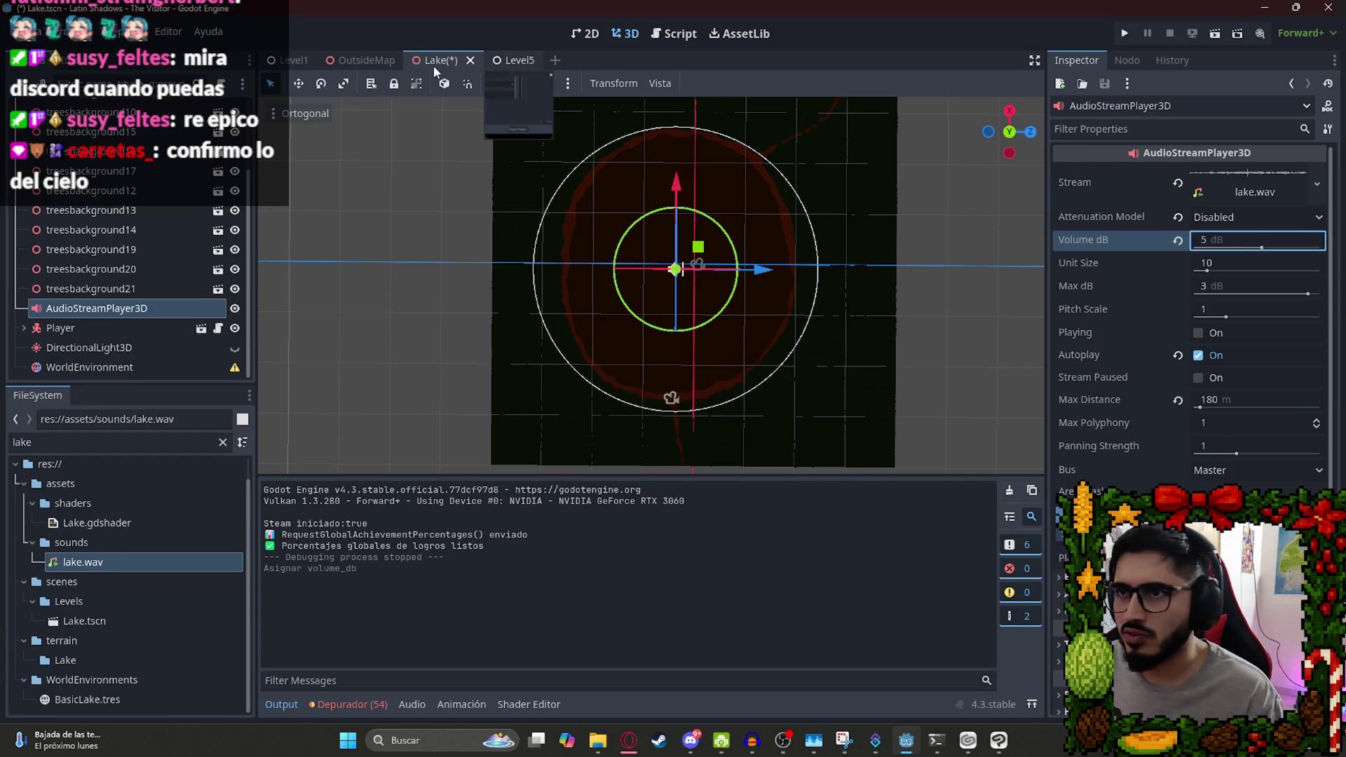
{"action": "right_click", "coordinate": [434, 66]}
{"action": "left_click", "coordinate": [463, 183]}
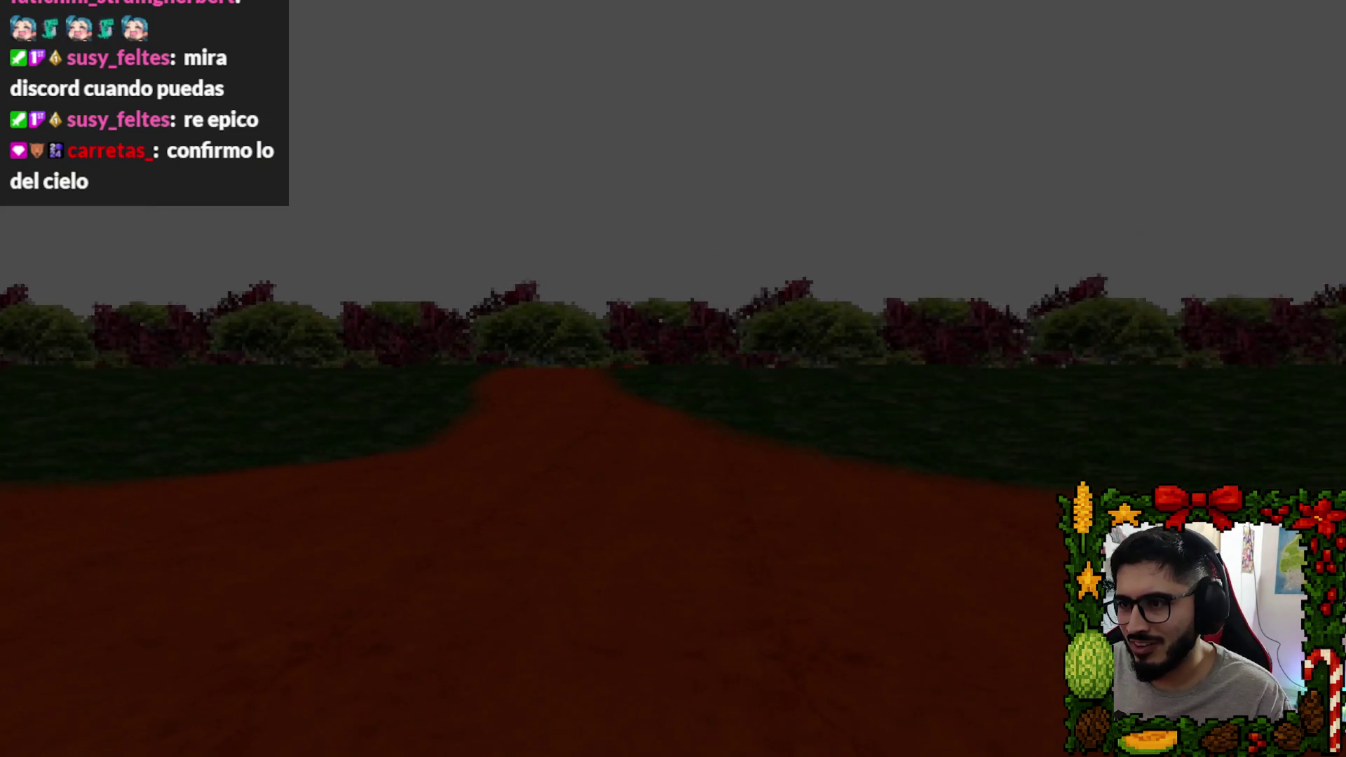
{"action": "key", "text": "Escape"}
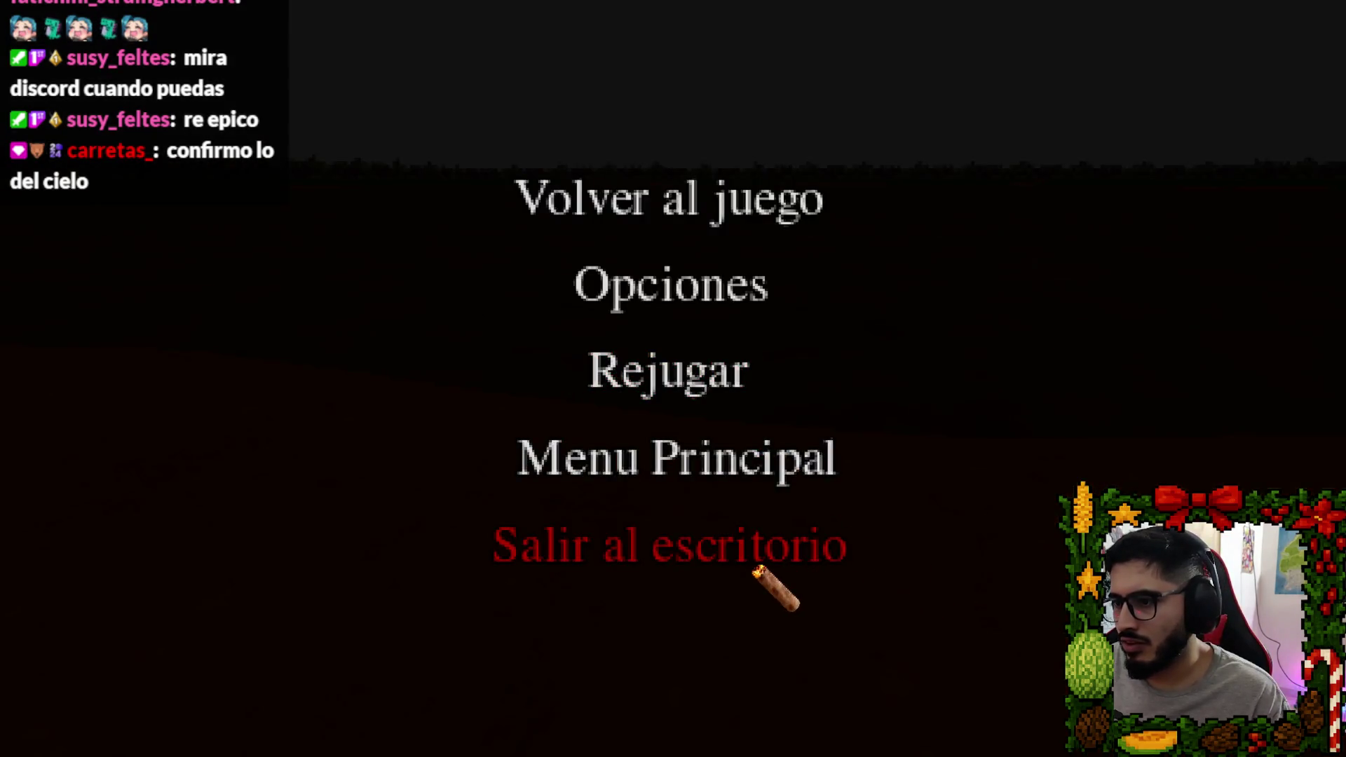
{"action": "left_click", "coordinate": [757, 570]}
{"action": "left_click_drag", "start_coordinate": [1247, 239], "coordinate": [1308, 242]}
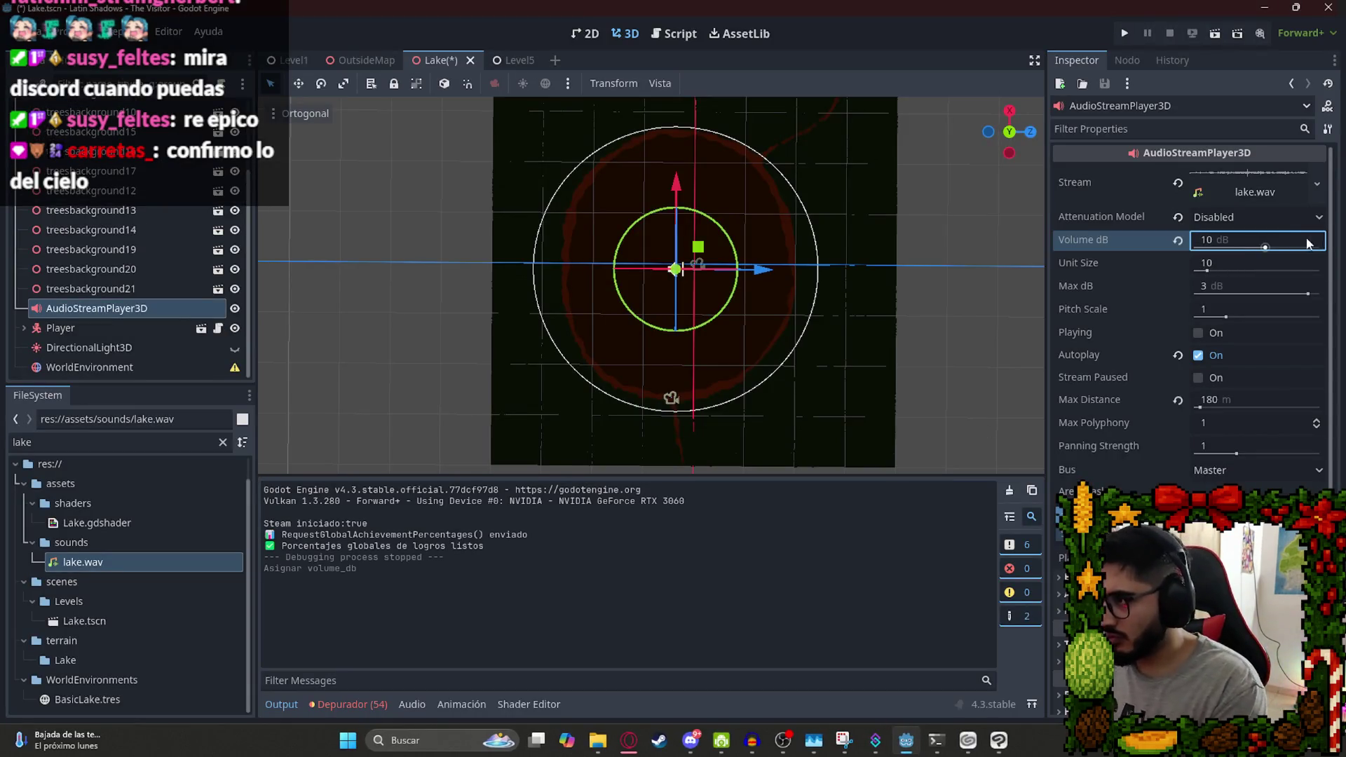
Try a Unit Size of 0.1, undo it, and play-test the Lake scene.
{"action": "left_click", "coordinate": [1200, 263]}
{"action": "type", "text": "0.1"}
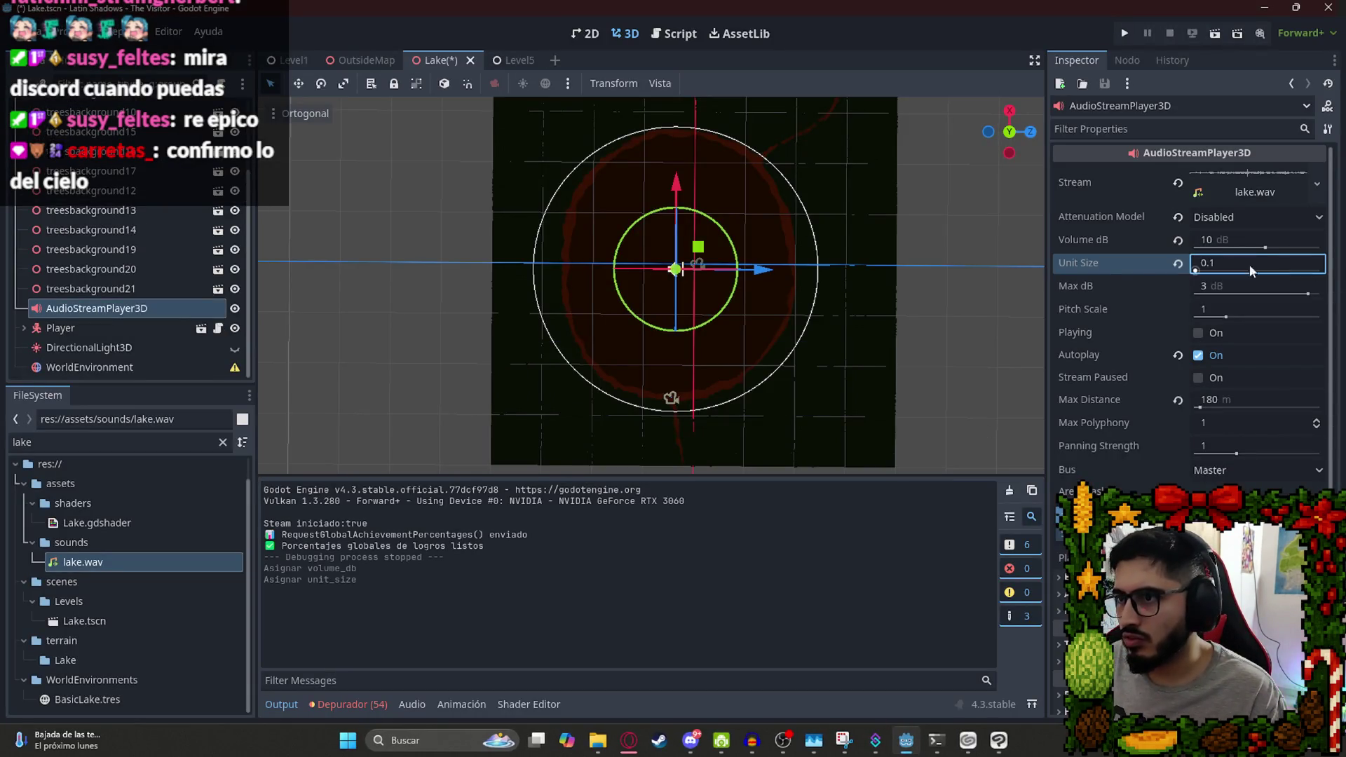
{"action": "key", "text": "ctrl+z"}
{"action": "right_click", "coordinate": [439, 64]}
{"action": "left_click", "coordinate": [537, 164]}
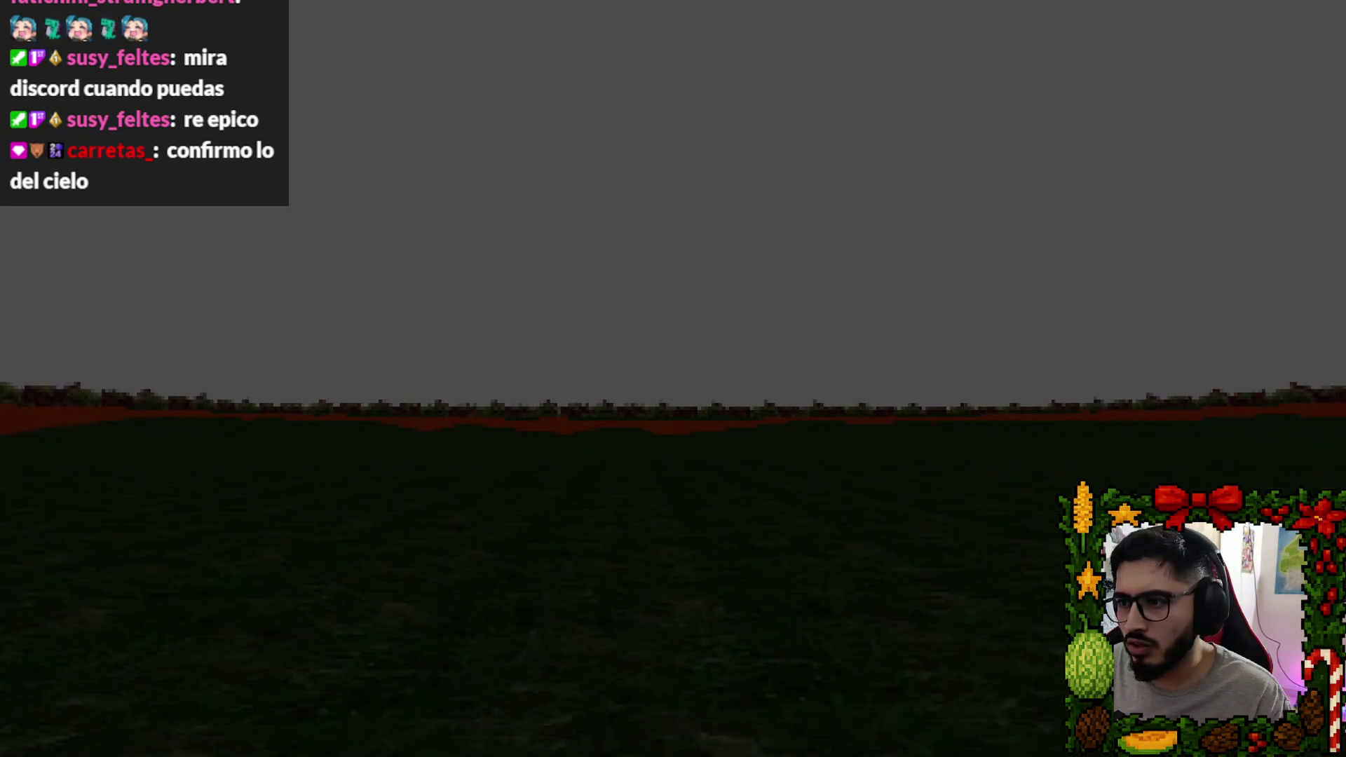
{"action": "key", "text": "Escape"}
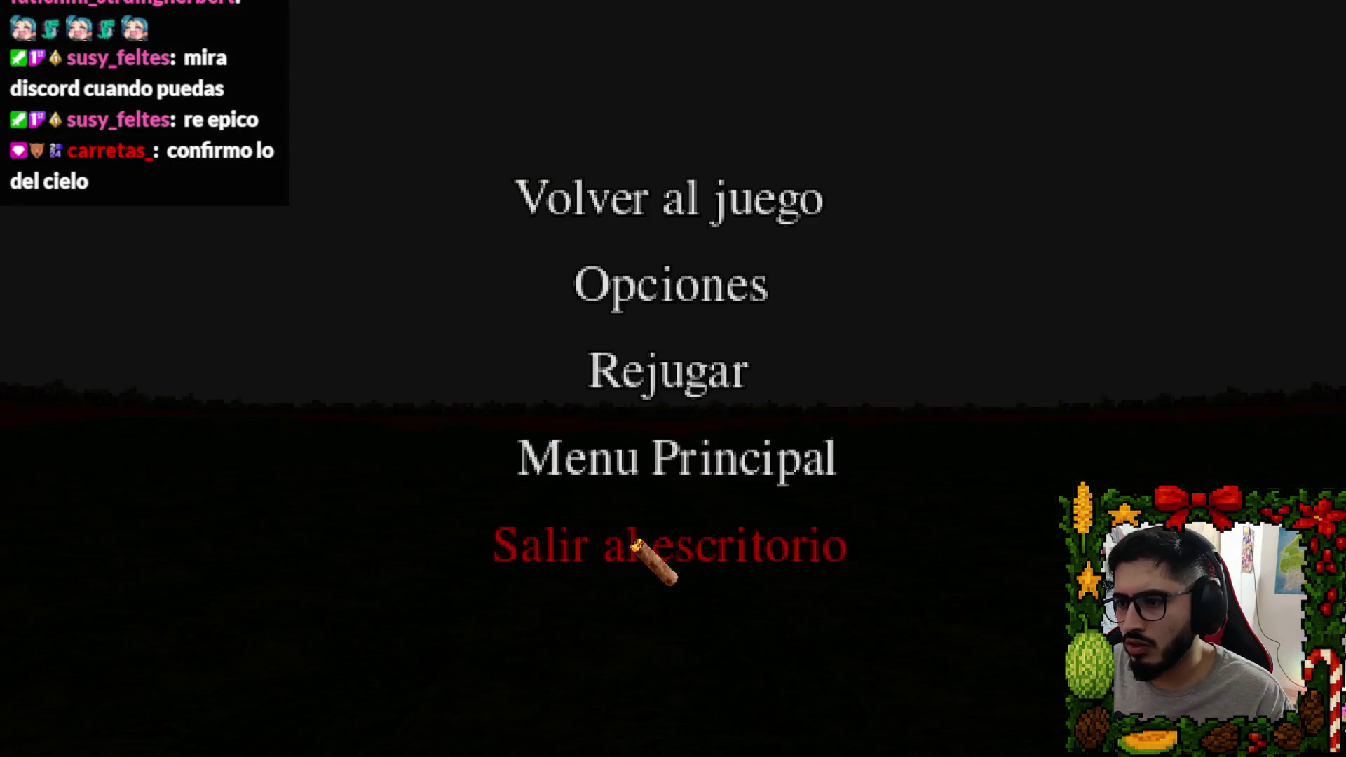
{"action": "left_click", "coordinate": [634, 543]}
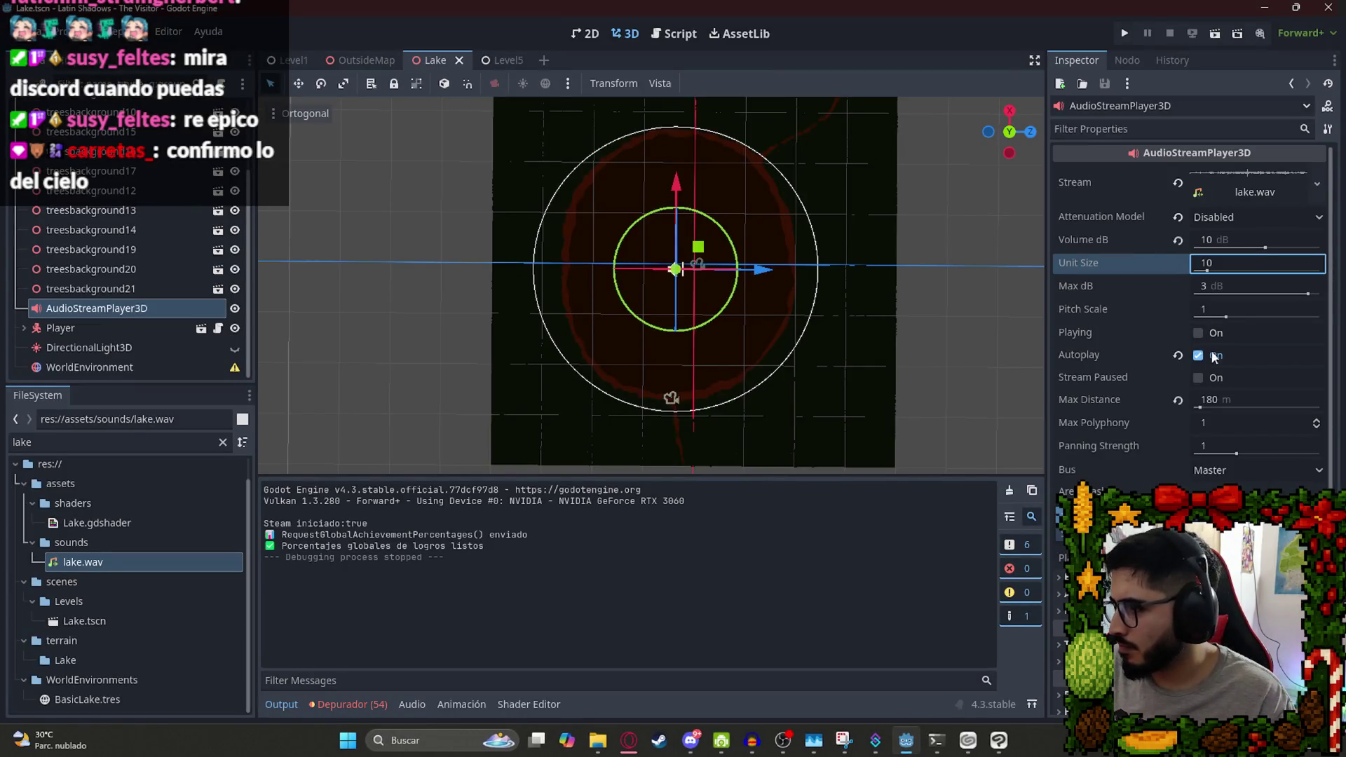
Set Unit Size to 100, save the scene, and run it again to listen.
{"action": "left_click", "coordinate": [1200, 406]}
{"action": "key", "text": "ctrl+z"}
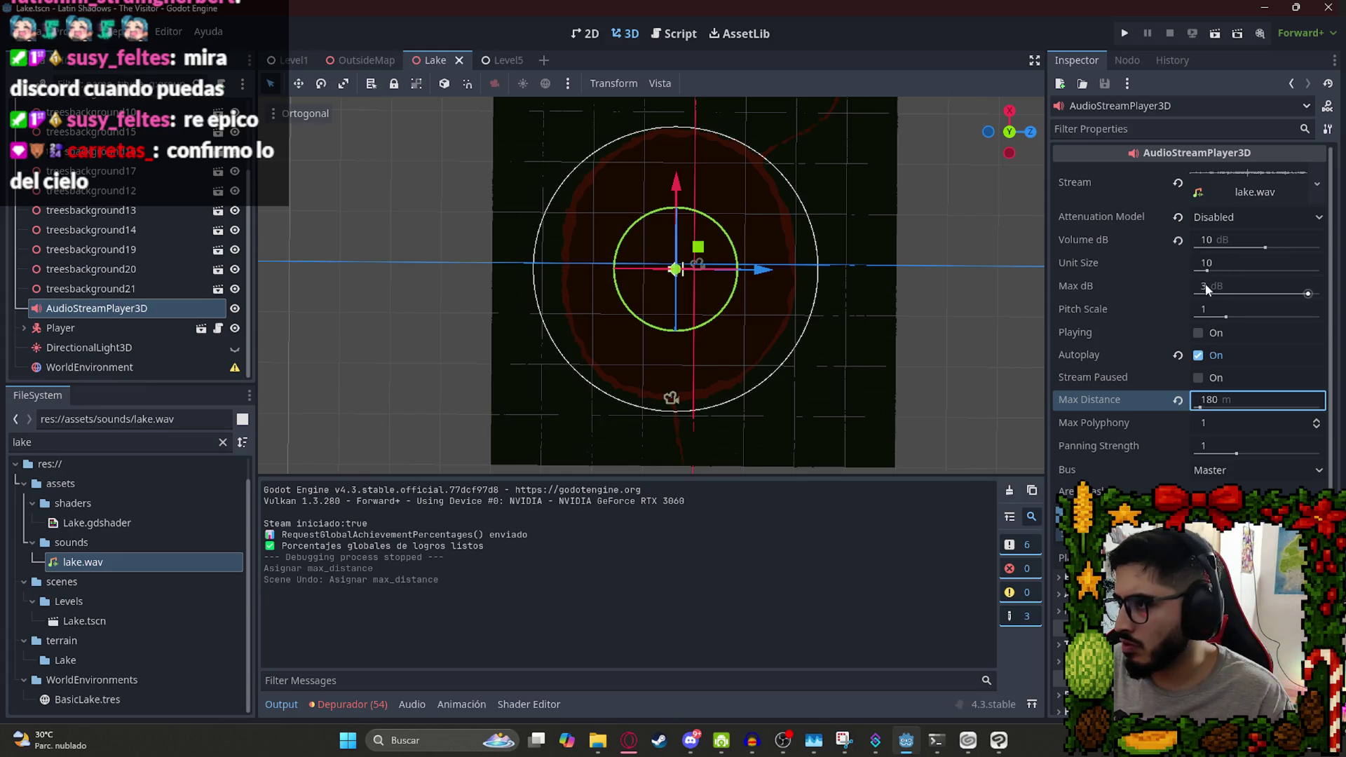
{"action": "left_click", "coordinate": [1203, 270]}
{"action": "type", "text": "100"}
{"action": "key", "text": "Return"}
{"action": "right_click", "coordinate": [449, 62]}
{"action": "left_click", "coordinate": [522, 157]}
{"action": "key", "text": "F5"}
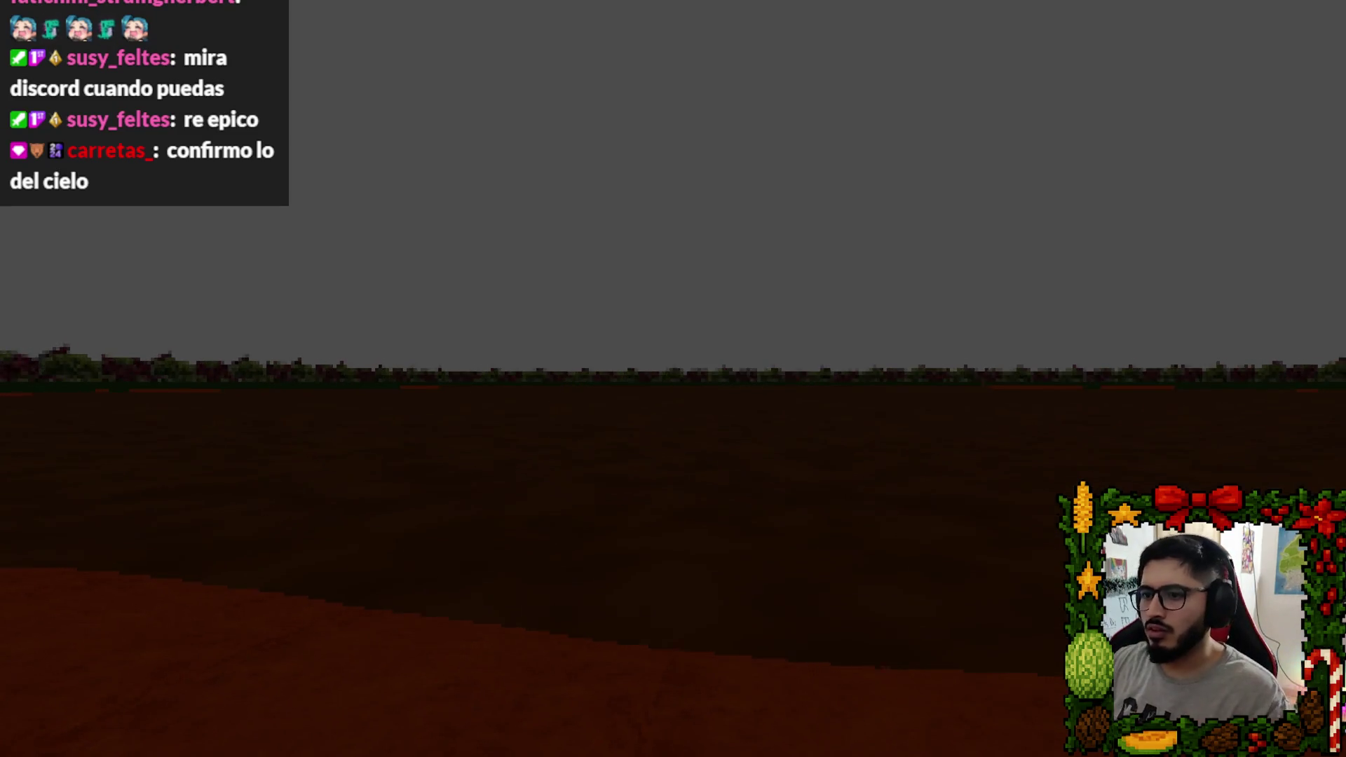
{"action": "key", "text": "Escape"}
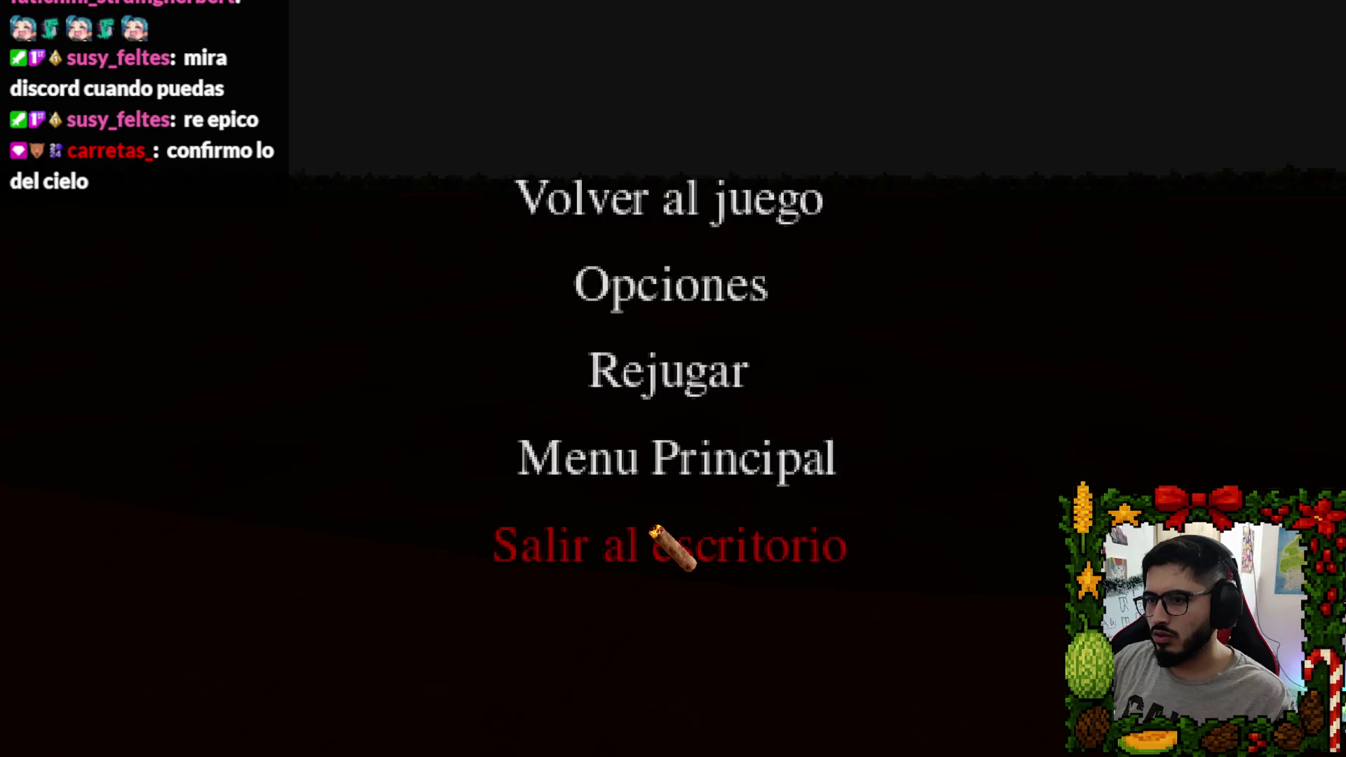
{"action": "left_click", "coordinate": [676, 544]}
Keep attenuation Disabled, set Max Distance to 200 m, save, play-test, then switch to the browser.
{"action": "left_click", "coordinate": [1210, 219]}
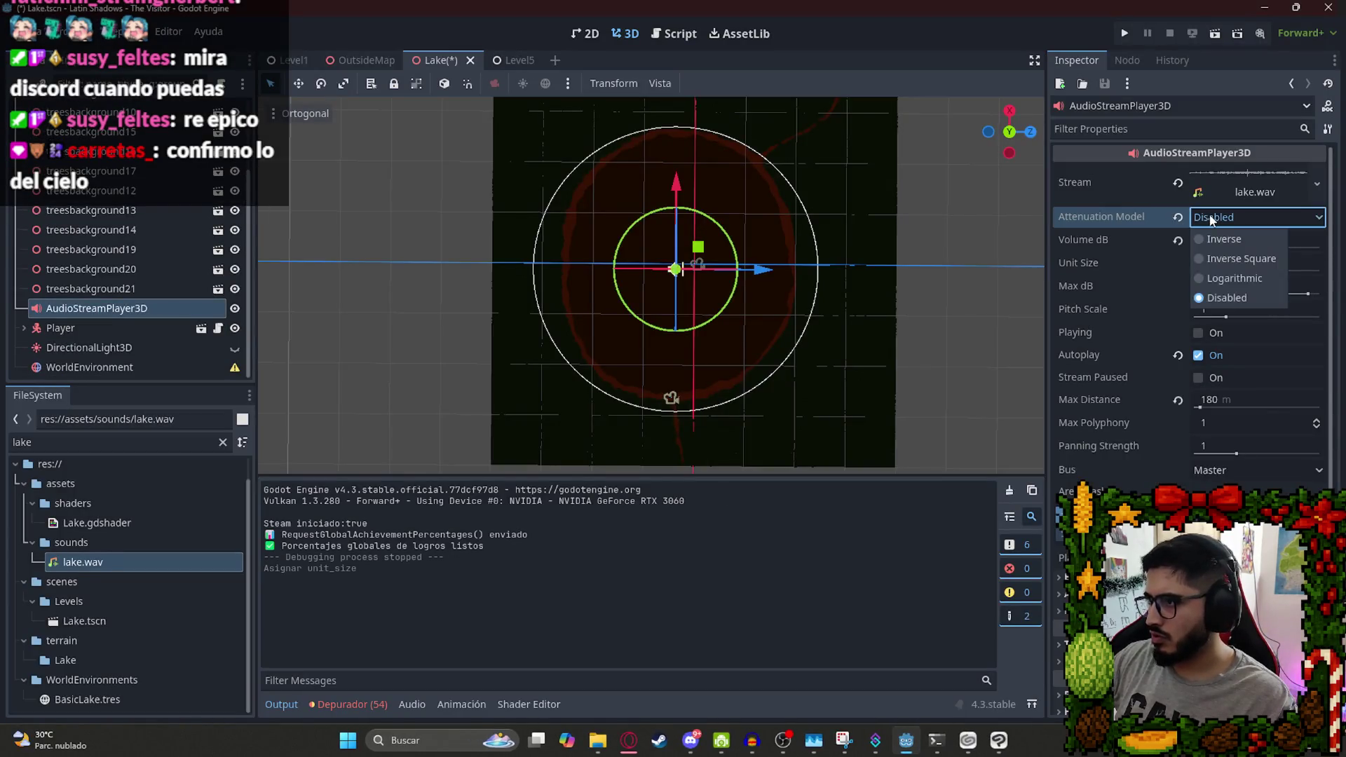
{"action": "key", "text": "Escape"}
{"action": "key", "text": "ctrl+s"}
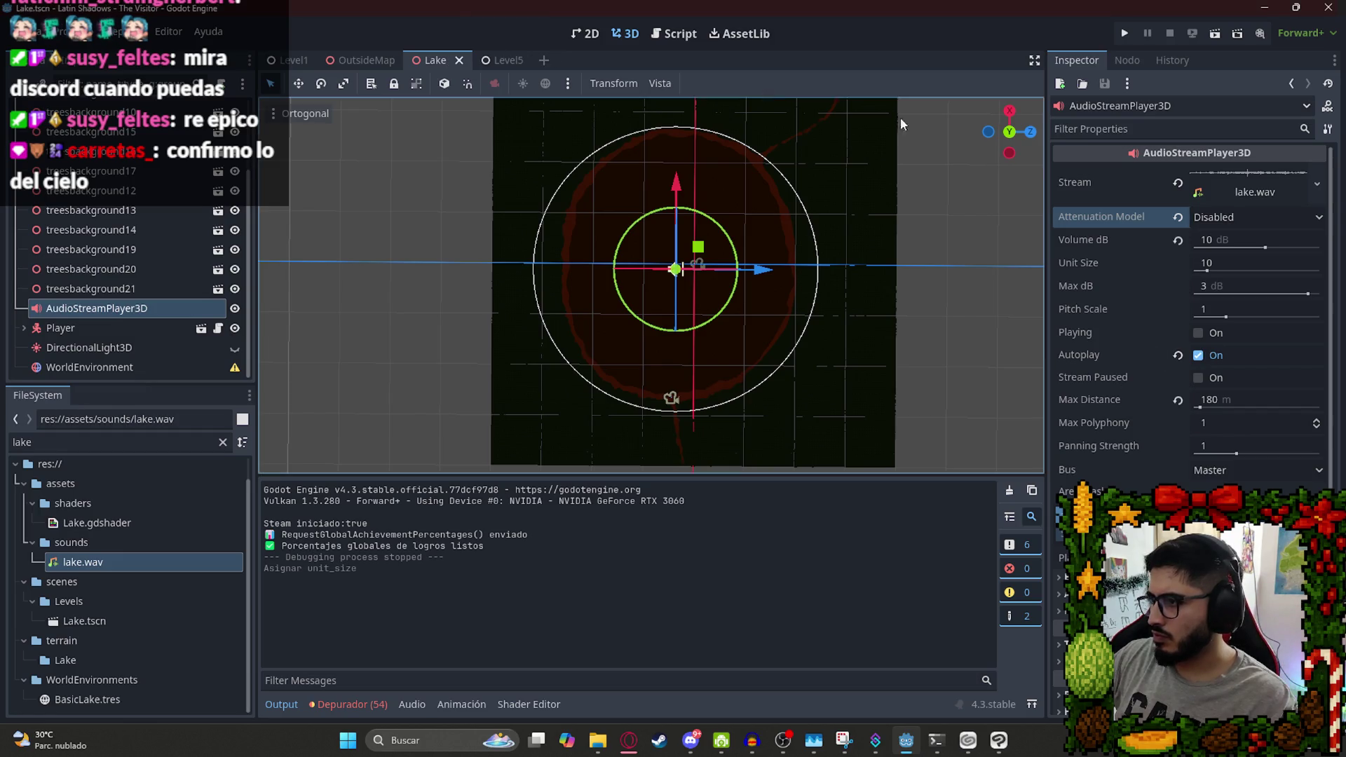
{"action": "left_click", "coordinate": [1230, 401]}
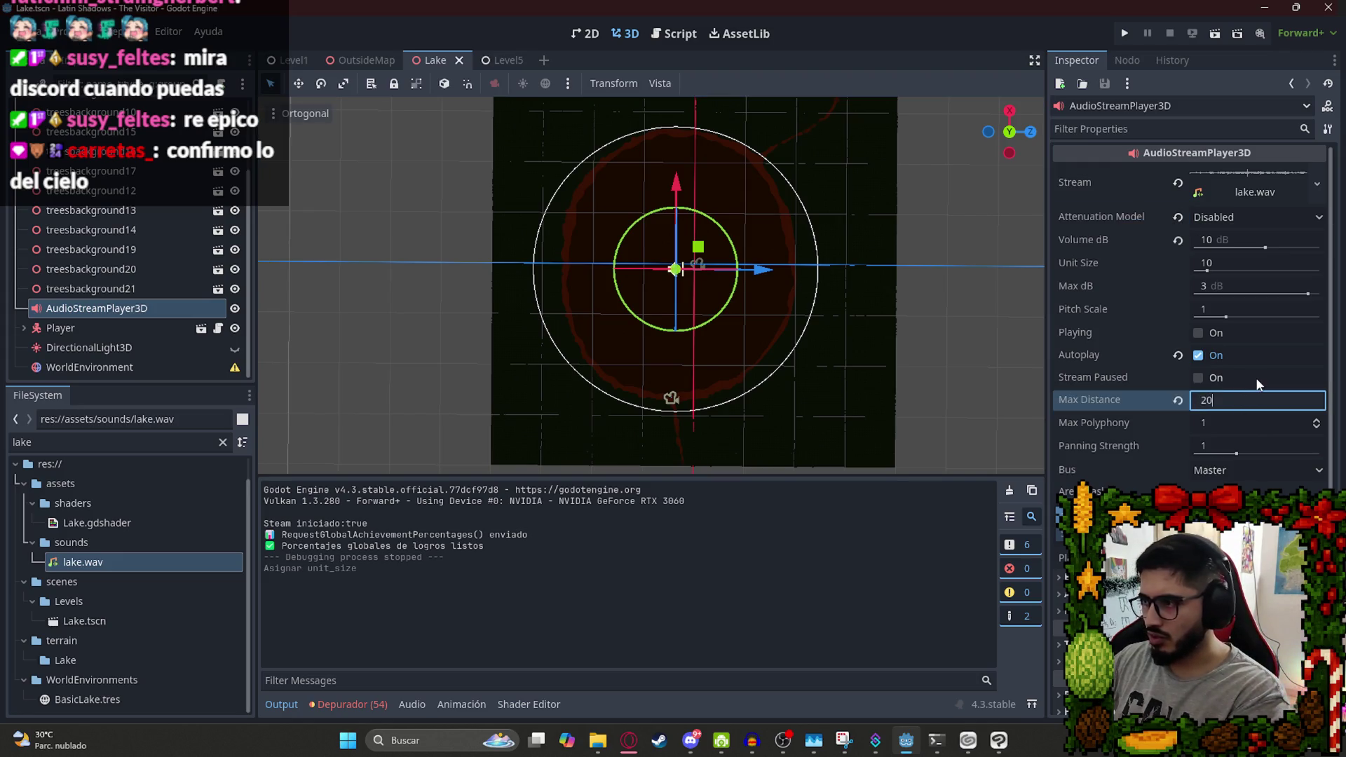
{"action": "key", "text": "ctrl+s"}
{"action": "right_click", "coordinate": [439, 61]}
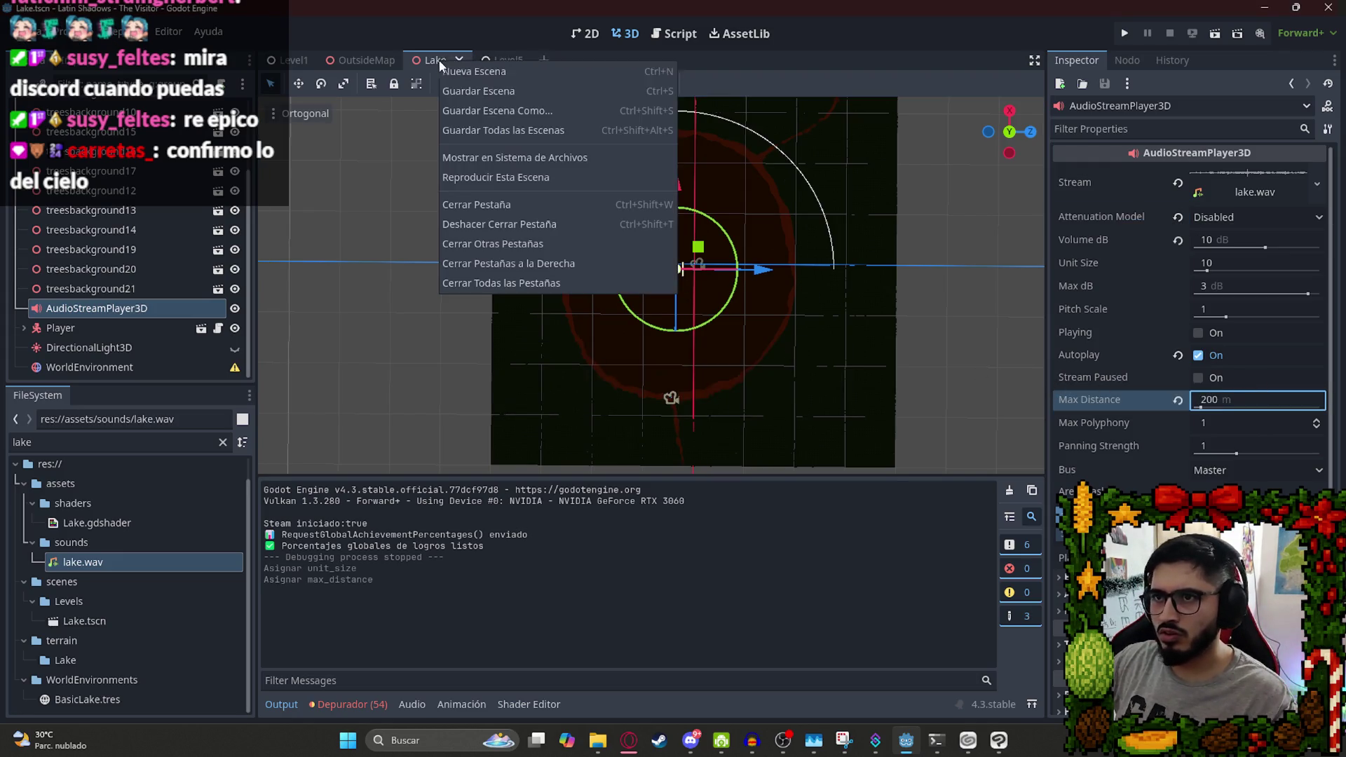
{"action": "left_click", "coordinate": [494, 178]}
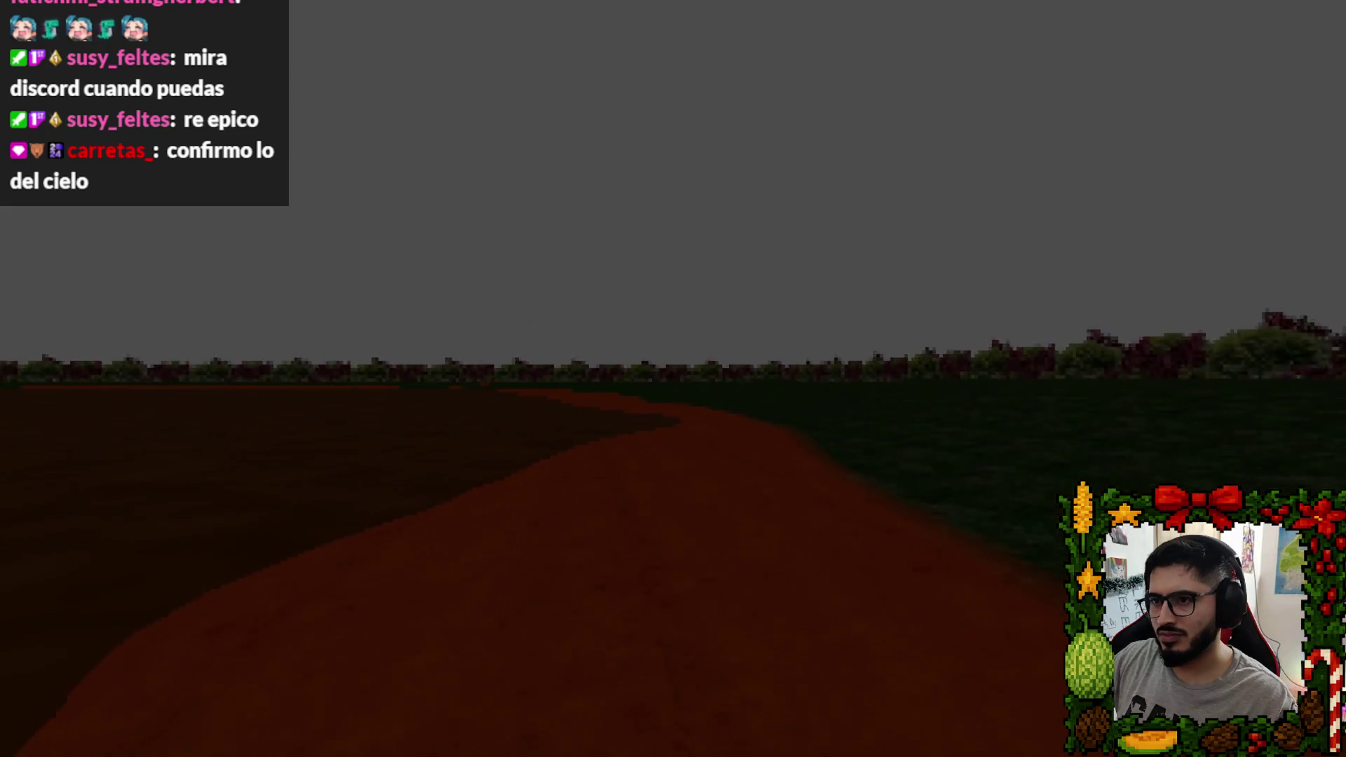
{"action": "key", "text": "Escape"}
{"action": "left_click", "coordinate": [708, 541]}
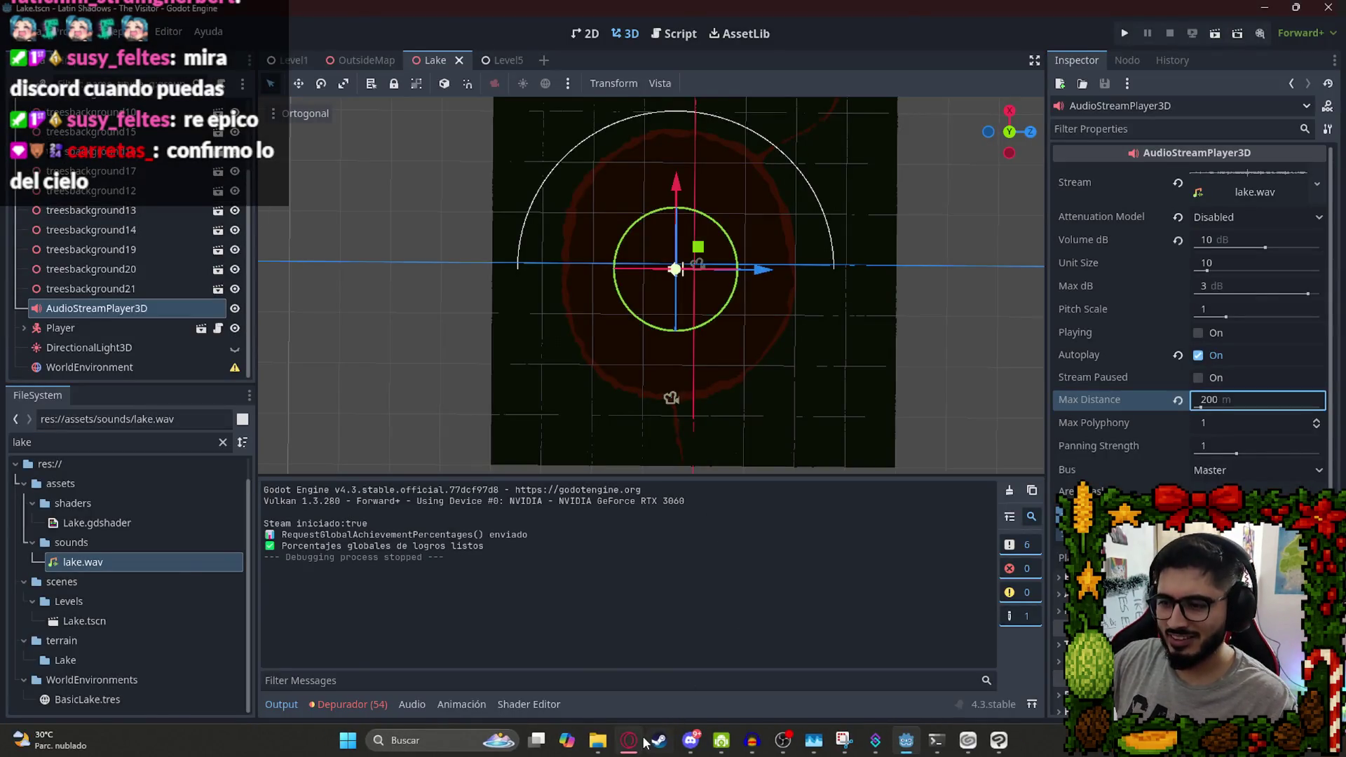
{"action": "key", "text": "alt+Tab"}
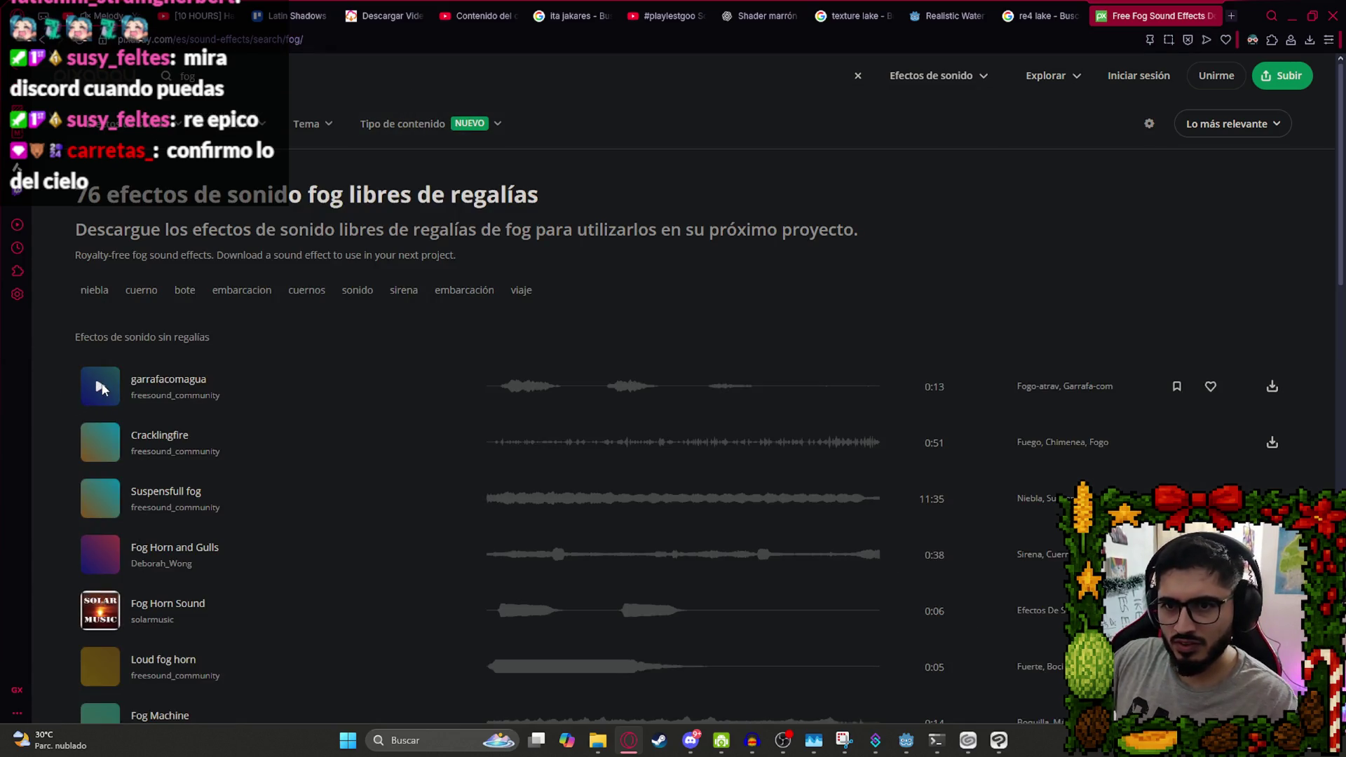
Preview fog sounds, glance through the YouTube tabs, and return to Pixabay.
{"action": "left_click", "coordinate": [485, 391]}
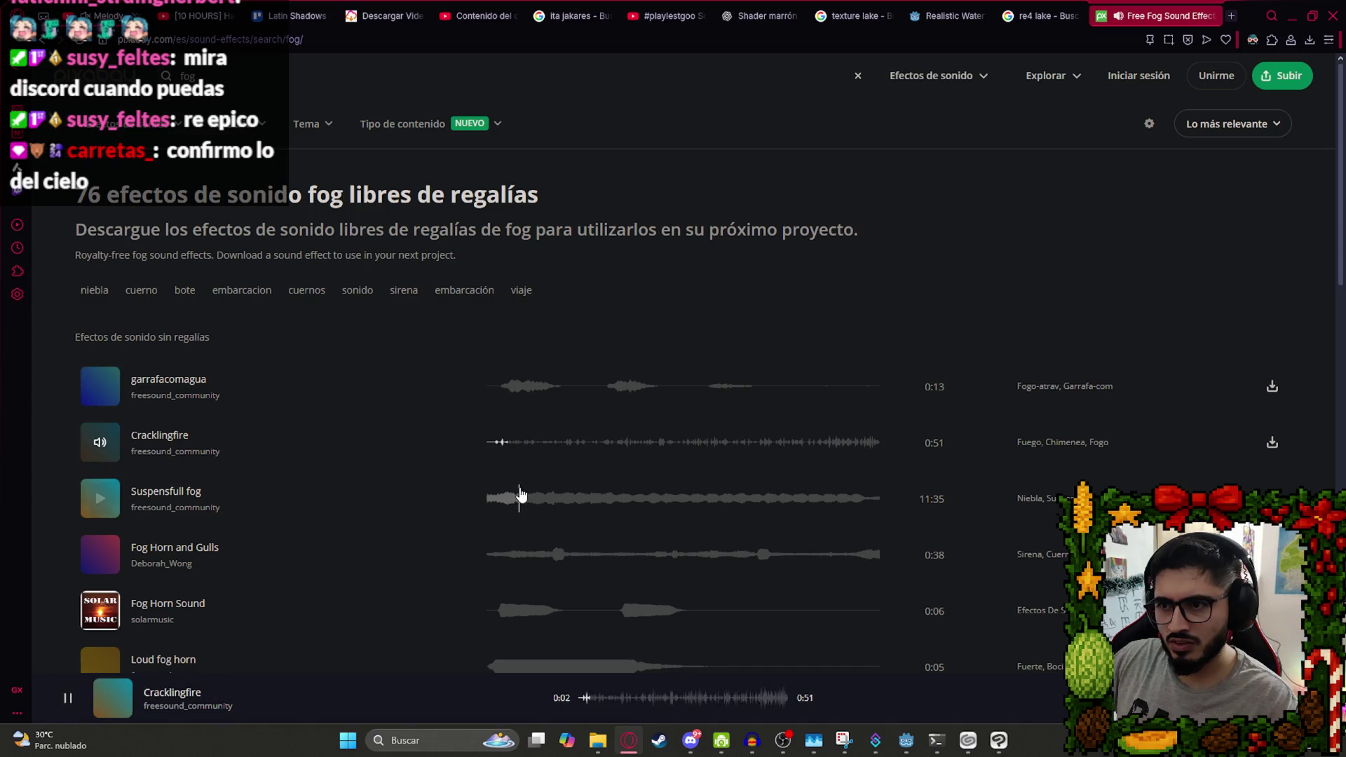
{"action": "left_click", "coordinate": [501, 499]}
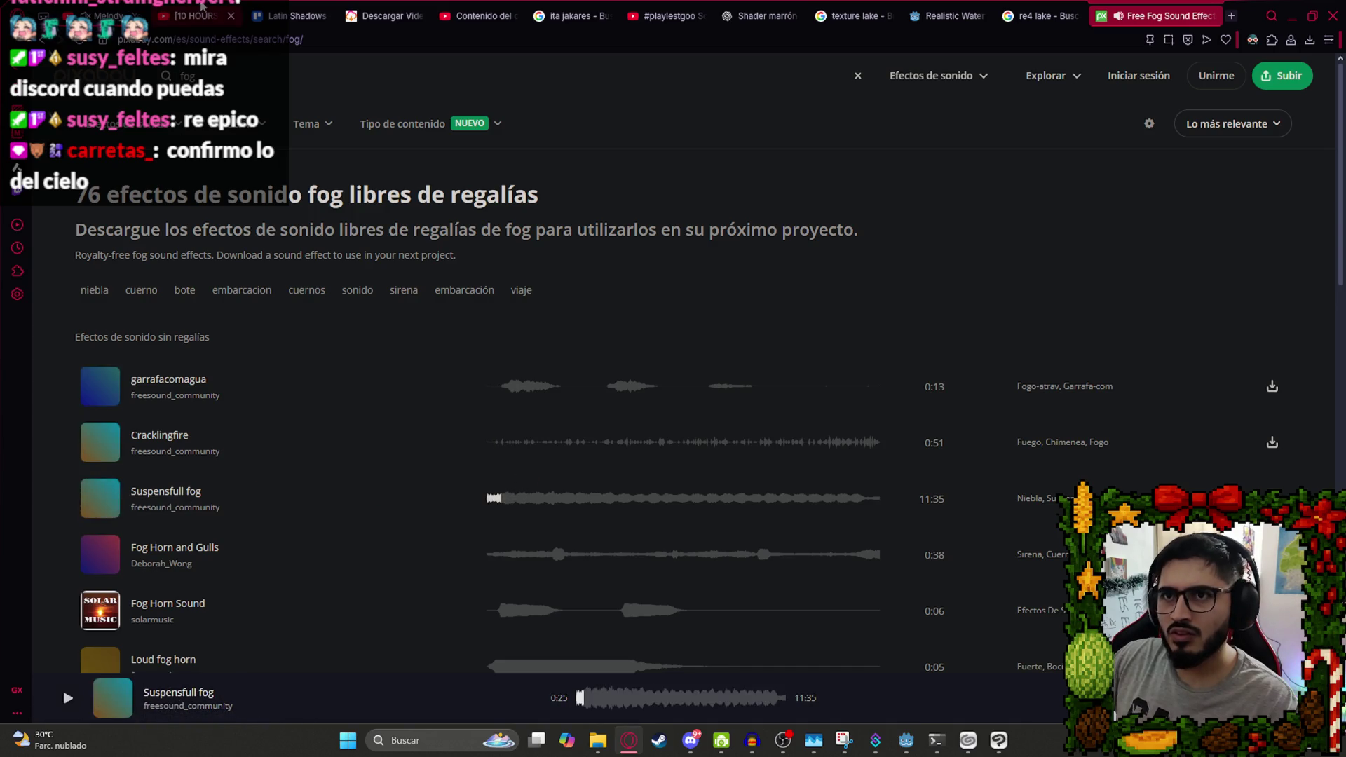
{"action": "left_click", "coordinate": [209, 7]}
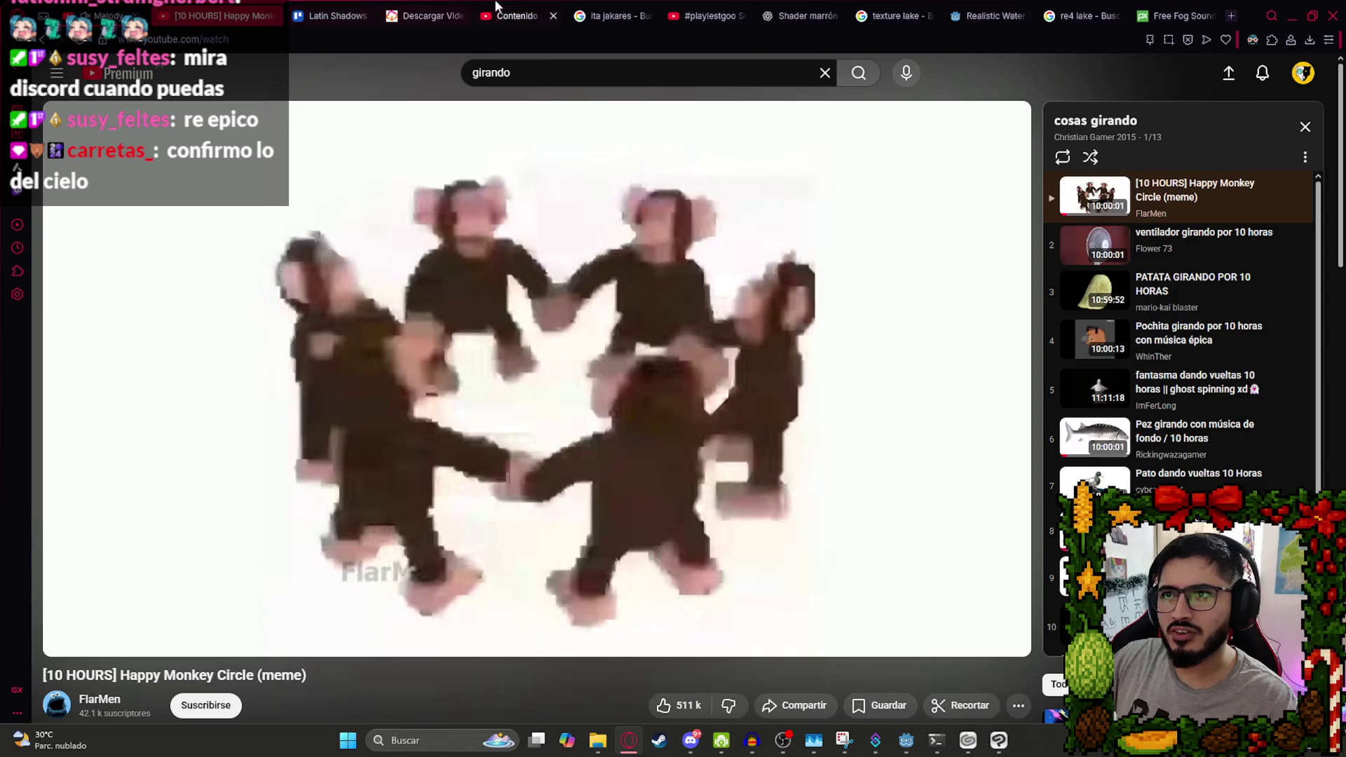
{"action": "left_click", "coordinate": [493, 7]}
{"action": "left_click", "coordinate": [554, 16]}
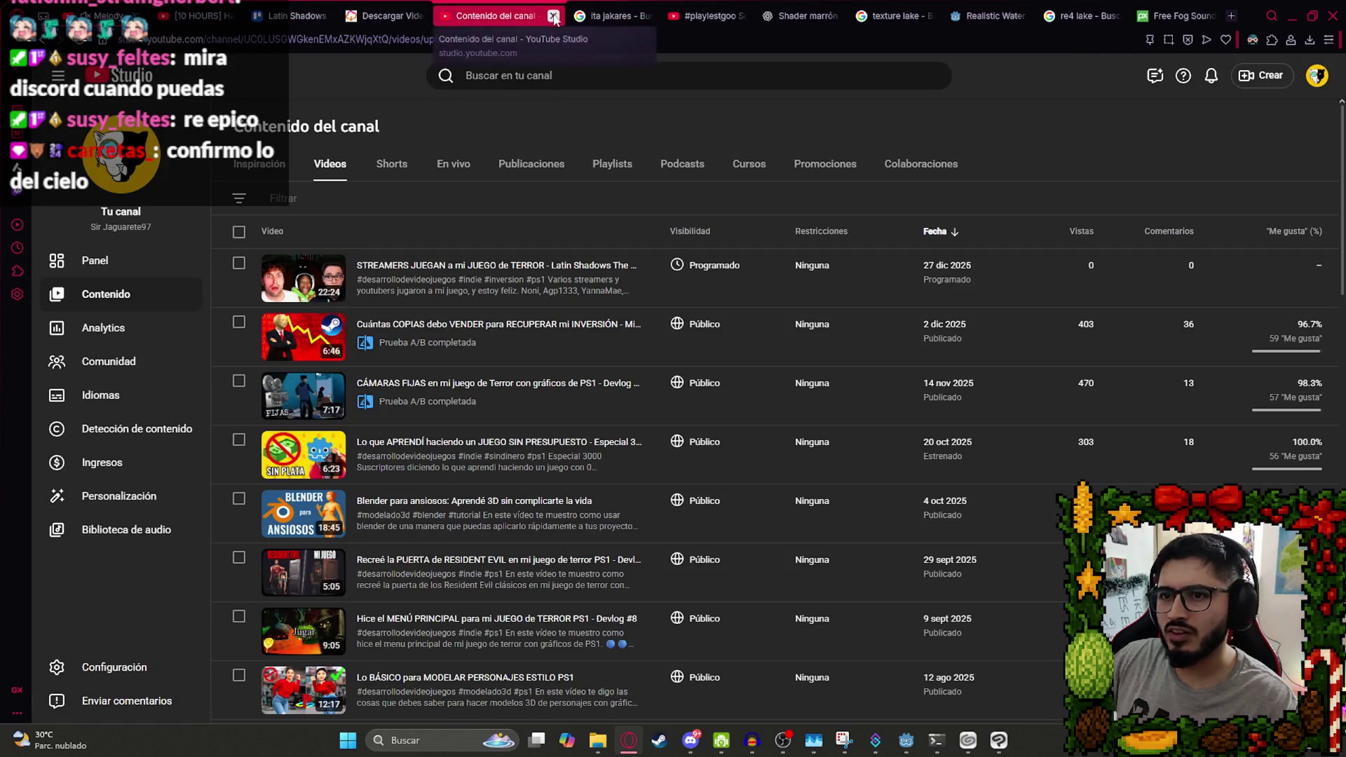
{"action": "left_click", "coordinate": [581, 15]}
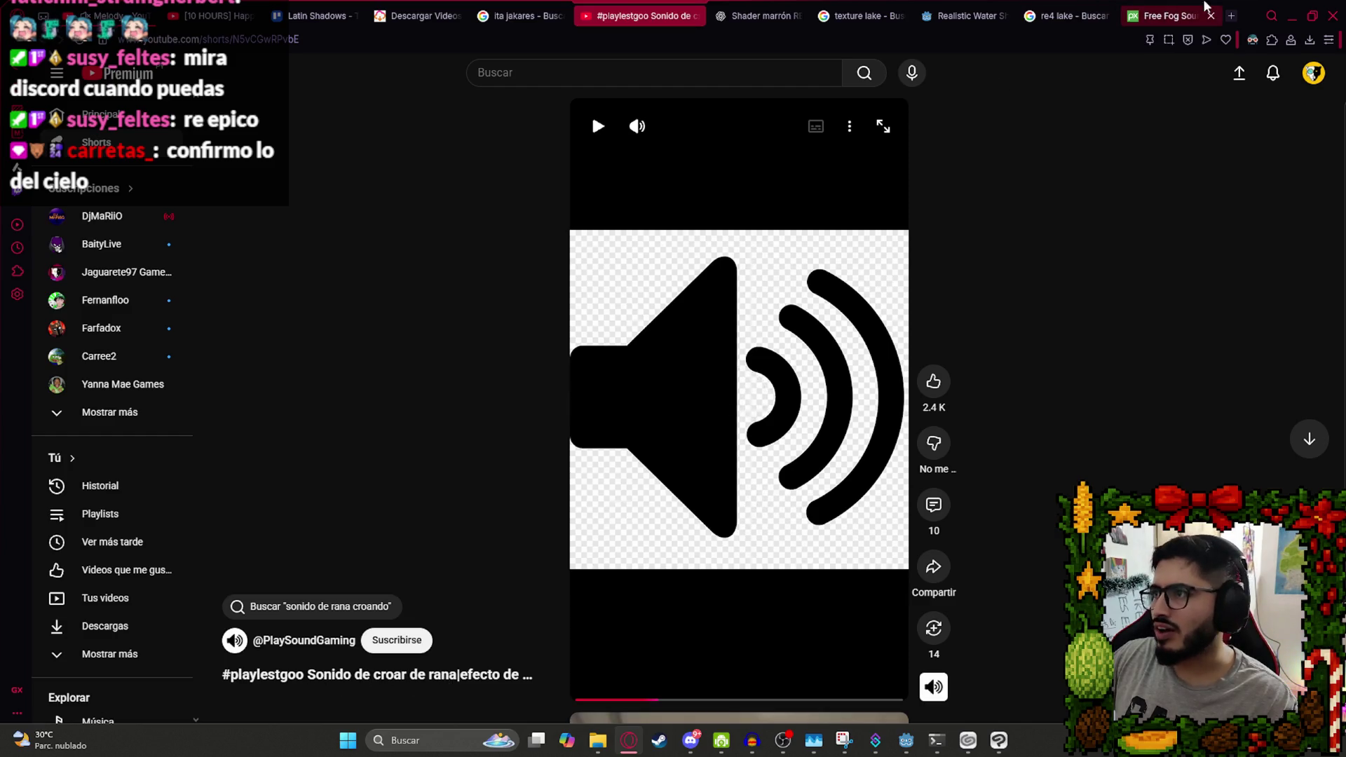
{"action": "left_click", "coordinate": [1156, 16]}
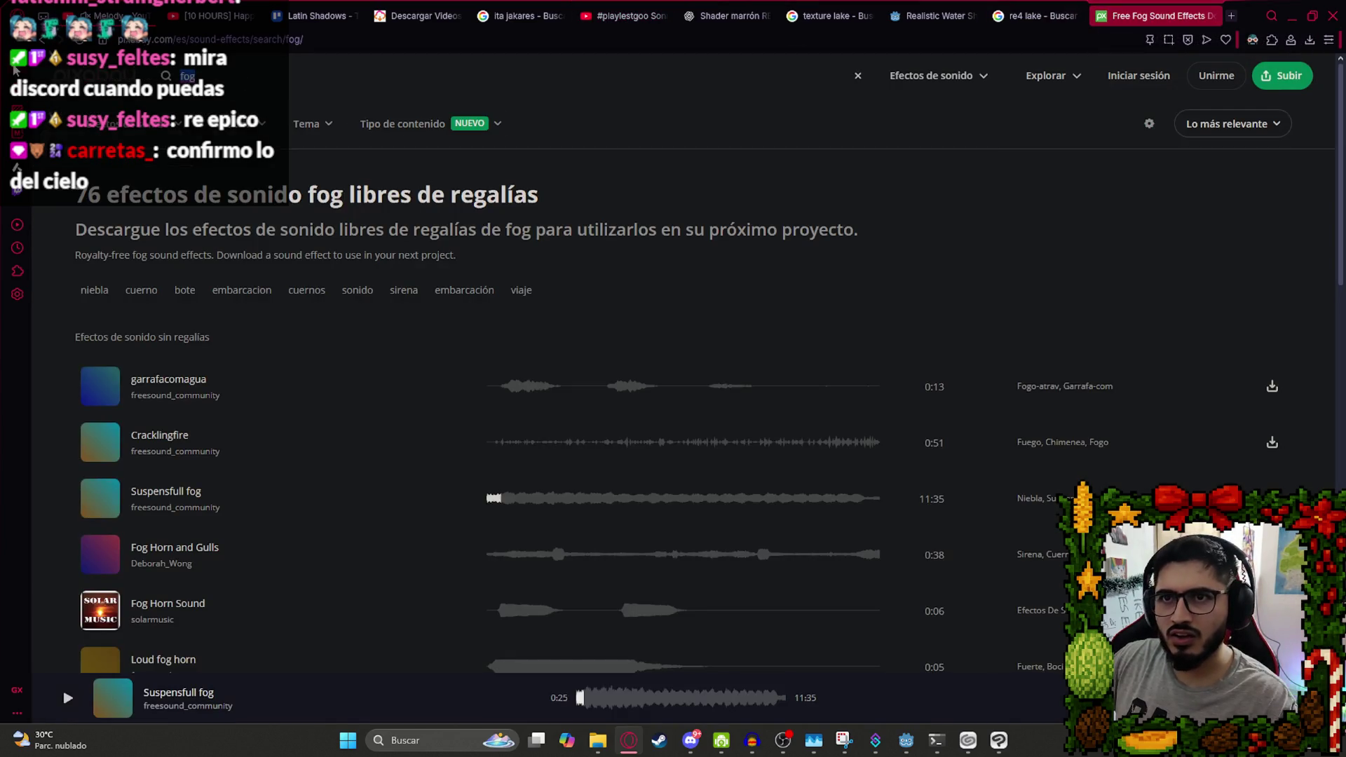
Search Pixabay for frog croak sounds and preview Frogs Croaking Ambience, Giant Frog, frogs1 and others.
{"action": "key", "text": "Return"}
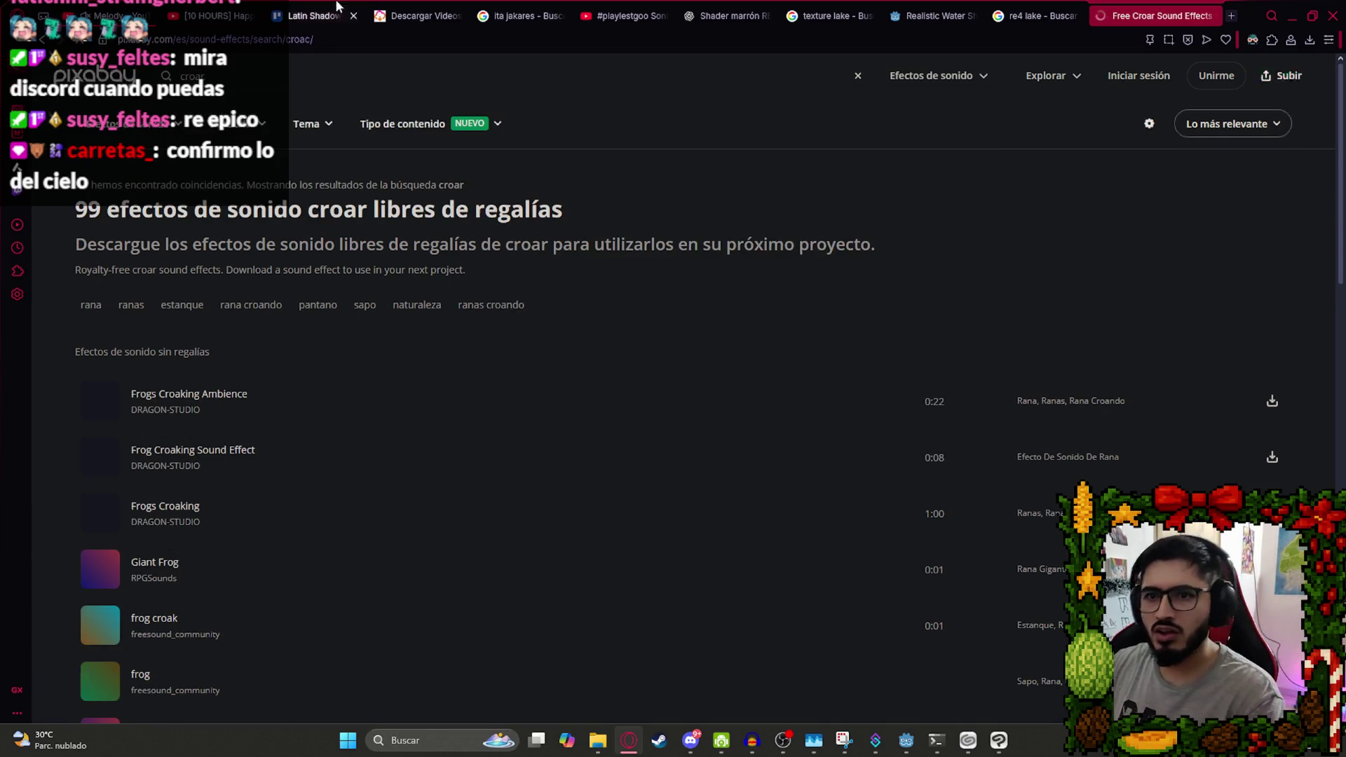
{"action": "left_click", "coordinate": [105, 400]}
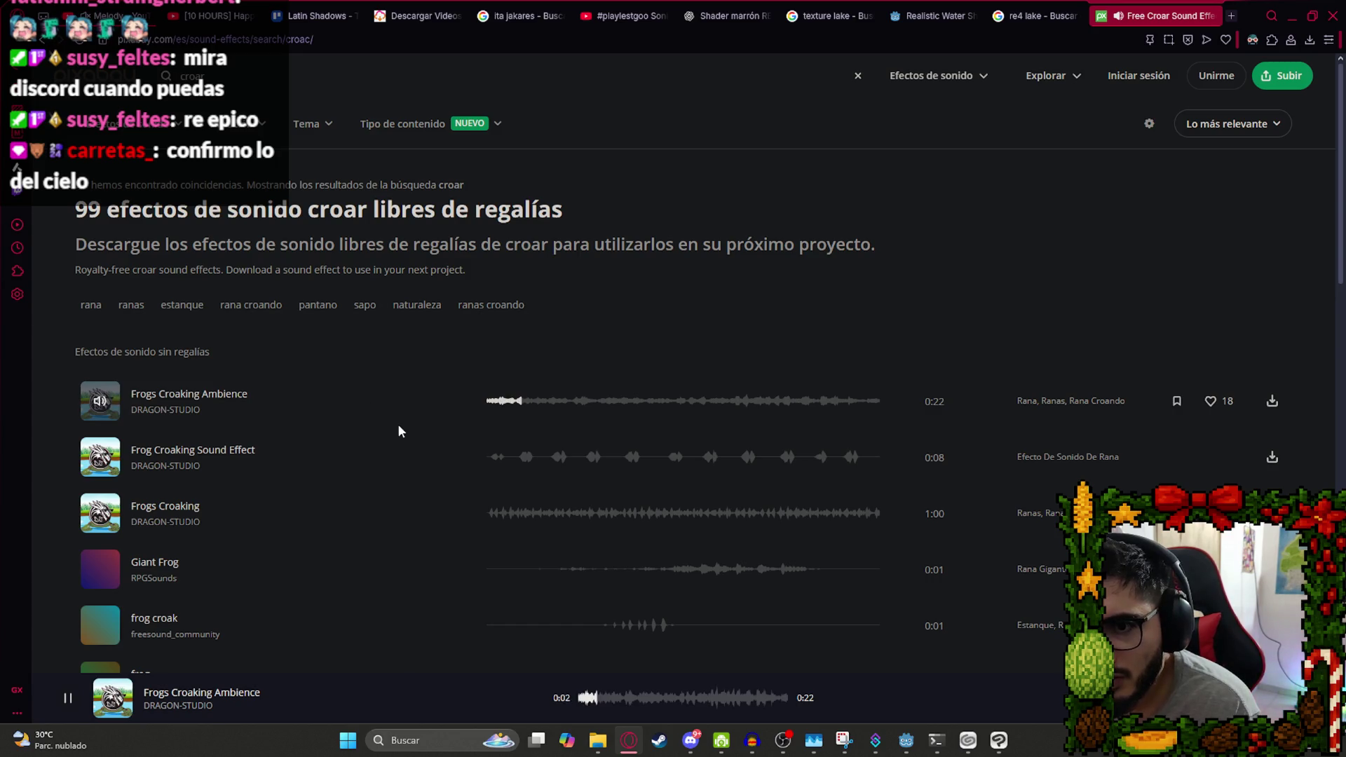
{"action": "left_click", "coordinate": [495, 464]}
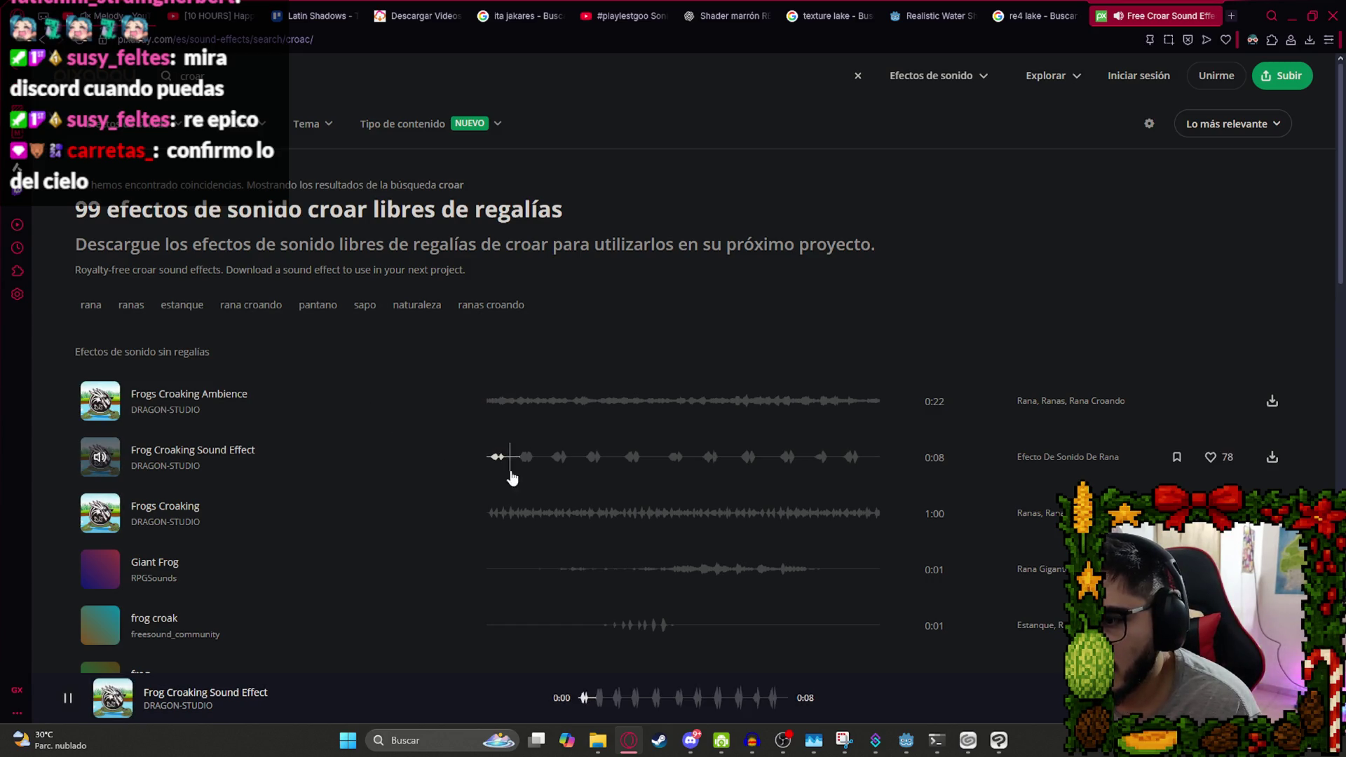
{"action": "left_click", "coordinate": [508, 513]}
{"action": "left_click", "coordinate": [652, 568]}
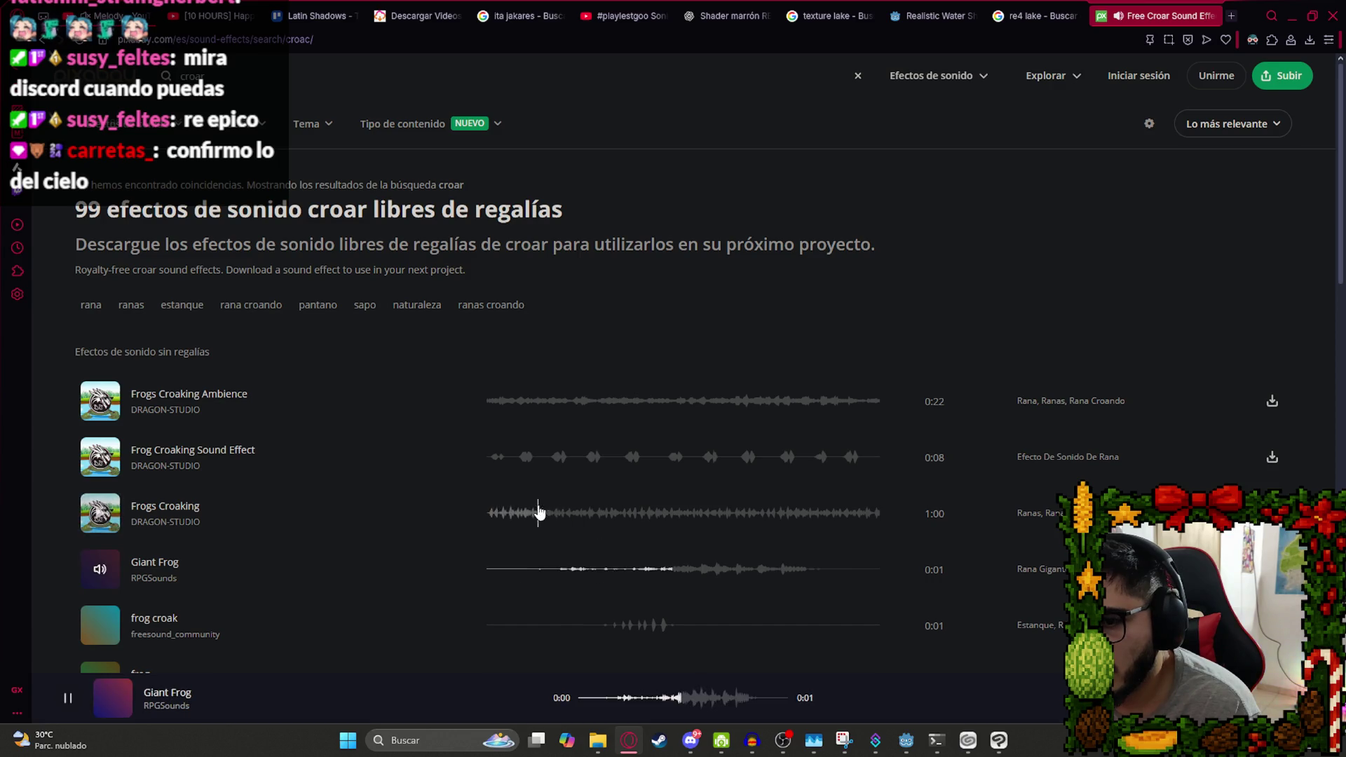
{"action": "scroll", "coordinate": [601, 516], "scroll_direction": "down", "scroll_amount": 1}
{"action": "left_click", "coordinate": [598, 555]}
{"action": "scroll", "coordinate": [598, 555], "scroll_direction": "down", "scroll_amount": 2}
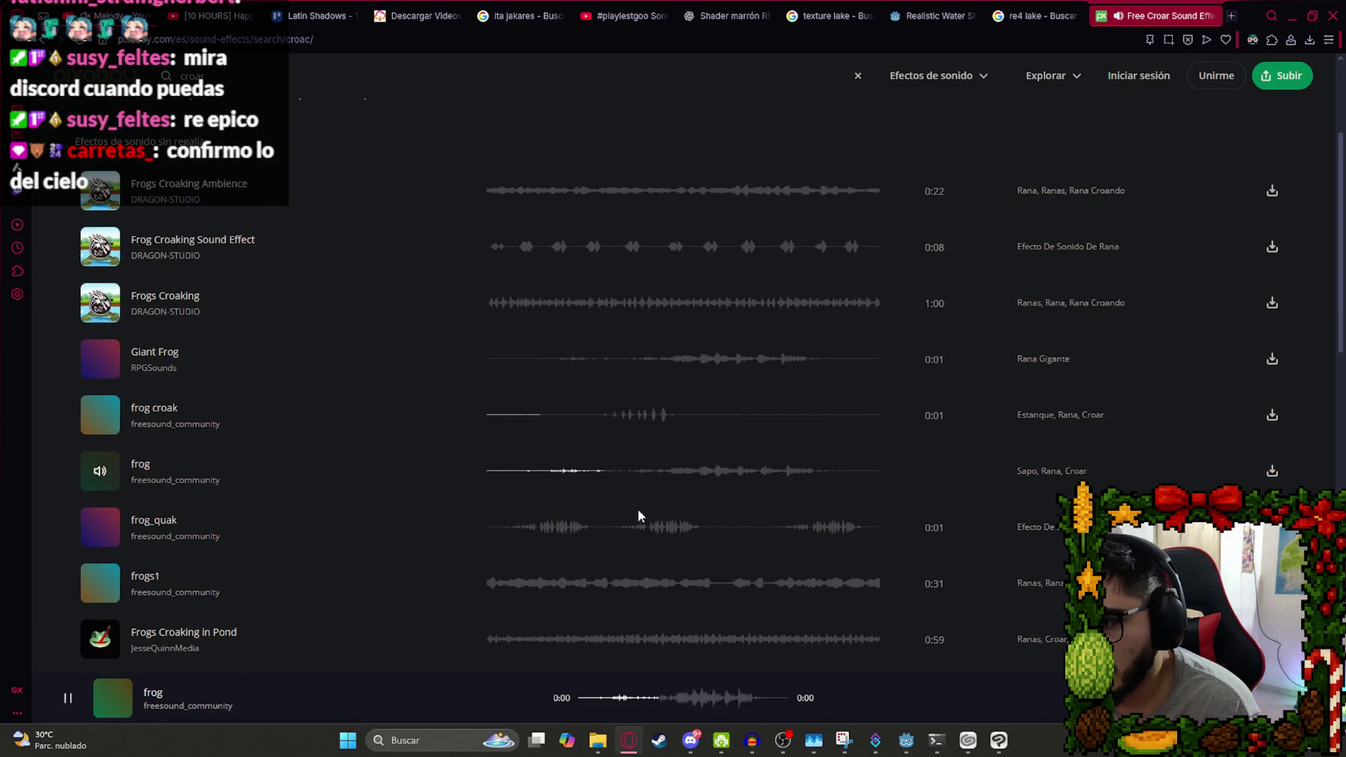
{"action": "left_click", "coordinate": [513, 586]}
{"action": "scroll", "coordinate": [529, 552], "scroll_direction": "down", "scroll_amount": 2}
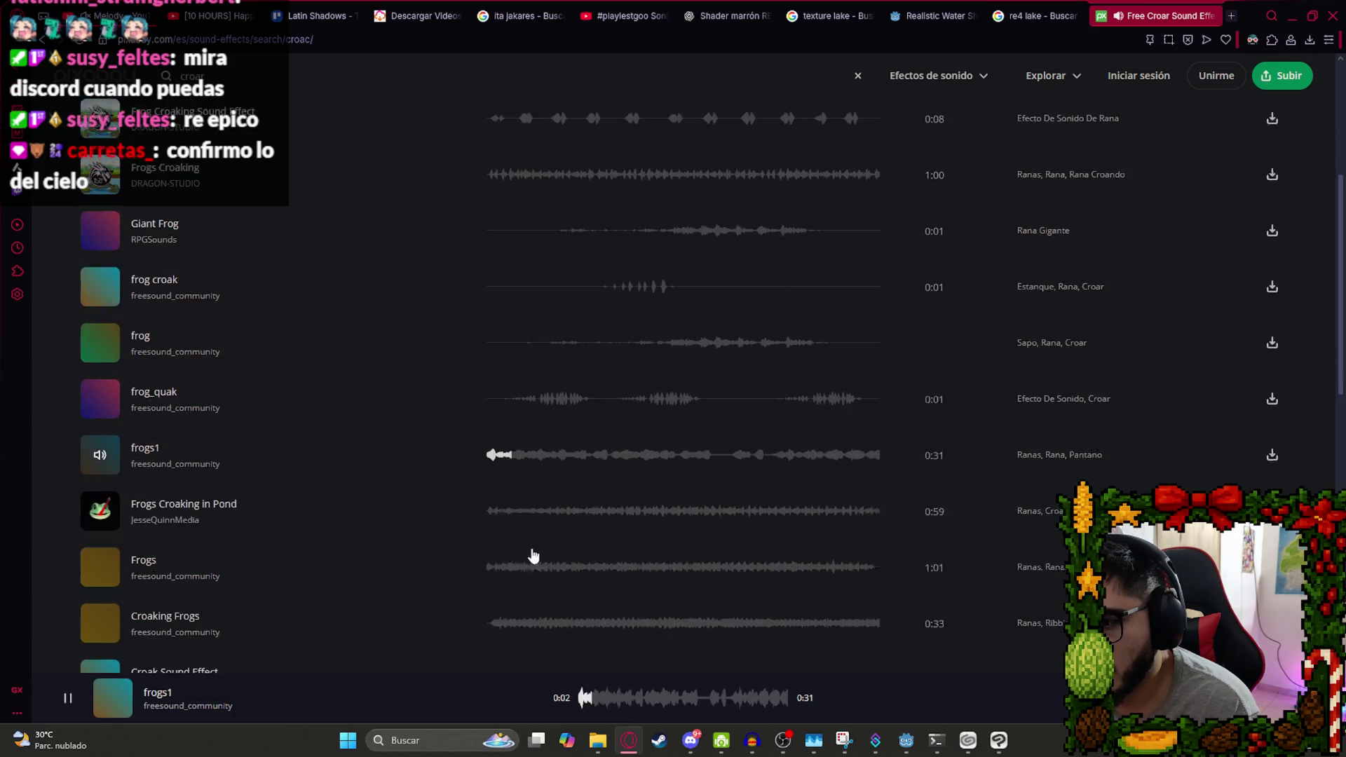
{"action": "left_click", "coordinate": [499, 495]}
{"action": "scroll", "coordinate": [499, 495], "scroll_direction": "down", "scroll_amount": 1}
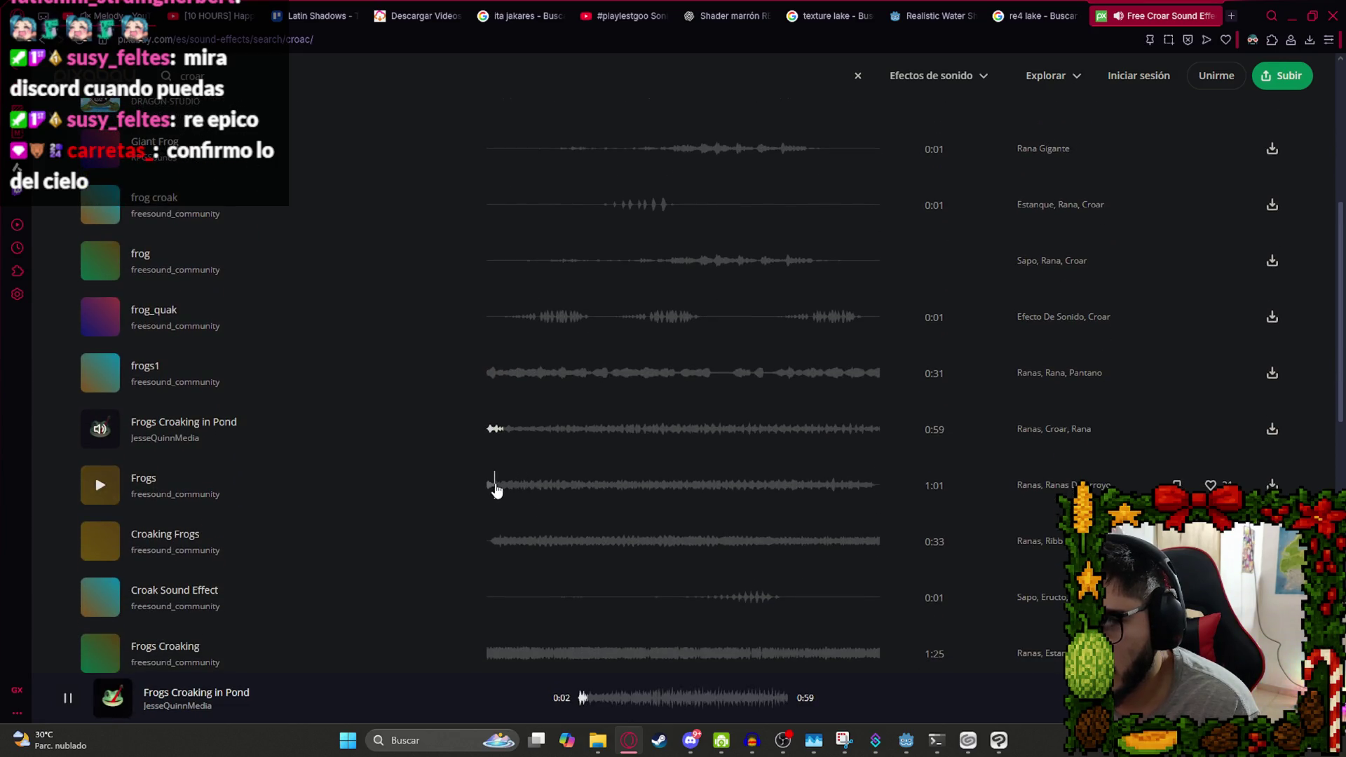
{"action": "scroll", "coordinate": [683, 365], "scroll_direction": "down", "scroll_amount": 5}
Play the frog croaking YouTube short, then preview the Frogs and Croaking Frogs sounds.
{"action": "left_click", "coordinate": [585, 7]}
{"action": "left_click", "coordinate": [658, 335]}
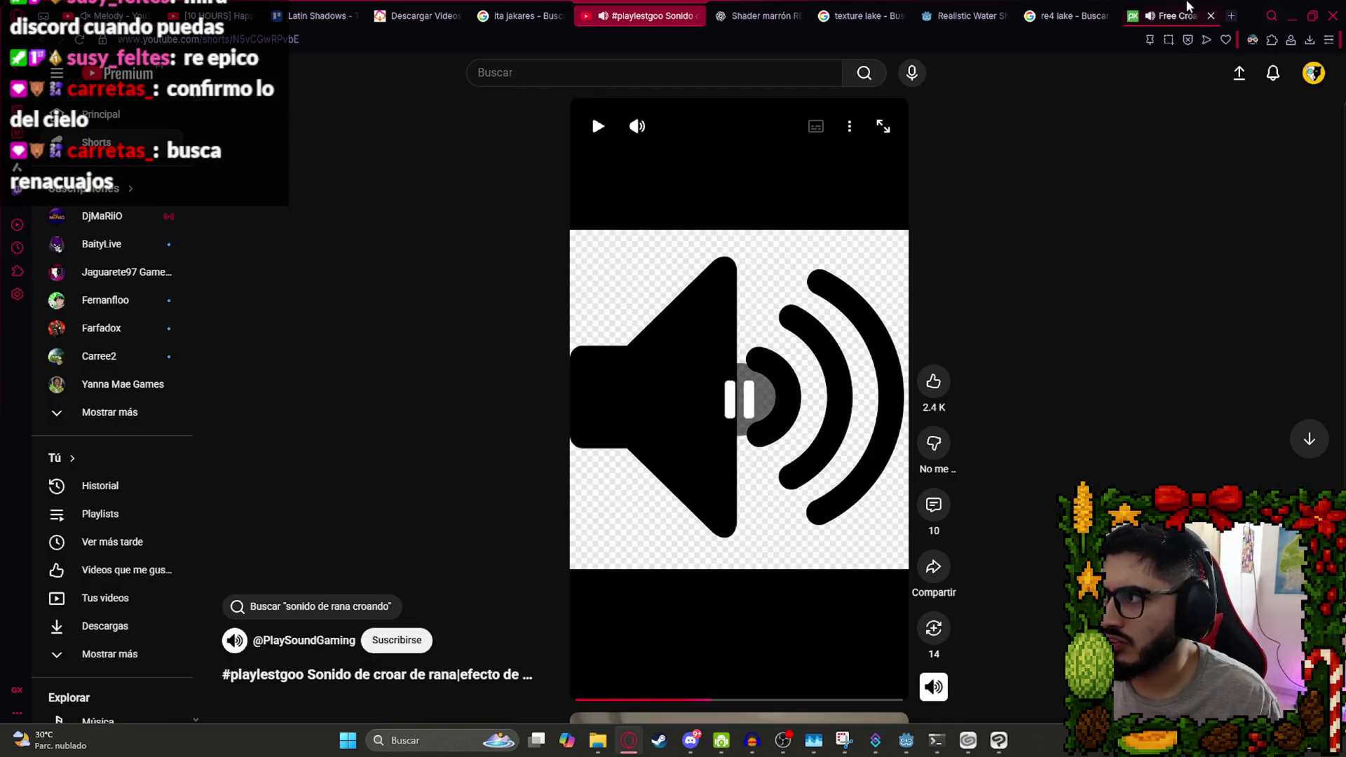
{"action": "left_click", "coordinate": [1171, 16]}
{"action": "scroll", "coordinate": [604, 342], "scroll_direction": "up", "scroll_amount": 7}
{"action": "left_click", "coordinate": [544, 390]}
{"action": "left_click", "coordinate": [501, 454]}
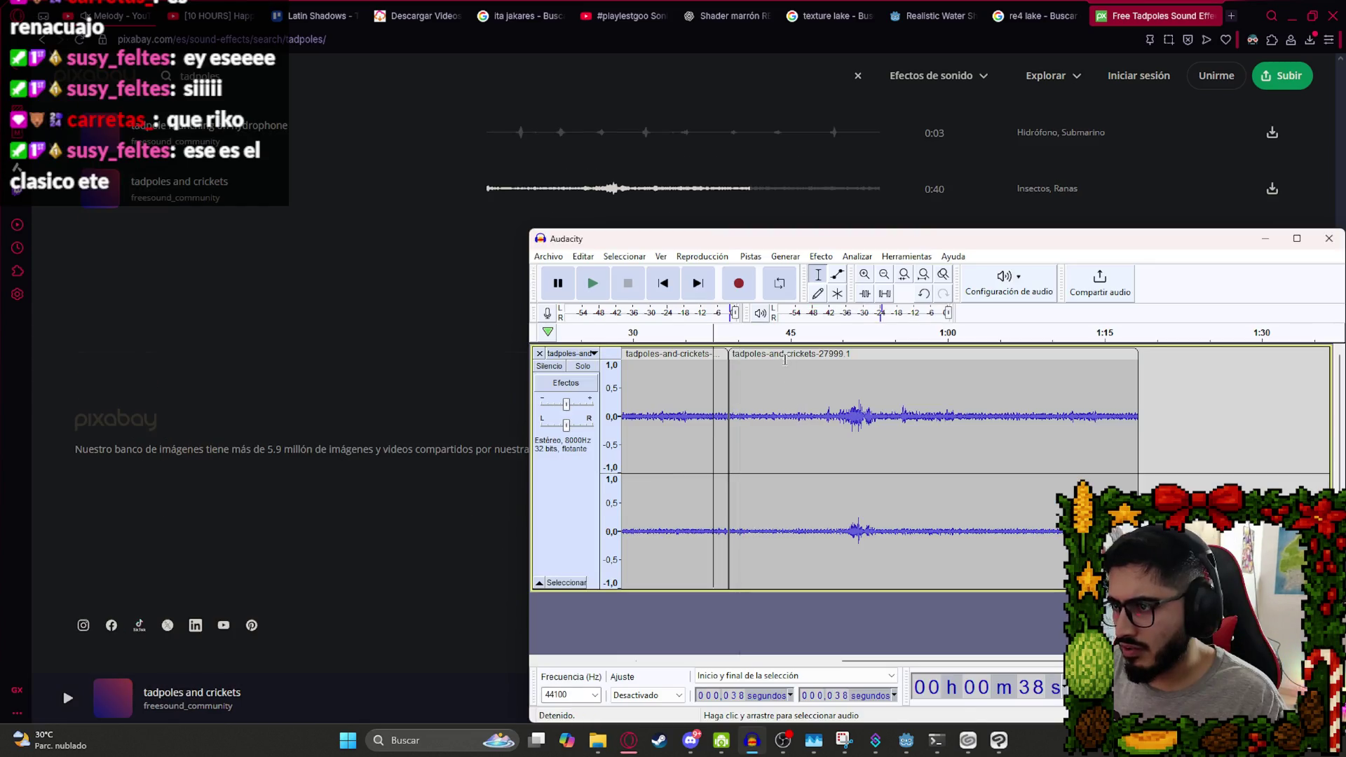
Export the trimmed tadpoles-and-crickets clip from Audacity as lake_ambience.wav and return to Godot.
{"action": "left_click", "coordinate": [547, 256]}
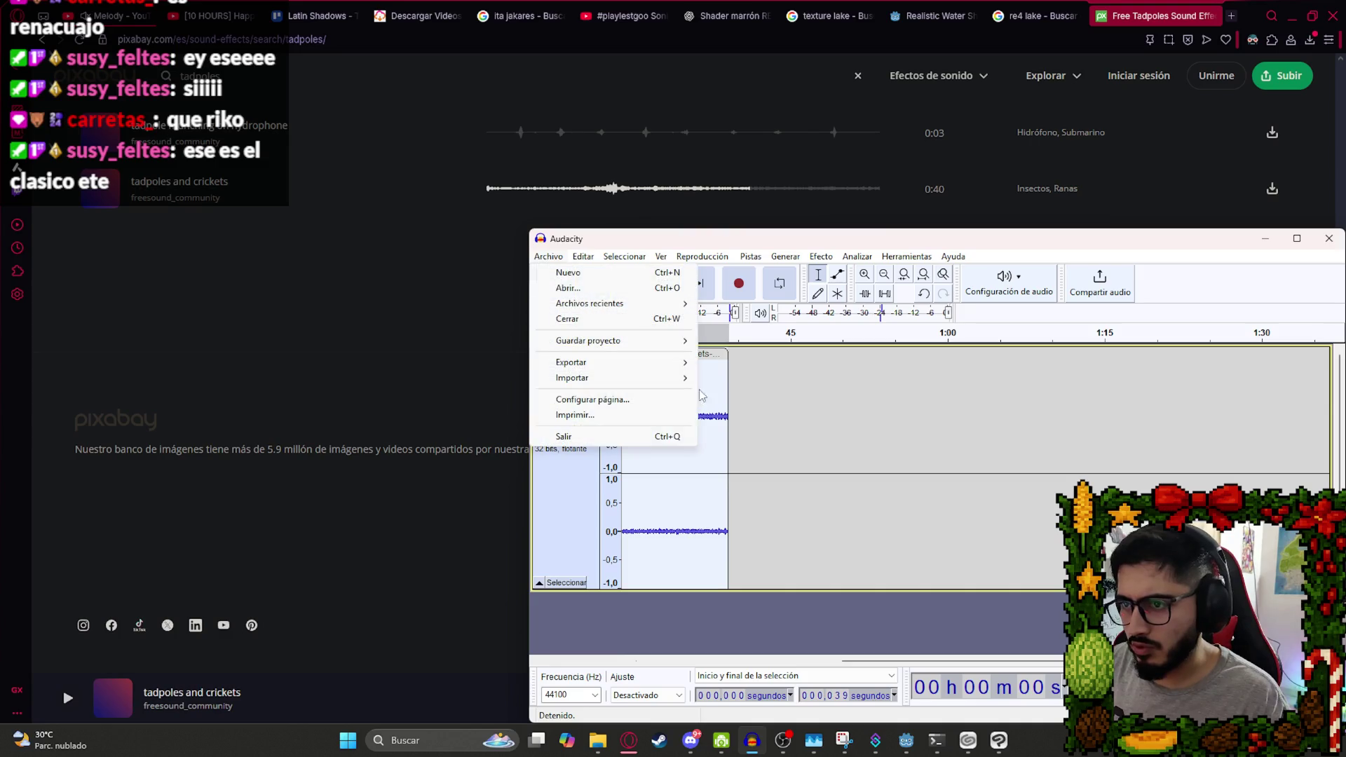
{"action": "mouse_move", "coordinate": [670, 363]}
{"action": "left_click", "coordinate": [720, 381]}
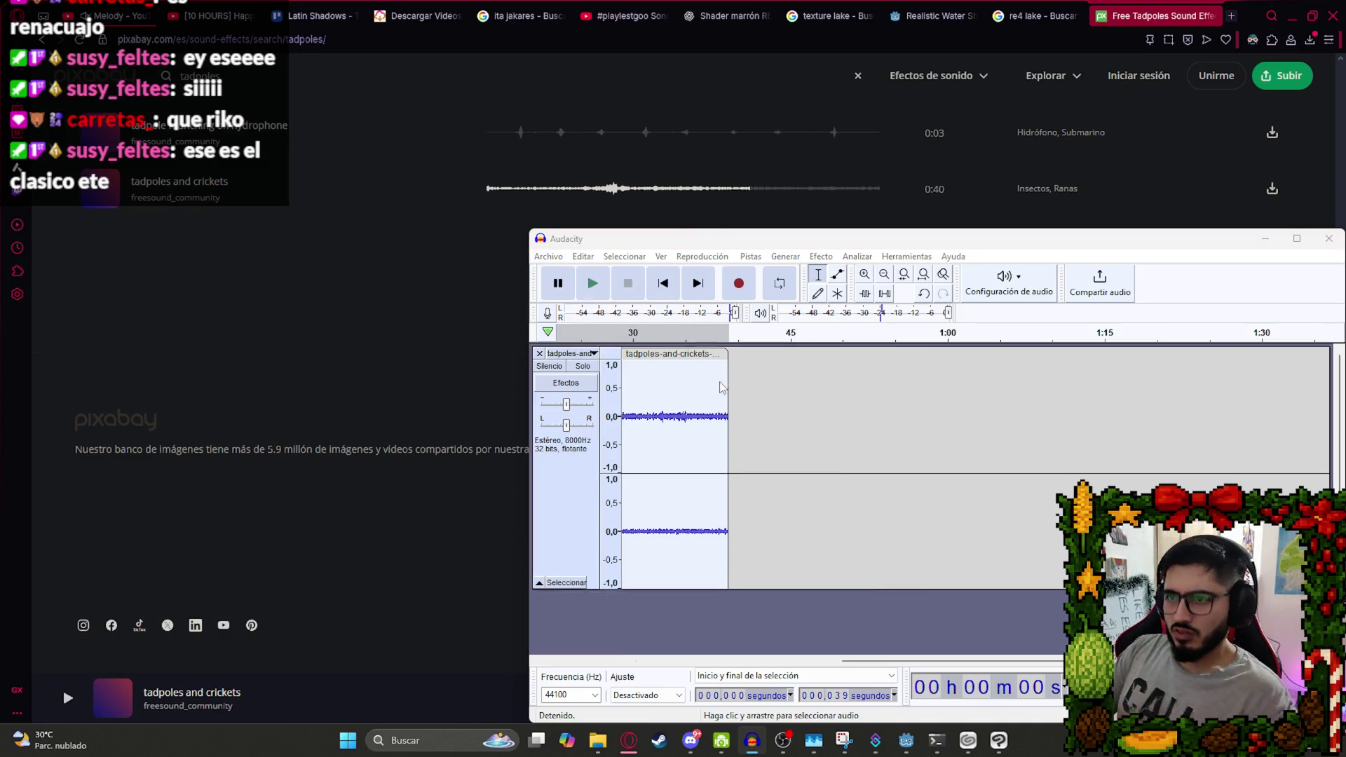
{"action": "type", "text": "c"}
{"action": "key", "text": "BackSpace"}
{"action": "type", "text": "lake_ambienc"}
{"action": "key", "text": "Return"}
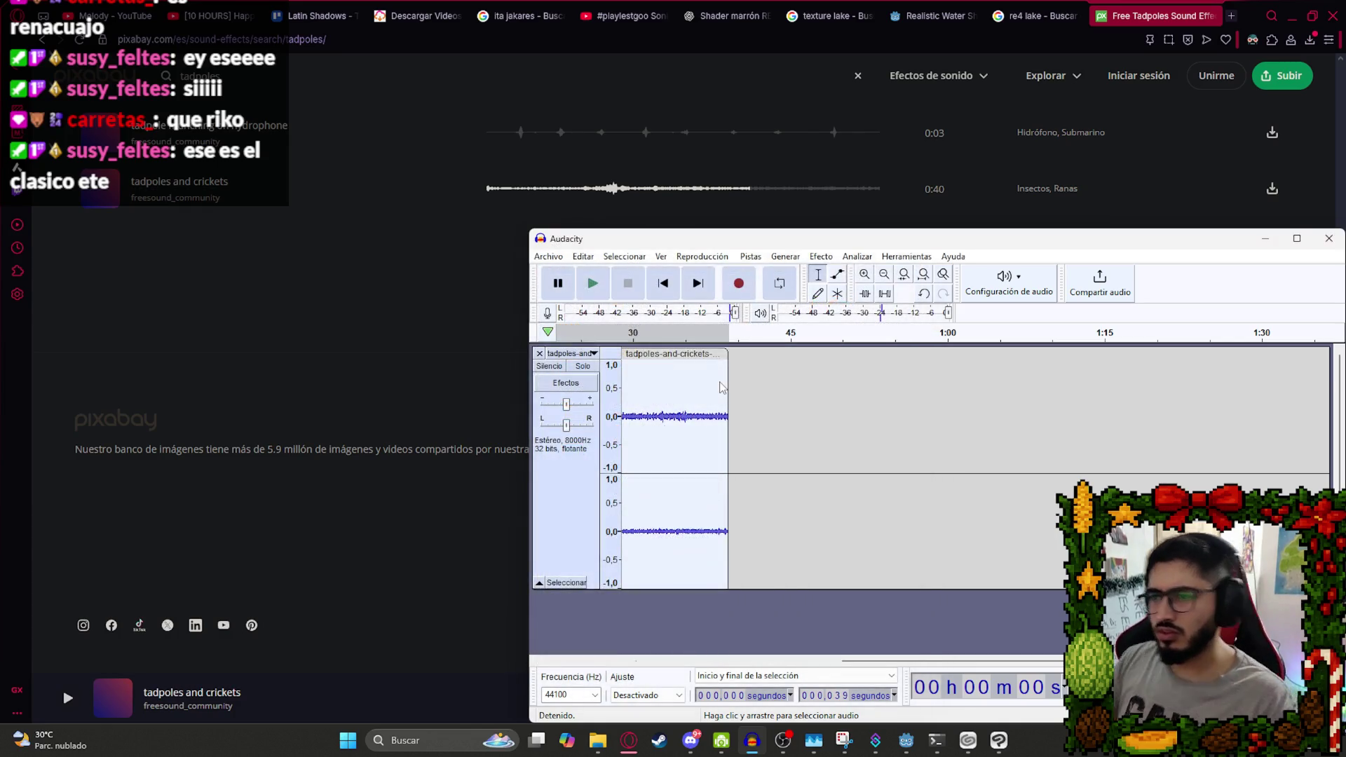
{"action": "key", "text": "alt+Tab"}
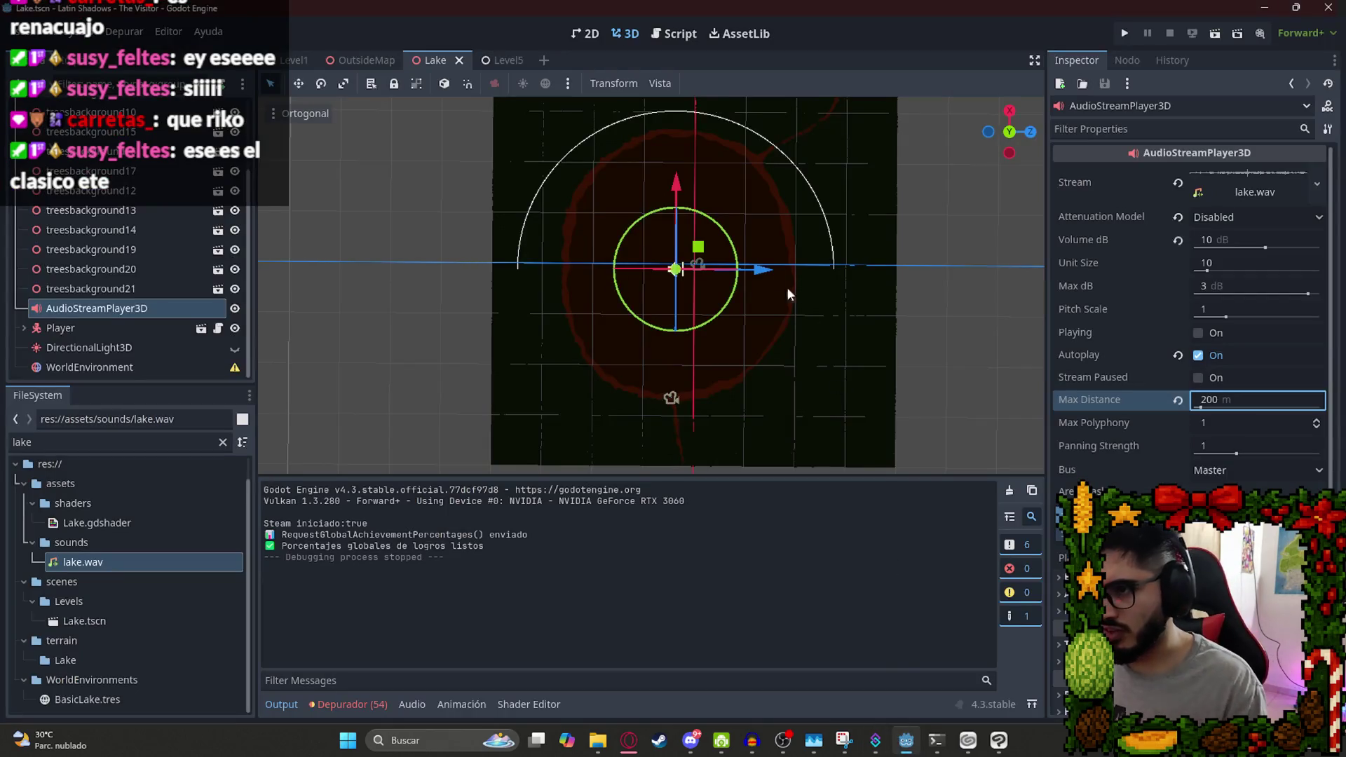
Add an AudioStreamPlayer under Lake with lake_ambience.wav as its stream, Autoplay on, and save.
{"action": "scroll", "coordinate": [691, 292], "scroll_direction": "up", "scroll_amount": 3}
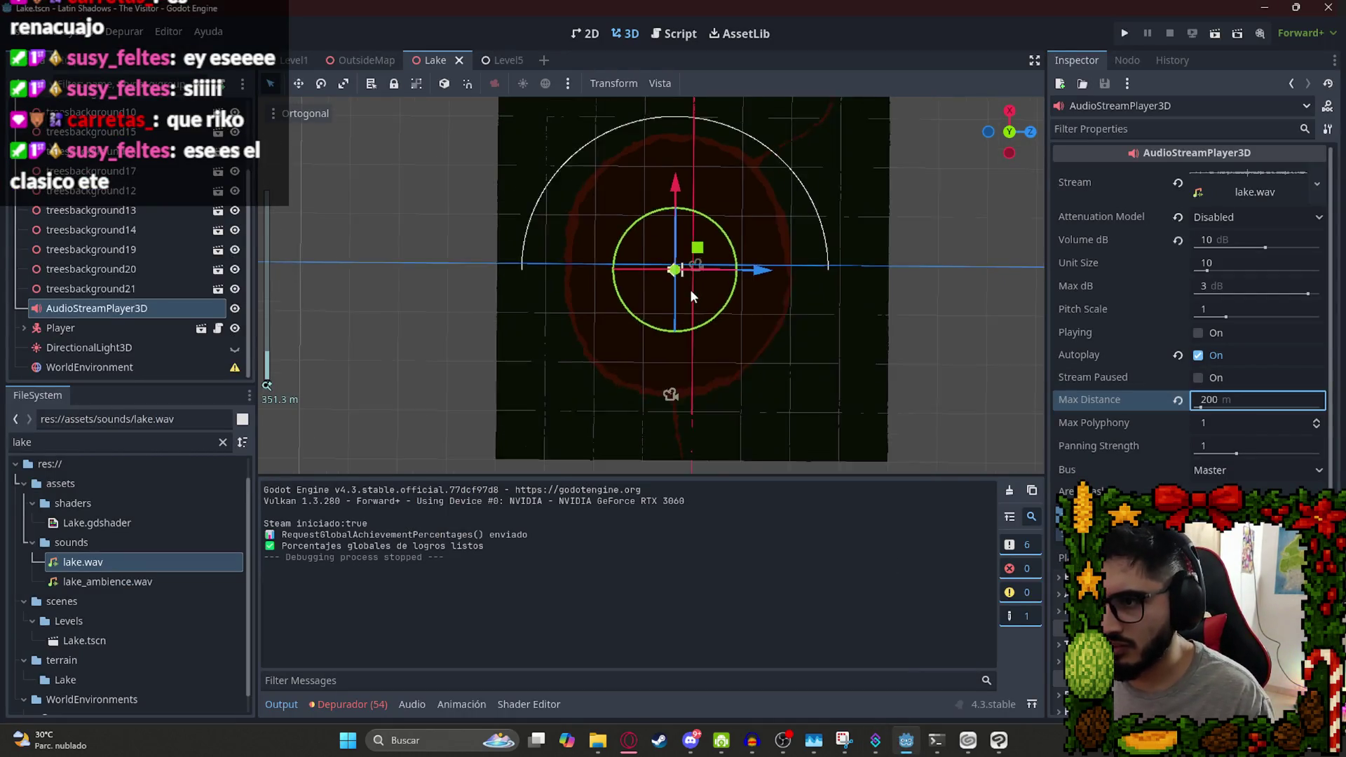
{"action": "scroll", "coordinate": [112, 309], "scroll_direction": "up", "scroll_amount": 3}
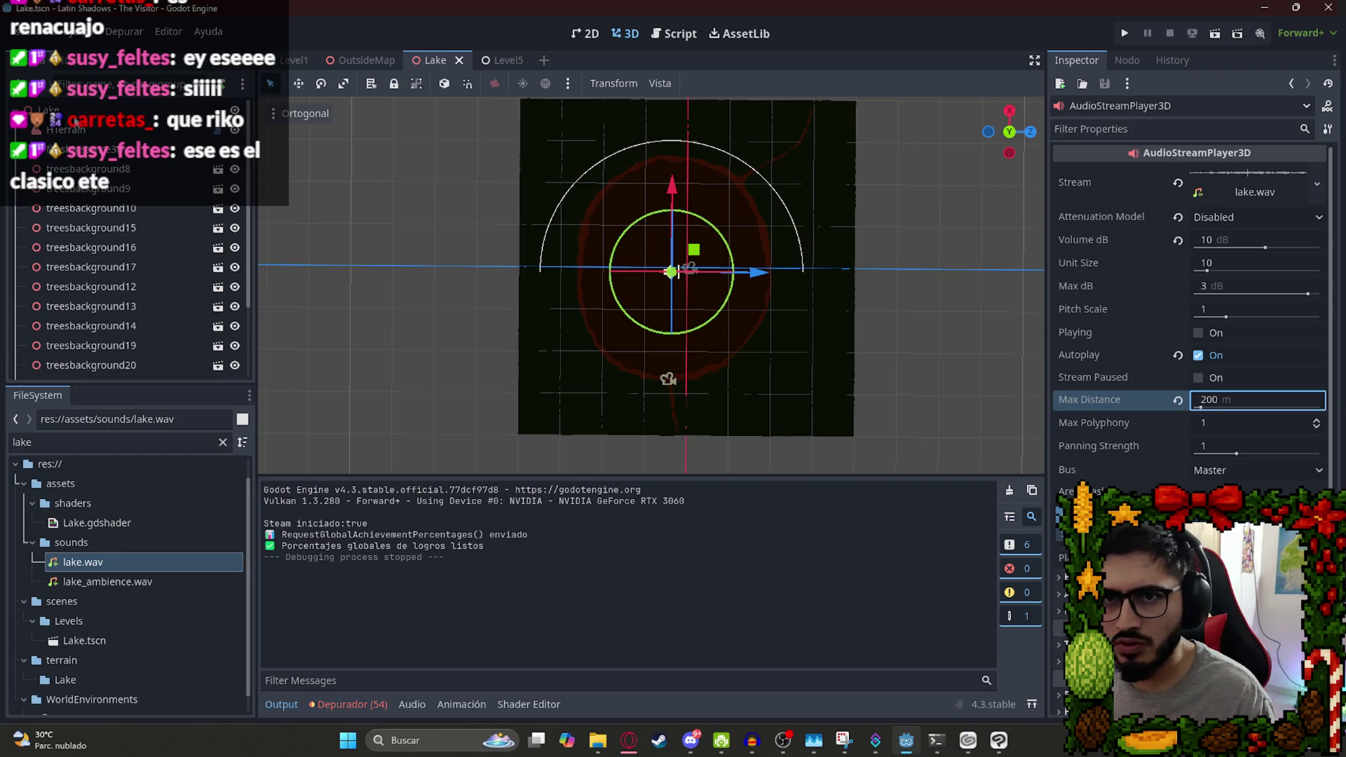
{"action": "right_click", "coordinate": [74, 109]}
{"action": "left_click", "coordinate": [96, 124]}
{"action": "type", "text": "audios"}
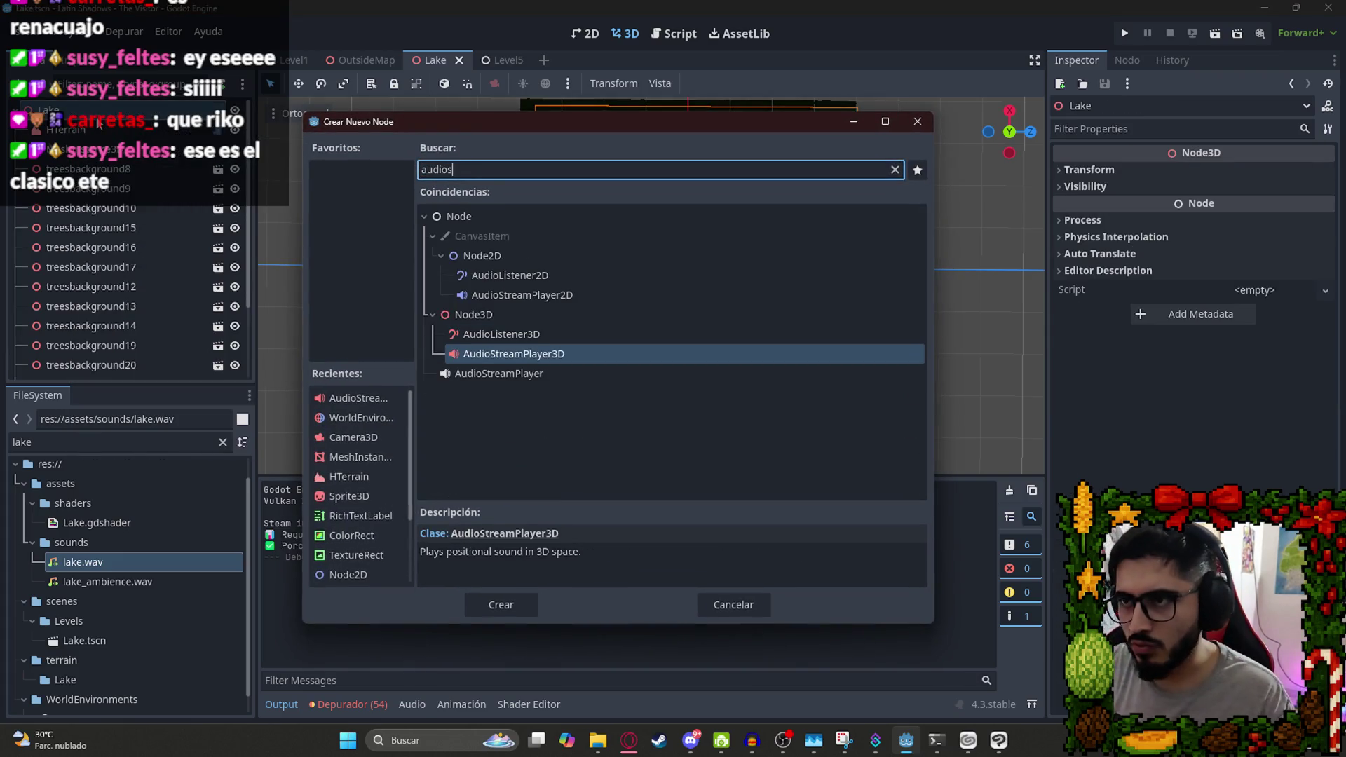
{"action": "type", "text": "tream"}
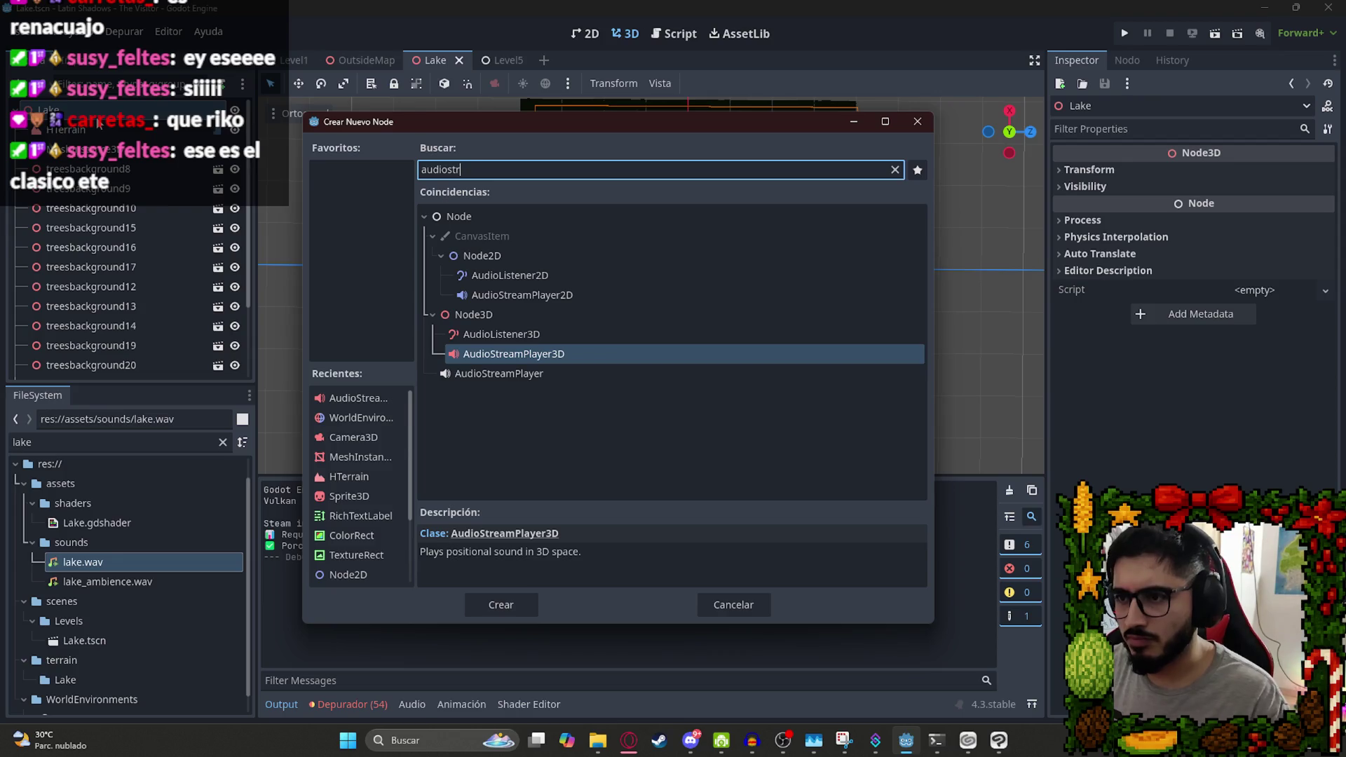
{"action": "key", "text": "Down"}
{"action": "key", "text": "Return"}
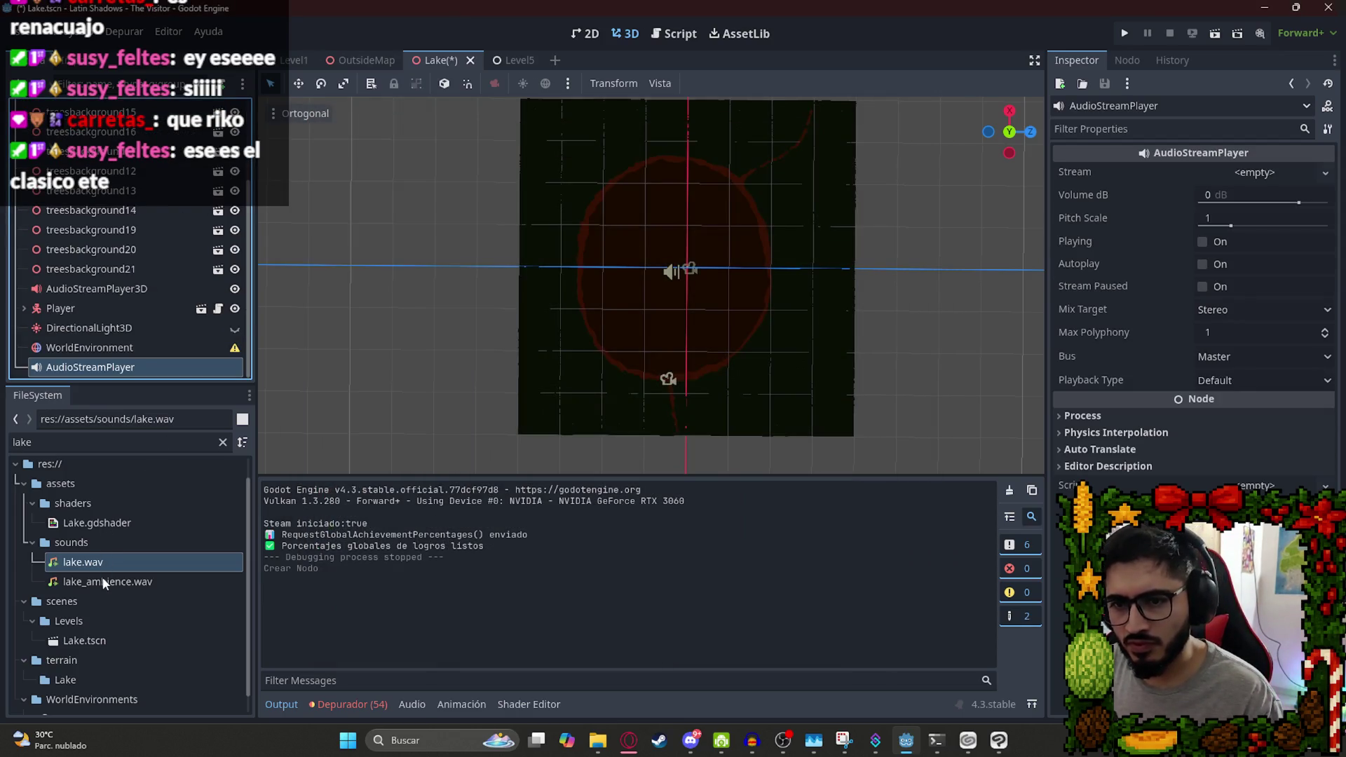
{"action": "left_click_drag", "start_coordinate": [104, 583], "coordinate": [1116, 358]}
{"action": "left_click_drag", "start_coordinate": [1254, 181], "coordinate": [1254, 180]}
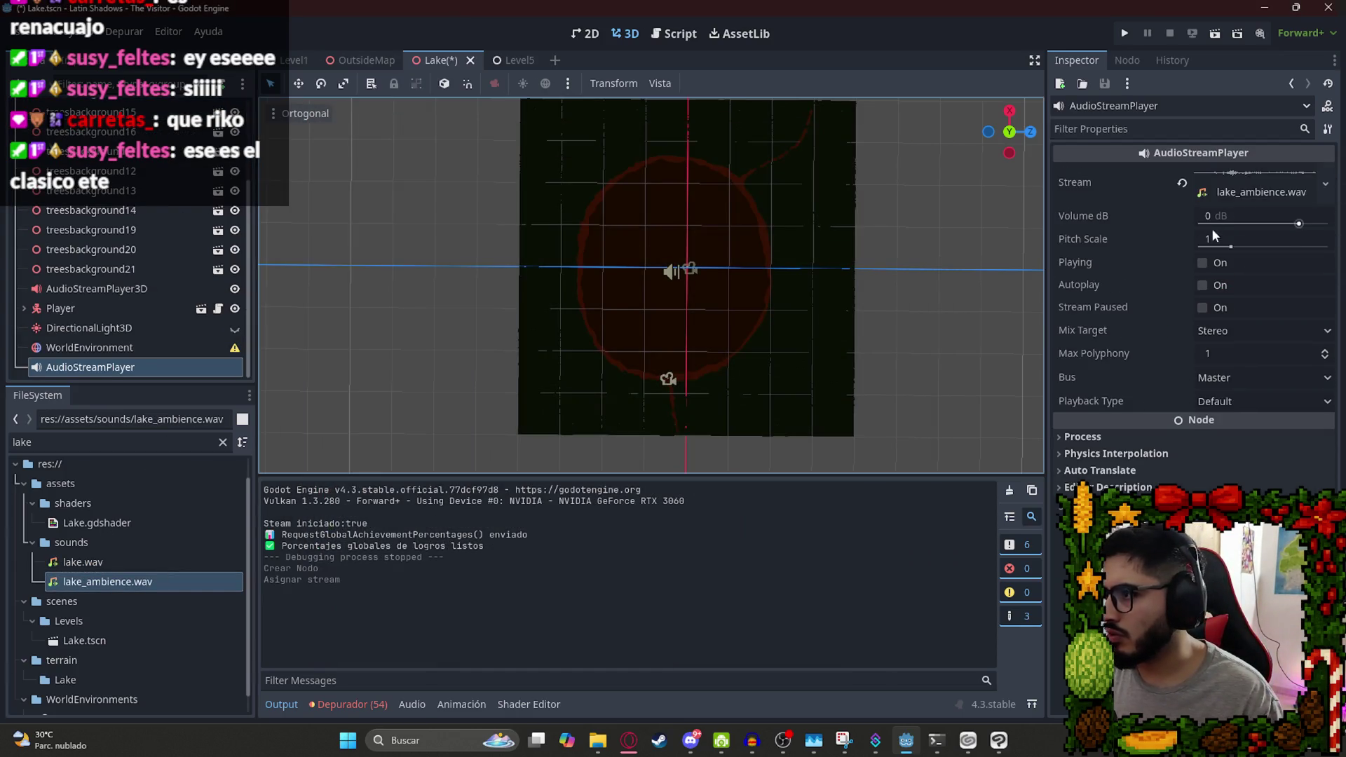
{"action": "left_click", "coordinate": [1203, 286]}
{"action": "key", "text": "ctrl+s"}
Run the Lake scene to hear both sounds, then close the game.
{"action": "right_click", "coordinate": [460, 65]}
{"action": "left_click", "coordinate": [495, 180]}
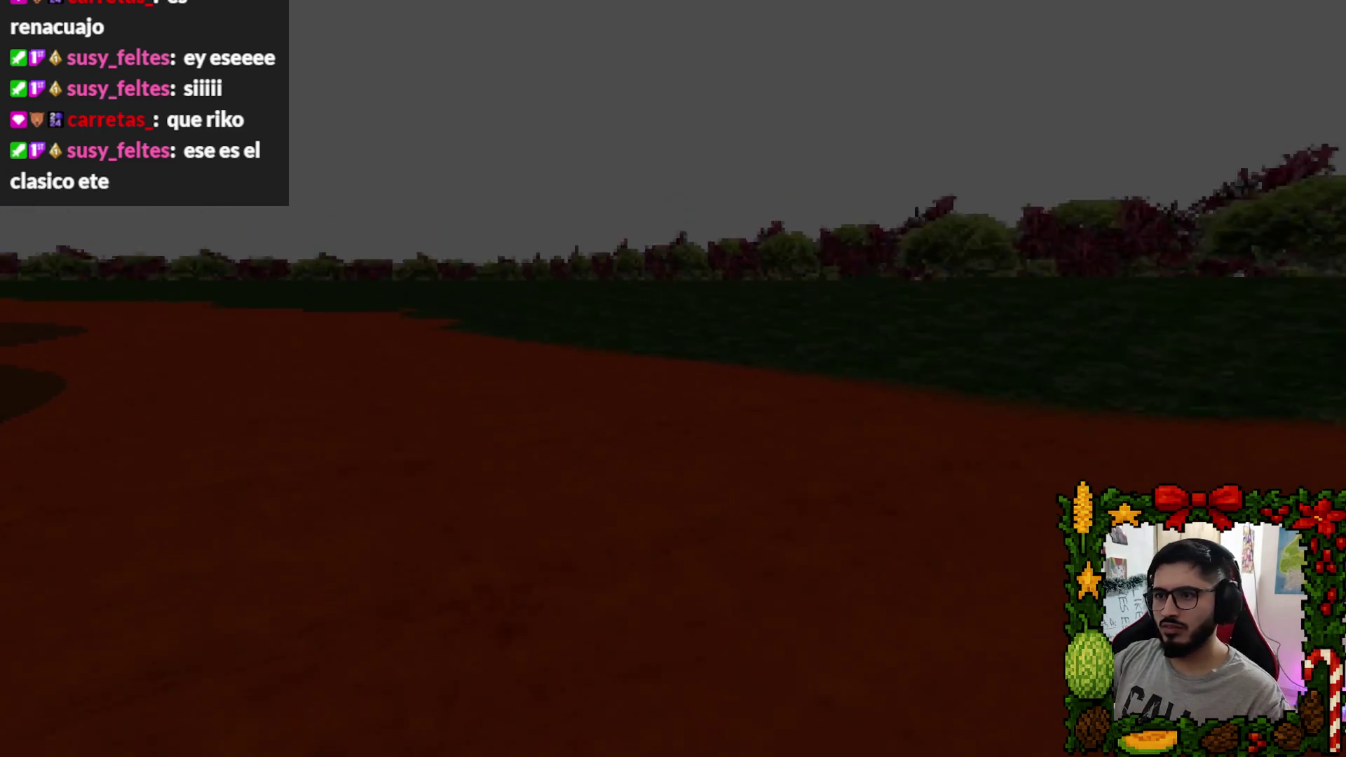
{"action": "key", "text": "Up"}
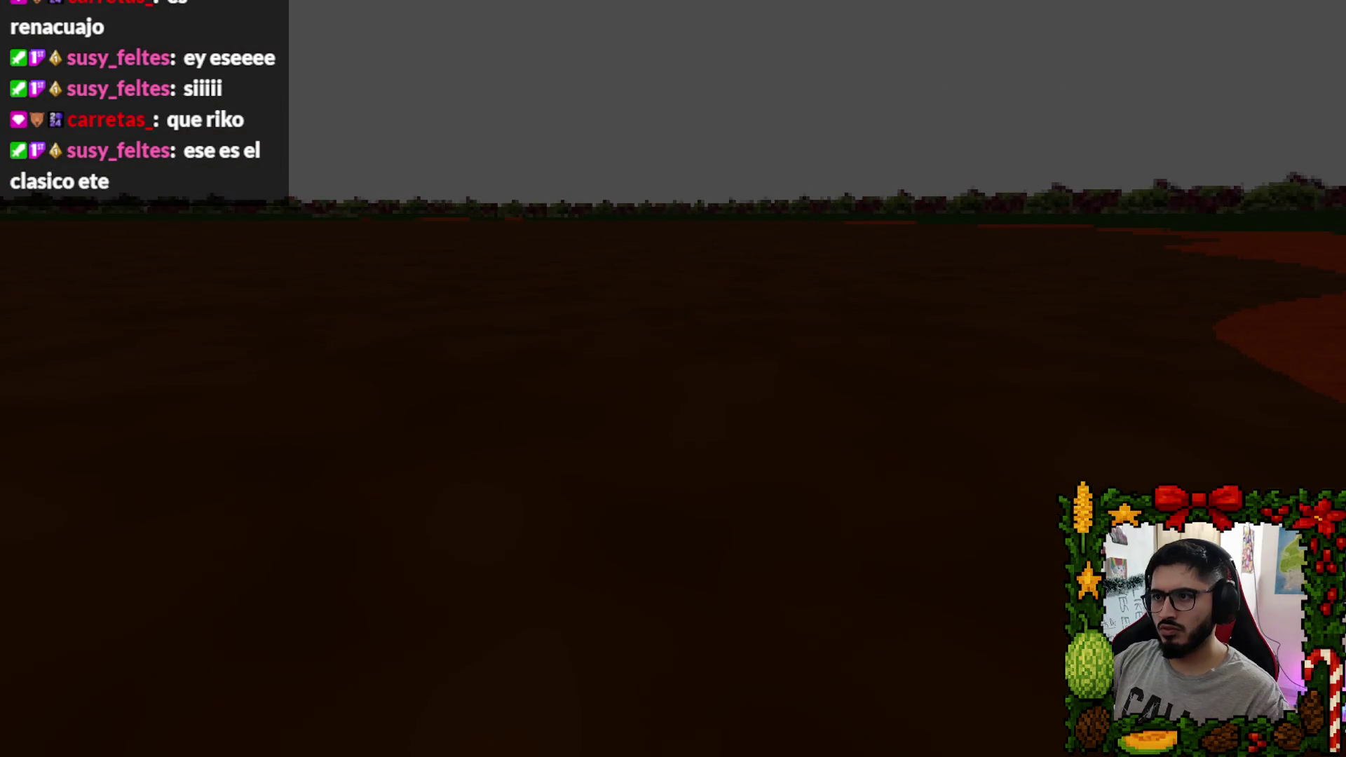
{"action": "key", "text": "alt+F4"}
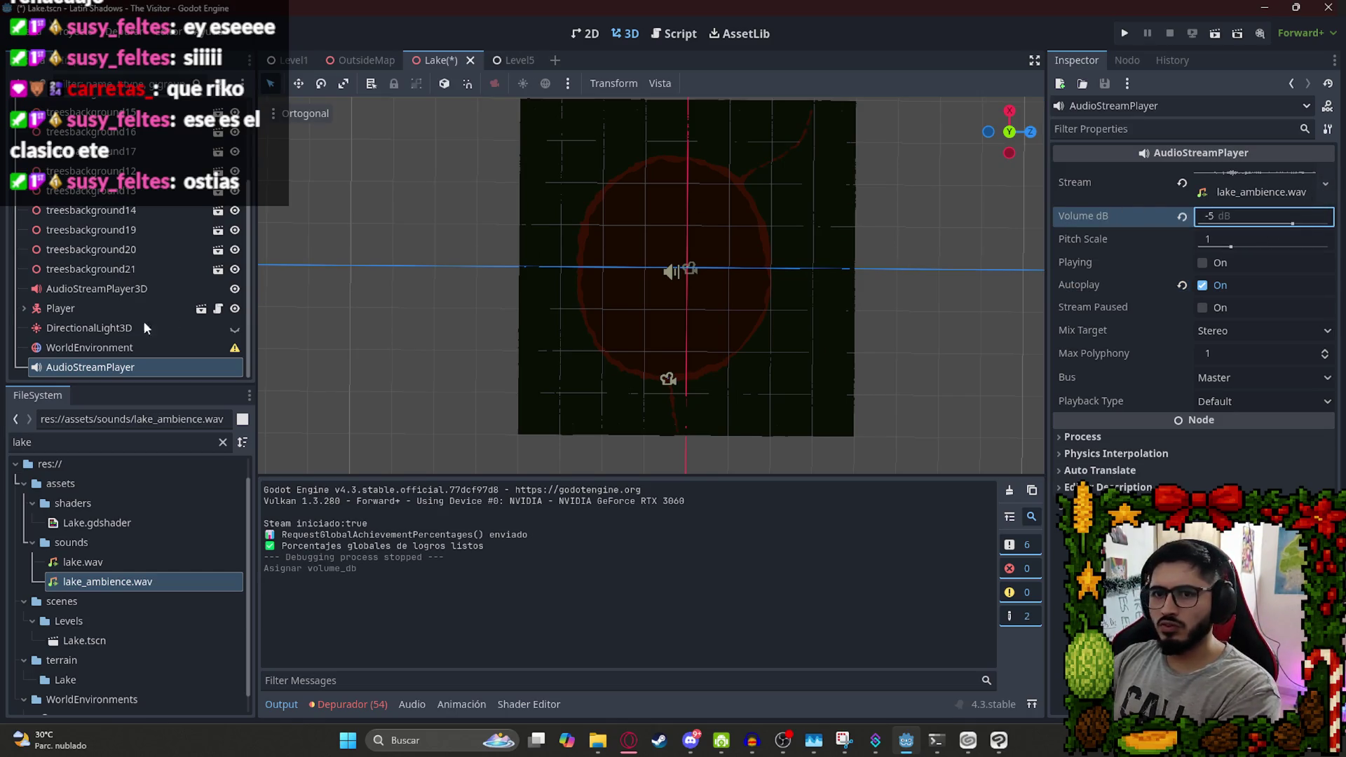
Move AudioStreamPlayer3D below WorldEnvironment and start adjusting the ambience and 3D player volumes.
{"action": "mouse_move", "coordinate": [91, 269]}
{"action": "left_mouse_down"}
{"action": "mouse_move", "coordinate": [98, 302]}
{"action": "mouse_move", "coordinate": [98, 284]}
{"action": "left_mouse_up"}
{"action": "left_click", "coordinate": [96, 290]}
{"action": "left_click_drag", "start_coordinate": [82, 365], "coordinate": [83, 364]}
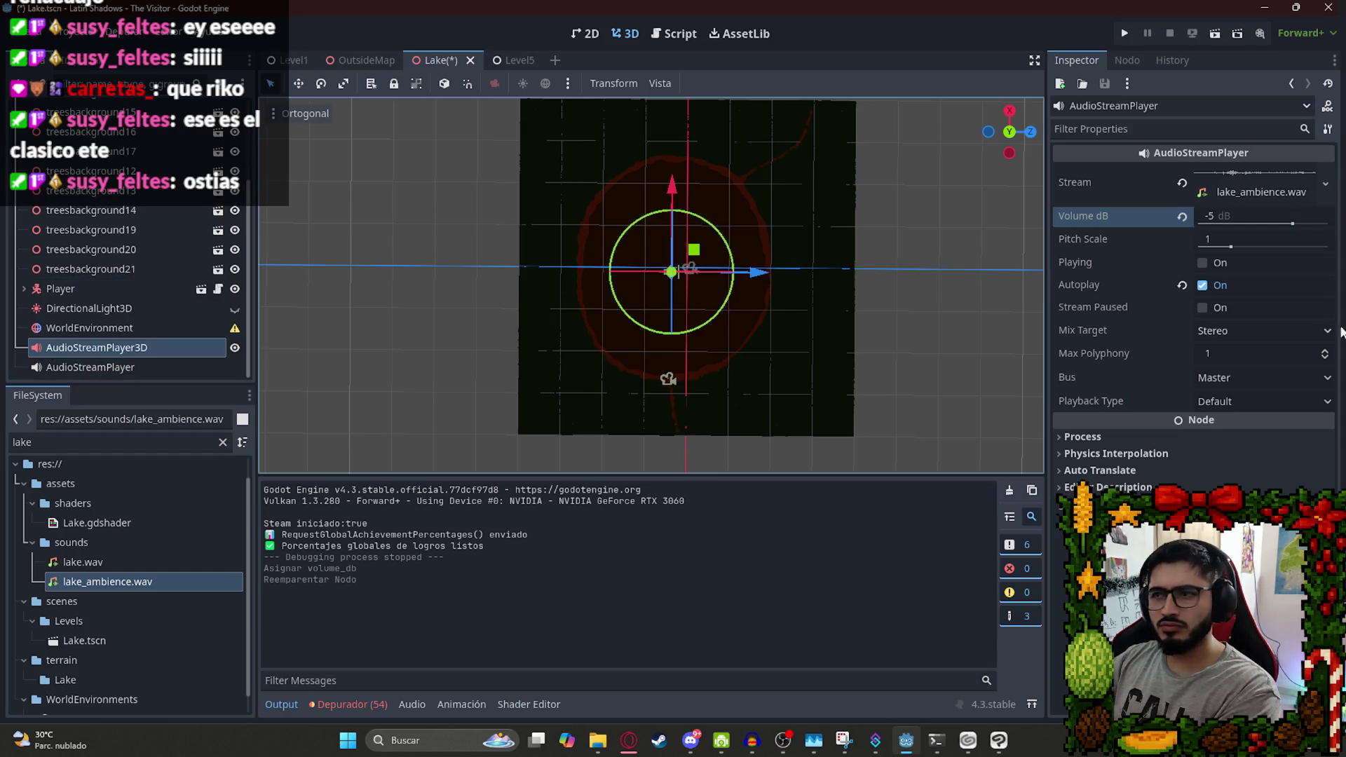
{"action": "left_click", "coordinate": [1264, 218]}
{"action": "type", "text": "1"}
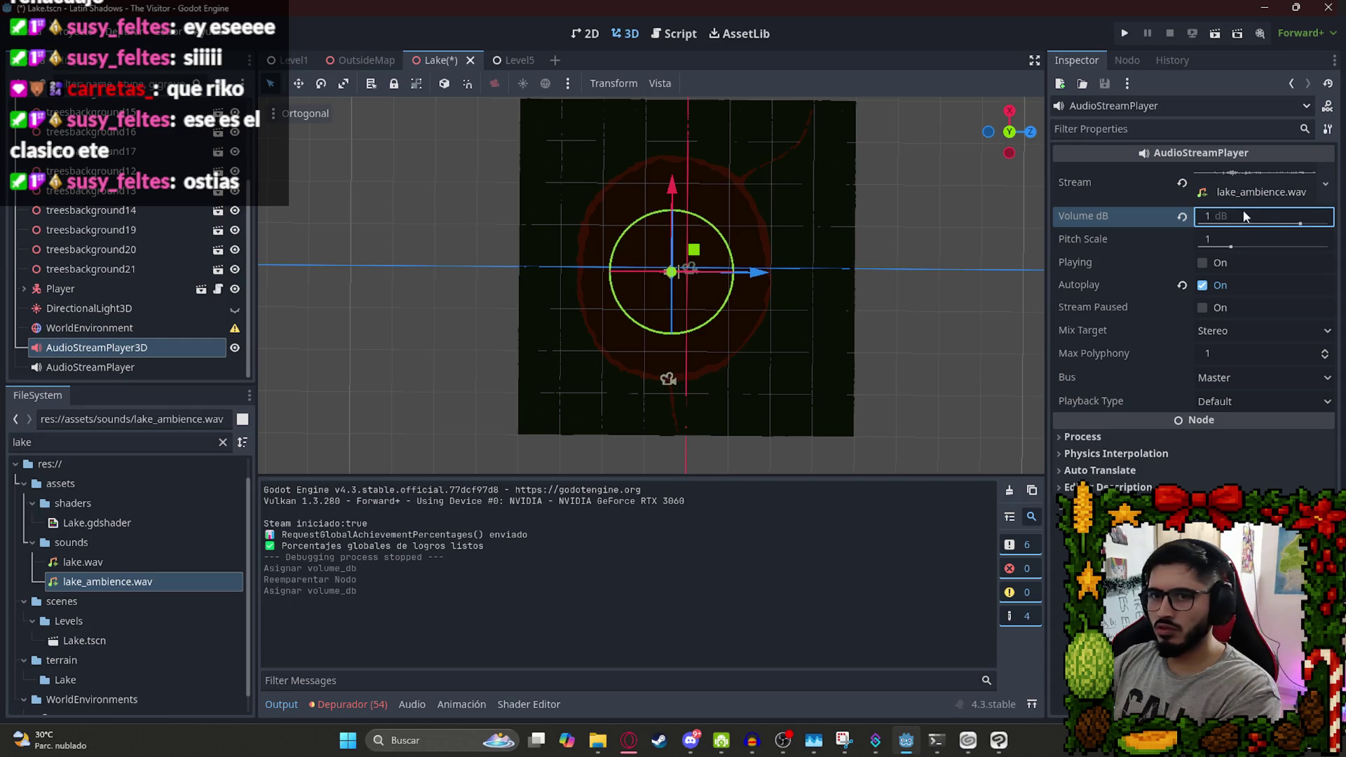
{"action": "left_click", "coordinate": [126, 367]}
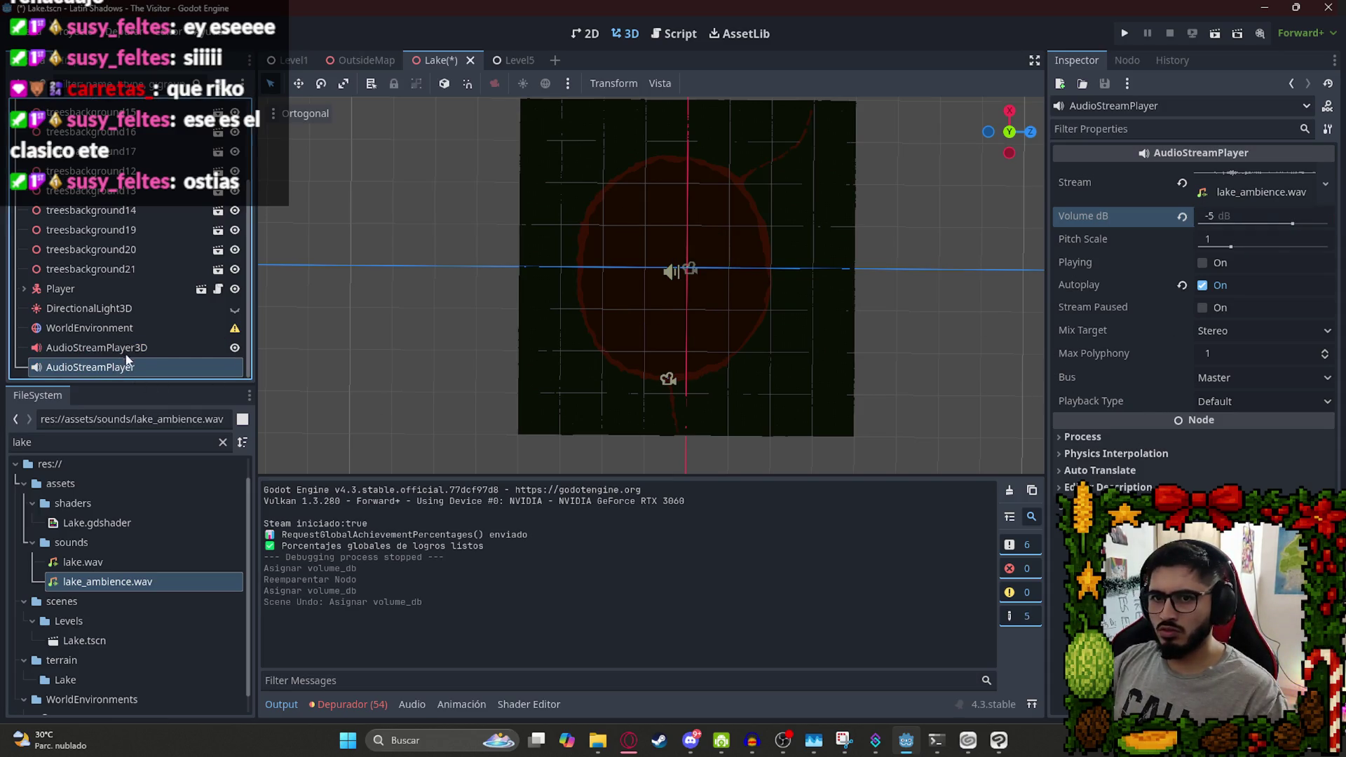
{"action": "left_click", "coordinate": [126, 347]}
{"action": "left_click", "coordinate": [1244, 241]}
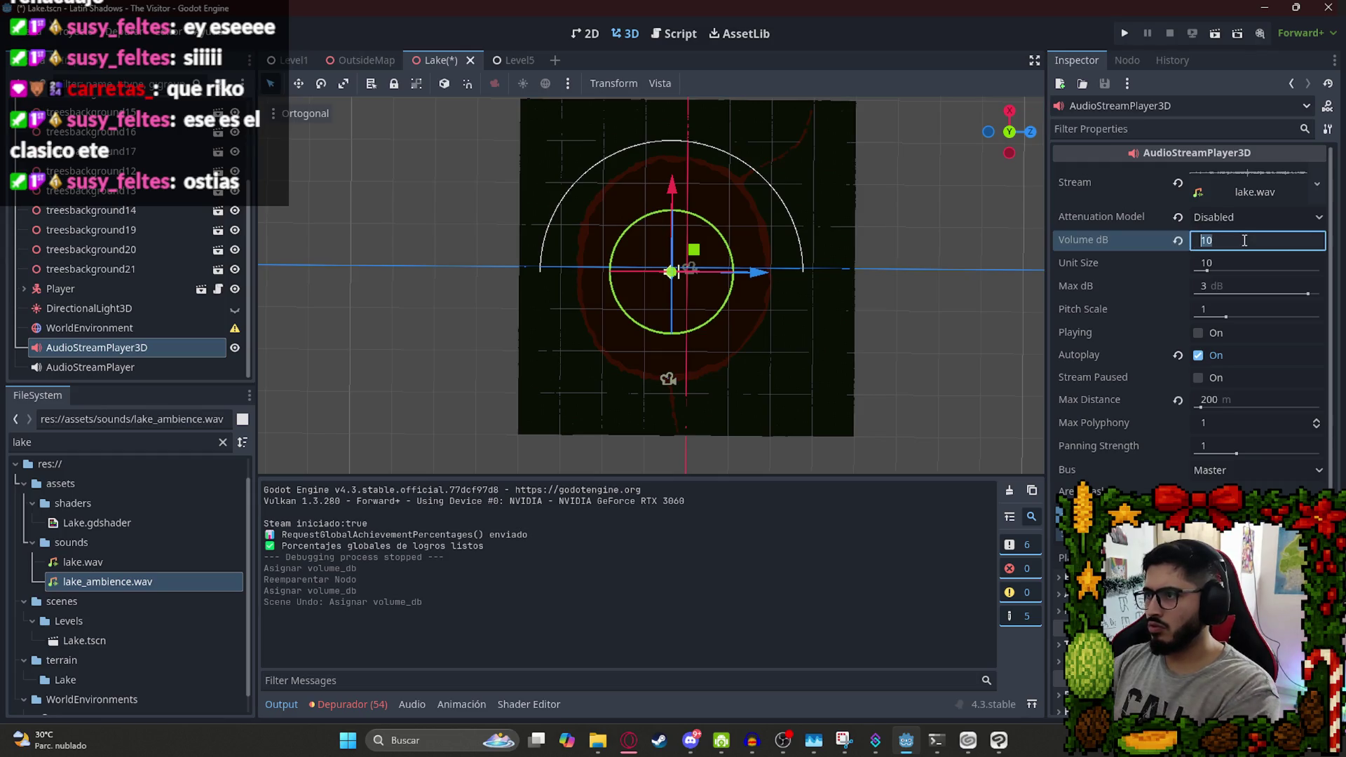
Save and run the Lake scene to test the audio, then quit back to the editor.
{"action": "right_click", "coordinate": [432, 62]}
{"action": "left_click", "coordinate": [465, 171]}
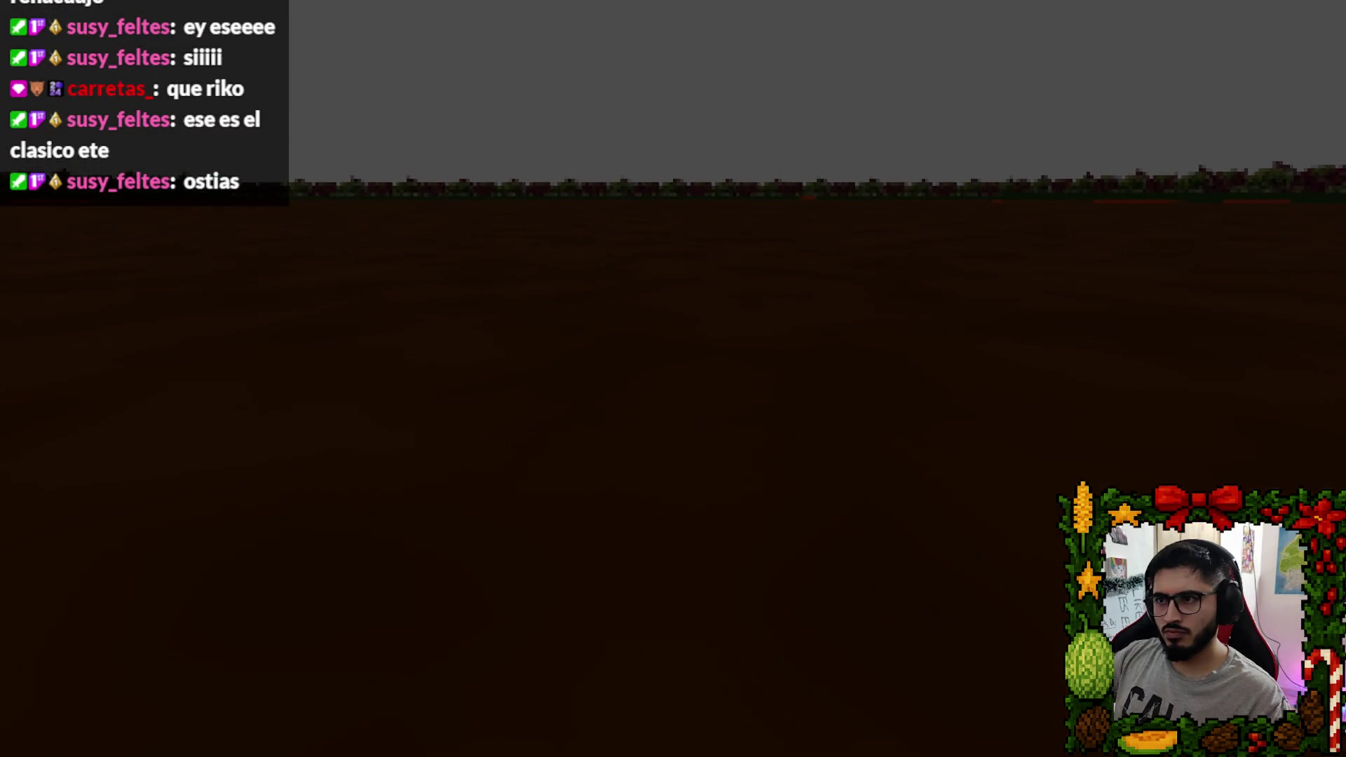
{"action": "key", "text": "Escape"}
{"action": "left_click", "coordinate": [640, 541]}
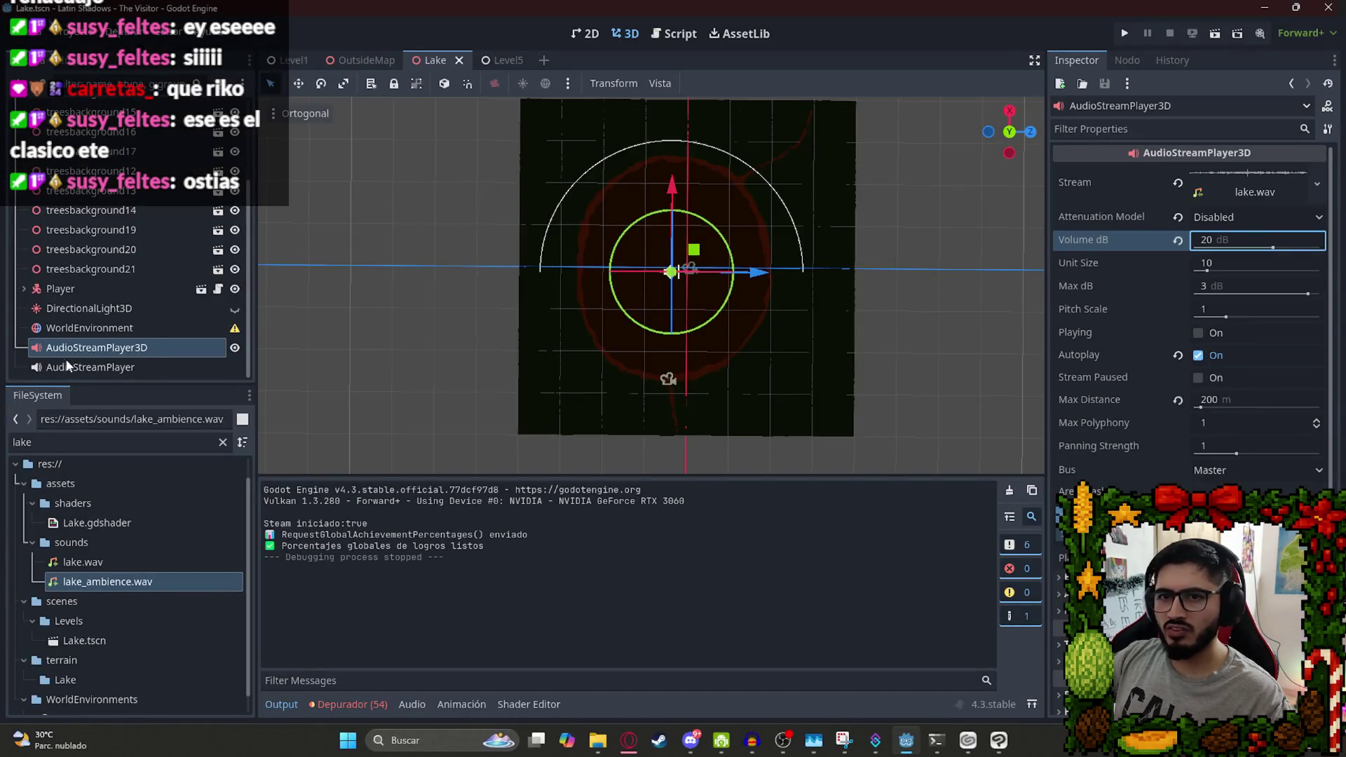
Set the ambience to -10 dB and the lake player to 30 dB with 220 m max distance, then rerun the scene.
{"action": "left_click", "coordinate": [1246, 216]}
{"action": "type", "text": "-10"}
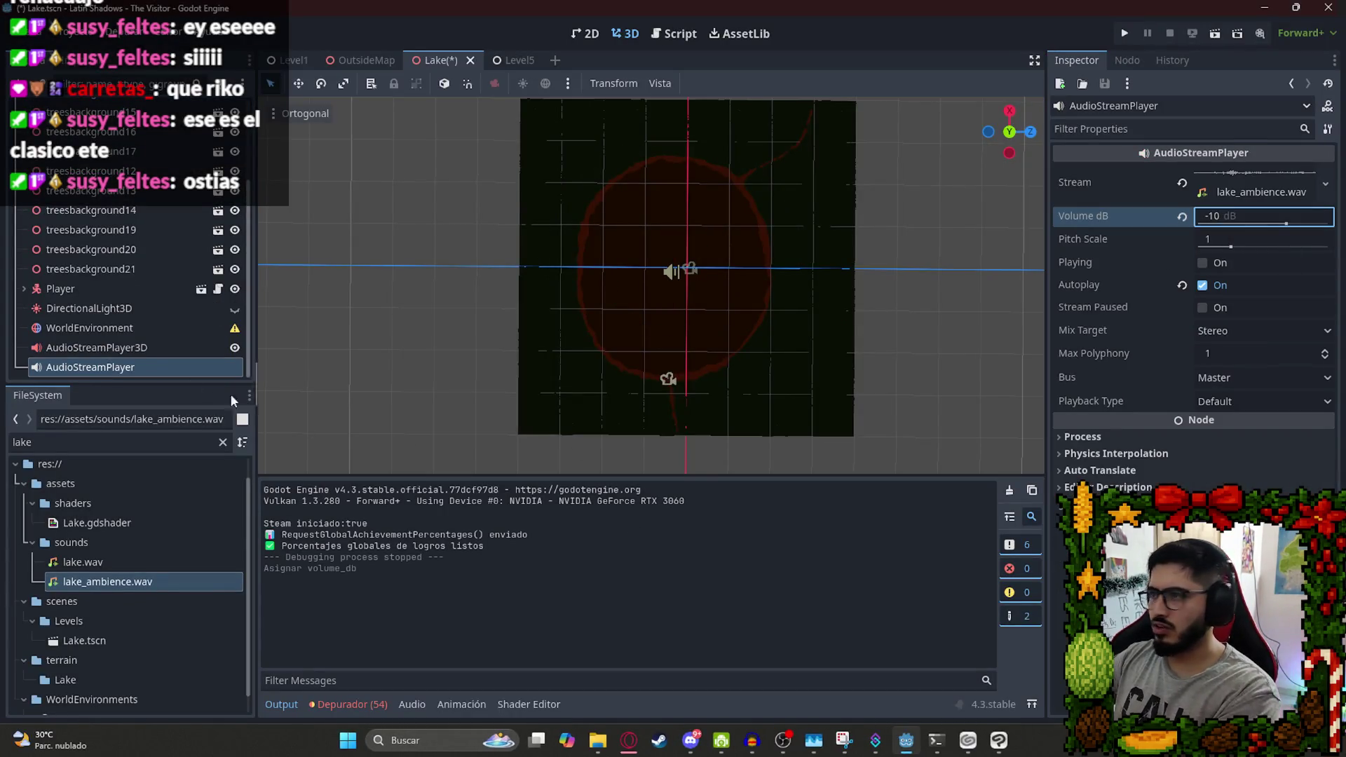
{"action": "left_click", "coordinate": [133, 347]}
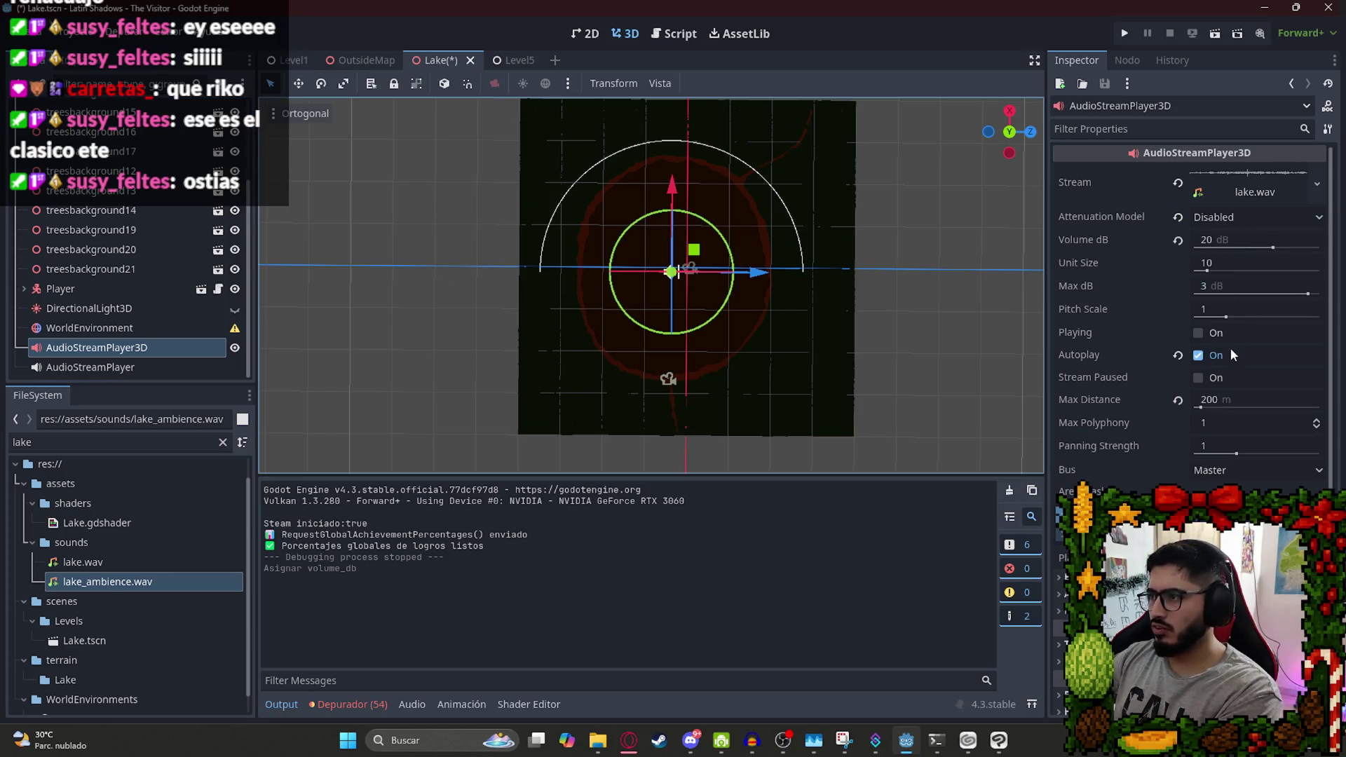
{"action": "left_click", "coordinate": [1245, 397]}
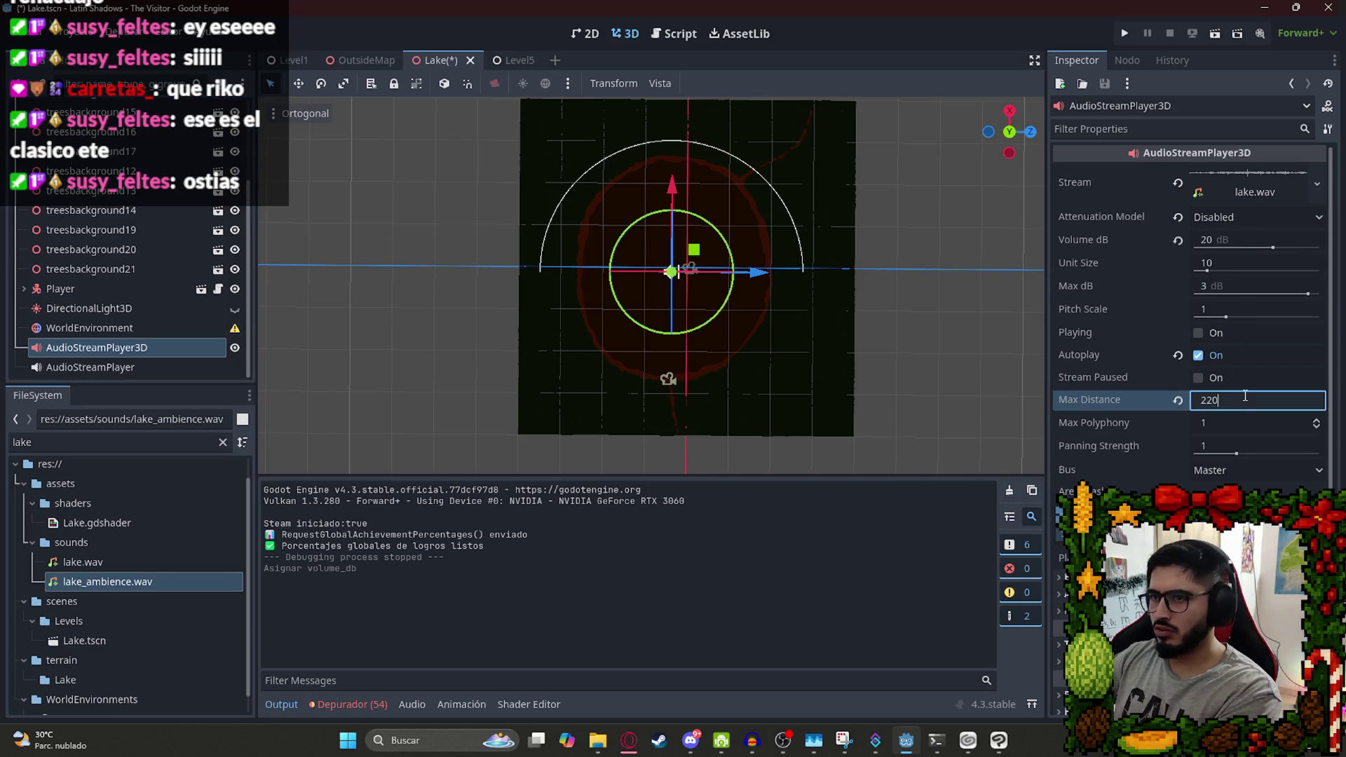
{"action": "left_click", "coordinate": [1226, 239]}
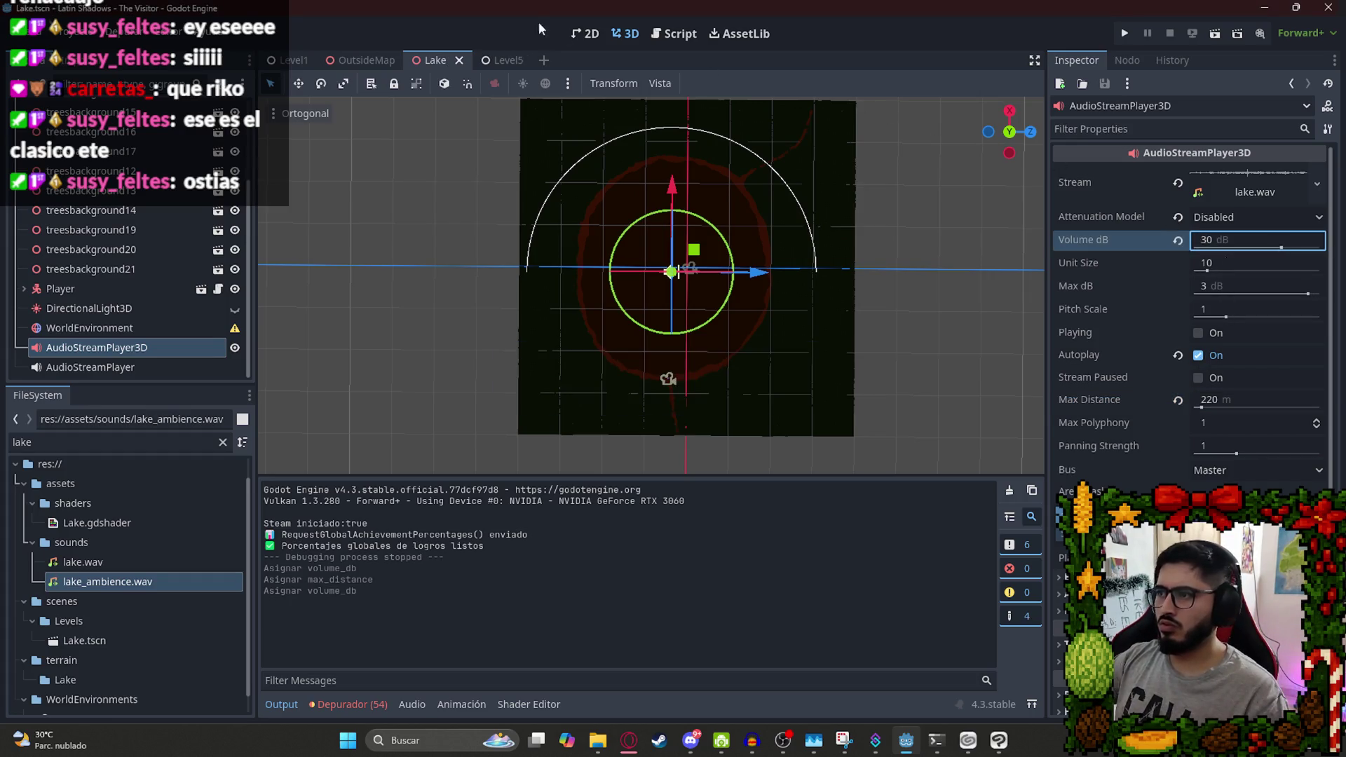
{"action": "right_click", "coordinate": [430, 72]}
{"action": "left_click", "coordinate": [474, 174]}
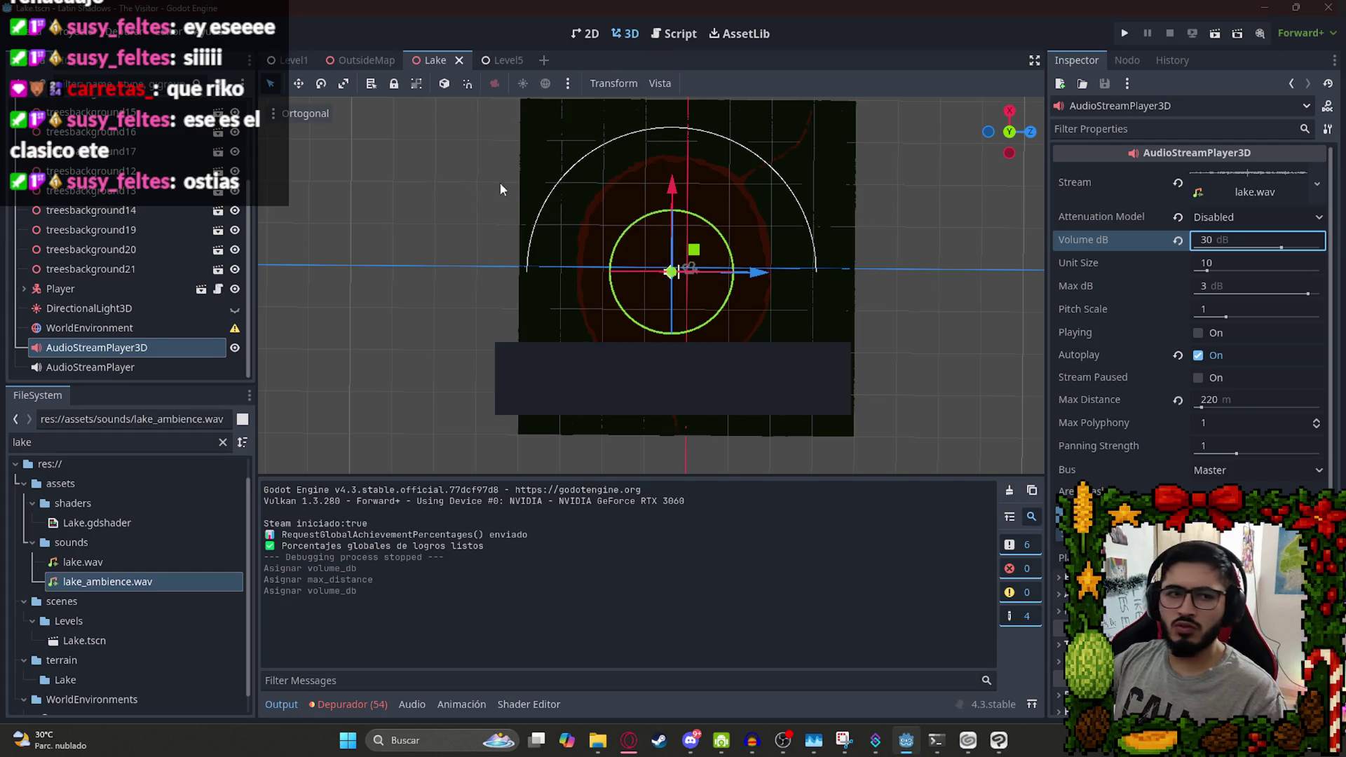
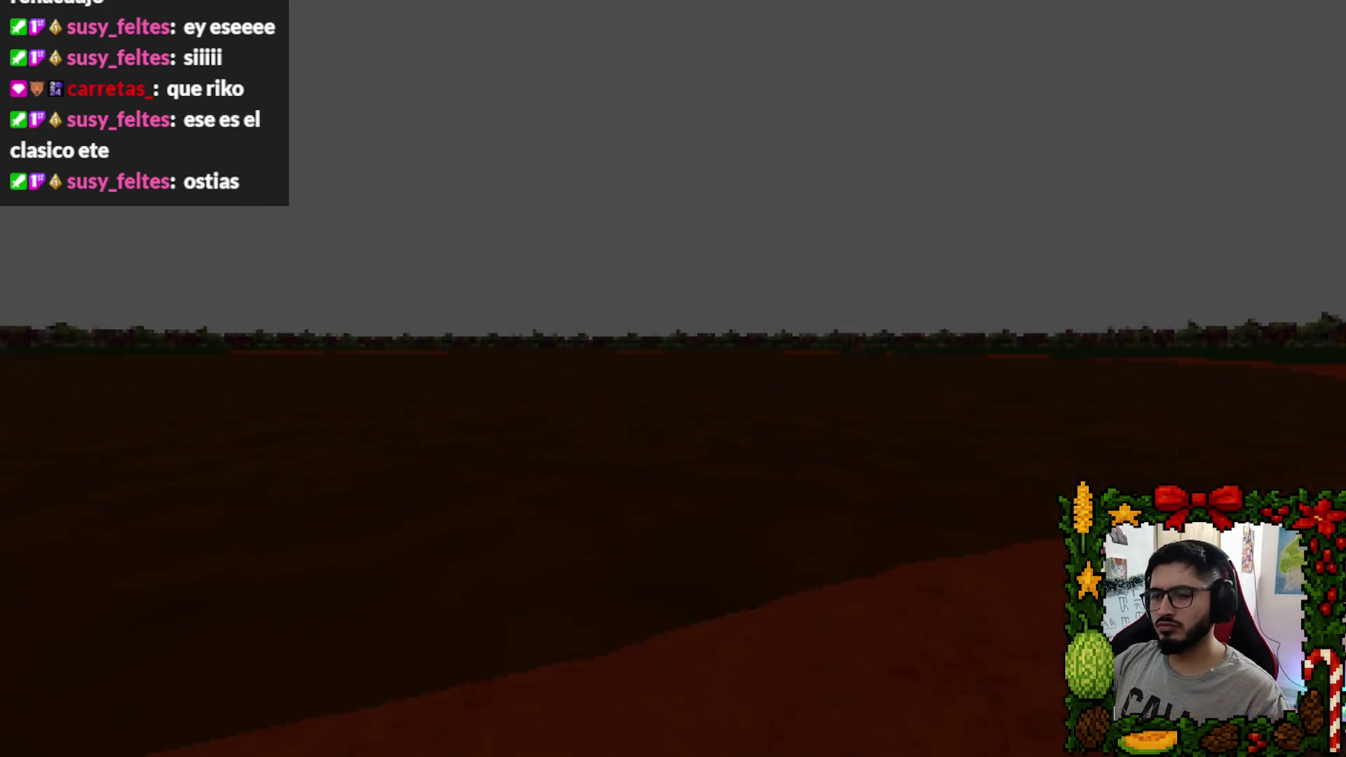
Leave the running game and load BasicLake.tres as the WorldEnvironment's Environment.
{"action": "key", "text": "Escape"}
{"action": "left_click", "coordinate": [671, 527]}
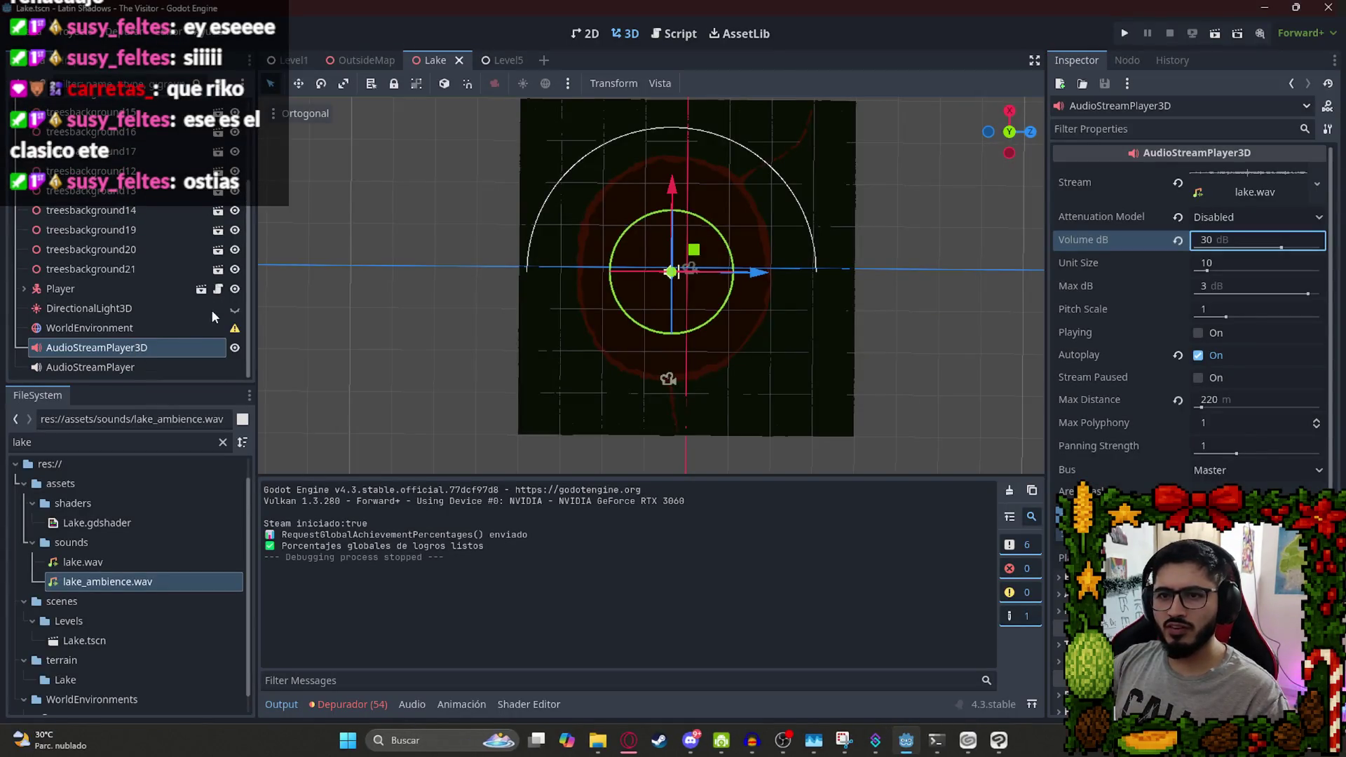
{"action": "left_click", "coordinate": [235, 309]}
{"action": "left_click", "coordinate": [160, 329]}
{"action": "left_click", "coordinate": [1272, 173]}
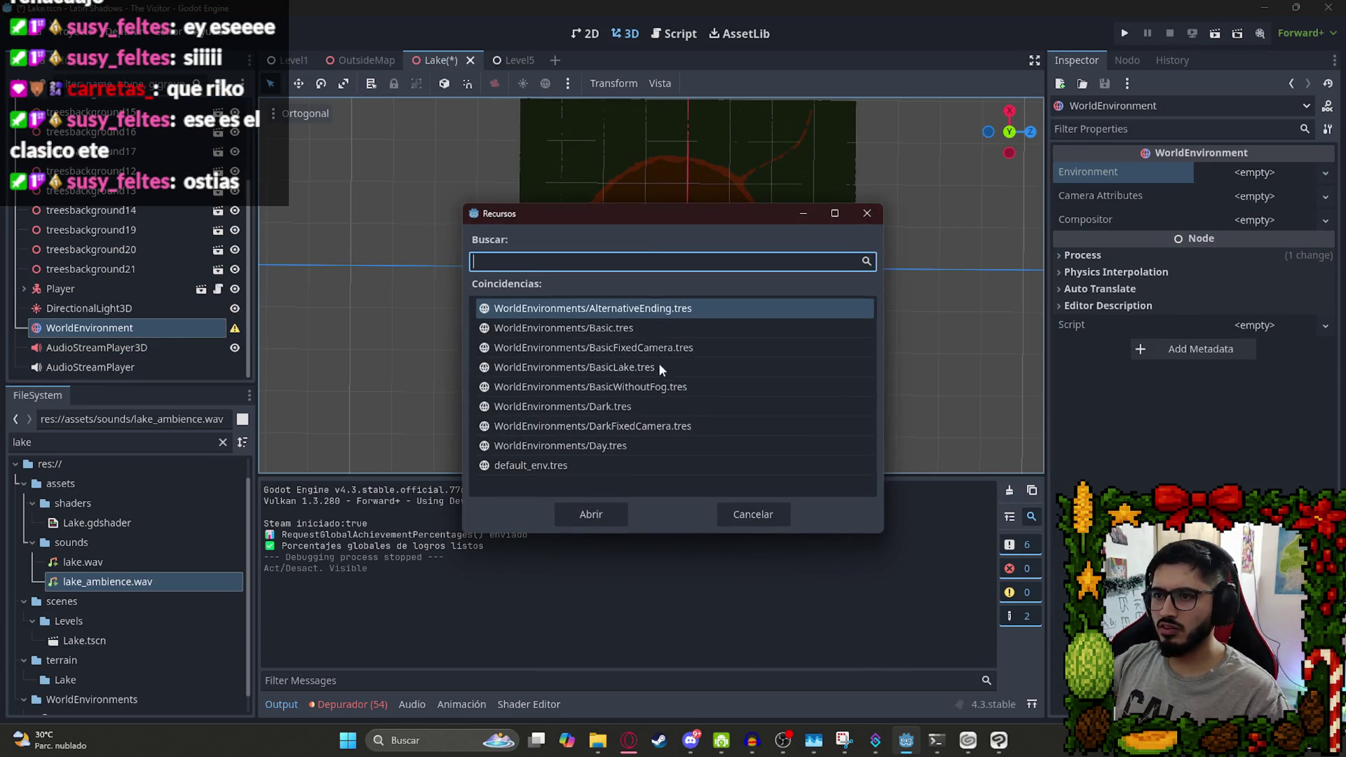
{"action": "double_click", "coordinate": [643, 368]}
Save the Lake scene and run it with Reproducir Esta Escena.
{"action": "key", "text": "ctrl+s"}
{"action": "right_click", "coordinate": [435, 59]}
{"action": "left_click", "coordinate": [506, 176]}
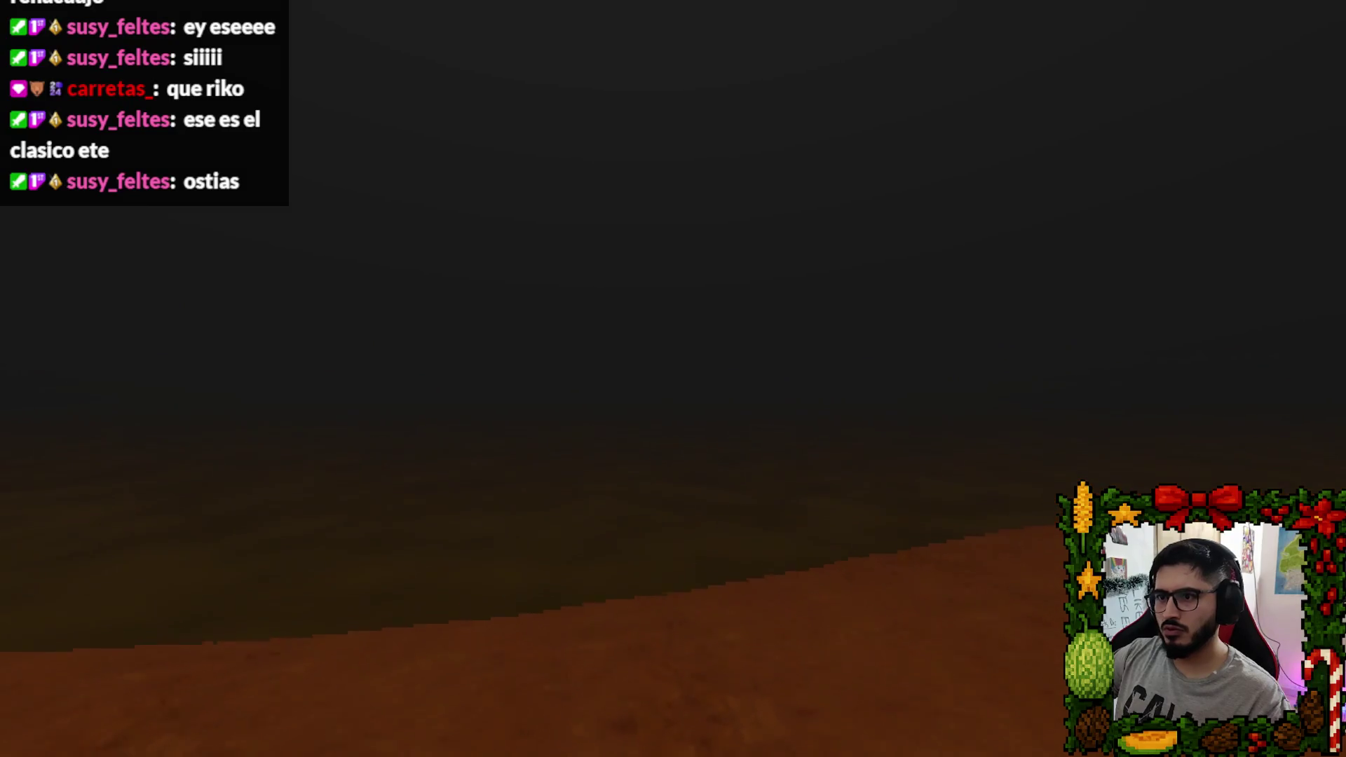
Return to the editor and inspect the ambient light energy and the Player camera preview.
{"action": "key", "text": "Escape"}
{"action": "left_click", "coordinate": [681, 536]}
{"action": "left_click", "coordinate": [96, 347]}
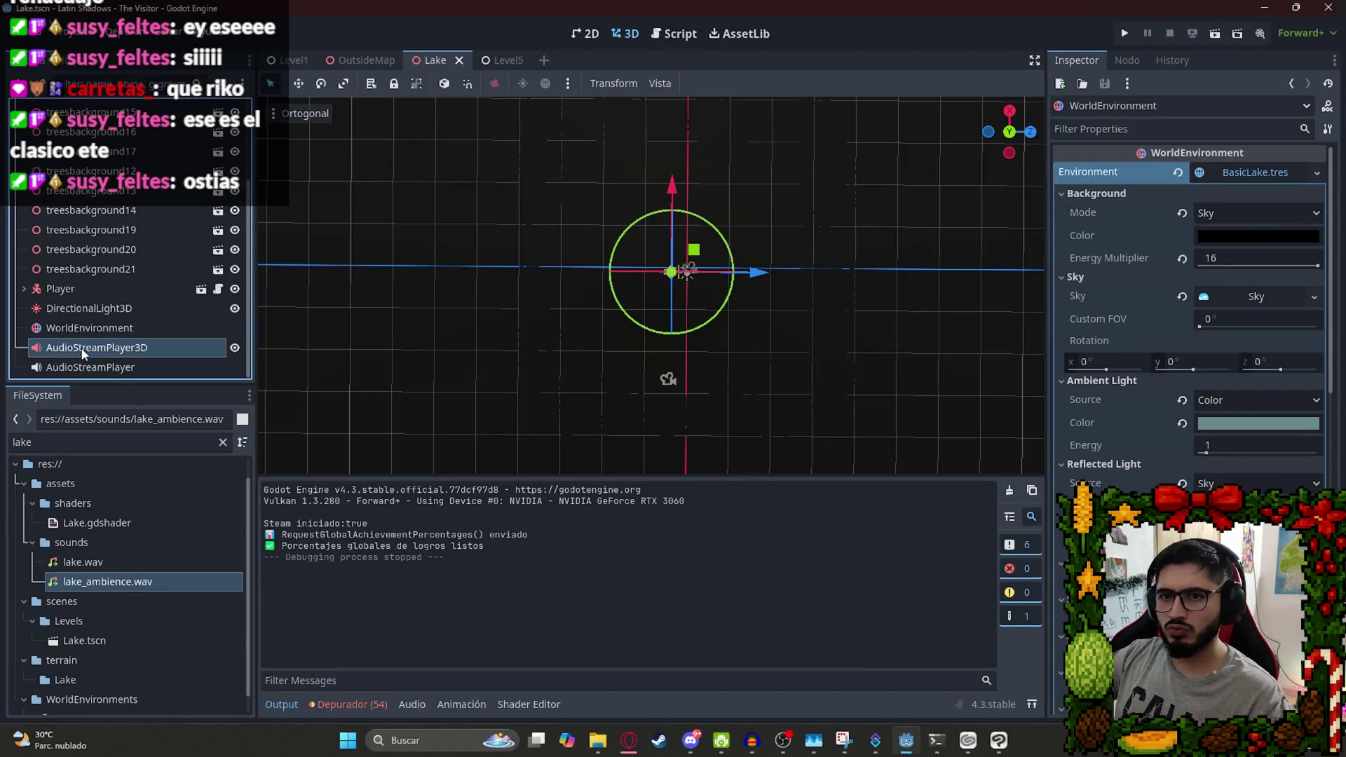
{"action": "left_click", "coordinate": [93, 328]}
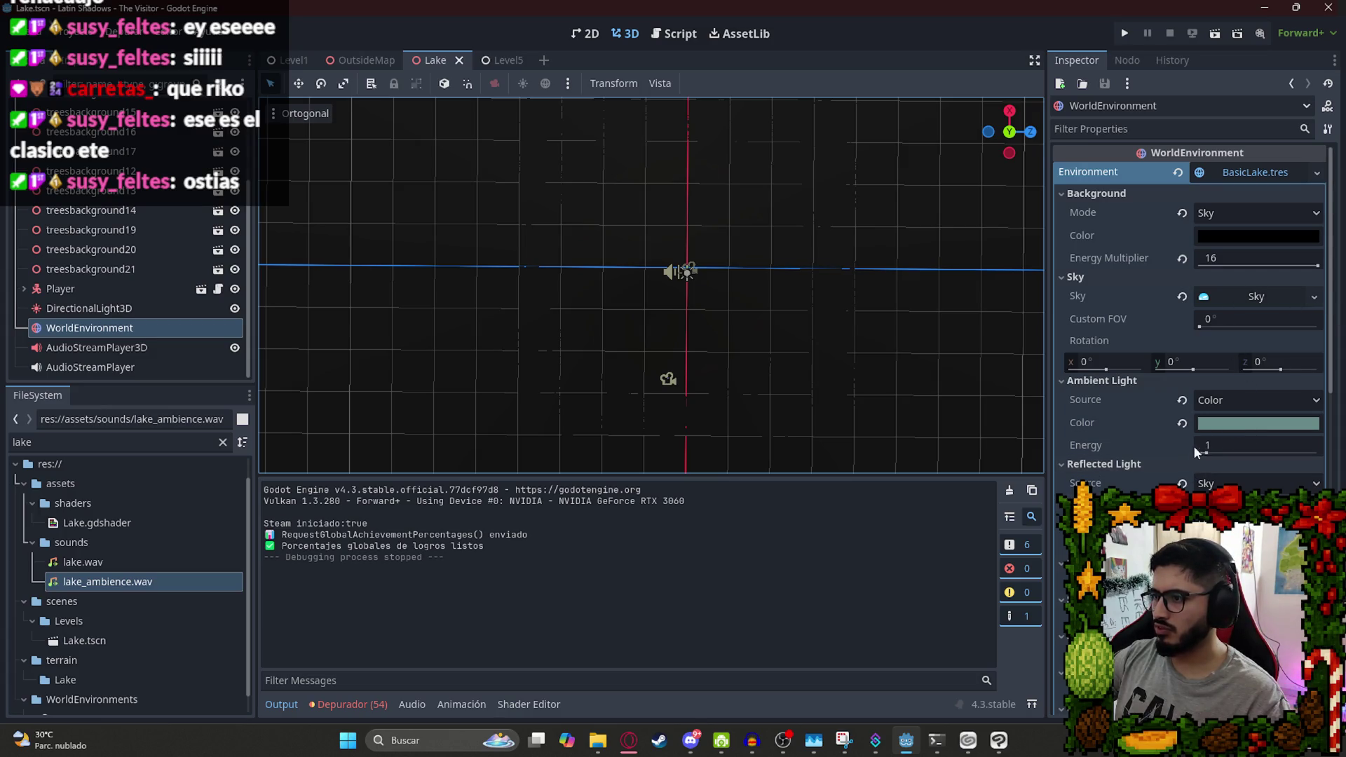
{"action": "left_click", "coordinate": [1232, 445]}
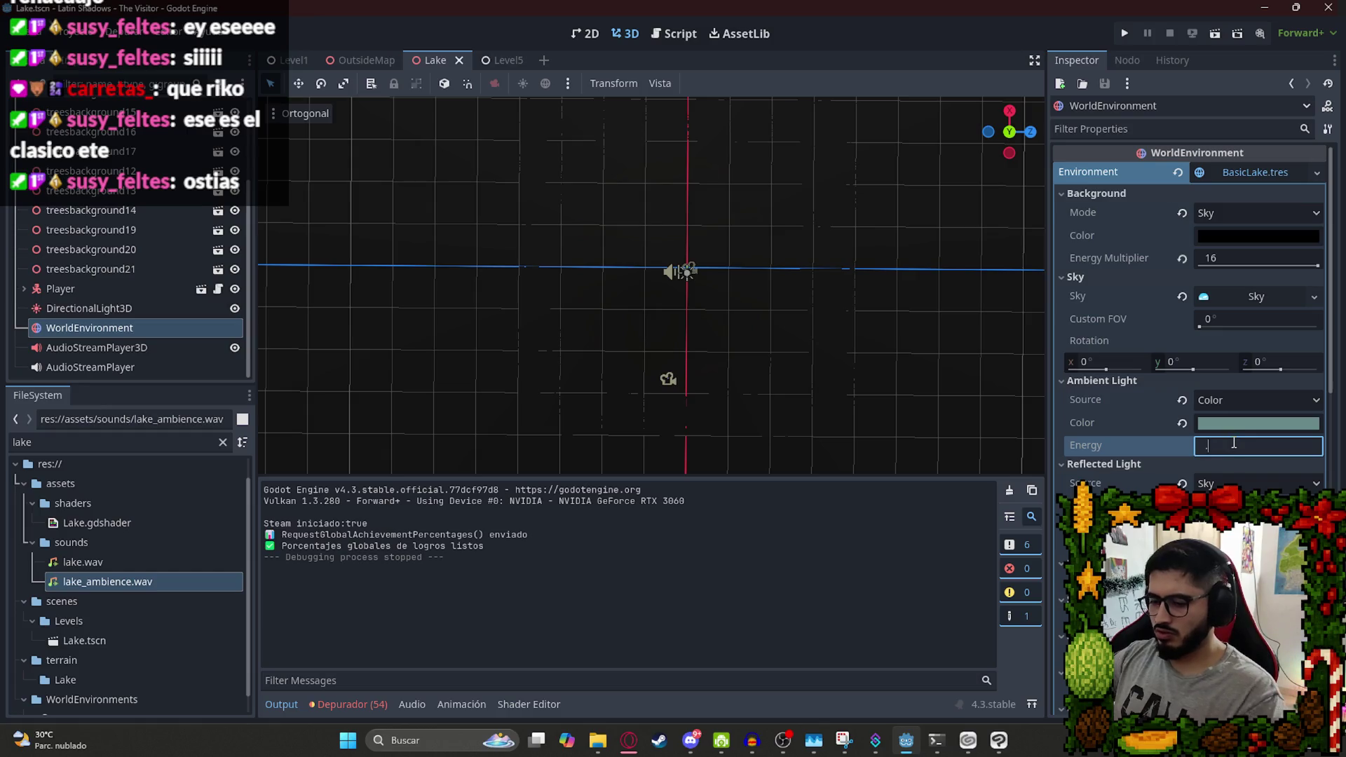
{"action": "type", "text": "0.2"}
{"action": "left_click", "coordinate": [21, 289]}
{"action": "left_click", "coordinate": [61, 345]}
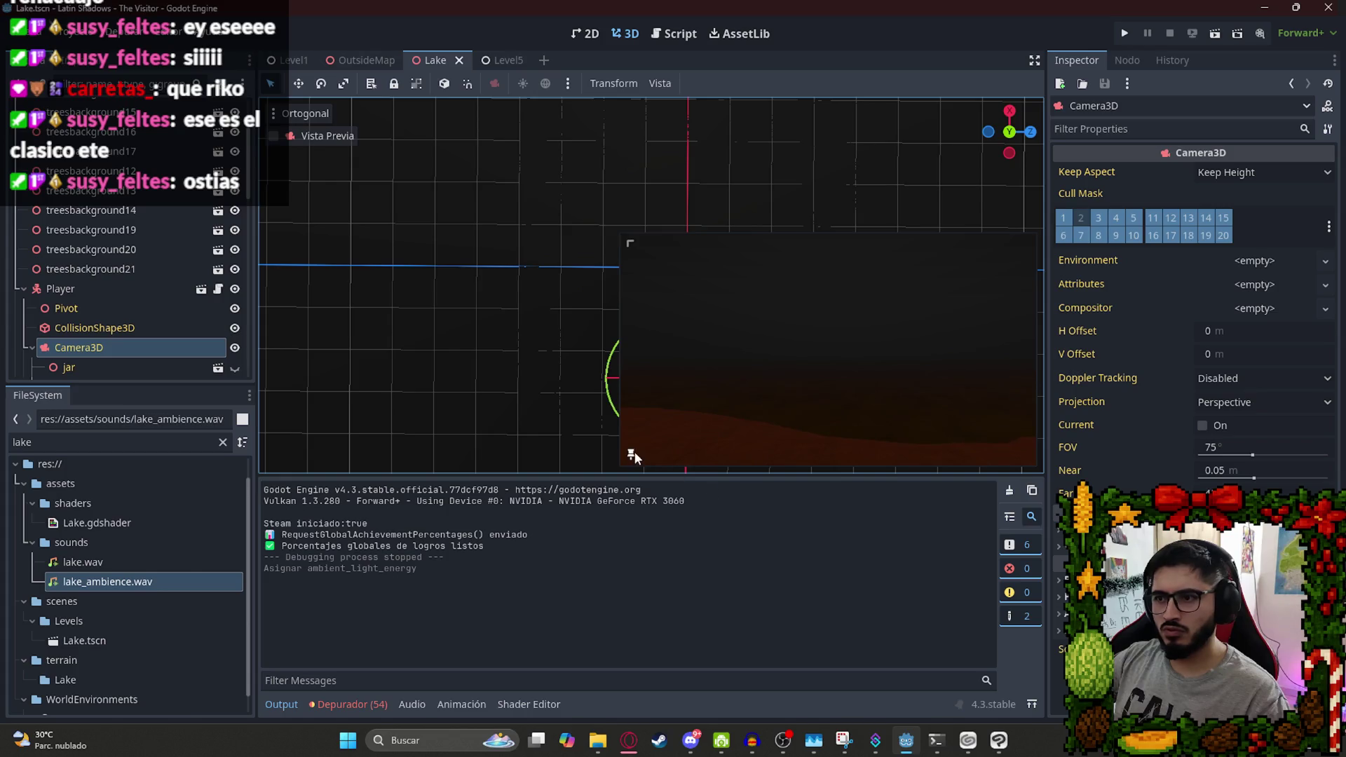
{"action": "left_click", "coordinate": [27, 289]}
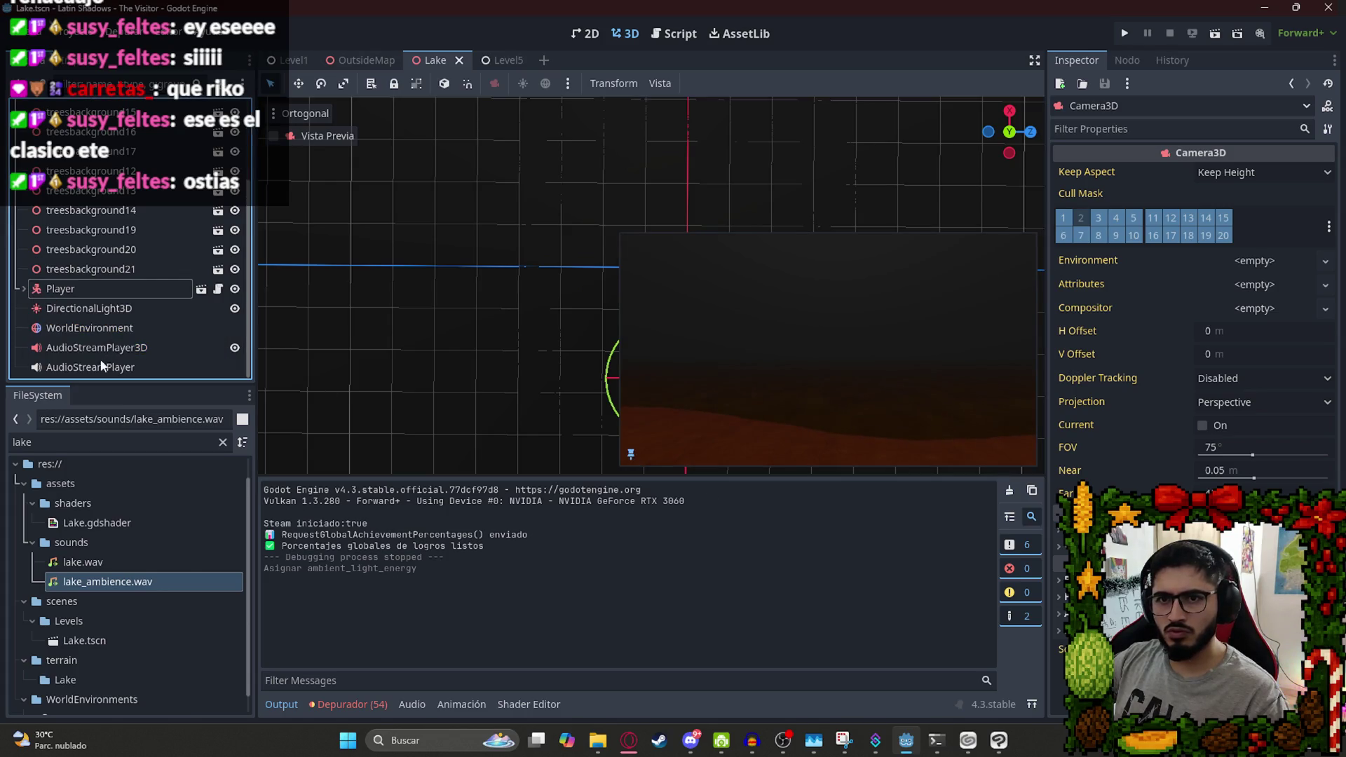
Set DirectionalLight3D energy to 0.05, save, and run the Lake scene.
{"action": "left_click", "coordinate": [111, 310]}
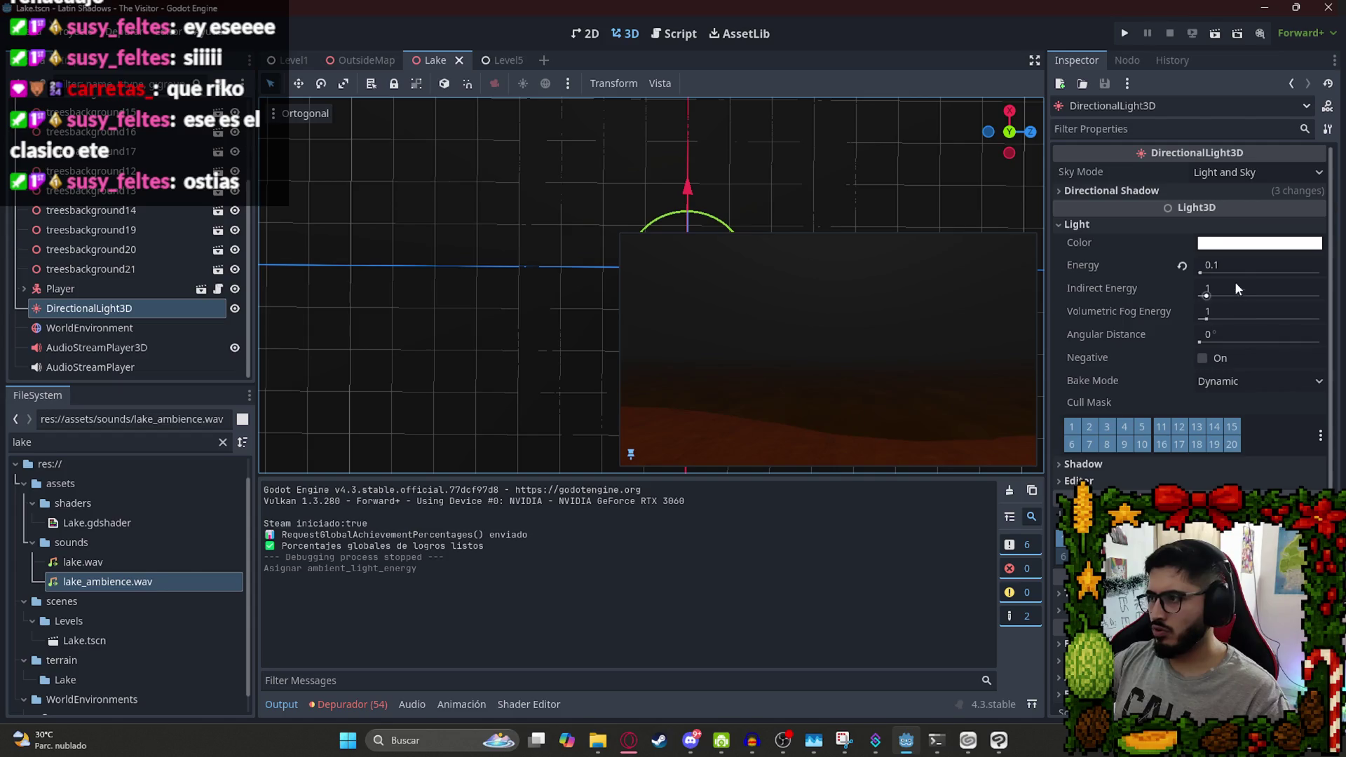
{"action": "left_click", "coordinate": [1243, 264]}
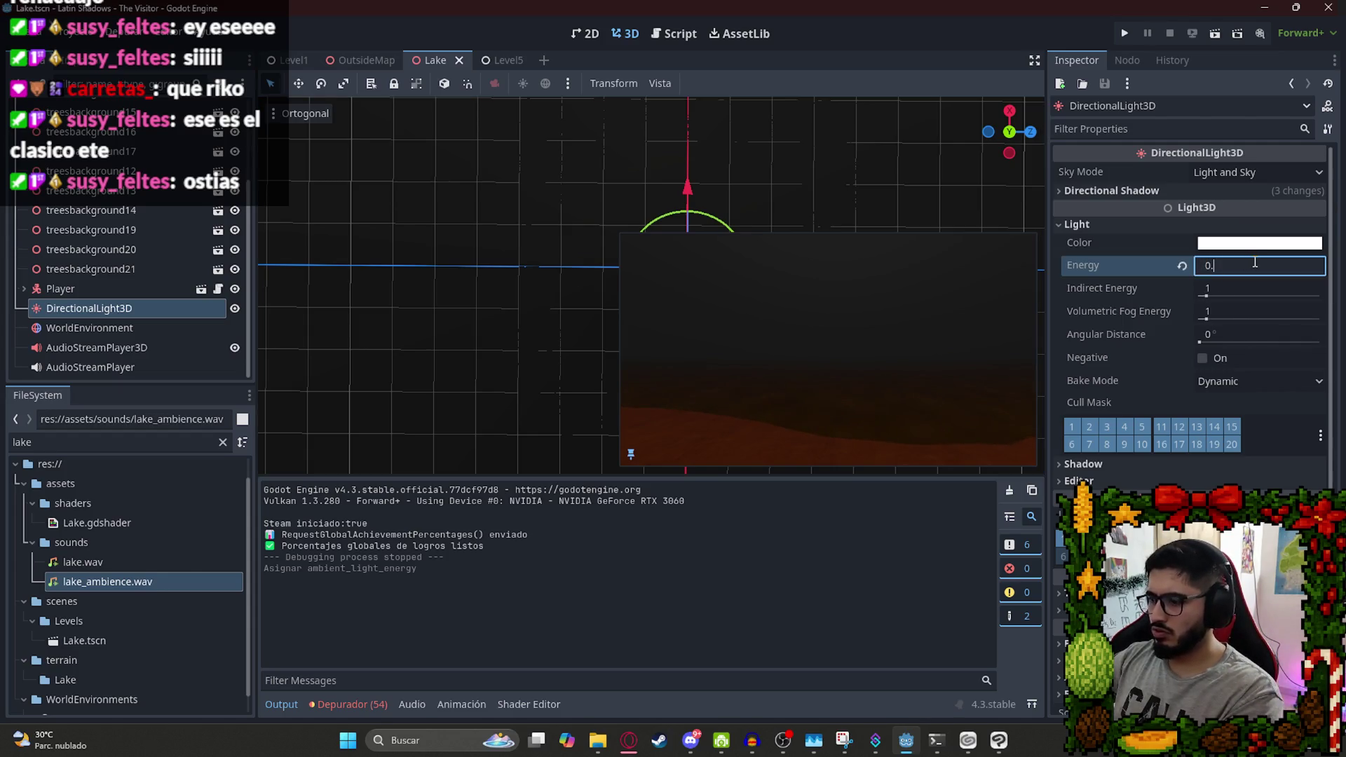
{"action": "type", "text": "05"}
{"action": "key", "text": "ctrl+s"}
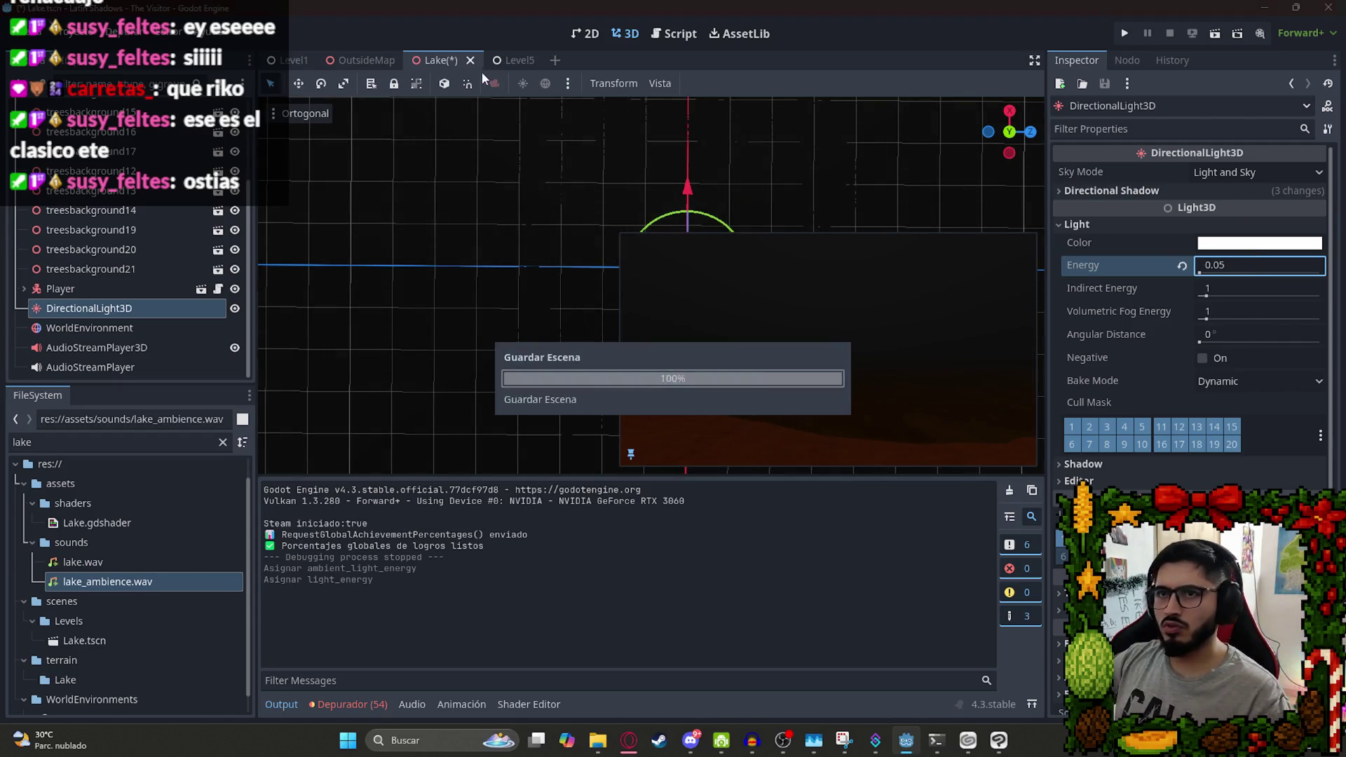
{"action": "right_click", "coordinate": [452, 63]}
{"action": "left_click", "coordinate": [488, 172]}
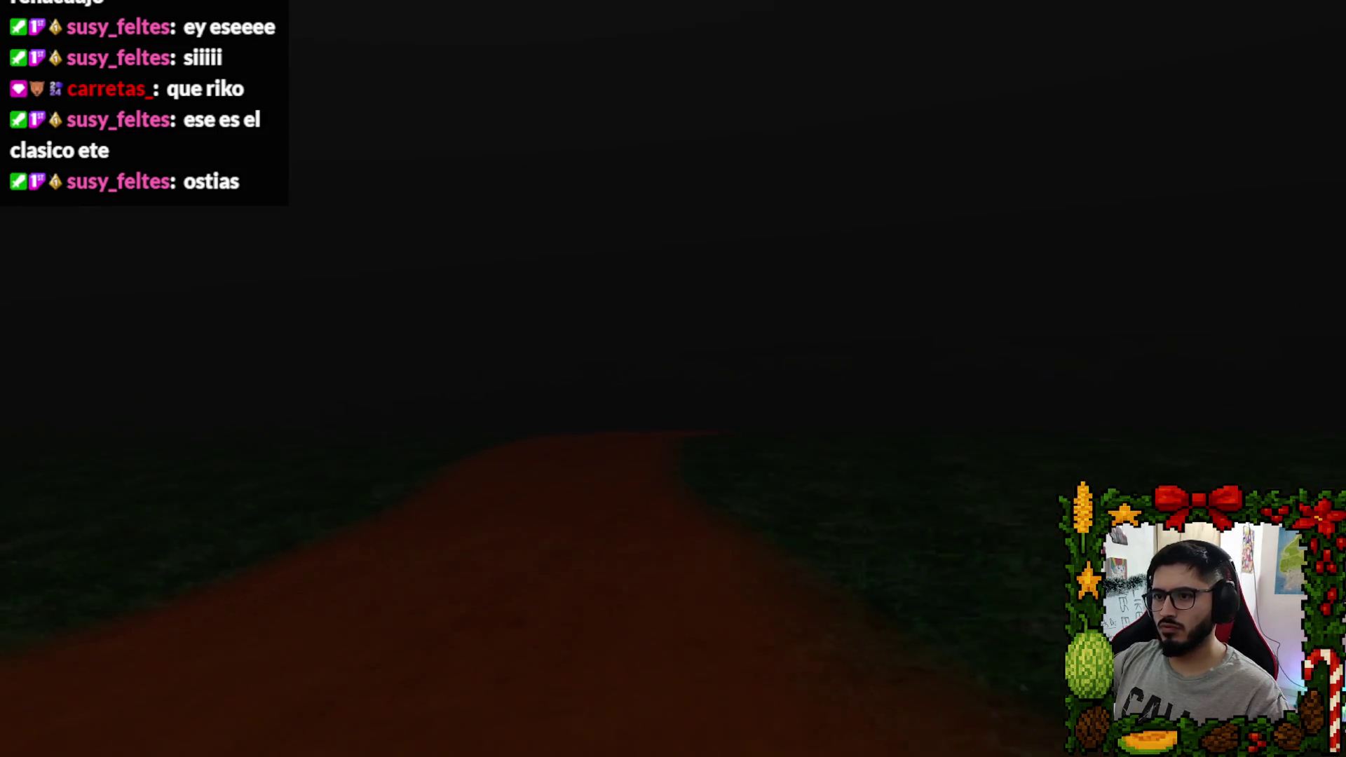
Walk forward along the path in game, then quit to the editor.
{"action": "key", "text": "w"}
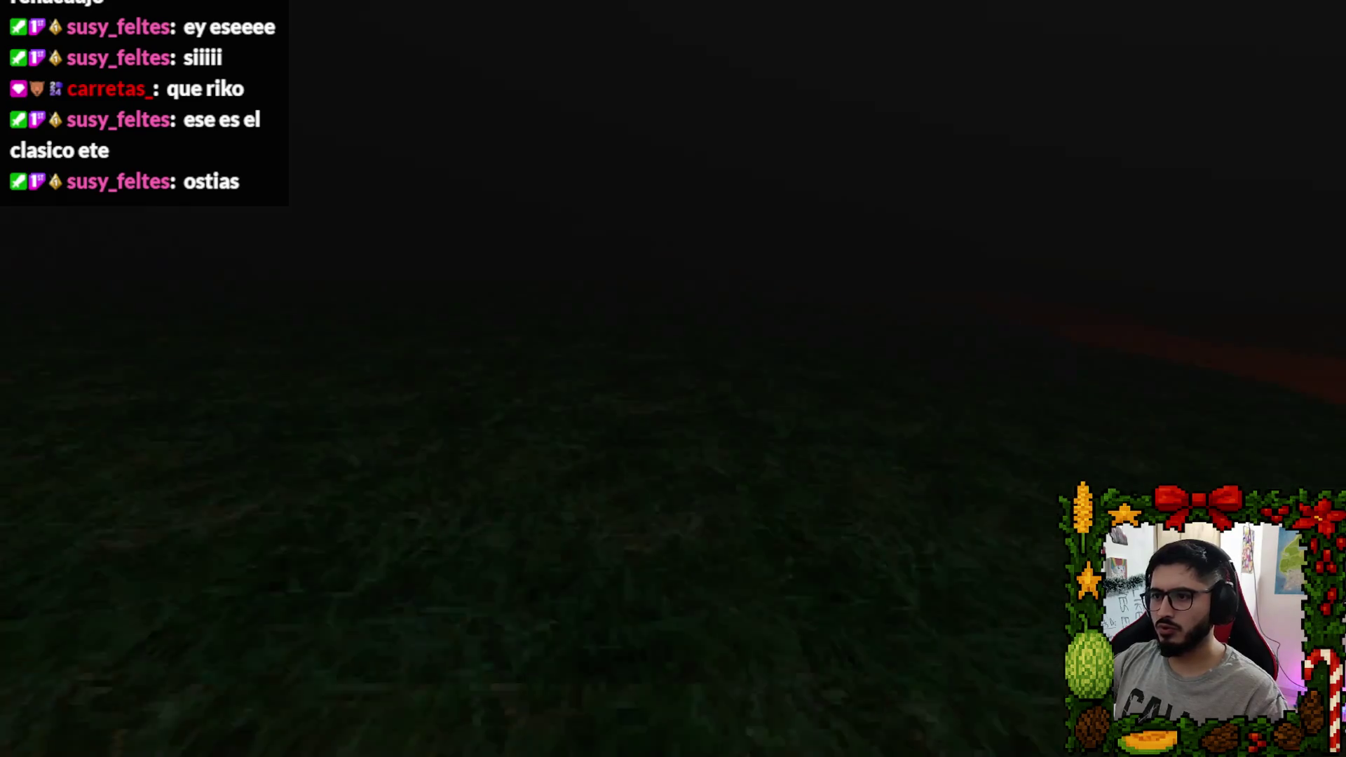
{"action": "key", "text": "Escape"}
{"action": "left_click", "coordinate": [640, 548]}
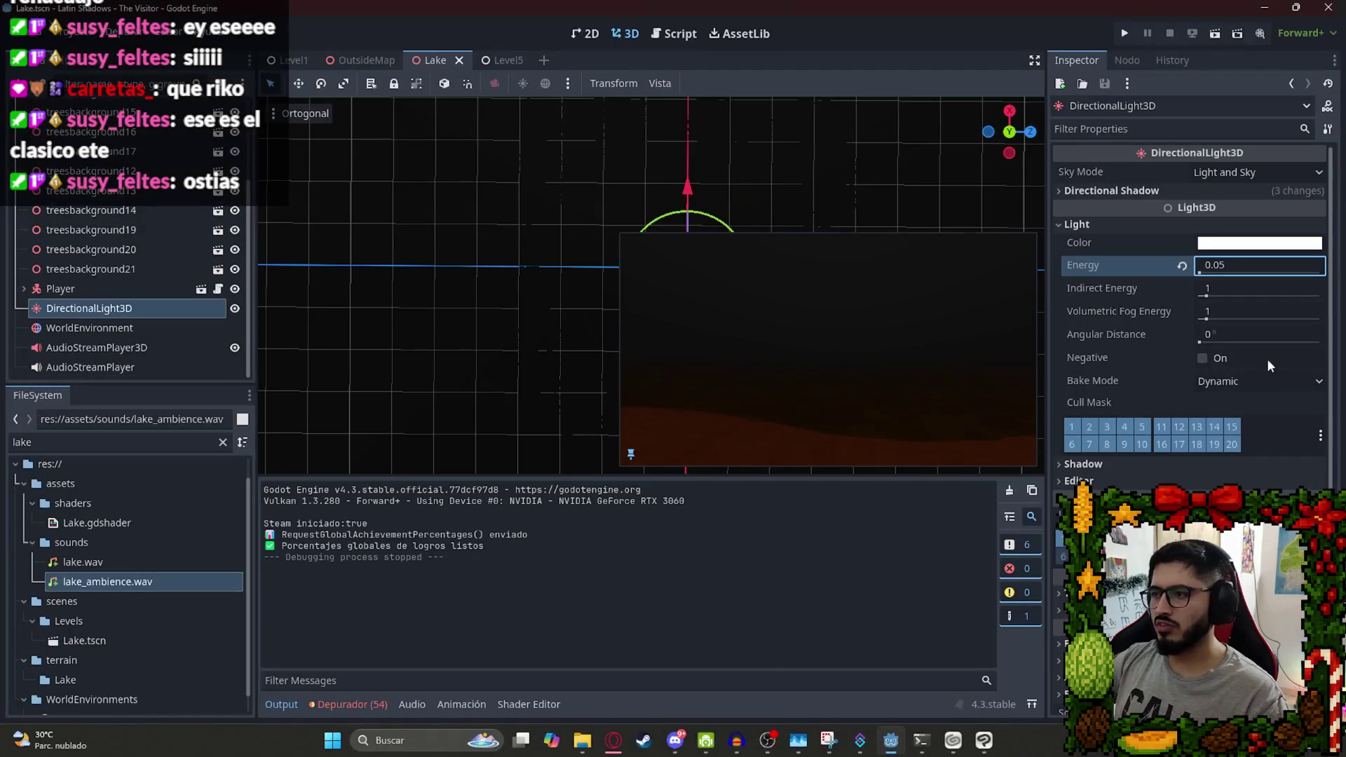
Enter 0.2 as the directional light energy, save the Lake scene, and run it.
{"action": "type", "text": "2"}
{"action": "key", "text": "Return"}
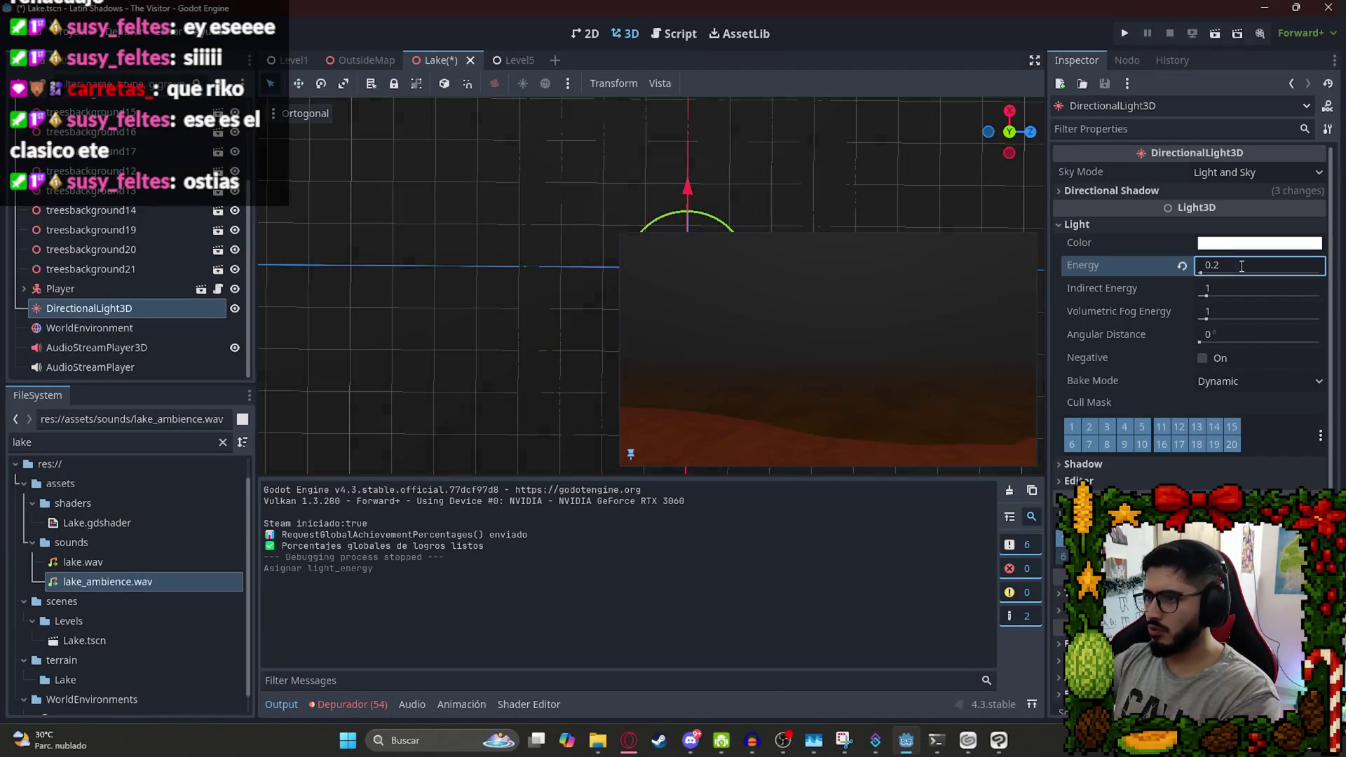
{"action": "right_click", "coordinate": [441, 62]}
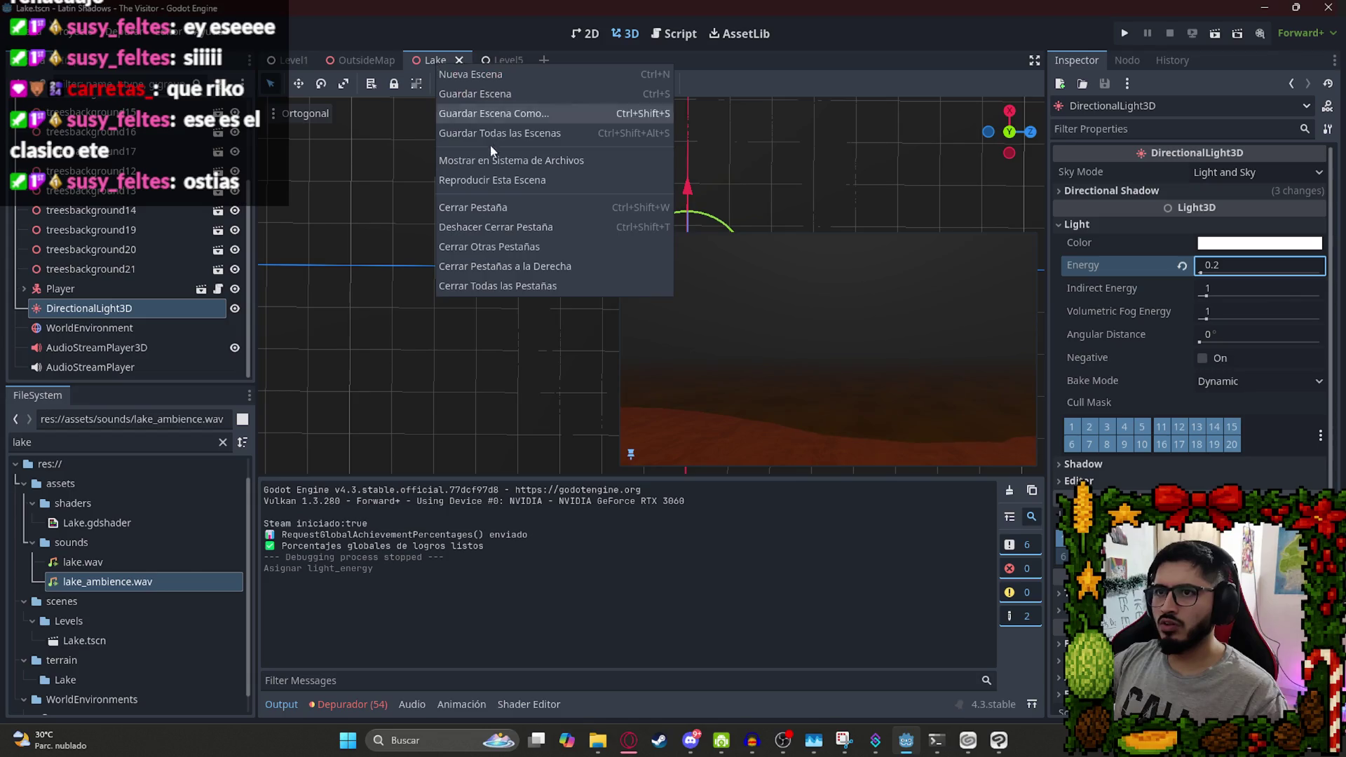
{"action": "left_click", "coordinate": [491, 162]}
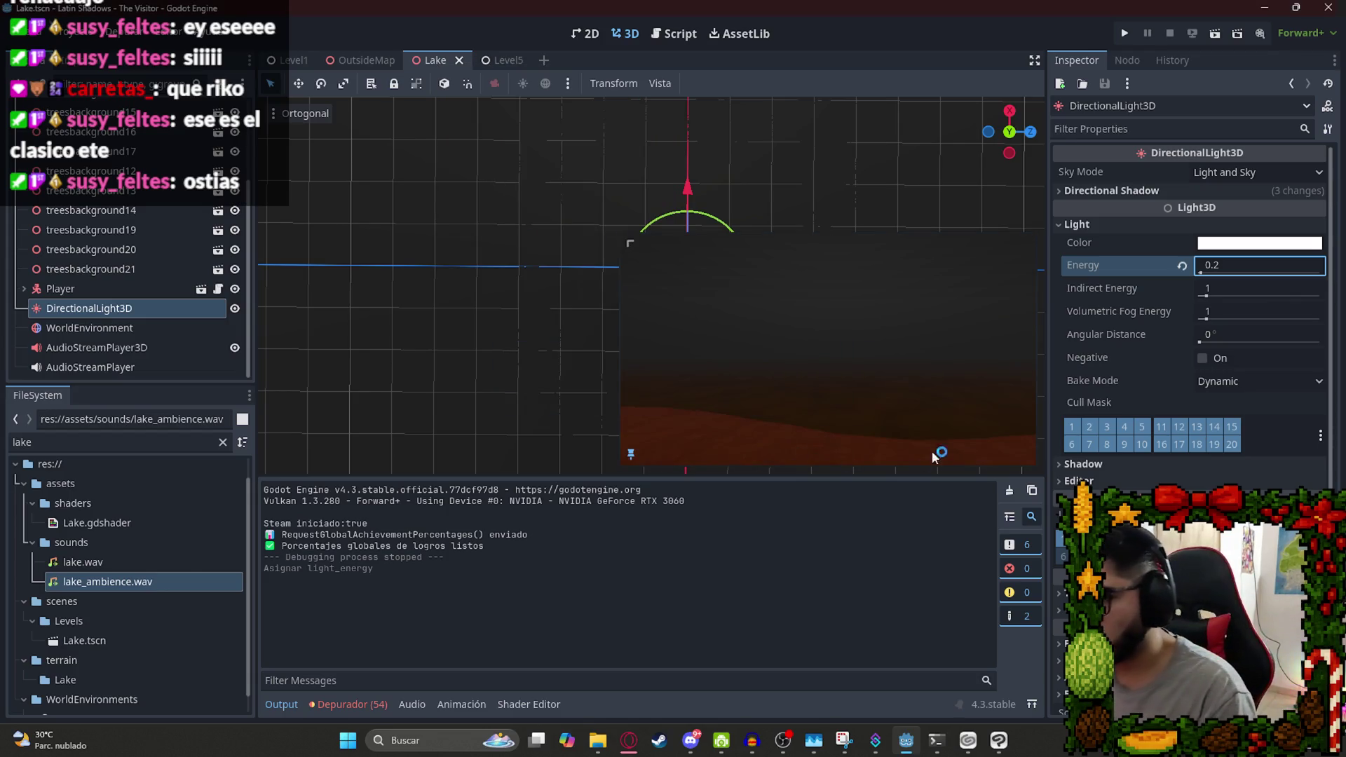
{"action": "key", "text": "F5"}
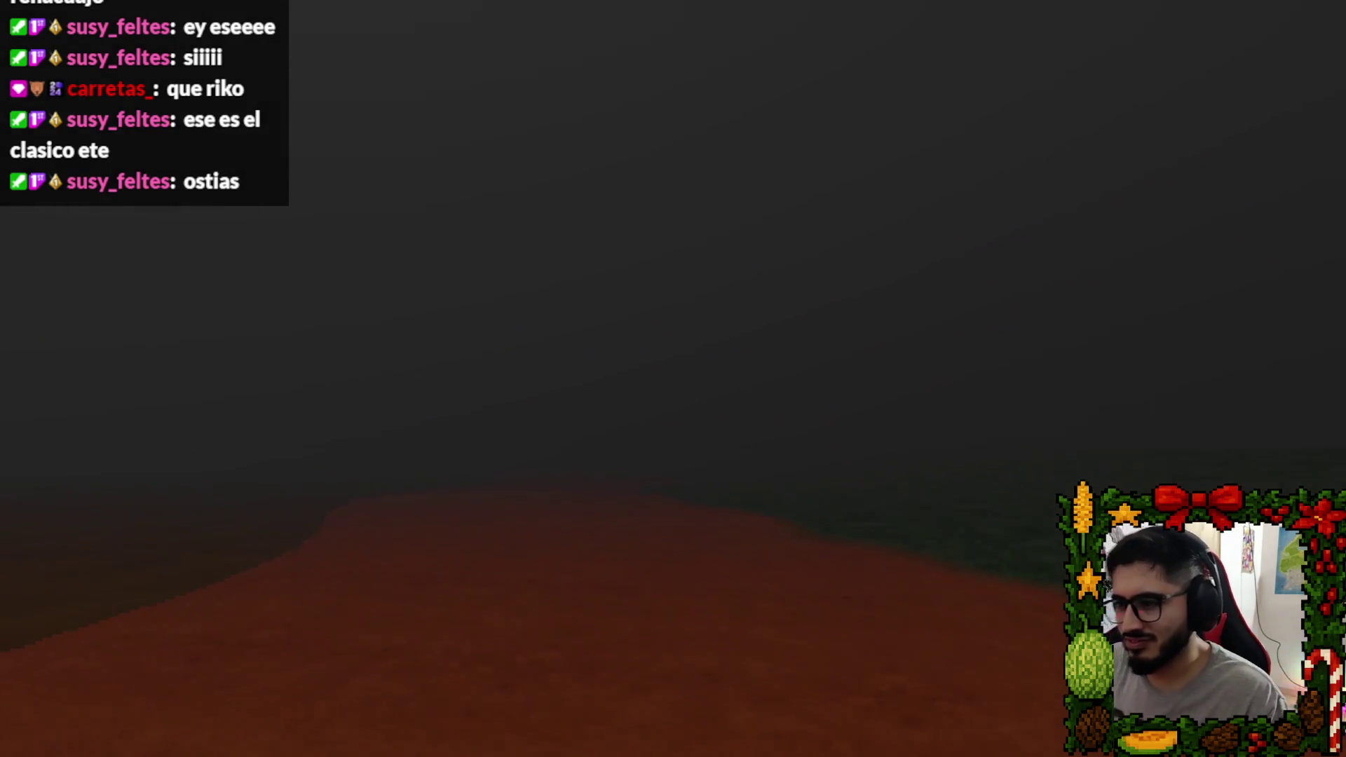
Quit the game and set WorldEnvironment's Volumetric Fog Density to 0.1.
{"action": "key", "text": "Escape"}
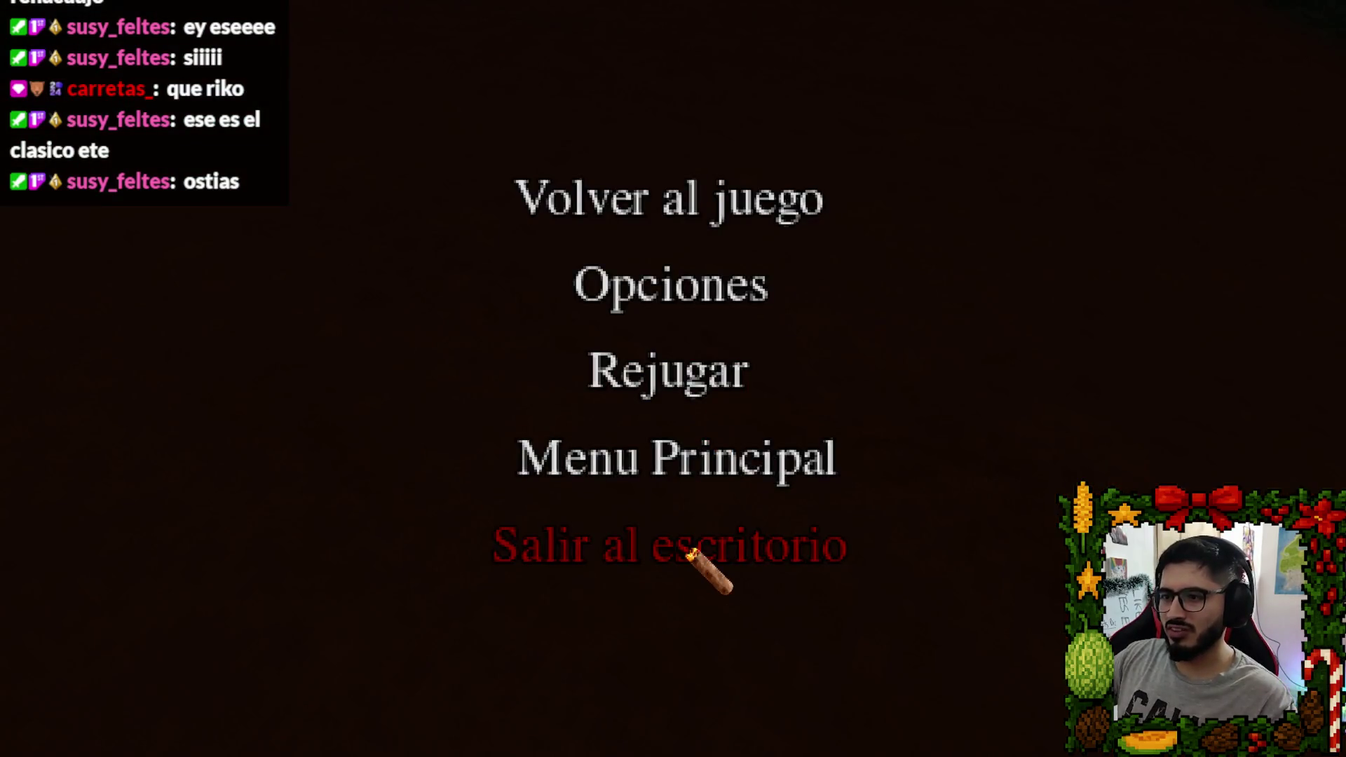
{"action": "left_click", "coordinate": [708, 553]}
{"action": "left_click", "coordinate": [96, 347]}
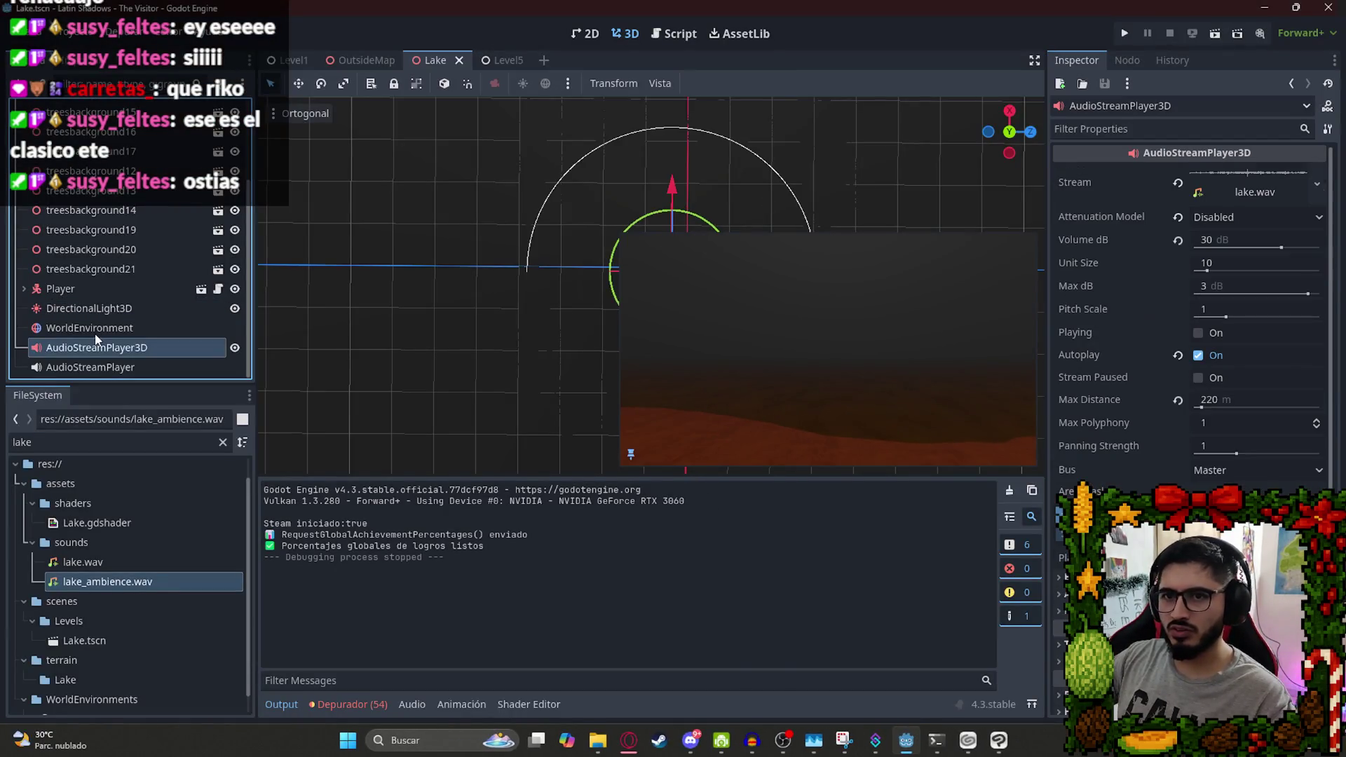
{"action": "left_click", "coordinate": [90, 327]}
{"action": "scroll", "coordinate": [1227, 421], "scroll_direction": "down", "scroll_amount": 3}
{"action": "scroll", "coordinate": [1242, 341], "scroll_direction": "up", "scroll_amount": 3}
{"action": "scroll", "coordinate": [1213, 294], "scroll_direction": "down", "scroll_amount": 3}
{"action": "scroll", "coordinate": [1212, 392], "scroll_direction": "down", "scroll_amount": 4}
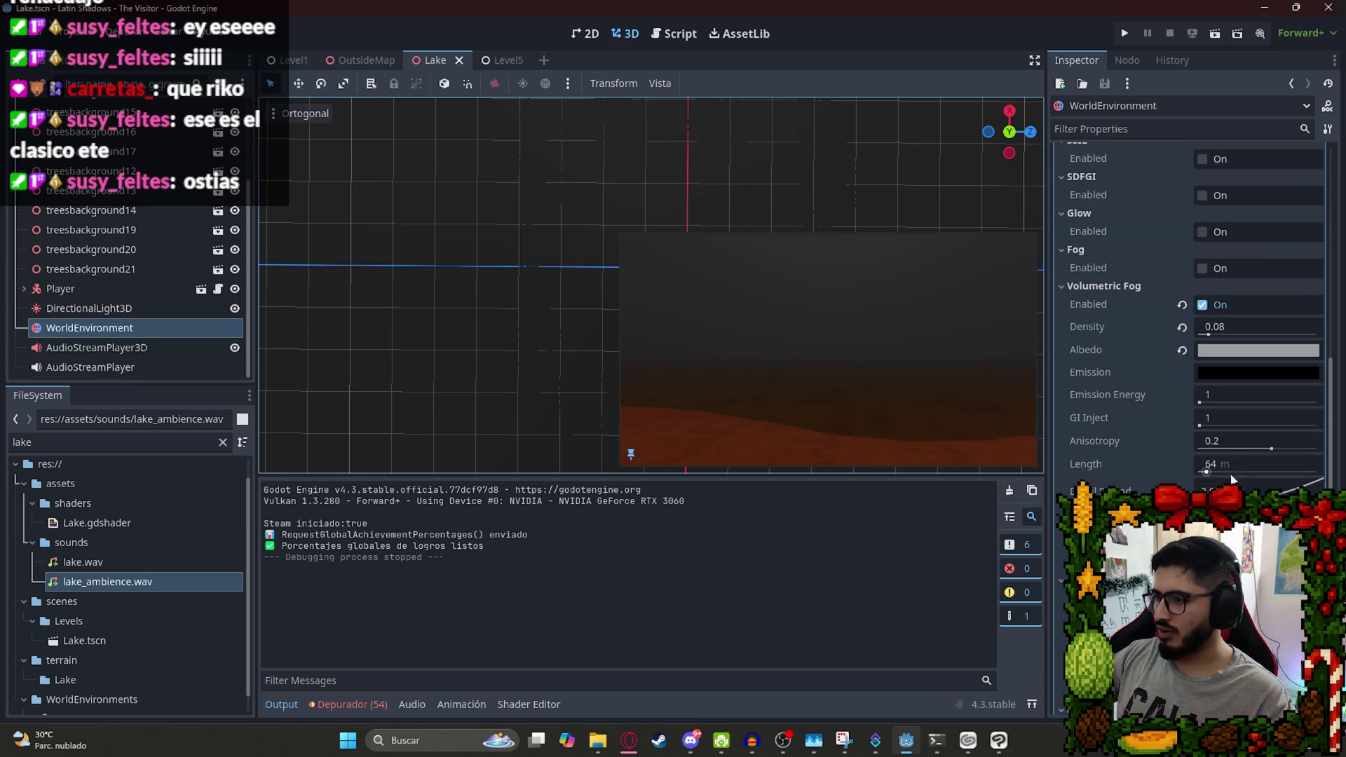
{"action": "left_click", "coordinate": [1247, 327]}
{"action": "type", "text": "0.1"}
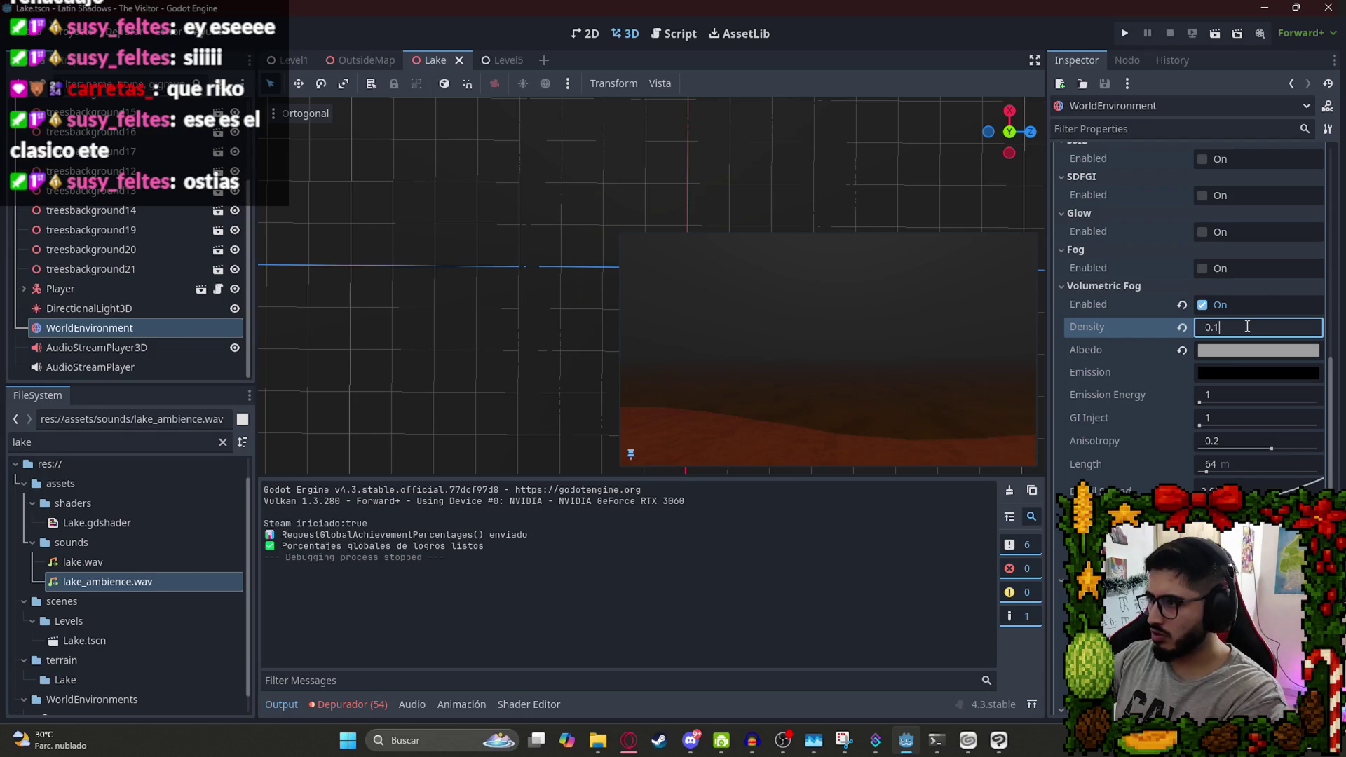
{"action": "double_click", "coordinate": [1247, 327]}
{"action": "type", "text": "0."}
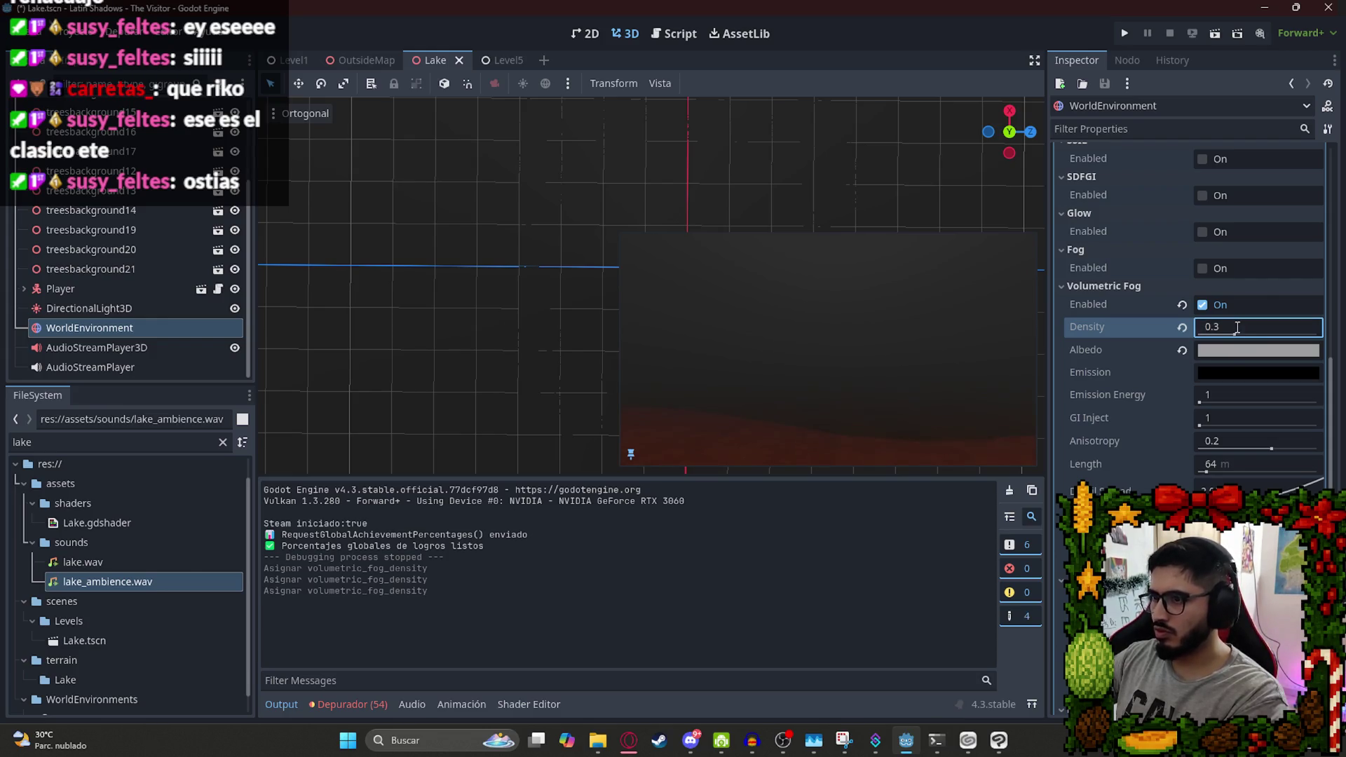
{"action": "left_click", "coordinate": [1237, 328]}
{"action": "type", "text": "0.1"}
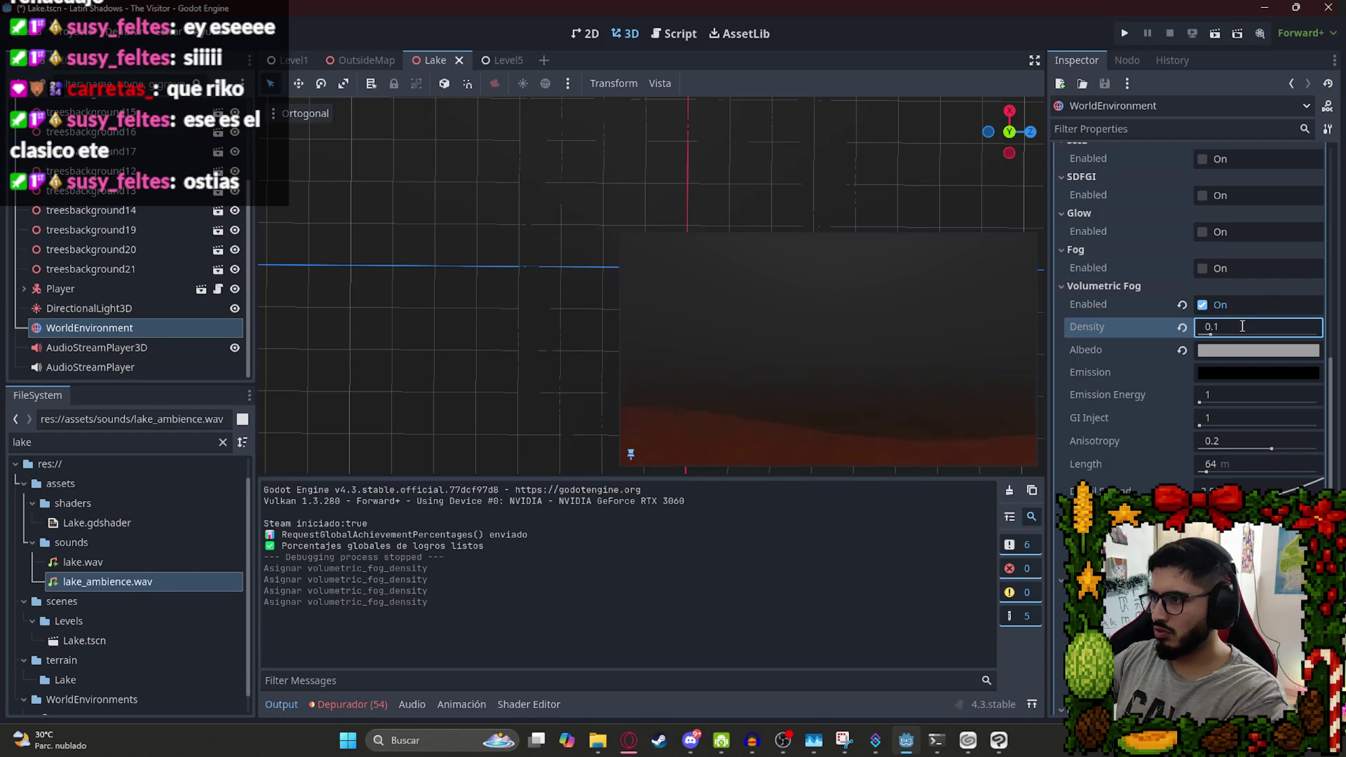
Set Ambient Light Energy to 0 and run the Lake scene.
{"action": "scroll", "coordinate": [1234, 399], "scroll_direction": "up", "scroll_amount": 10}
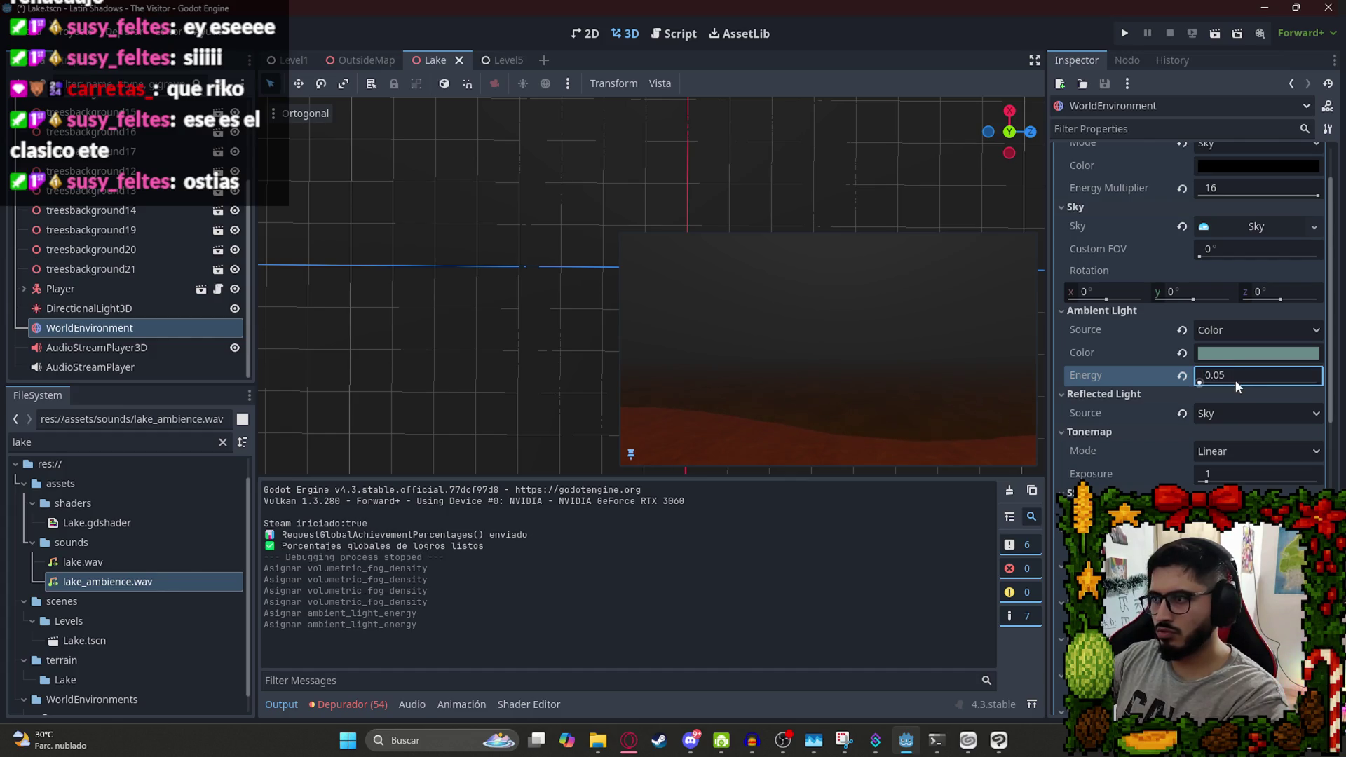
{"action": "left_click", "coordinate": [1181, 376]}
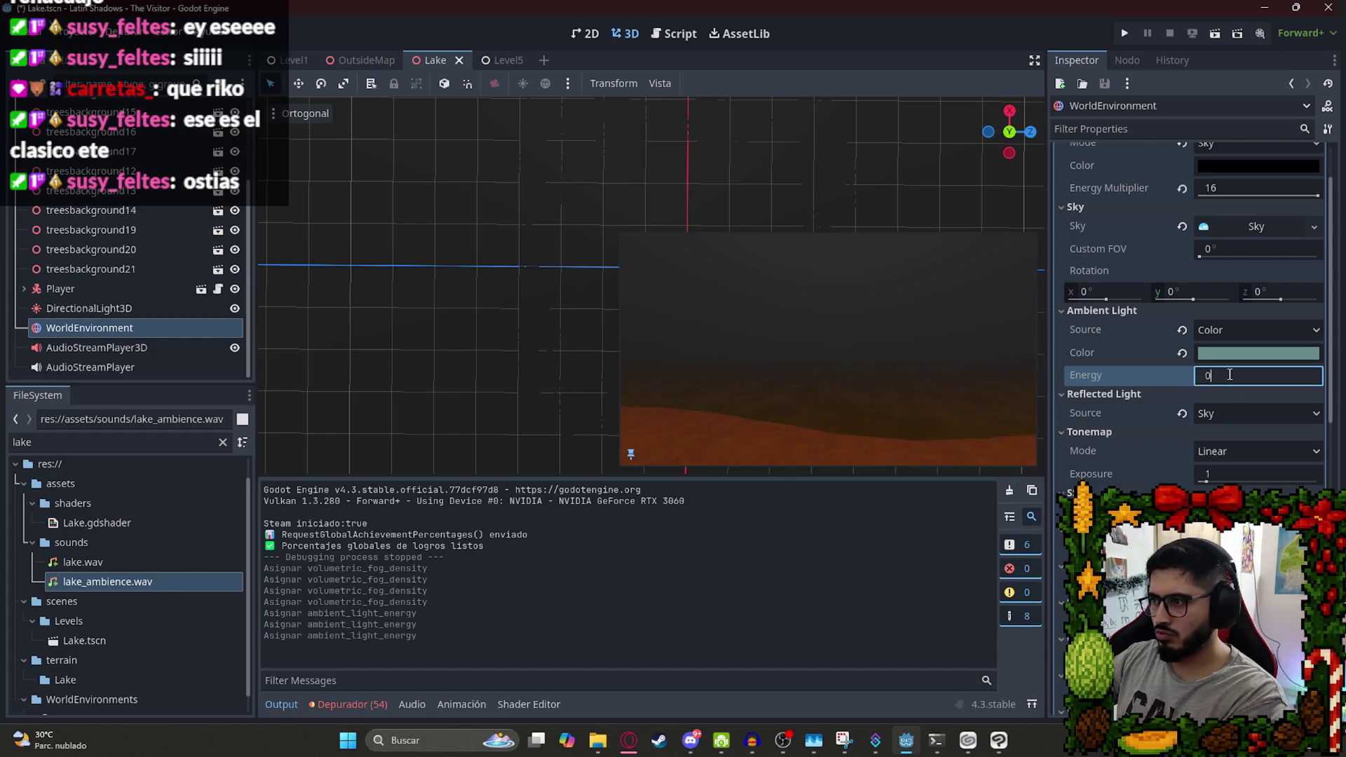
{"action": "key", "text": "Return"}
{"action": "right_click", "coordinate": [457, 59]}
{"action": "left_click", "coordinate": [515, 170]}
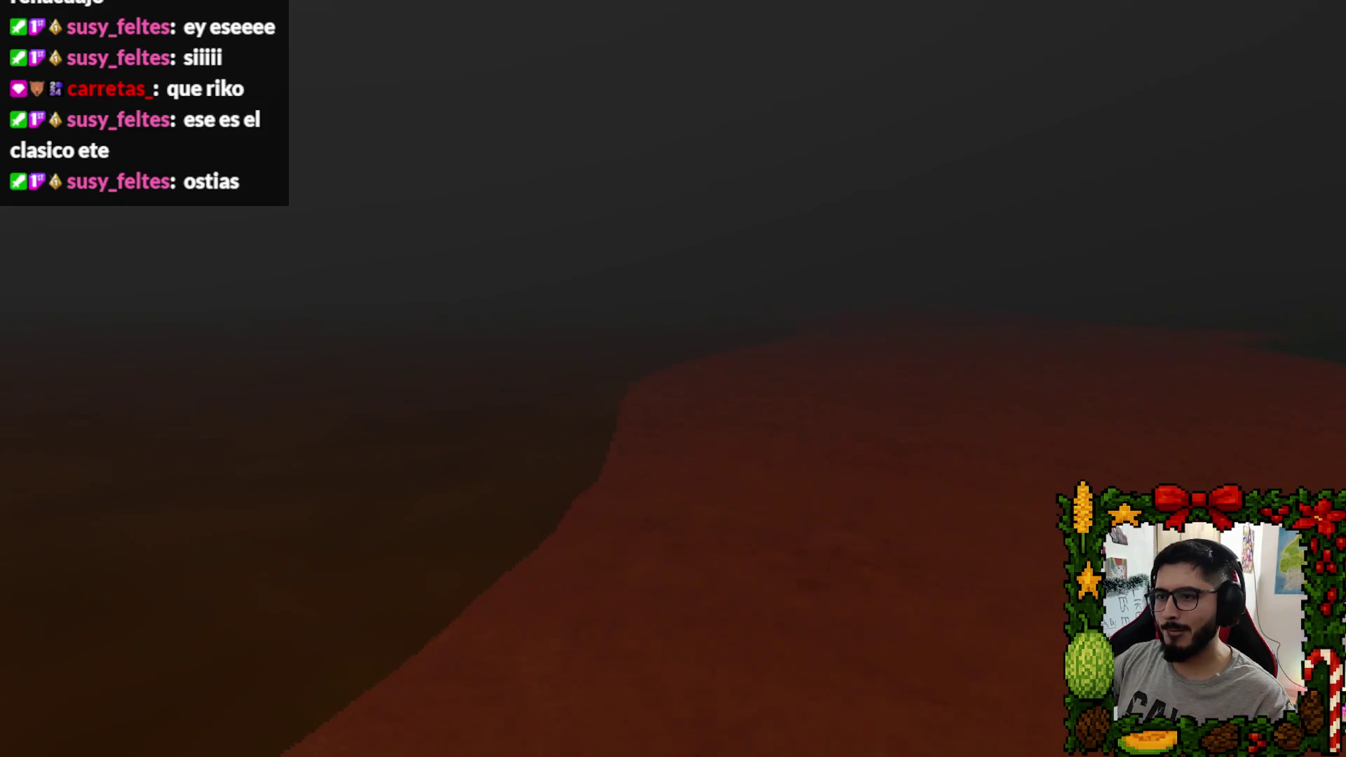
Quit the game and tint the ambient light colour teal-blue.
{"action": "key", "text": "Escape"}
{"action": "left_click", "coordinate": [607, 540]}
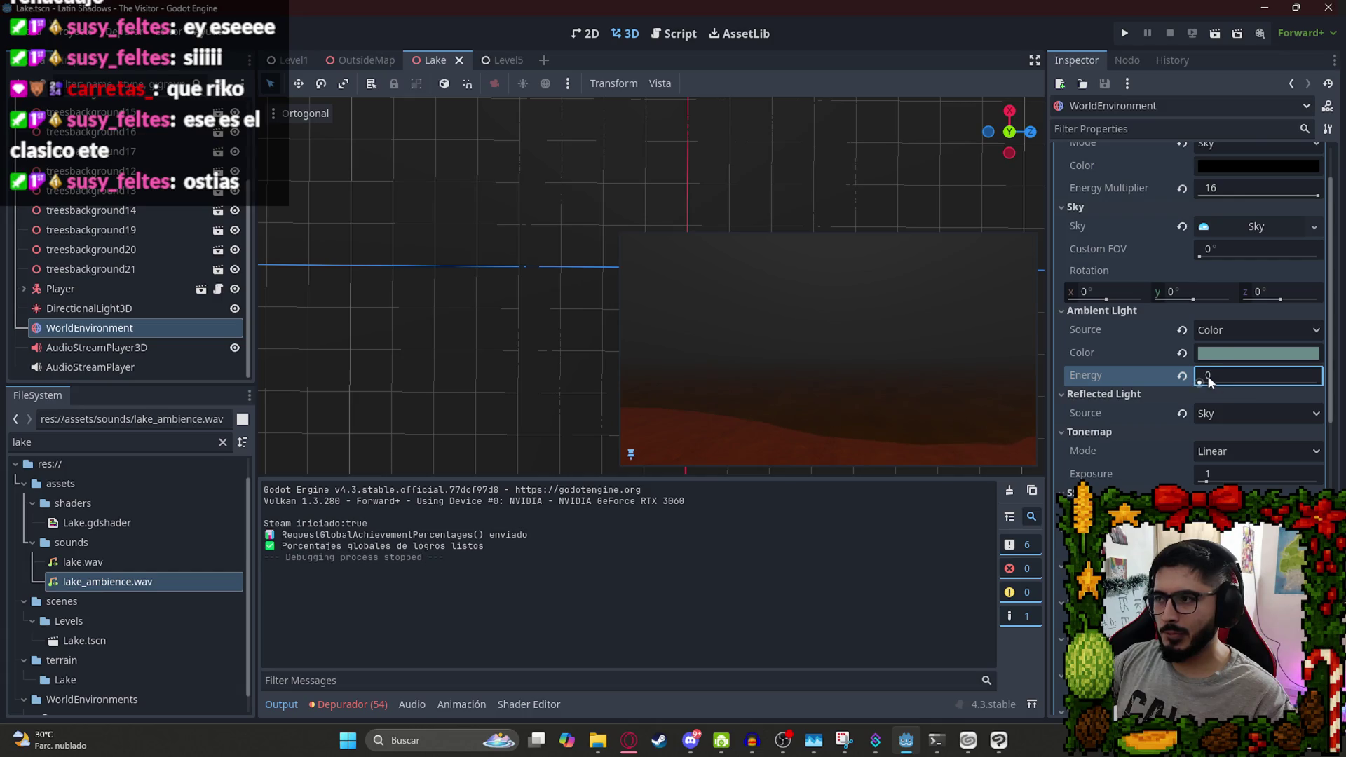
{"action": "left_click_drag", "start_coordinate": [1209, 379], "coordinate": [1277, 379]}
{"action": "left_click", "coordinate": [1254, 352]}
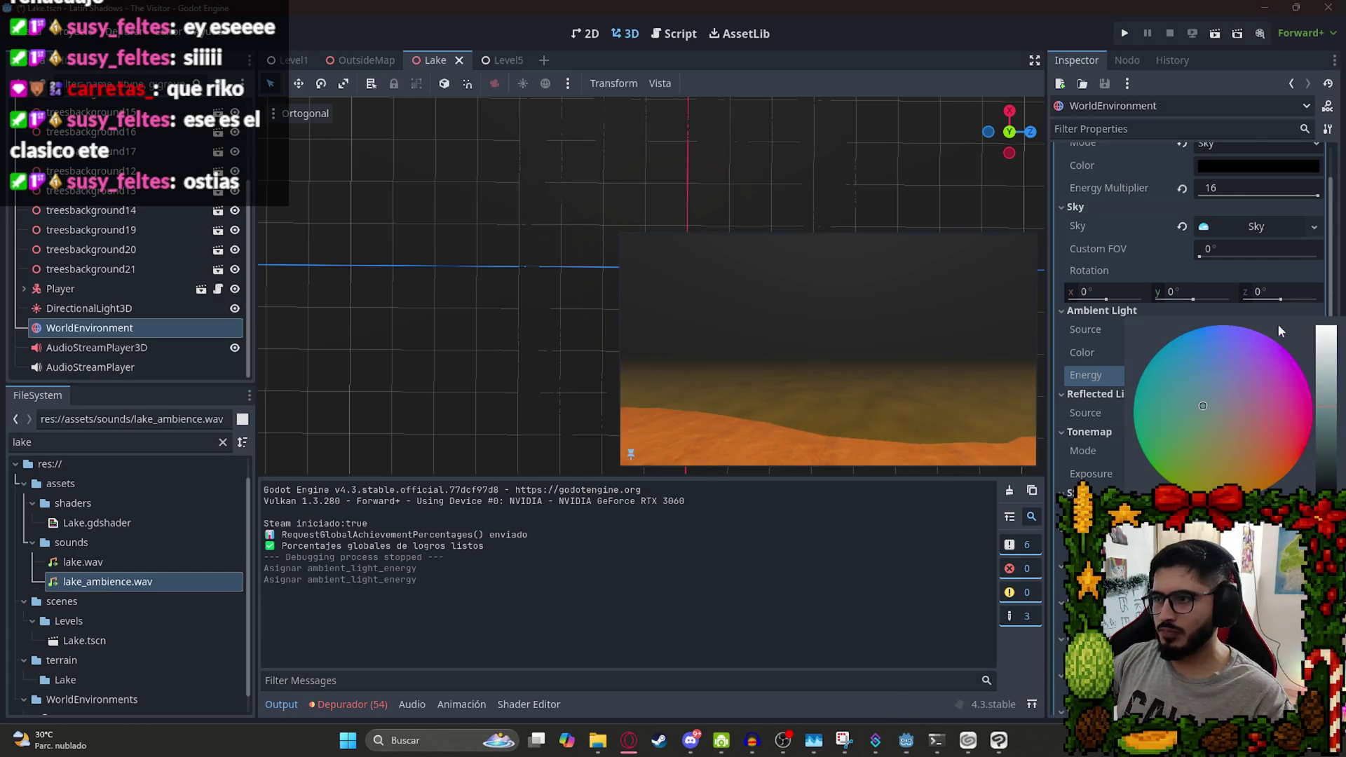
{"action": "left_click_drag", "start_coordinate": [1211, 415], "coordinate": [1188, 357]}
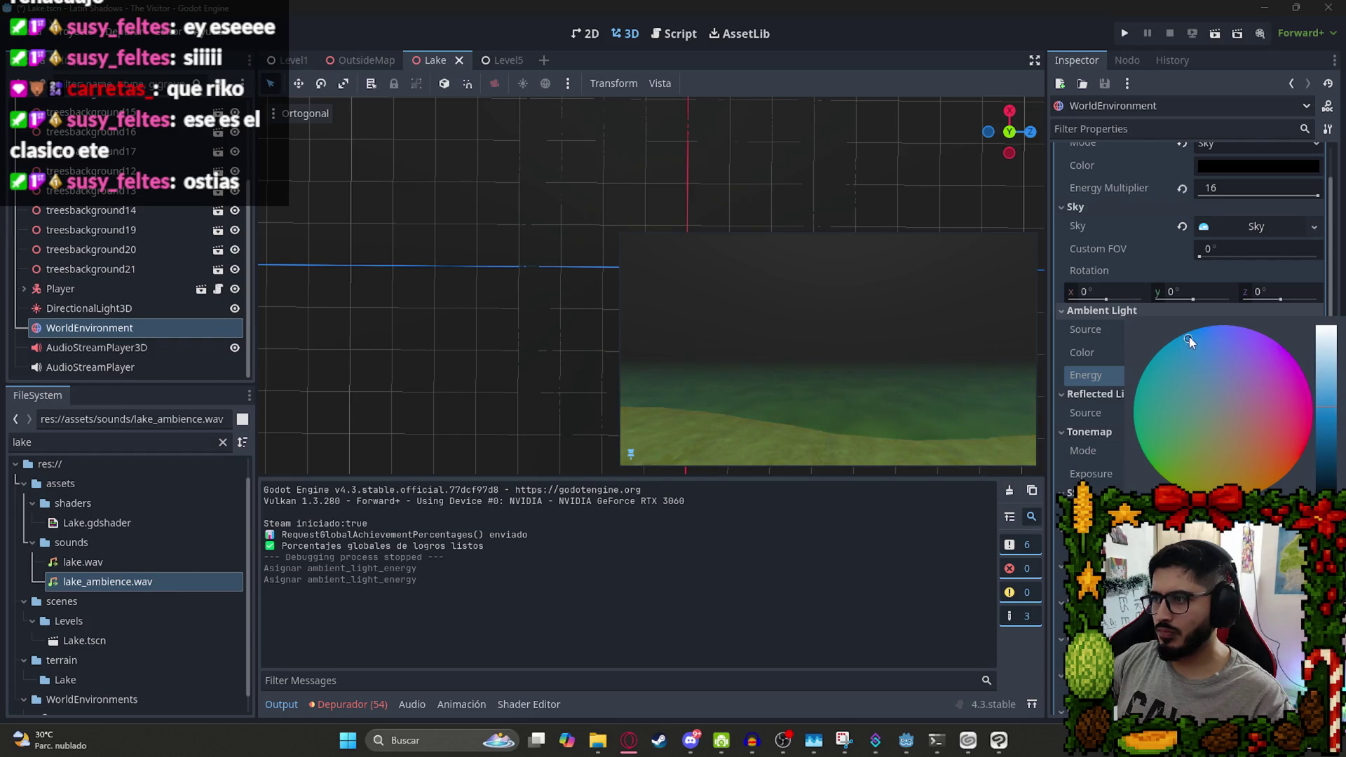
{"action": "mouse_move", "coordinate": [1329, 395]}
{"action": "left_mouse_down"}
{"action": "mouse_move", "coordinate": [1330, 336]}
{"action": "mouse_move", "coordinate": [1330, 422]}
{"action": "left_mouse_up"}
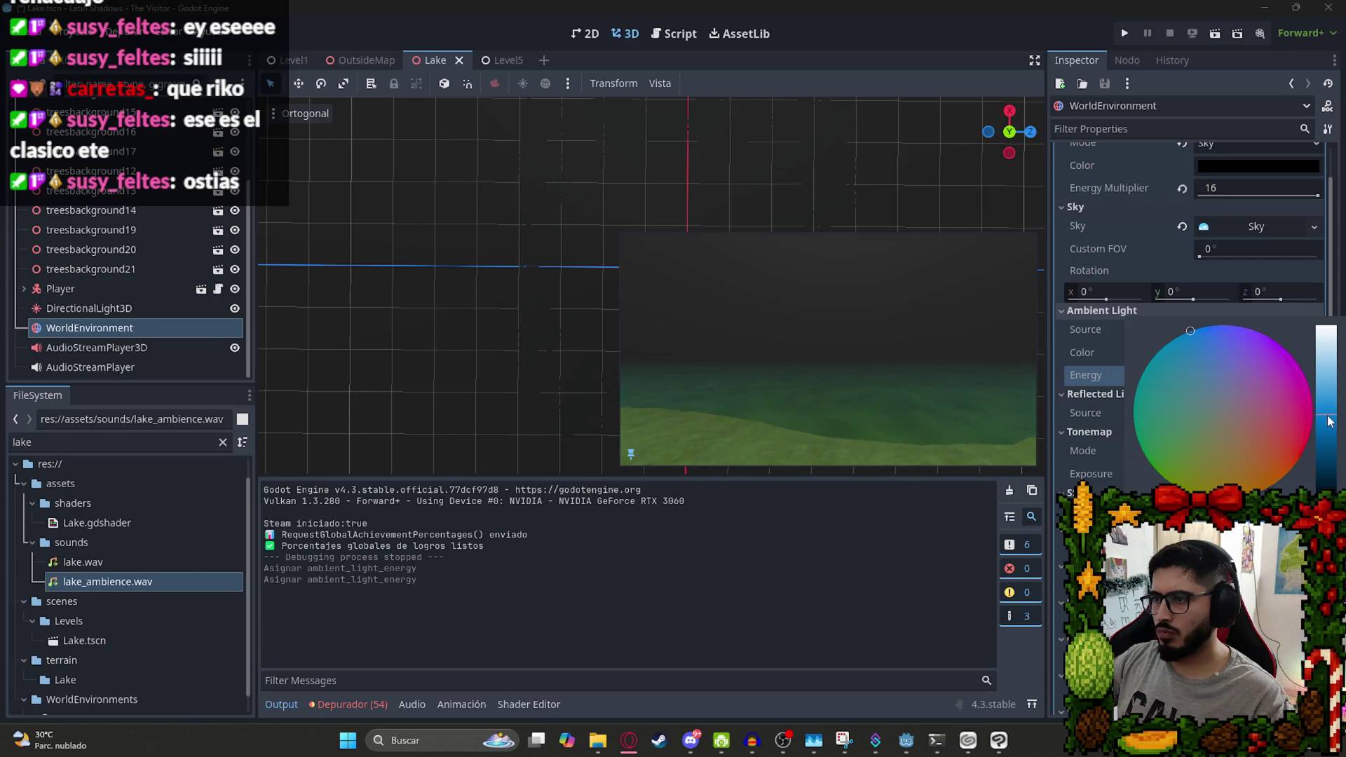
{"action": "left_click", "coordinate": [1109, 482]}
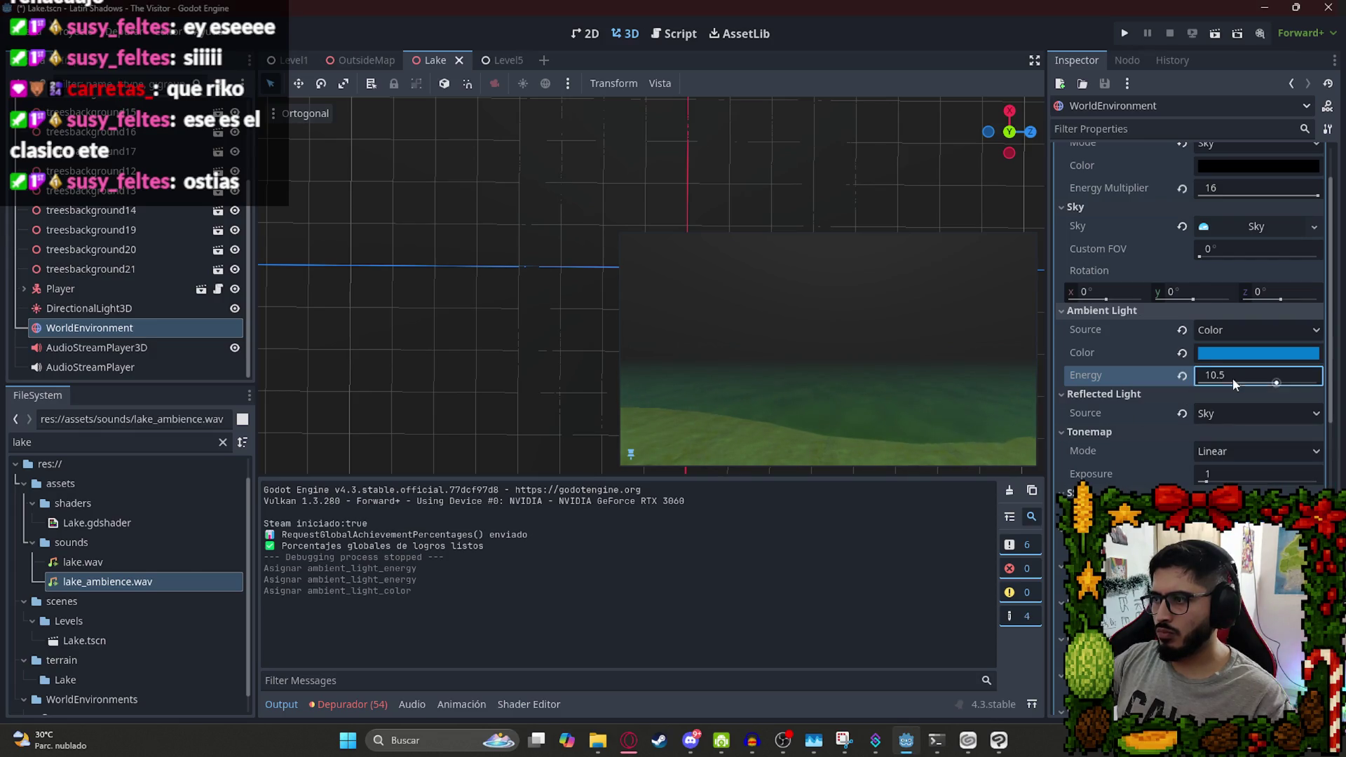
Set ambient light energy to 5, save, and run the Lake scene.
{"action": "type", "text": "2"}
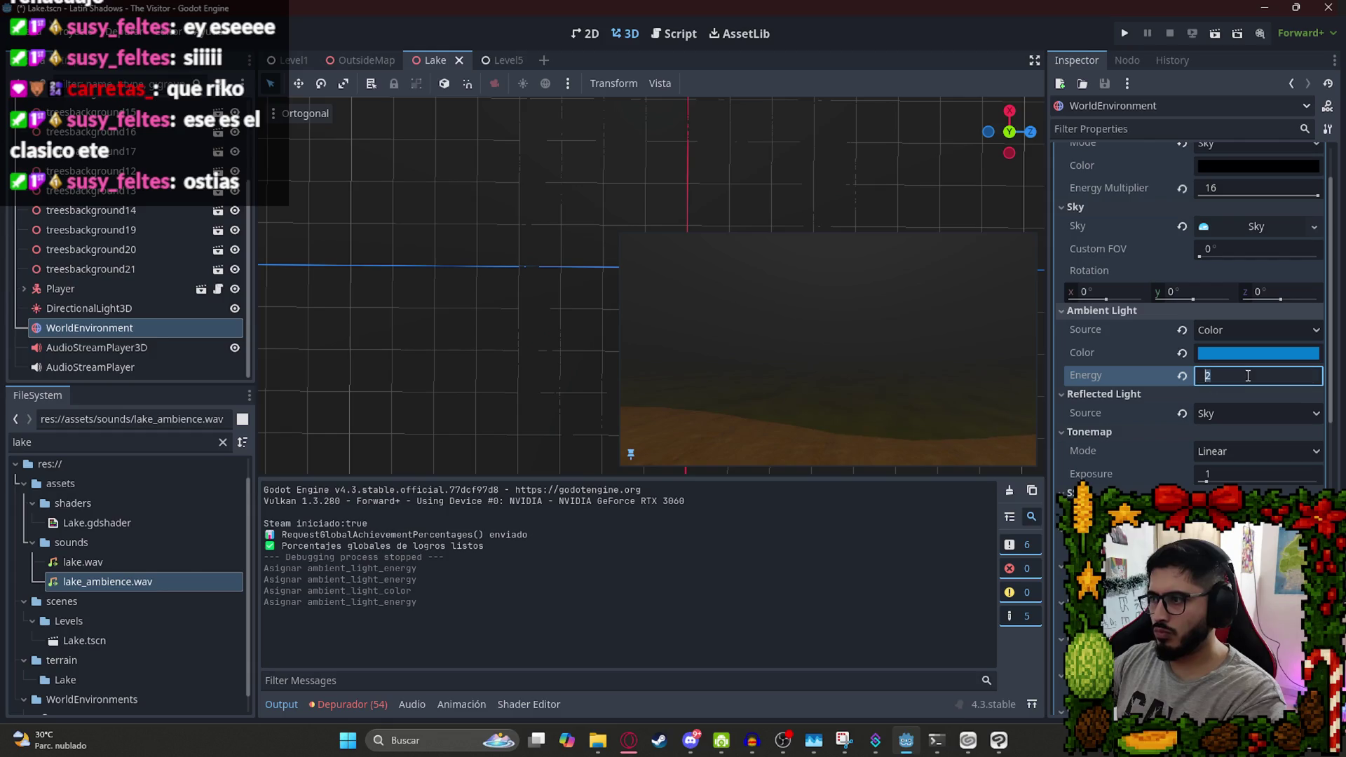
{"action": "type", "text": "5"}
{"action": "key", "text": "Return"}
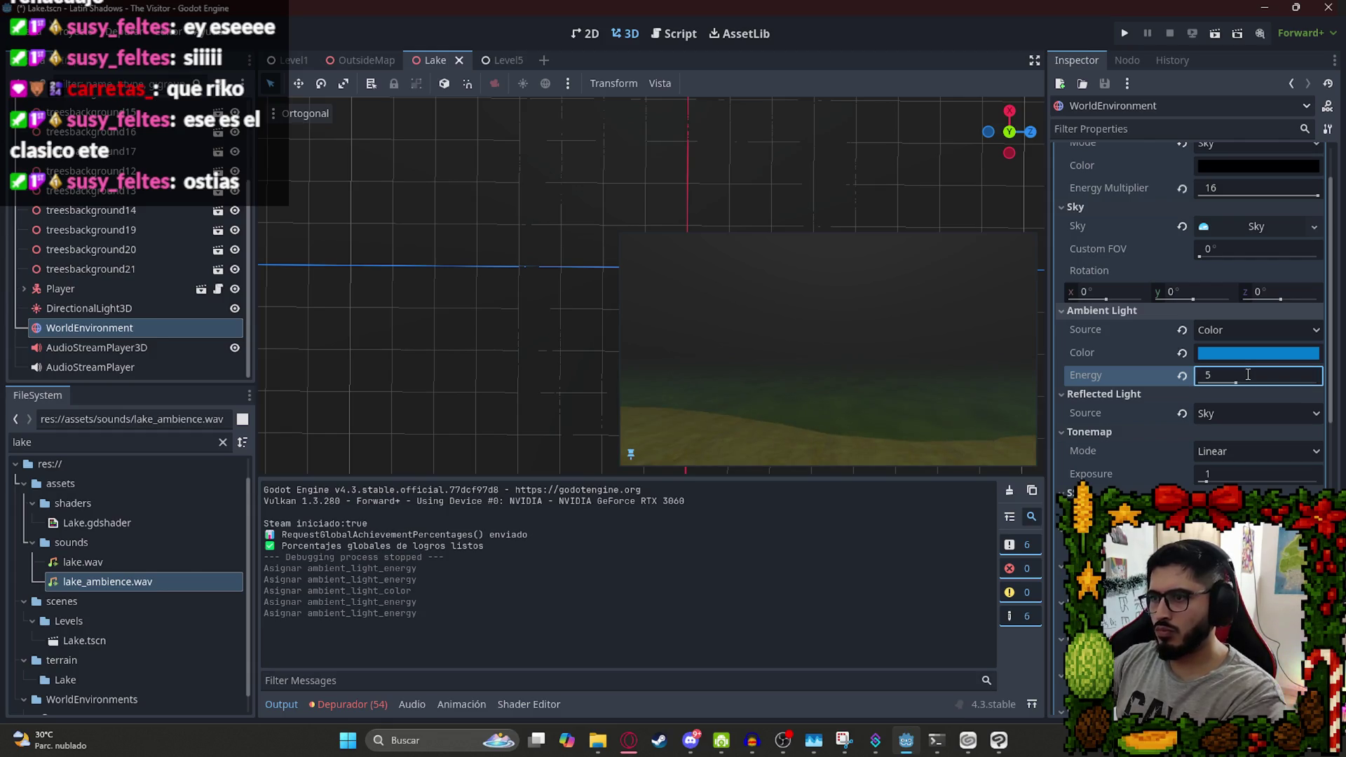
{"action": "key", "text": "ctrl+s"}
{"action": "right_click", "coordinate": [415, 61]}
{"action": "left_click", "coordinate": [473, 179]}
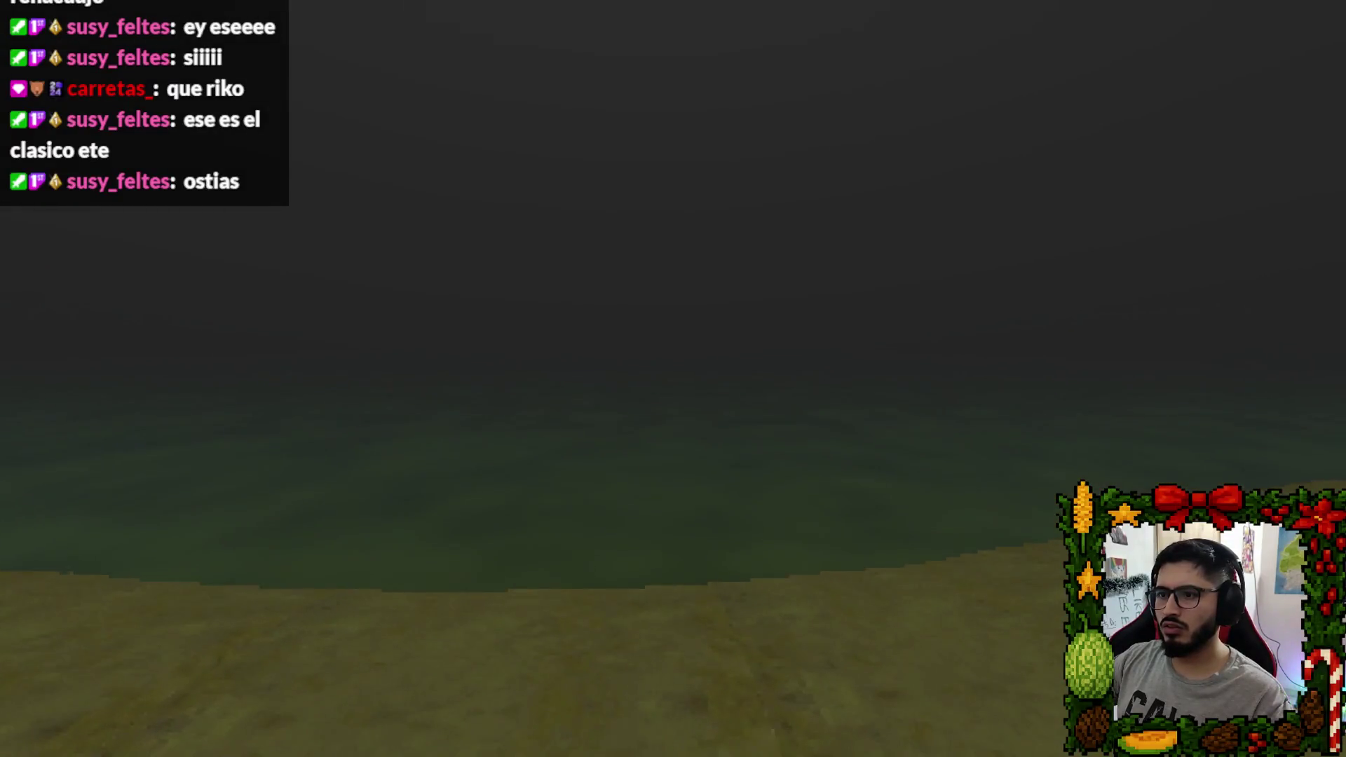
Quit the game, drop ambient energy to 2, retune the blue hue, and save.
{"action": "key", "text": "Escape"}
{"action": "left_click", "coordinate": [634, 545]}
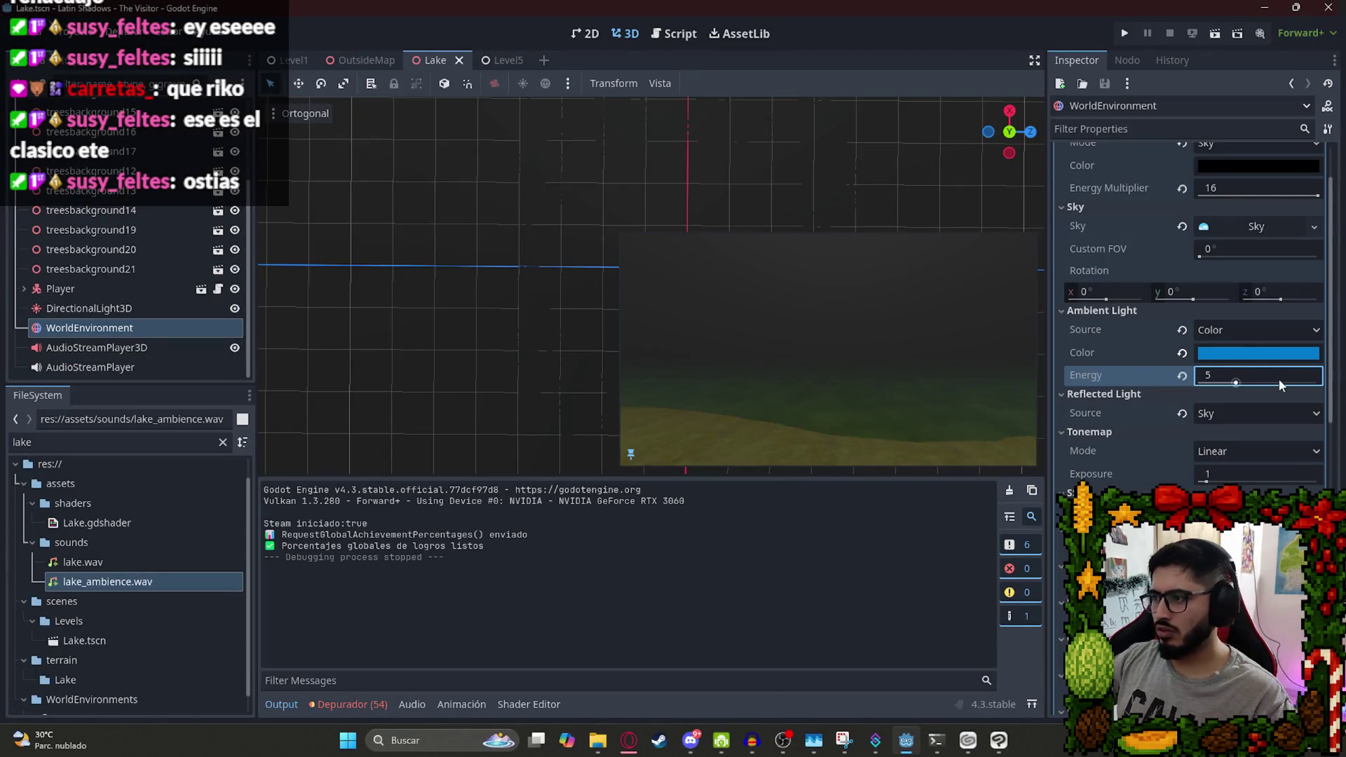
{"action": "left_click_drag", "start_coordinate": [1247, 381], "coordinate": [1226, 380]}
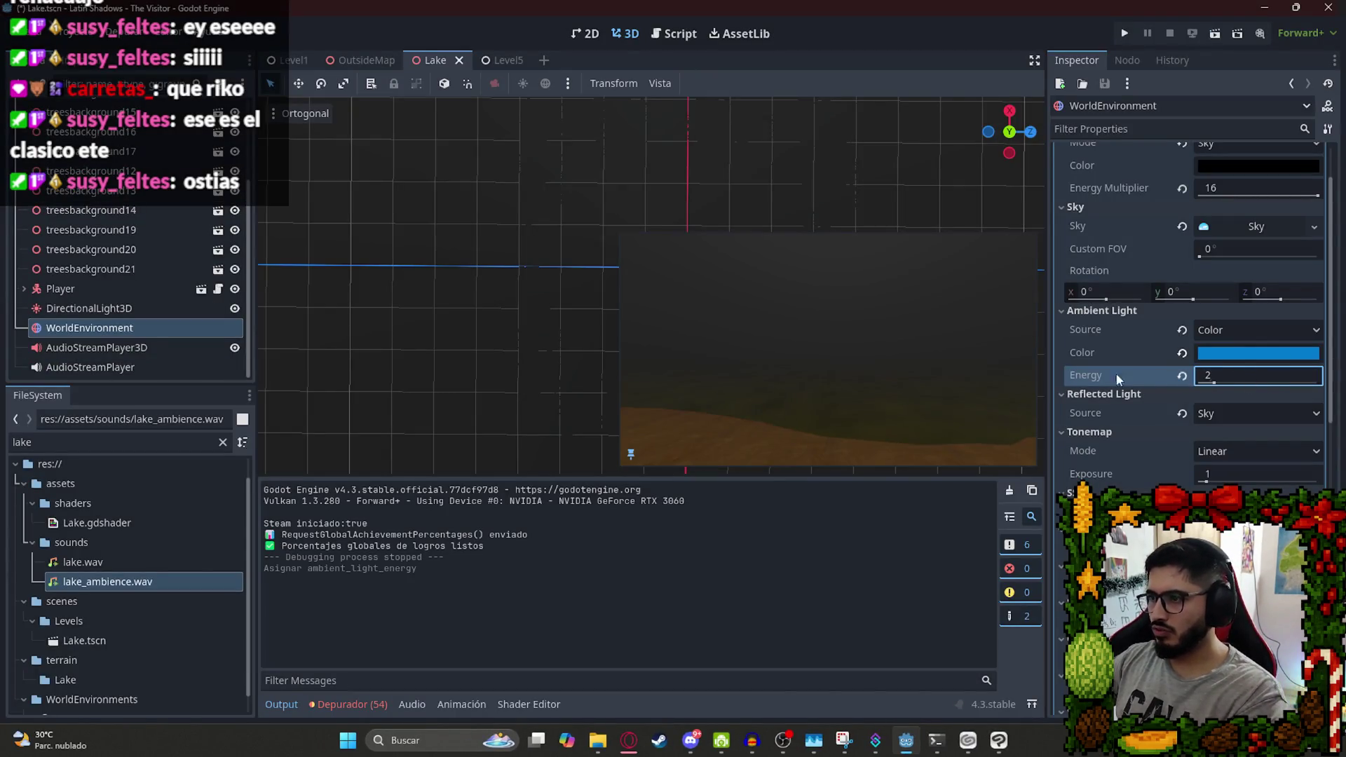
{"action": "left_click", "coordinate": [1247, 357]}
{"action": "left_click", "coordinate": [1210, 369]}
{"action": "mouse_move", "coordinate": [1158, 369]}
{"action": "left_mouse_down"}
{"action": "mouse_move", "coordinate": [1144, 380]}
{"action": "mouse_move", "coordinate": [1162, 428]}
{"action": "mouse_move", "coordinate": [1172, 368]}
{"action": "mouse_move", "coordinate": [1225, 308]}
{"action": "left_mouse_up"}
{"action": "left_click", "coordinate": [1205, 366]}
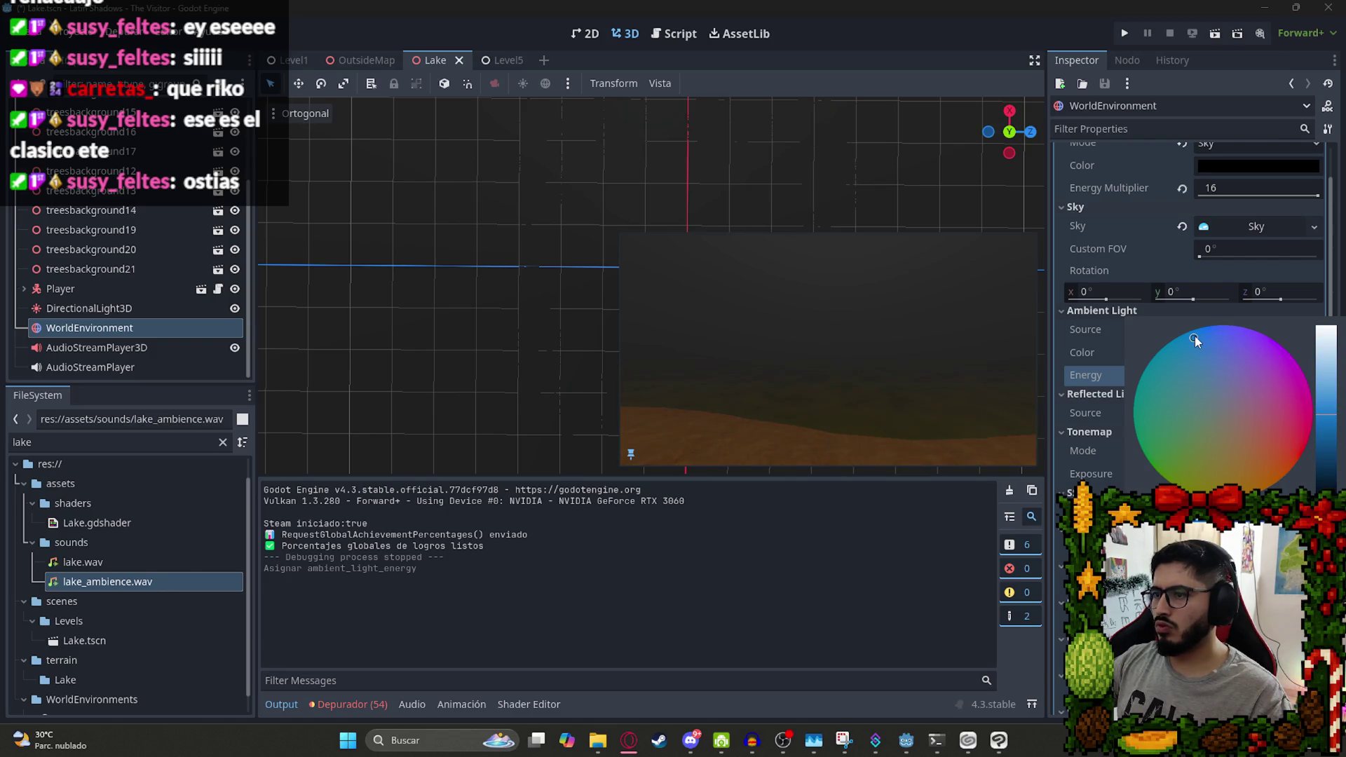
{"action": "left_click", "coordinate": [1073, 374]}
{"action": "key", "text": "ctrl+s"}
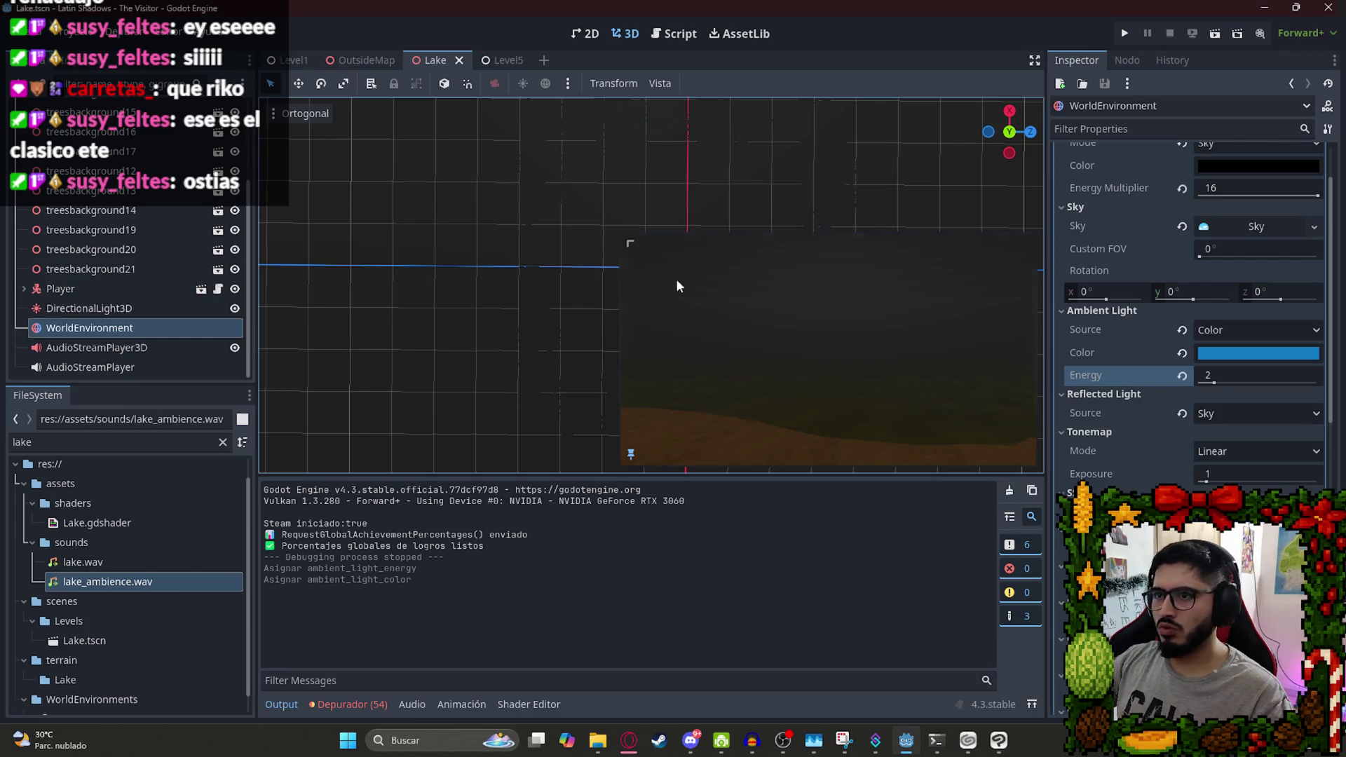
Rotate the Player node about 105 degrees.
{"action": "left_click", "coordinate": [35, 306]}
{"action": "left_click", "coordinate": [141, 283]}
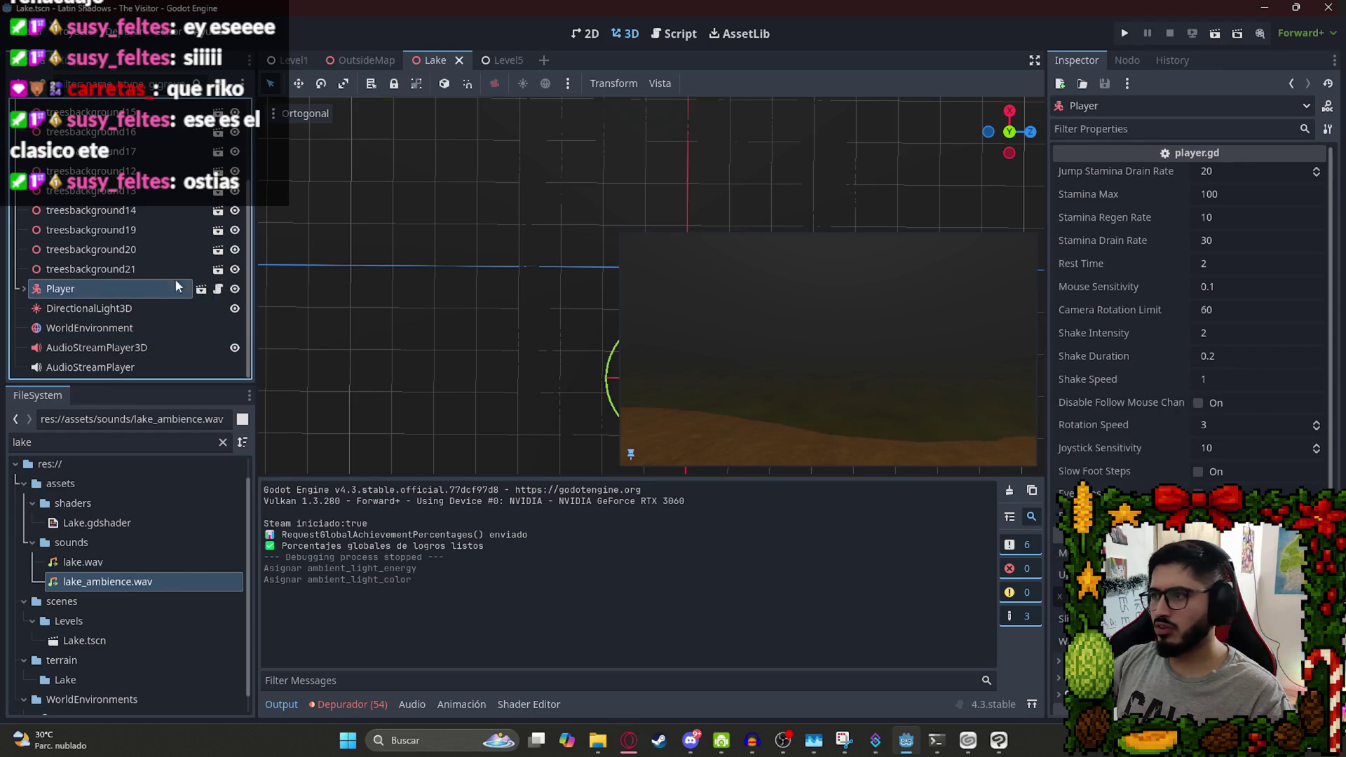
{"action": "mouse_move", "coordinate": [611, 405]}
{"action": "left_mouse_down"}
{"action": "mouse_move", "coordinate": [750, 385]}
{"action": "mouse_move", "coordinate": [669, 407]}
{"action": "left_mouse_up"}
{"action": "right_click", "coordinate": [423, 63]}
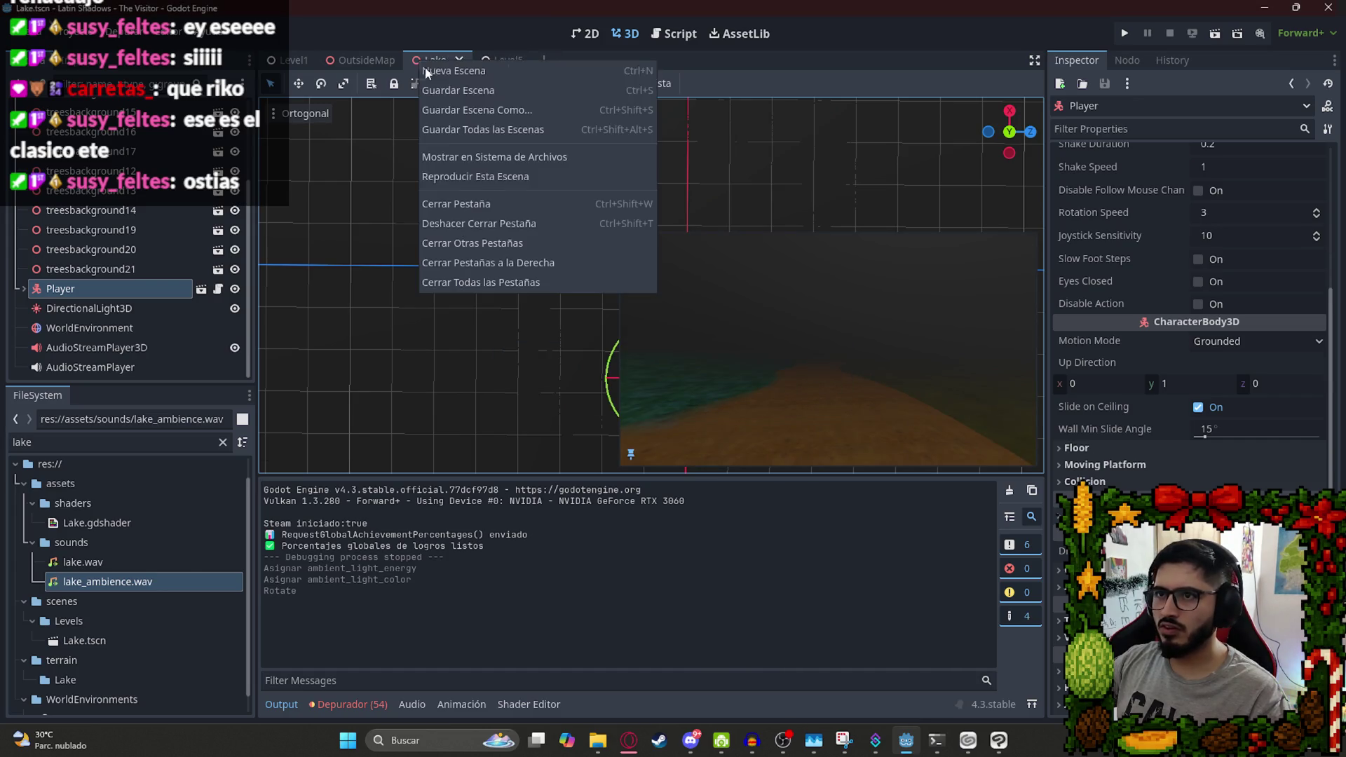
{"action": "left_click", "coordinate": [475, 179]}
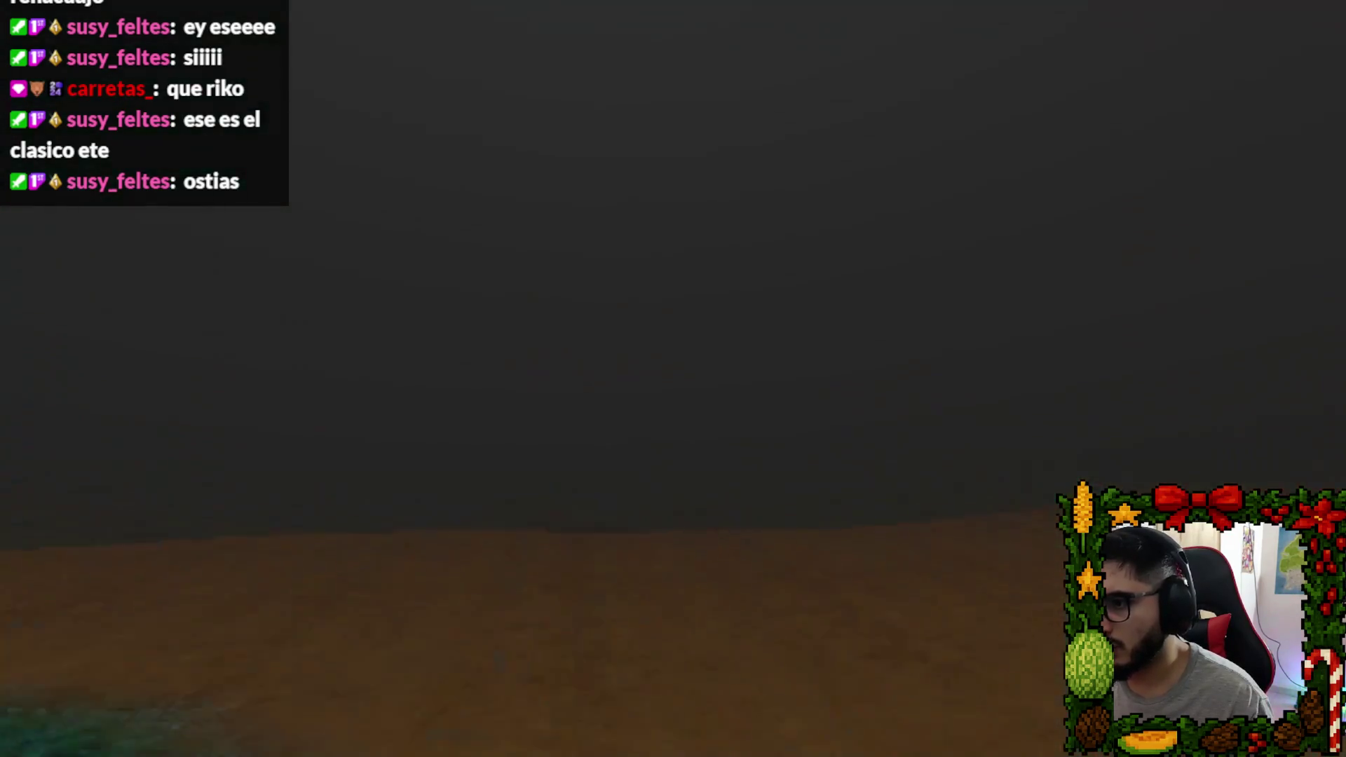
{"action": "key", "text": "Escape"}
{"action": "left_click", "coordinate": [667, 544]}
{"action": "scroll", "coordinate": [566, 235], "scroll_direction": "down", "scroll_amount": 5}
{"action": "scroll", "coordinate": [521, 230], "scroll_direction": "down", "scroll_amount": 2}
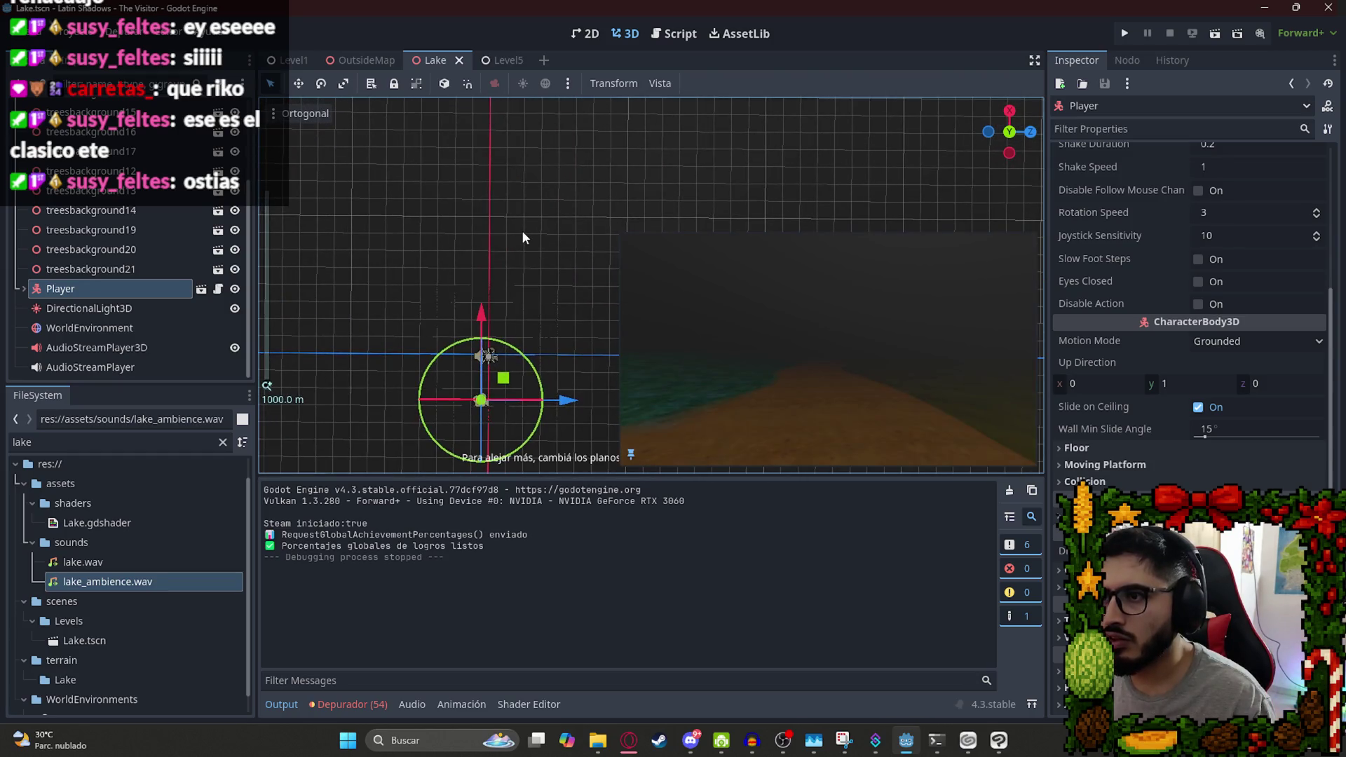
Open the water mesh's Noise texture FastNoiseLite settings and try Simplex, then undo.
{"action": "left_click", "coordinate": [521, 230]}
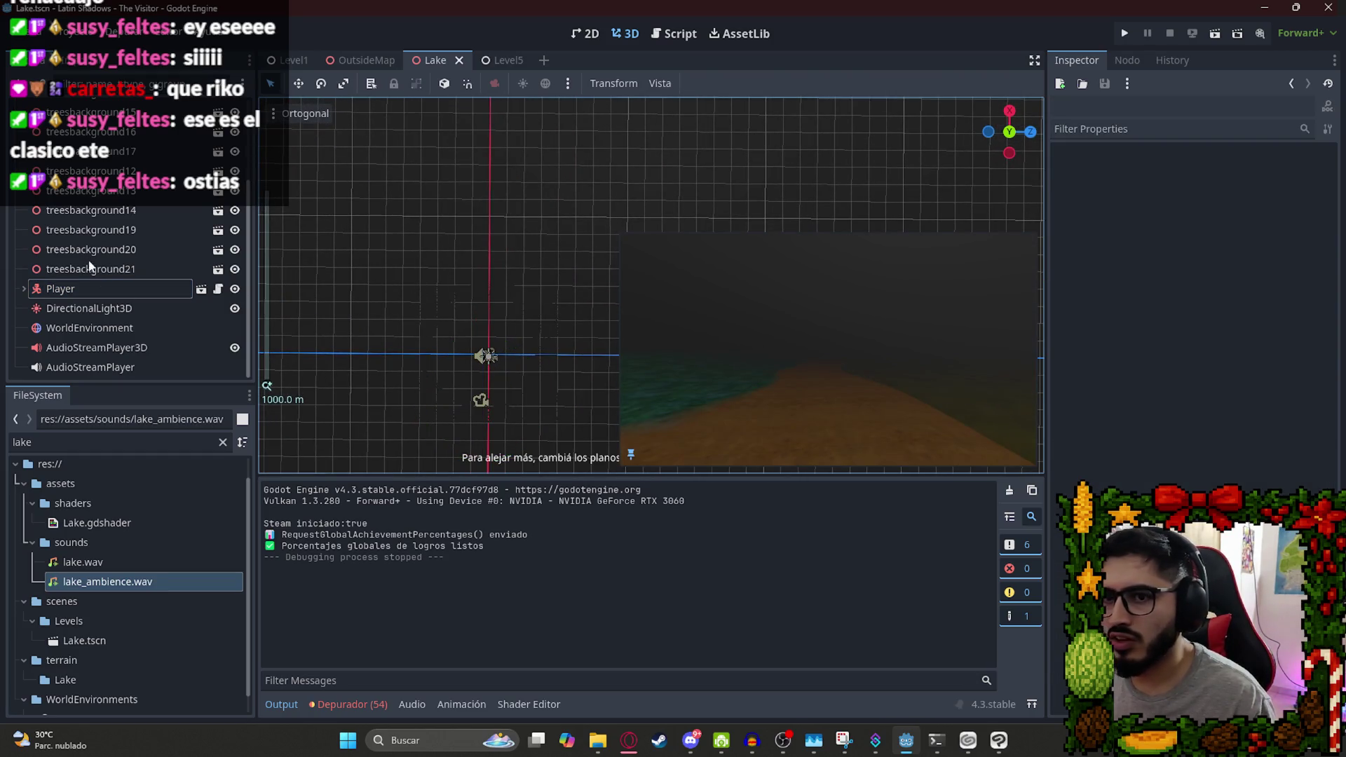
{"action": "scroll", "coordinate": [133, 315], "scroll_direction": "up", "scroll_amount": 5}
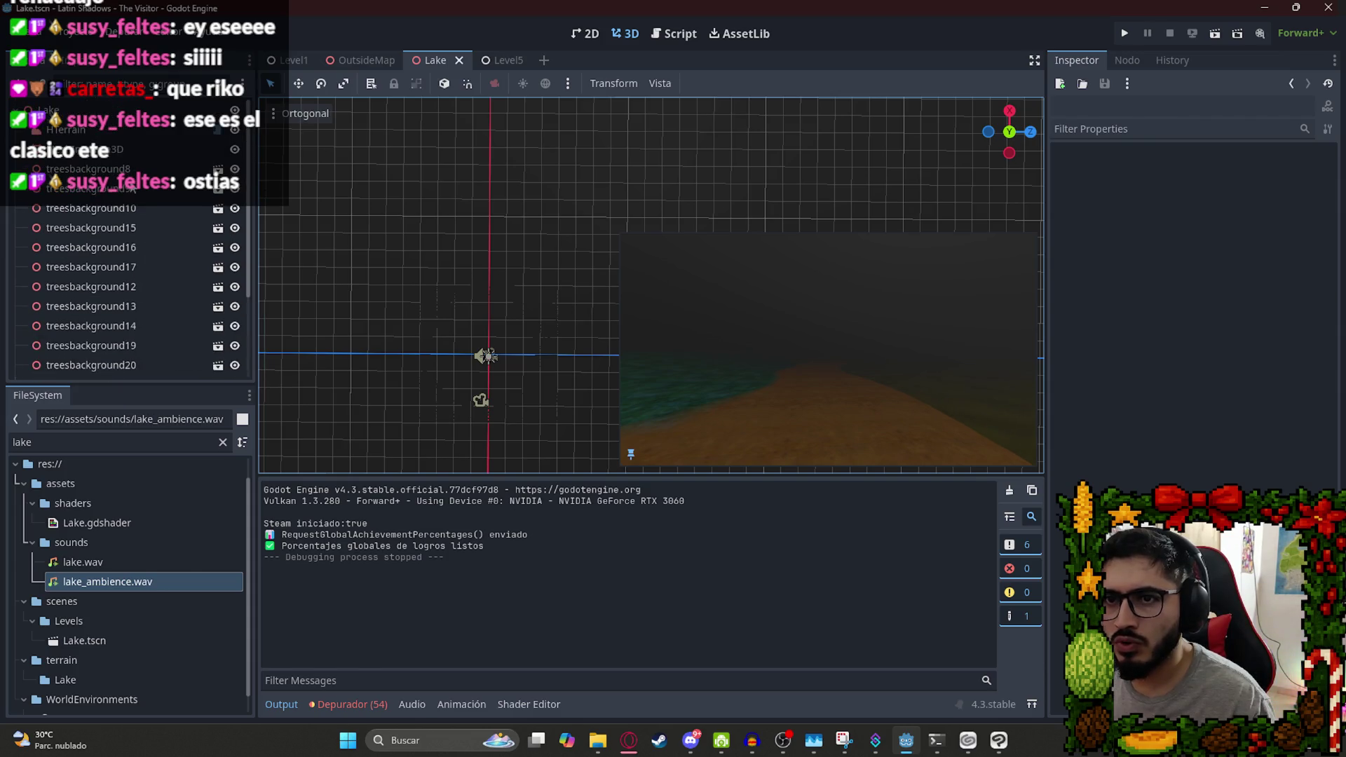
{"action": "left_click", "coordinate": [140, 150]}
{"action": "scroll", "coordinate": [1212, 386], "scroll_direction": "down", "scroll_amount": 8}
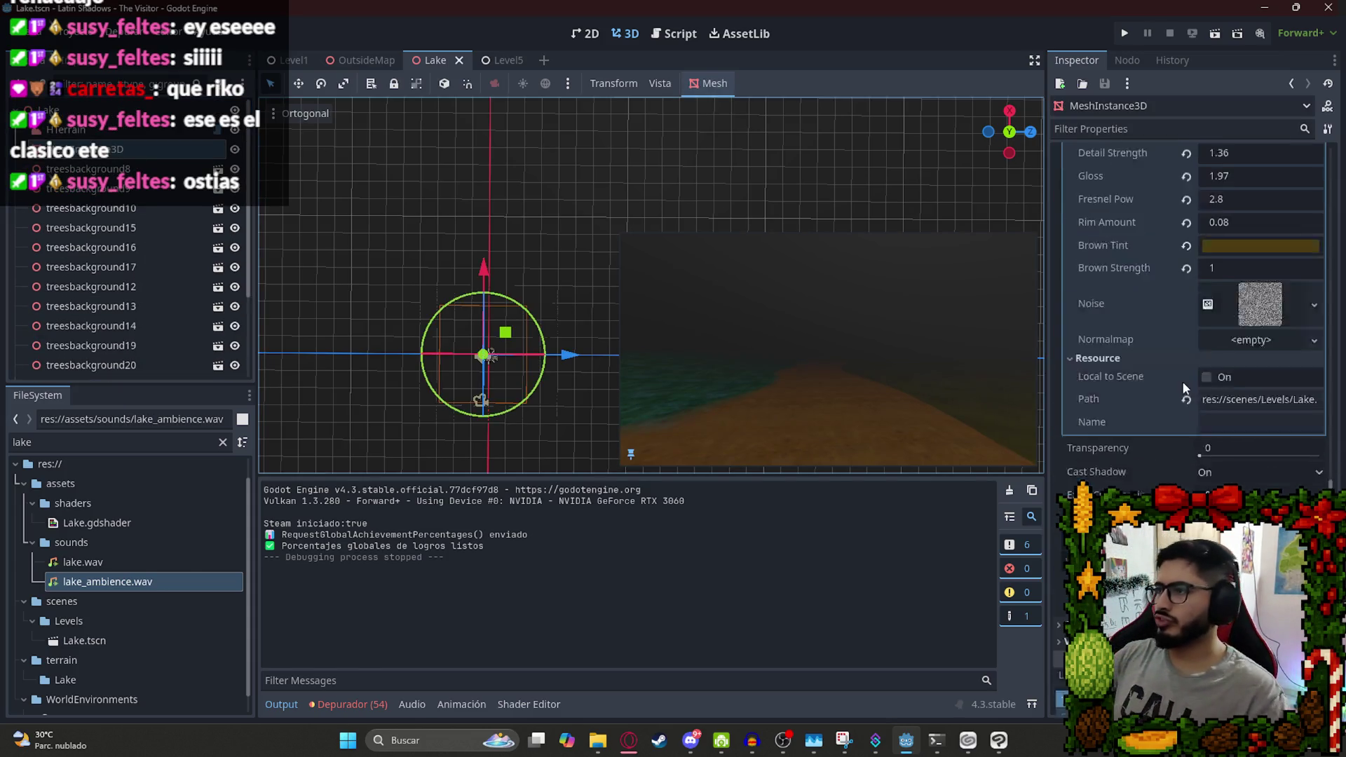
{"action": "left_click", "coordinate": [1239, 397]}
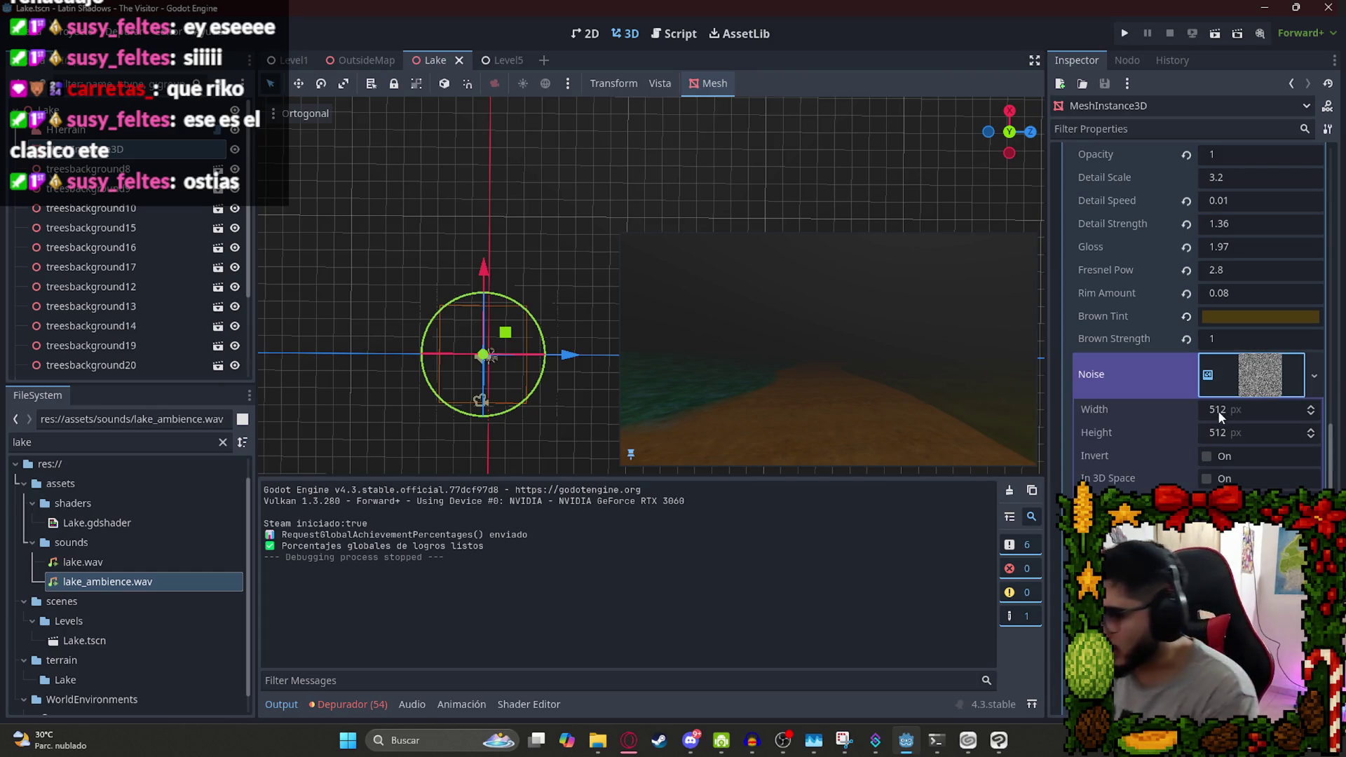
{"action": "scroll", "coordinate": [1123, 460], "scroll_direction": "down", "scroll_amount": 2}
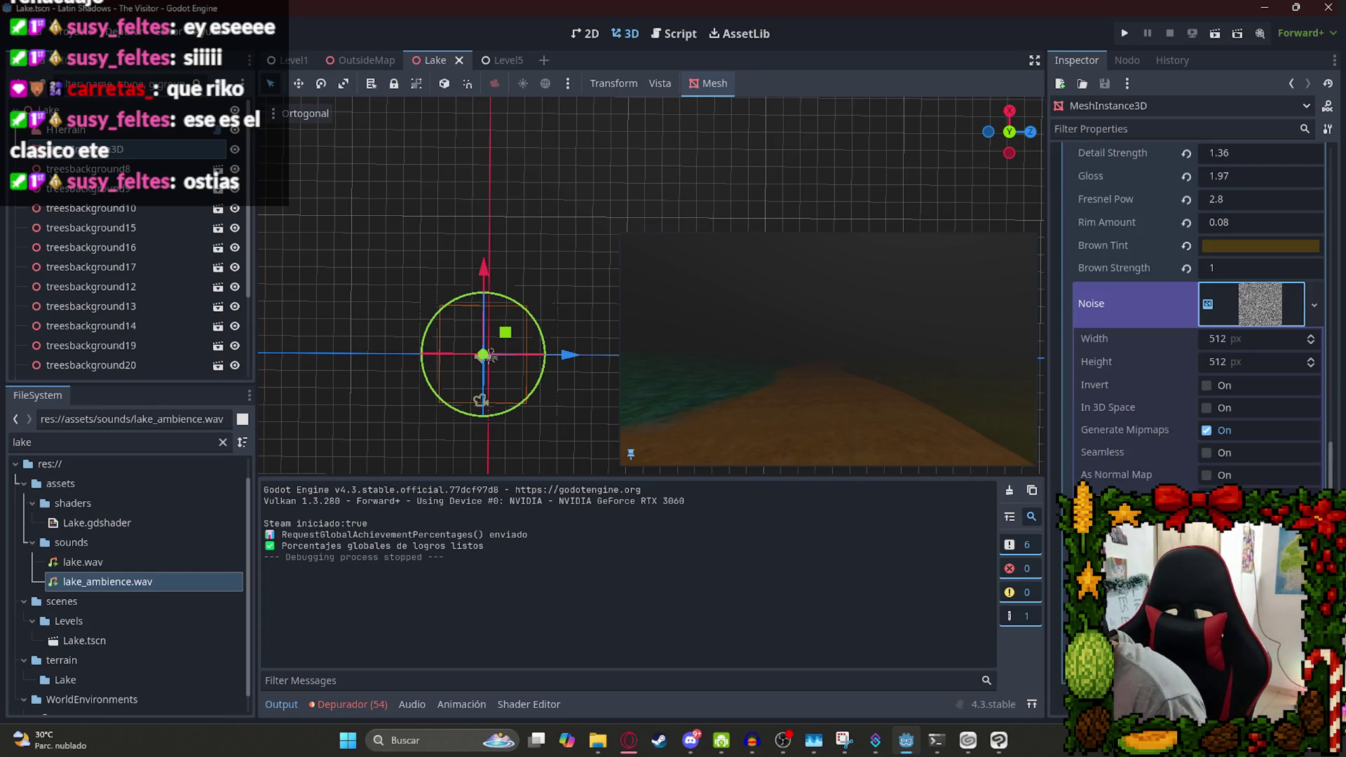
{"action": "scroll", "coordinate": [1192, 386], "scroll_direction": "down", "scroll_amount": 3}
{"action": "left_click", "coordinate": [1256, 332]}
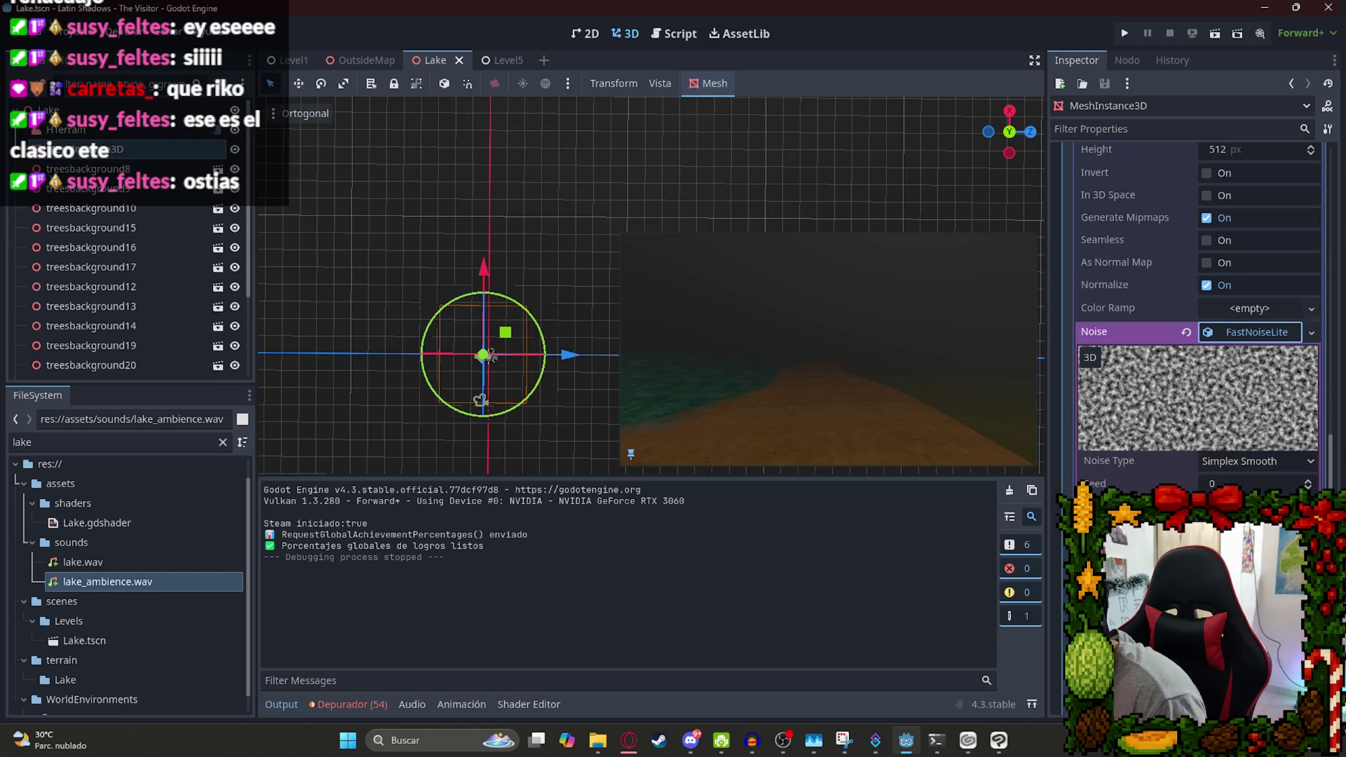
{"action": "left_click", "coordinate": [1236, 463]}
{"action": "left_click", "coordinate": [1237, 482]}
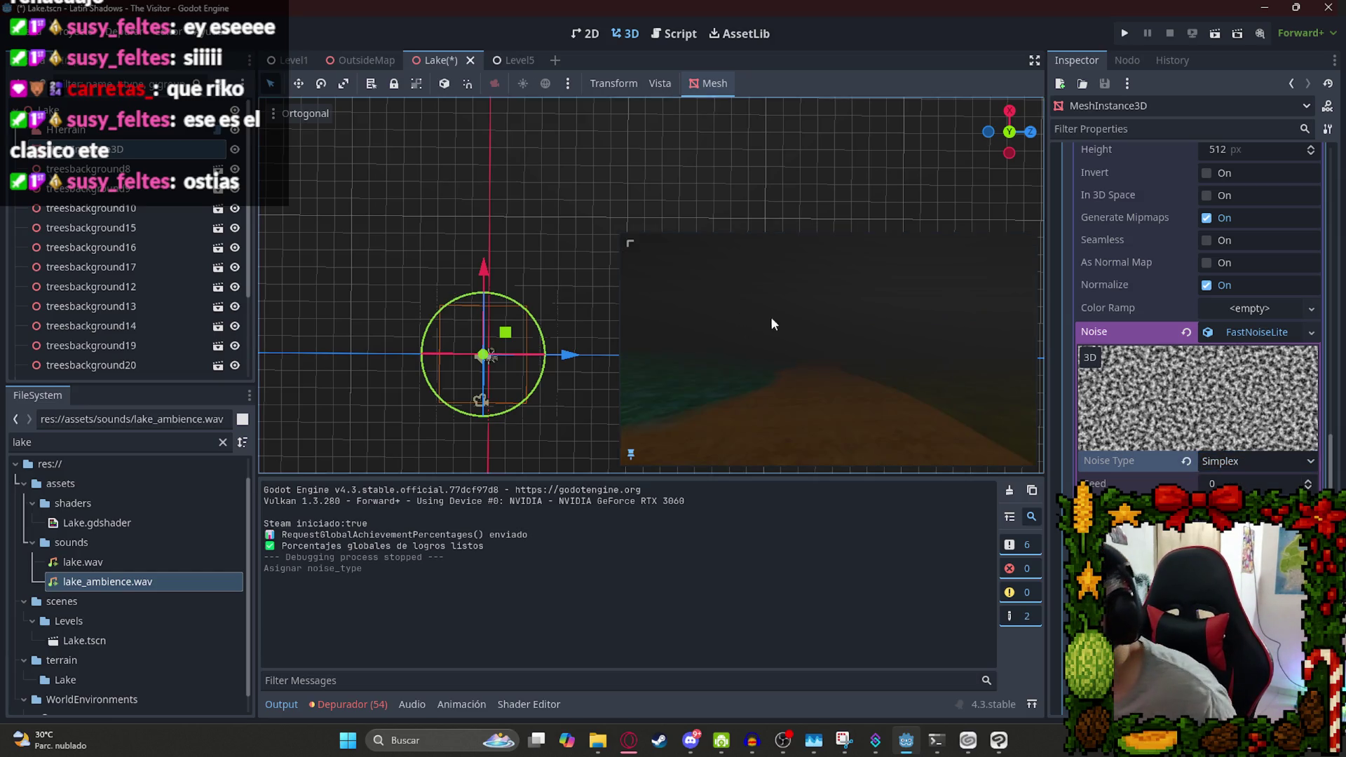
{"action": "key", "text": "ctrl+z"}
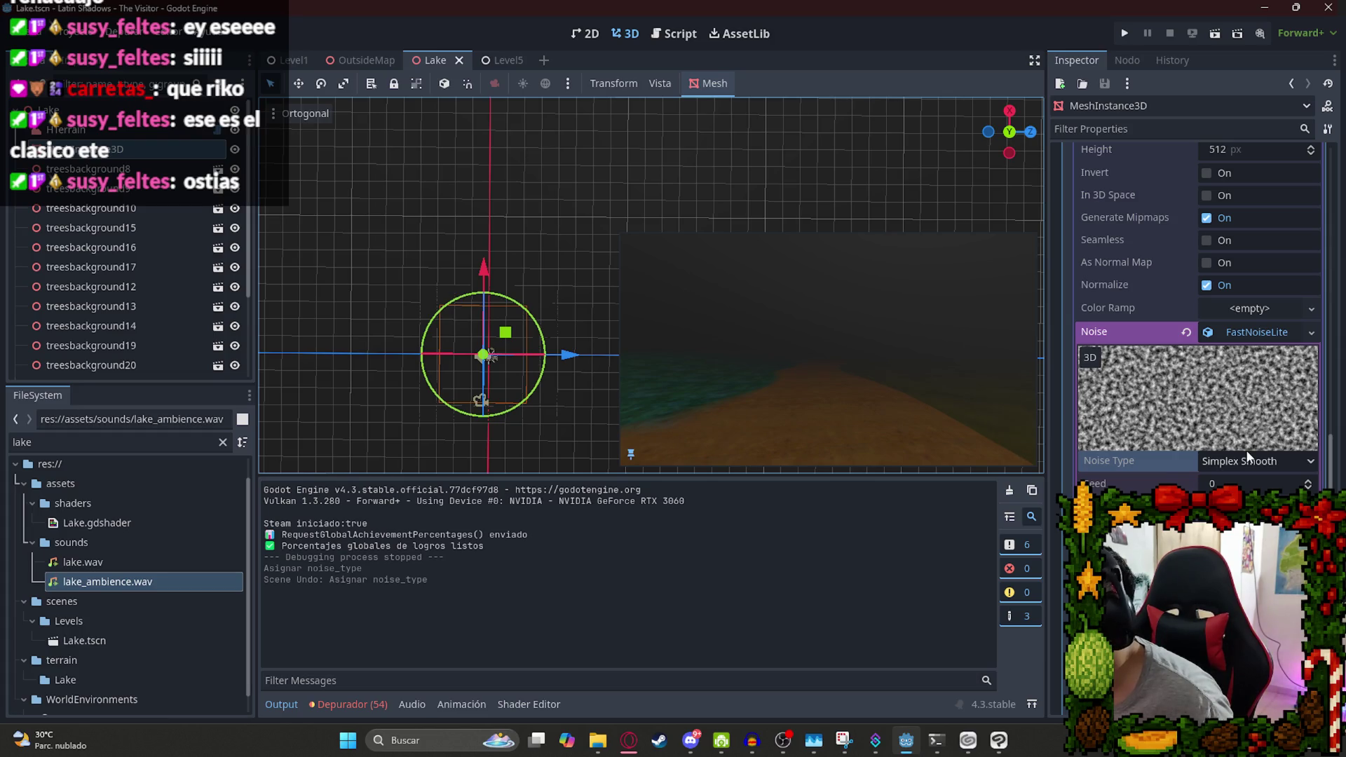
Try Cellular, Perlin and Value Cubic noise types, settle on Simplex, and save.
{"action": "left_click", "coordinate": [1248, 461]}
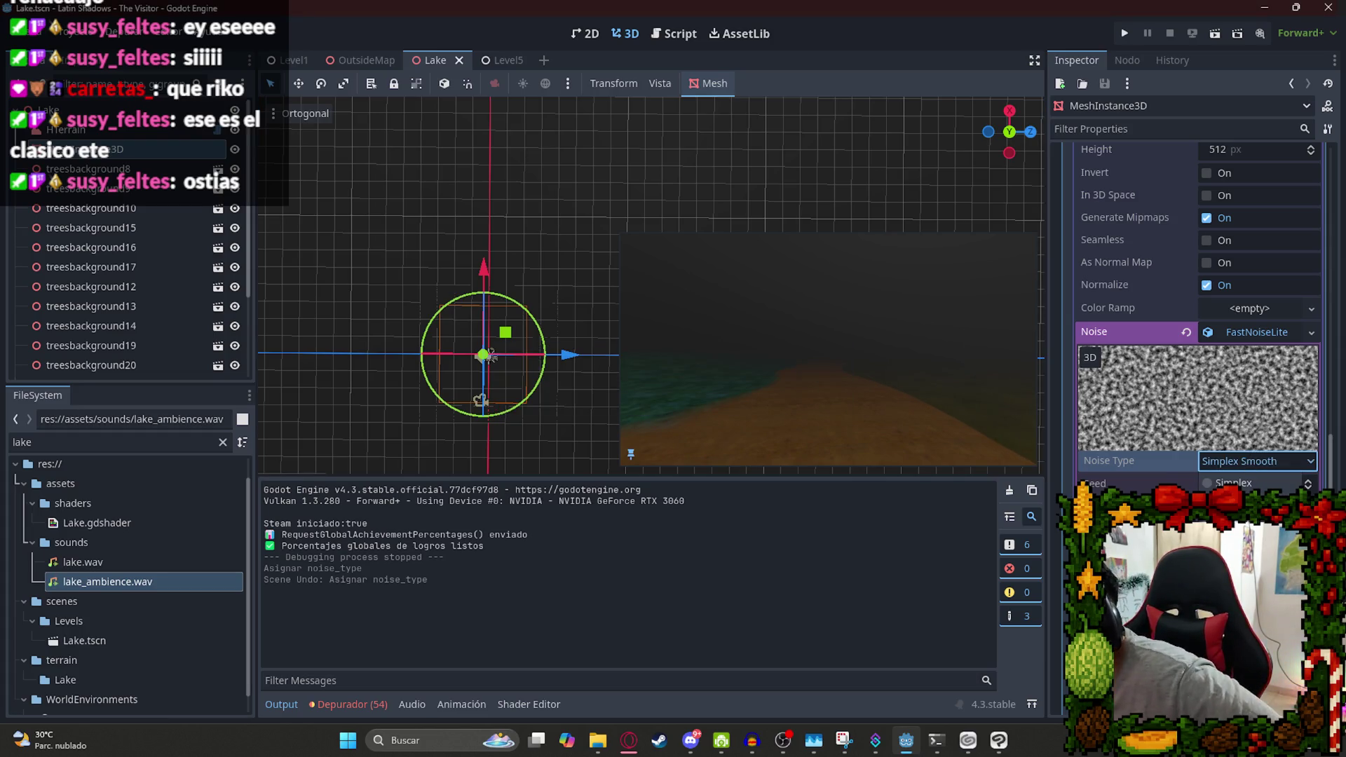
{"action": "left_click", "coordinate": [1234, 527]}
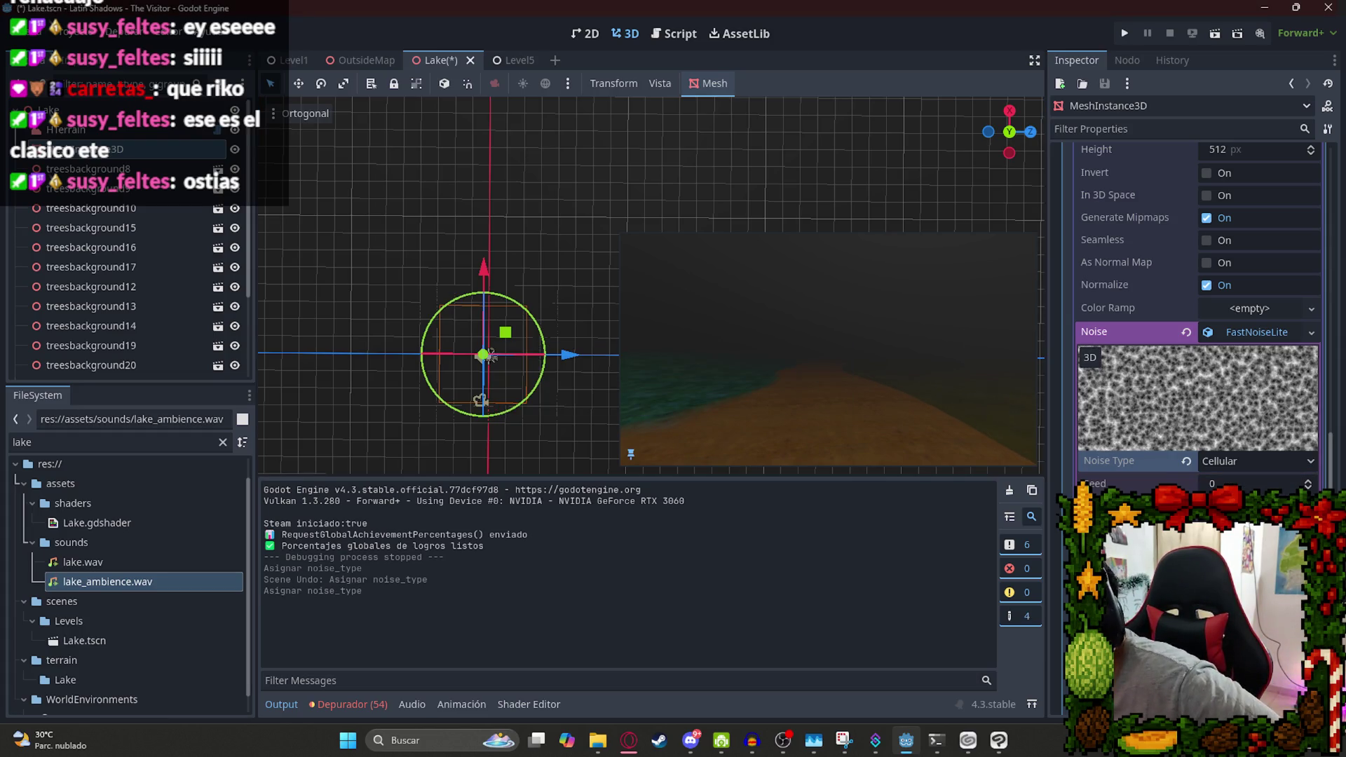
{"action": "left_click", "coordinate": [1242, 549]}
{"action": "left_click", "coordinate": [1242, 572]}
{"action": "left_click", "coordinate": [1243, 461]}
{"action": "left_click", "coordinate": [1242, 594]}
{"action": "left_click", "coordinate": [1243, 462]}
{"action": "left_click", "coordinate": [1249, 483]}
{"action": "left_click", "coordinate": [1243, 461]}
{"action": "left_click", "coordinate": [1244, 505]}
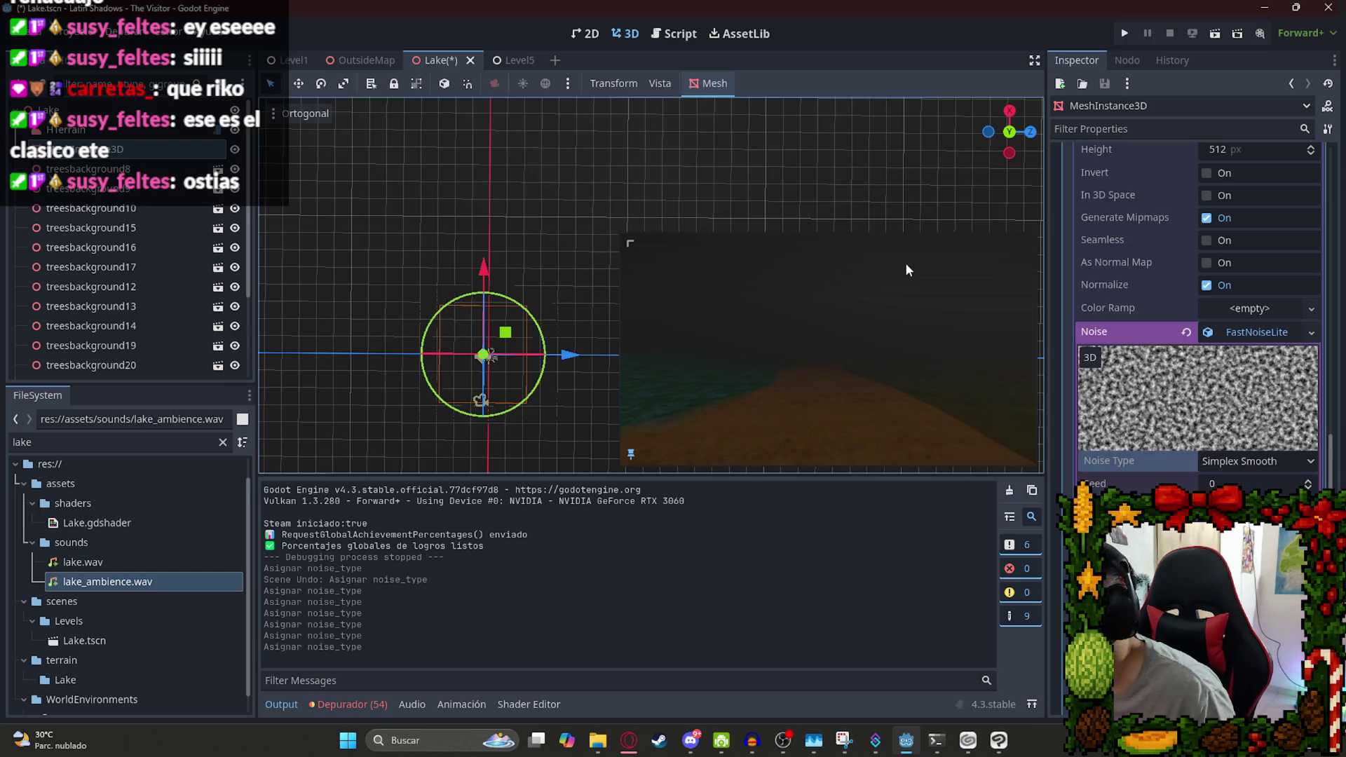
{"action": "left_click", "coordinate": [1244, 462]}
{"action": "left_click", "coordinate": [1249, 483]}
{"action": "key", "text": "ctrl+s"}
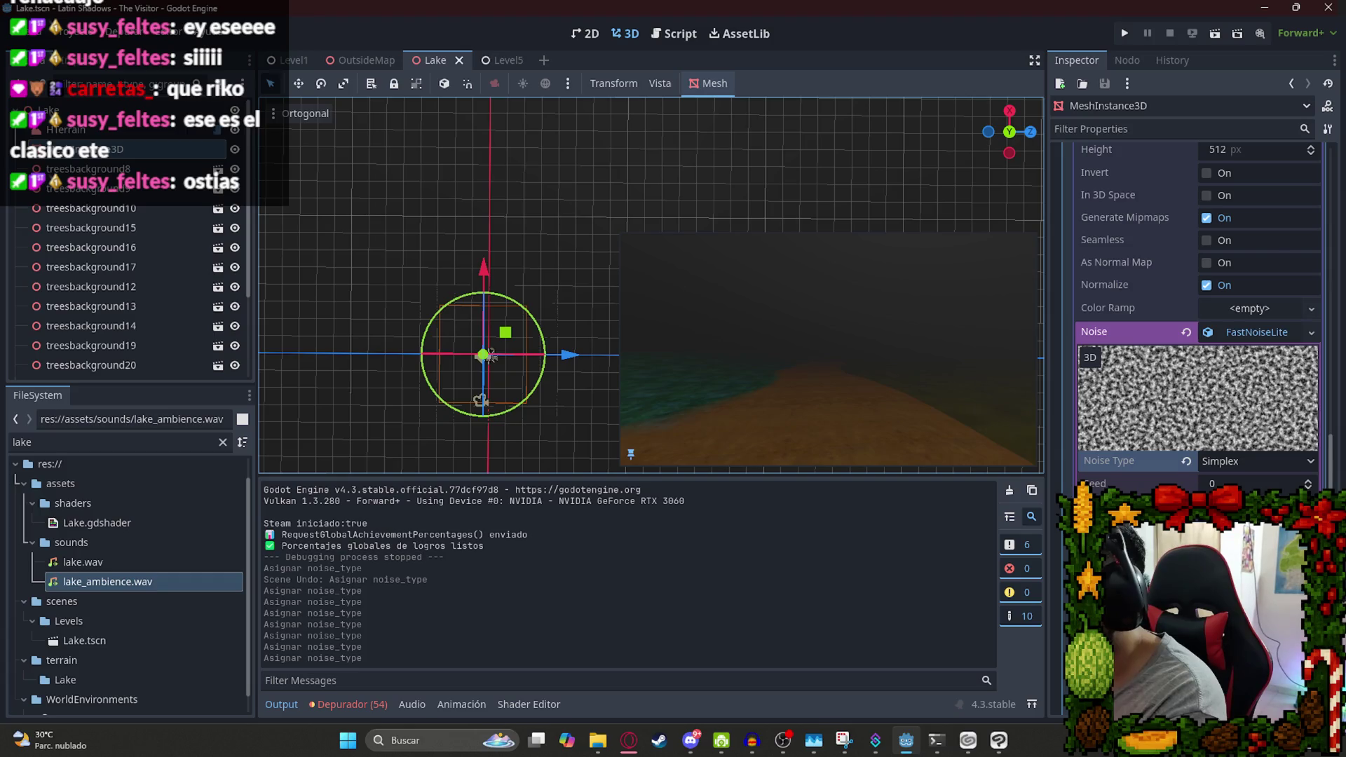
{"action": "scroll", "coordinate": [1155, 470], "scroll_direction": "down", "scroll_amount": 5}
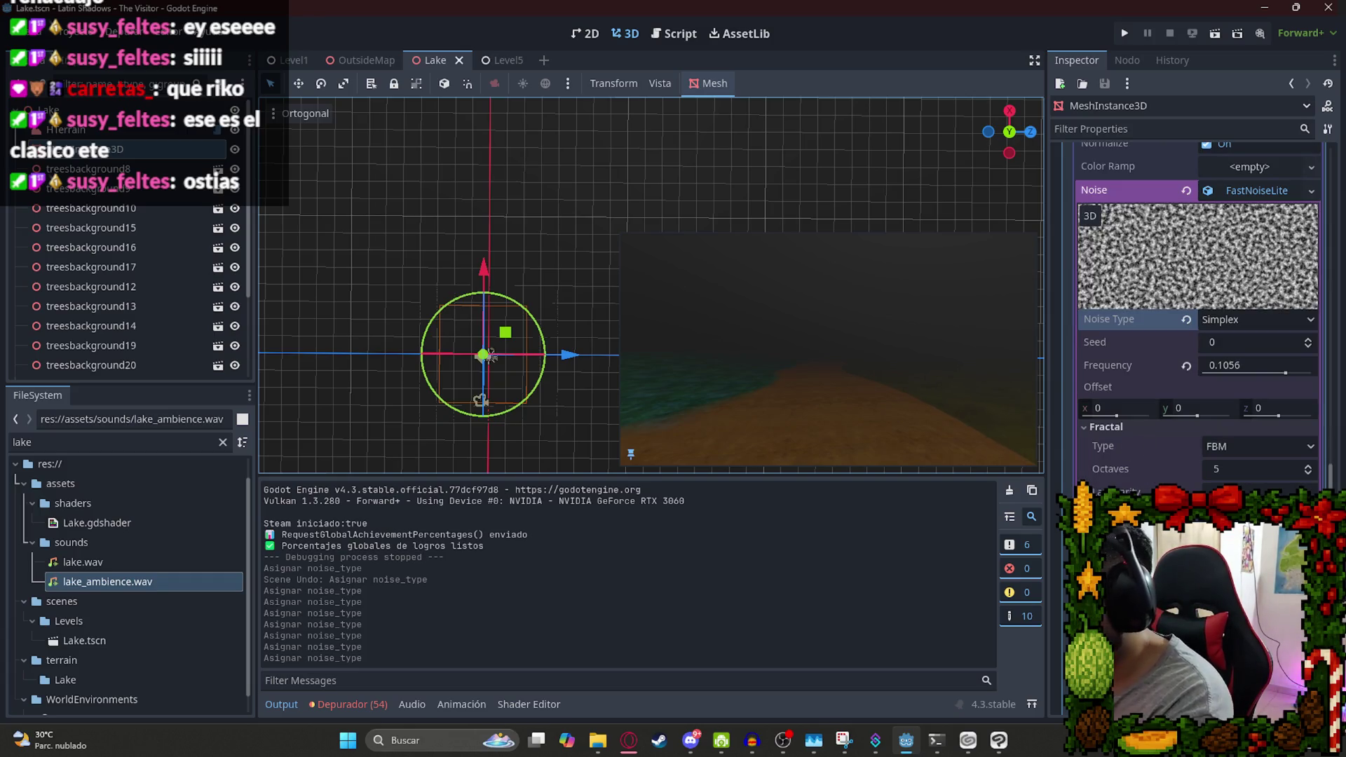
Adjust the noise Fractal Gain to 1, saving the Lake scene along the way.
{"action": "left_click_drag", "start_coordinate": [1191, 515], "coordinate": [1234, 516]}
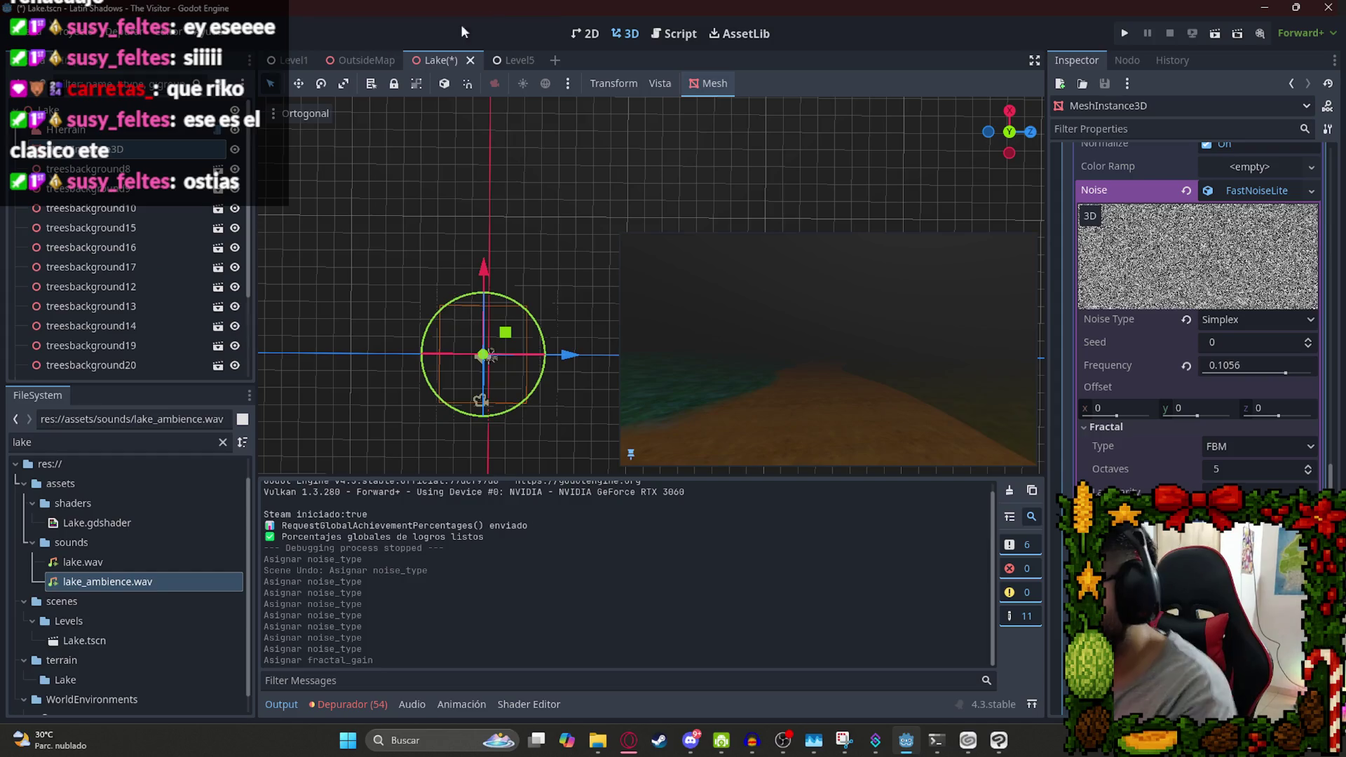
{"action": "key", "text": "ctrl+z"}
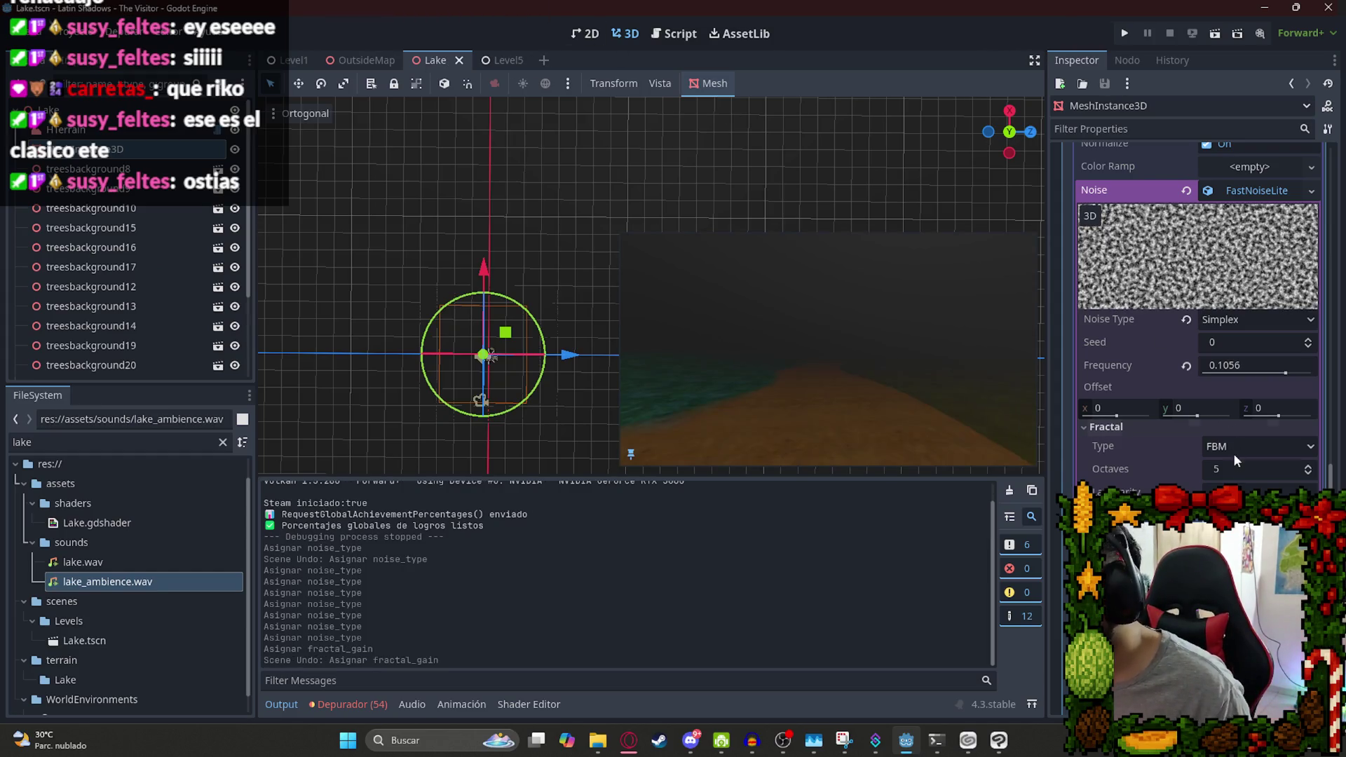
{"action": "key", "text": "ctrl+shift+z"}
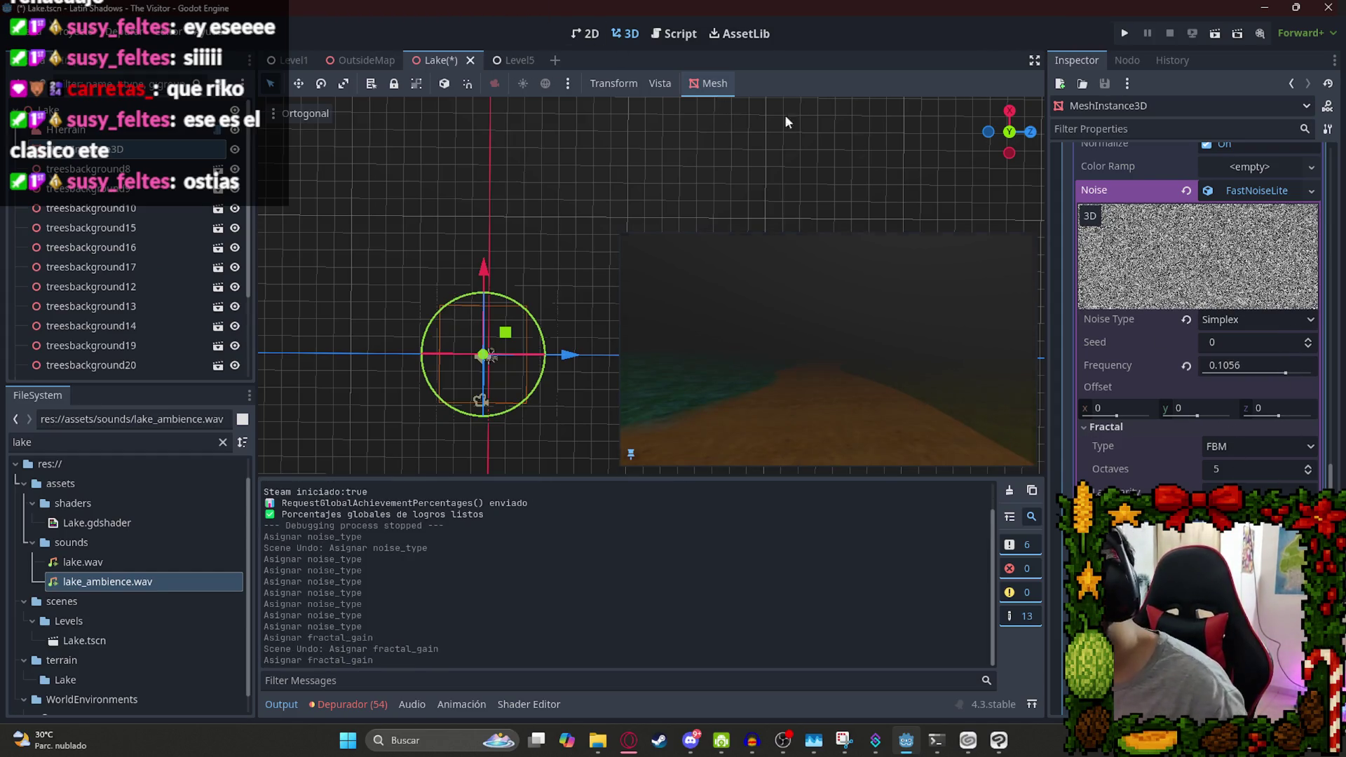
{"action": "key", "text": "ctrl+s"}
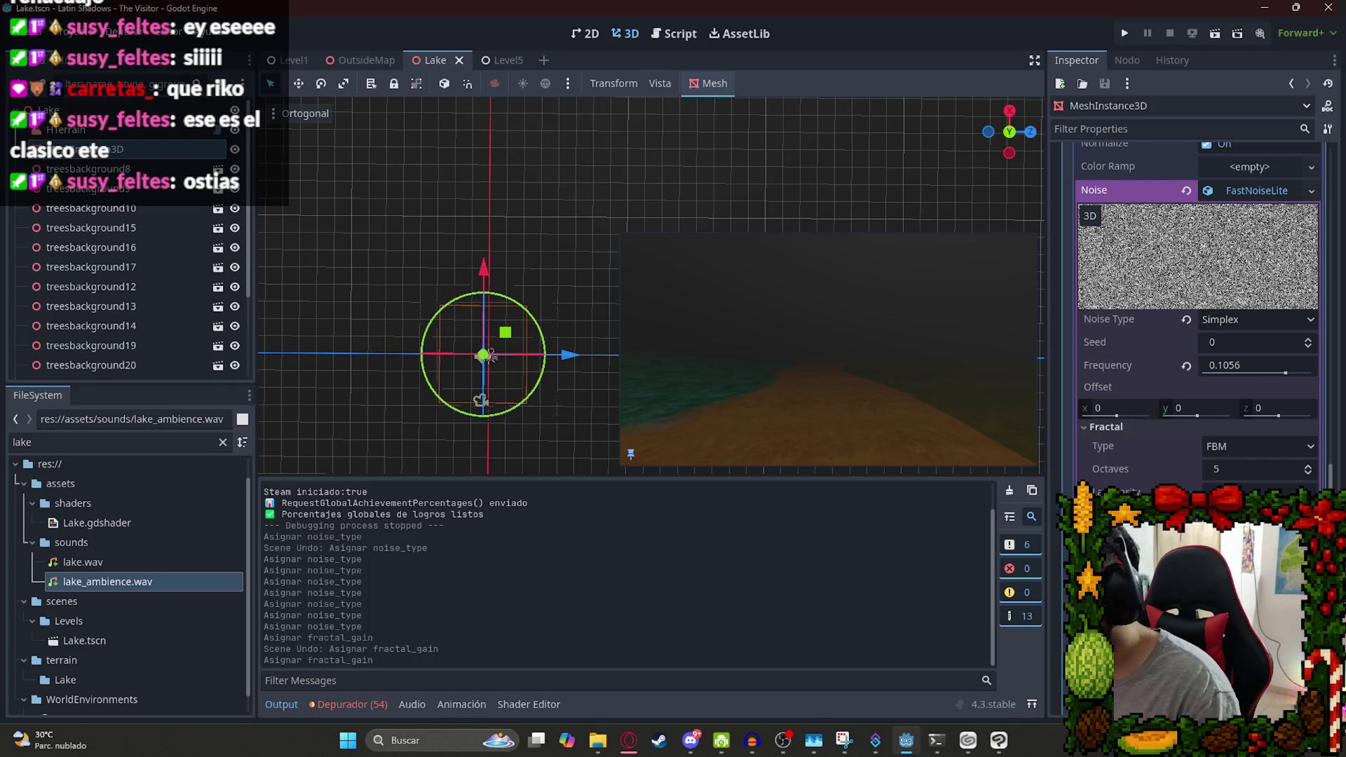
{"action": "key", "text": "ctrl+shift+z"}
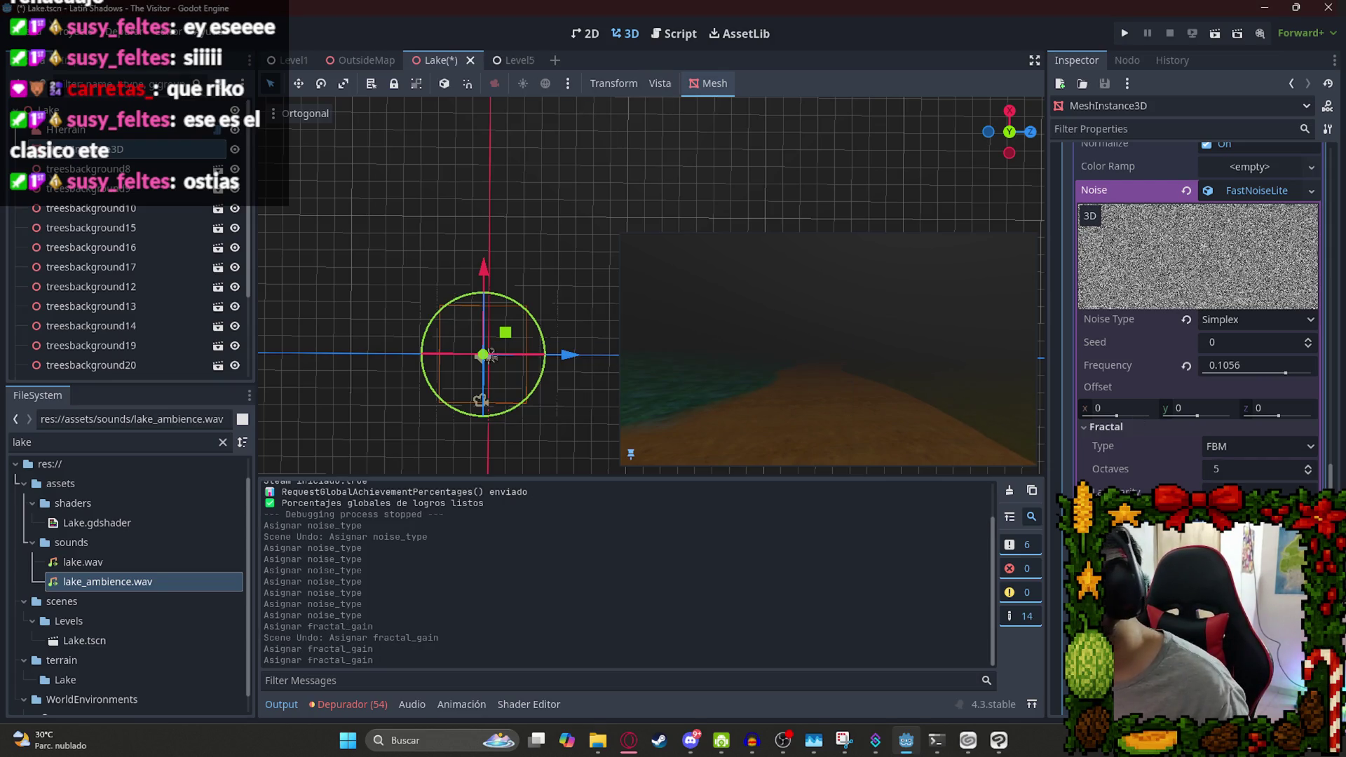
{"action": "key", "text": "ctrl+shift+z"}
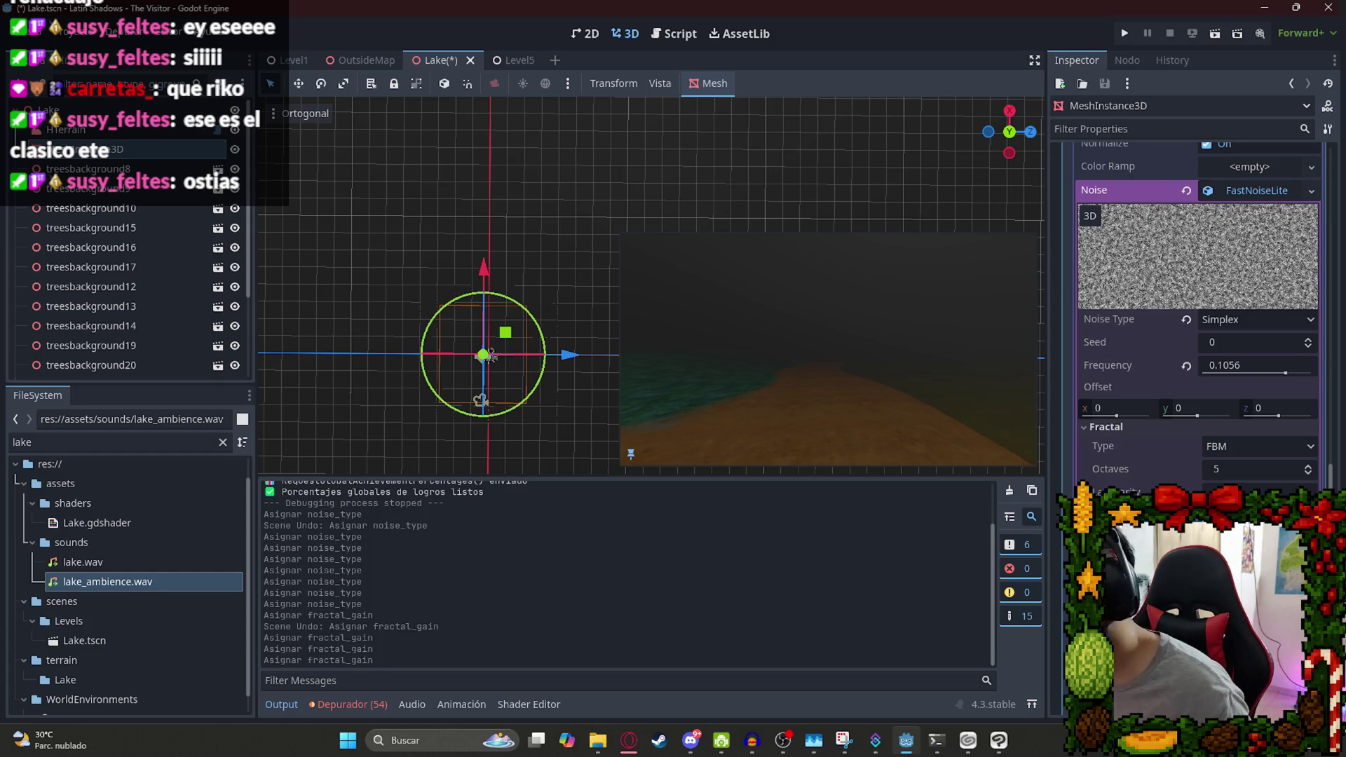
{"action": "key", "text": "ctrl+s"}
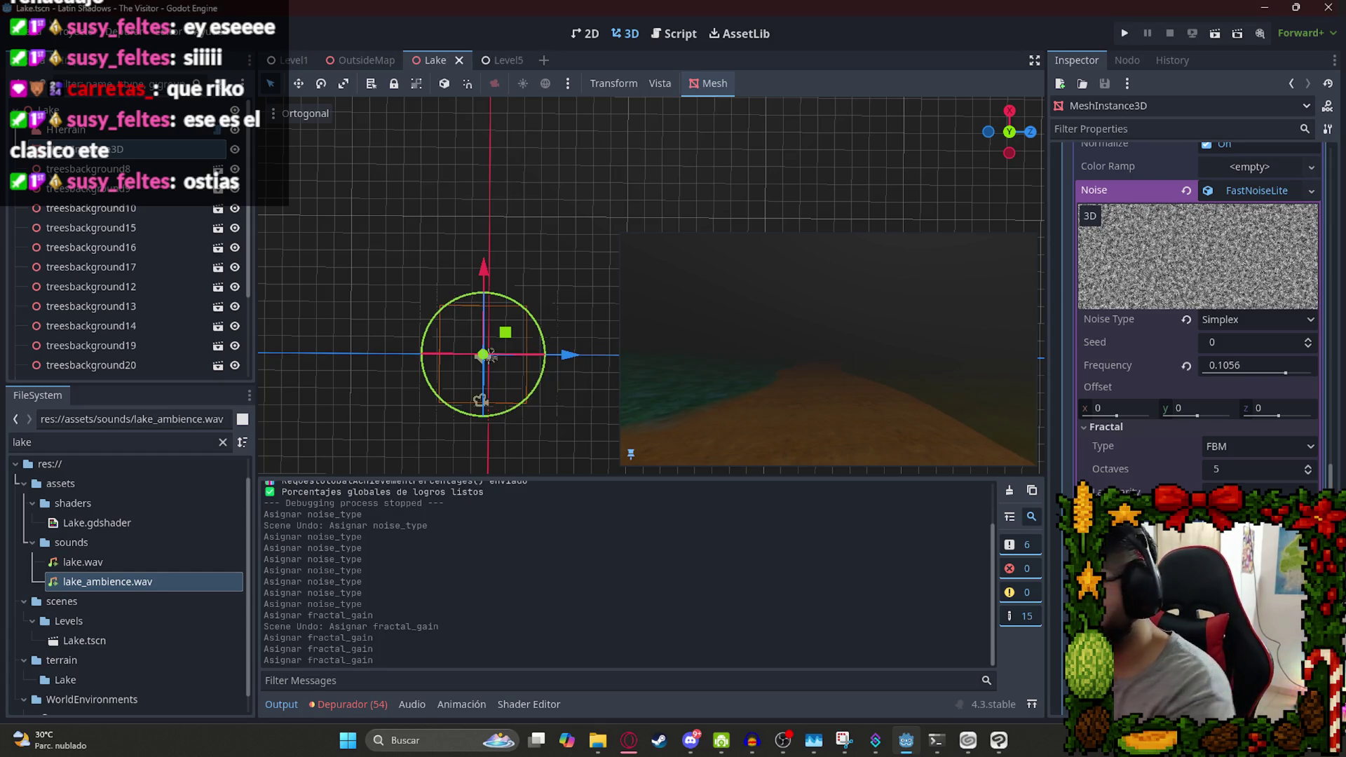
Set Weighted Strength to 0, toggle Domain Warp, save, and close the Lake tab.
{"action": "key", "text": "ctrl+shift+z"}
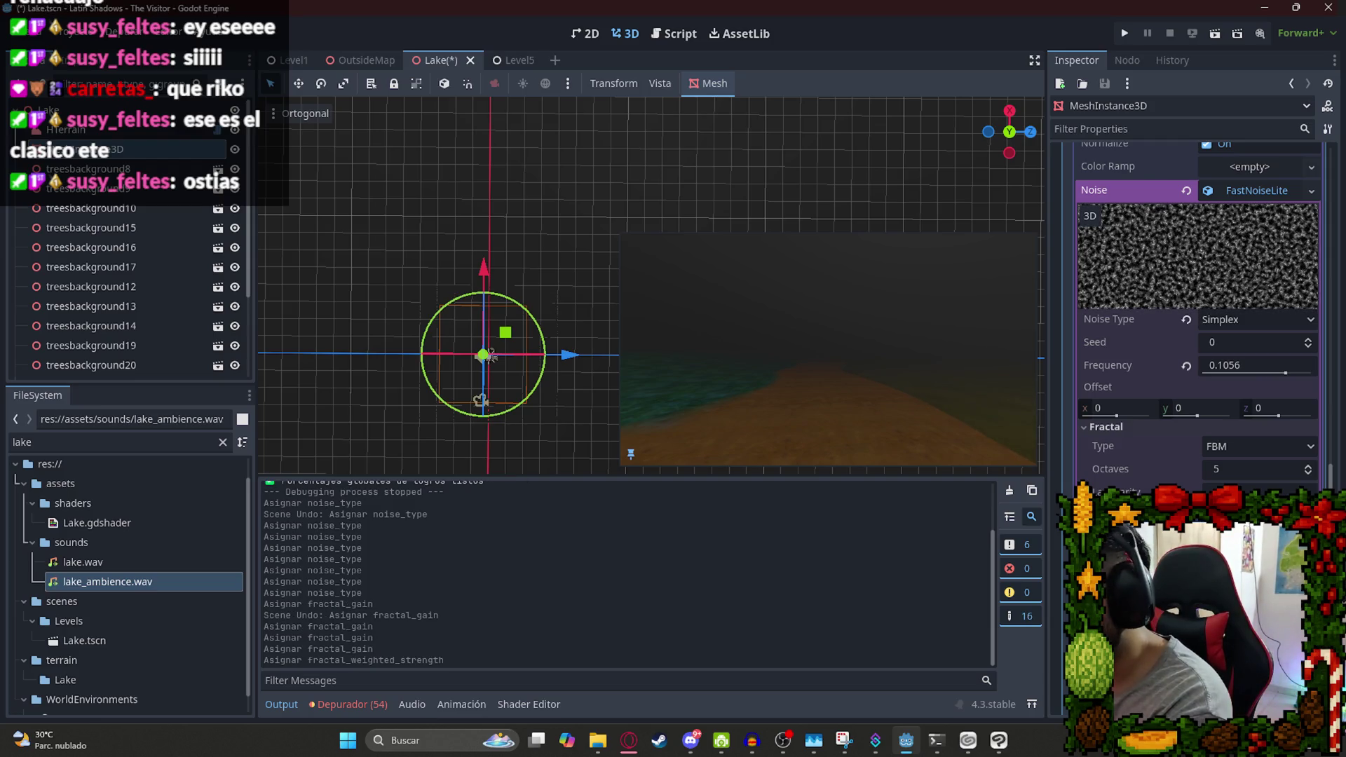
{"action": "key", "text": "ctrl+shift+z"}
{"action": "key", "text": "ctrl+z"}
{"action": "key", "text": "ctrl+z"}
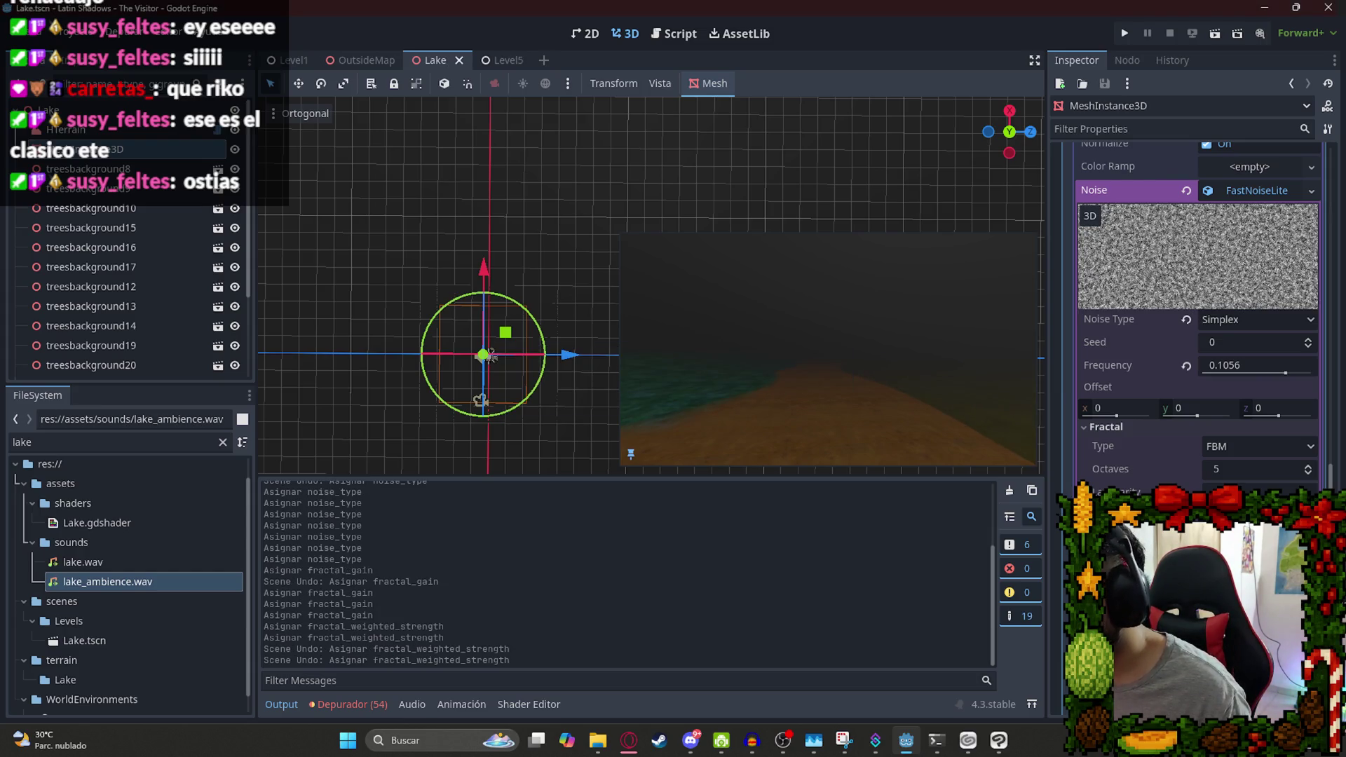
{"action": "left_click", "coordinate": [1207, 626]}
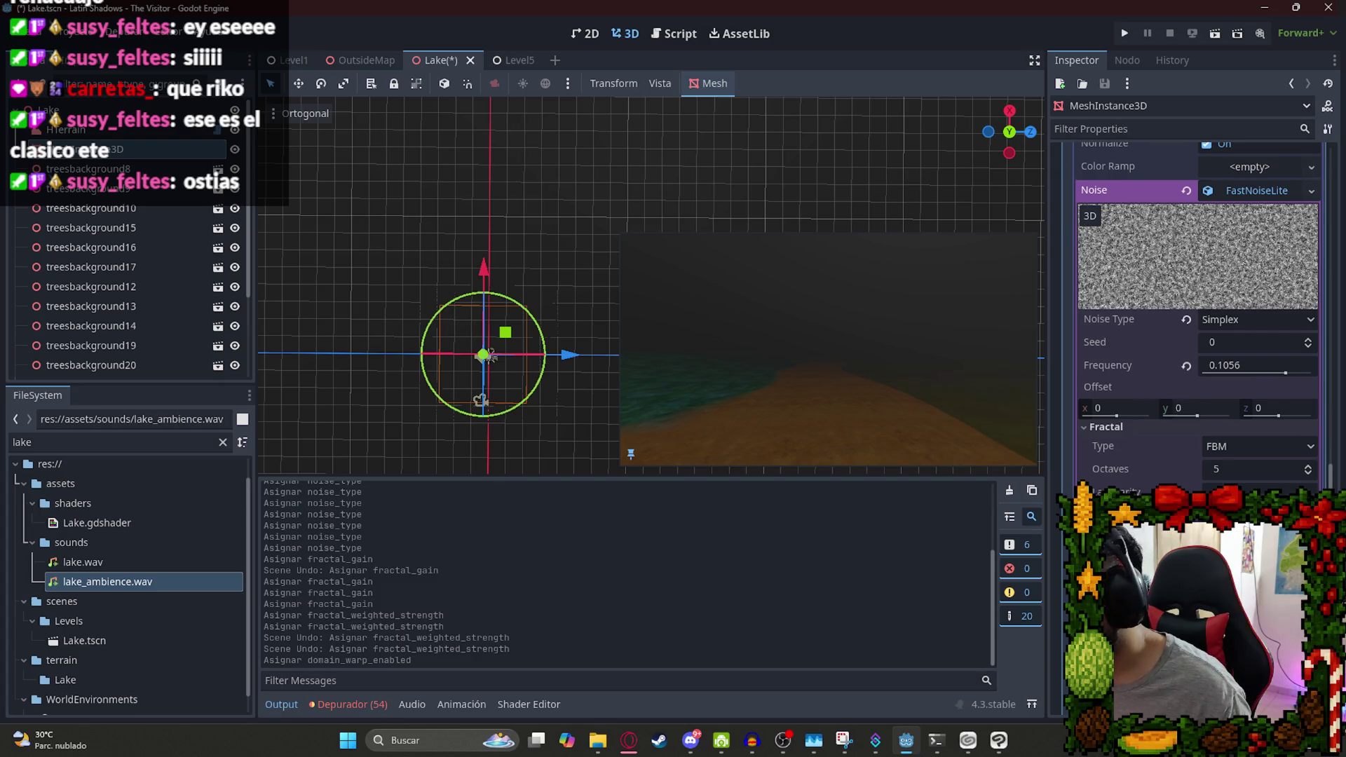
{"action": "key", "text": "ctrl+s"}
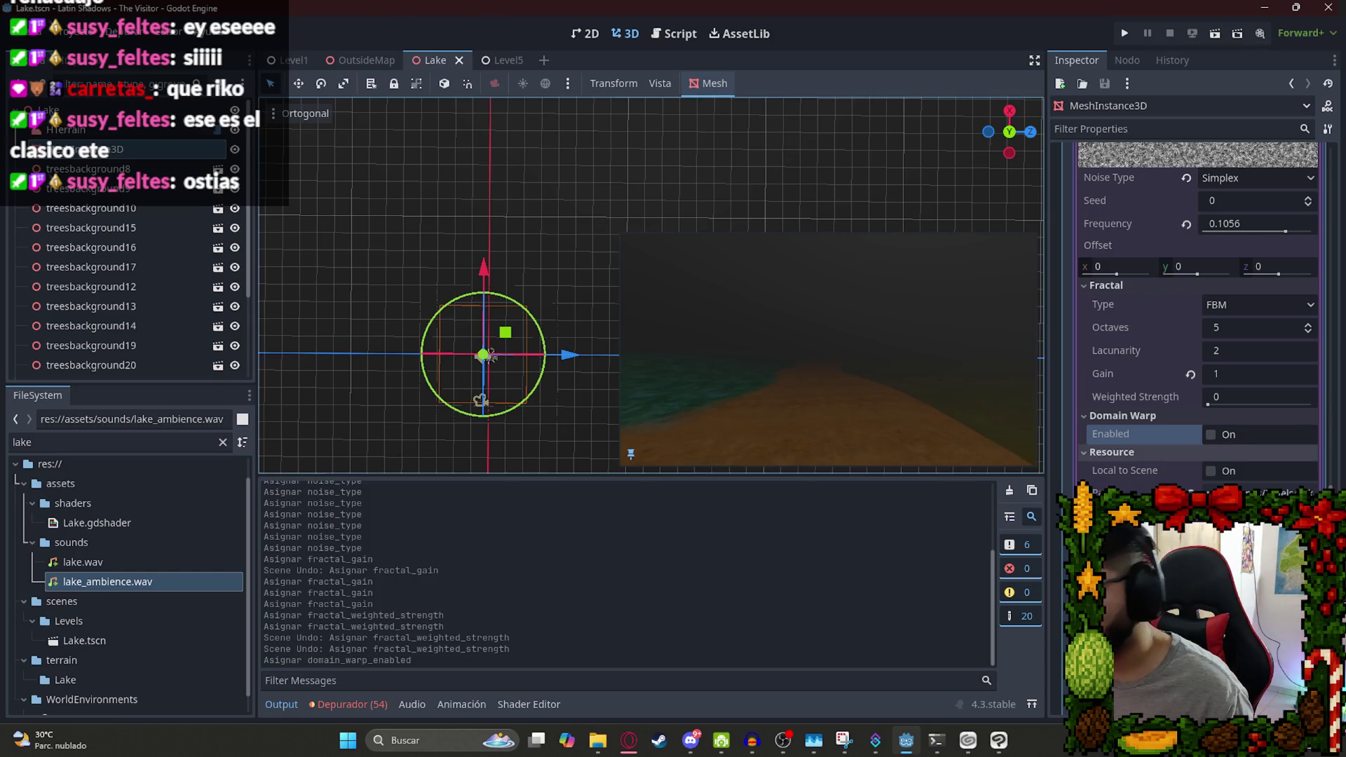
{"action": "left_click", "coordinate": [459, 61]}
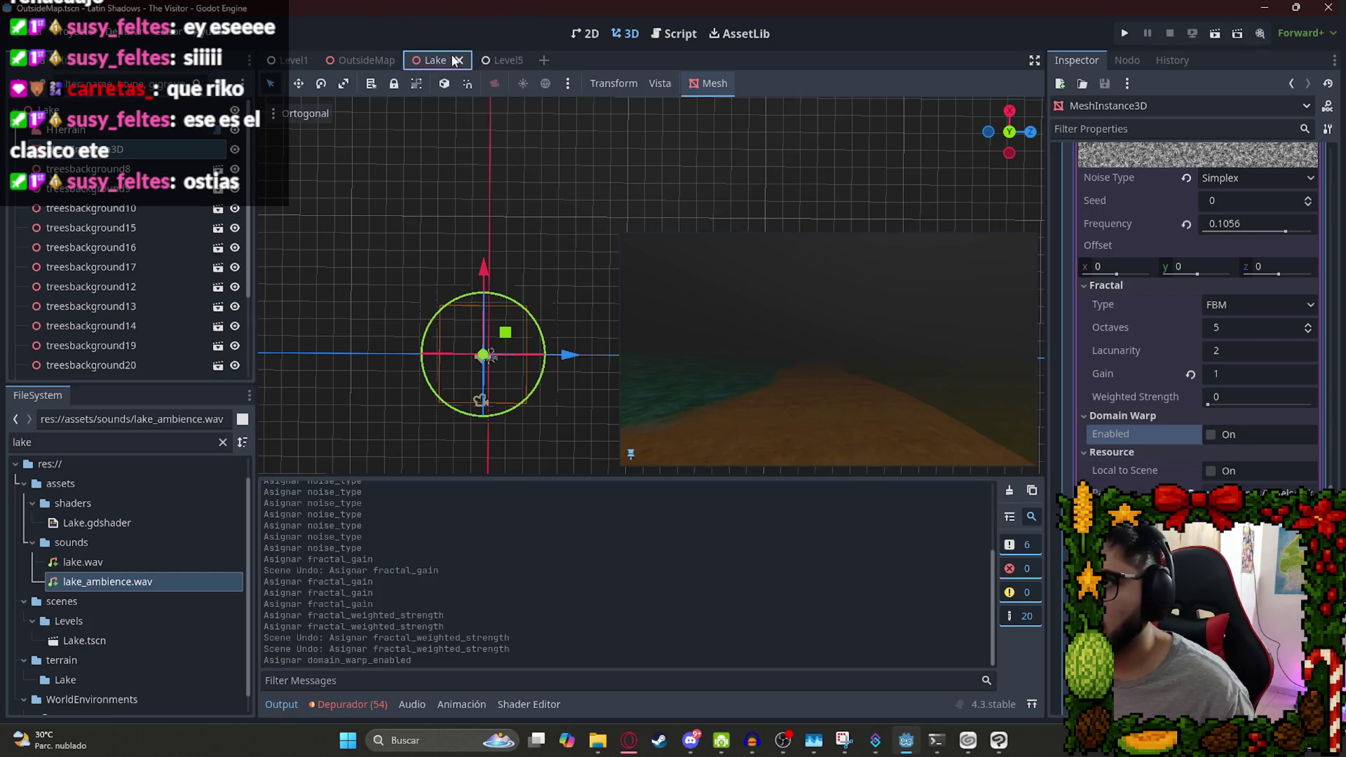
Reopen Lake.tscn from the FileSystem dock.
{"action": "left_click", "coordinate": [426, 64]}
{"action": "left_click", "coordinate": [84, 449]}
{"action": "double_click", "coordinate": [106, 641]}
{"action": "right_click", "coordinate": [481, 60]}
{"action": "left_click", "coordinate": [505, 162]}
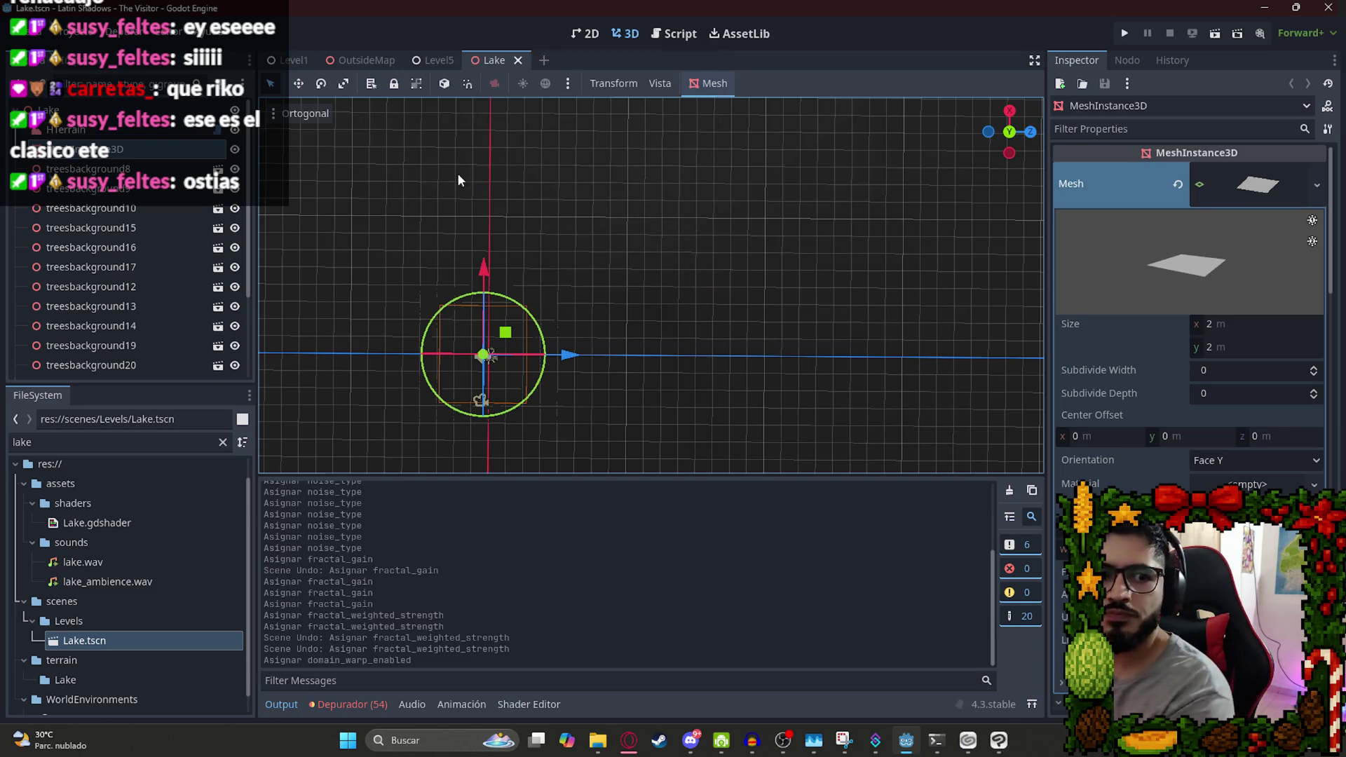
Play-test the lake scene, then quit from the pause menu.
{"action": "key", "text": "F6"}
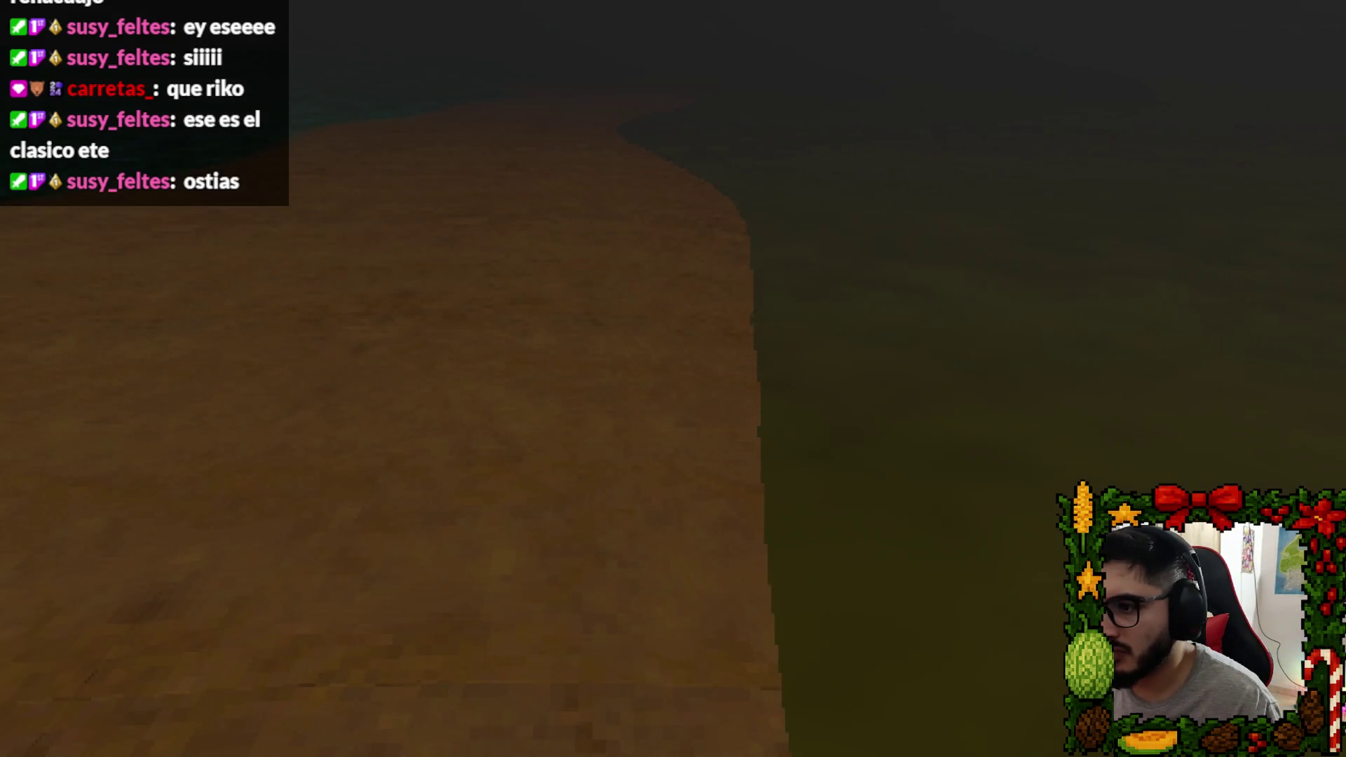
{"action": "key", "text": "Escape"}
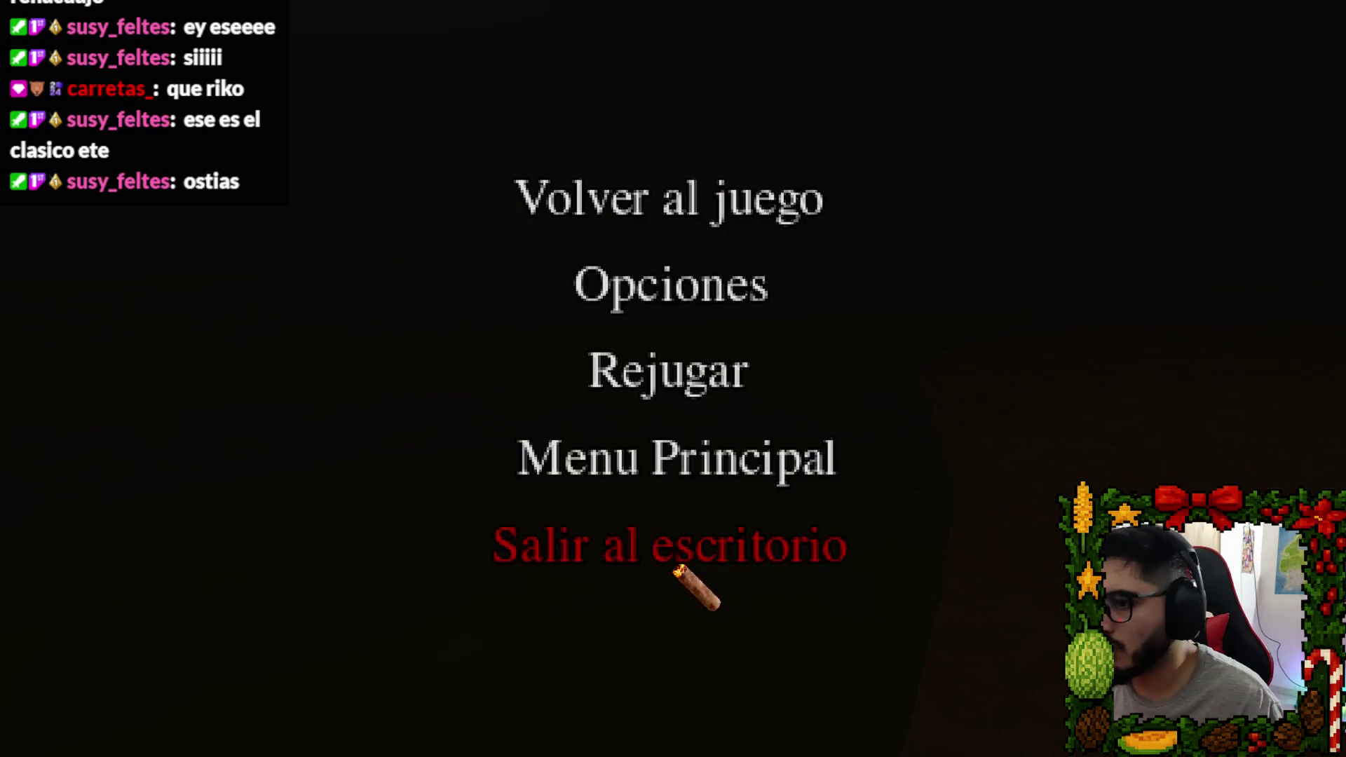
{"action": "left_click", "coordinate": [679, 561]}
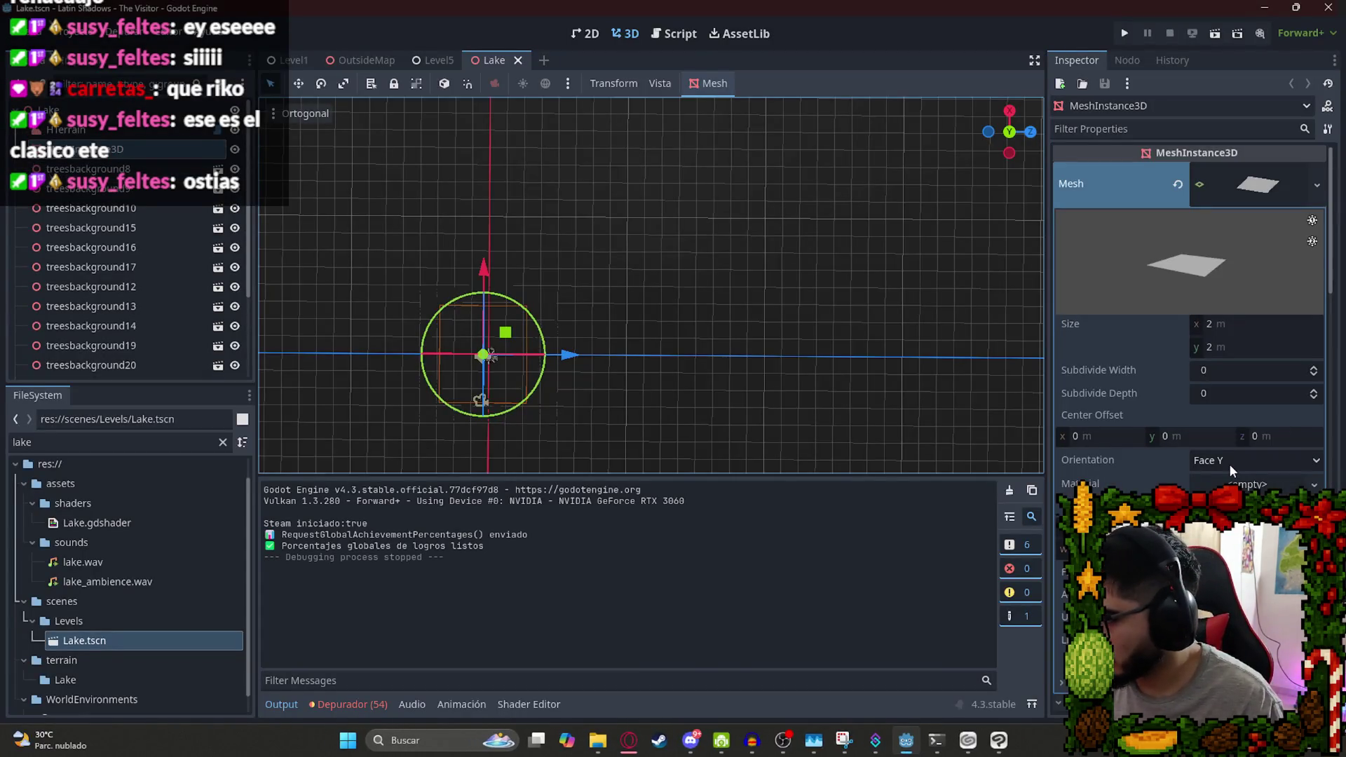
Select the water MeshInstance3D and expand its Noise texture and FastNoiseLite settings.
{"action": "left_click", "coordinate": [98, 132]}
{"action": "left_click", "coordinate": [94, 149]}
{"action": "scroll", "coordinate": [1273, 416], "scroll_direction": "down", "scroll_amount": 10}
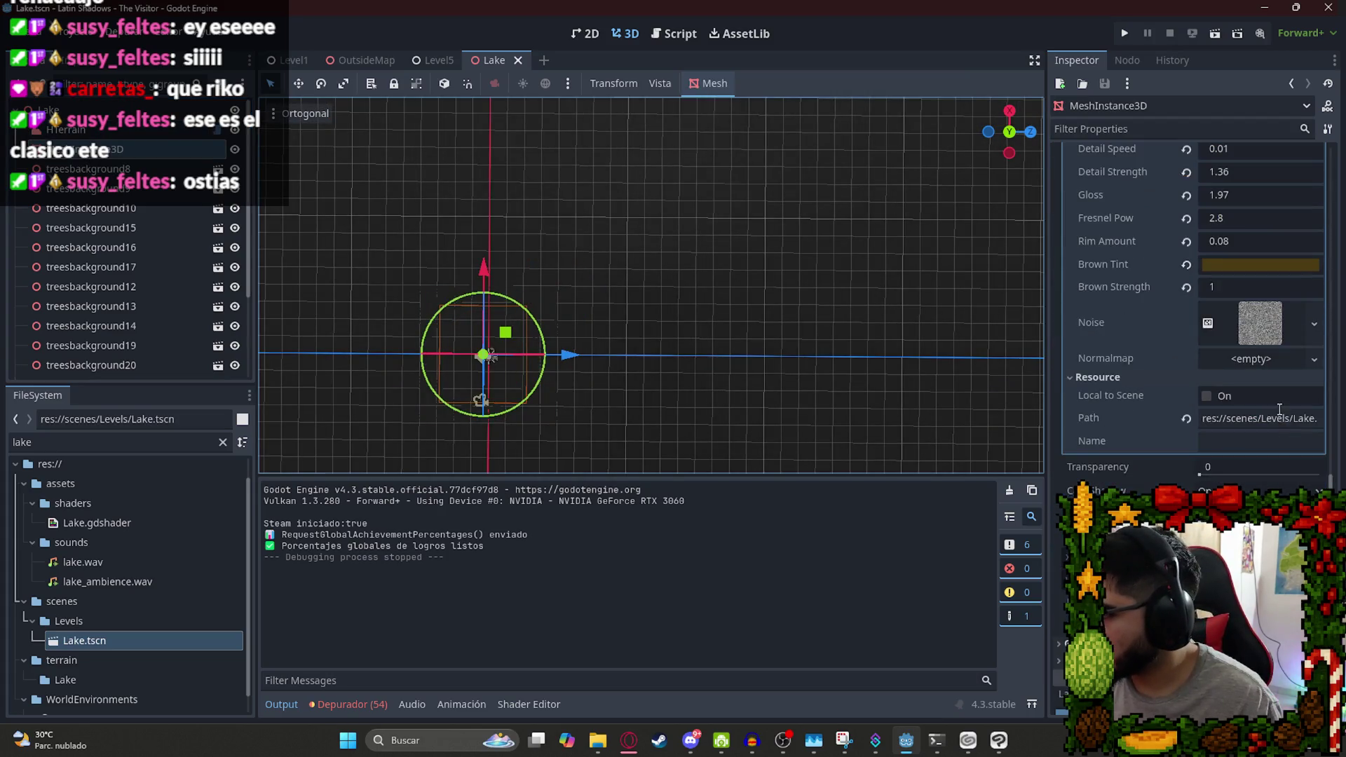
{"action": "left_click", "coordinate": [1259, 328]}
{"action": "scroll", "coordinate": [1248, 442], "scroll_direction": "down", "scroll_amount": 8}
{"action": "scroll", "coordinate": [1223, 382], "scroll_direction": "up", "scroll_amount": 8}
{"action": "left_click", "coordinate": [1259, 330]}
{"action": "left_click", "coordinate": [1260, 331]}
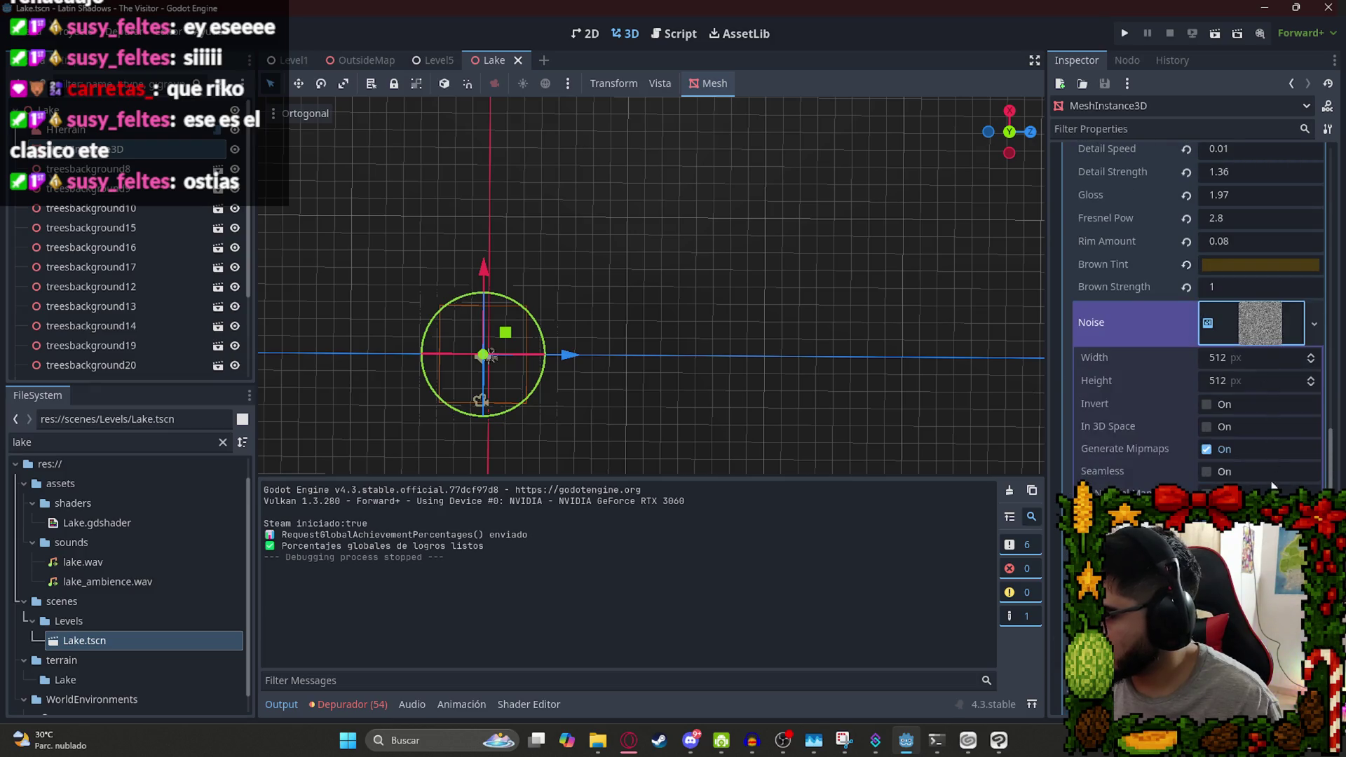
{"action": "scroll", "coordinate": [1261, 463], "scroll_direction": "down", "scroll_amount": 3}
{"action": "left_click", "coordinate": [1223, 420]}
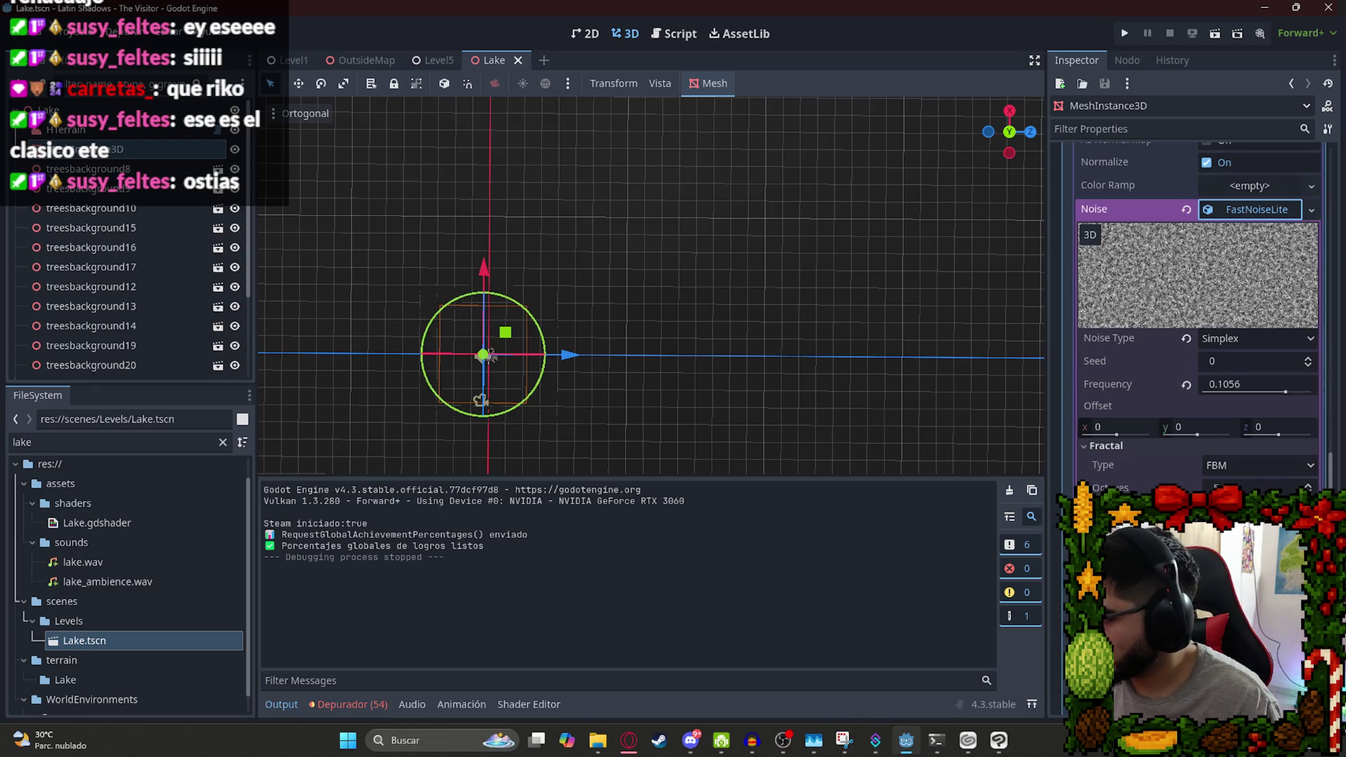
Expand the Player node and select its Camera3D to preview the view.
{"action": "scroll", "coordinate": [488, 355], "scroll_direction": "down", "scroll_amount": 2}
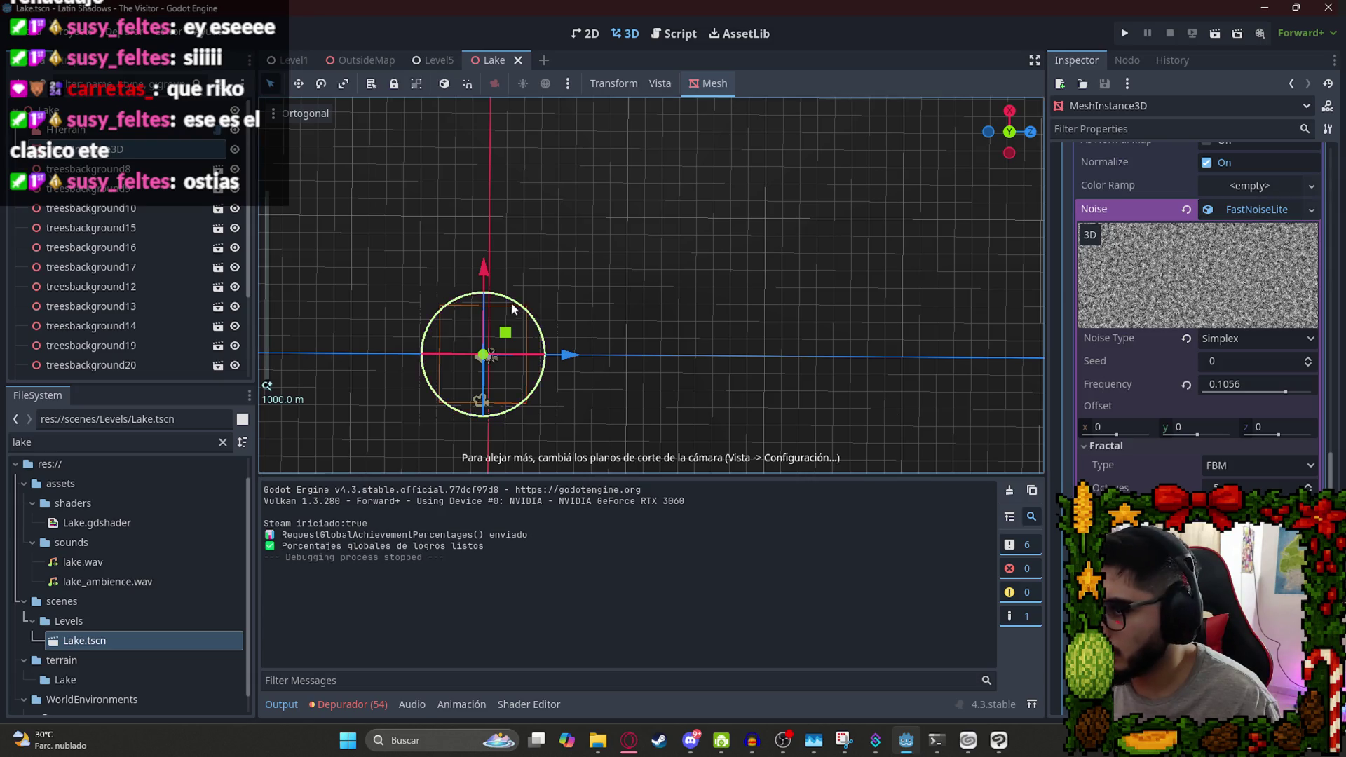
{"action": "scroll", "coordinate": [106, 336], "scroll_direction": "down", "scroll_amount": 3}
{"action": "left_click", "coordinate": [24, 288]}
{"action": "left_click", "coordinate": [79, 347]}
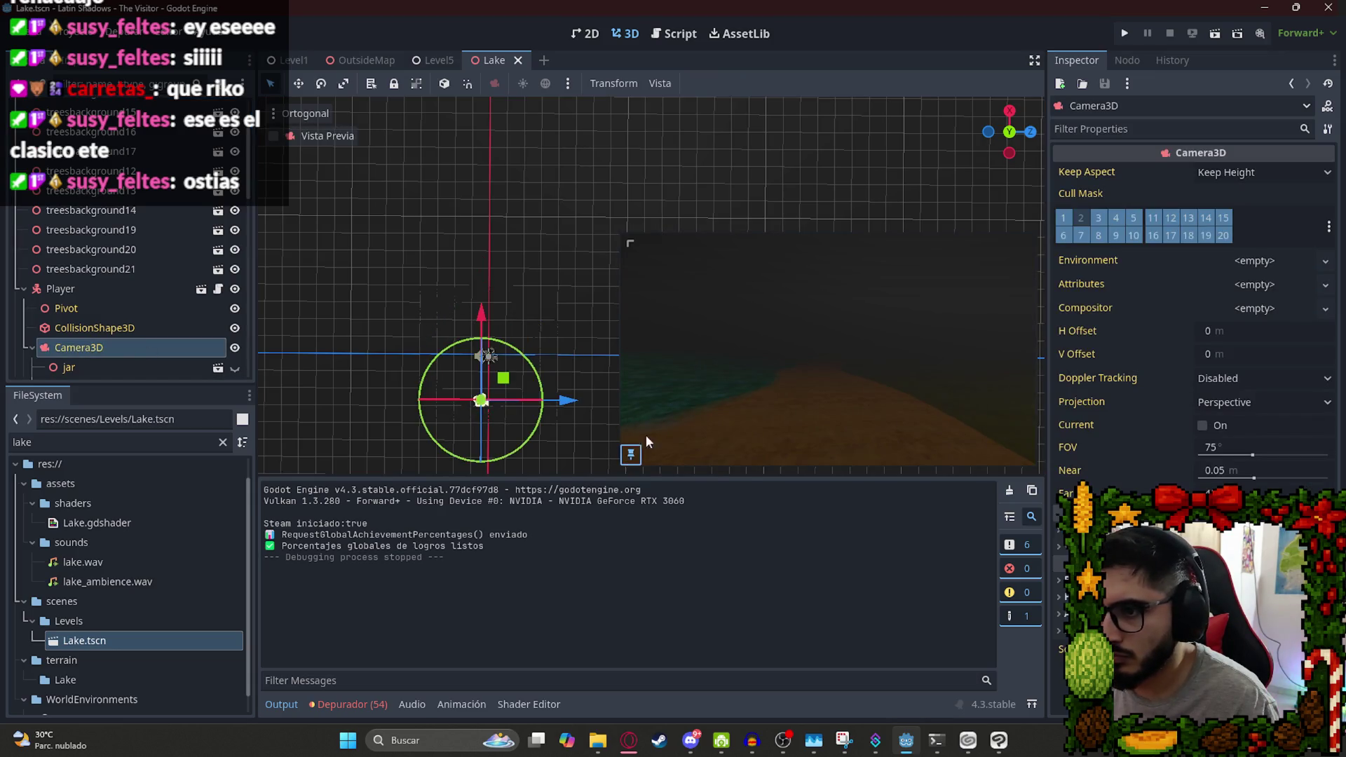
Rotate the player Camera3D -90 degrees, nudge it slightly along X, and save the scene.
{"action": "mouse_move", "coordinate": [538, 376]}
{"action": "left_mouse_down"}
{"action": "mouse_move", "coordinate": [529, 431]}
{"action": "mouse_move", "coordinate": [506, 454]}
{"action": "left_mouse_up"}
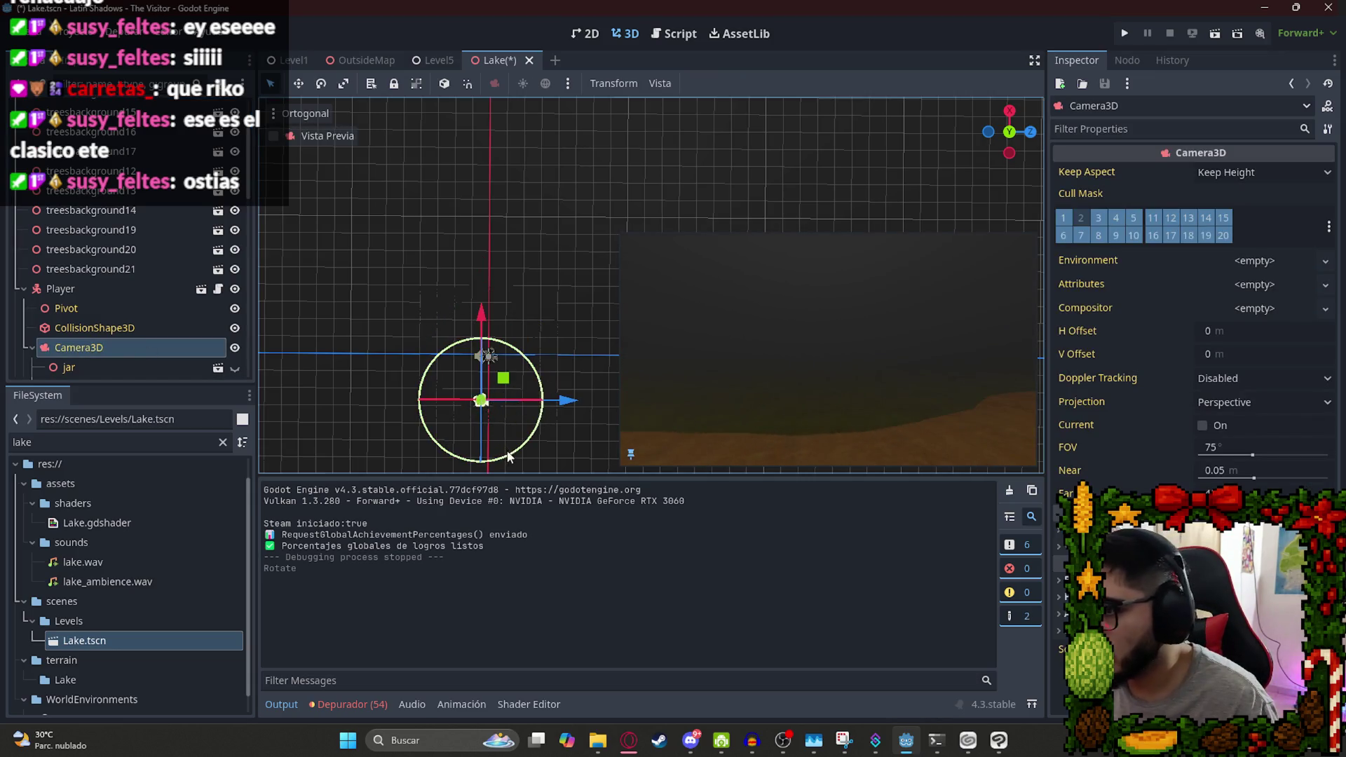
{"action": "left_click_drag", "start_coordinate": [565, 400], "coordinate": [586, 401]}
{"action": "key", "text": "ctrl+z"}
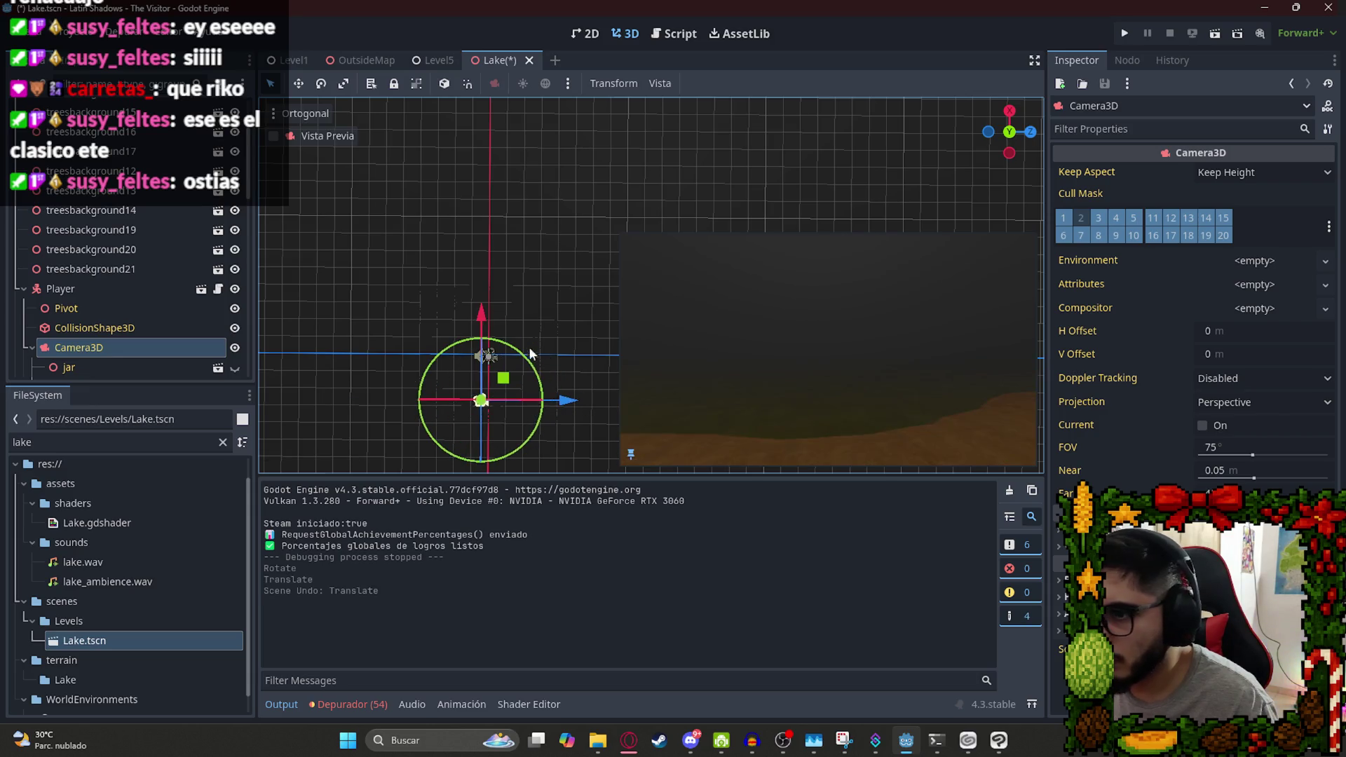
{"action": "left_click_drag", "start_coordinate": [485, 319], "coordinate": [482, 317]}
{"action": "key", "text": "ctrl+s"}
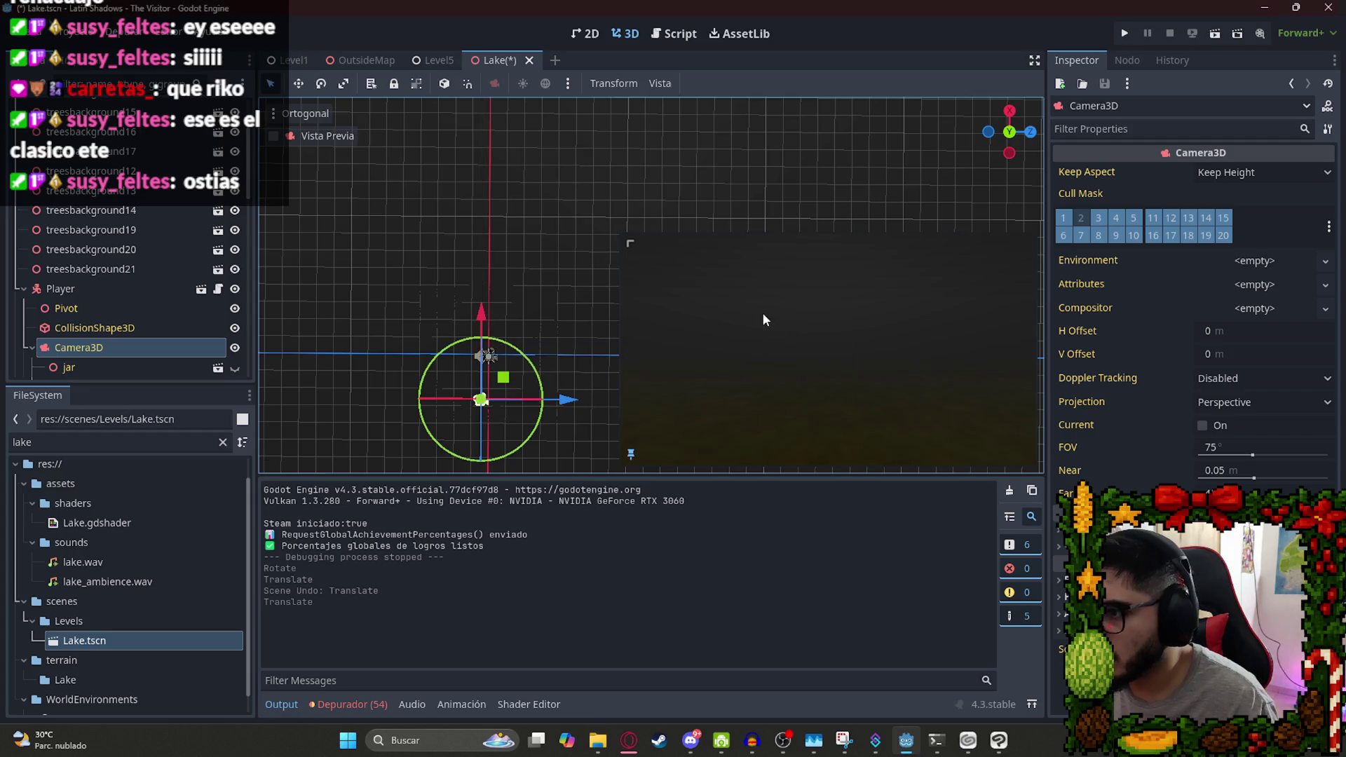
Reselect the water MeshInstance3D and expand its Noise texture settings.
{"action": "scroll", "coordinate": [142, 224], "scroll_direction": "up", "scroll_amount": 3}
{"action": "left_click", "coordinate": [113, 169]}
{"action": "scroll", "coordinate": [1242, 396], "scroll_direction": "up", "scroll_amount": 5}
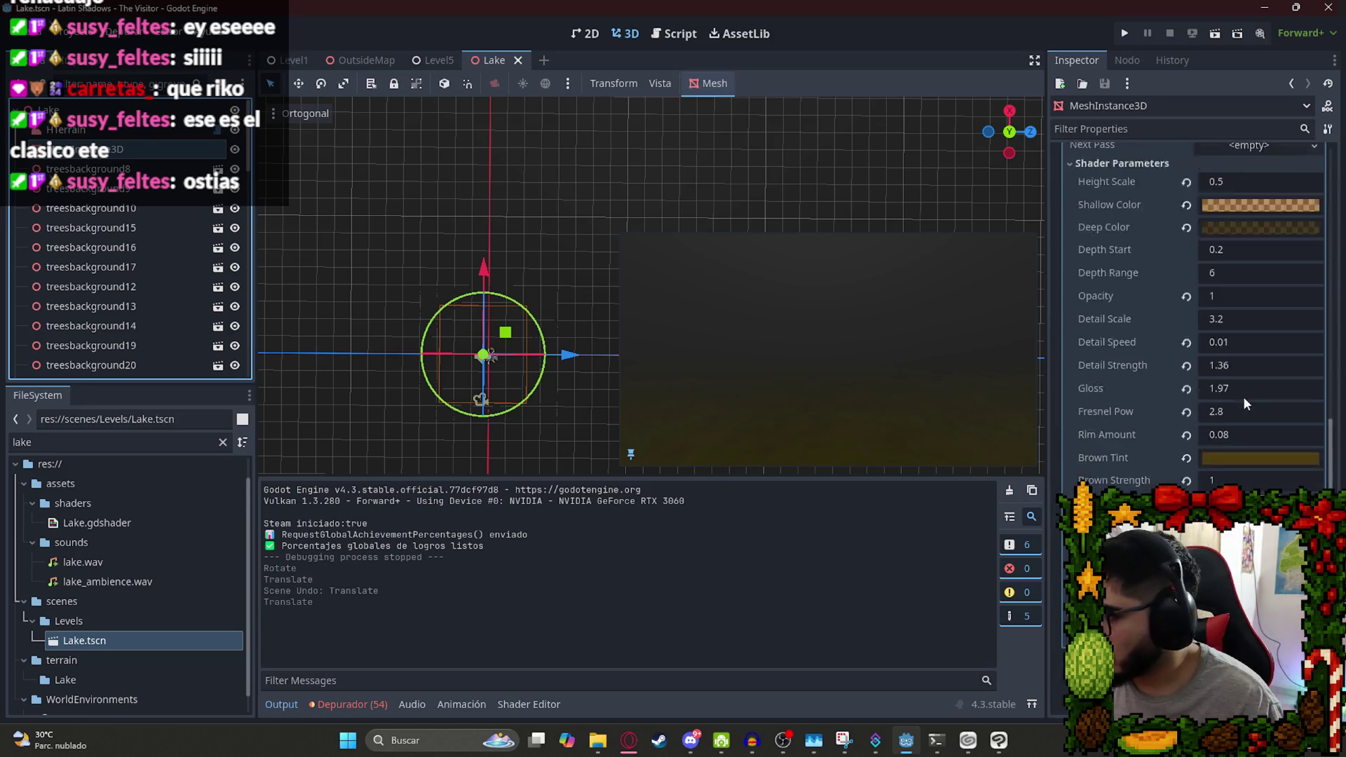
{"action": "scroll", "coordinate": [1225, 449], "scroll_direction": "down", "scroll_amount": 3}
{"action": "left_click", "coordinate": [1259, 224]}
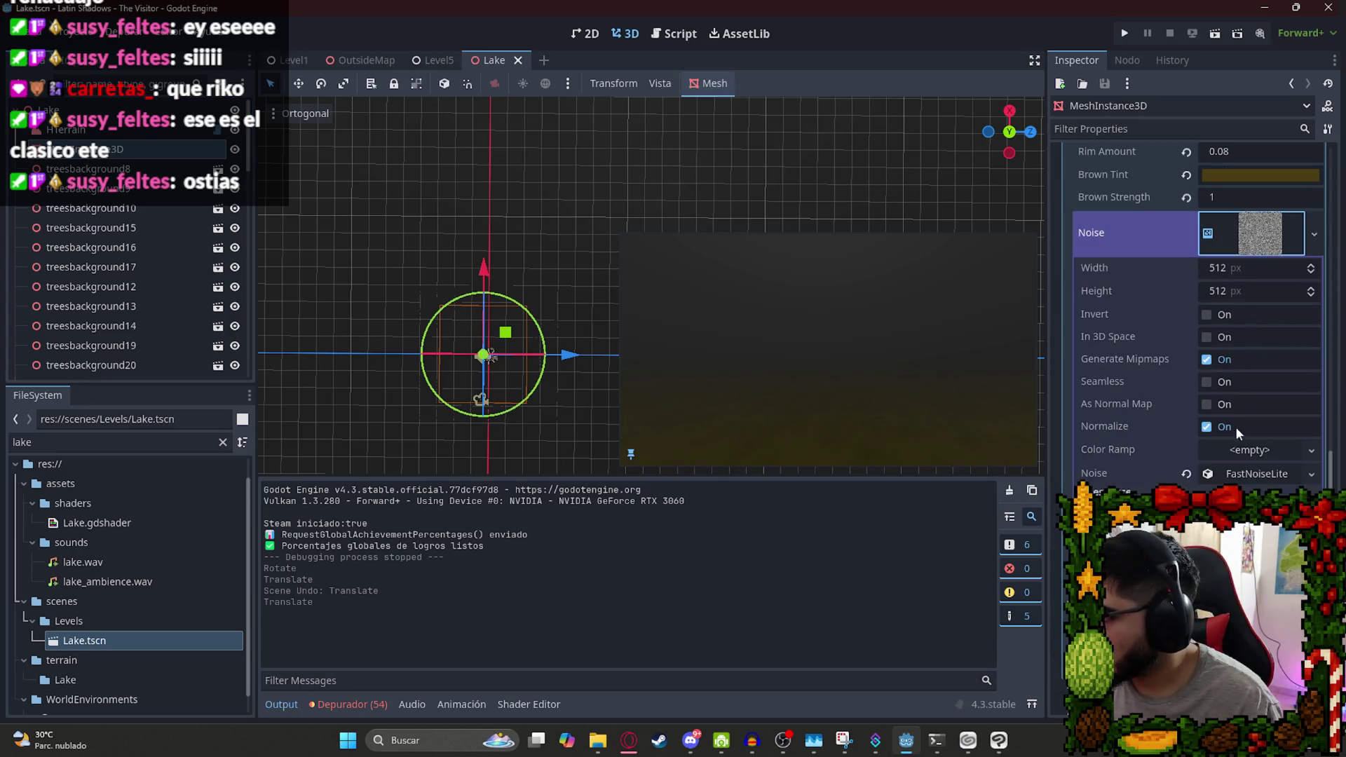
Toggle the noise texture's mipmap and normalize options and expand its FastNoiseLite resource.
{"action": "left_click", "coordinate": [1206, 360]}
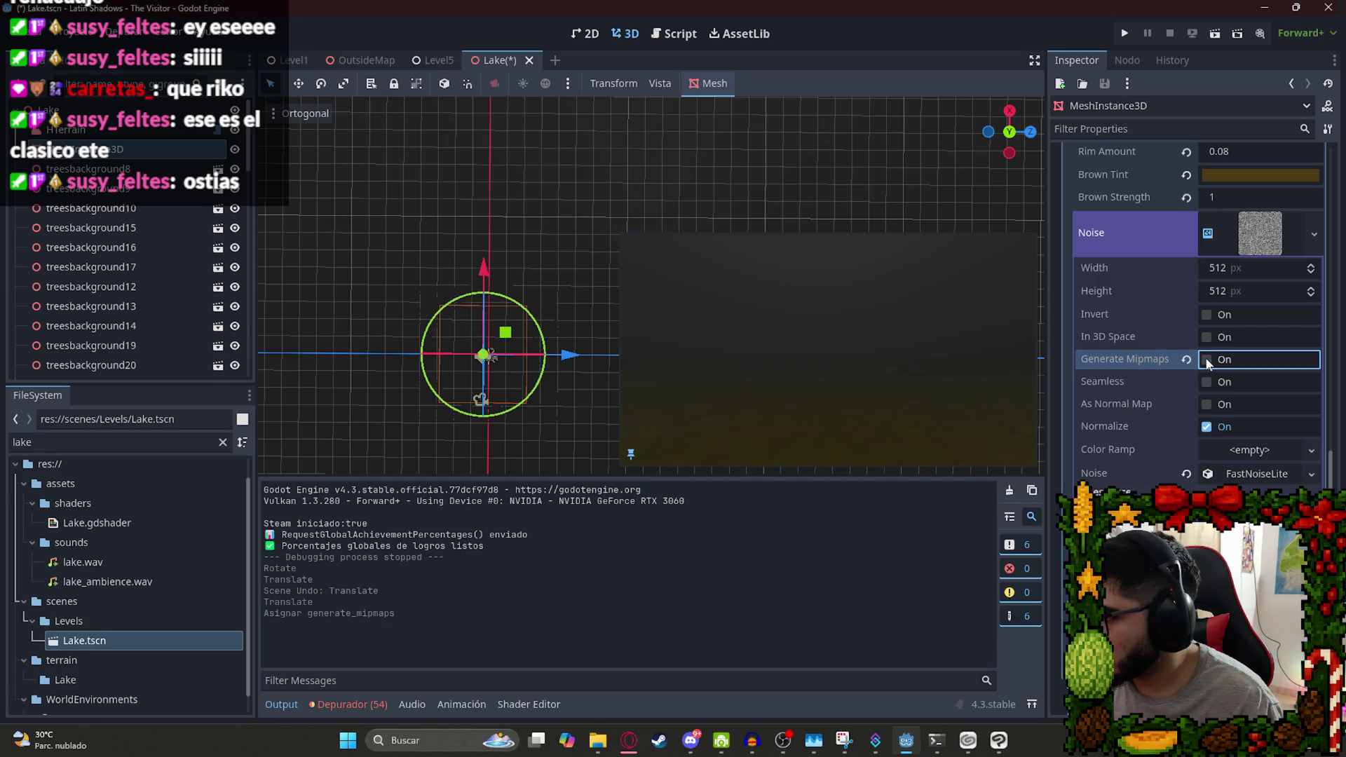
{"action": "left_click", "coordinate": [1206, 360]}
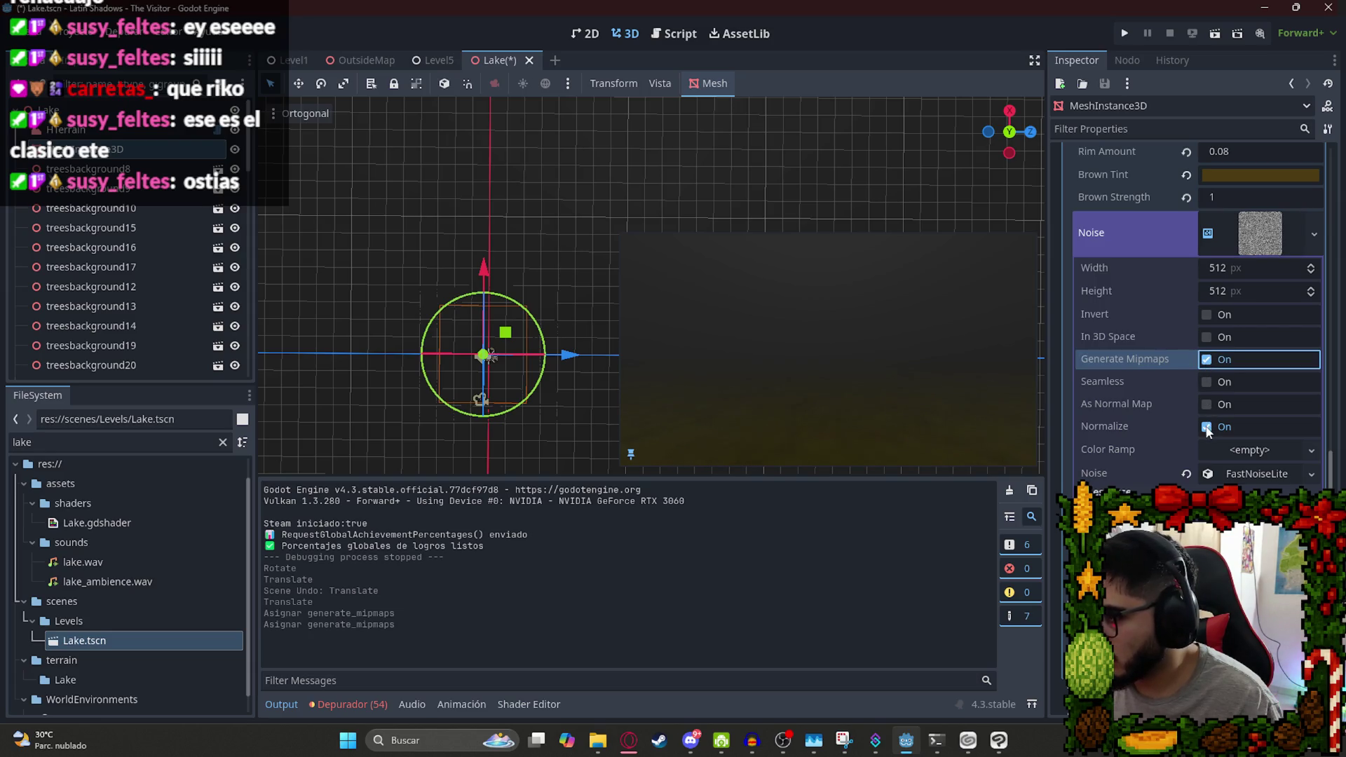
{"action": "left_click", "coordinate": [1206, 427]}
{"action": "left_click", "coordinate": [1251, 477]}
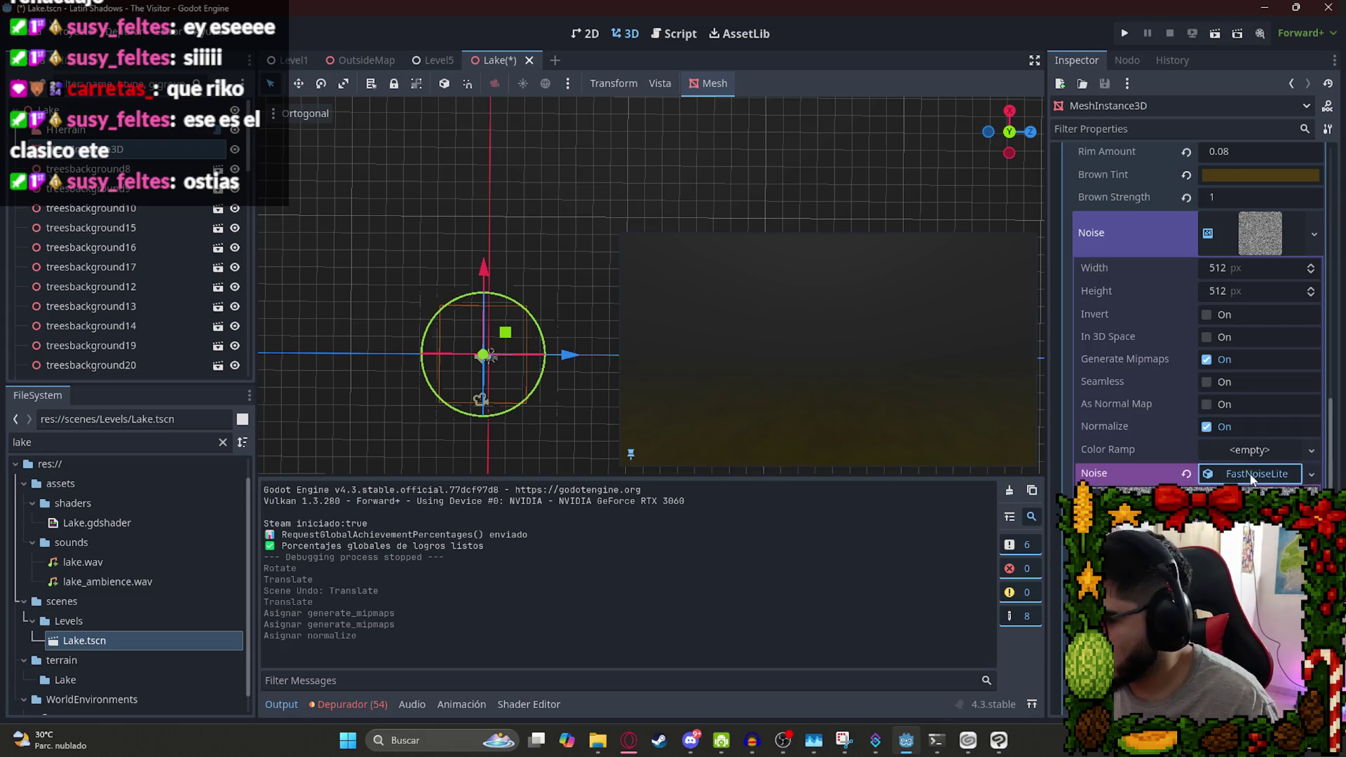
Compare a noise gain of 0.5 against 1, keep it at 1, and save the Lake scene.
{"action": "scroll", "coordinate": [1251, 477], "scroll_direction": "down", "scroll_amount": 5}
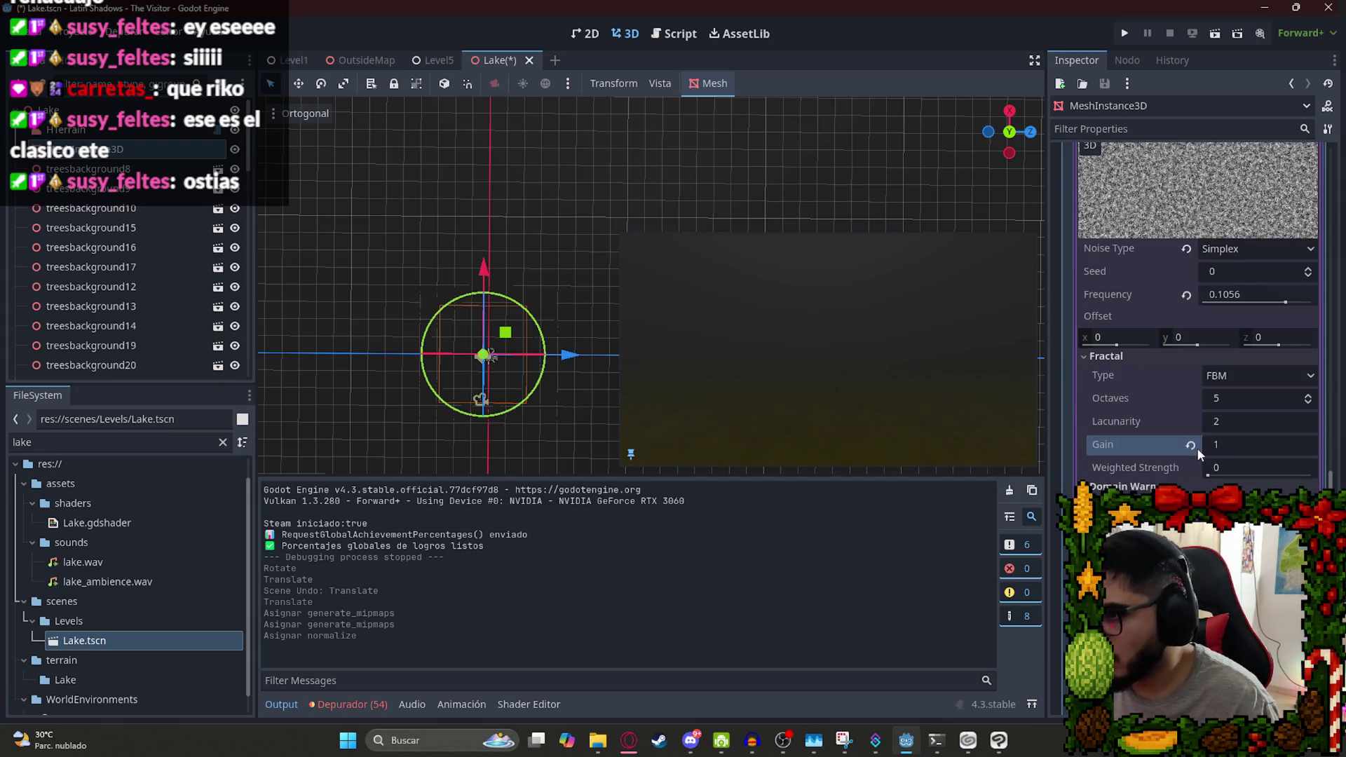
{"action": "left_click", "coordinate": [1189, 445]}
{"action": "key", "text": "ctrl+z"}
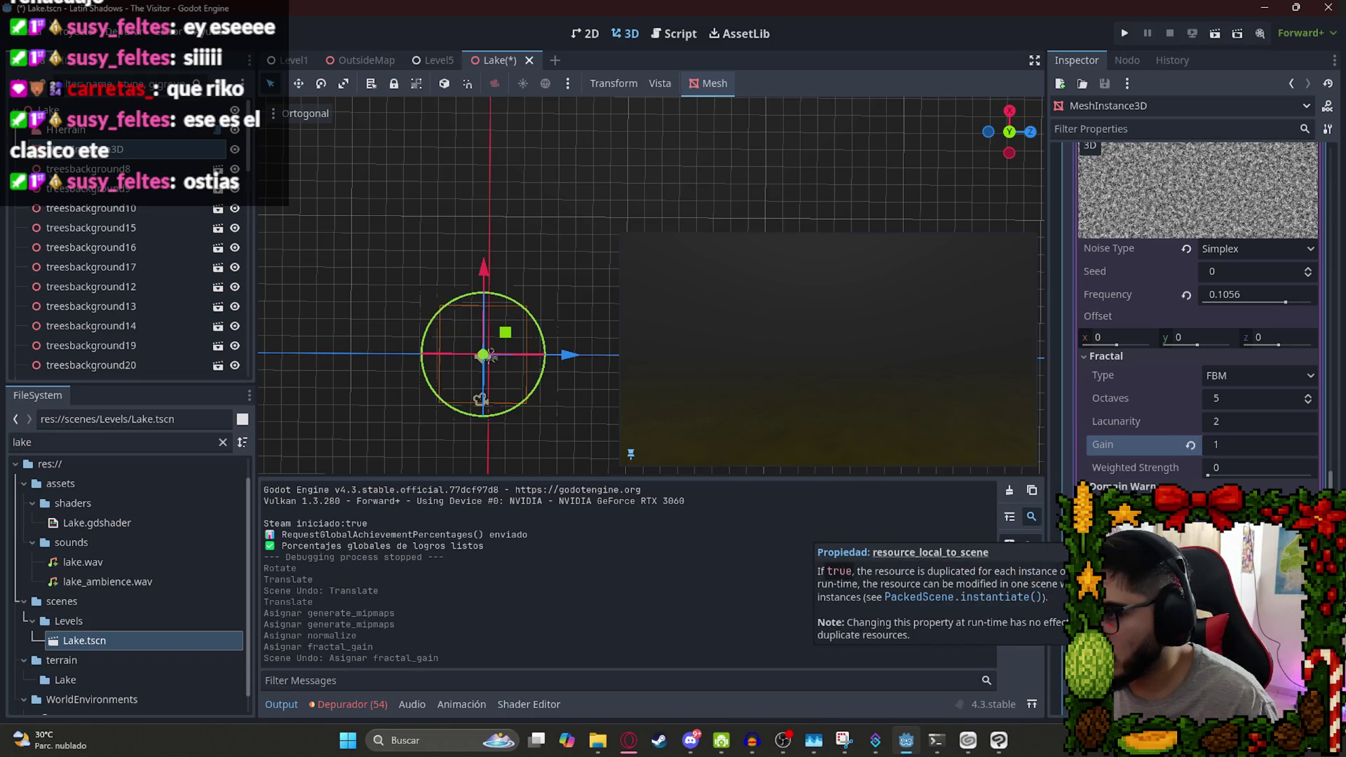
{"action": "key", "text": "ctrl+shift+z"}
{"action": "key", "text": "ctrl+z"}
{"action": "key", "text": "ctrl+z"}
{"action": "key", "text": "ctrl+shift+z"}
{"action": "key", "text": "ctrl+shift+z"}
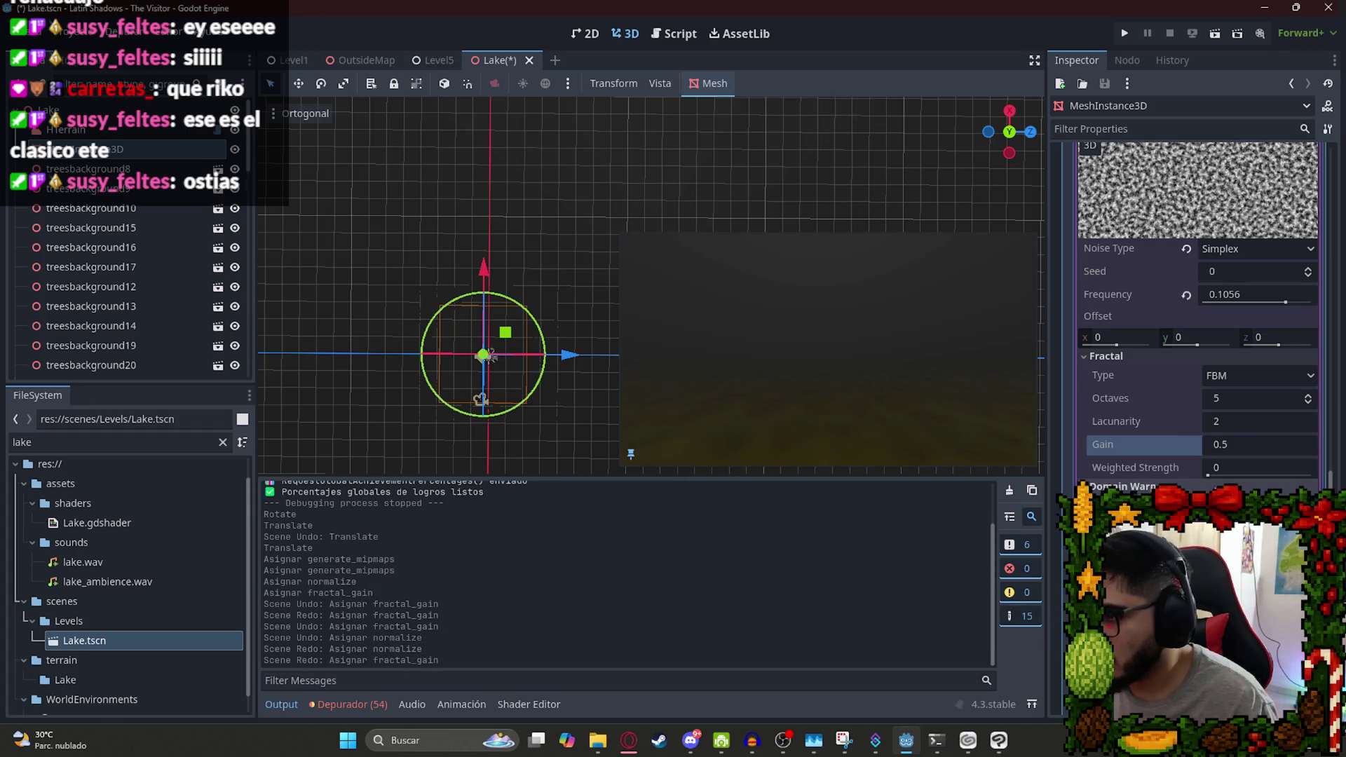
{"action": "key", "text": "ctrl+shift+z"}
{"action": "key", "text": "ctrl+shift+z"}
{"action": "key", "text": "ctrl+z"}
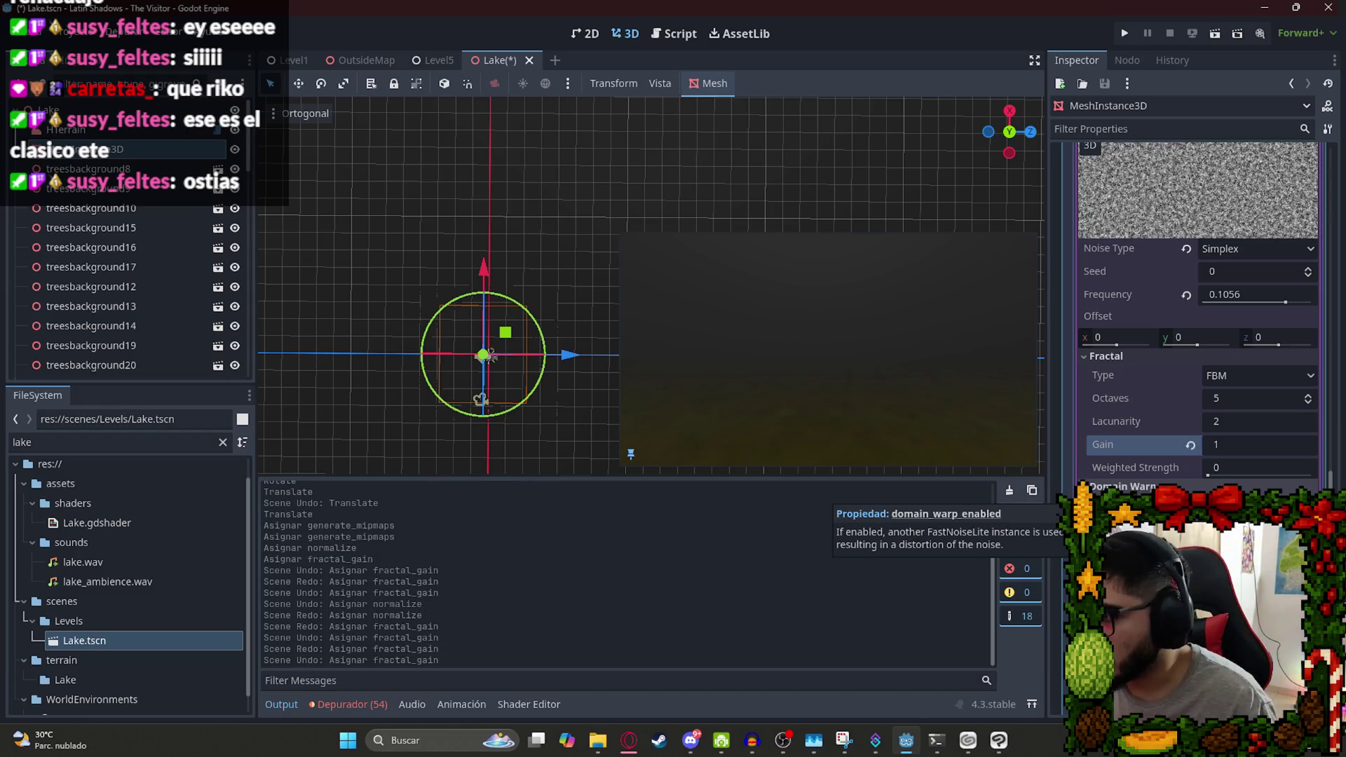
{"action": "key", "text": "ctrl+s"}
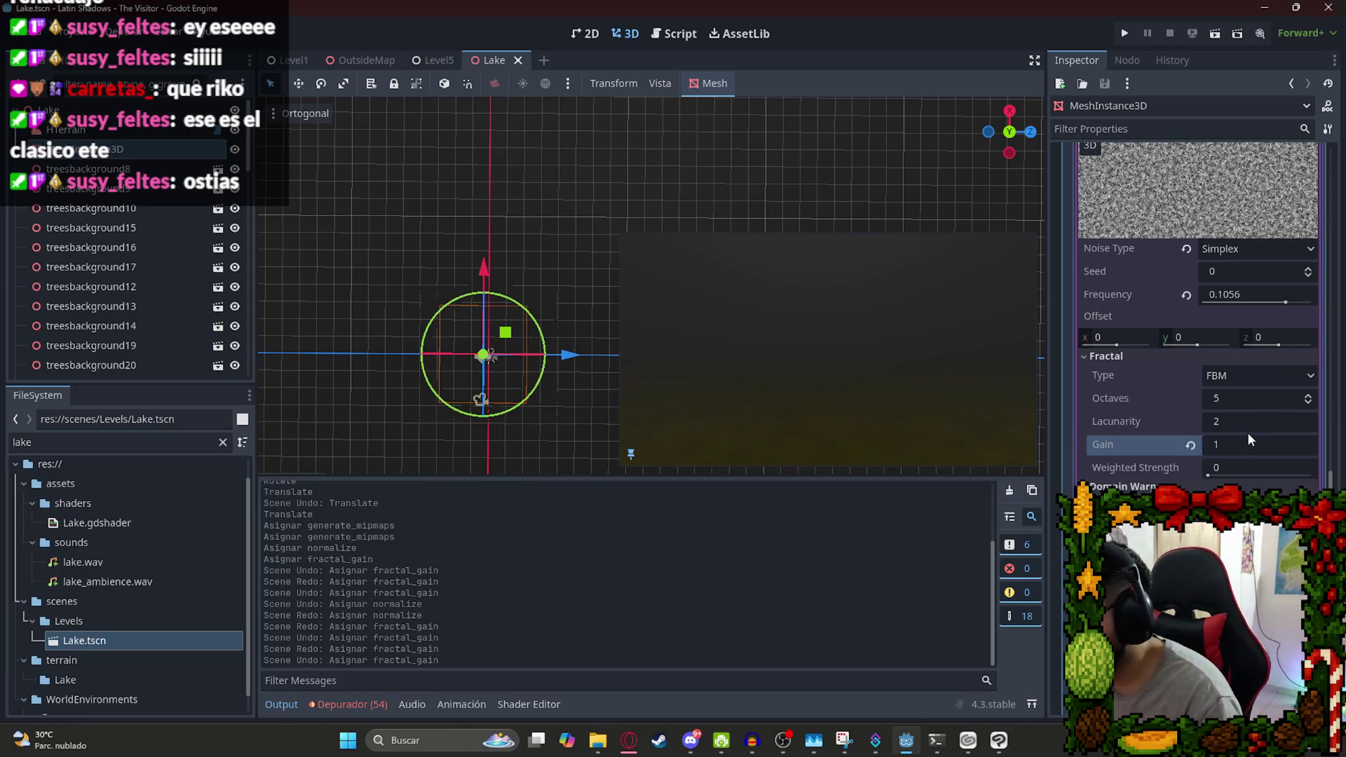
Try coarser noise frequencies, then set Frequency to 0.2 and save the Lake scene.
{"action": "scroll", "coordinate": [1264, 445], "scroll_direction": "up", "scroll_amount": 3}
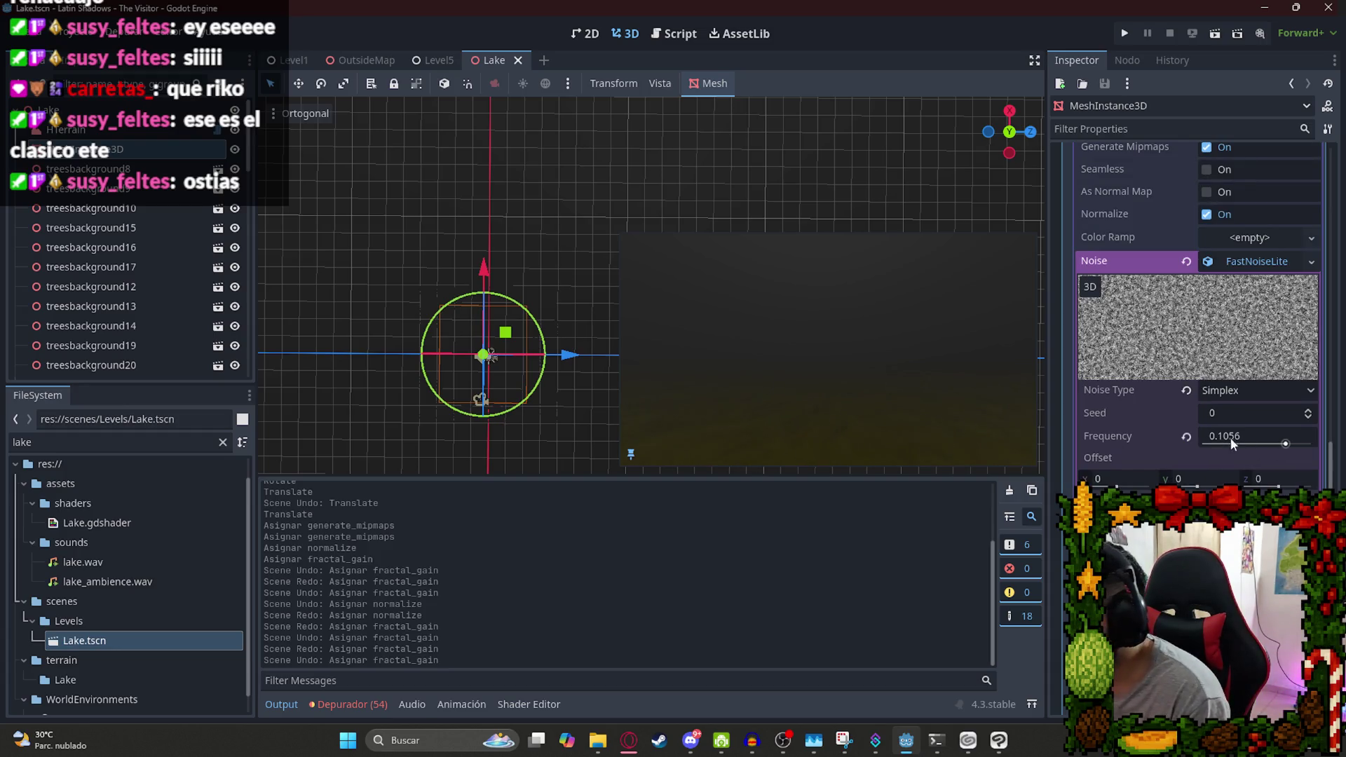
{"action": "left_click_drag", "start_coordinate": [1284, 444], "coordinate": [1241, 446]}
{"action": "type", "text": "1"}
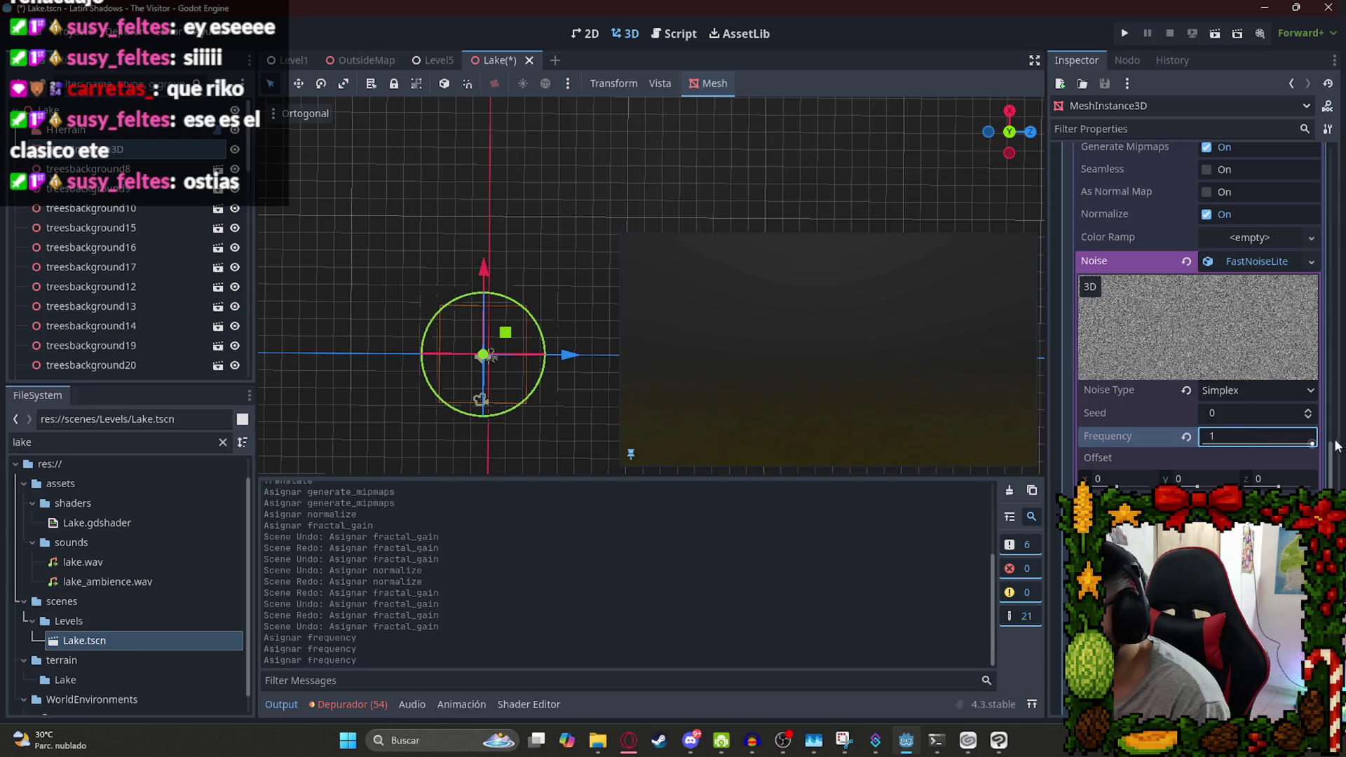
{"action": "key", "text": "ctrl+z"}
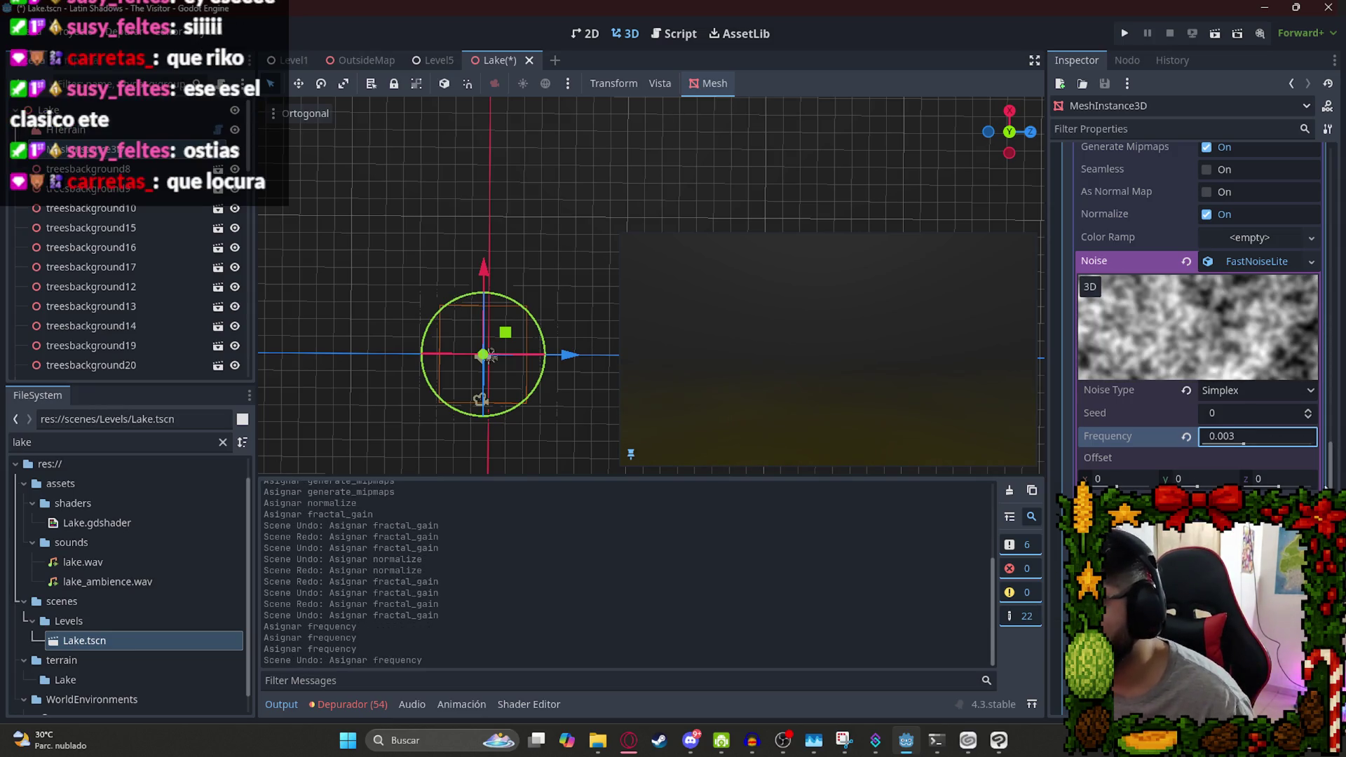
{"action": "left_click_drag", "start_coordinate": [1253, 445], "coordinate": [1252, 446]}
{"action": "key", "text": "ctrl+z"}
{"action": "key", "text": "ctrl+z"}
{"action": "key", "text": "ctrl+z"}
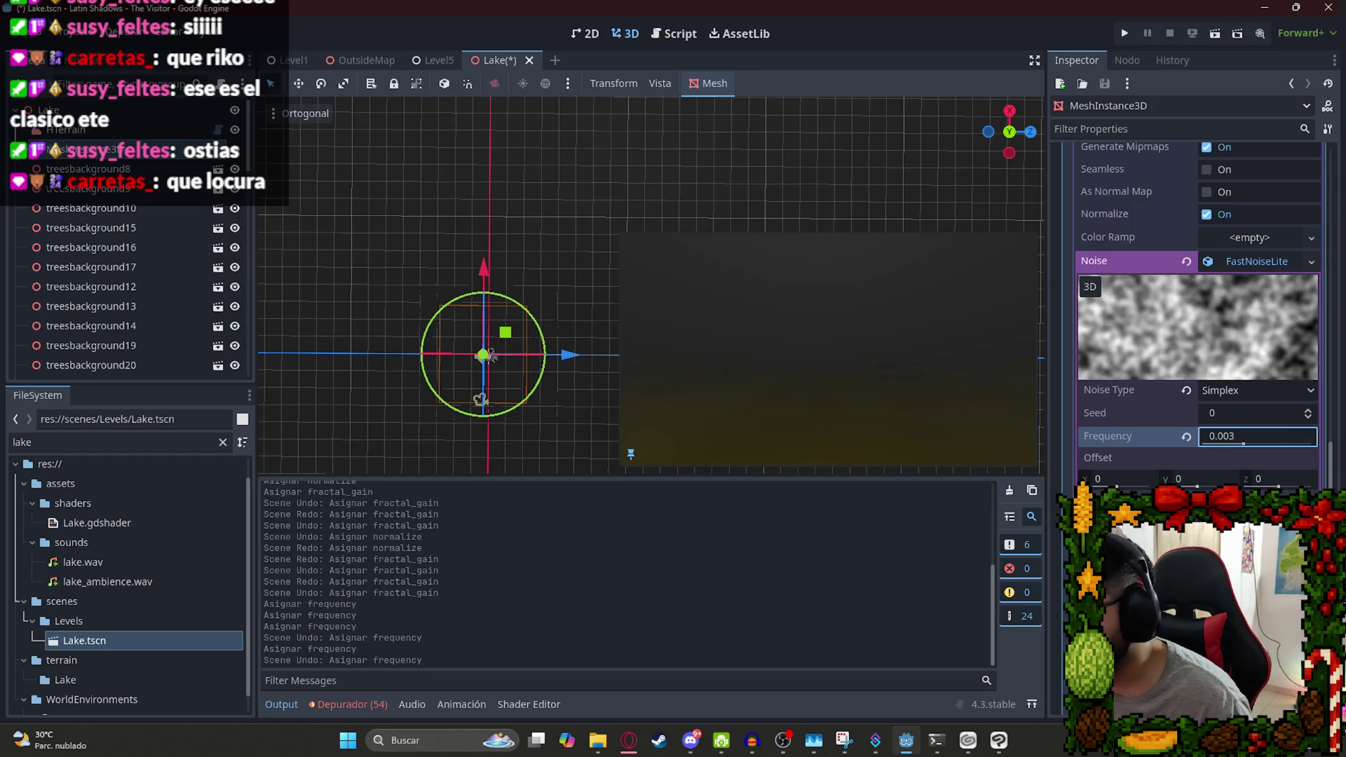
{"action": "key", "text": "ctrl+shift+z"}
{"action": "key", "text": "ctrl+shift+z"}
{"action": "key", "text": "ctrl+z"}
{"action": "left_click", "coordinate": [1254, 438]}
{"action": "type", "text": "0.2"}
{"action": "key", "text": "Return"}
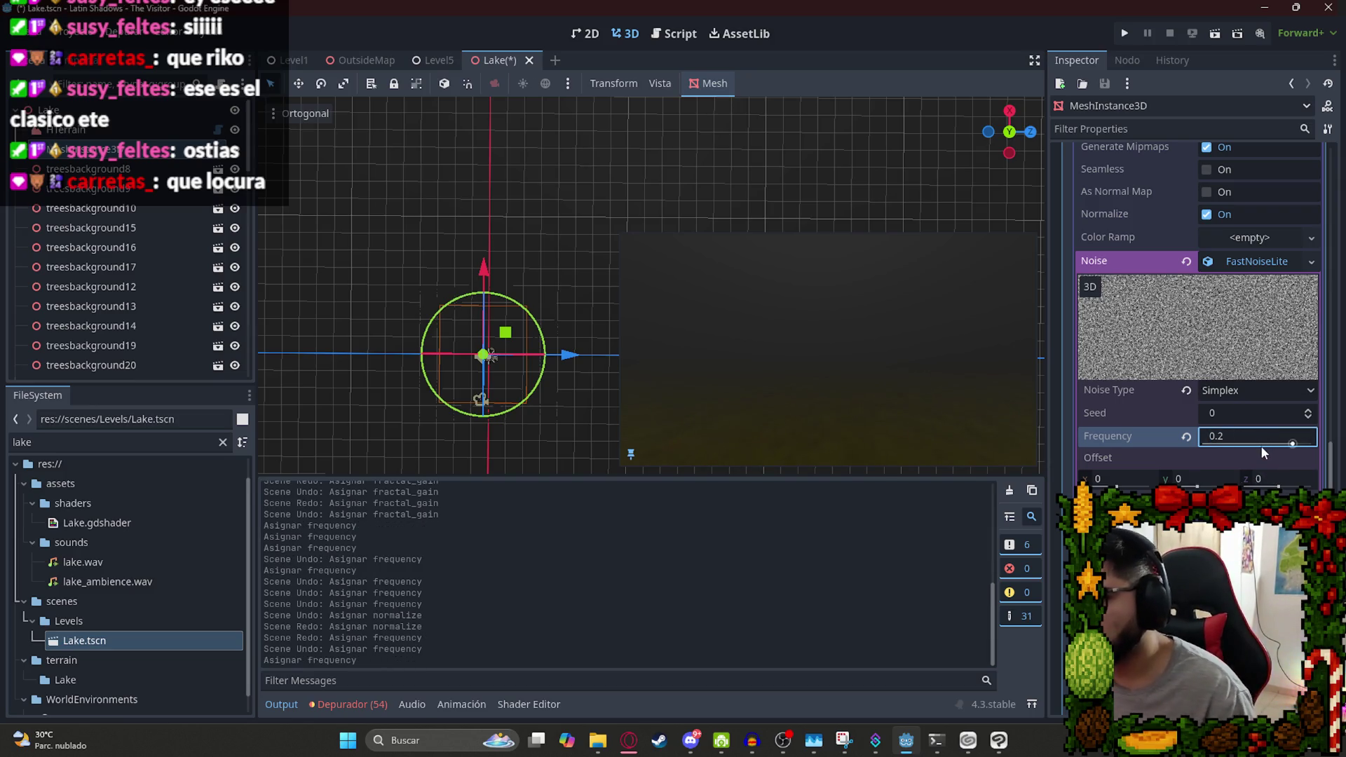
{"action": "key", "text": "ctrl+s"}
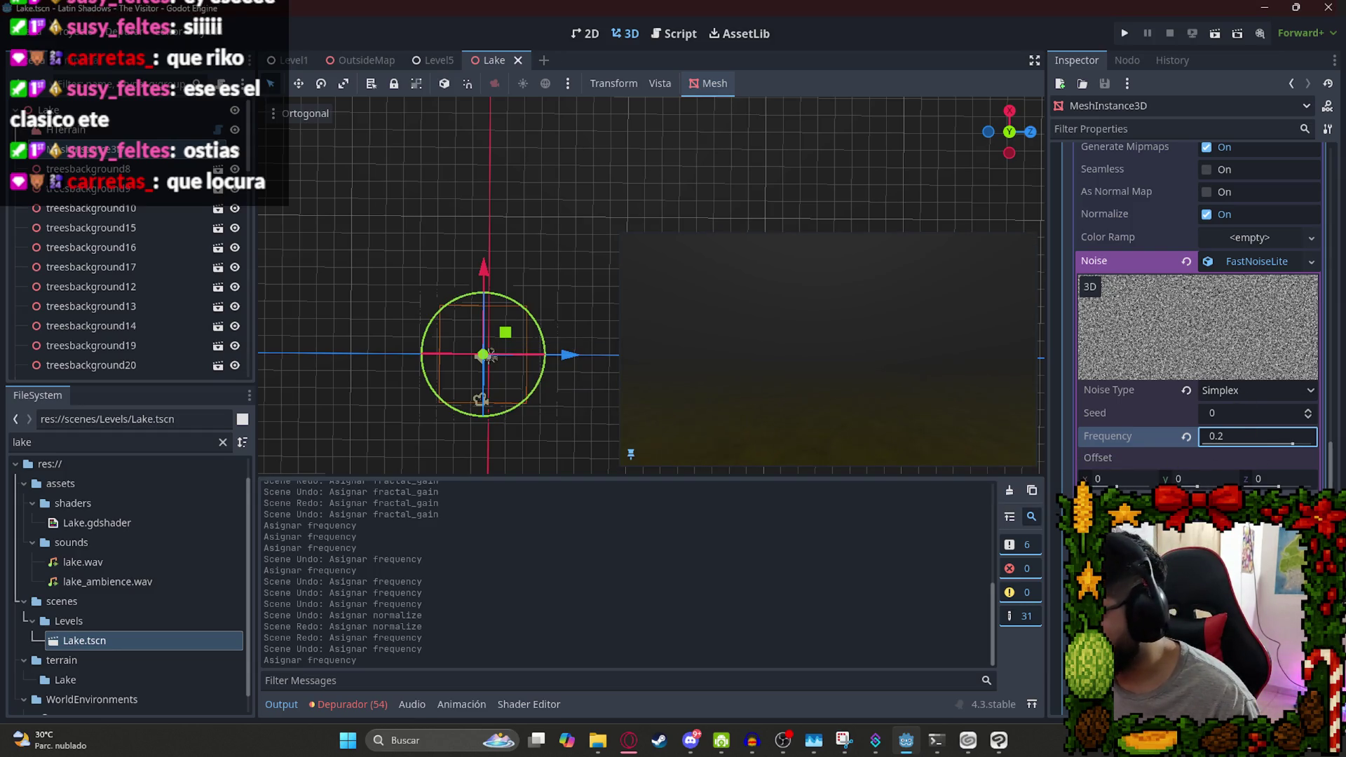
{"action": "scroll", "coordinate": [1199, 315], "scroll_direction": "up", "scroll_amount": 6}
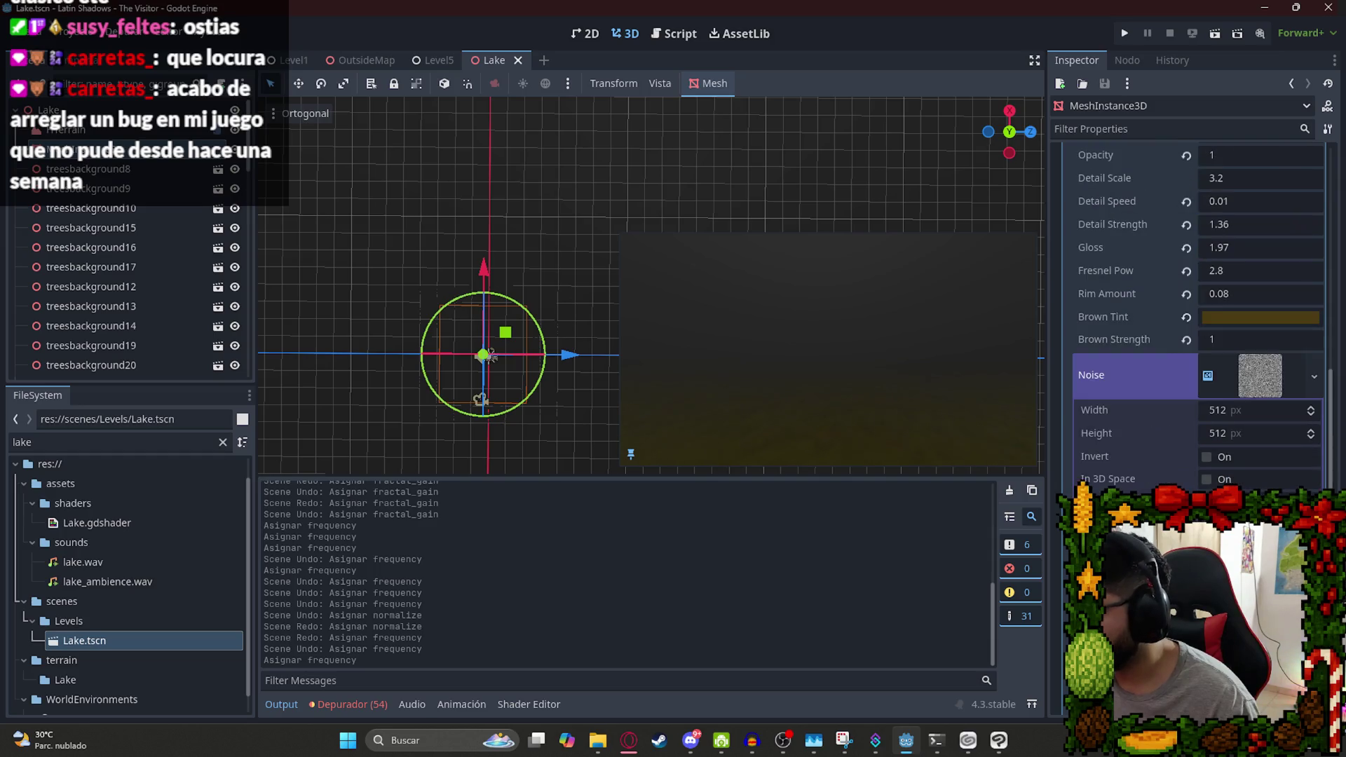
Try Detail Speed values of 0.05 and 0.01 in the lake shader parameters.
{"action": "scroll", "coordinate": [1227, 452], "scroll_direction": "up", "scroll_amount": 4}
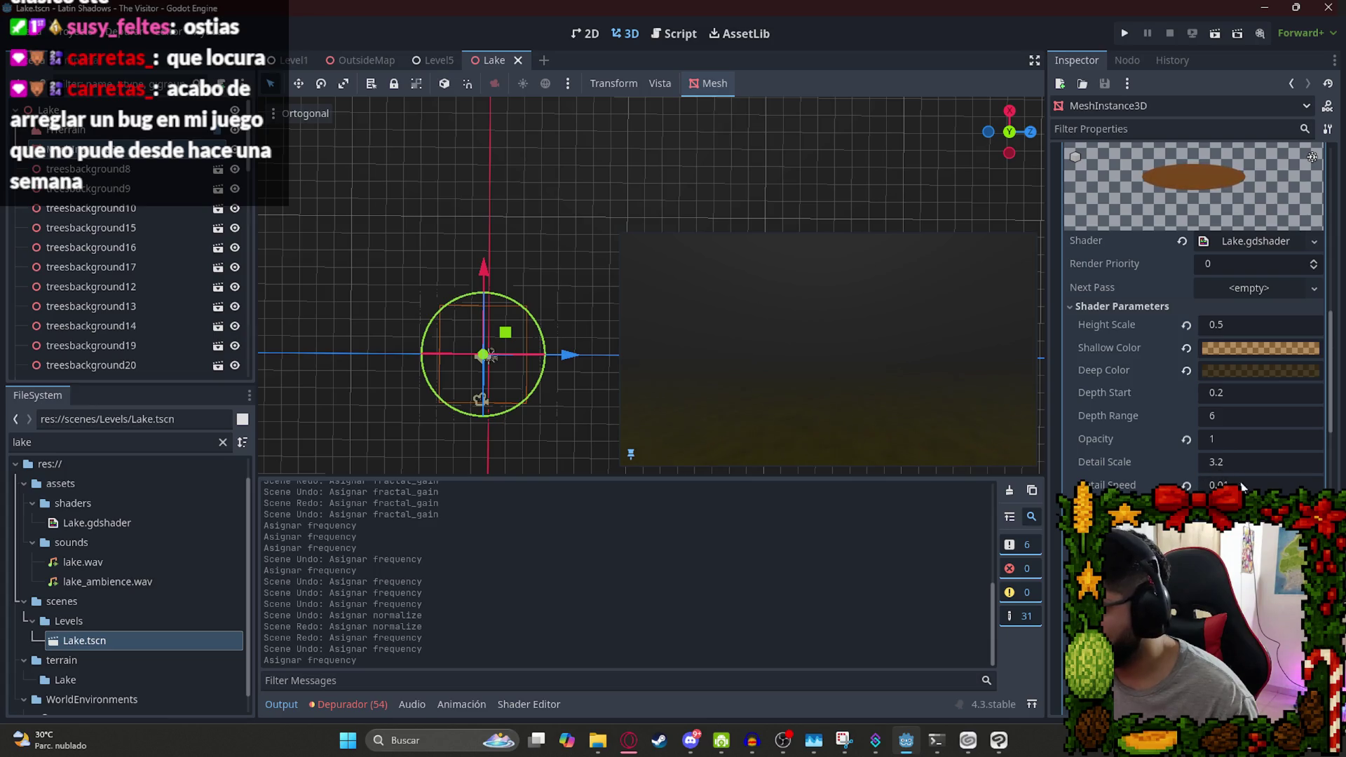
{"action": "left_click", "coordinate": [1242, 484]}
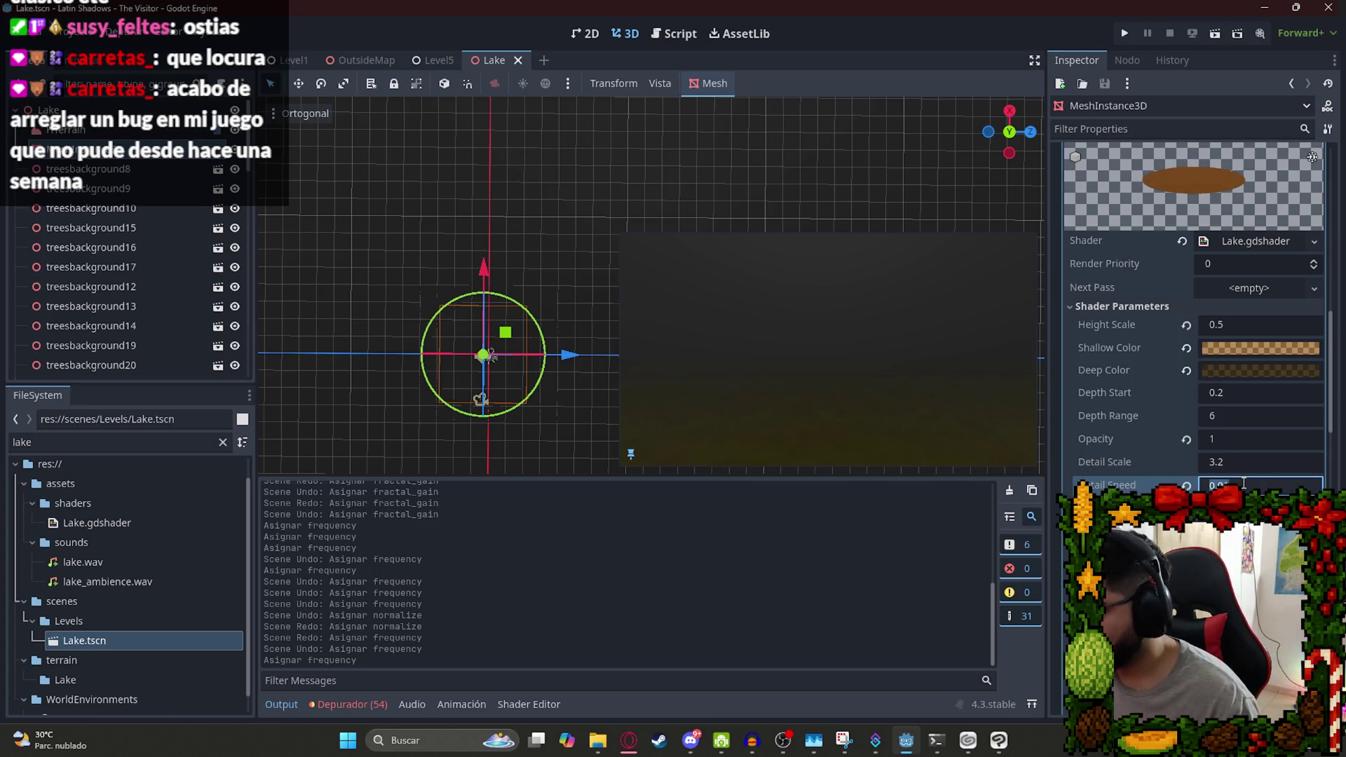
{"action": "key", "text": "Return"}
{"action": "left_click", "coordinate": [1239, 484]}
{"action": "key", "text": "Return"}
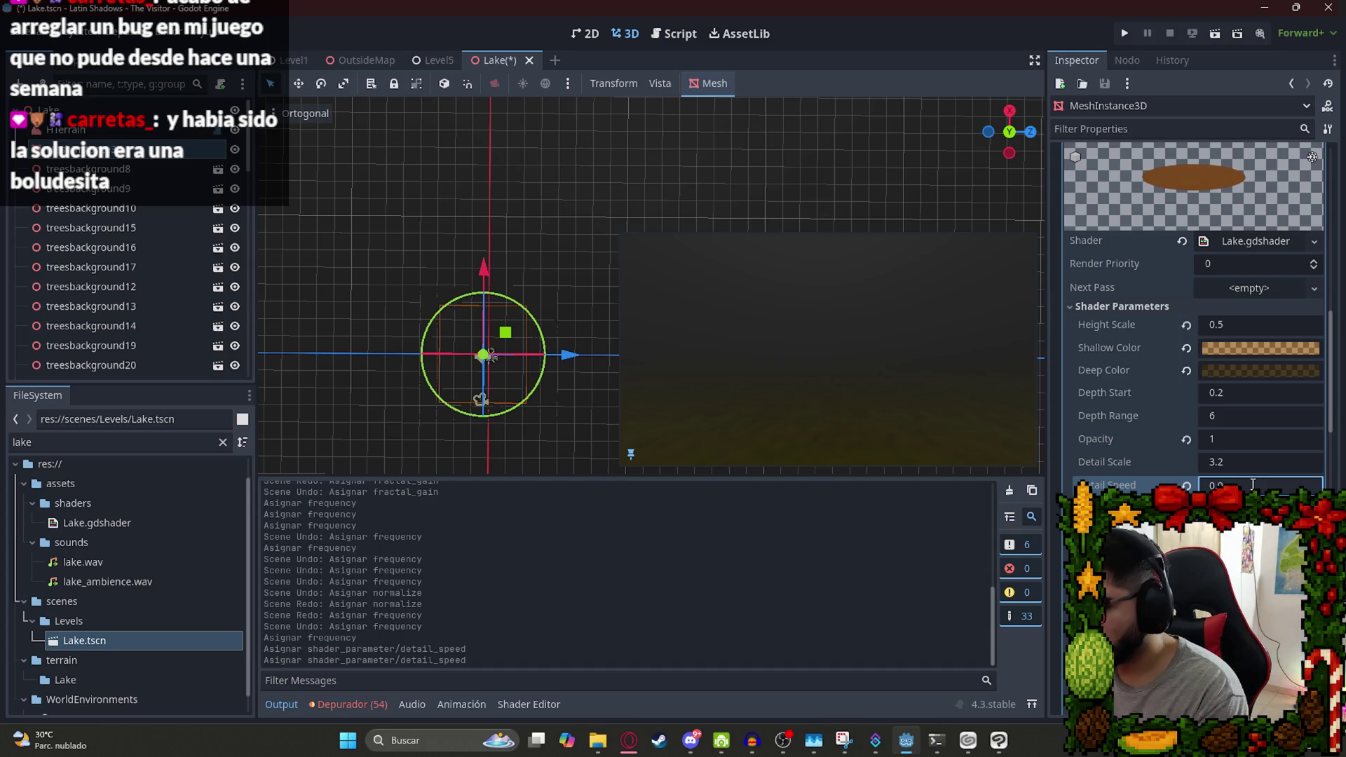
{"action": "type", "text": "5"}
{"action": "key", "text": "Return"}
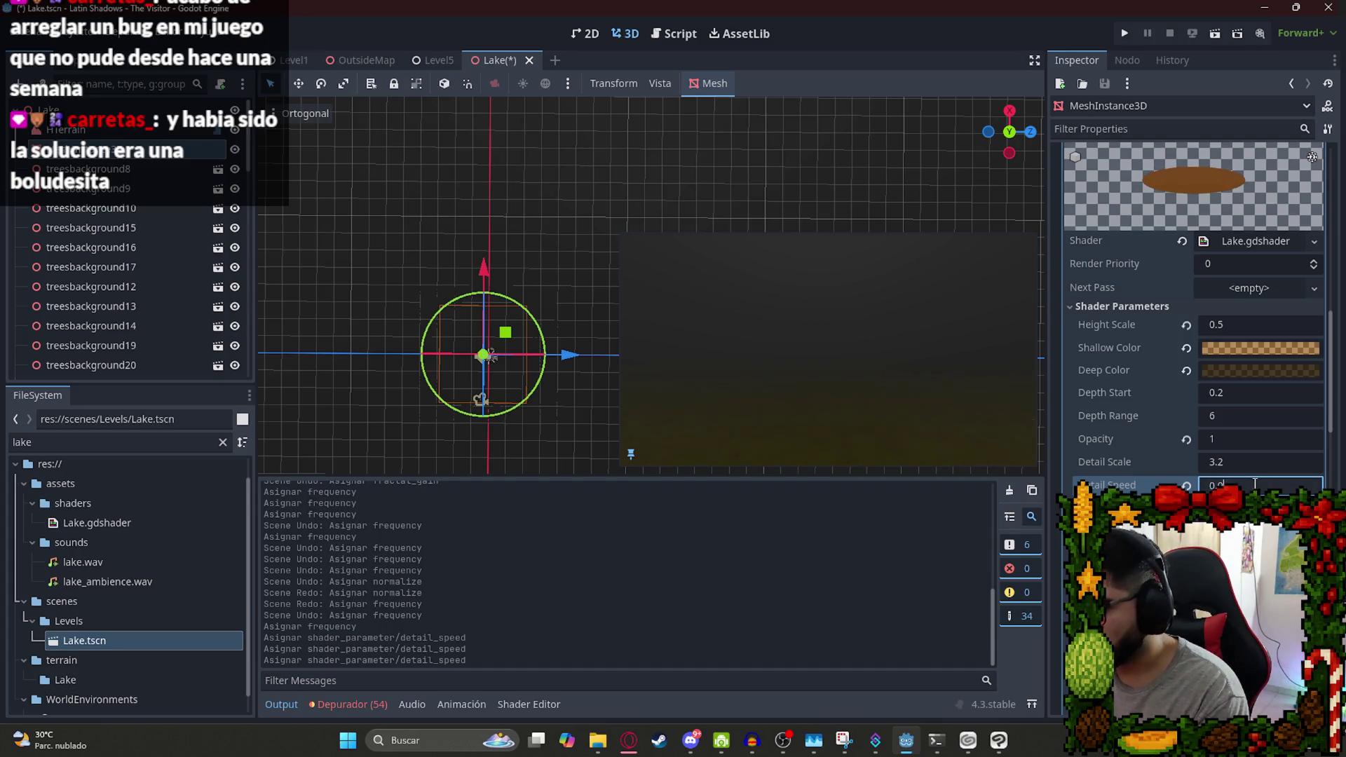
{"action": "type", "text": "1"}
{"action": "key", "text": "Return"}
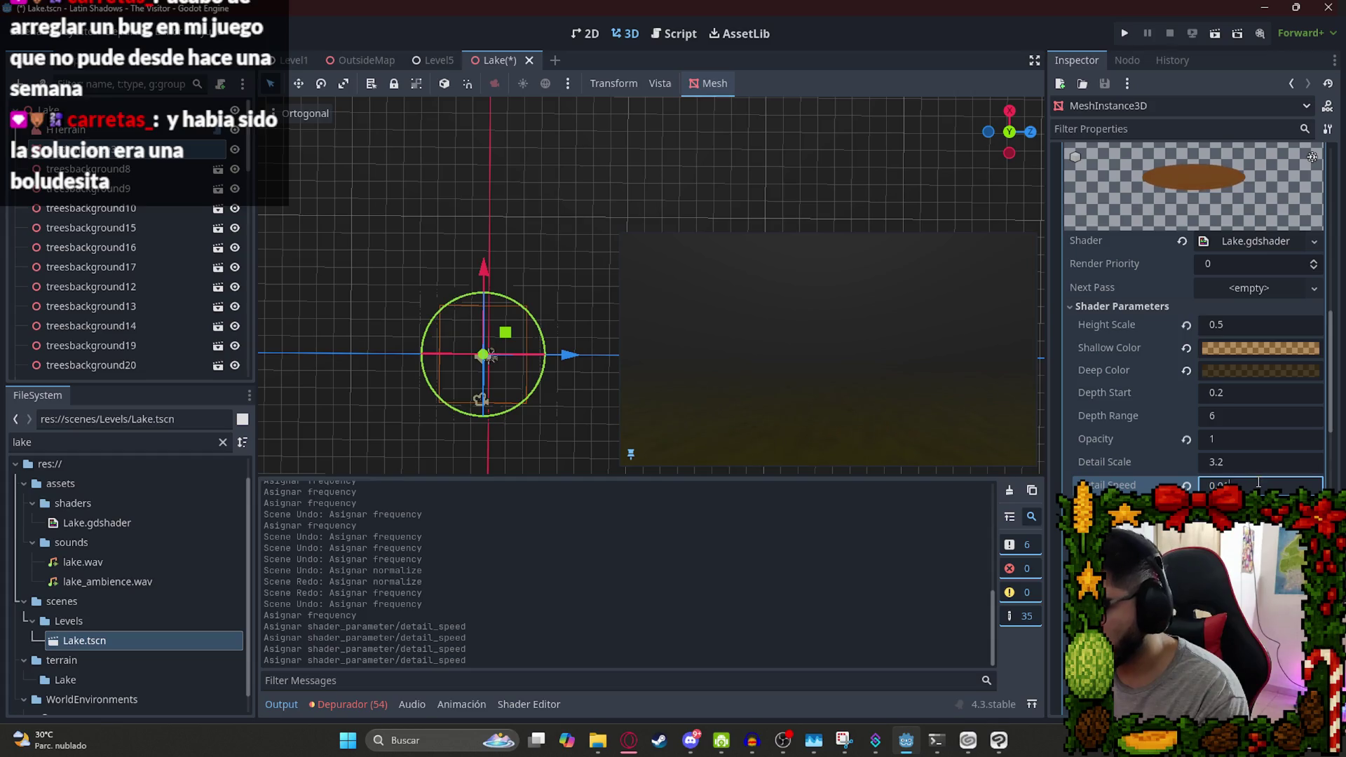
Settle Detail Speed at 0.005, save the Lake scene, and run it to test.
{"action": "type", "text": "9"}
{"action": "key", "text": "Return"}
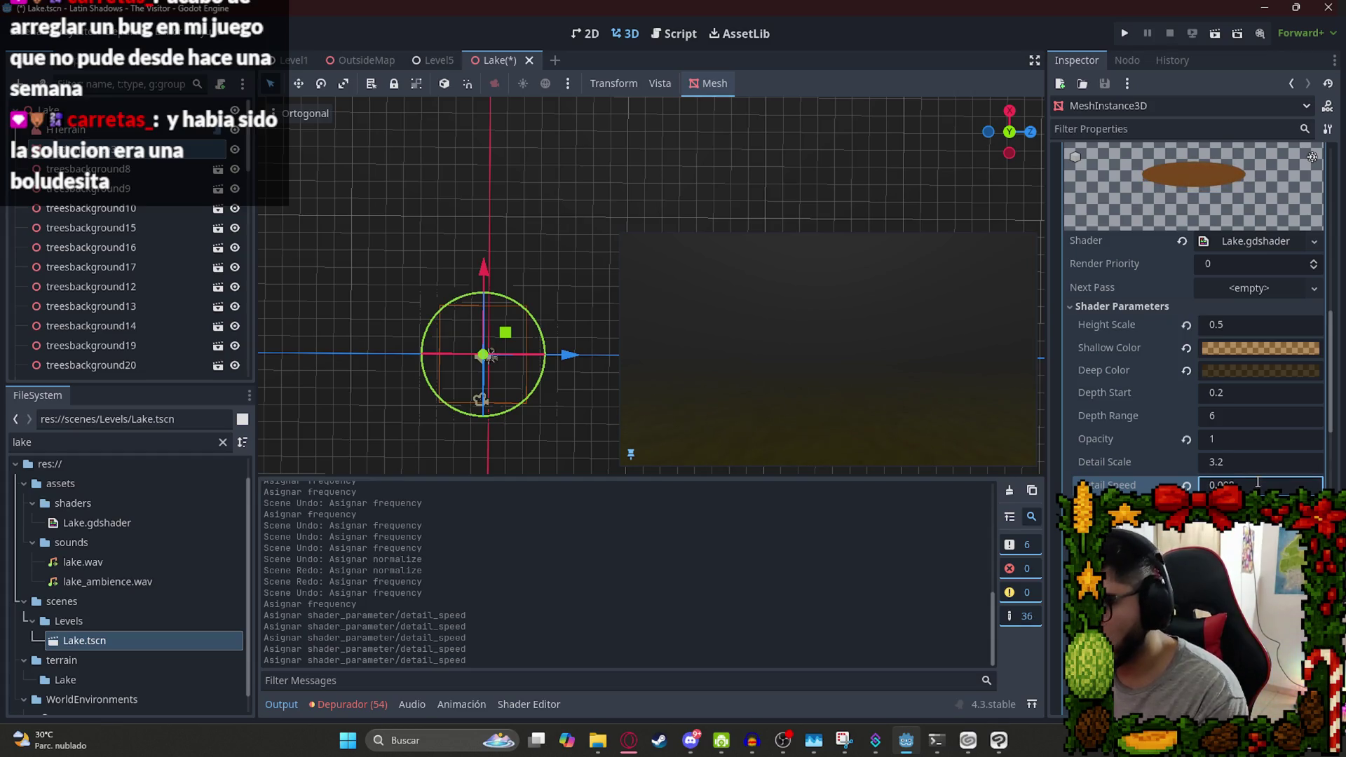
{"action": "key", "text": "Return"}
{"action": "key", "text": "ctrl+s"}
{"action": "right_click", "coordinate": [483, 56]}
{"action": "left_click", "coordinate": [599, 167]}
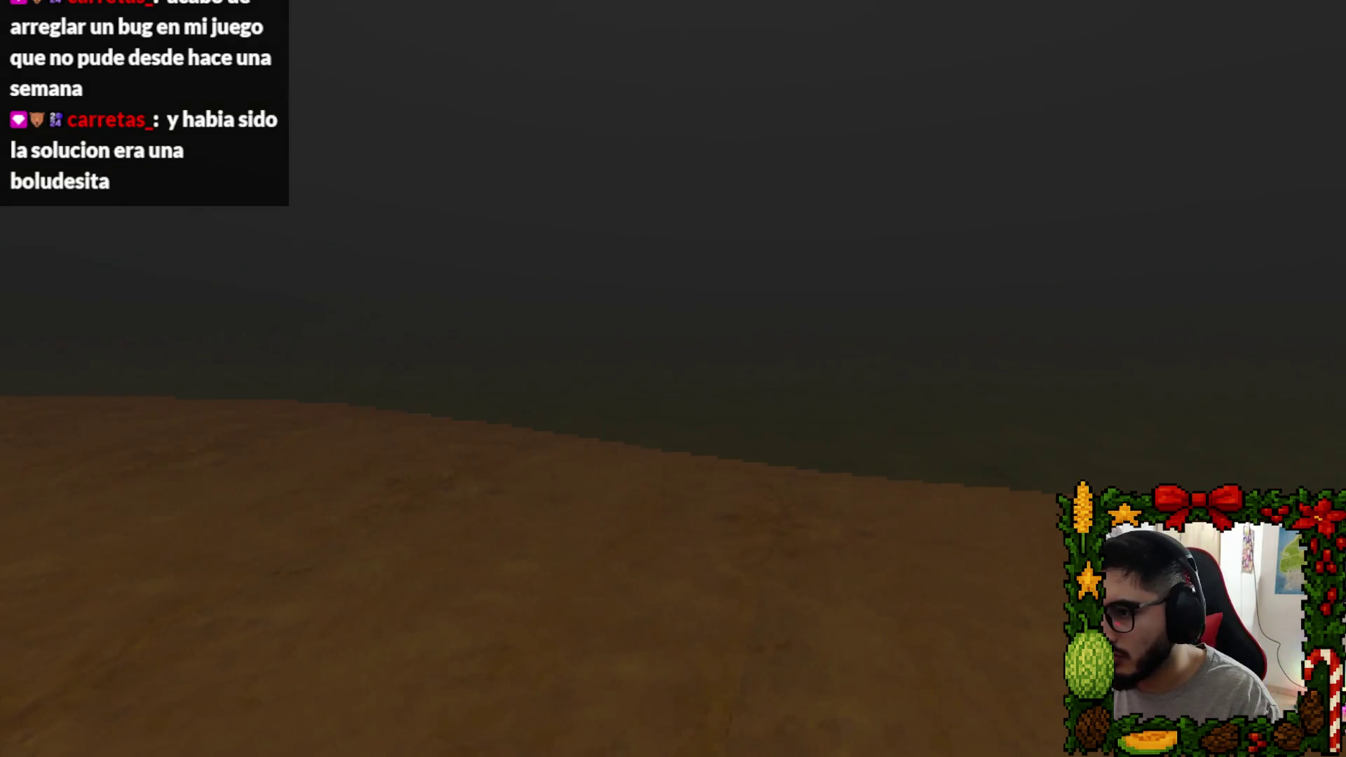
{"action": "key", "text": "Escape"}
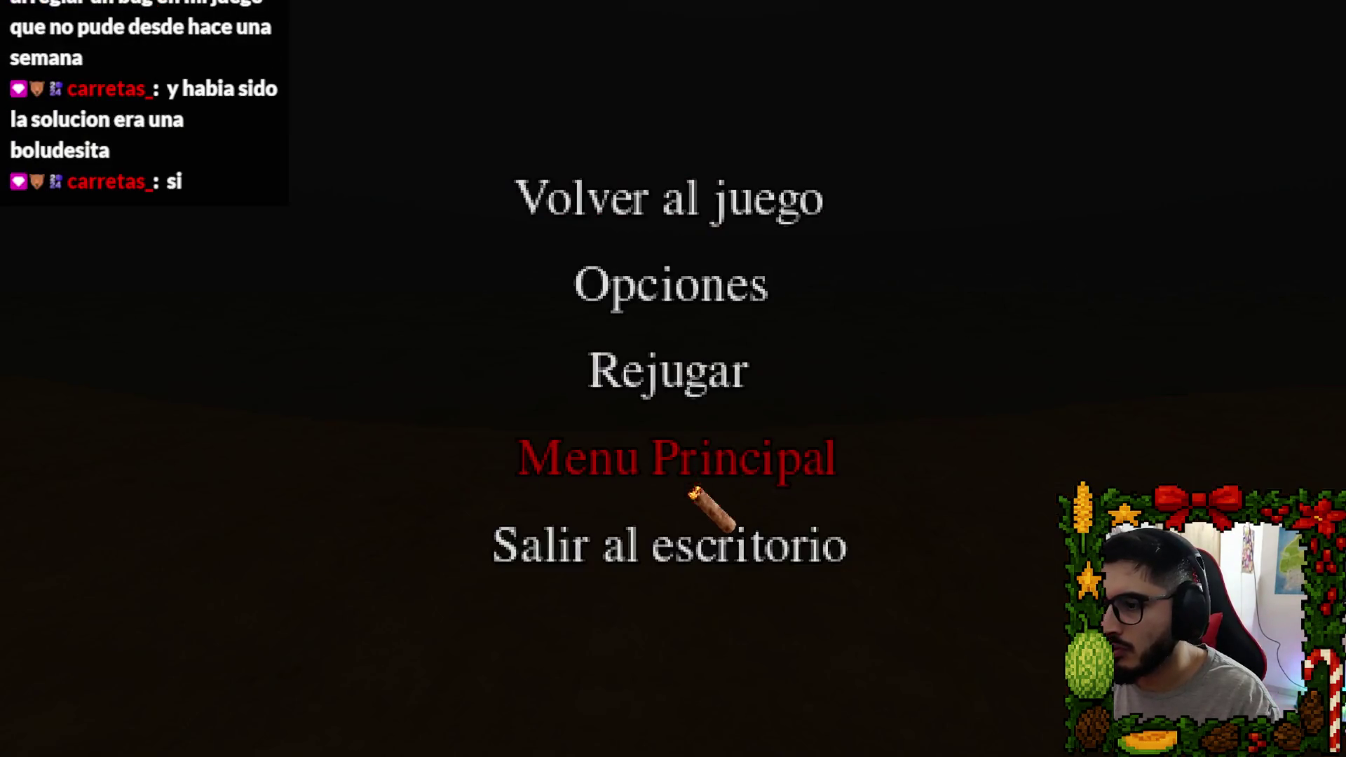
{"action": "left_click", "coordinate": [699, 483]}
{"action": "scroll", "coordinate": [108, 247], "scroll_direction": "down", "scroll_amount": 5}
{"action": "scroll", "coordinate": [107, 246], "scroll_direction": "up", "scroll_amount": 5}
{"action": "left_click", "coordinate": [60, 162]}
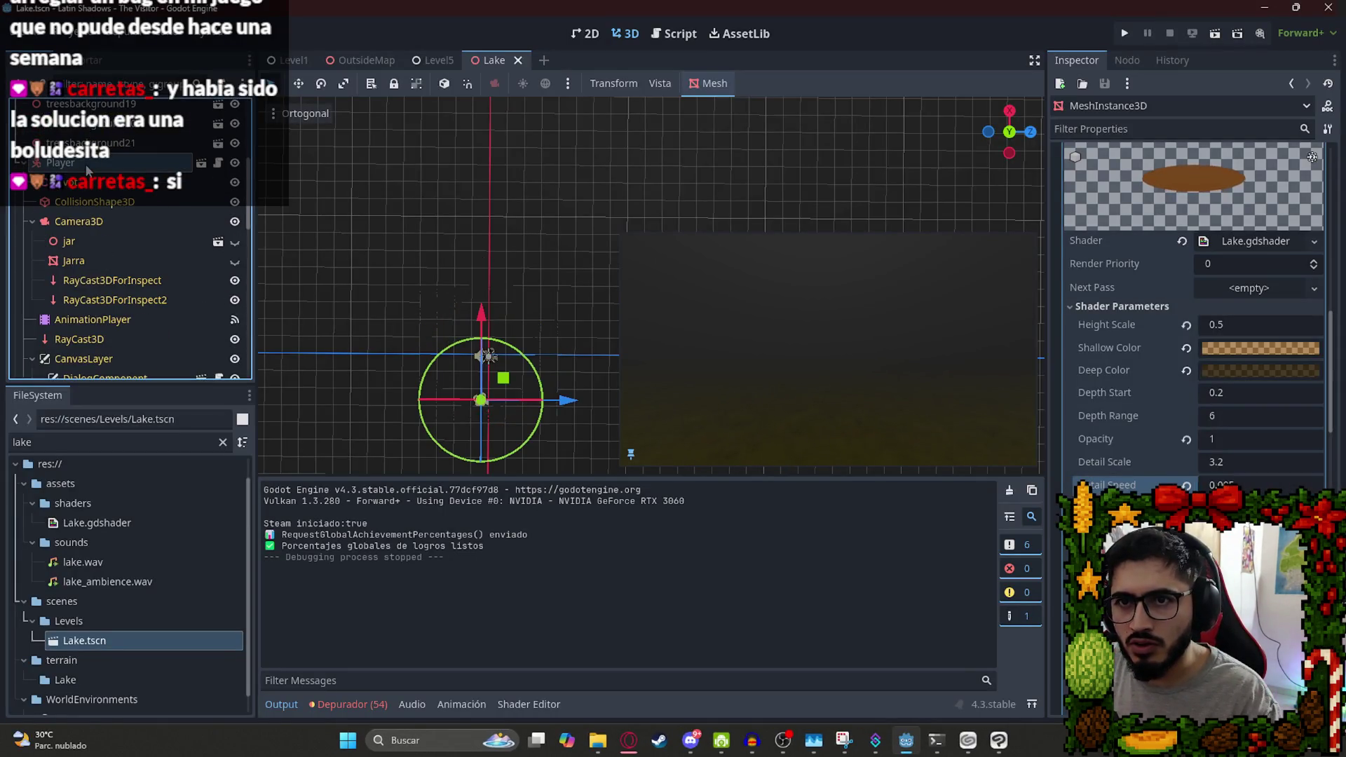
Select the prota node, try a Y rotation of 0, then revert it.
{"action": "left_click", "coordinate": [111, 217]}
{"action": "left_click", "coordinate": [31, 221]}
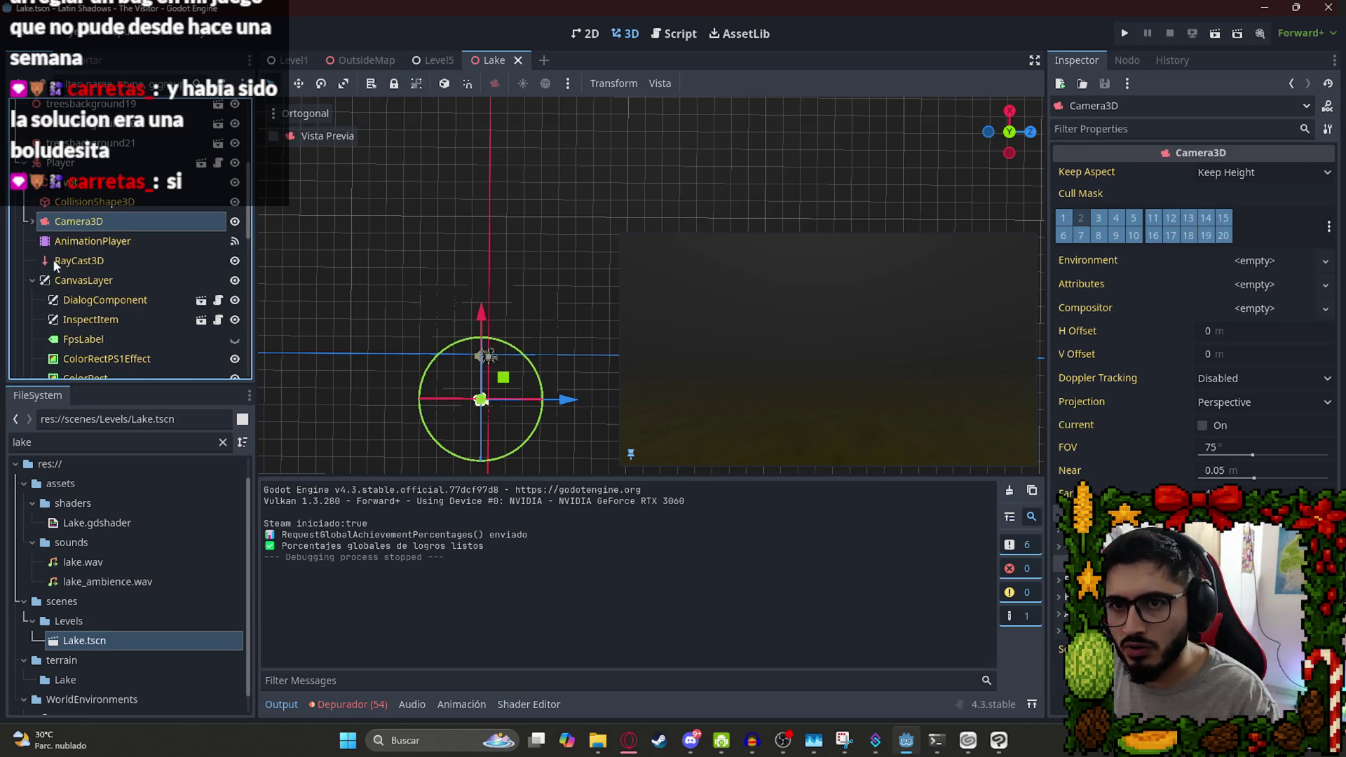
{"action": "left_click", "coordinate": [32, 280]}
{"action": "scroll", "coordinate": [33, 313], "scroll_direction": "down", "scroll_amount": 3}
{"action": "left_click", "coordinate": [86, 278]}
{"action": "left_click", "coordinate": [1116, 175]}
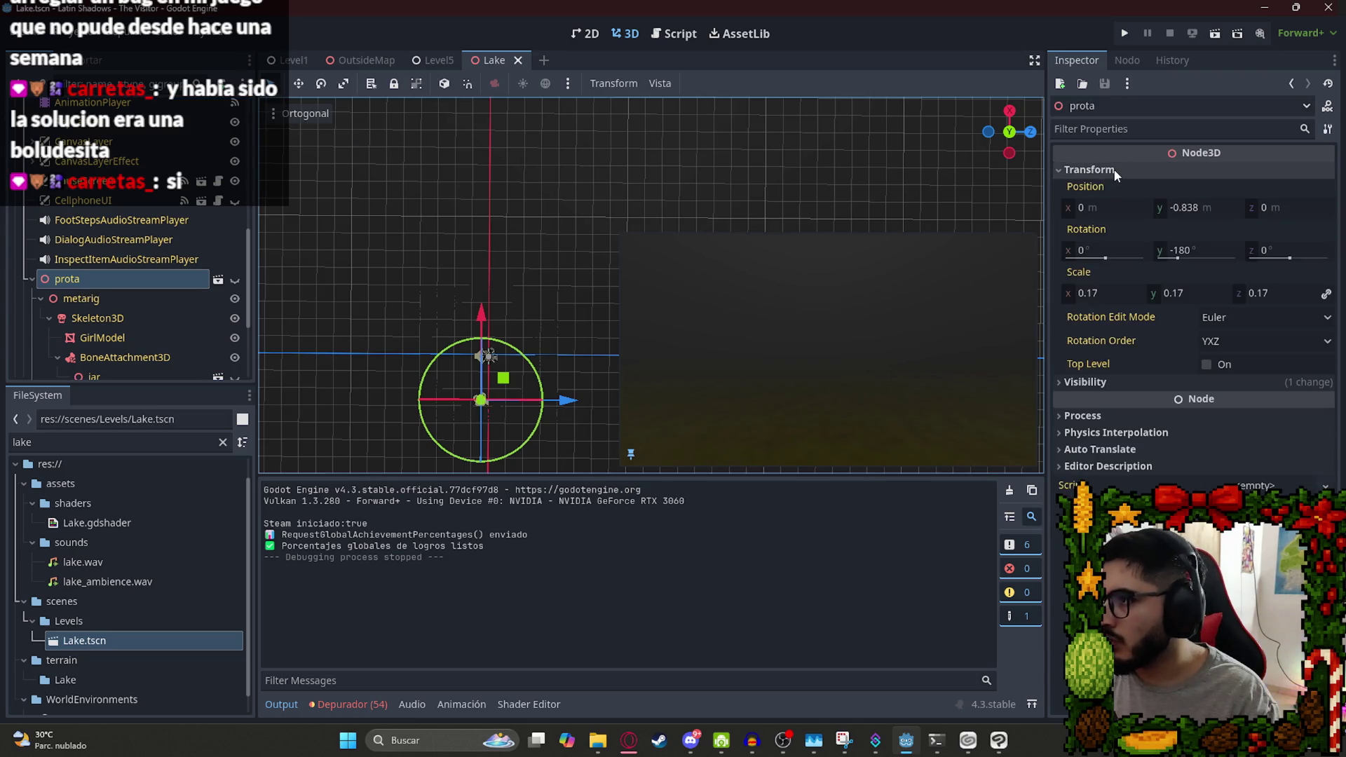
{"action": "left_click", "coordinate": [1193, 252]}
{"action": "type", "text": "0"}
{"action": "key", "text": "Return"}
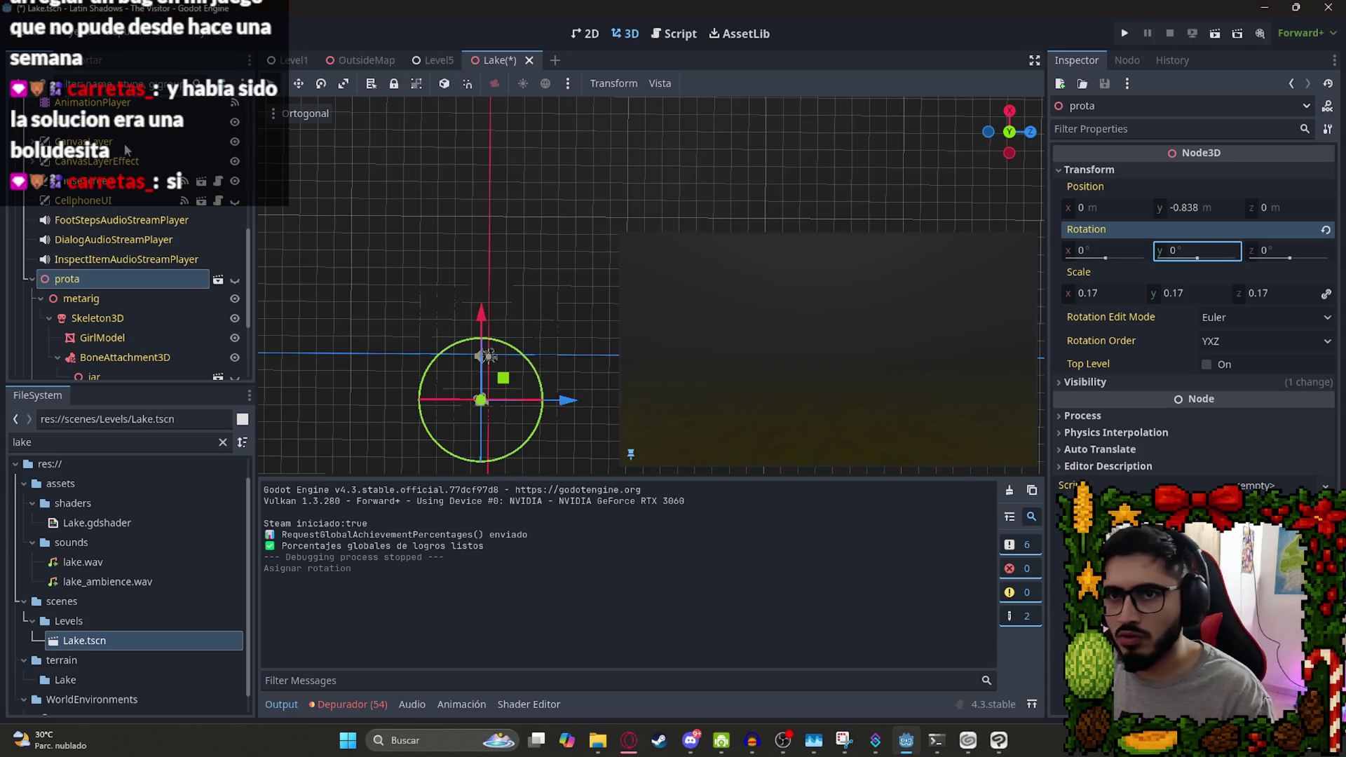
{"action": "key", "text": "ctrl+z"}
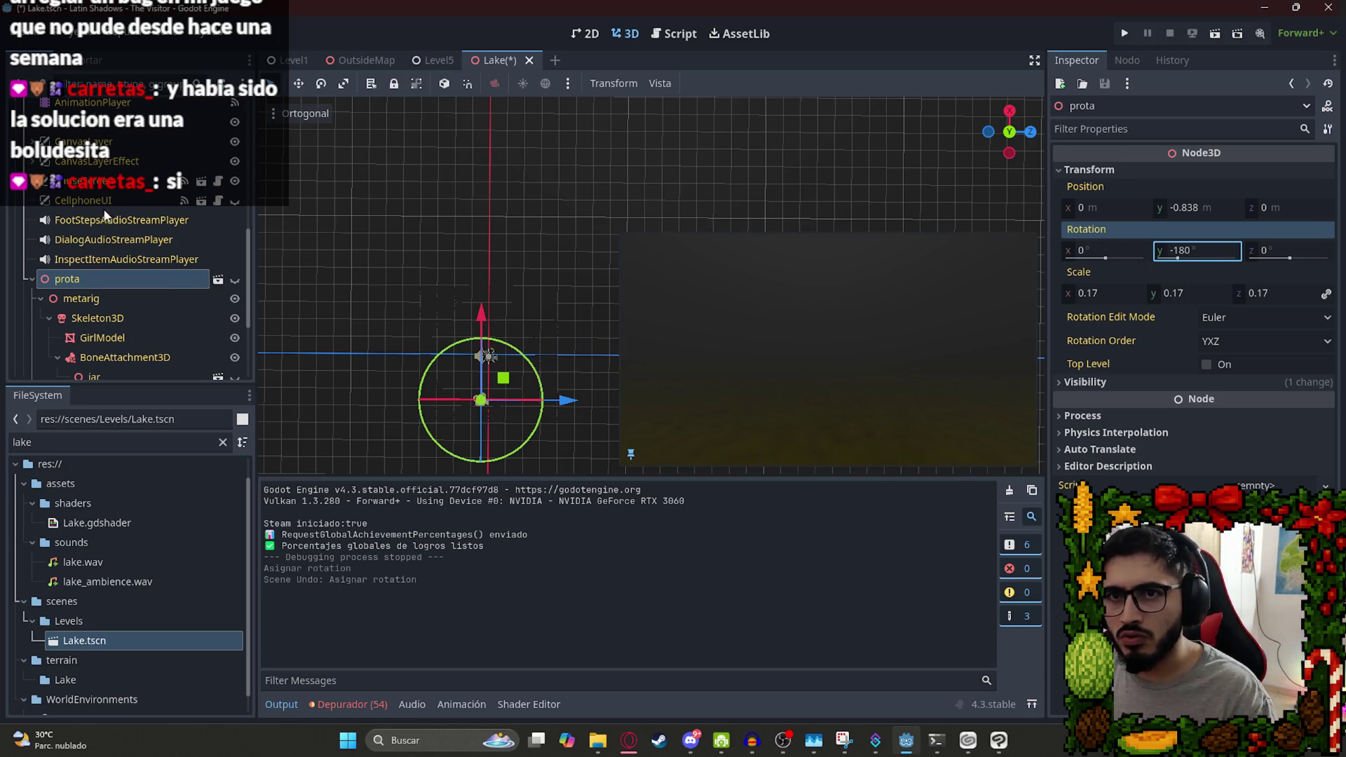
Rotate Camera3D to look toward the sand and water, and save.
{"action": "scroll", "coordinate": [104, 215], "scroll_direction": "up", "scroll_amount": 3}
{"action": "left_click", "coordinate": [93, 221]}
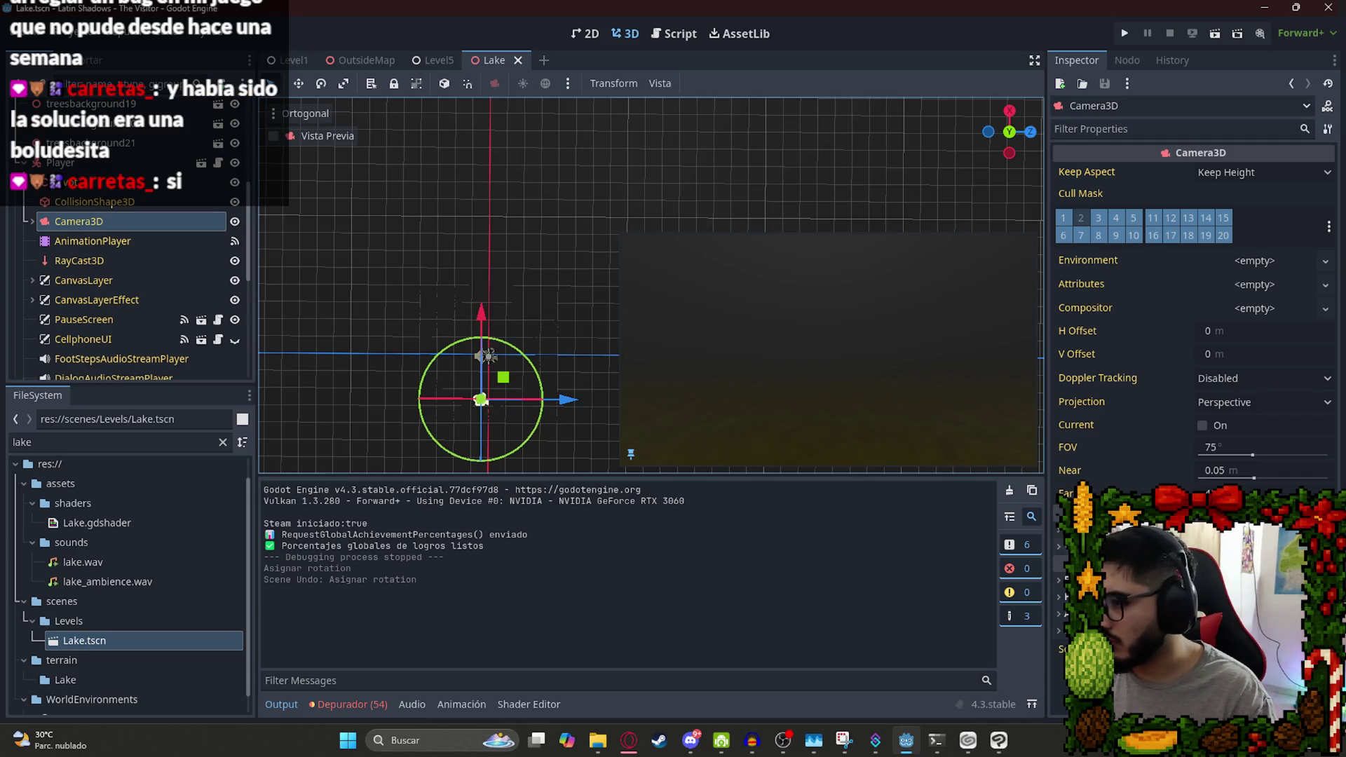
{"action": "left_click_drag", "start_coordinate": [541, 382], "coordinate": [685, 228]}
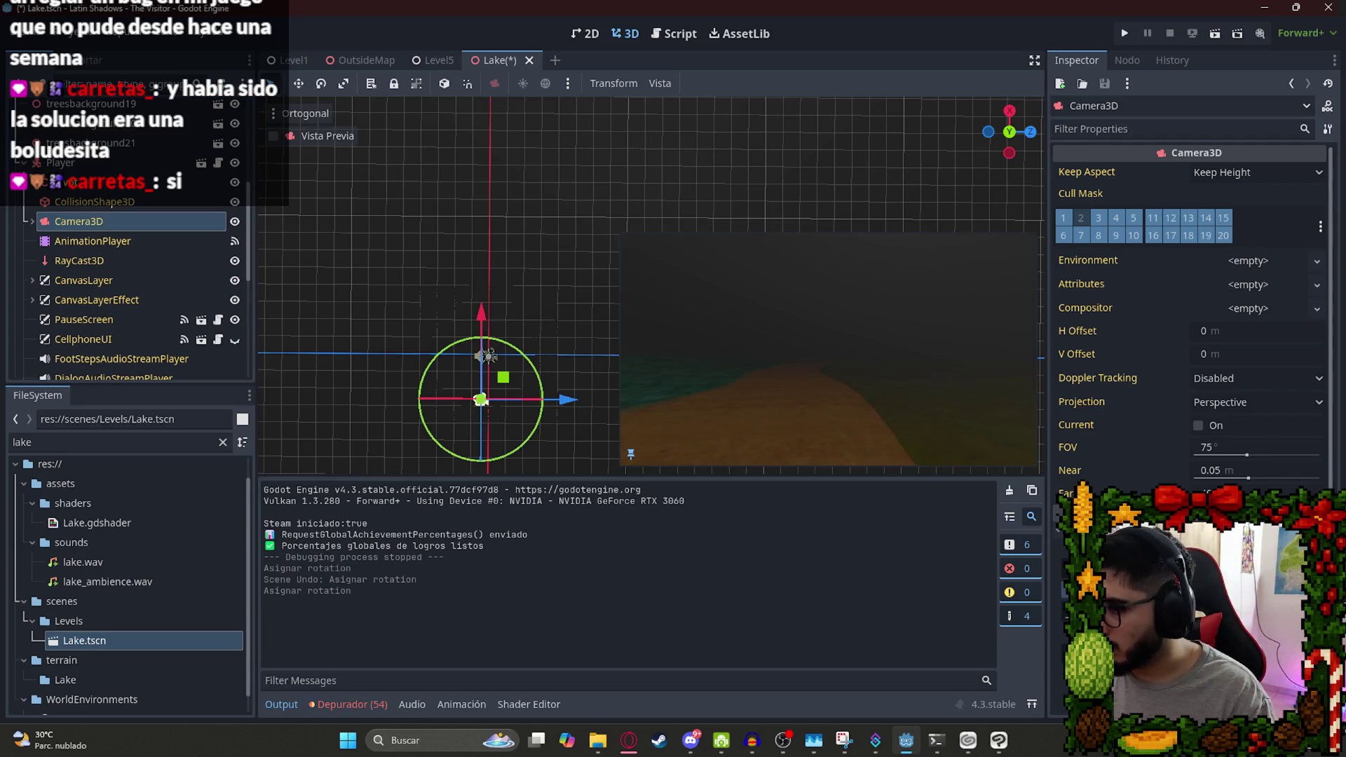
{"action": "key", "text": "ctrl+s"}
Rotate the Player node -90 degrees to face the lake, then run the game.
{"action": "left_click", "coordinate": [60, 163]}
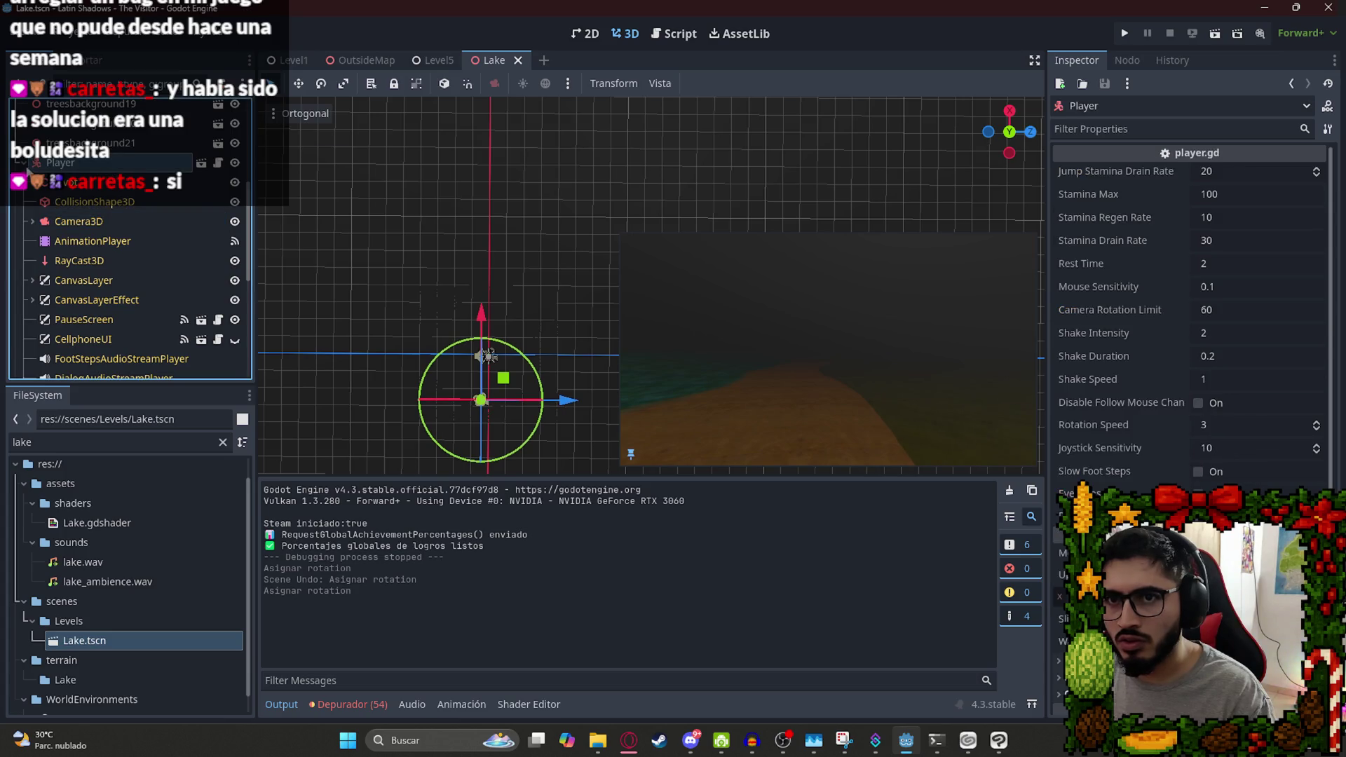
{"action": "left_click", "coordinate": [24, 163]}
{"action": "left_click_drag", "start_coordinate": [481, 459], "coordinate": [443, 463]}
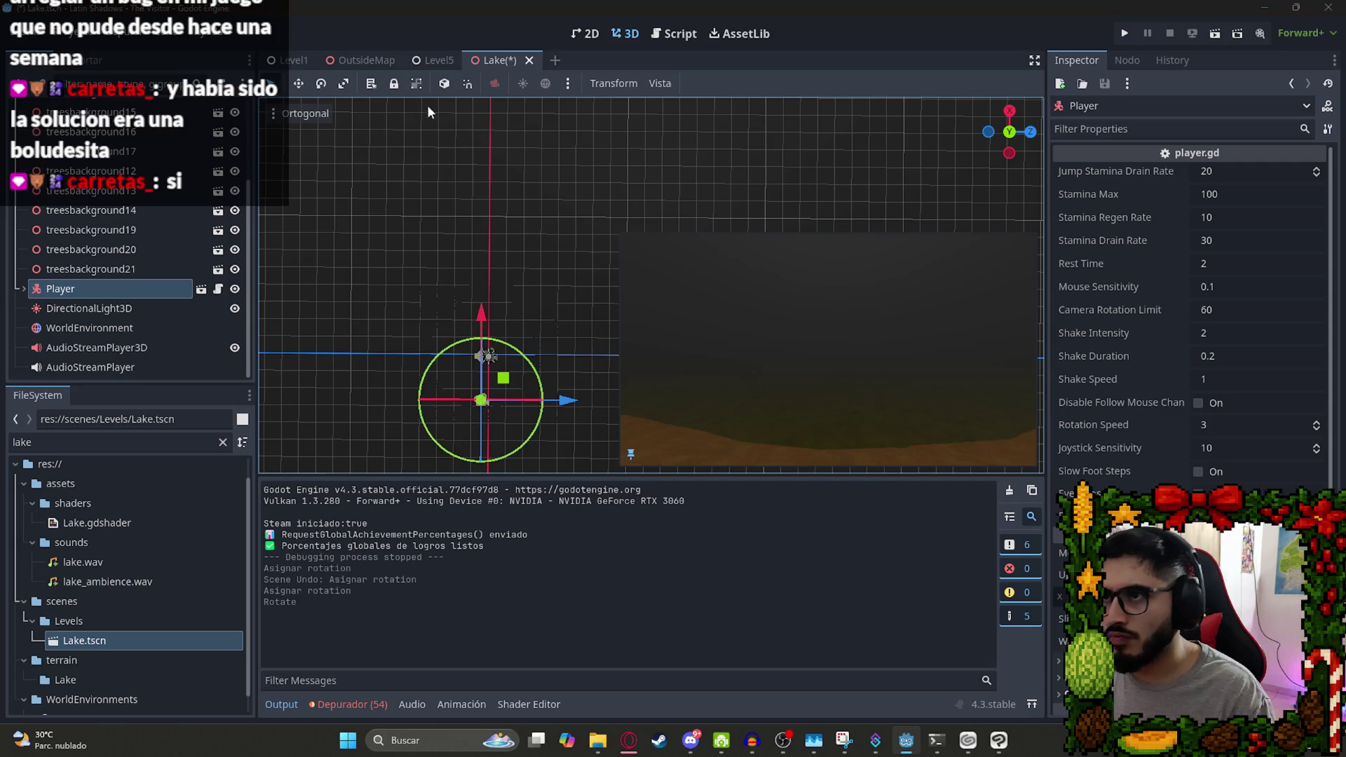
{"action": "key", "text": "F5"}
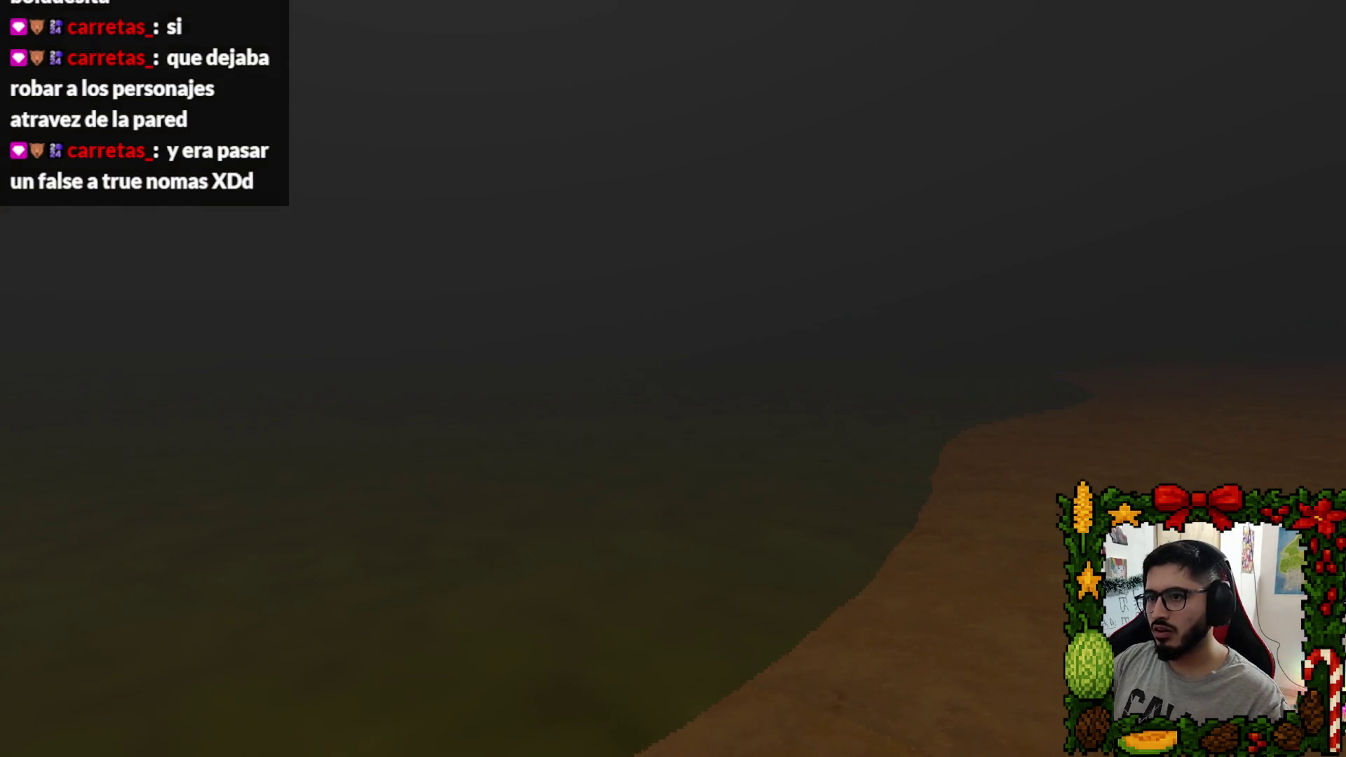
Pause the running game and quit back to the editor.
{"action": "key", "text": "Escape"}
{"action": "left_click", "coordinate": [685, 555]}
In the Shader marrón RE4 chat, ask how to pixelate the noise and read the pixelate_uv answer.
{"action": "left_click", "coordinate": [629, 740]}
{"action": "left_click", "coordinate": [732, 15]}
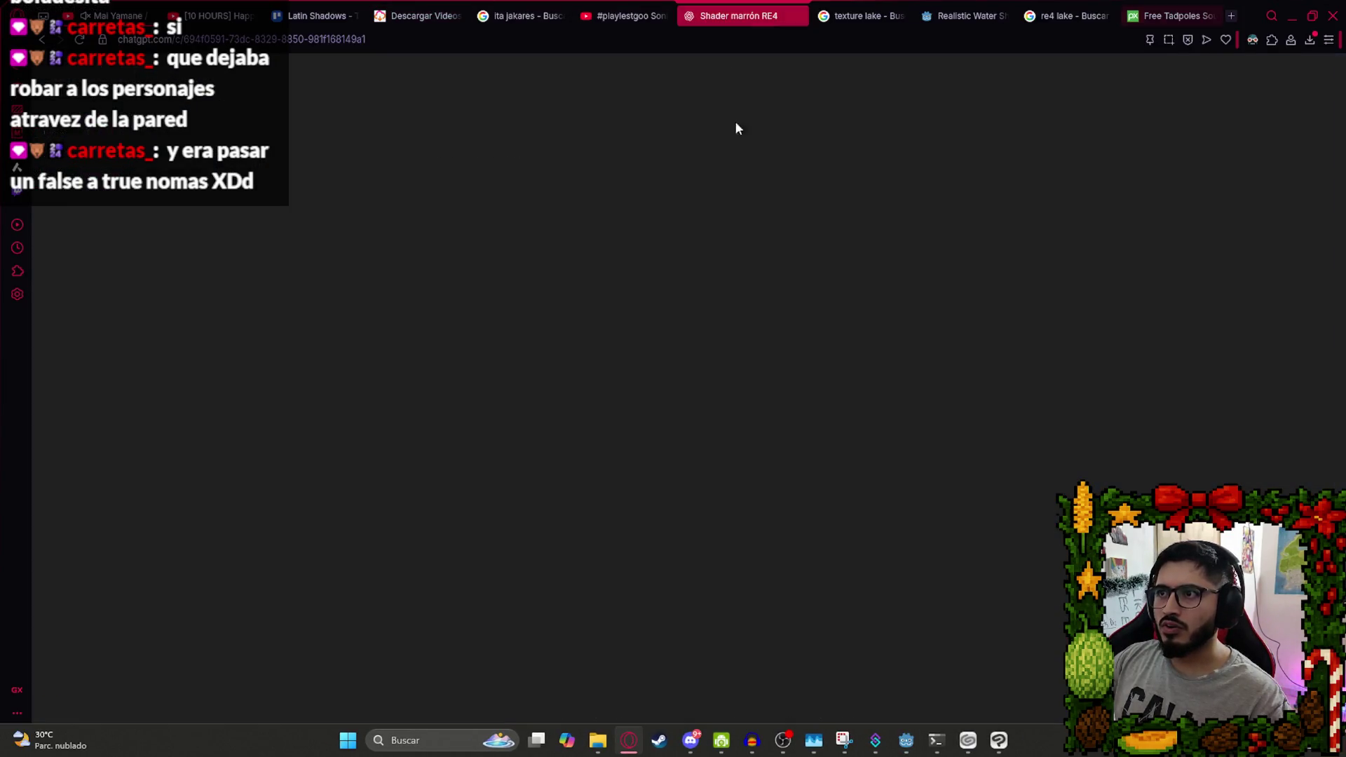
{"action": "type", "text": "com"}
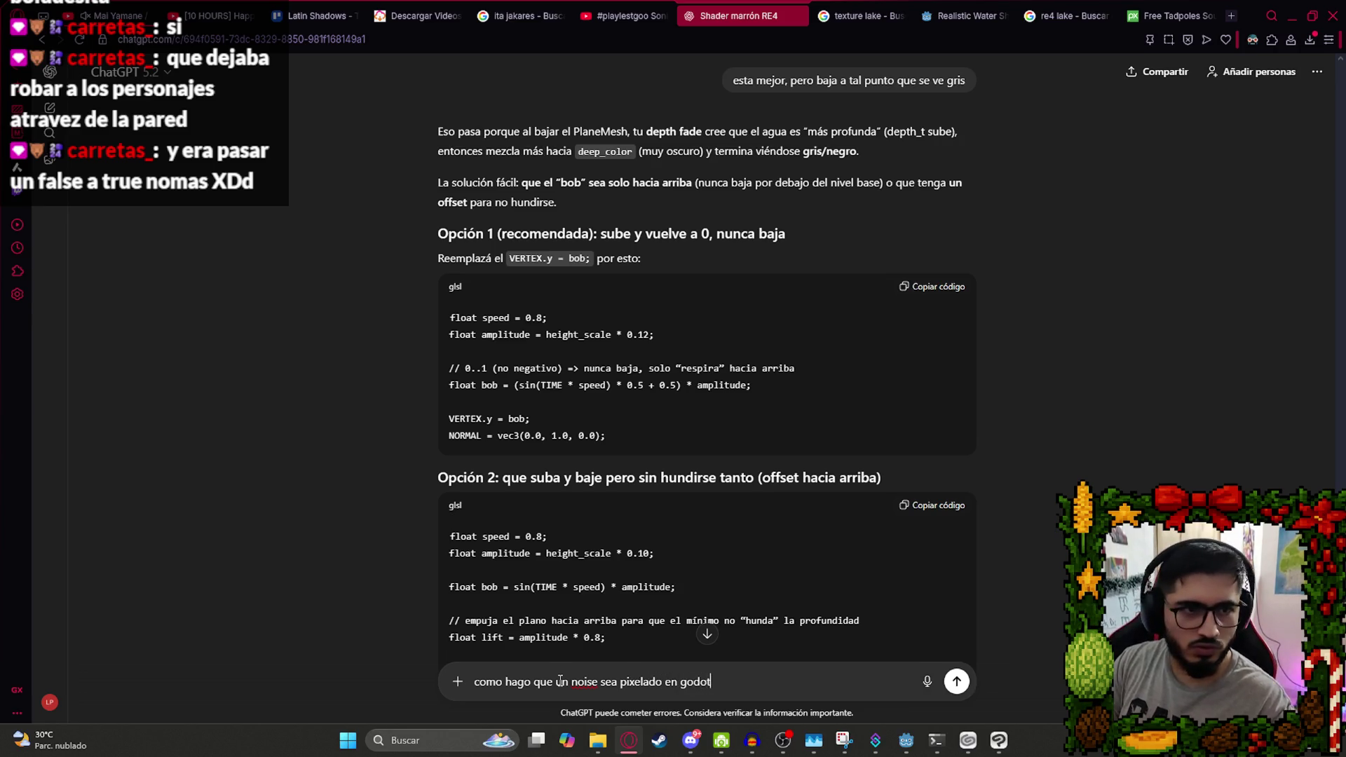
{"action": "key", "text": "Return"}
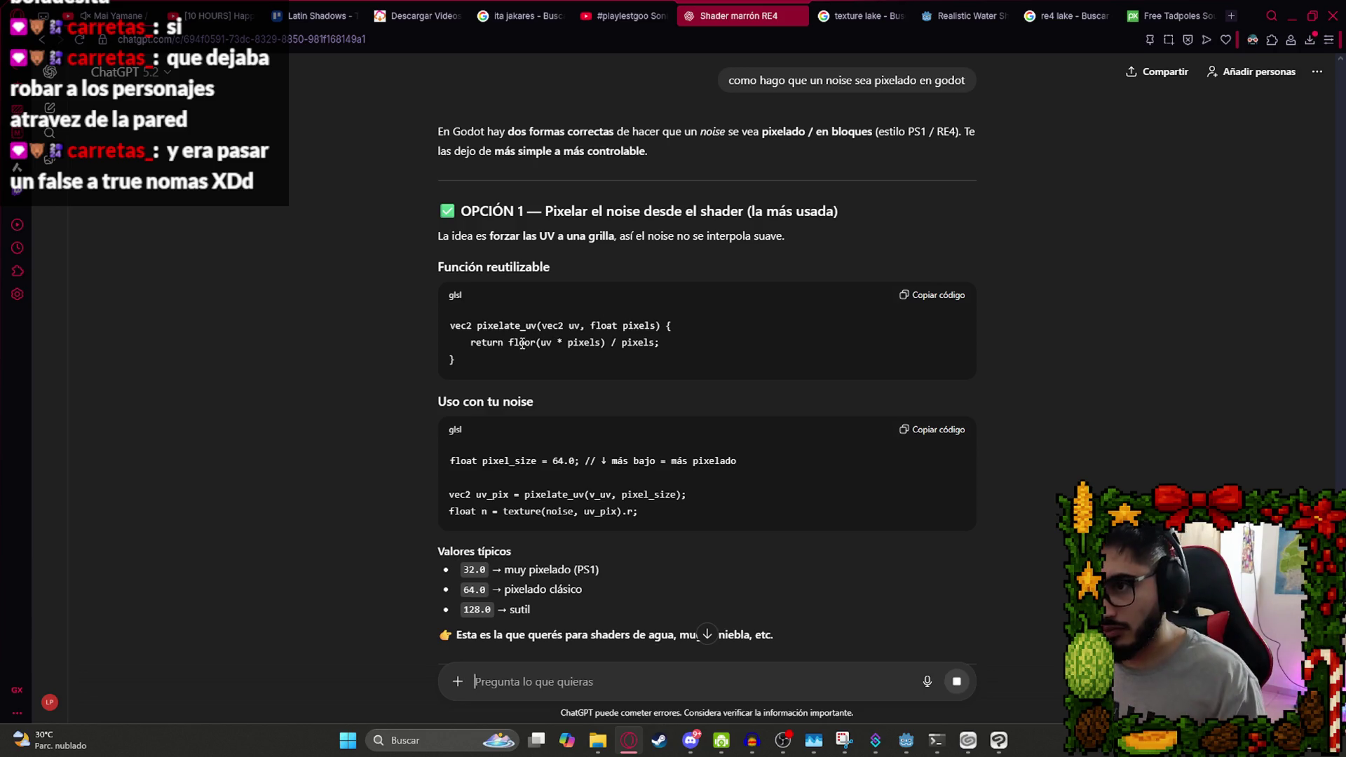
{"action": "scroll", "coordinate": [561, 407], "scroll_direction": "down", "scroll_amount": 2}
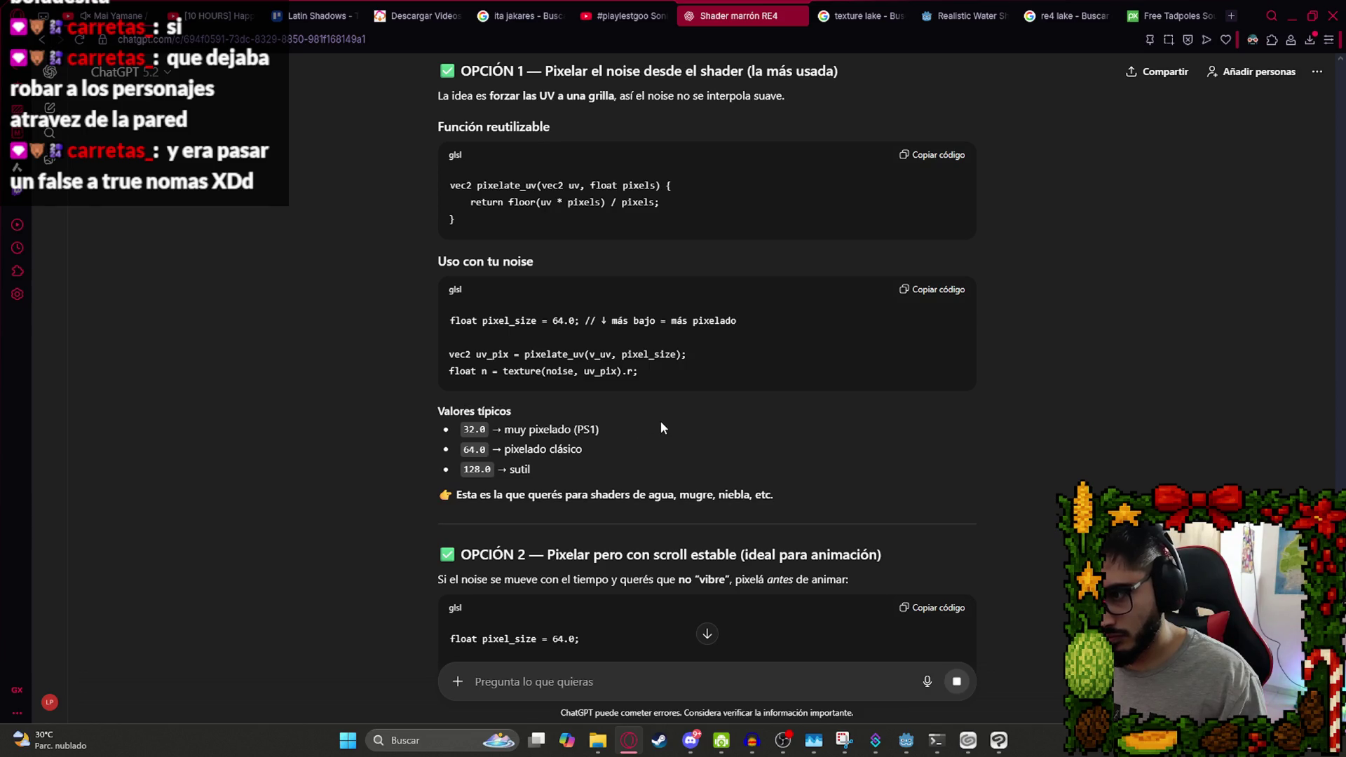
{"action": "scroll", "coordinate": [660, 421], "scroll_direction": "down", "scroll_amount": 2}
{"action": "scroll", "coordinate": [702, 397], "scroll_direction": "up", "scroll_amount": 3}
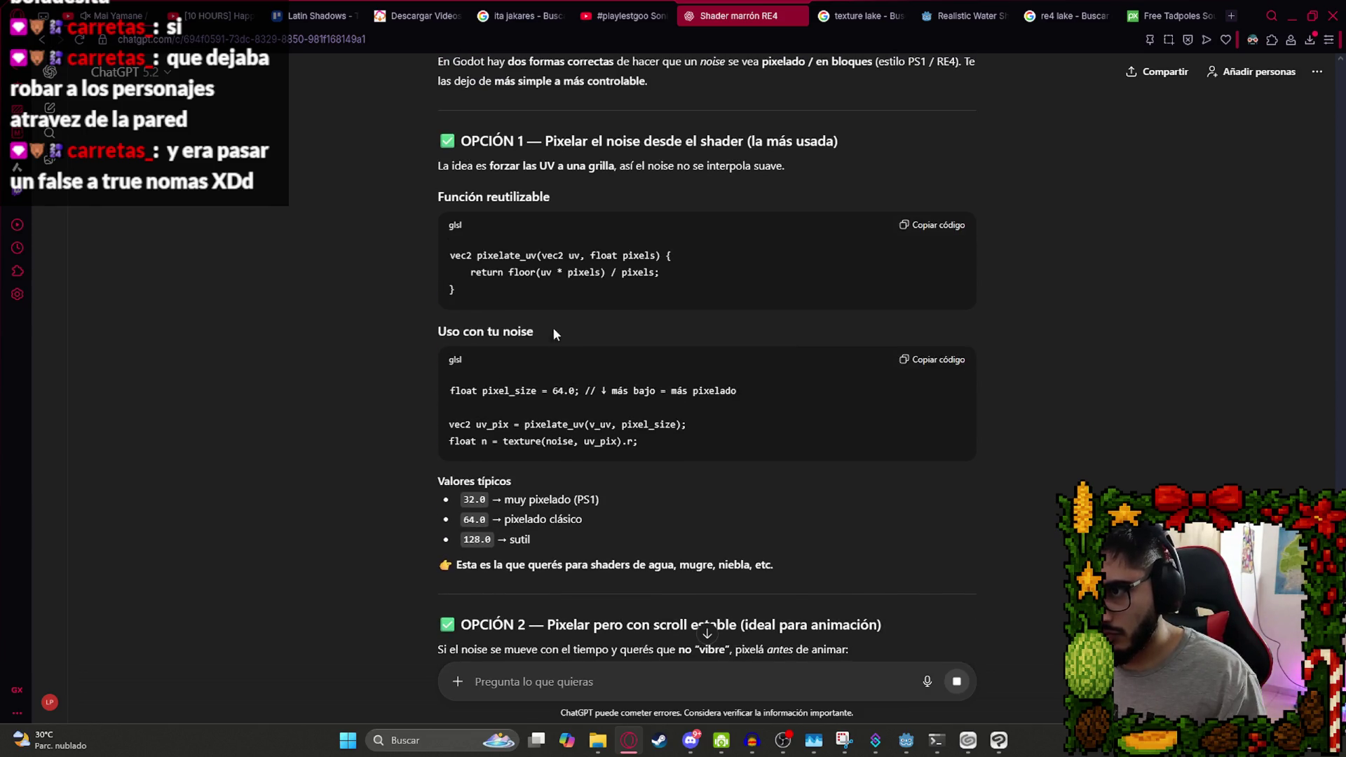
Back in Godot, select the lake MeshInstance3D and expand its Noise texture settings.
{"action": "key", "text": "alt+Tab"}
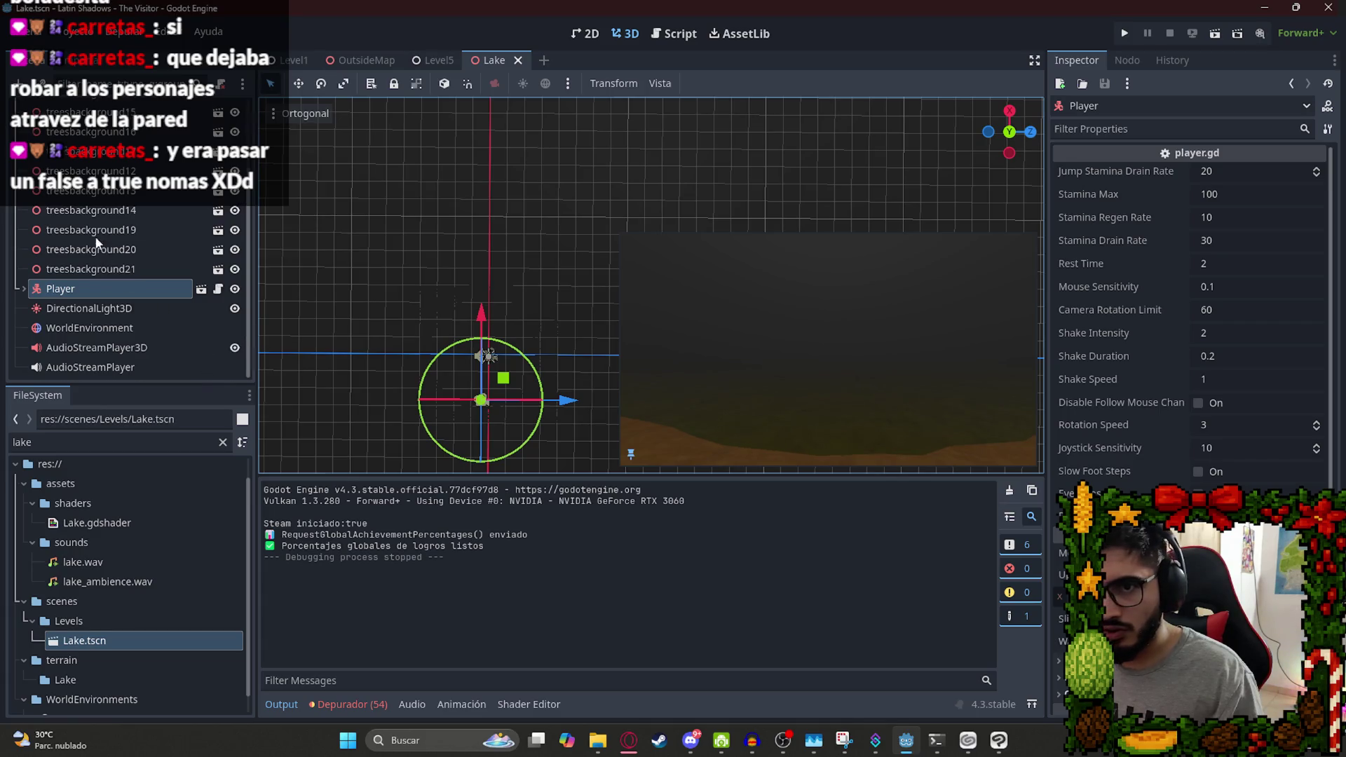
{"action": "scroll", "coordinate": [105, 244], "scroll_direction": "up", "scroll_amount": 3}
{"action": "left_click", "coordinate": [91, 149]}
{"action": "scroll", "coordinate": [1220, 415], "scroll_direction": "down", "scroll_amount": 5}
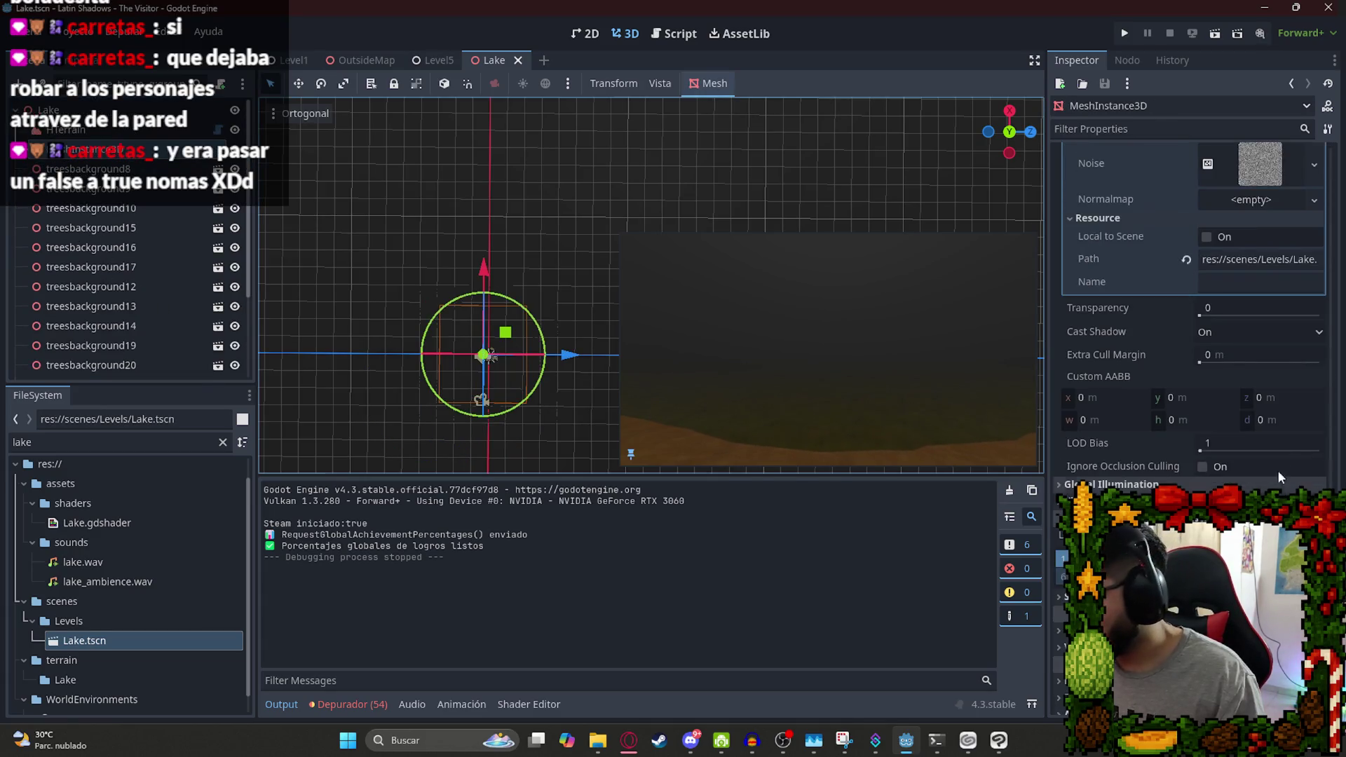
{"action": "scroll", "coordinate": [1278, 427], "scroll_direction": "up", "scroll_amount": 3}
{"action": "left_click", "coordinate": [1269, 382]}
{"action": "scroll", "coordinate": [1256, 428], "scroll_direction": "down", "scroll_amount": 3}
Open Lake.gdshader and ask ChatGPT 'Donde modifico?' about where to make the change.
{"action": "scroll", "coordinate": [1252, 386], "scroll_direction": "up", "scroll_amount": 5}
{"action": "left_click", "coordinate": [1261, 321]}
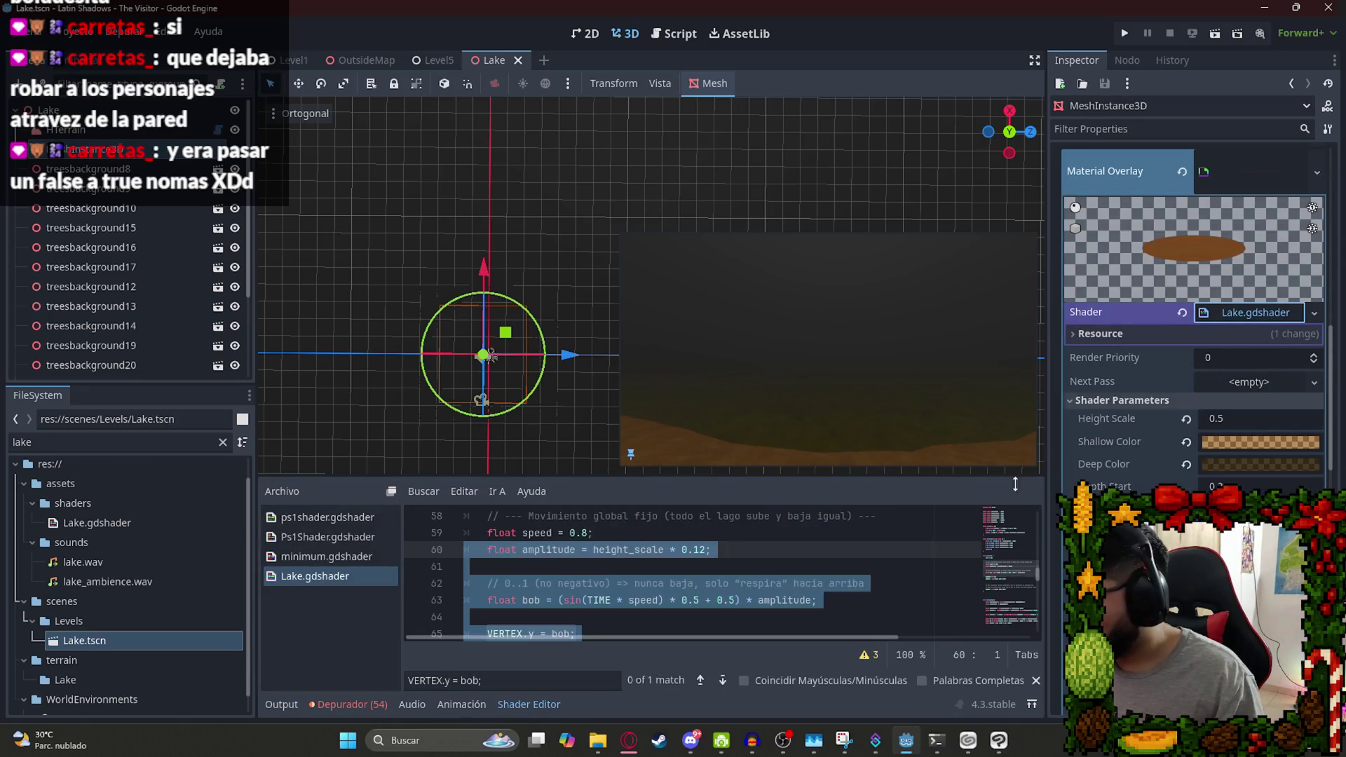
{"action": "key", "text": "alt+Tab"}
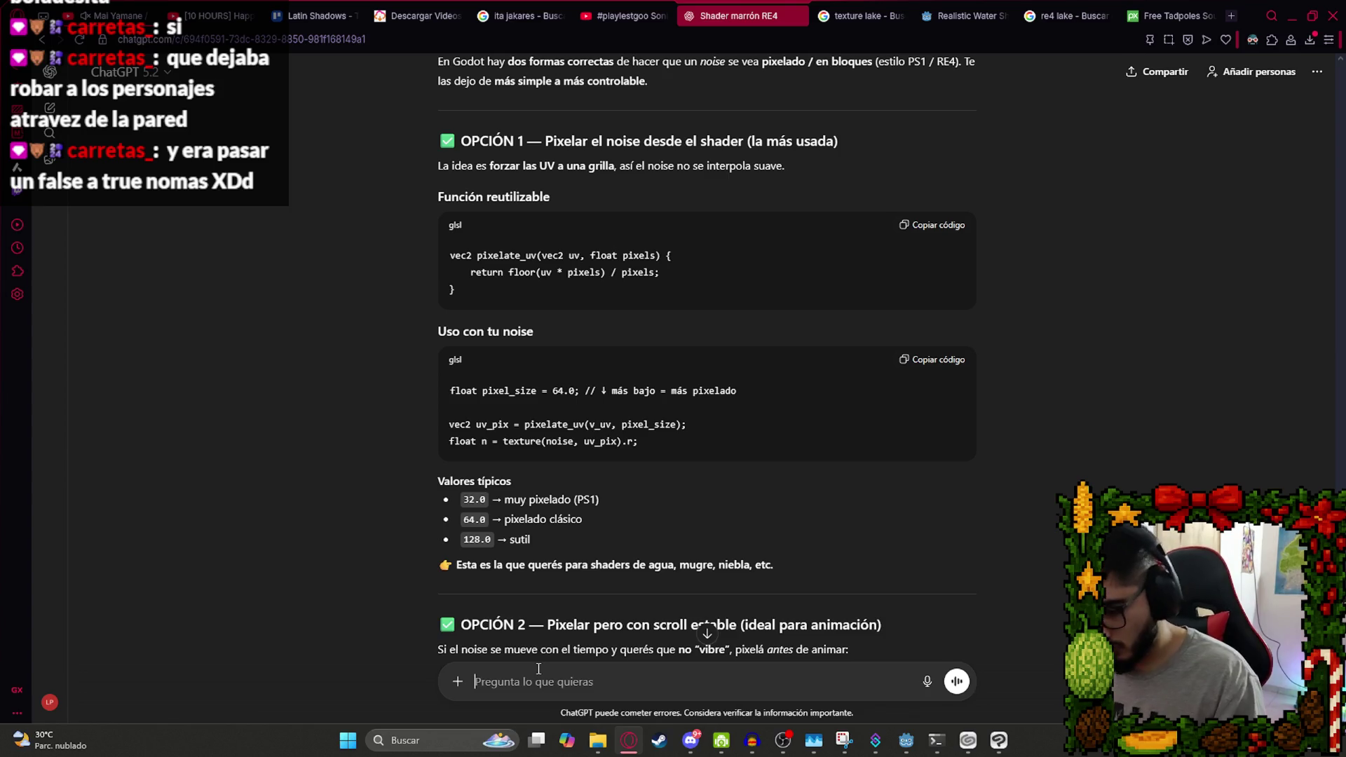
{"action": "type", "text": "Donde modifico?"}
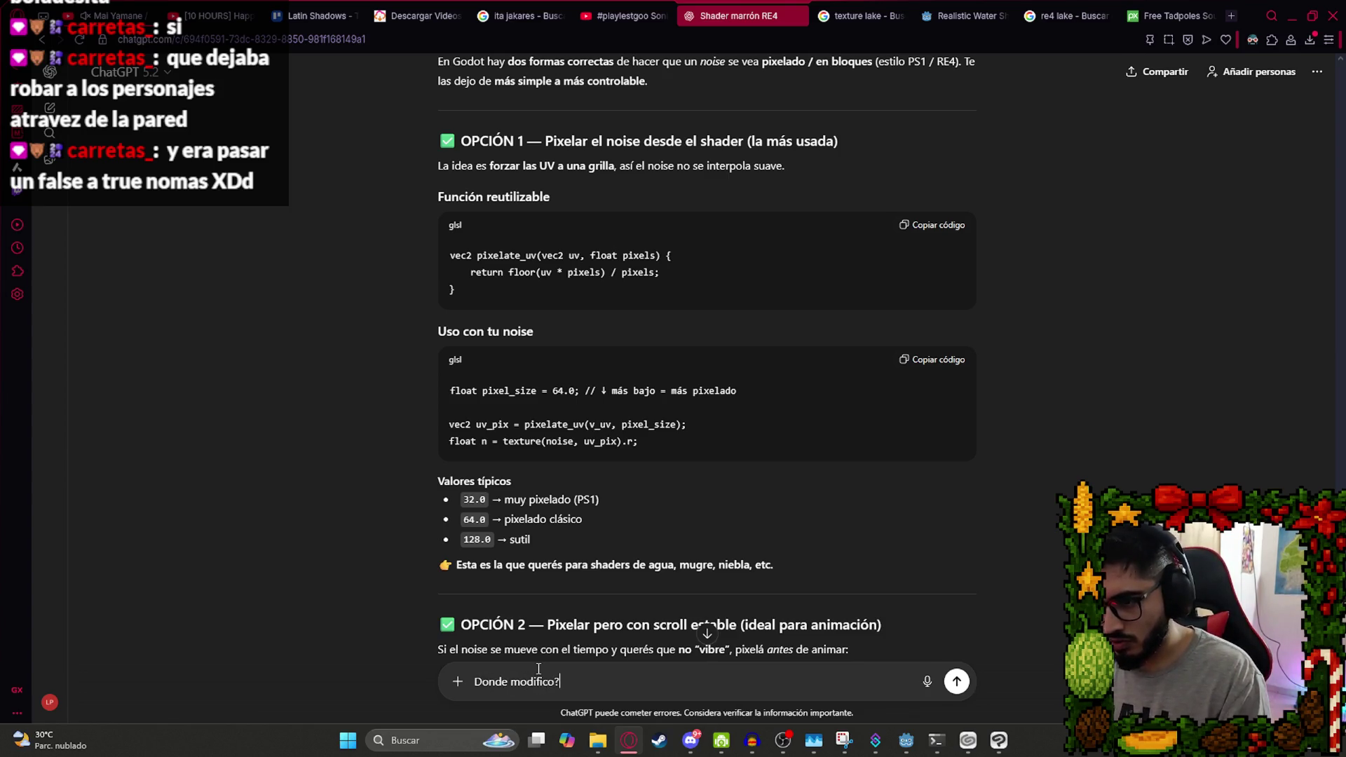
{"action": "key", "text": "Return"}
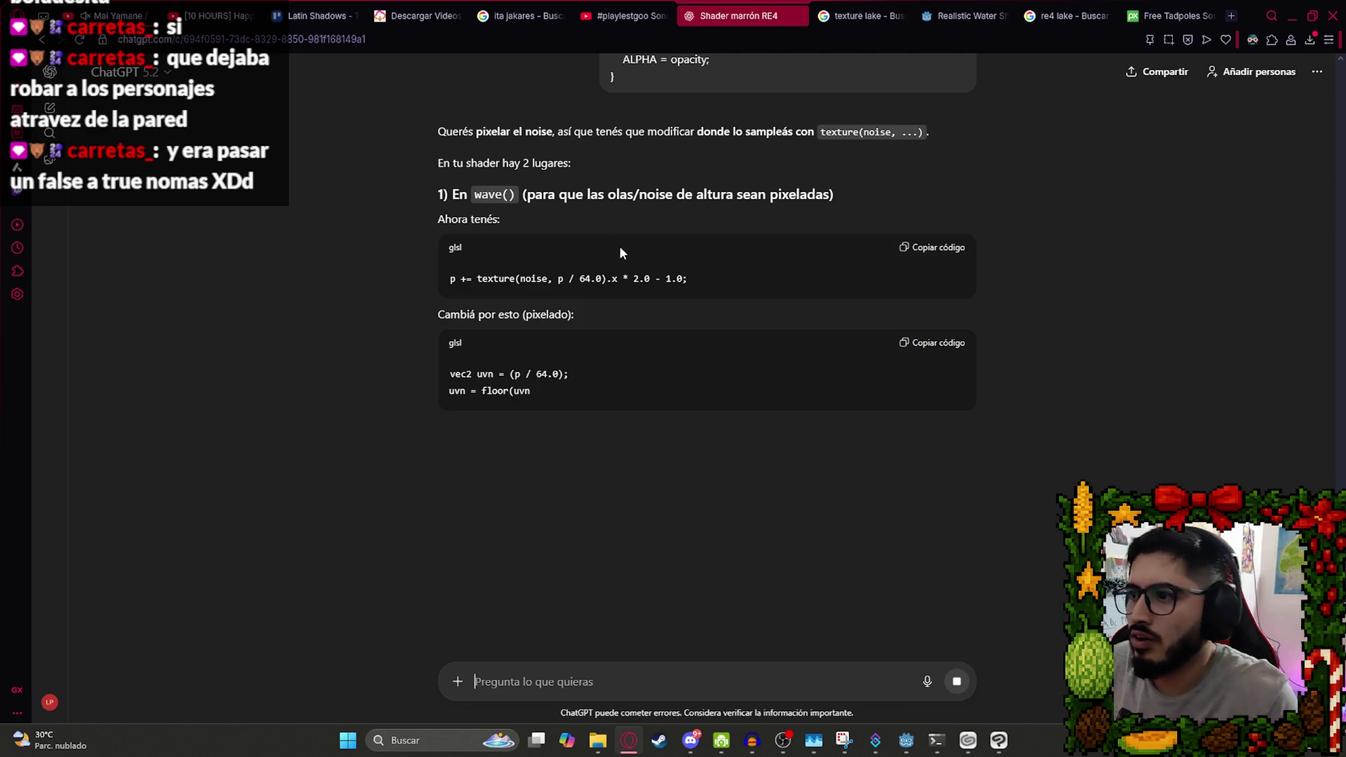
Copy the cited wave() noise line from the reply and search for it in Lake.gdshader.
{"action": "left_click", "coordinate": [949, 257]}
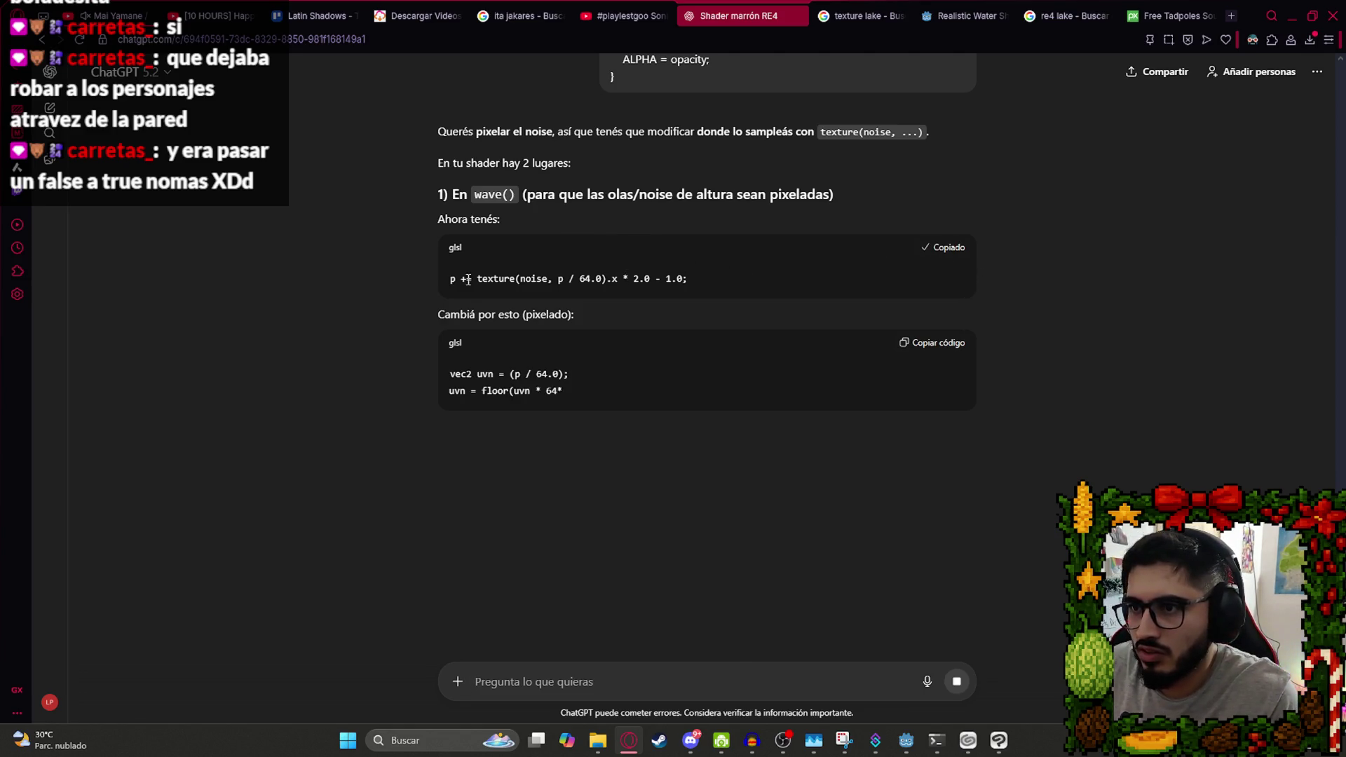
{"action": "key", "text": "alt+Tab"}
{"action": "key", "text": "ctrl+f"}
{"action": "key", "text": "ctrl+v"}
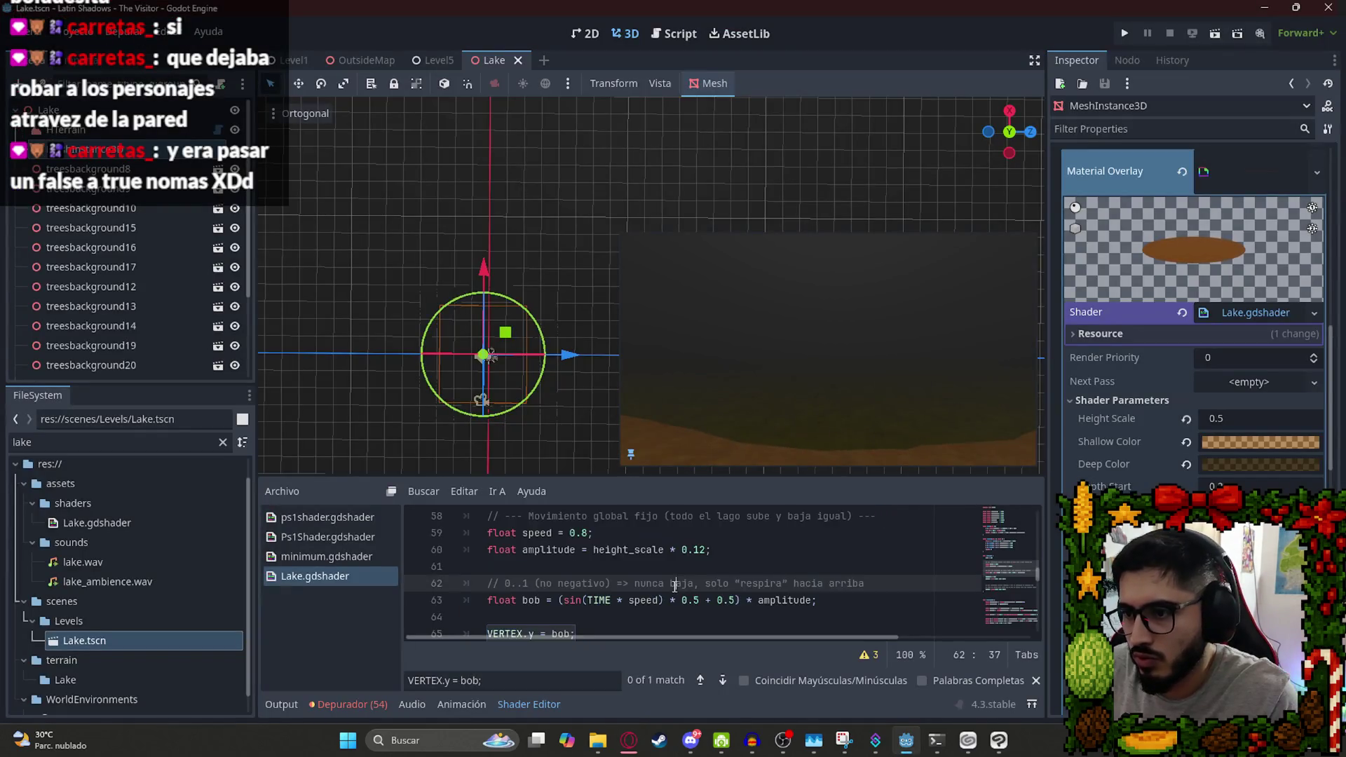
Replace the wave() noise line with ChatGPT's floored uvn lines and indent them.
{"action": "left_click_drag", "start_coordinate": [791, 477], "coordinate": [788, 376]}
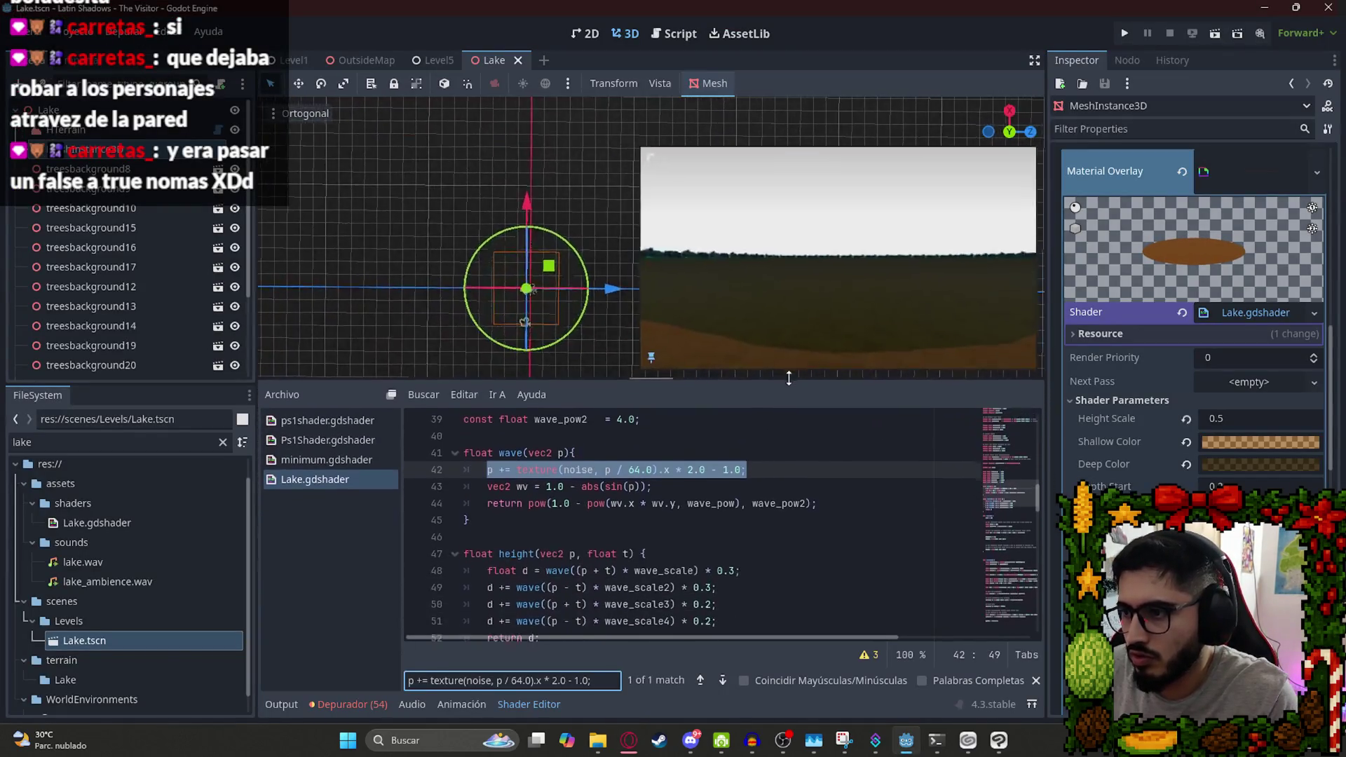
{"action": "key", "text": "alt+Tab"}
{"action": "mouse_move", "coordinate": [666, 423]}
{"action": "left_mouse_down"}
{"action": "mouse_move", "coordinate": [439, 382]}
{"action": "mouse_move", "coordinate": [446, 371]}
{"action": "left_mouse_up"}
{"action": "key", "text": "ctrl+c"}
{"action": "key", "text": "alt+Tab"}
{"action": "key", "text": "ctrl+v"}
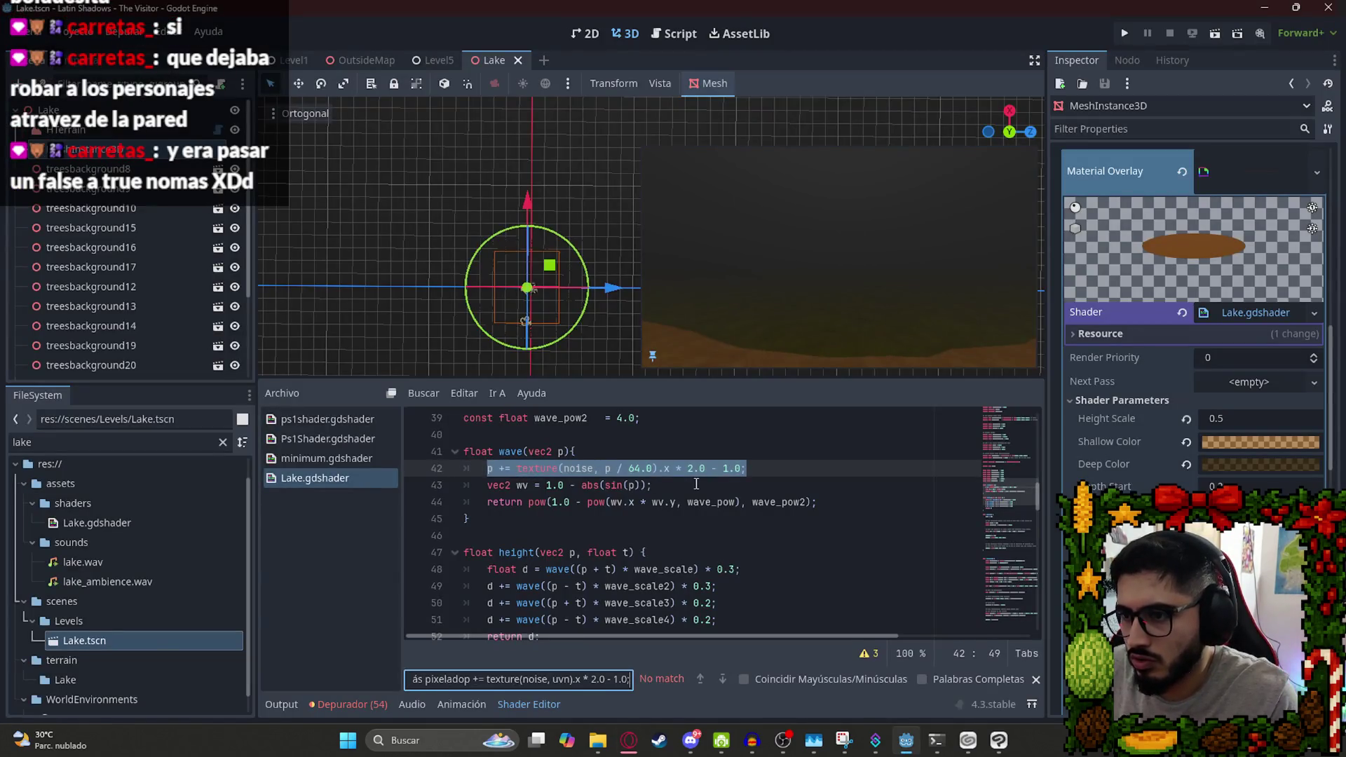
{"action": "left_click", "coordinate": [750, 485]}
{"action": "key", "text": "ctrl+v"}
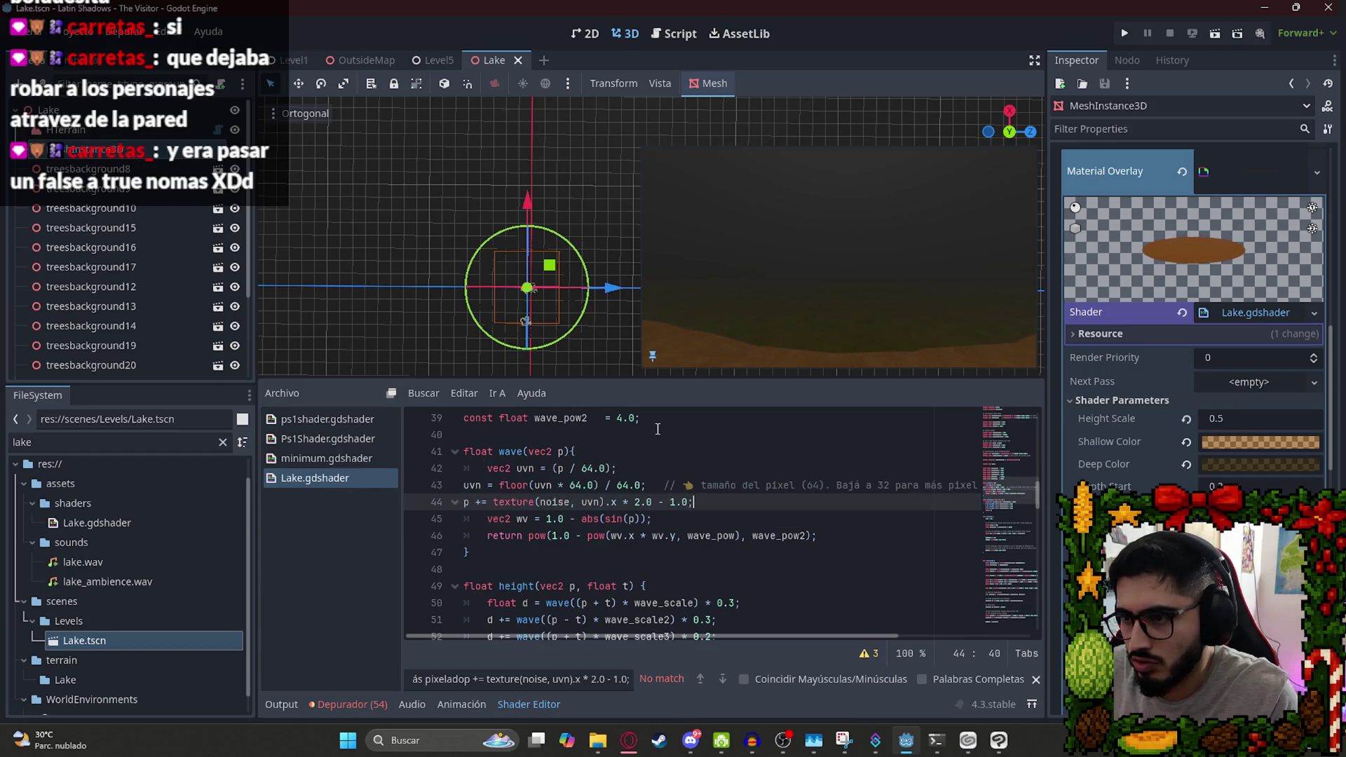
{"action": "key", "text": "shift+Up"}
{"action": "key", "text": "Tab"}
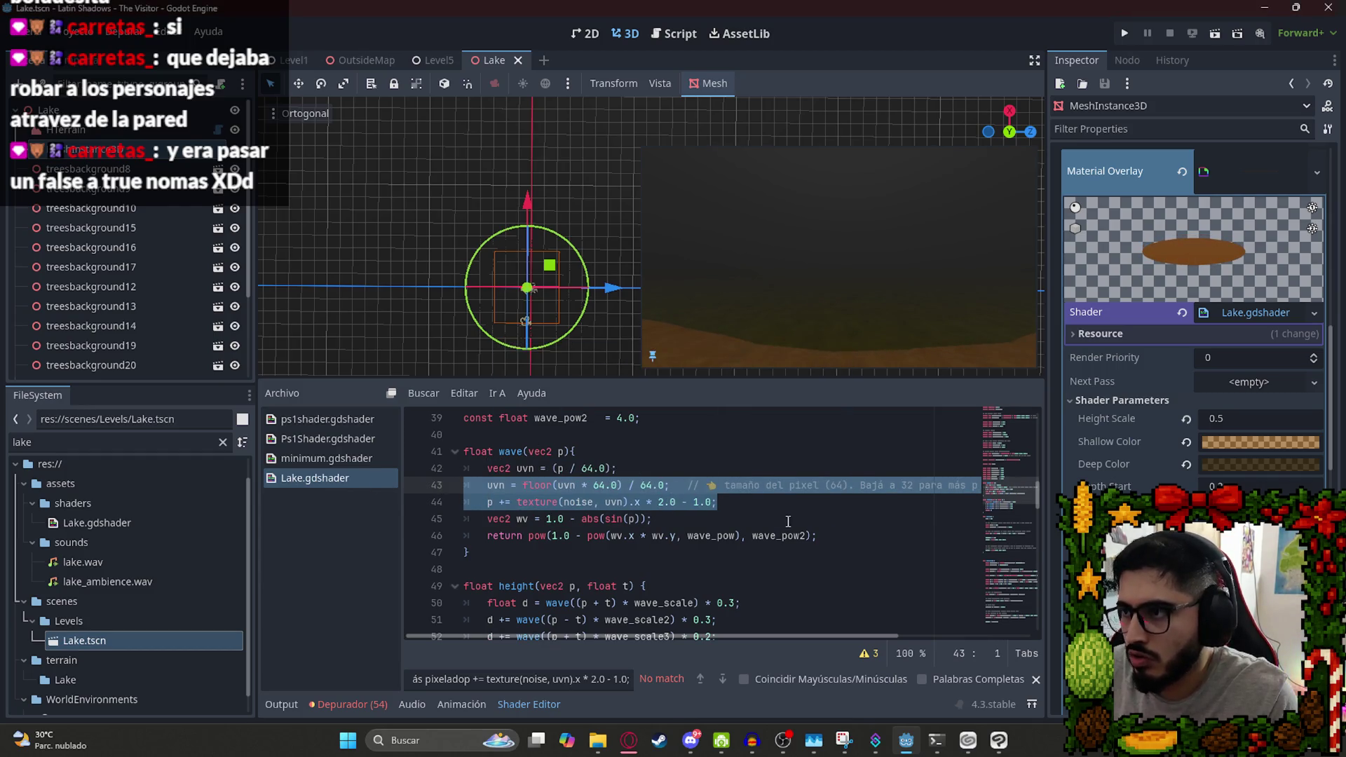
{"action": "key", "text": "Down"}
Copy the d1 and d2 detail lines from ChatGPT and locate them in the shader.
{"action": "key", "text": "alt+Tab"}
{"action": "scroll", "coordinate": [686, 443], "scroll_direction": "down", "scroll_amount": 1}
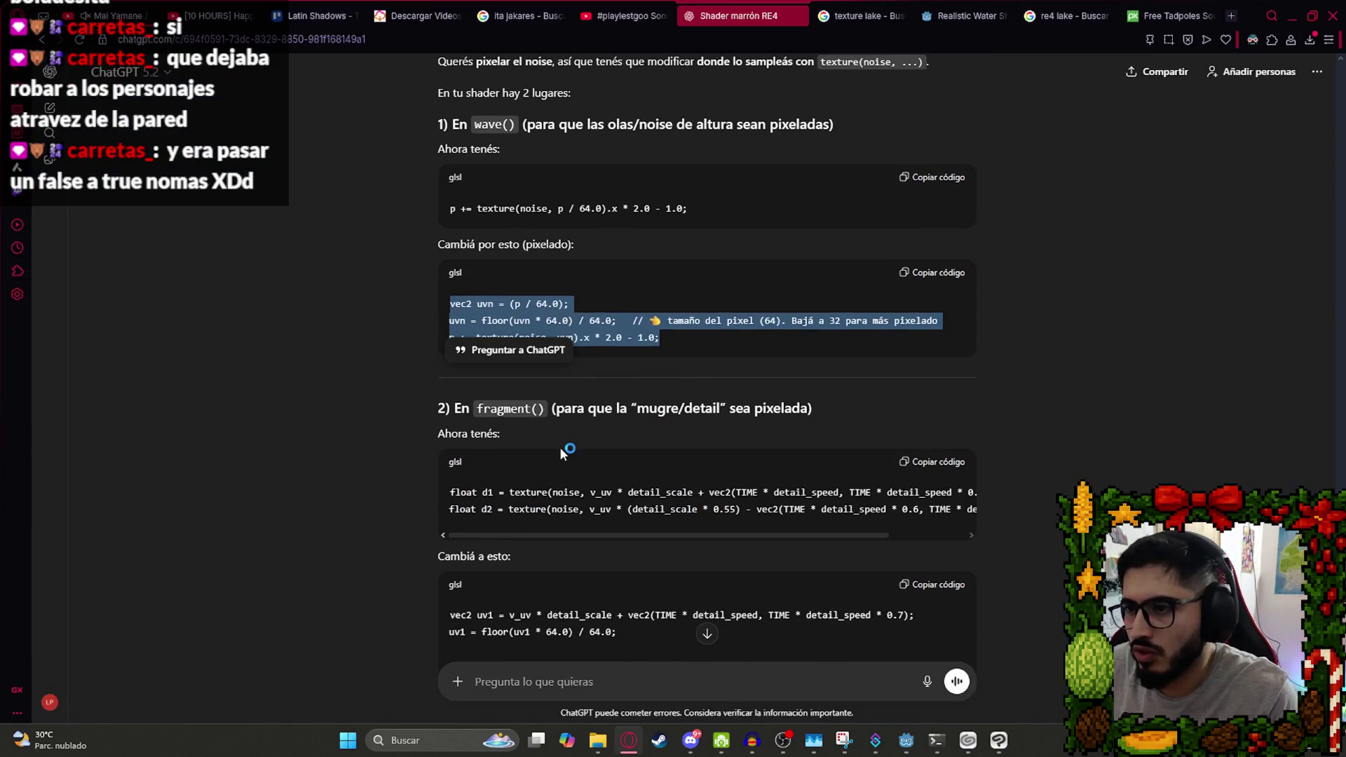
{"action": "left_click", "coordinate": [552, 432]}
{"action": "scroll", "coordinate": [512, 412], "scroll_direction": "down", "scroll_amount": 2}
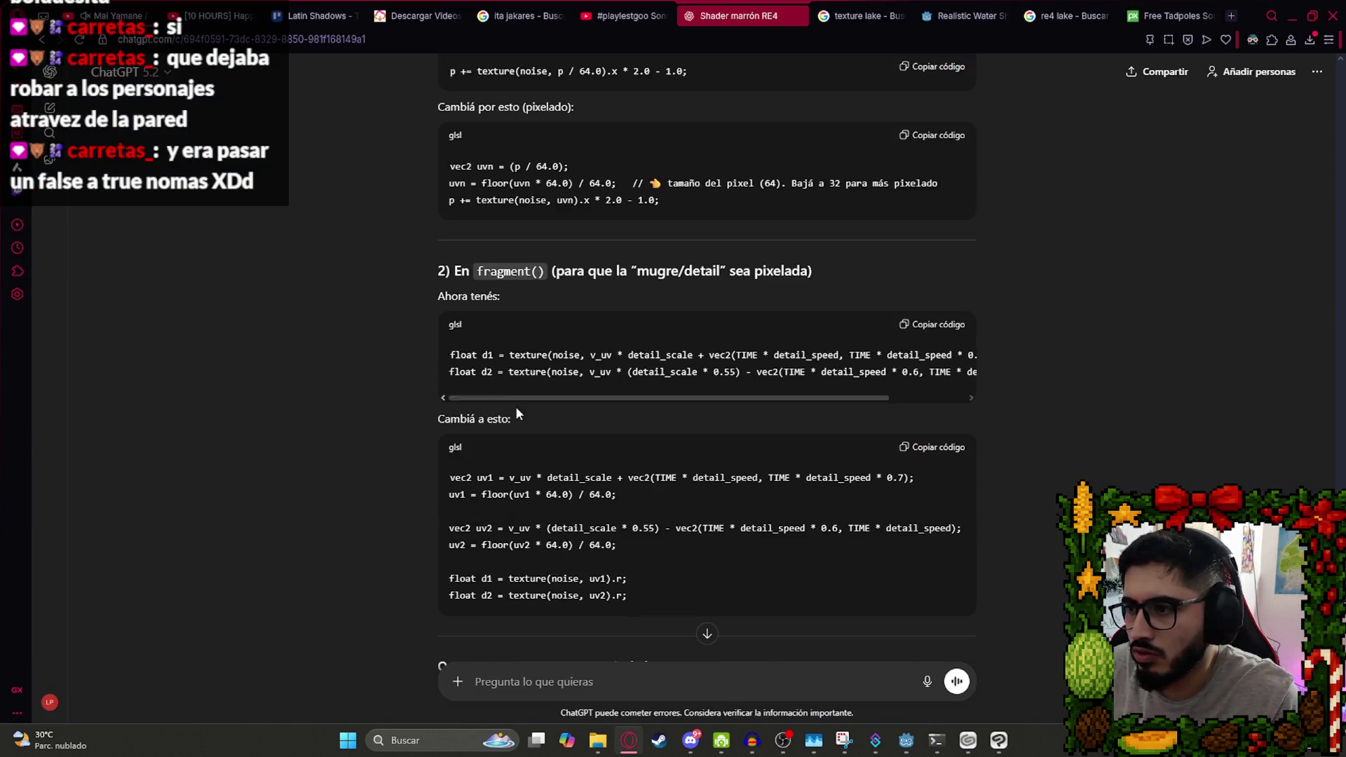
{"action": "left_click_drag", "start_coordinate": [451, 355], "coordinate": [968, 371]}
{"action": "key", "text": "ctrl+c"}
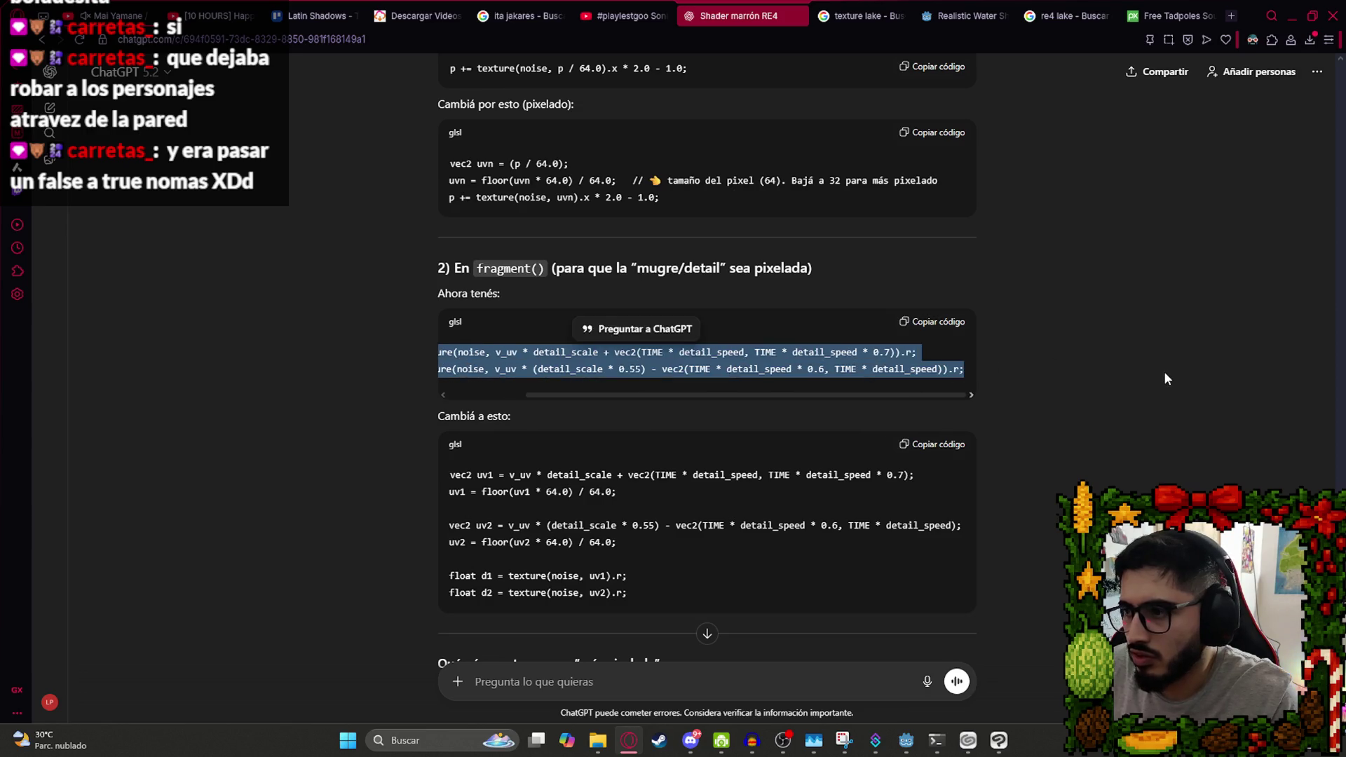
{"action": "key", "text": "alt+Tab"}
{"action": "key", "text": "ctrl+v"}
{"action": "key", "text": "alt+Tab"}
{"action": "left_click", "coordinate": [524, 443]}
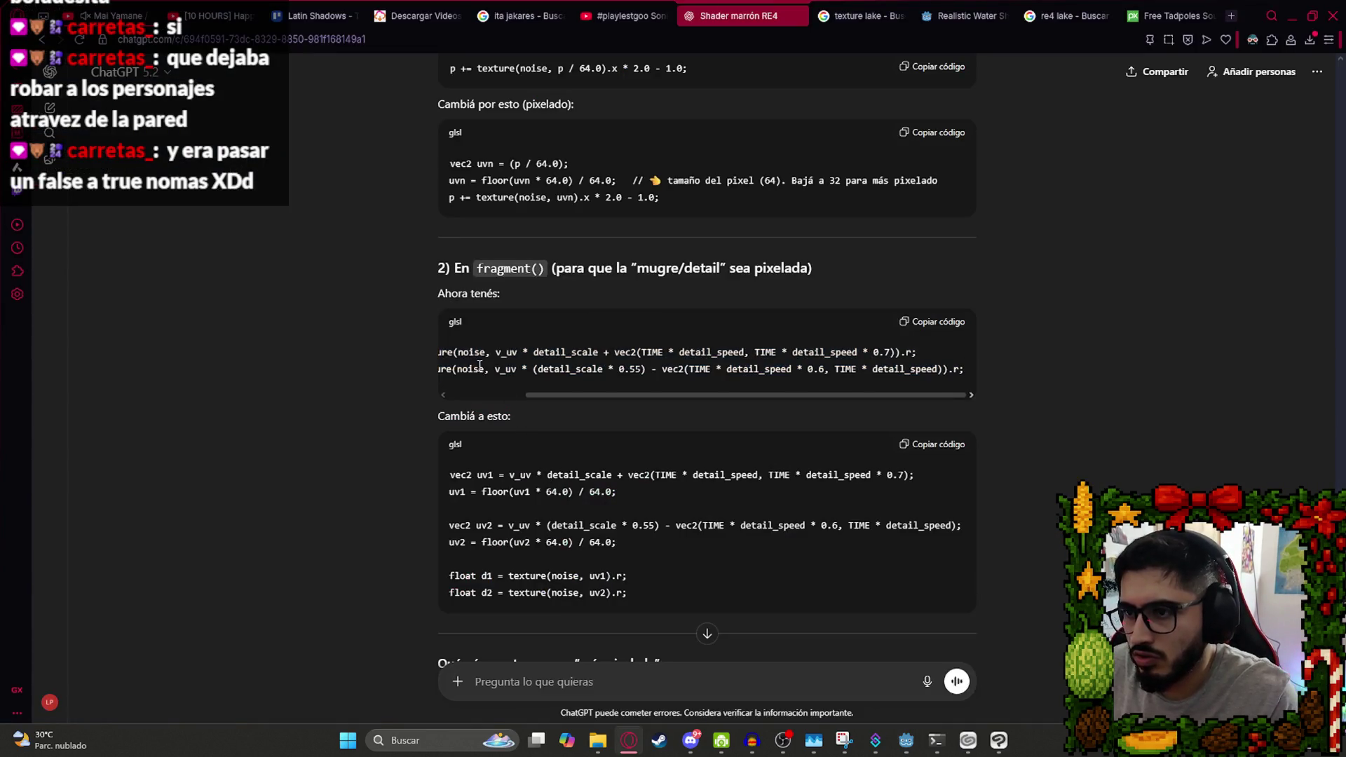
{"action": "left_click_drag", "start_coordinate": [935, 356], "coordinate": [414, 344]}
{"action": "key", "text": "ctrl+c"}
{"action": "key", "text": "alt+Tab"}
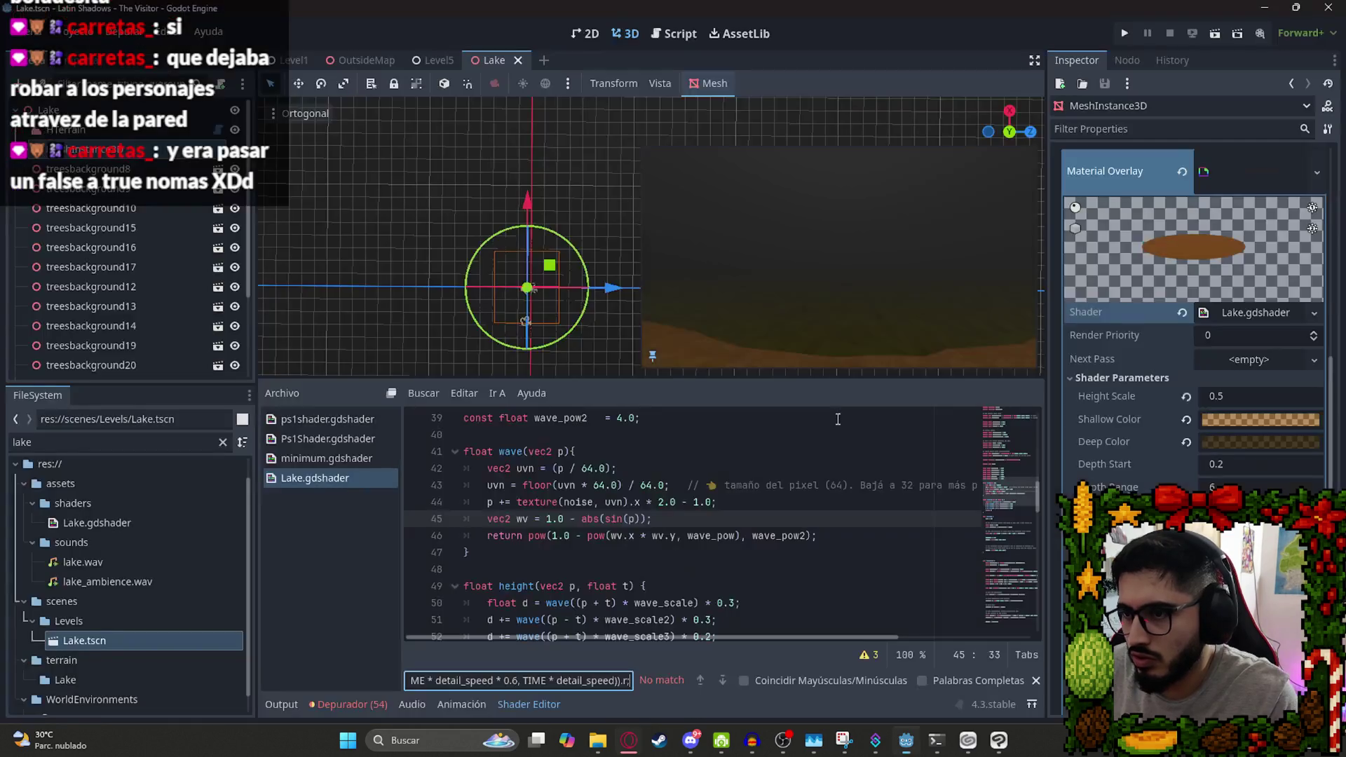
{"action": "key", "text": "ctrl+v"}
{"action": "key", "text": "alt+Tab"}
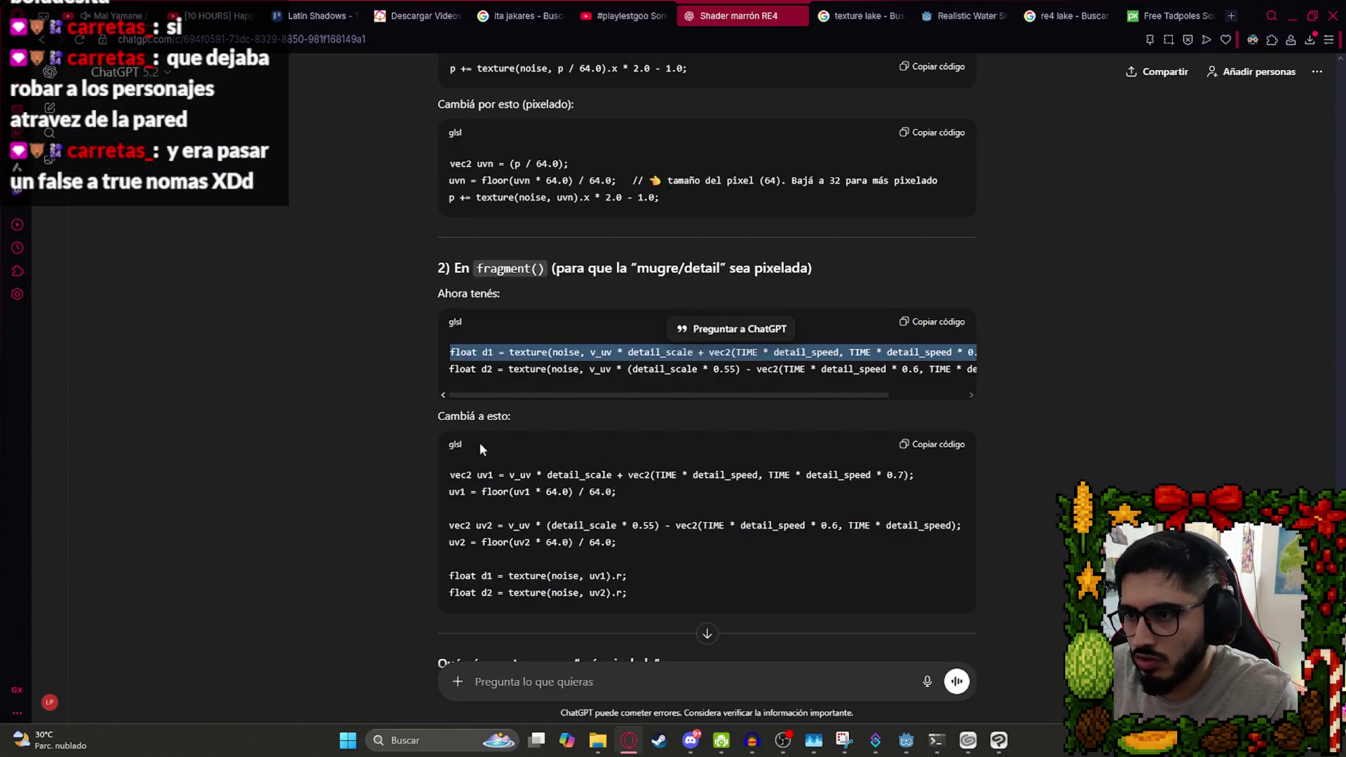
Replace the d1/d2 lines with the uv1/uv2 block floored to 64.0, indent it, and save.
{"action": "left_click_drag", "start_coordinate": [446, 474], "coordinate": [662, 586]}
{"action": "key", "text": "ctrl+c"}
{"action": "key", "text": "alt+Tab"}
{"action": "left_click", "coordinate": [671, 535]}
{"action": "left_click_drag", "start_coordinate": [483, 553], "coordinate": [486, 517]}
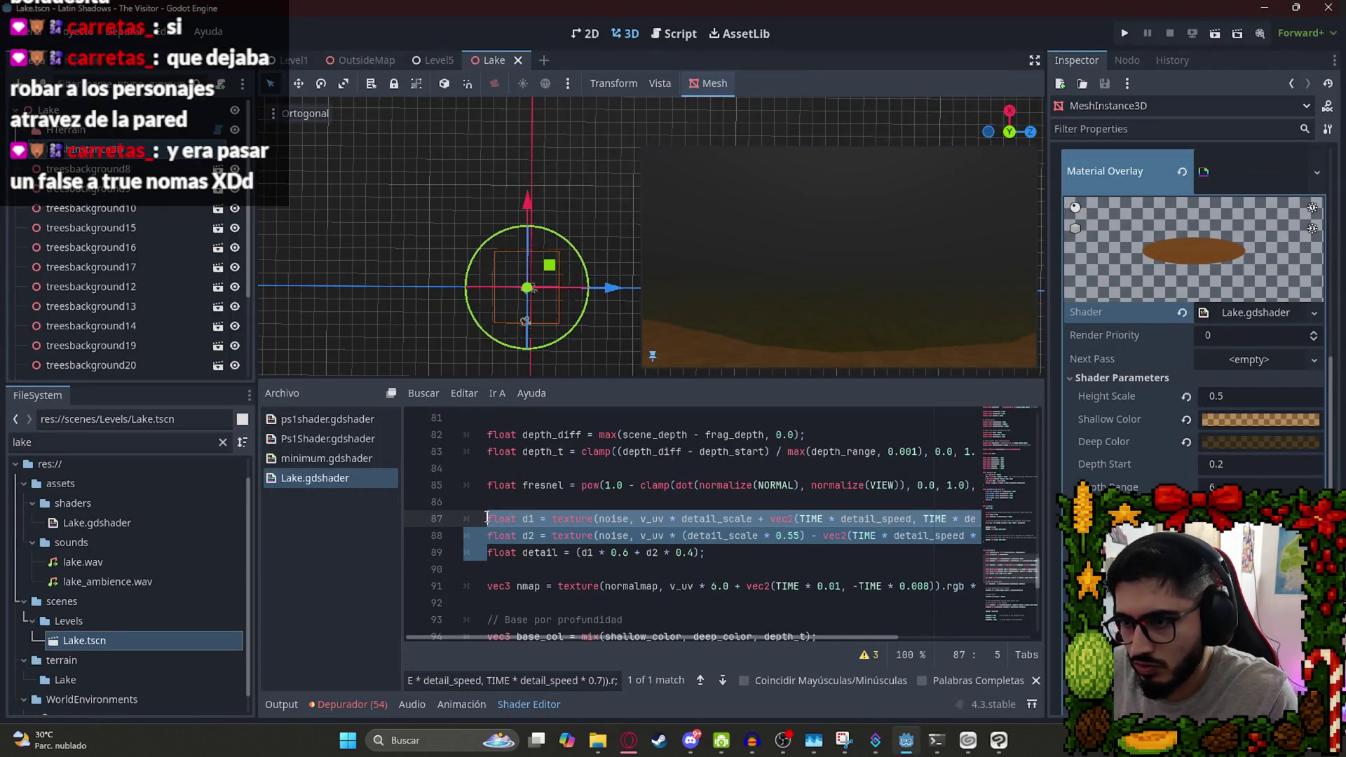
{"action": "key", "text": "BackSpace"}
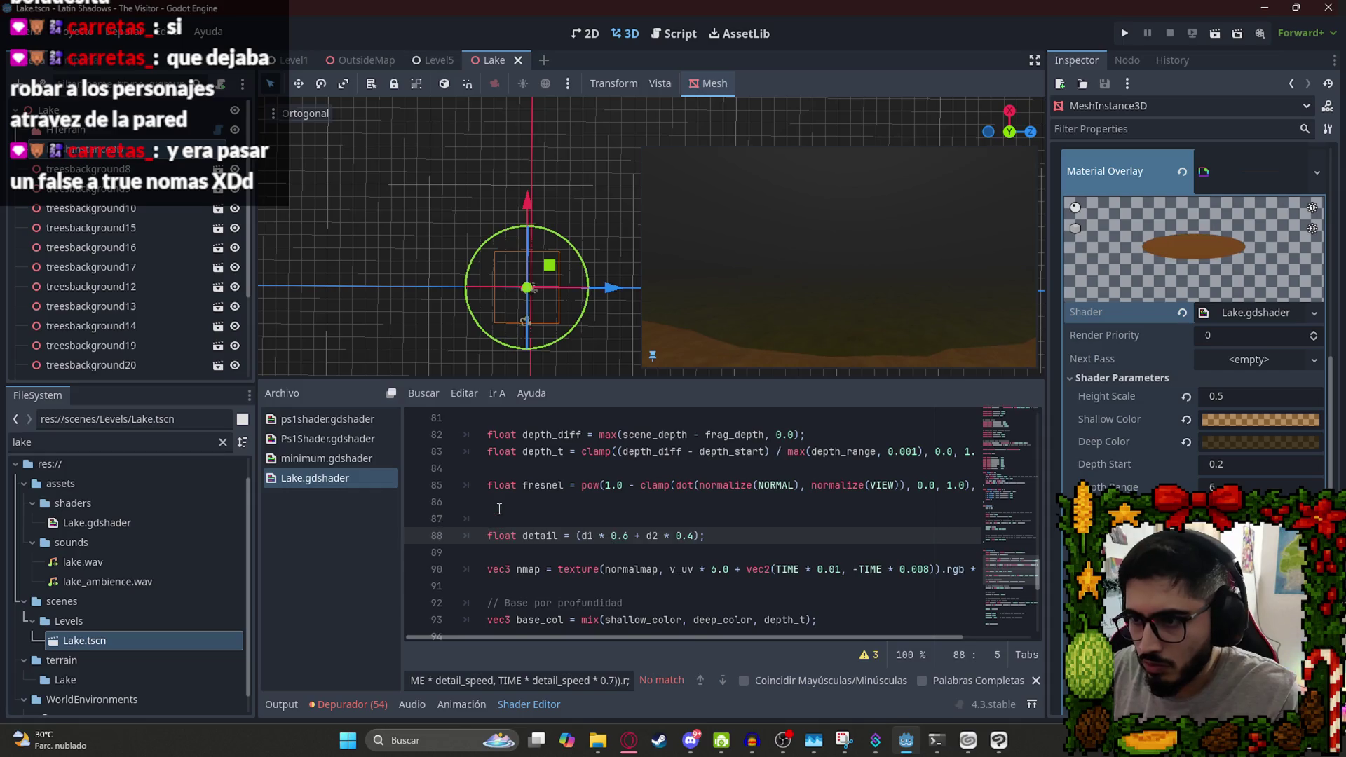
{"action": "key", "text": "ctrl+v"}
{"action": "key", "text": "shift+Up"}
{"action": "key", "text": "shift+Up"}
{"action": "key", "text": "shift+Up"}
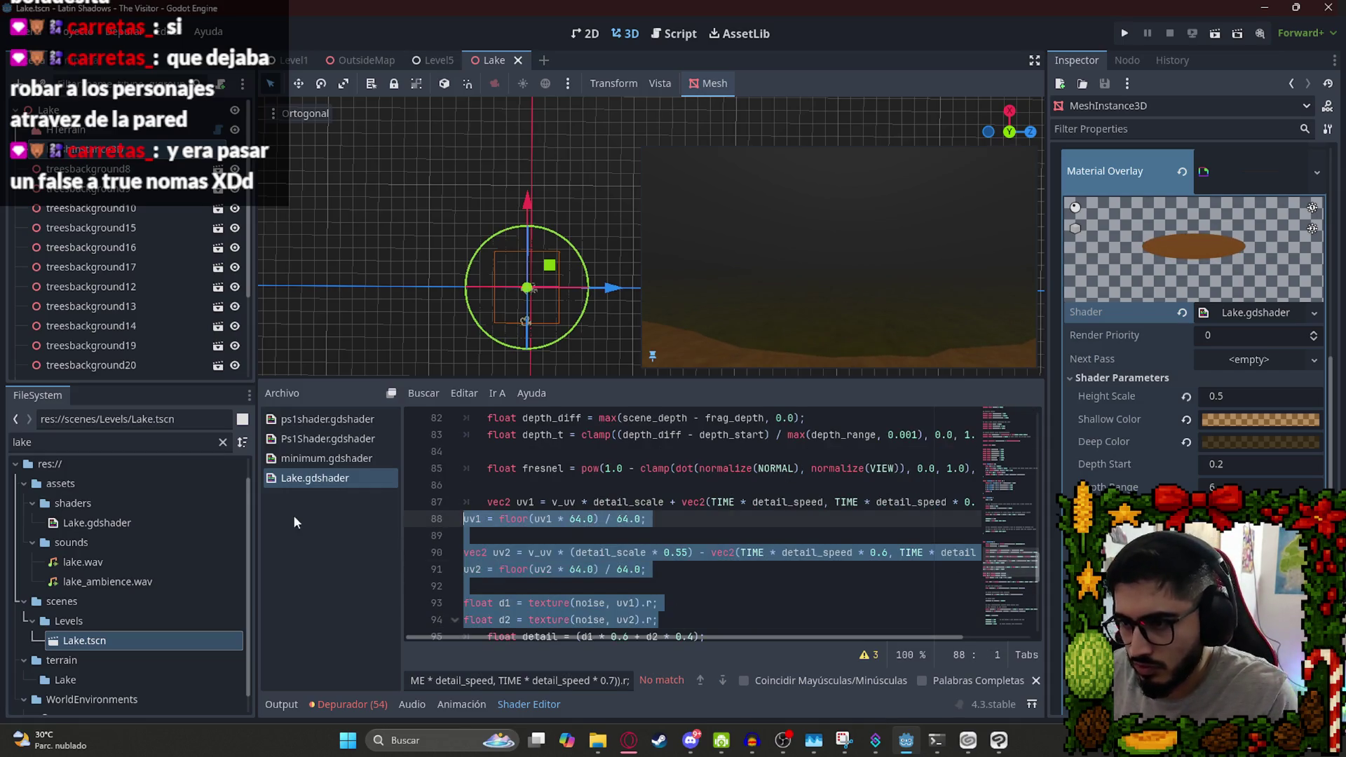
{"action": "key", "text": "Tab"}
{"action": "left_click", "coordinate": [805, 506]}
{"action": "key", "text": "ctrl+s"}
{"action": "left_click_drag", "start_coordinate": [853, 385], "coordinate": [848, 454]}
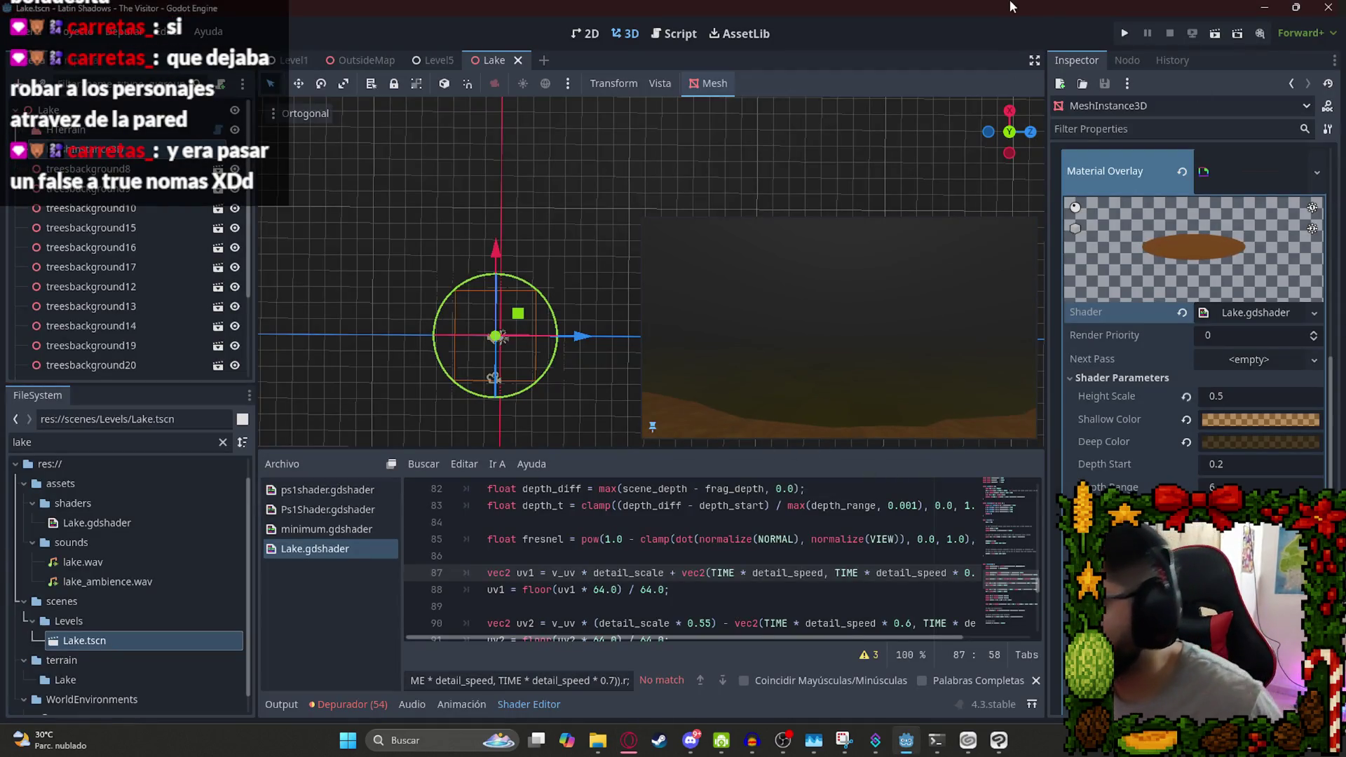
{"action": "key", "text": "alt+Tab"}
{"action": "scroll", "coordinate": [357, 483], "scroll_direction": "down", "scroll_amount": 4}
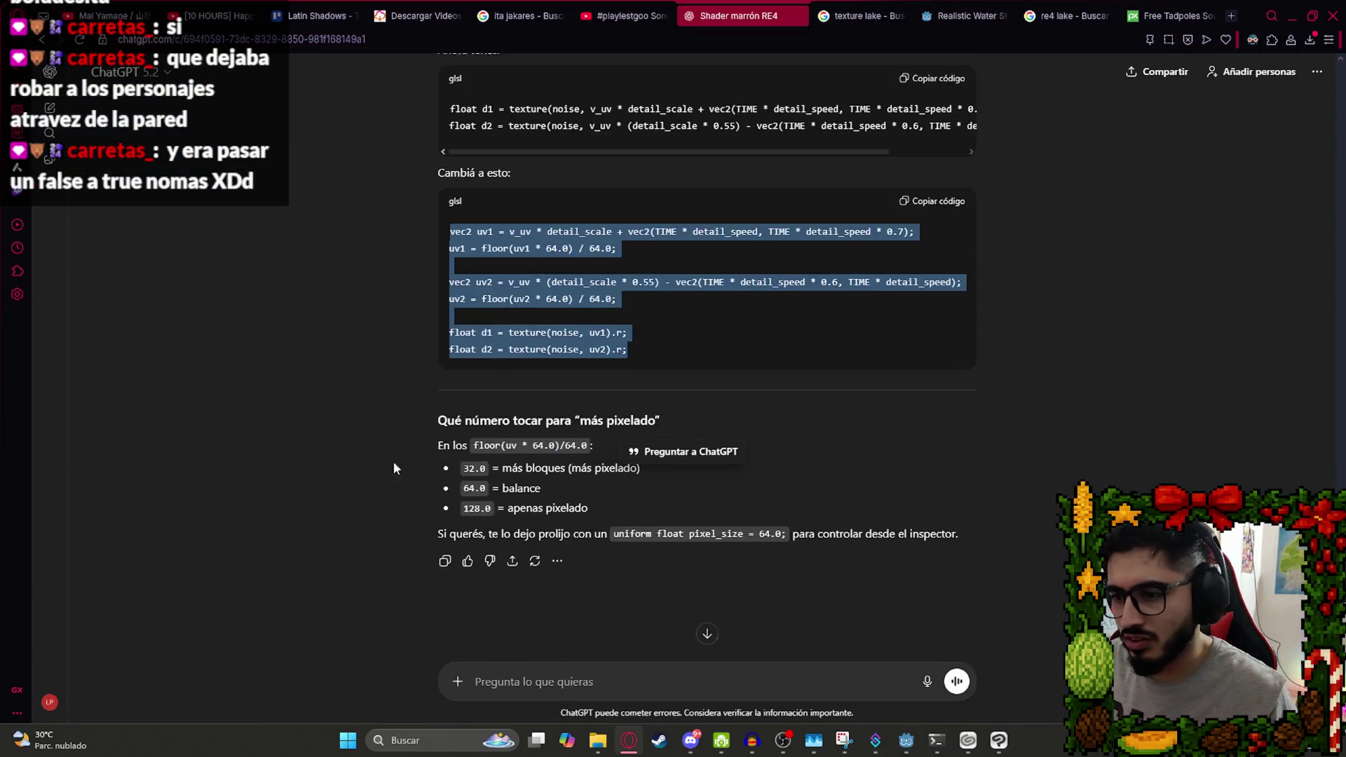
{"action": "left_click", "coordinate": [560, 470]}
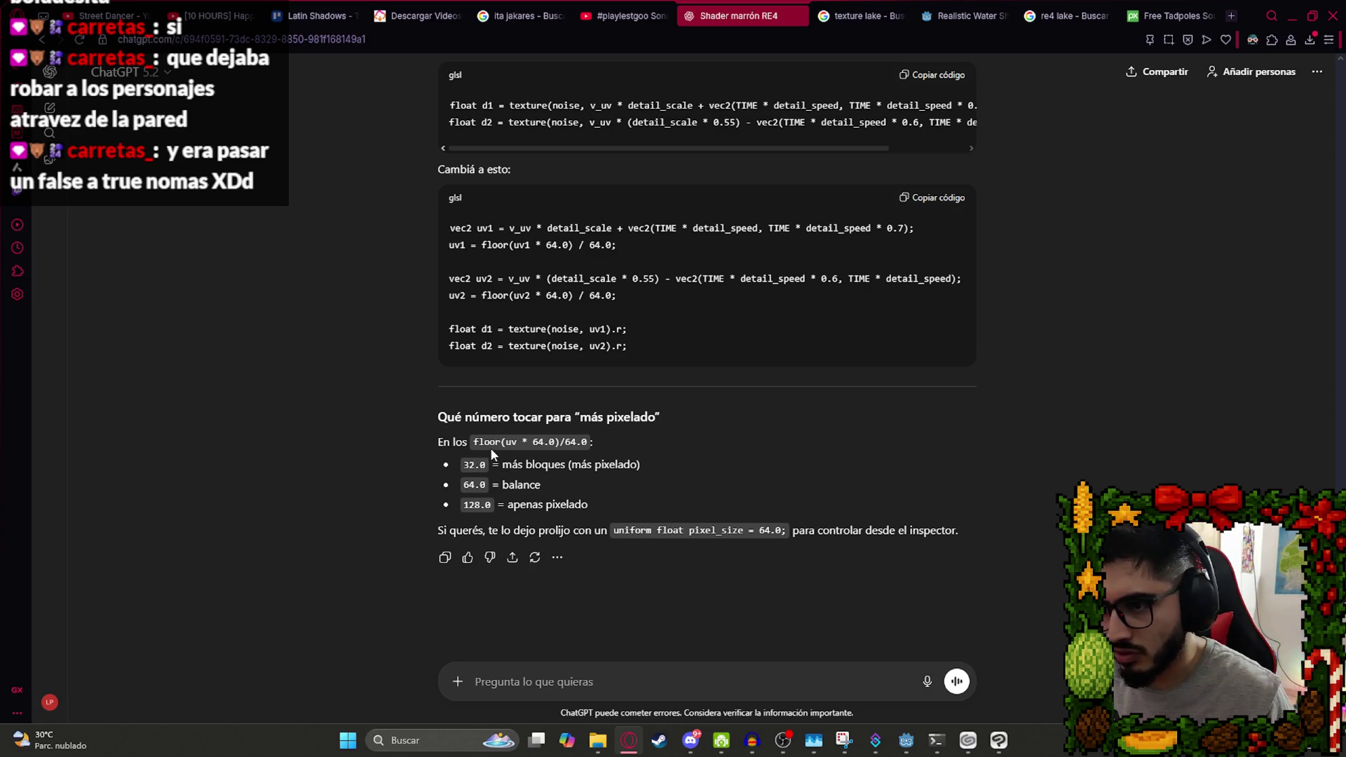
{"action": "left_click_drag", "start_coordinate": [474, 442], "coordinate": [589, 442]}
{"action": "key", "text": "ctrl+c"}
{"action": "key", "text": "alt+Tab"}
{"action": "key", "text": "ctrl+f"}
{"action": "key", "text": "ctrl+v"}
{"action": "key", "text": "BackSpace"}
{"action": "key", "text": "BackSpace"}
{"action": "key", "text": "BackSpace"}
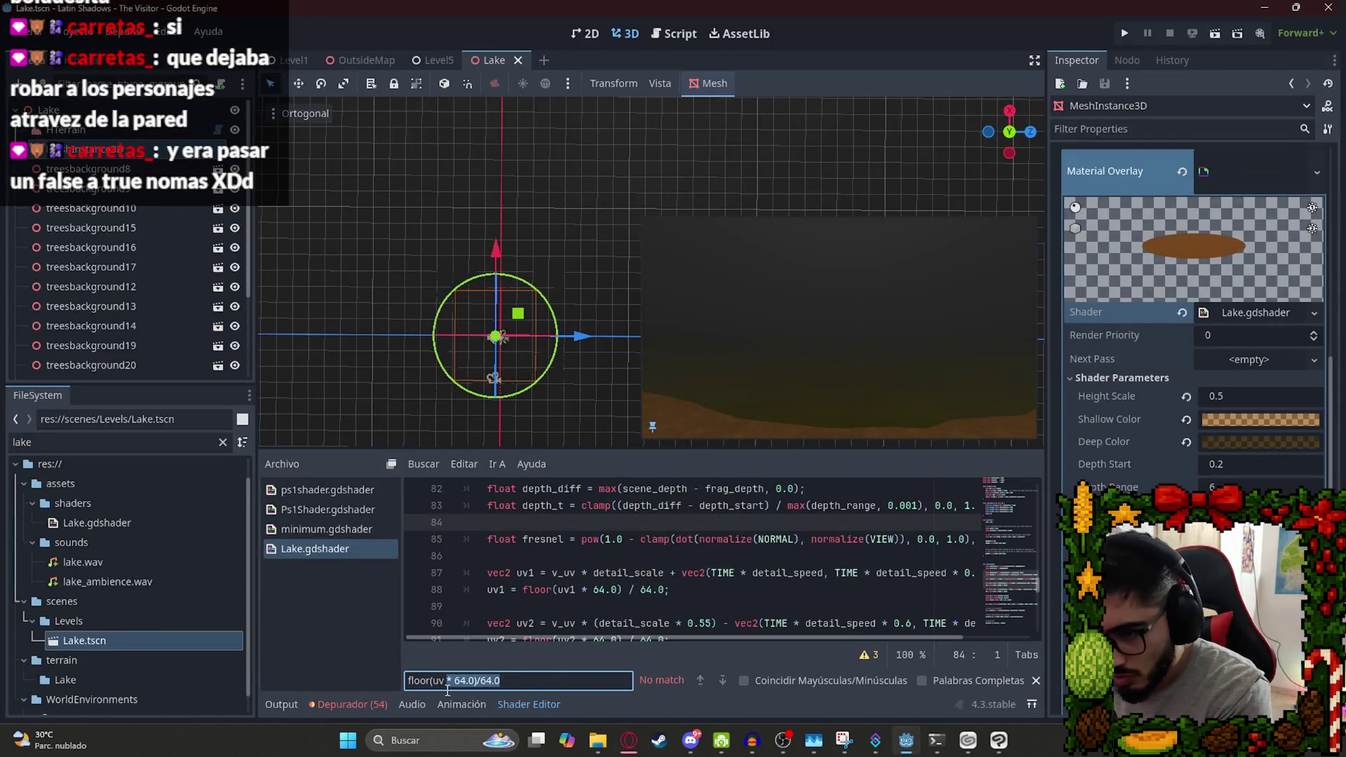
{"action": "key", "text": "BackSpace"}
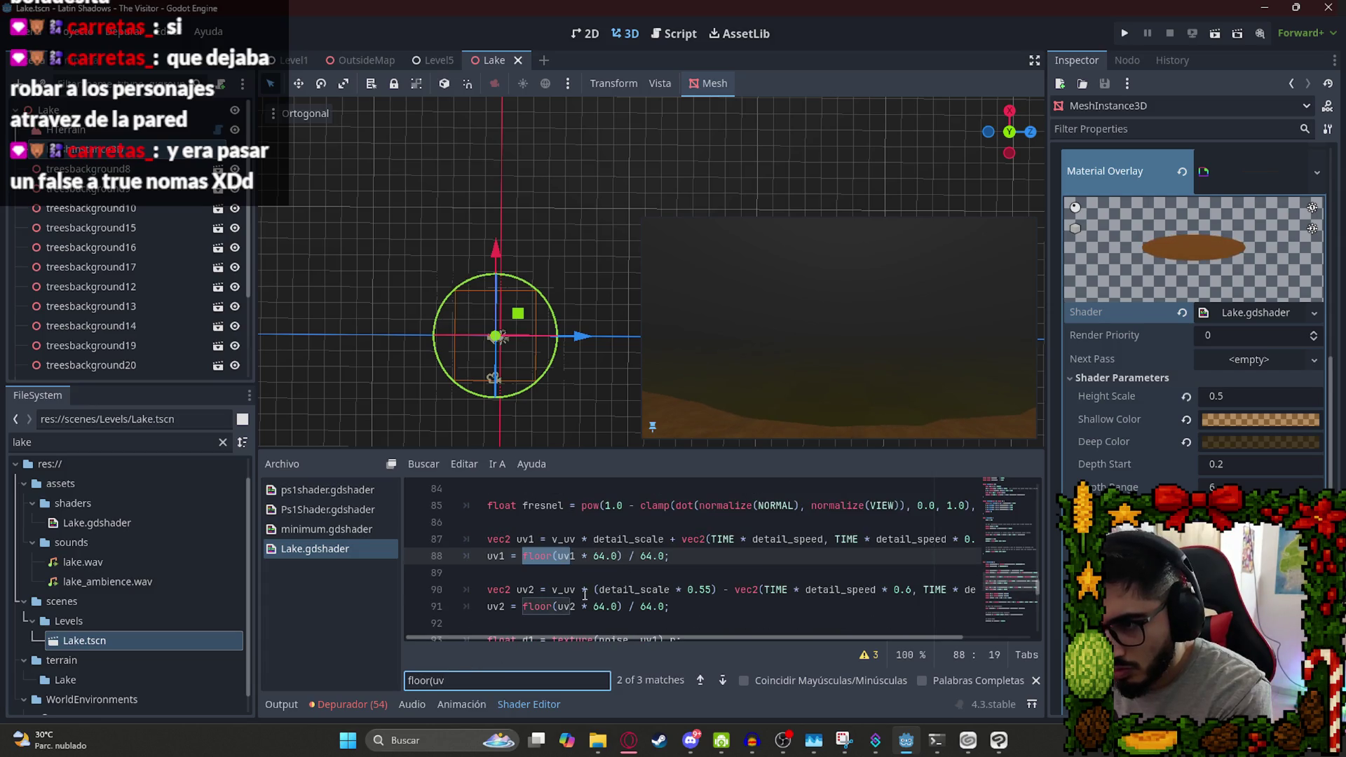
{"action": "left_click_drag", "start_coordinate": [593, 557], "coordinate": [618, 559]}
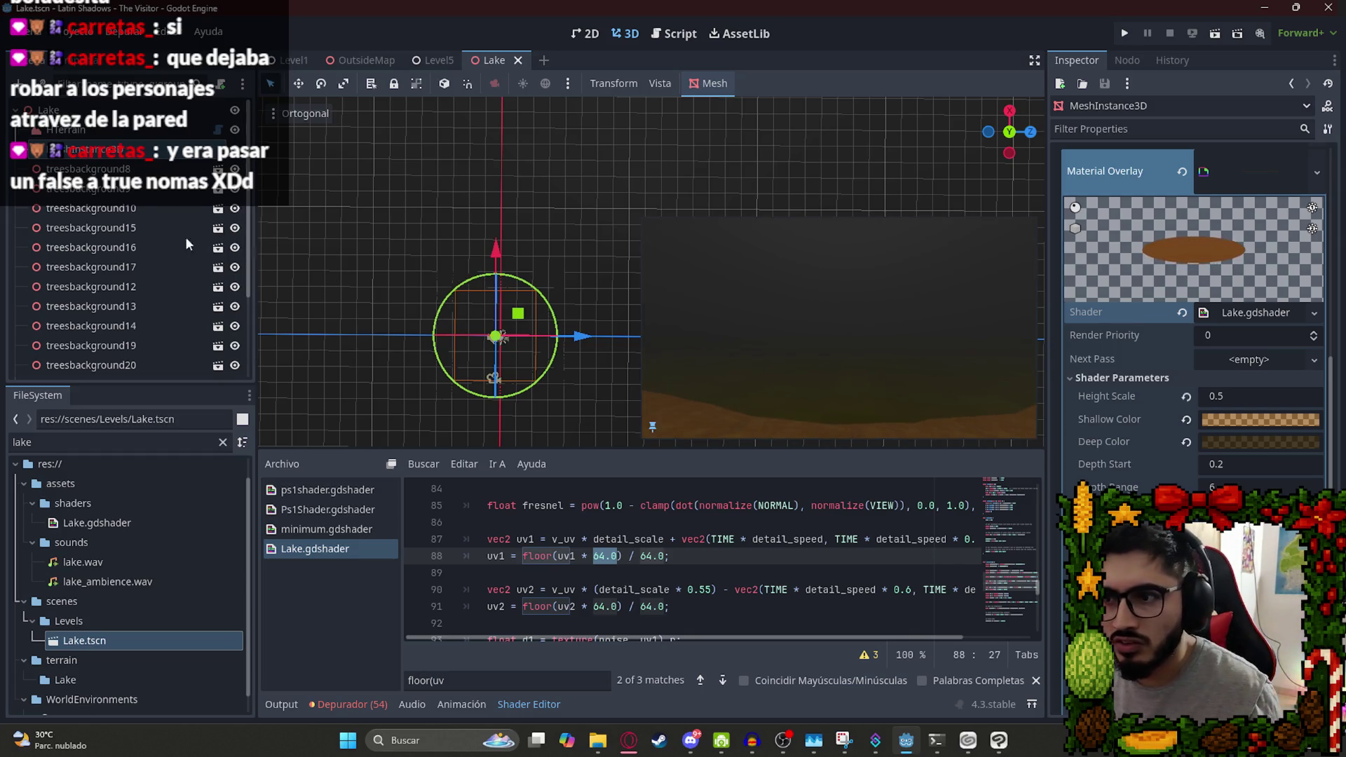
{"action": "scroll", "coordinate": [239, 243], "scroll_direction": "down", "scroll_amount": 4}
{"action": "left_click", "coordinate": [74, 290]}
{"action": "left_click_drag", "start_coordinate": [579, 380], "coordinate": [607, 379]}
{"action": "mouse_move", "coordinate": [501, 294]}
{"action": "left_mouse_down"}
{"action": "mouse_move", "coordinate": [495, 233]}
{"action": "mouse_move", "coordinate": [532, 269]}
{"action": "mouse_move", "coordinate": [528, 354]}
{"action": "mouse_move", "coordinate": [564, 317]}
{"action": "left_mouse_up"}
{"action": "mouse_move", "coordinate": [481, 219]}
{"action": "left_mouse_down"}
{"action": "mouse_move", "coordinate": [485, 192]}
{"action": "mouse_move", "coordinate": [481, 217]}
{"action": "left_mouse_up"}
{"action": "mouse_move", "coordinate": [550, 261]}
{"action": "left_mouse_down"}
{"action": "mouse_move", "coordinate": [533, 285]}
{"action": "mouse_move", "coordinate": [541, 256]}
{"action": "left_mouse_up"}
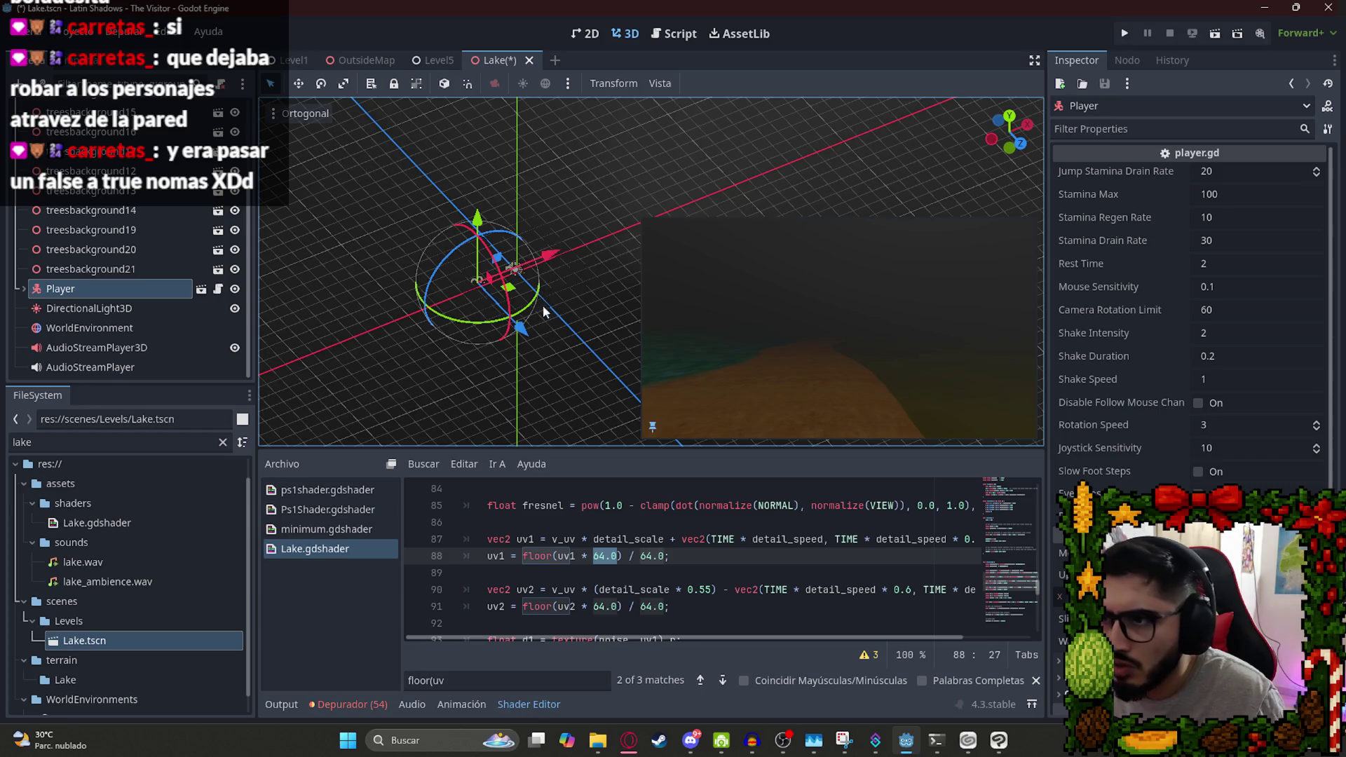
{"action": "mouse_move", "coordinate": [531, 313]}
{"action": "left_mouse_down"}
{"action": "mouse_move", "coordinate": [442, 331]}
{"action": "mouse_move", "coordinate": [490, 295]}
{"action": "left_mouse_up"}
{"action": "key", "text": "ctrl+s"}
{"action": "left_click_drag", "start_coordinate": [648, 223], "coordinate": [573, 181]}
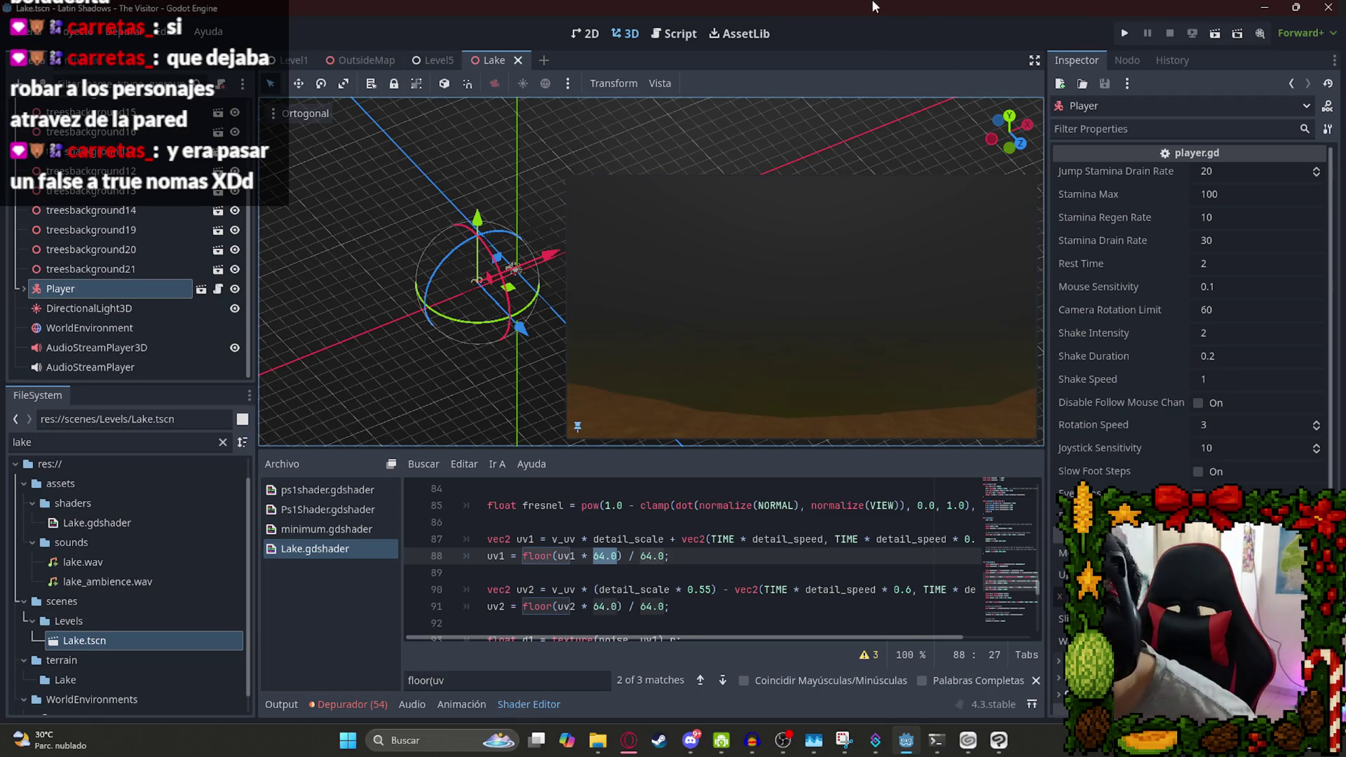
{"action": "left_click", "coordinate": [708, 609]}
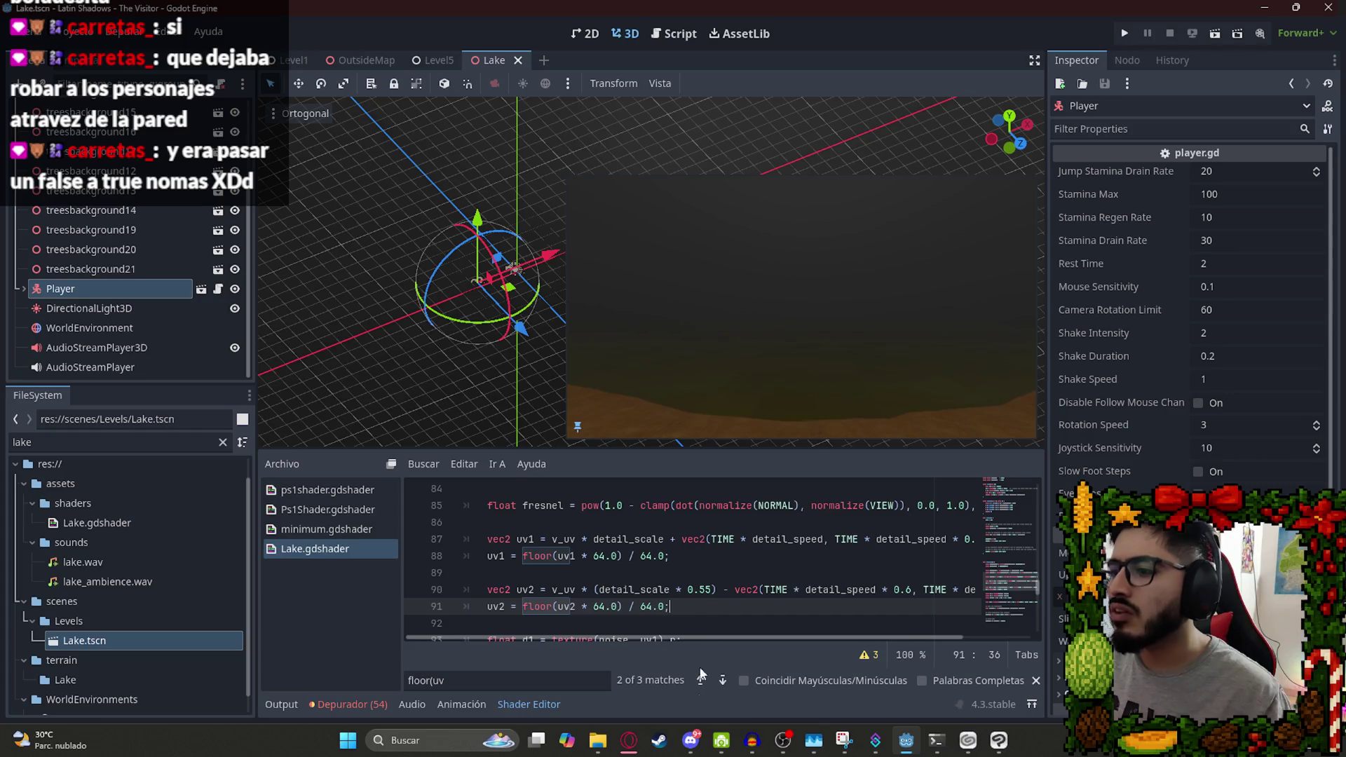
{"action": "left_click", "coordinate": [635, 742]}
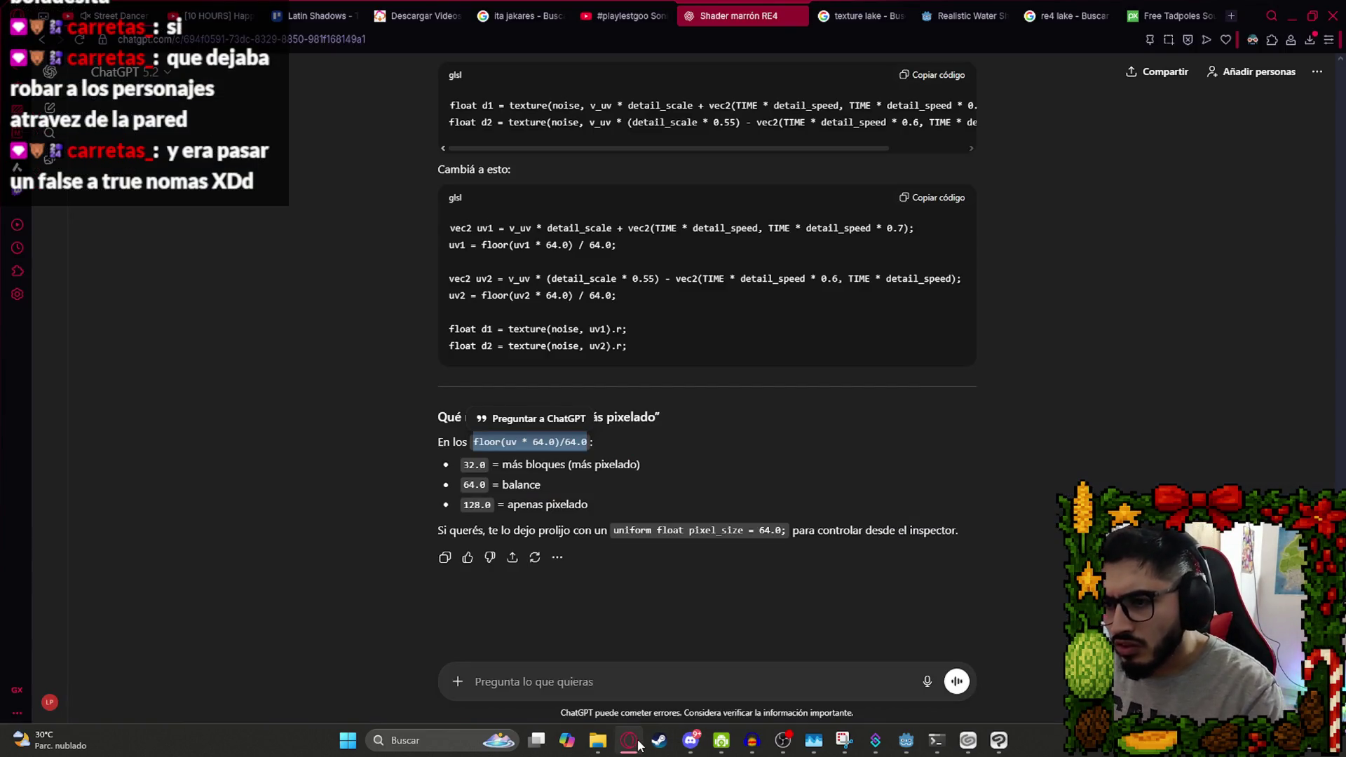
{"action": "left_click", "coordinate": [635, 742]}
{"action": "left_click", "coordinate": [589, 539]}
{"action": "left_click_drag", "start_coordinate": [596, 557], "coordinate": [618, 556]}
{"action": "left_click", "coordinate": [542, 520]}
Declare the block size BLOQ = 32.0 on line 86 of Lake.gdshader.
{"action": "key", "text": "BackSpace"}
{"action": "key", "text": "BackSpace"}
{"action": "type", "text": "onst BLOC "}
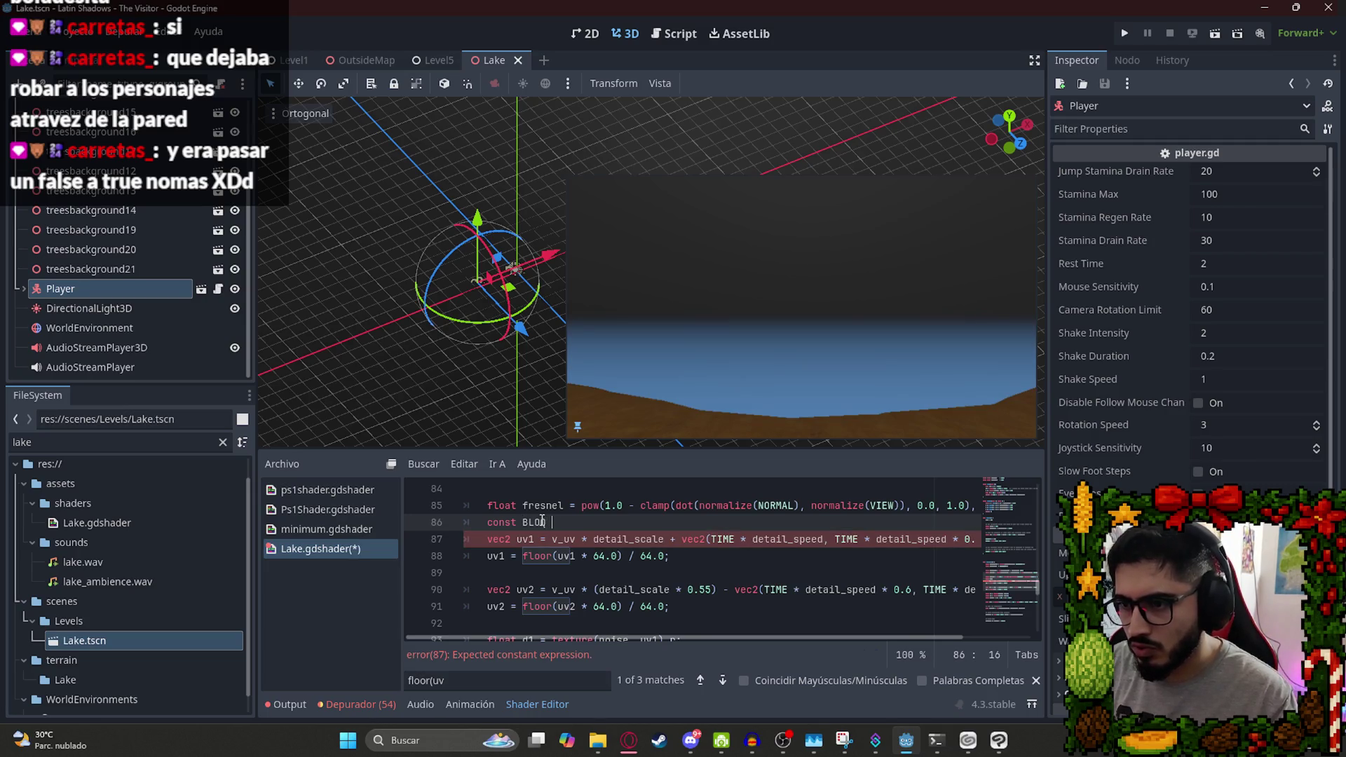
{"action": "type", "text": "= 32."}
{"action": "key", "text": "Right"}
{"action": "type", "text": "0"}
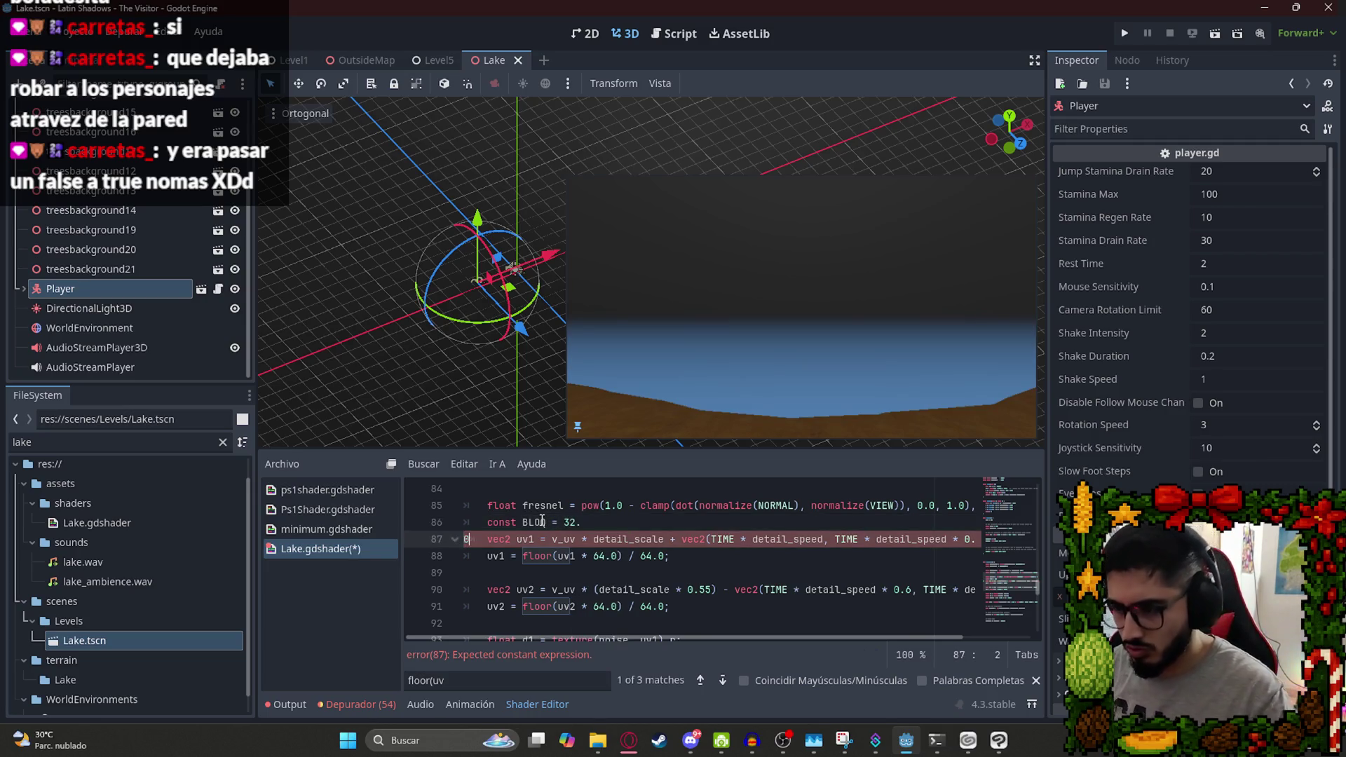
{"action": "left_click", "coordinate": [587, 522]}
{"action": "type", "text": "0"}
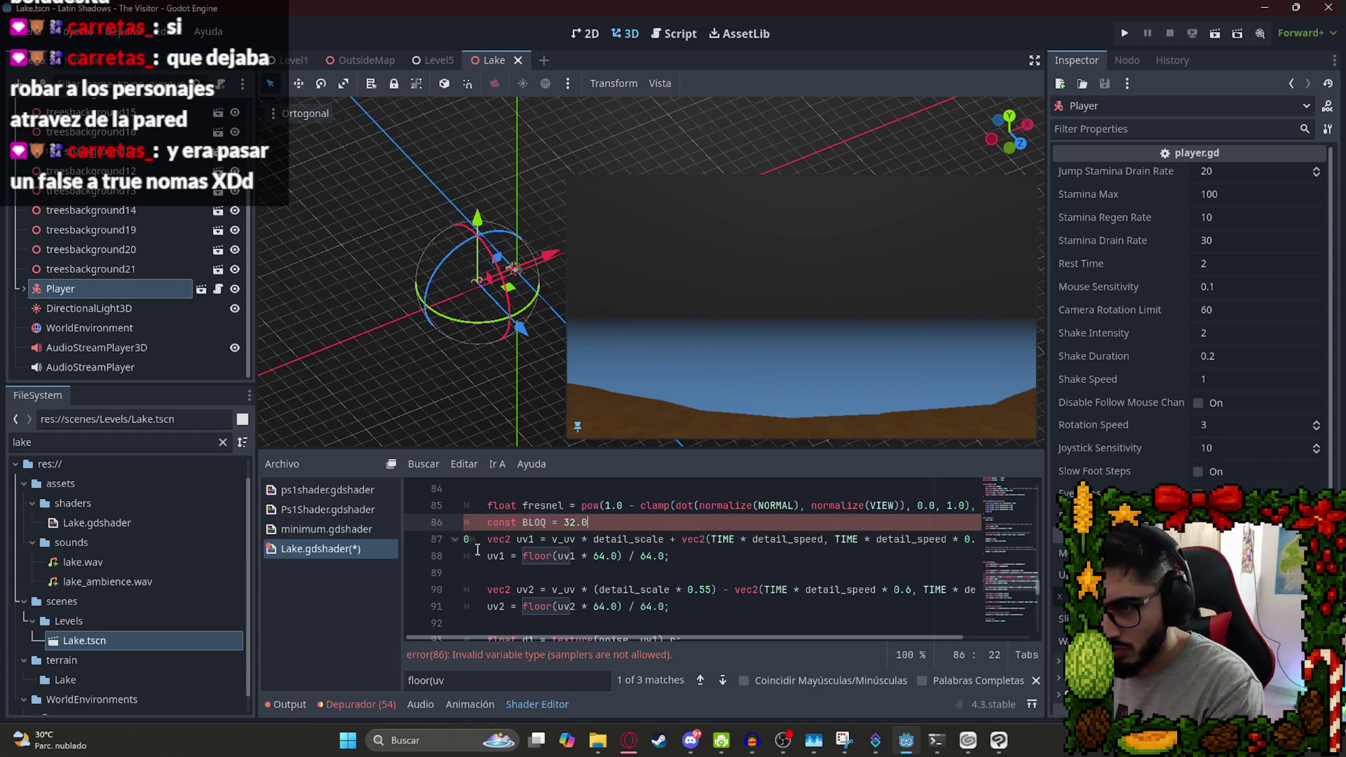
{"action": "key", "text": "BackSpace"}
Replace the 64.0 multiplier and divisor on lines 88 and 91 with BLOQ, then save.
{"action": "double_click", "coordinate": [534, 522]}
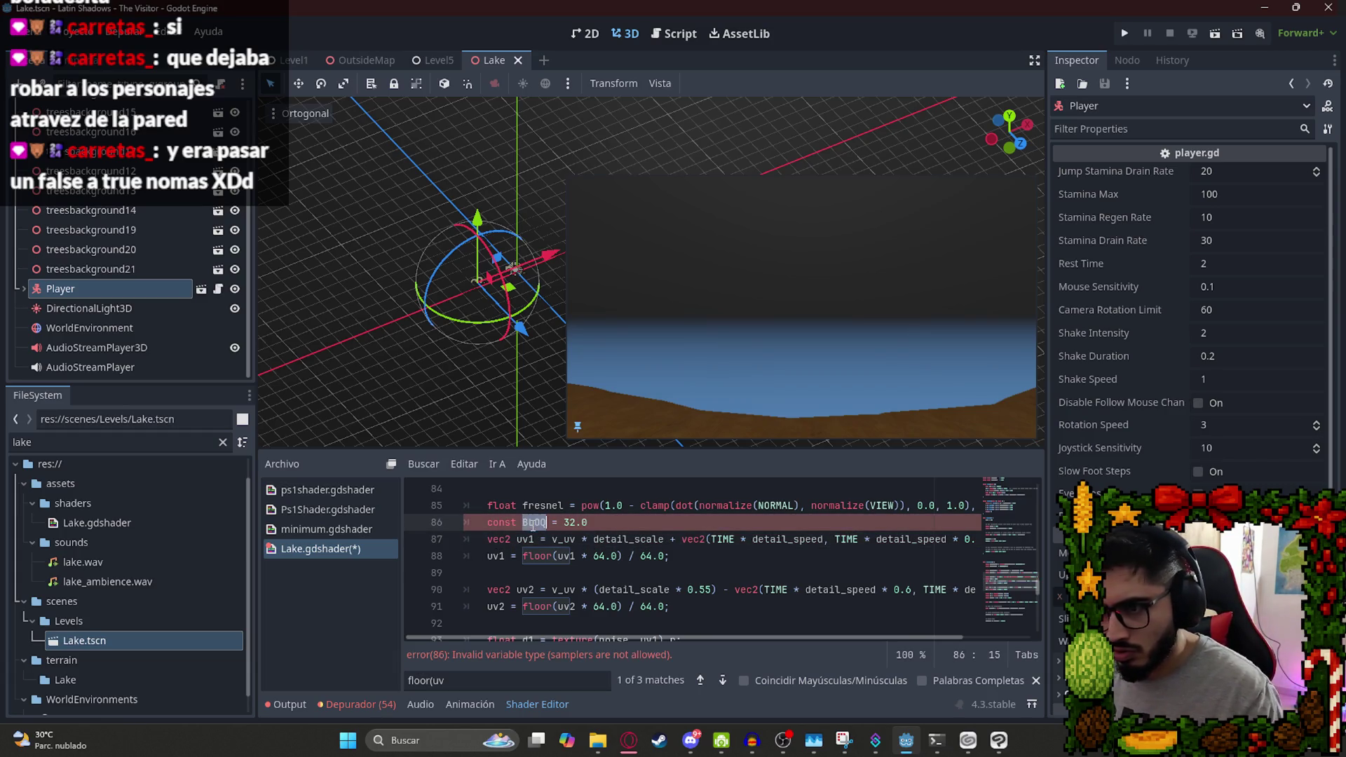
{"action": "key", "text": "ctrl+c"}
{"action": "double_click", "coordinate": [600, 556]}
{"action": "key", "text": "ctrl+v"}
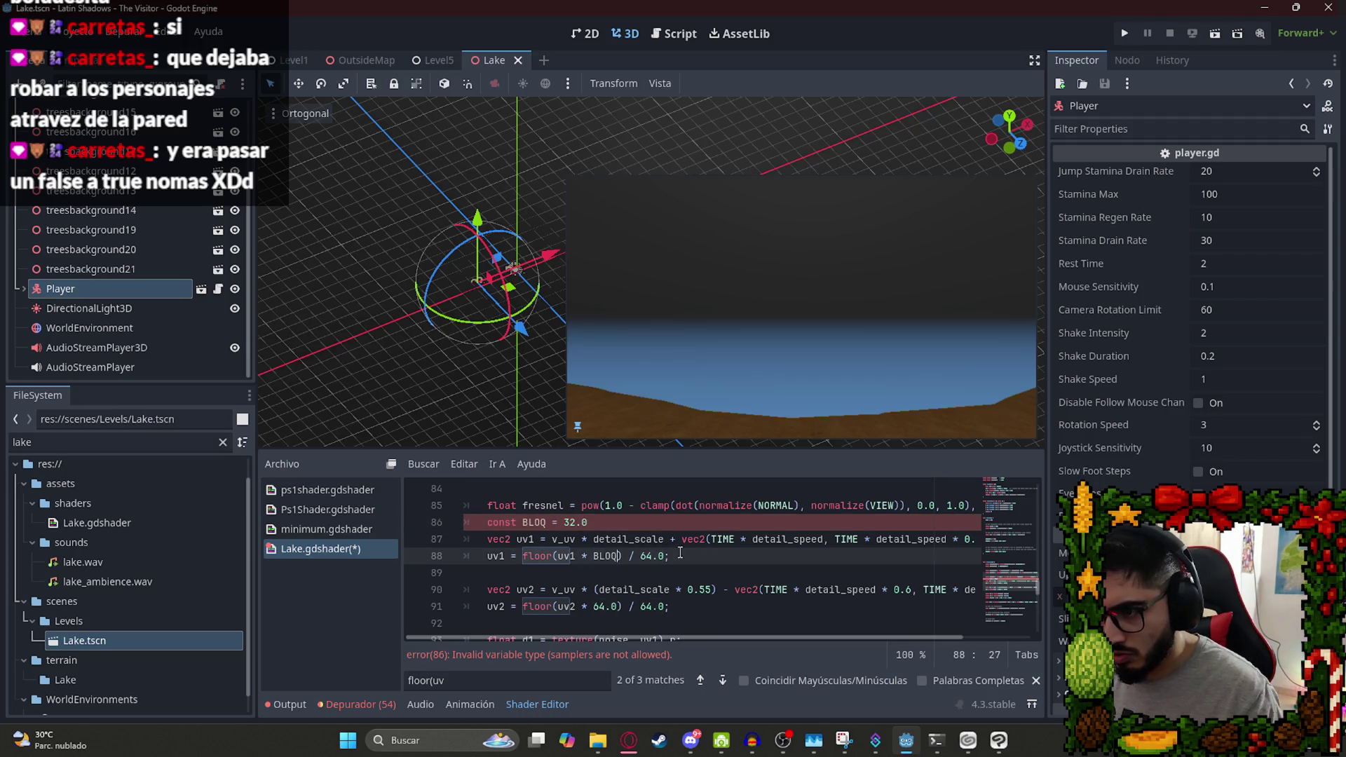
{"action": "double_click", "coordinate": [651, 556]}
{"action": "key", "text": "ctrl+v"}
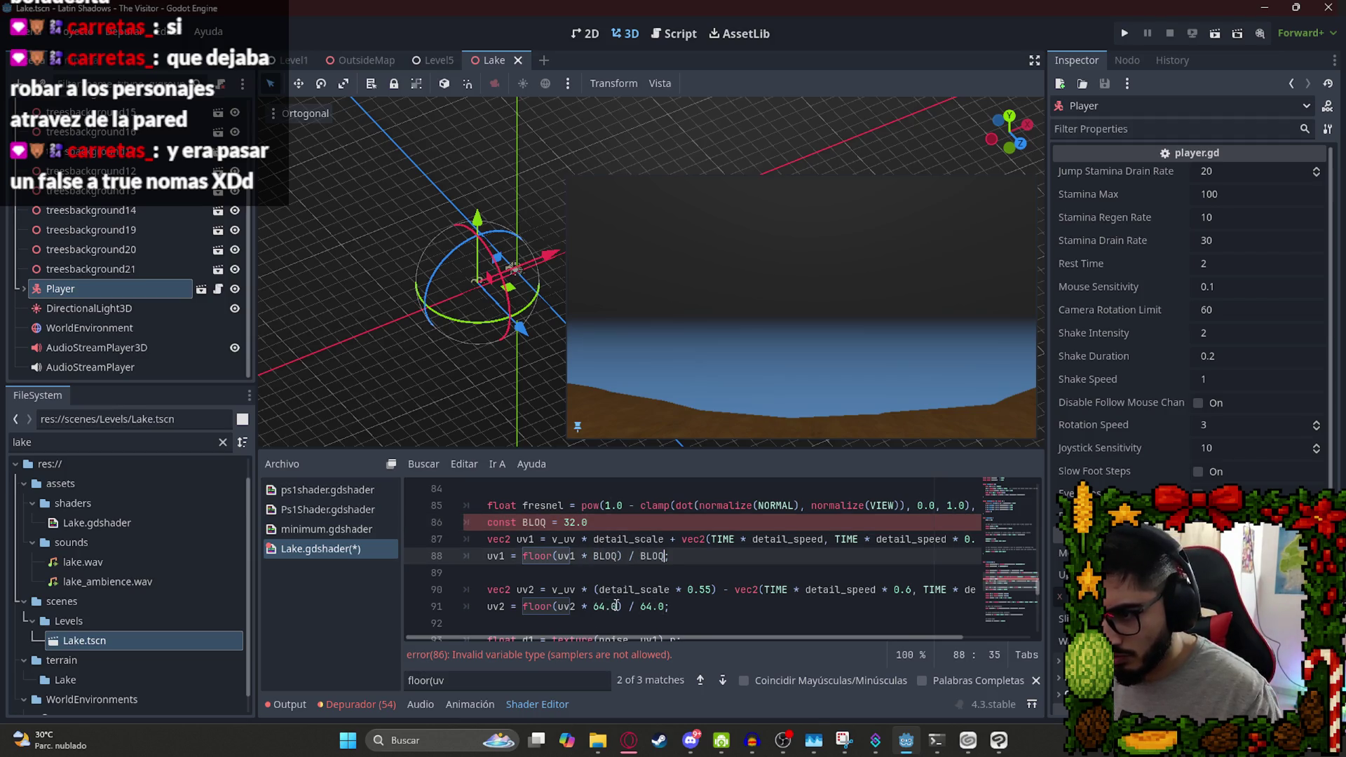
{"action": "double_click", "coordinate": [603, 606]}
{"action": "key", "text": "ctrl+v"}
{"action": "double_click", "coordinate": [643, 606]}
{"action": "key", "text": "ctrl+v"}
{"action": "key", "text": "ctrl+s"}
Change the BLOQ declaration's keyword from const to float.
{"action": "scroll", "coordinate": [720, 554], "scroll_direction": "down", "scroll_amount": 1}
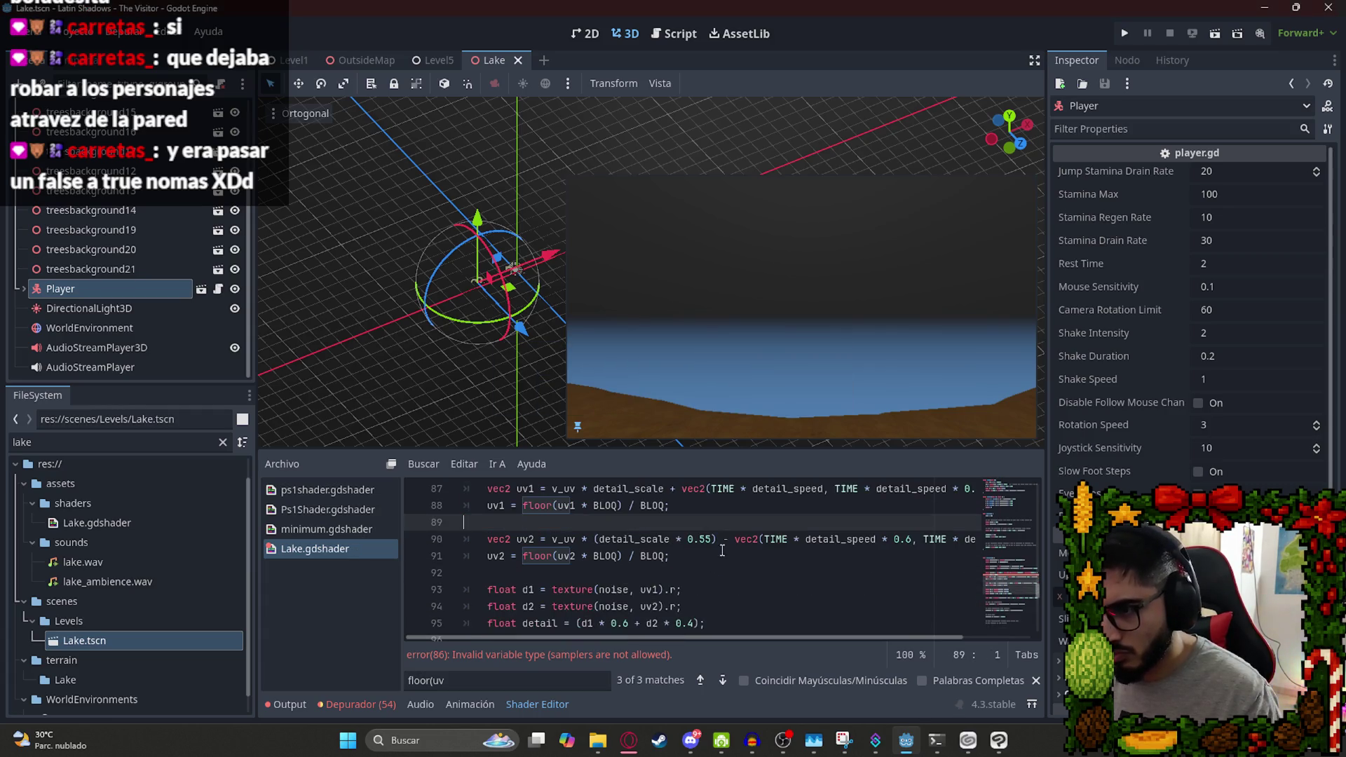
{"action": "scroll", "coordinate": [739, 553], "scroll_direction": "up", "scroll_amount": 2}
{"action": "left_click", "coordinate": [739, 554]}
{"action": "double_click", "coordinate": [501, 572]}
{"action": "type", "text": "var BLOQ = 32.0"}
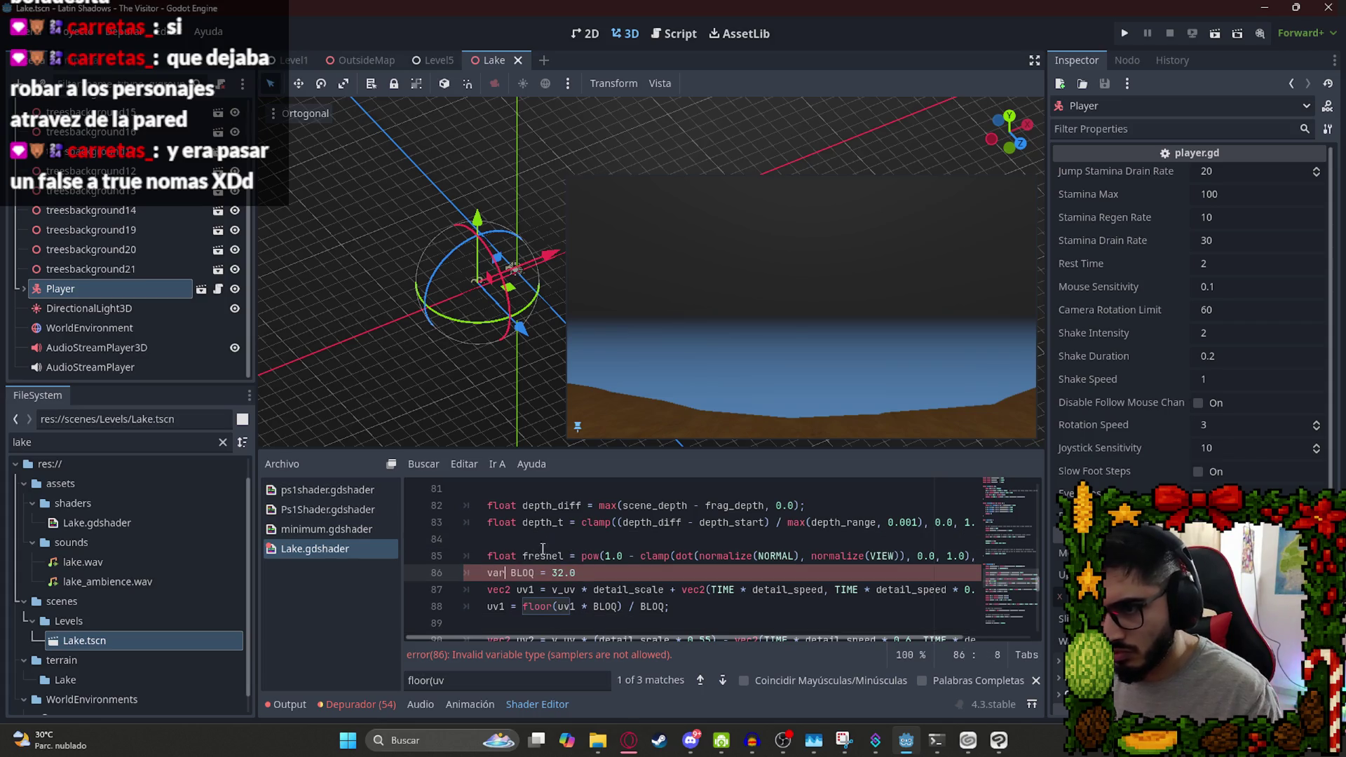
{"action": "left_click", "coordinate": [711, 590]}
{"action": "key", "text": "ctrl+z"}
{"action": "key", "text": "ctrl+y"}
{"action": "double_click", "coordinate": [499, 574]}
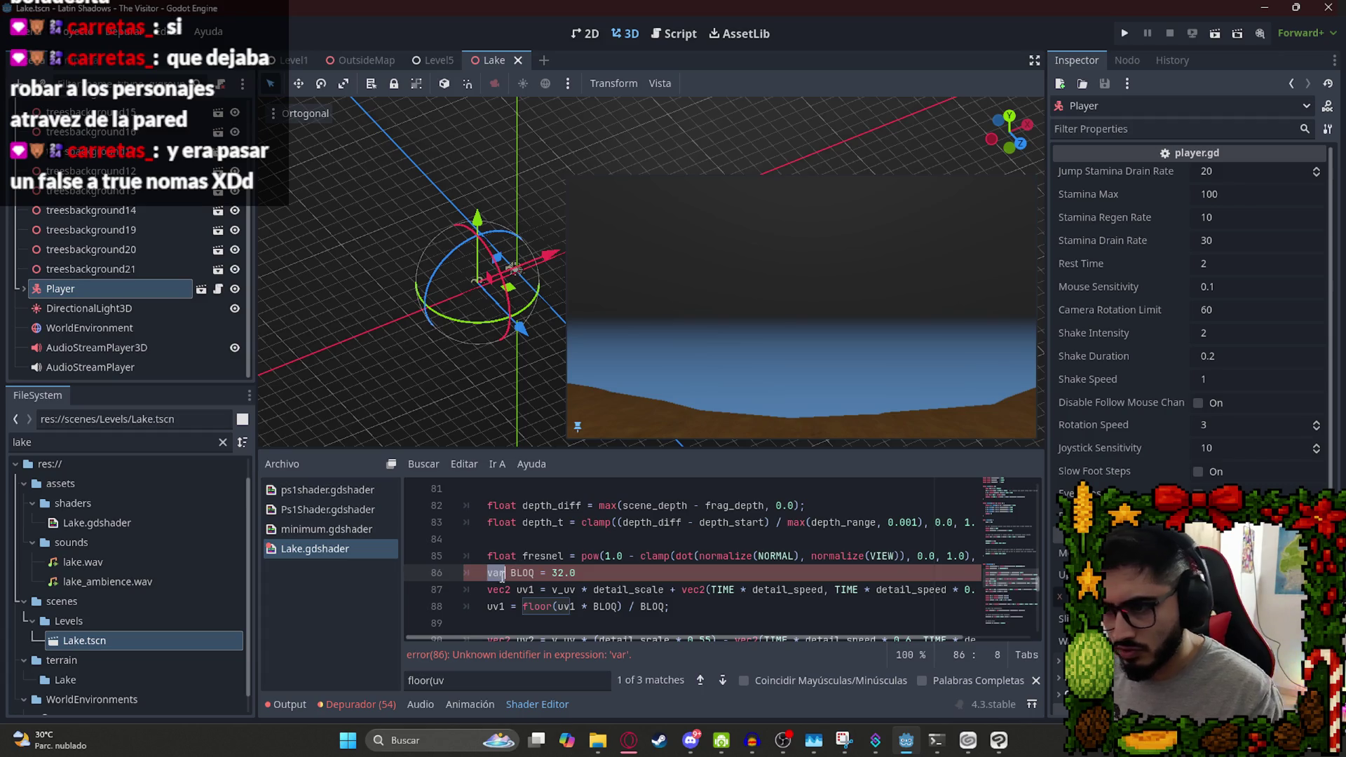
{"action": "type", "text": "float"}
{"action": "left_click", "coordinate": [556, 544]}
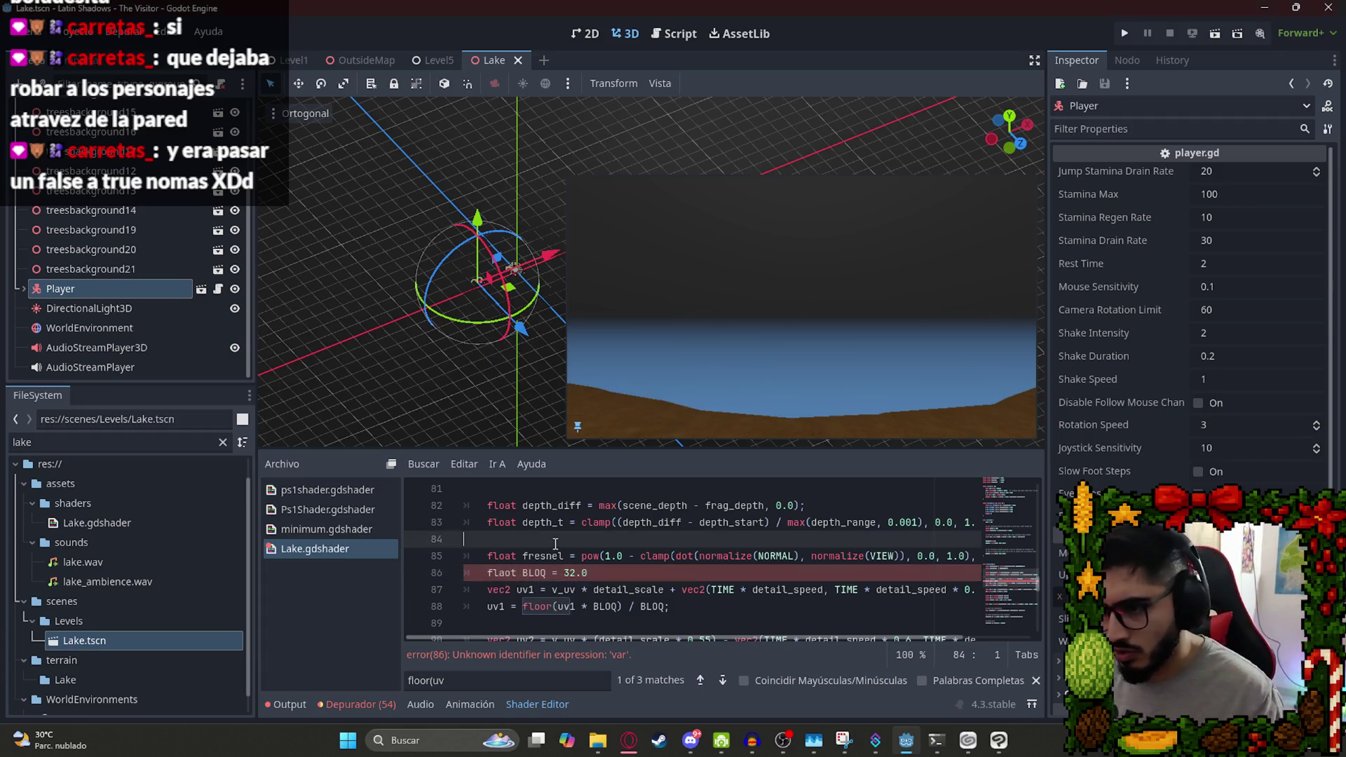
Save the shader with the float BLOQ declaration to reload the preview.
{"action": "left_click", "coordinate": [522, 573]}
{"action": "key", "text": "Left"}
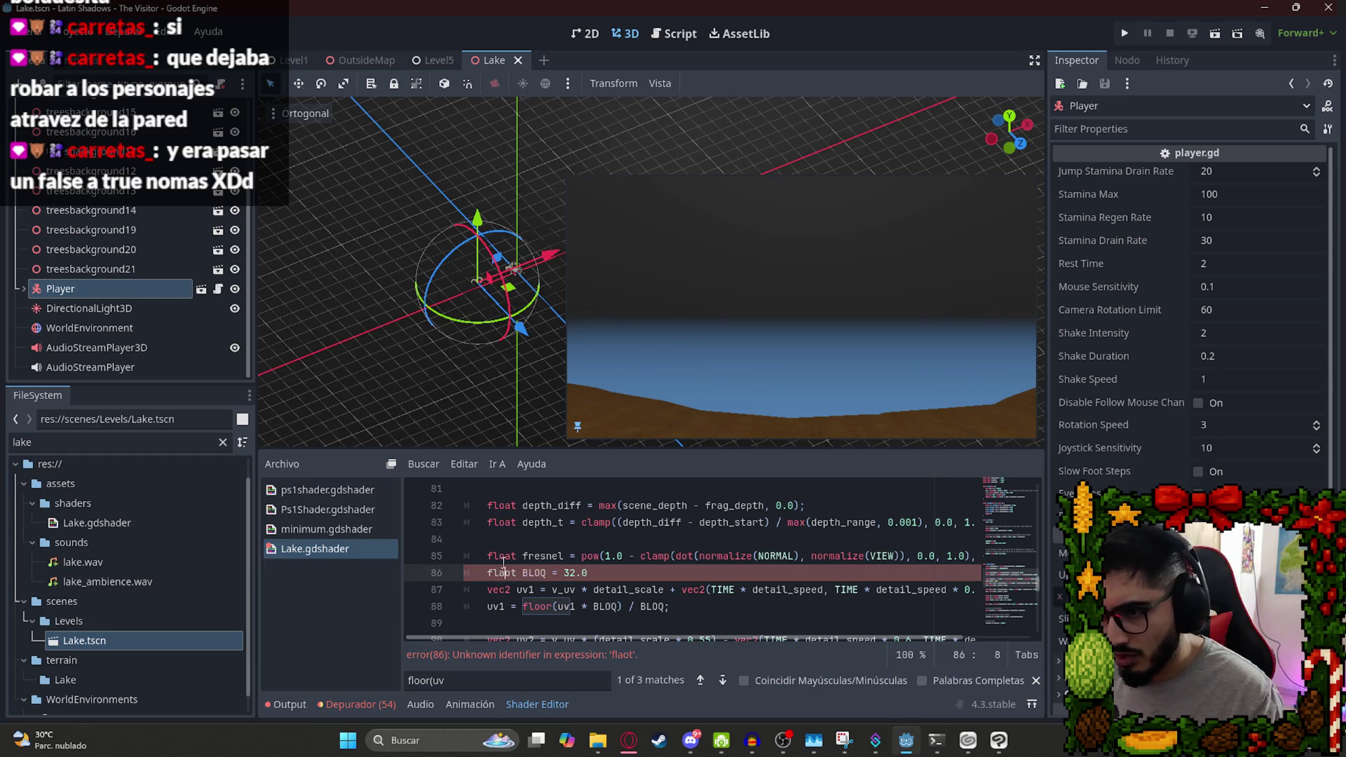
{"action": "key", "text": "Up"}
{"action": "left_click", "coordinate": [535, 572]}
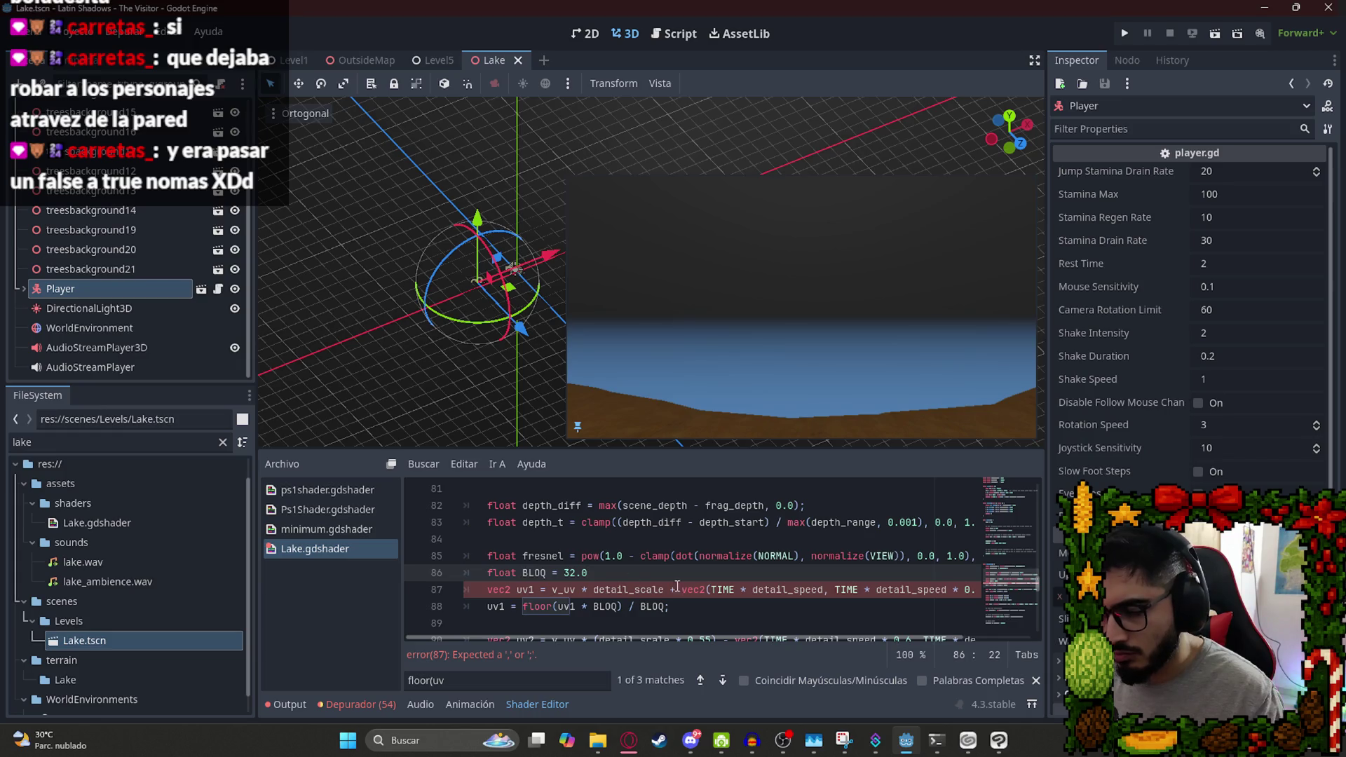
{"action": "scroll", "coordinate": [801, 641], "scroll_direction": "right", "scroll_amount": 3}
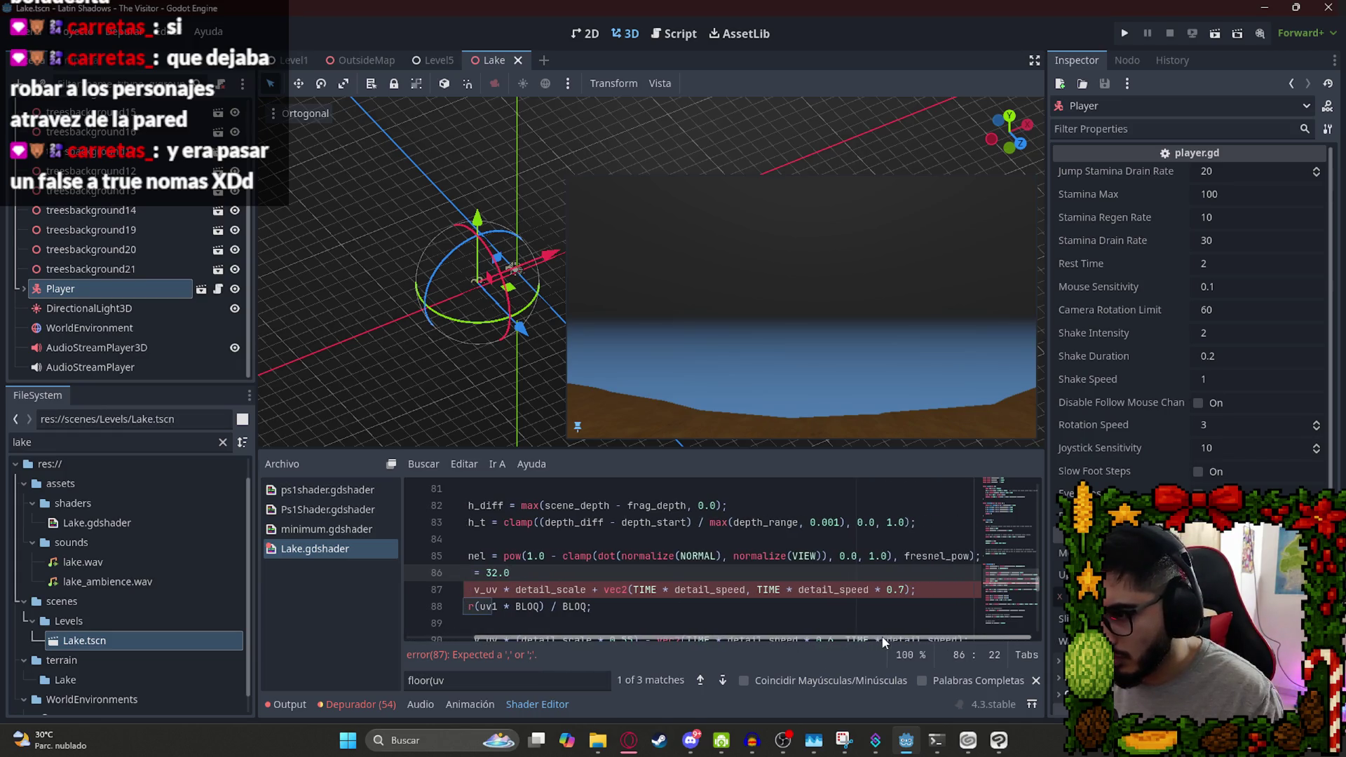
{"action": "scroll", "coordinate": [801, 641], "scroll_direction": "left", "scroll_amount": 3}
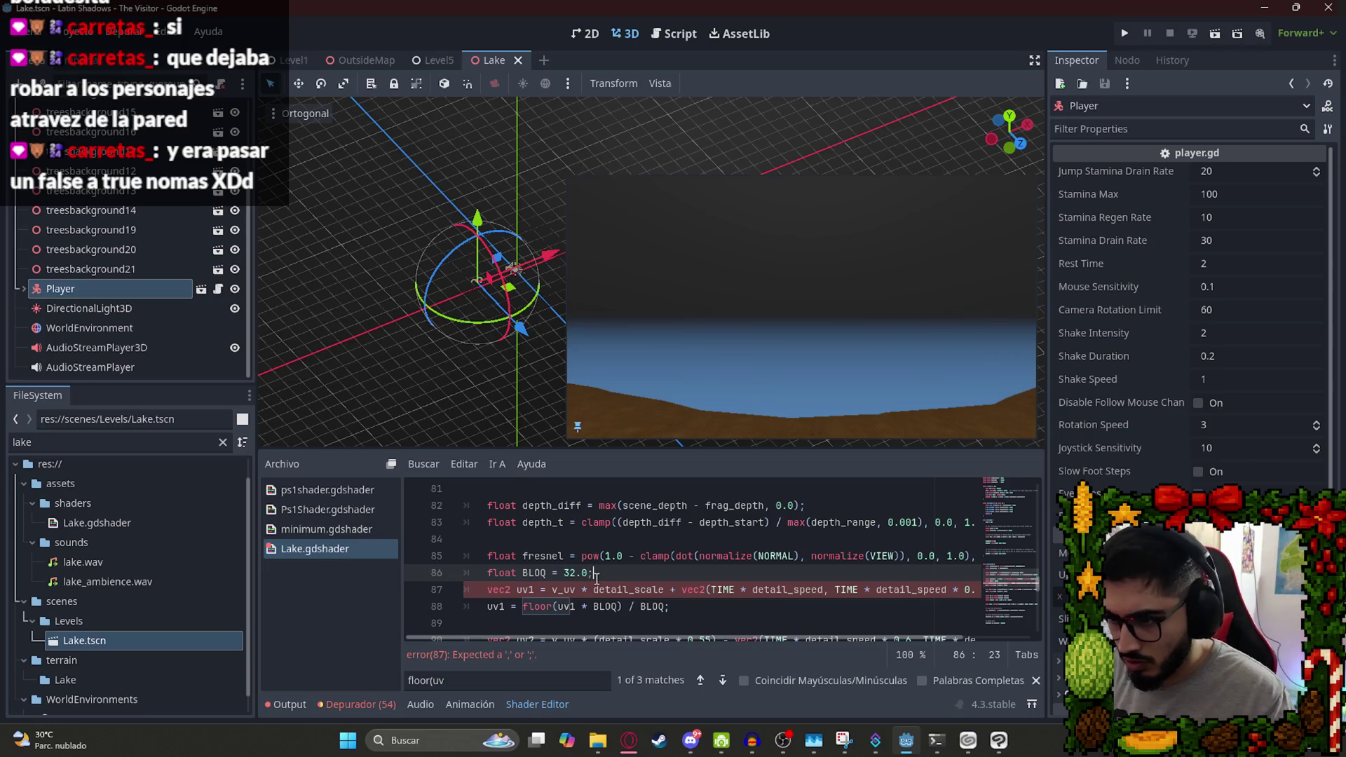
{"action": "key", "text": "ctrl+s"}
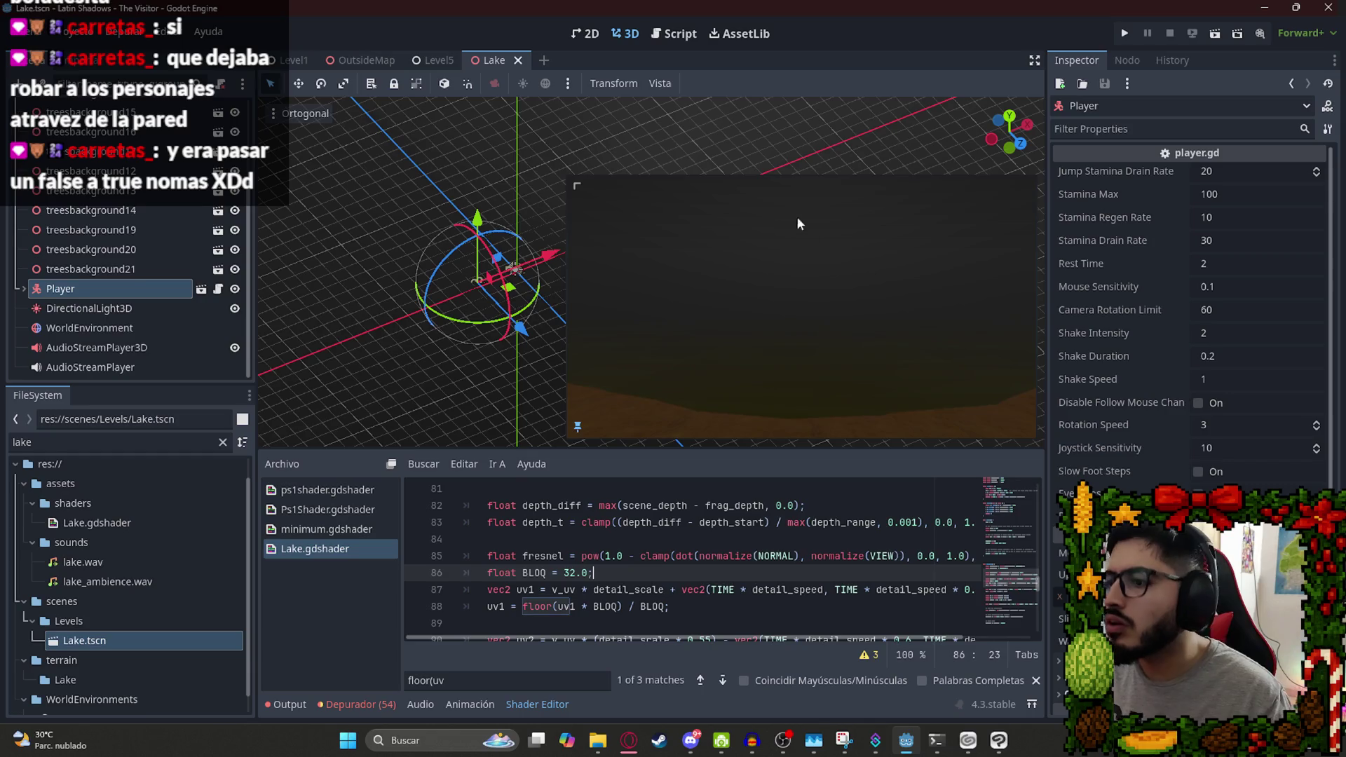
{"action": "right_click", "coordinate": [509, 67]}
Run the Lake scene to test the water, quit to the editor, and reopen the lake shader.
{"action": "left_click", "coordinate": [565, 185]}
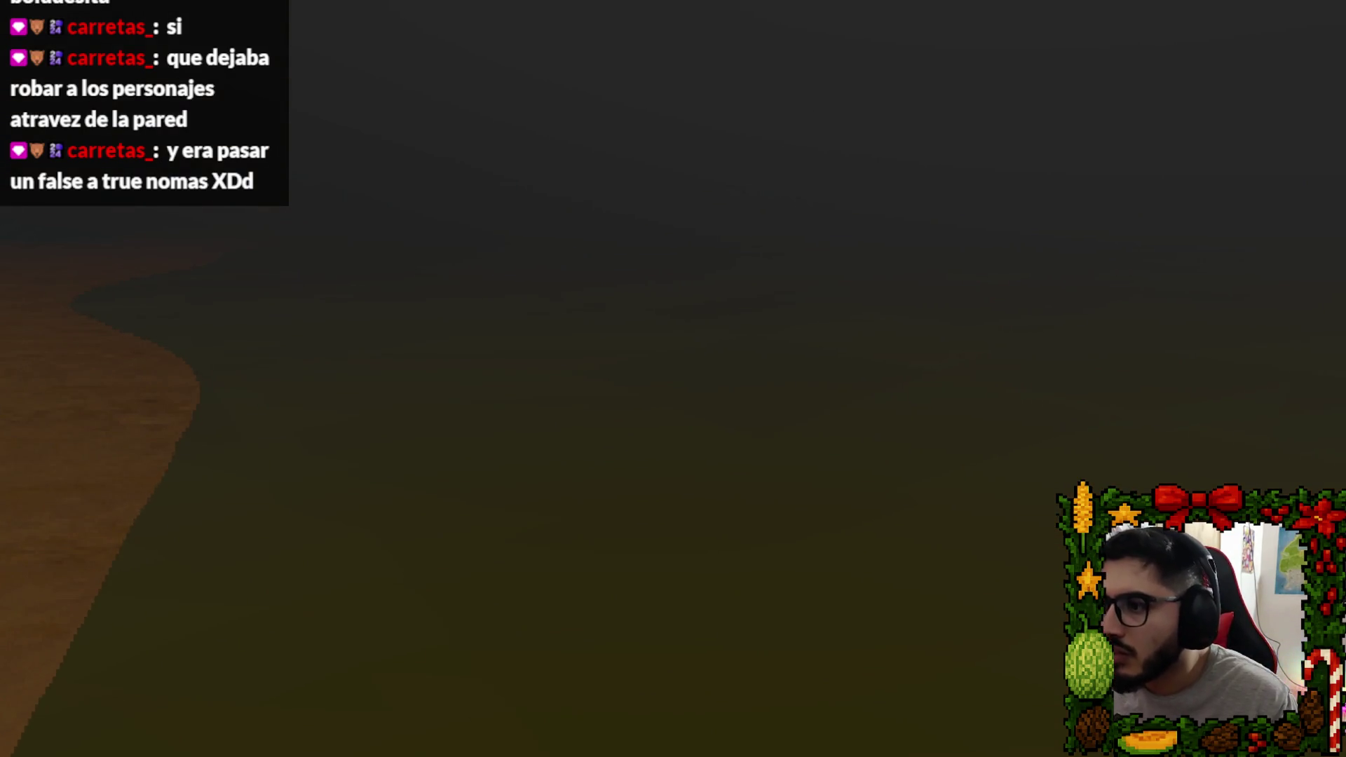
{"action": "key", "text": "Escape"}
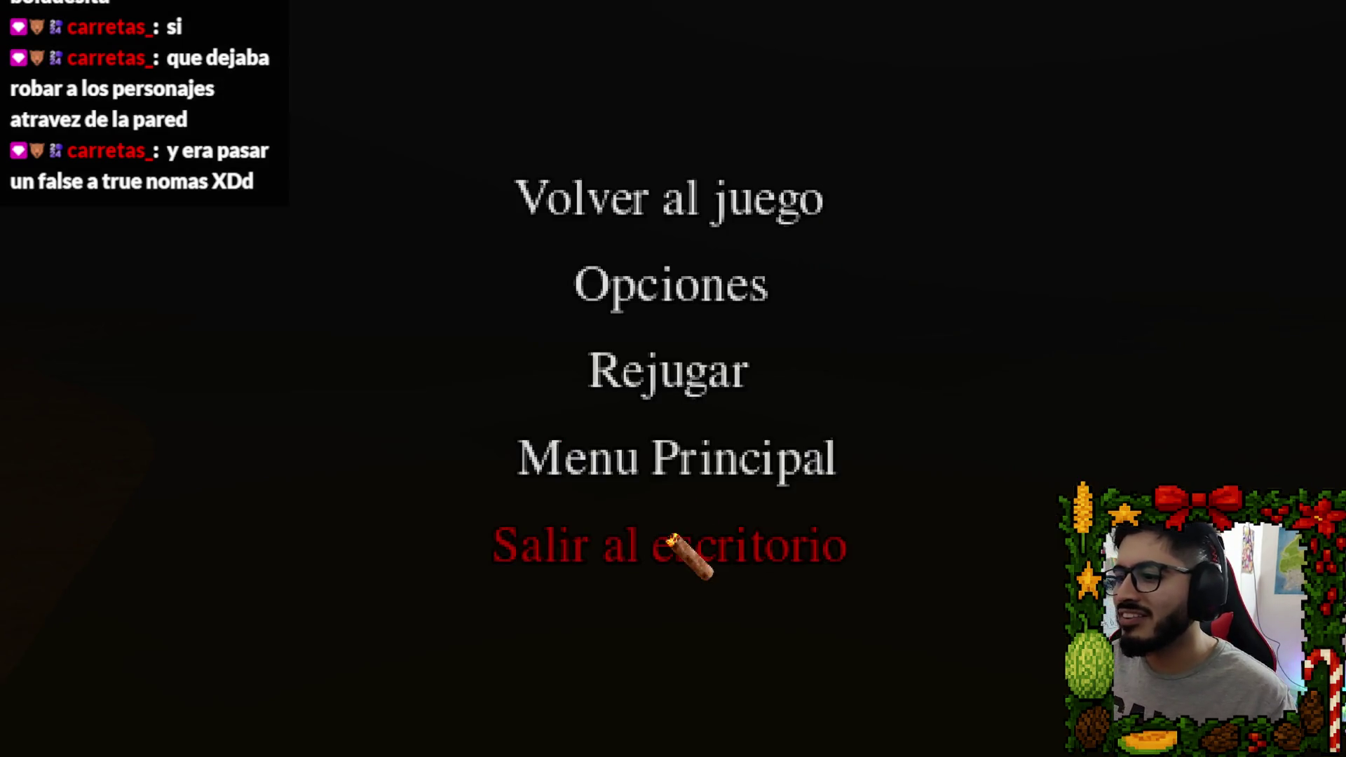
{"action": "left_click", "coordinate": [683, 545]}
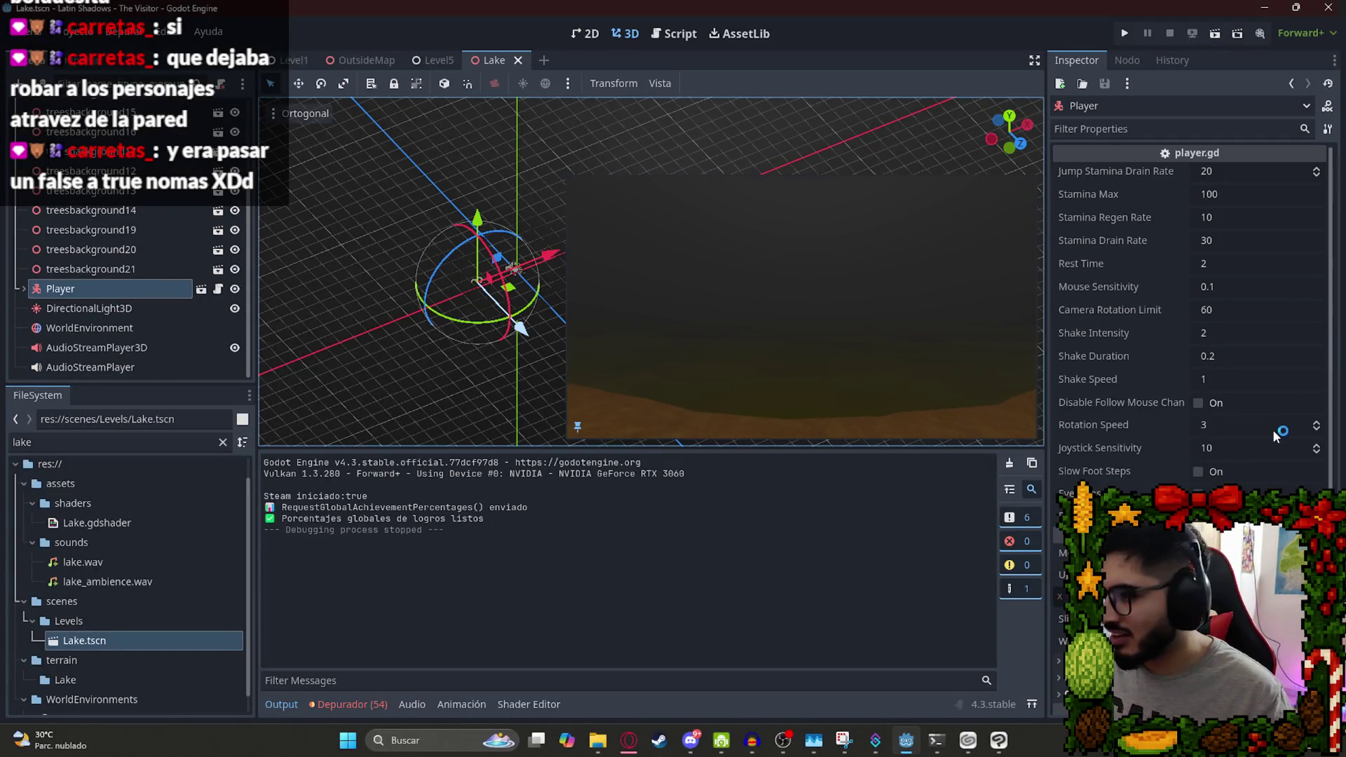
{"action": "scroll", "coordinate": [165, 174], "scroll_direction": "up", "scroll_amount": 4}
{"action": "left_click", "coordinate": [130, 150]}
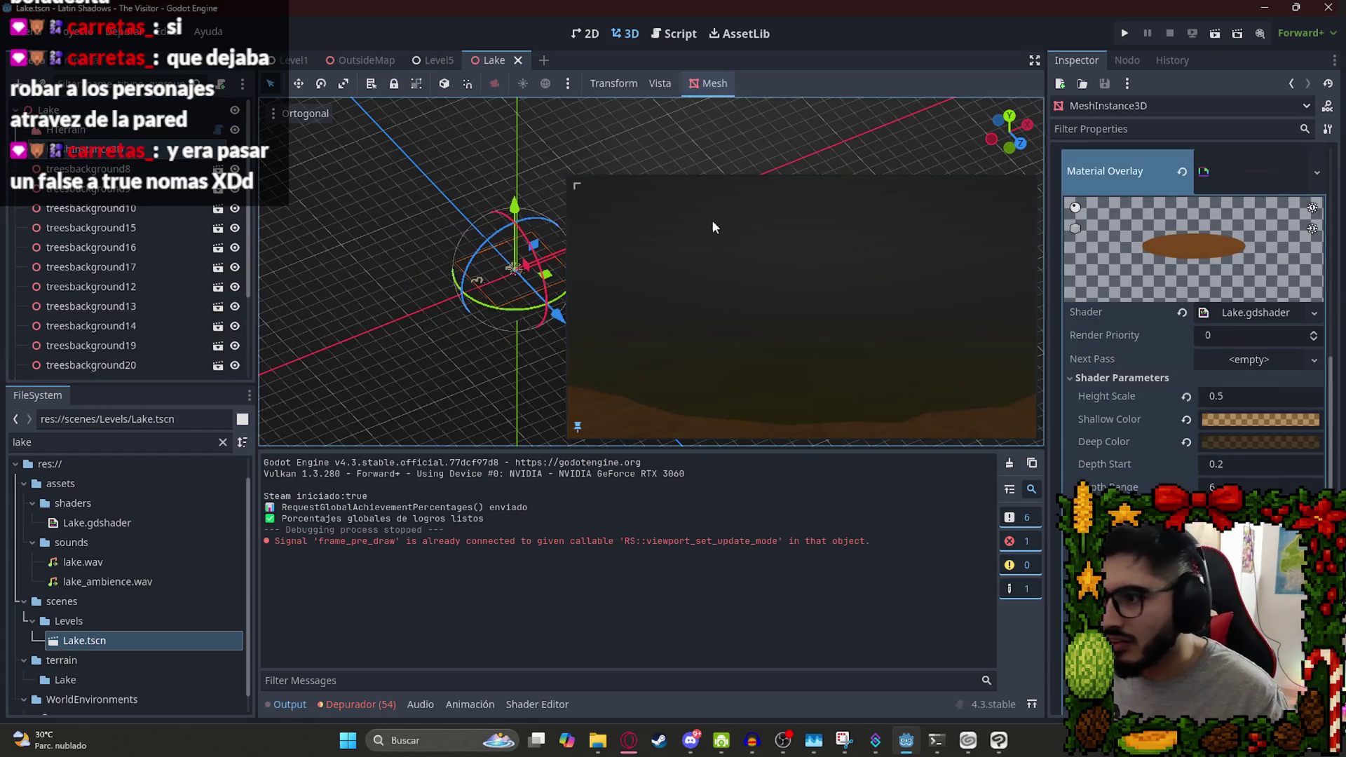
{"action": "left_click", "coordinate": [1259, 315]}
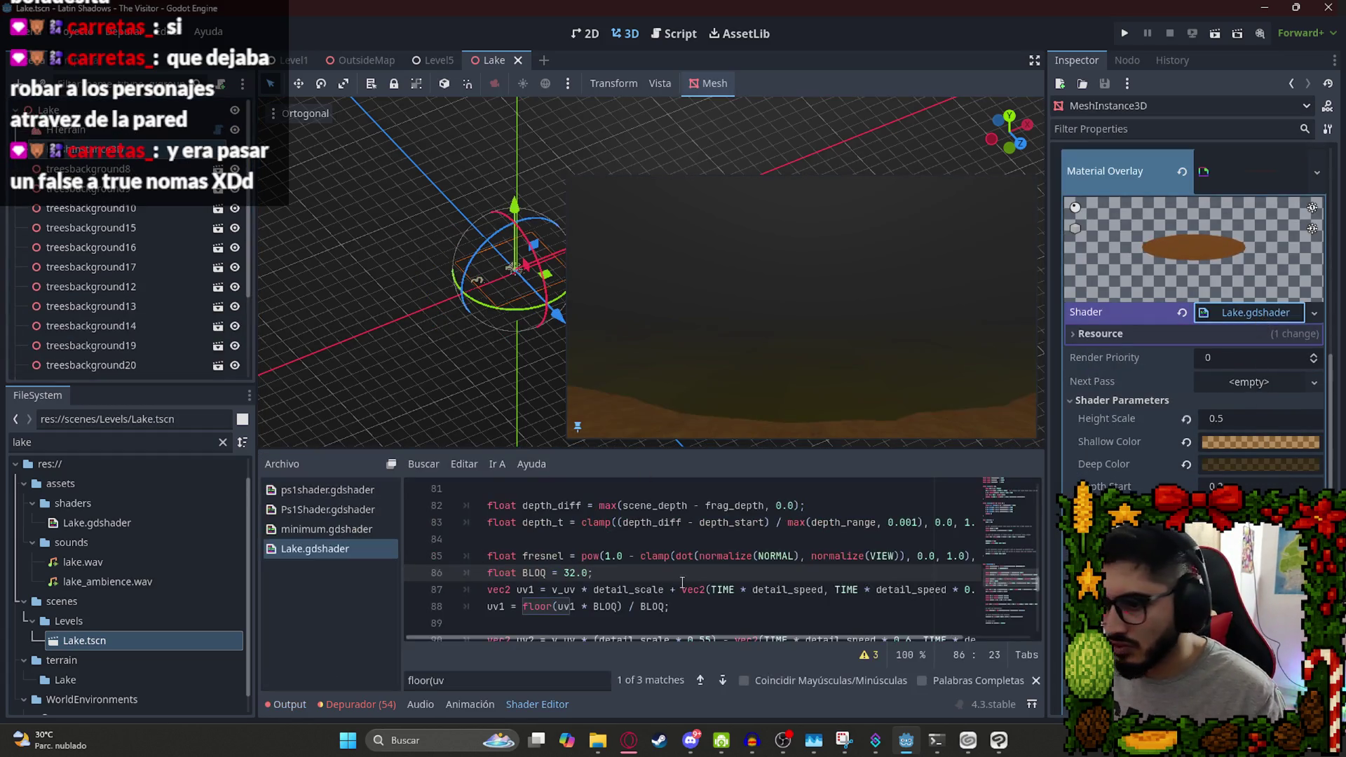
Set BLOQ to 128.0 and save, then change it to 264.0.
{"action": "left_click_drag", "start_coordinate": [564, 573], "coordinate": [591, 573]}
{"action": "type", "text": "185"}
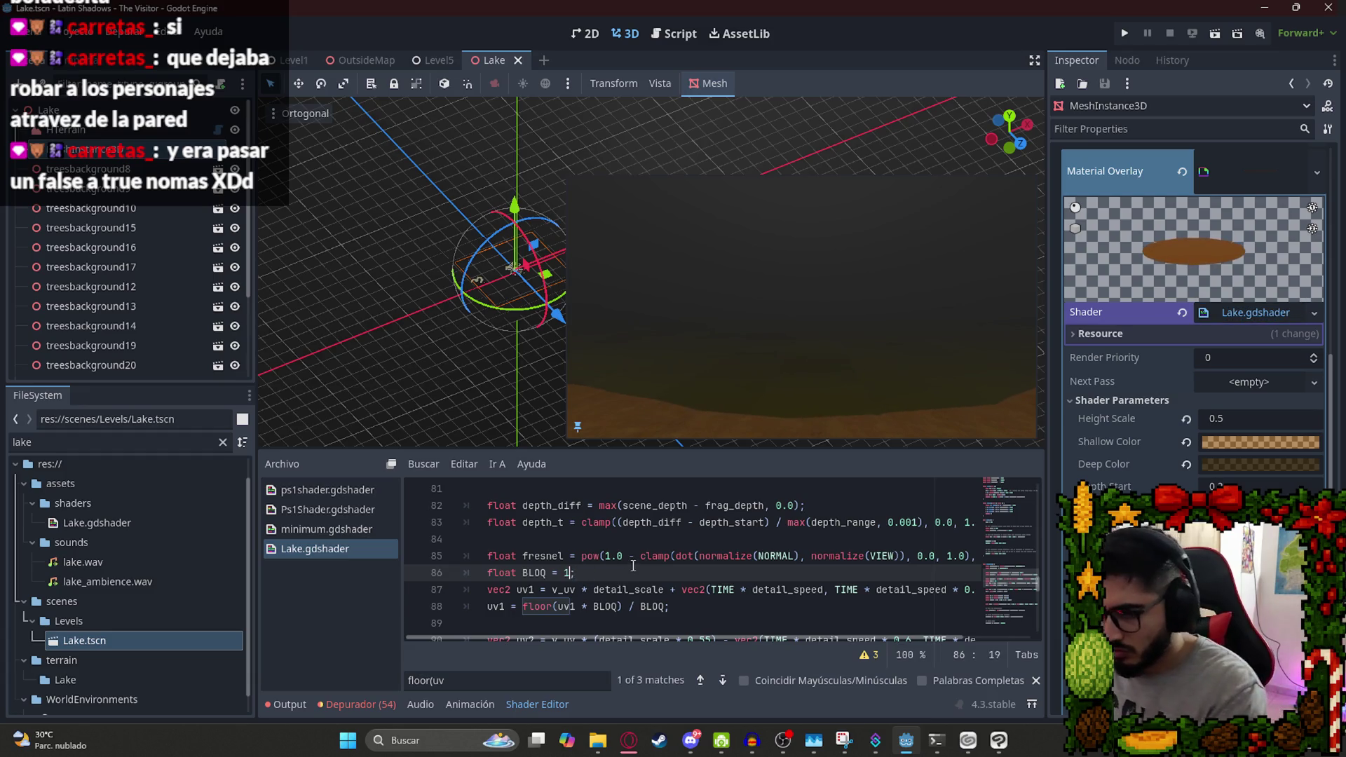
{"action": "key", "text": "BackSpace"}
{"action": "key", "text": "BackSpace"}
{"action": "type", "text": "28.;"}
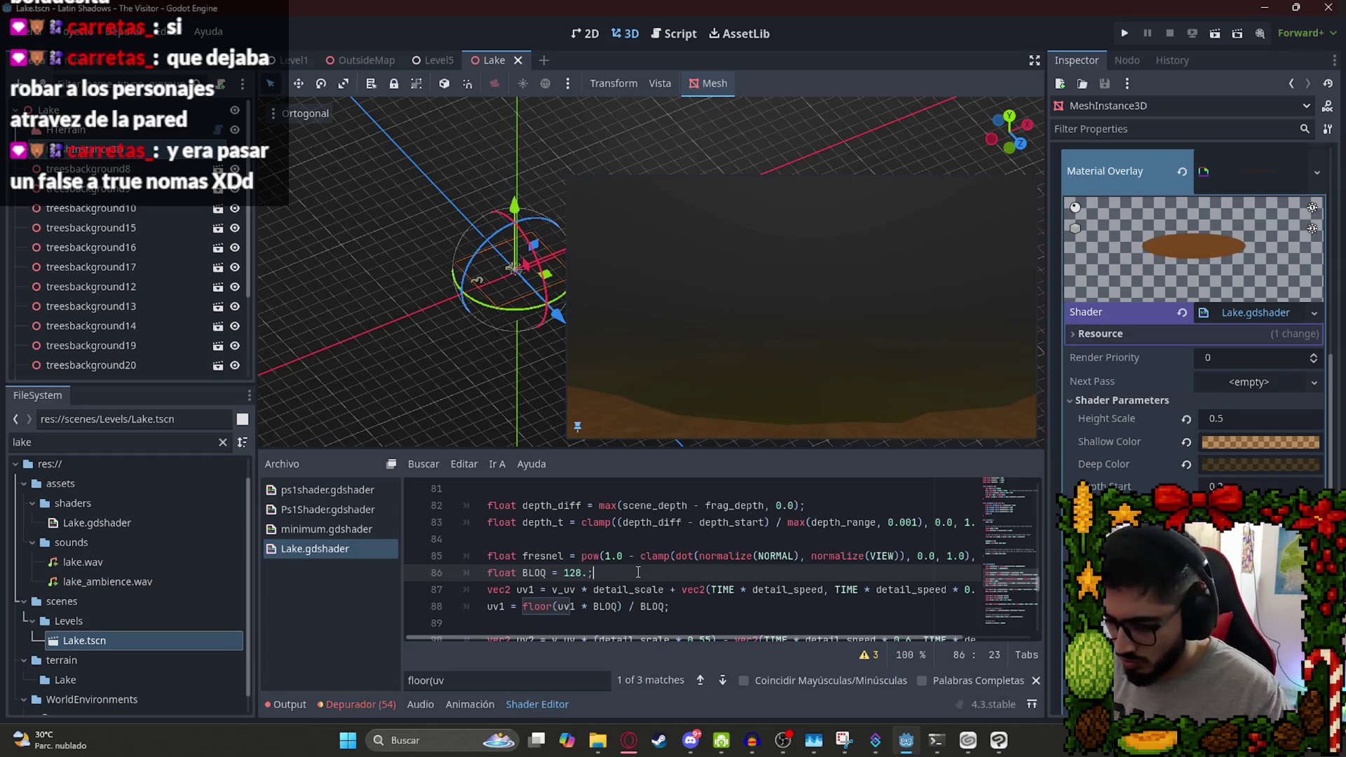
{"action": "type", "text": "0"}
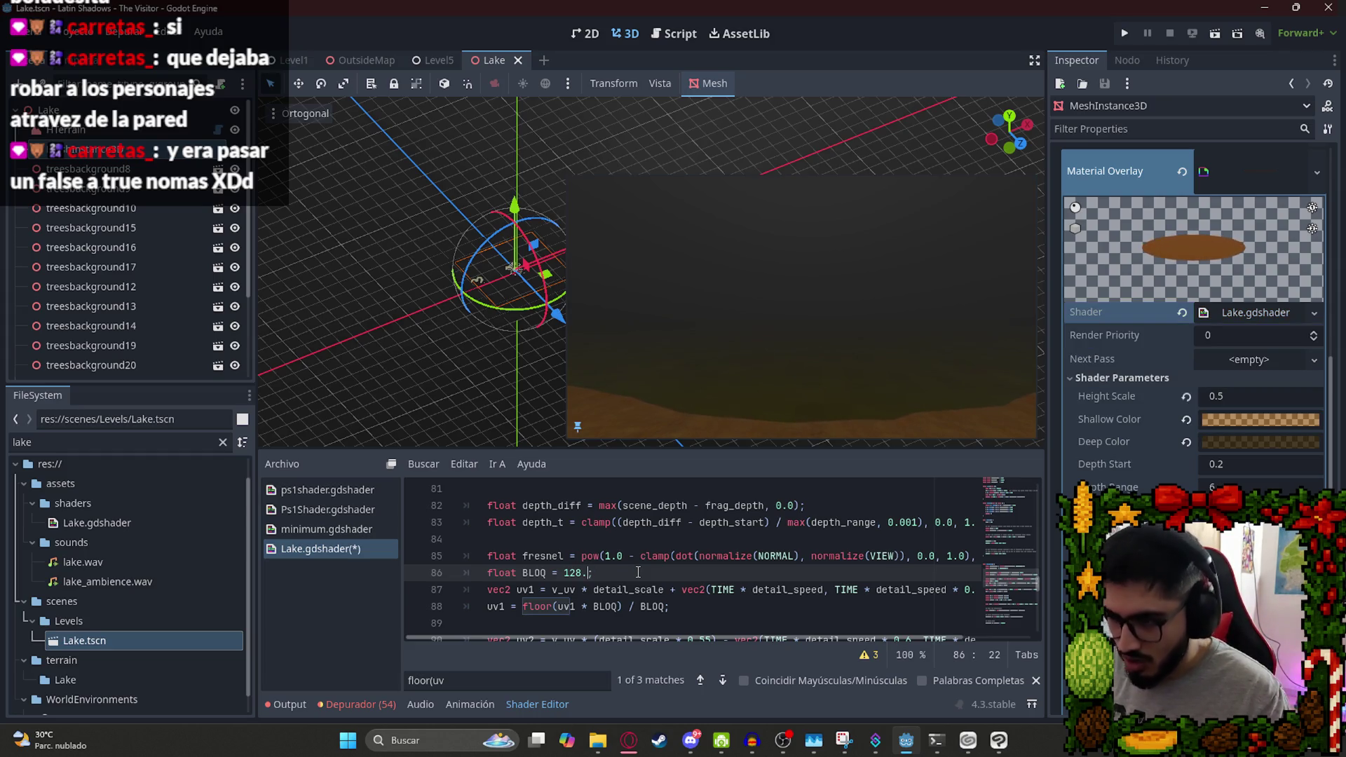
{"action": "key", "text": "ctrl+s"}
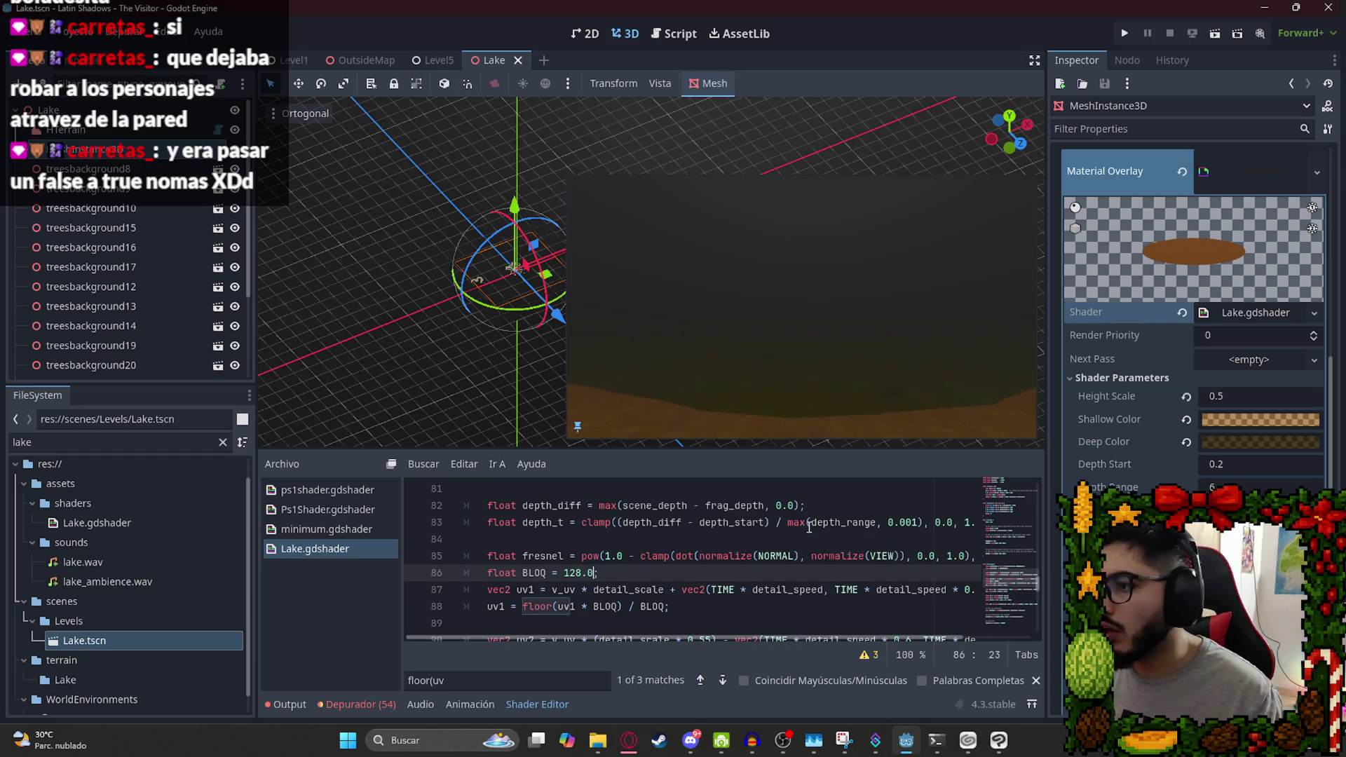
{"action": "left_click_drag", "start_coordinate": [593, 572], "coordinate": [564, 572]}
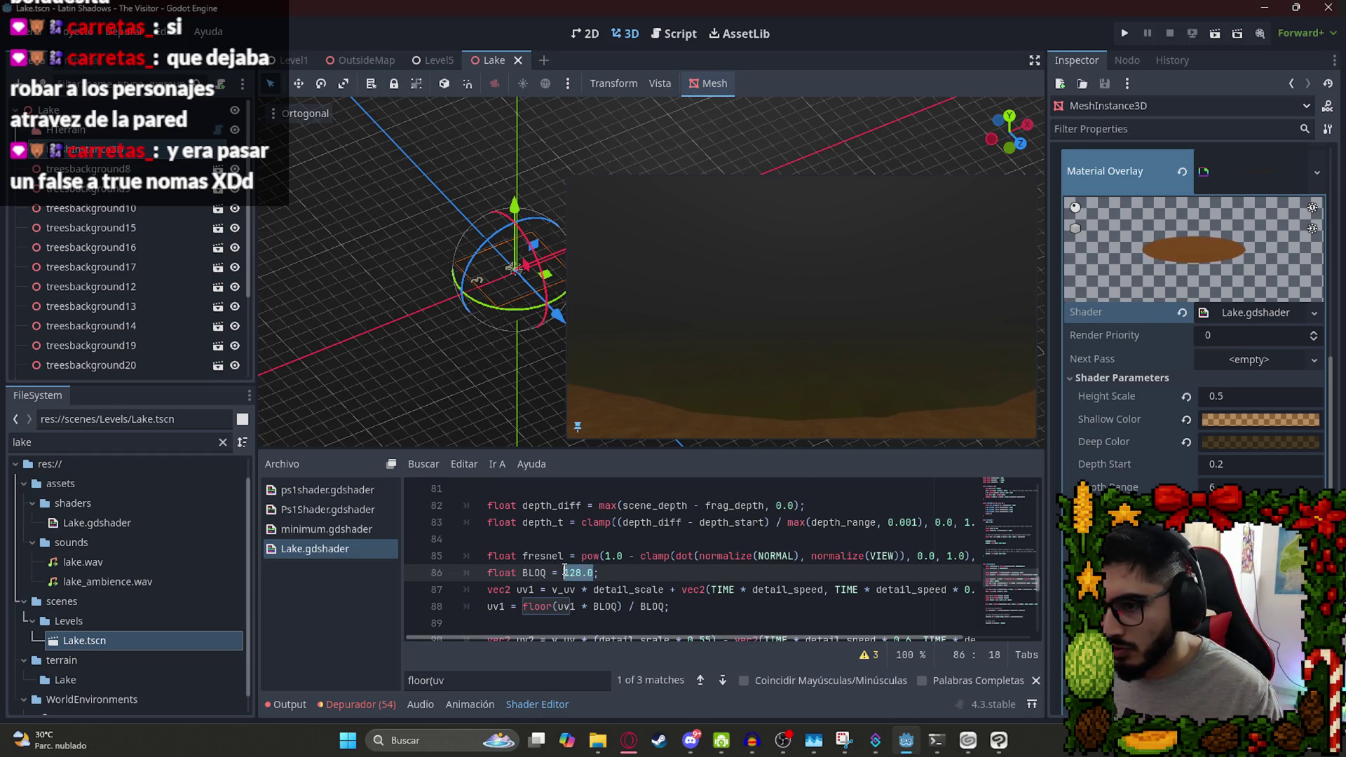
{"action": "type", "text": "264."}
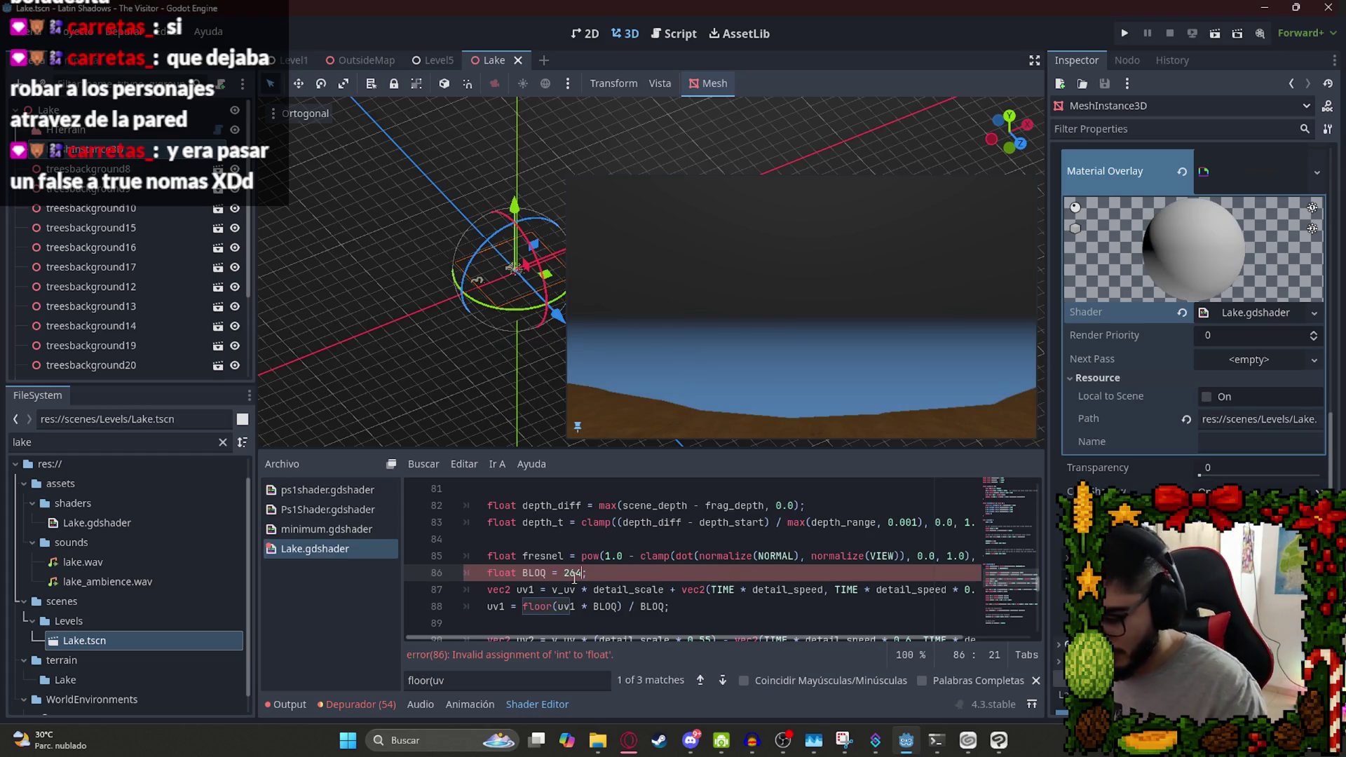
{"action": "type", "text": "0"}
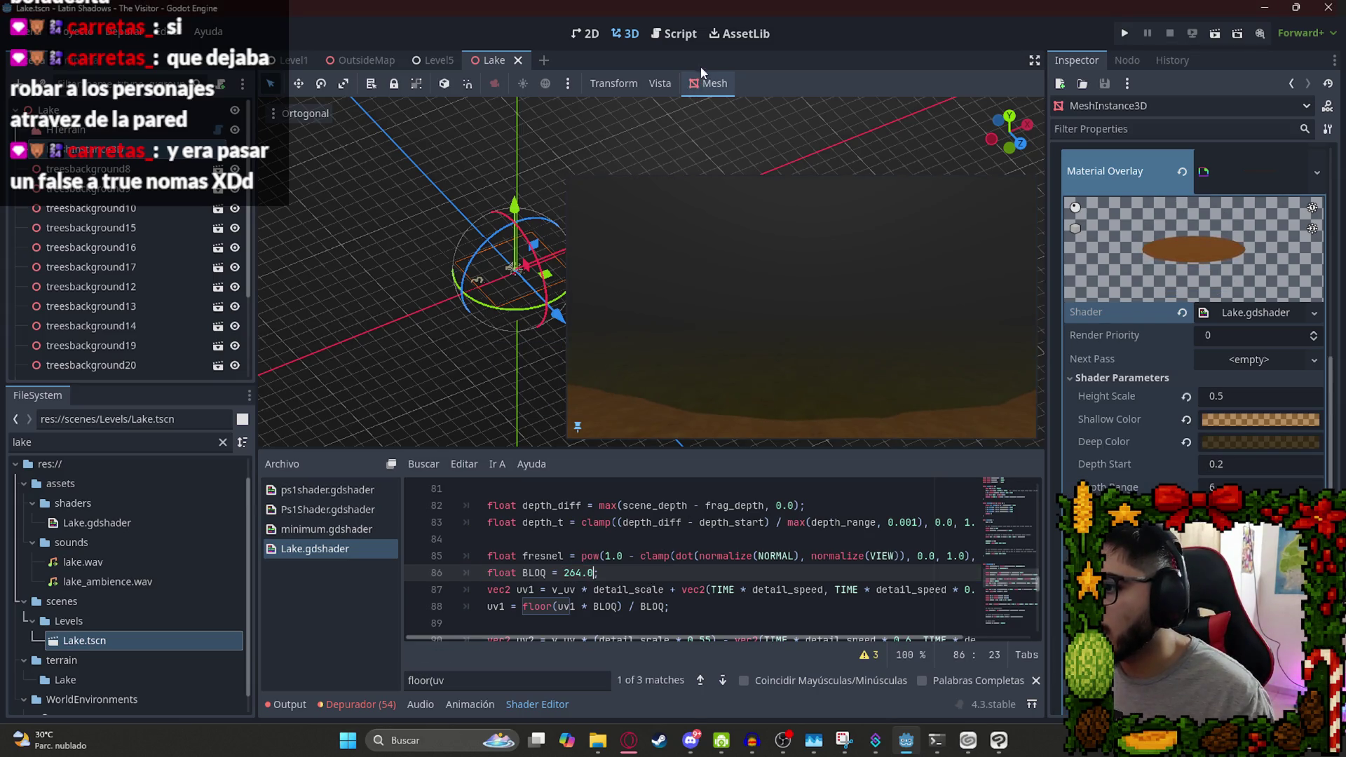
{"action": "right_click", "coordinate": [499, 61]}
Test the Lake scene in-game with BLOQ 264.0, then return to the lake shader.
{"action": "left_click", "coordinate": [536, 167]}
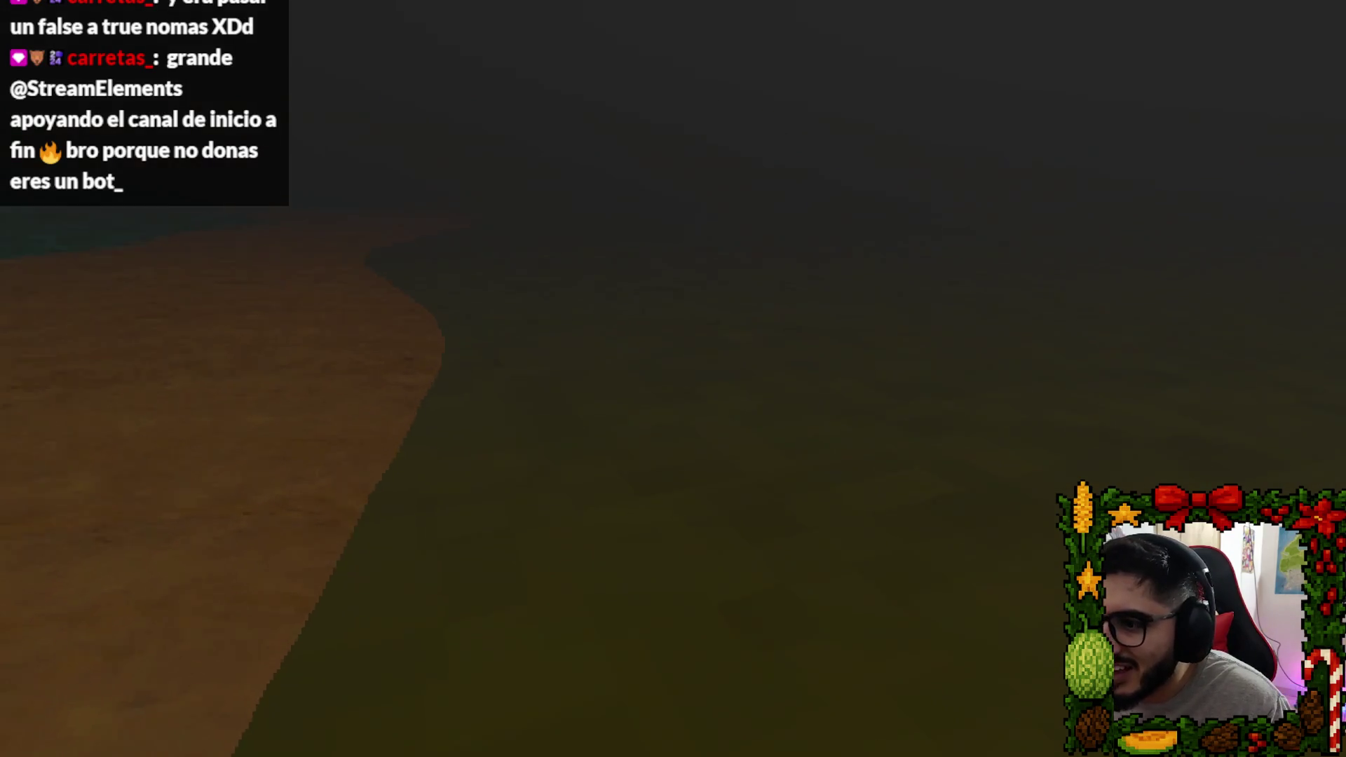
{"action": "key", "text": "Escape"}
{"action": "left_click", "coordinate": [722, 548]}
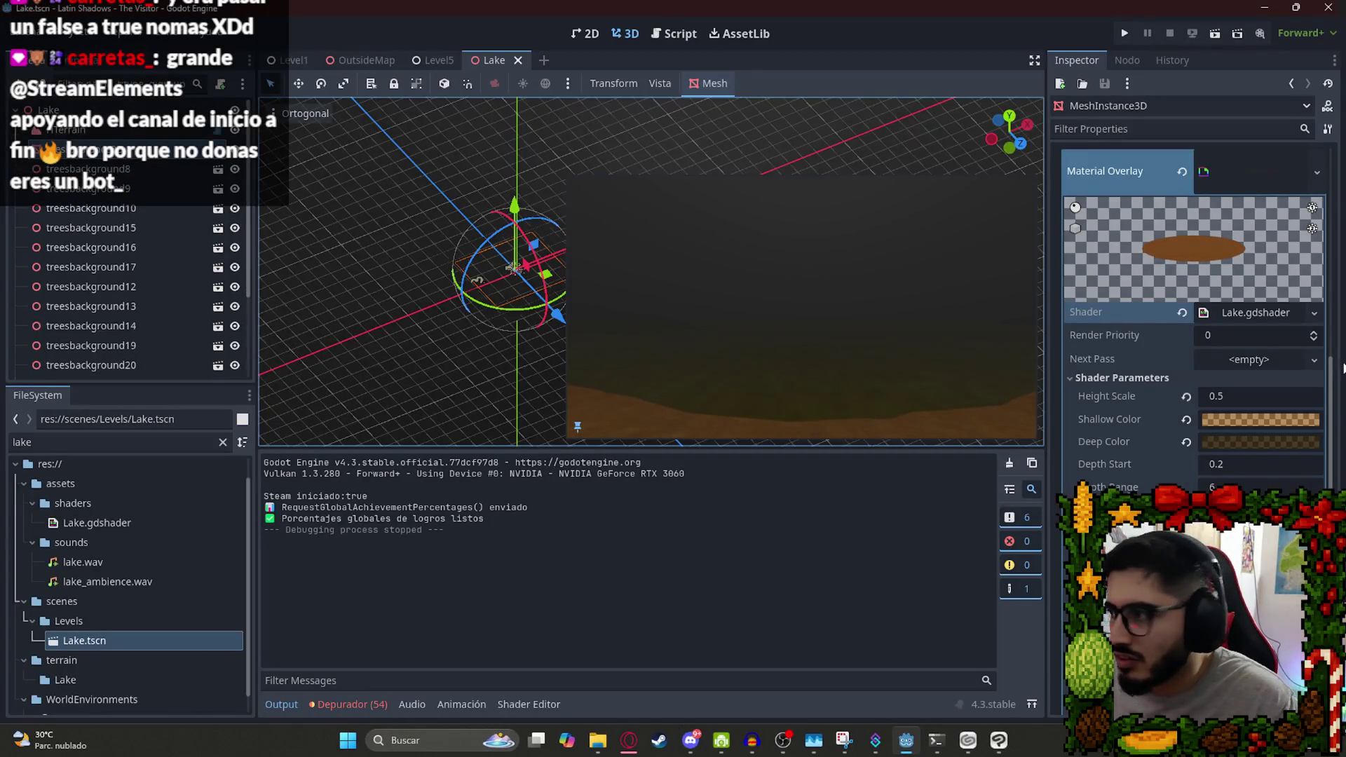
{"action": "left_click", "coordinate": [1251, 312]}
Replace the BLOQ value 264 with 528 on line 86 and save the shader.
{"action": "left_click", "coordinate": [573, 569]}
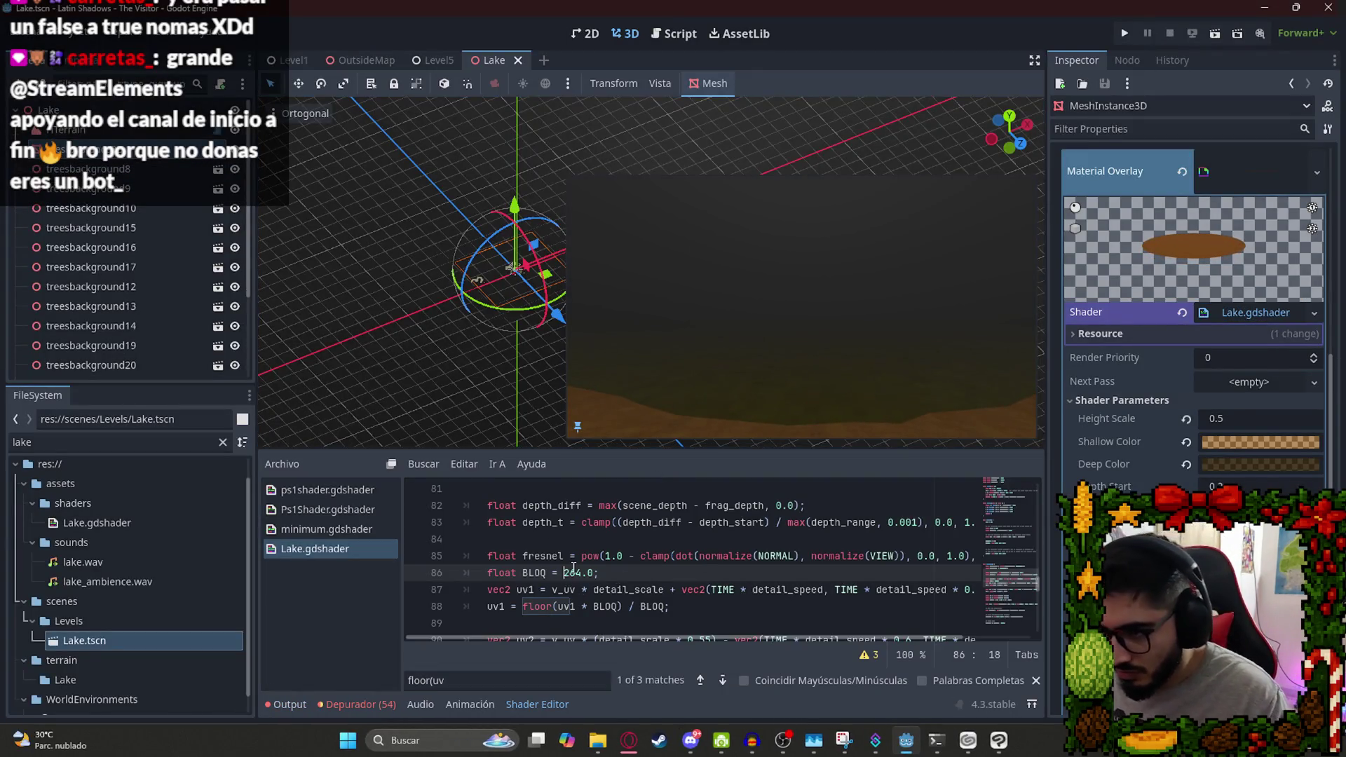
{"action": "double_click", "coordinate": [572, 571]}
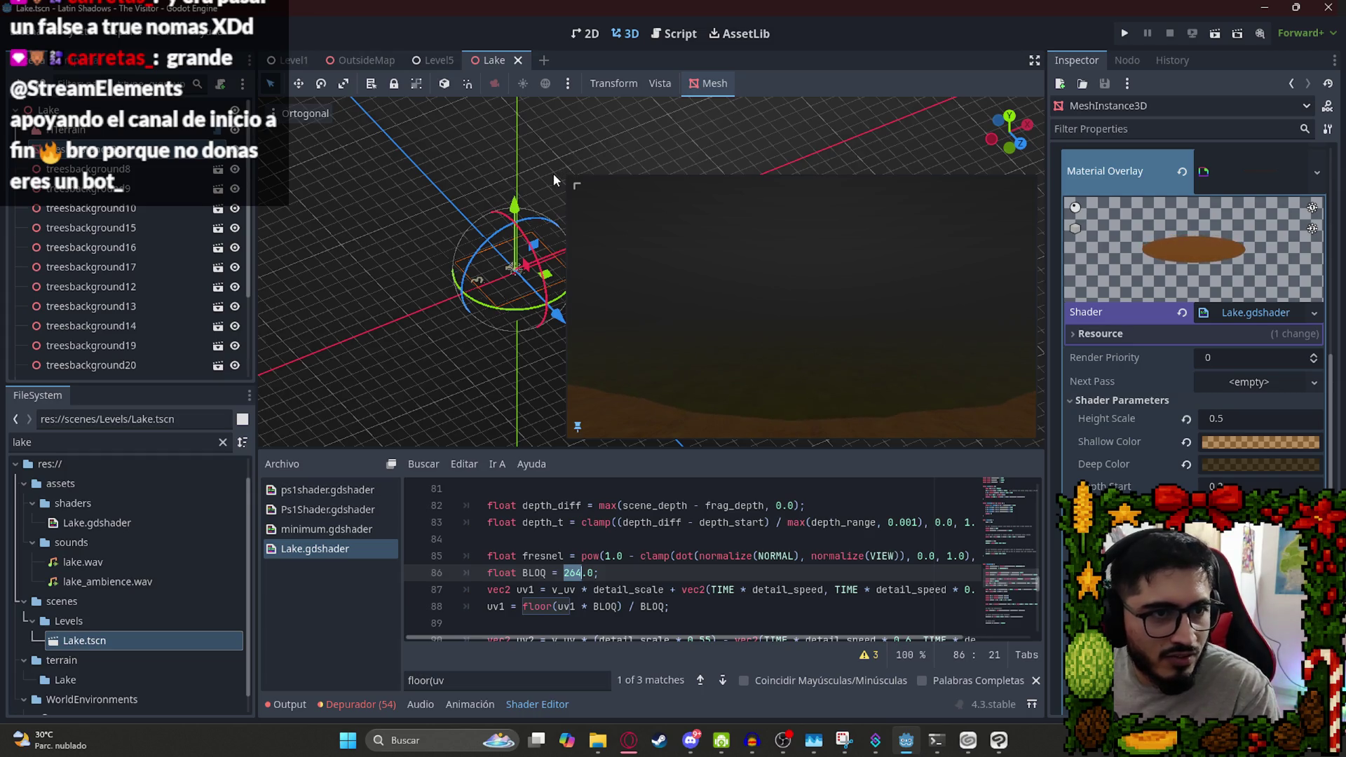
{"action": "left_click", "coordinate": [596, 573]}
{"action": "type", "text": "*2"}
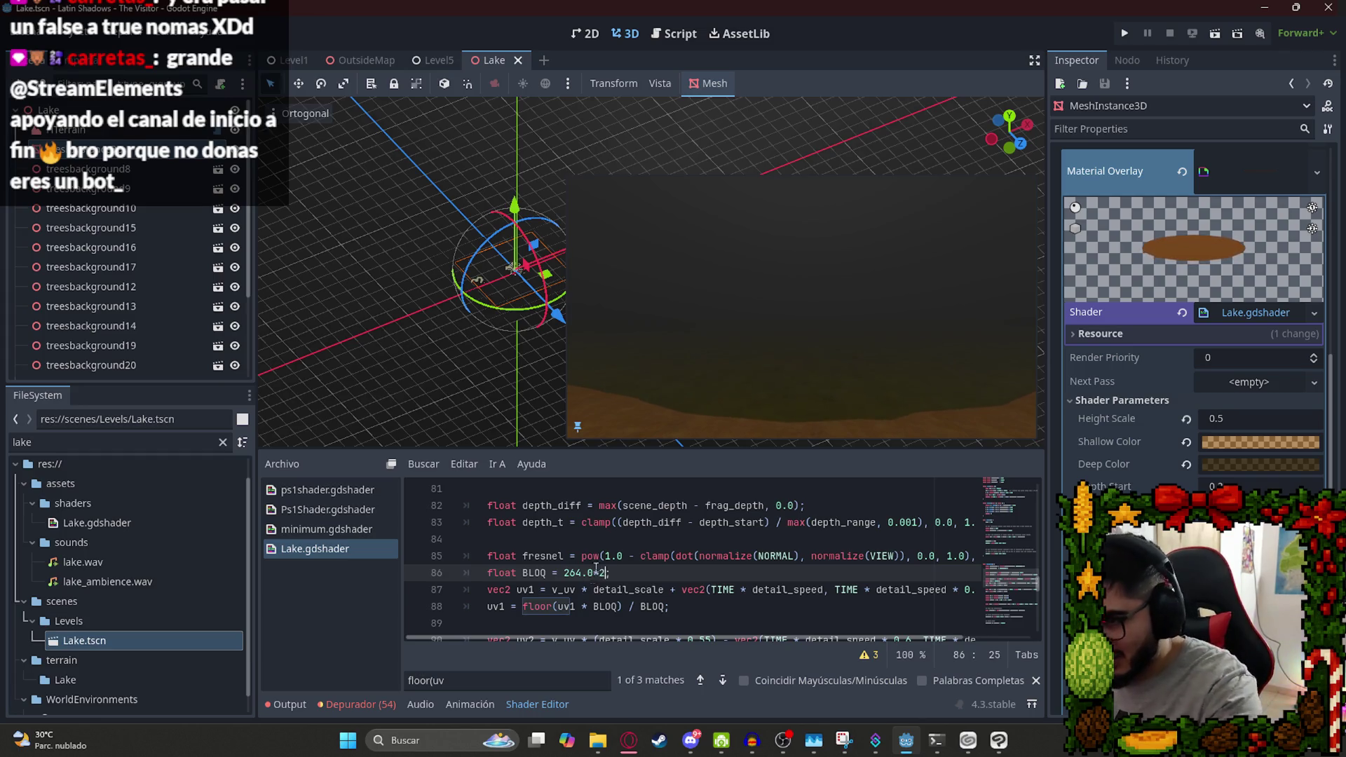
{"action": "left_click", "coordinate": [907, 741]}
{"action": "left_click", "coordinate": [907, 744]}
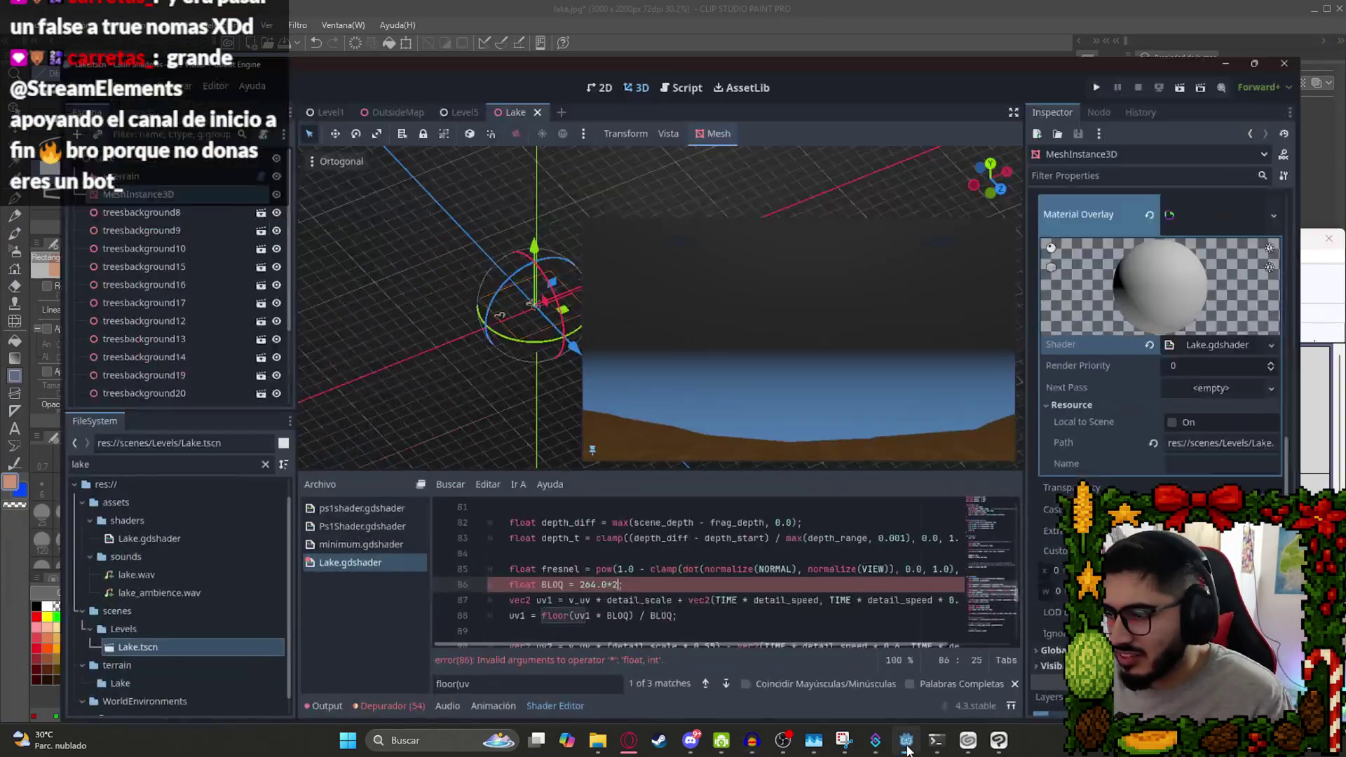
{"action": "key", "text": "BackSpace"}
{"action": "key", "text": "BackSpace"}
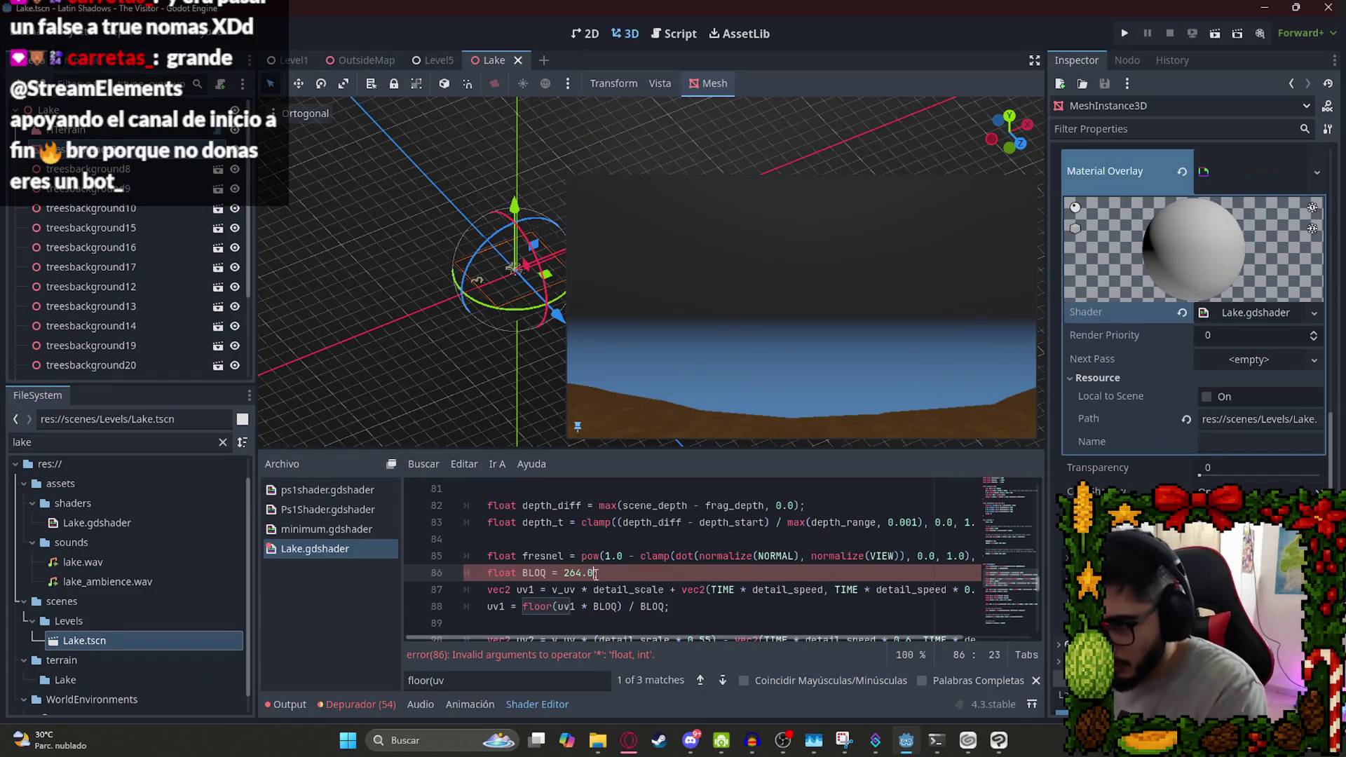
{"action": "type", "text": ";"}
{"action": "double_click", "coordinate": [573, 573]}
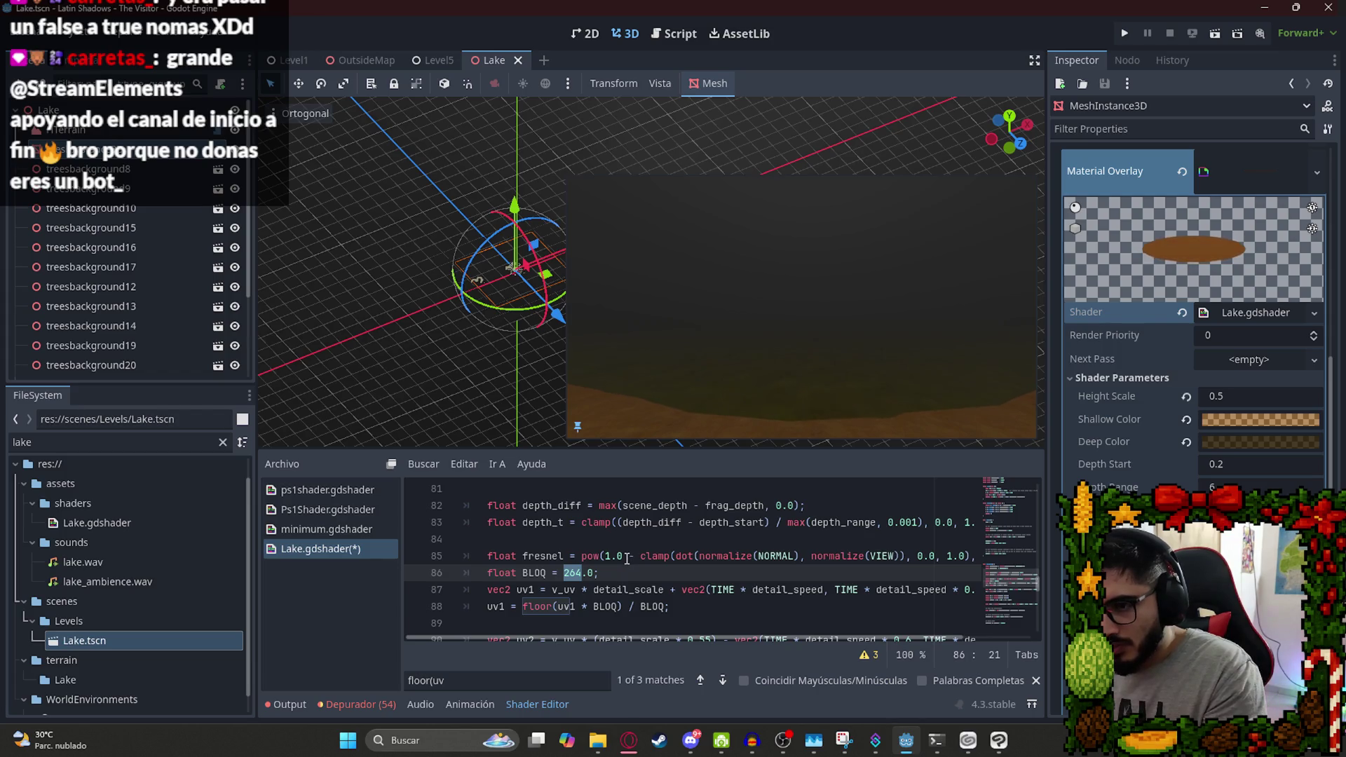
{"action": "type", "text": "528"}
{"action": "key", "text": "ctrl+s"}
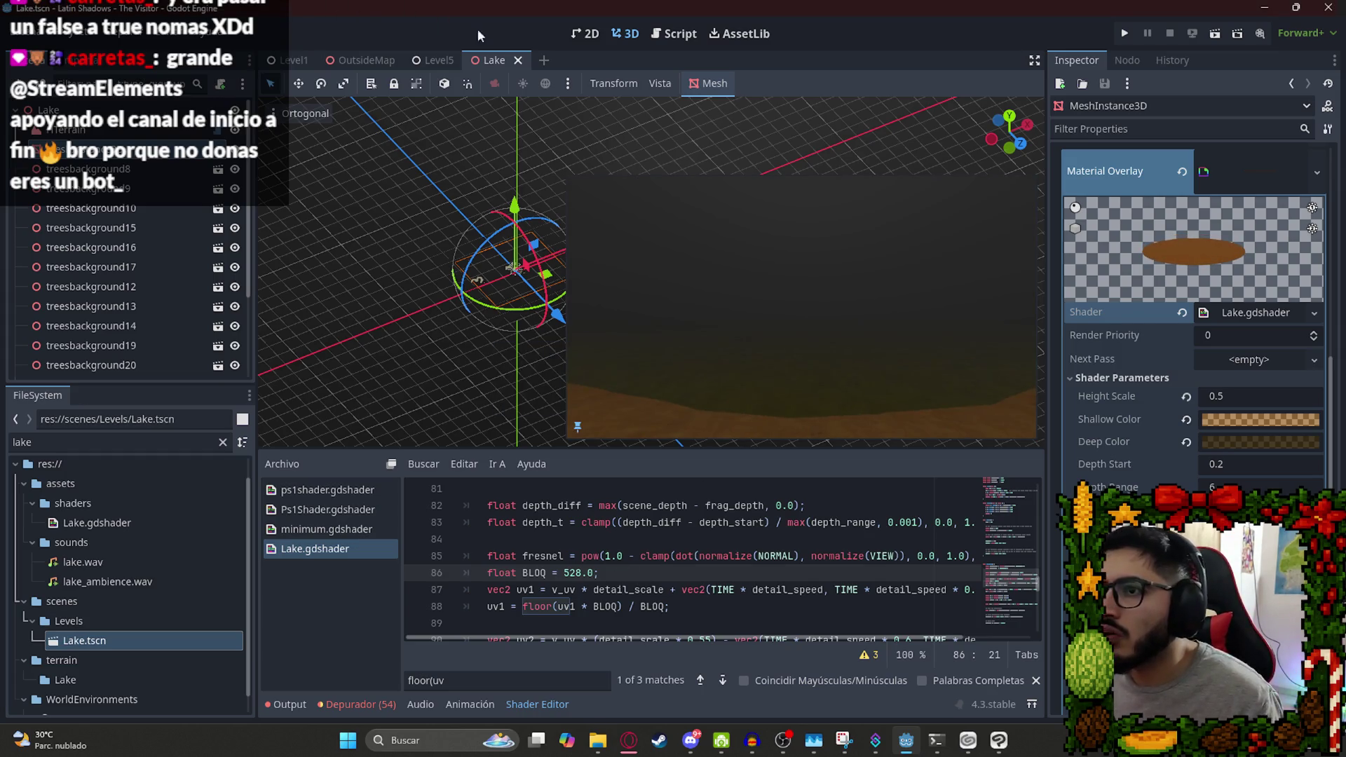
{"action": "right_click", "coordinate": [494, 60]}
Test the Lake scene in-game with BLOQ 528.0, then reopen the lake shader.
{"action": "left_click", "coordinate": [583, 172]}
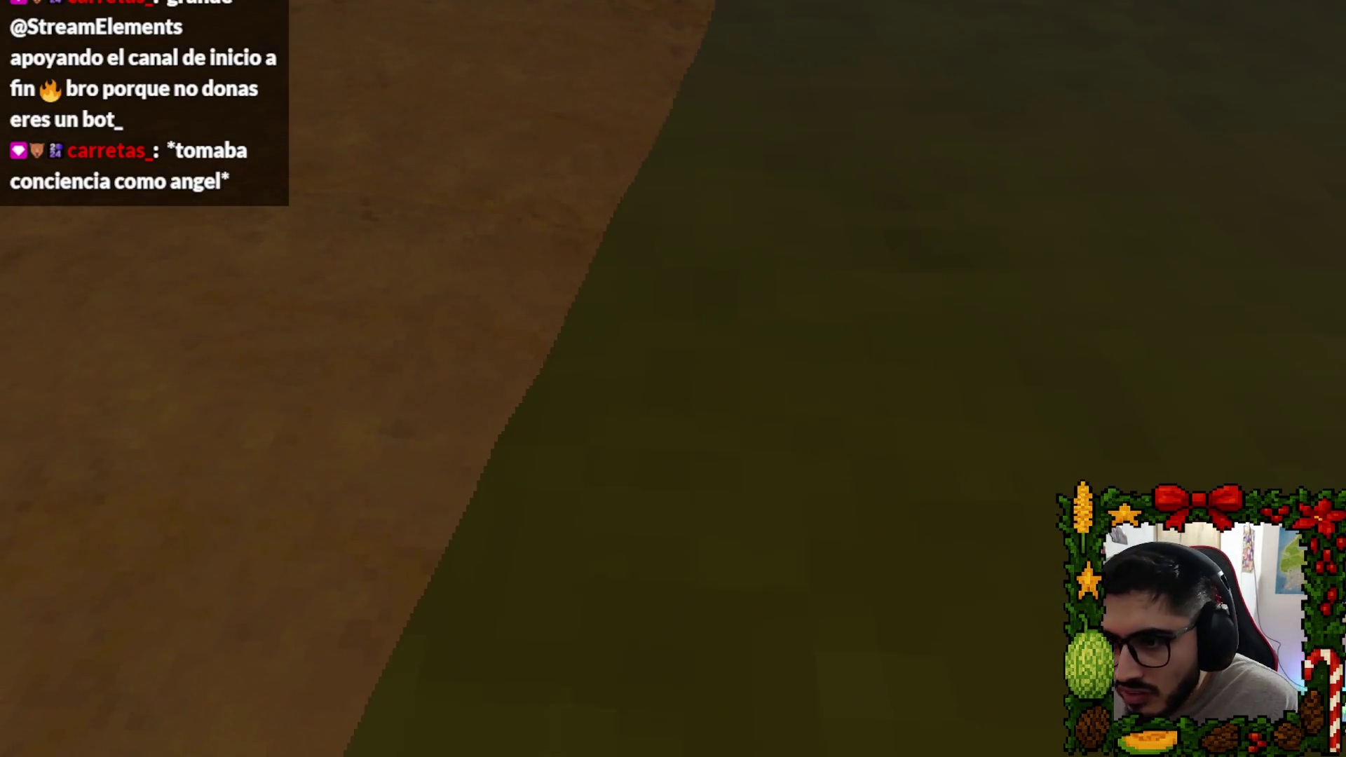
{"action": "key", "text": "Escape"}
{"action": "left_click", "coordinate": [670, 543]}
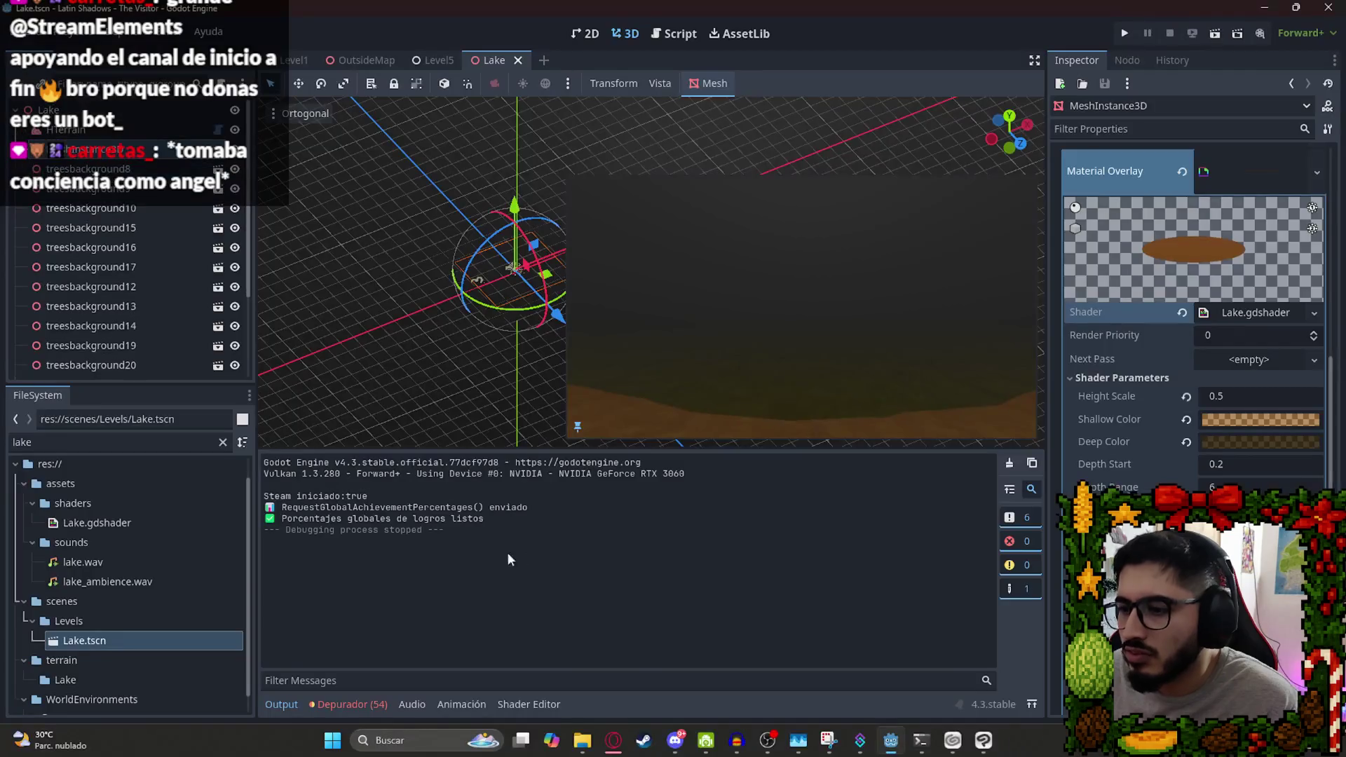
{"action": "left_click", "coordinate": [1254, 312]}
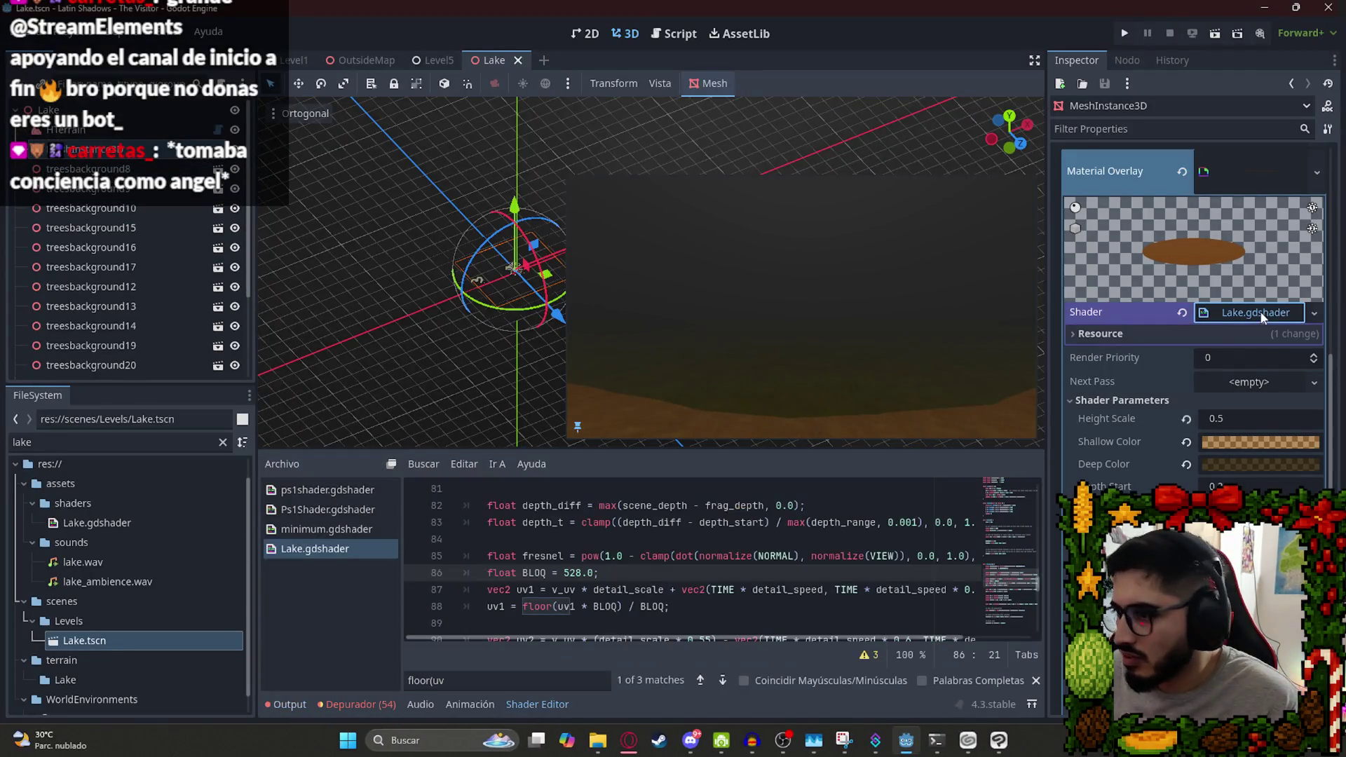
Set BLOQ to 1056.0 and save the shader.
{"action": "left_click", "coordinate": [604, 548]}
{"action": "left_click_drag", "start_coordinate": [594, 572], "coordinate": [565, 572]}
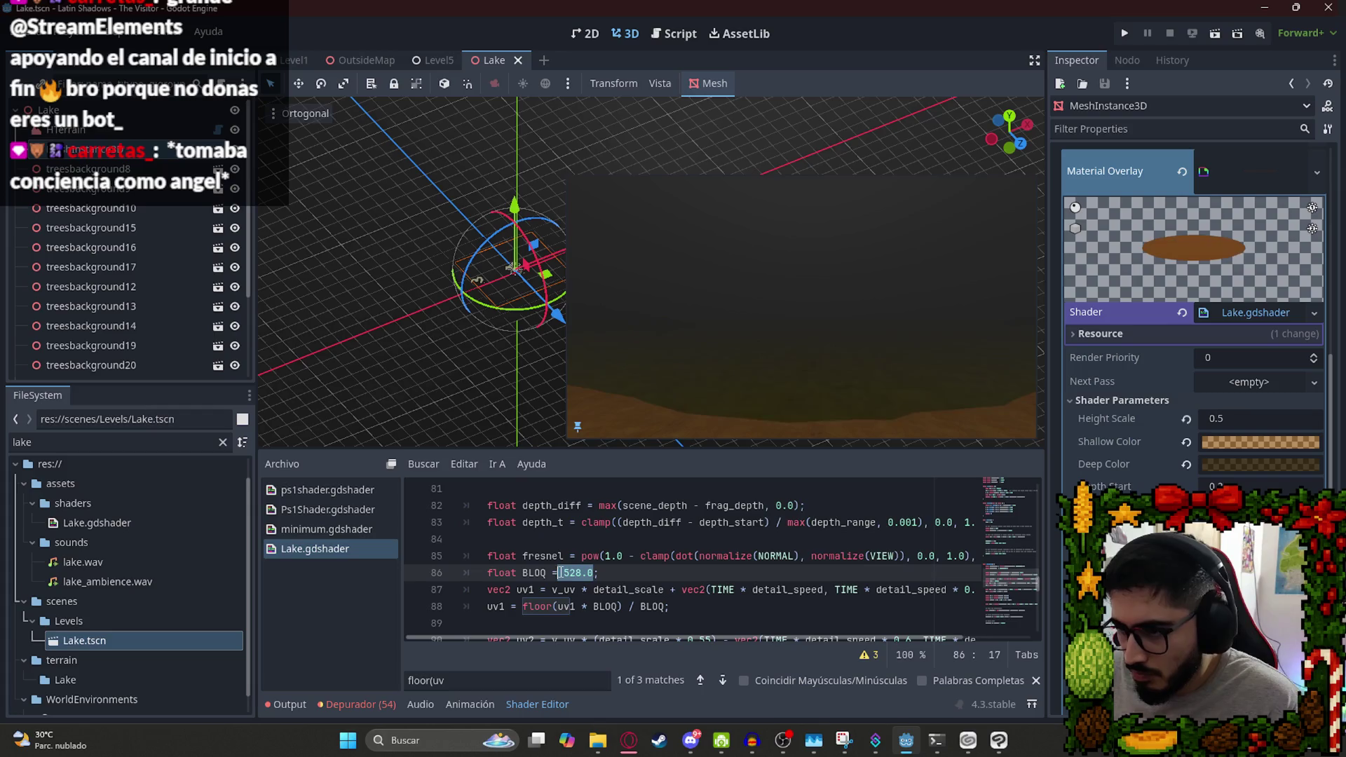
{"action": "type", "text": "10"}
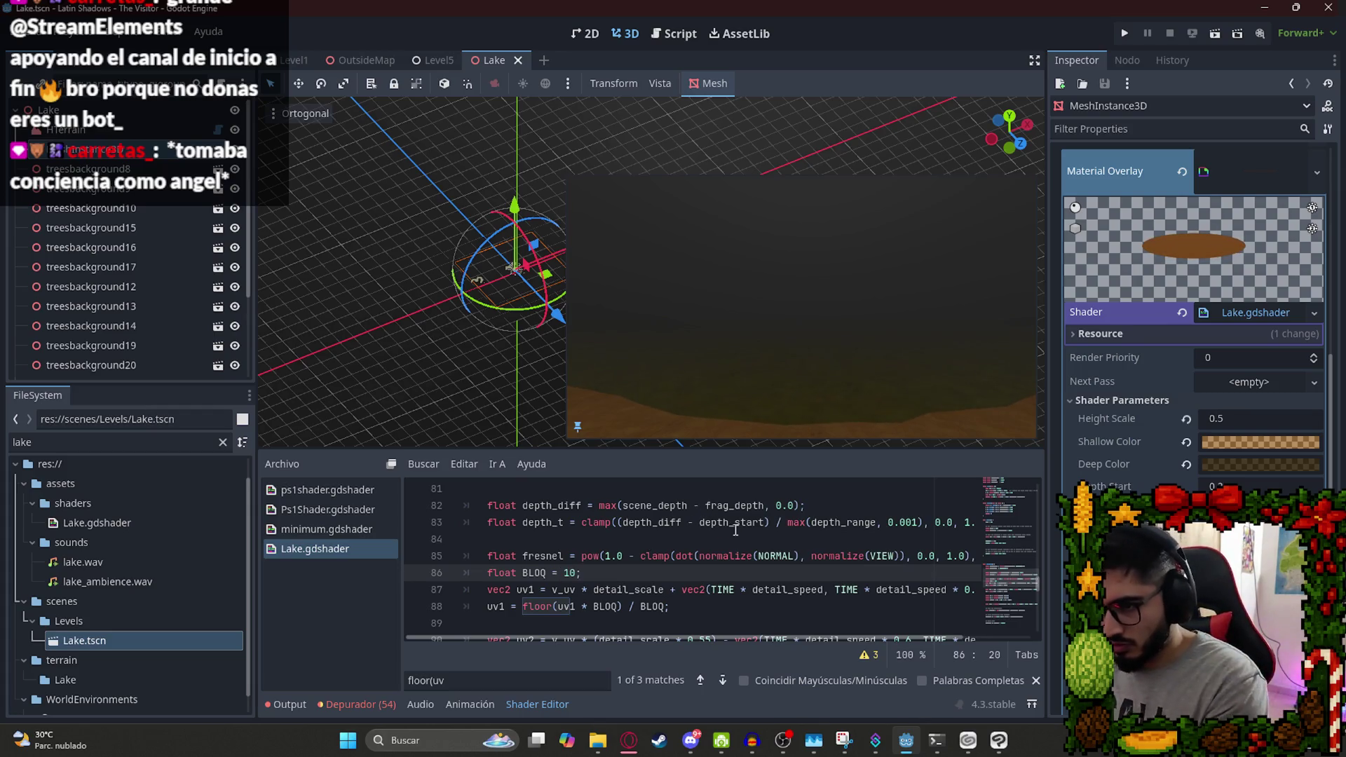
{"action": "type", "text": "56.0"}
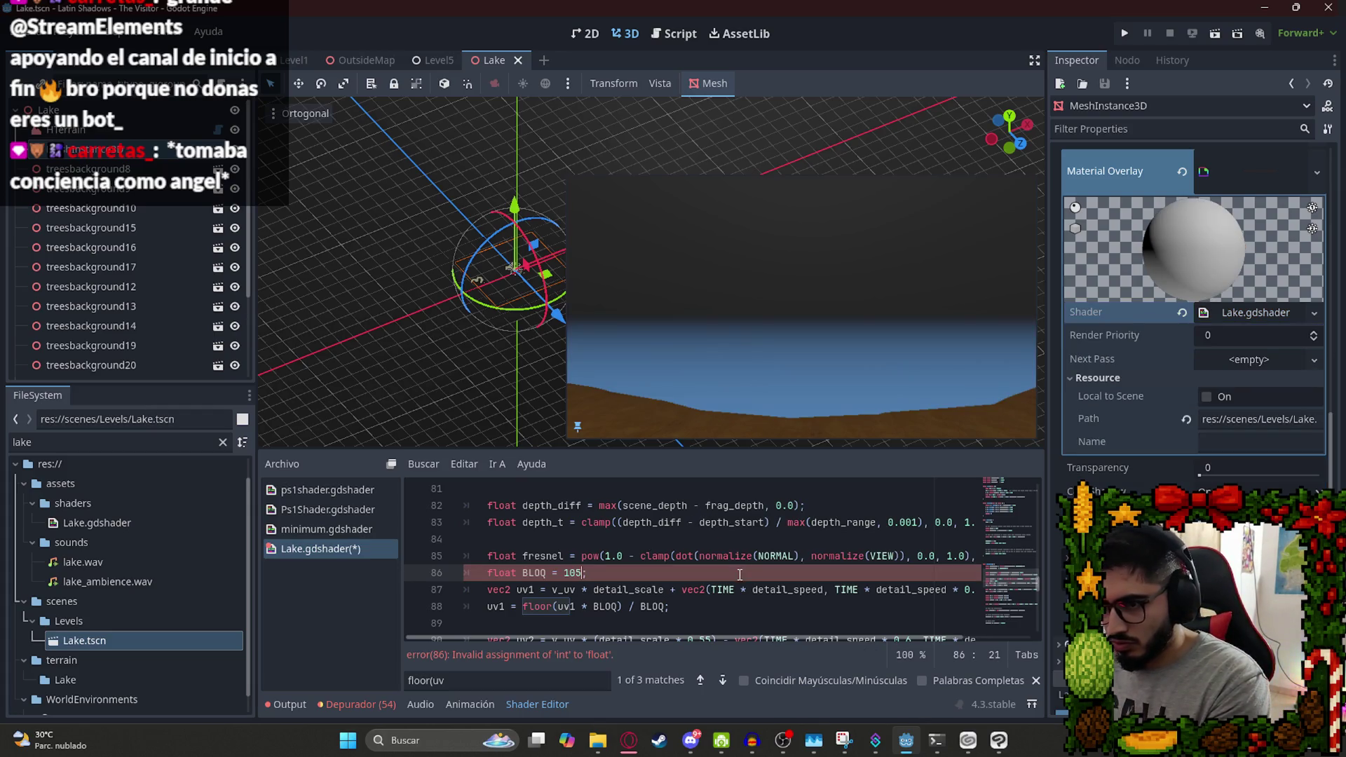
{"action": "key", "text": "ctrl+s"}
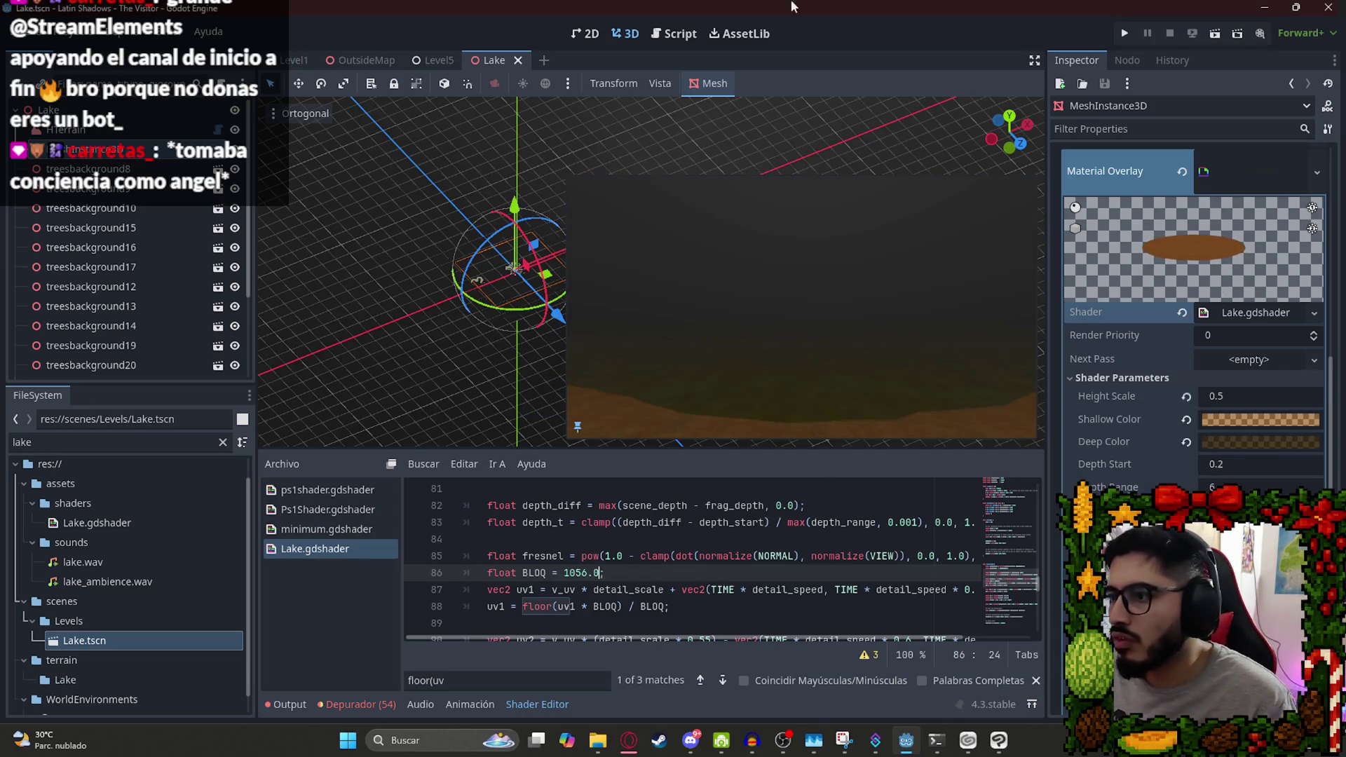
Change BLOQ to 2000.0 and save the shader.
{"action": "left_click_drag", "start_coordinate": [563, 573], "coordinate": [601, 573]}
{"action": "type", "text": "2000"}
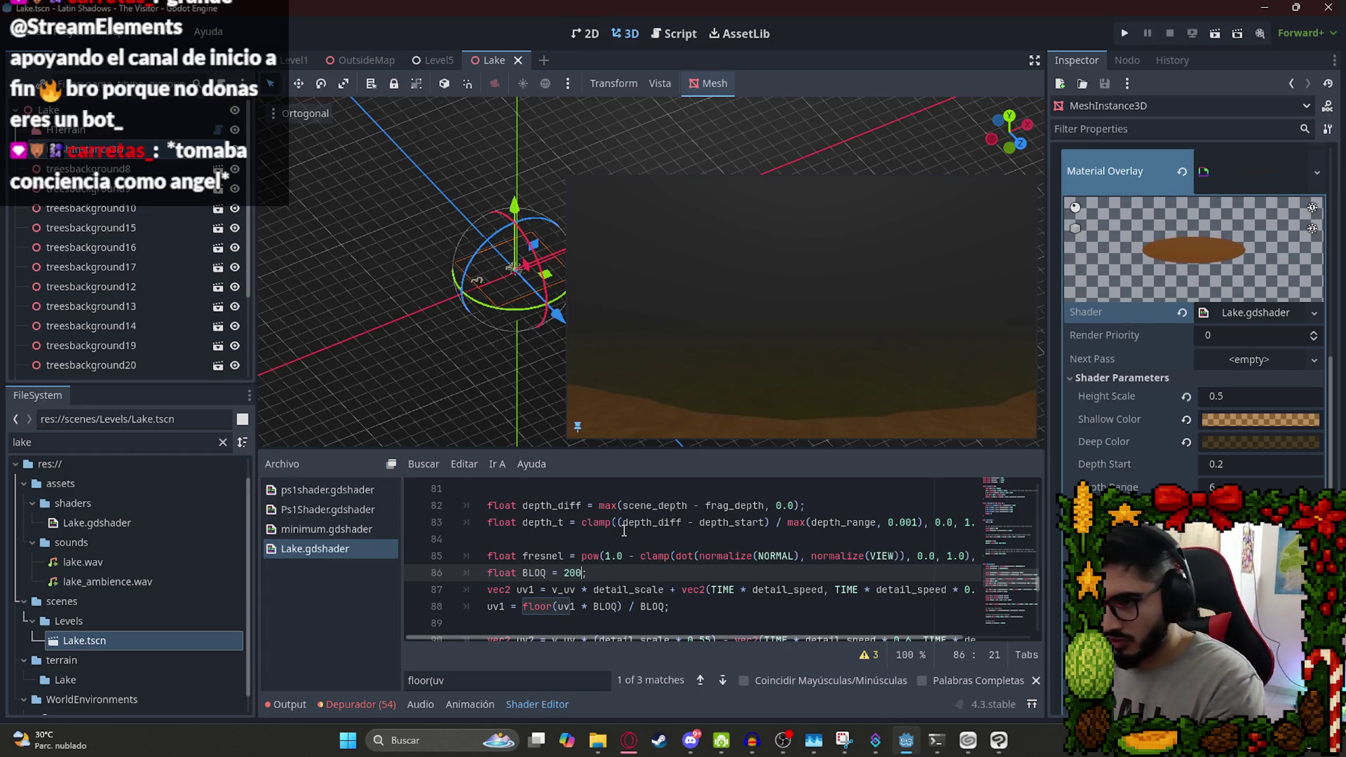
{"action": "key", "text": "ctrl+s"}
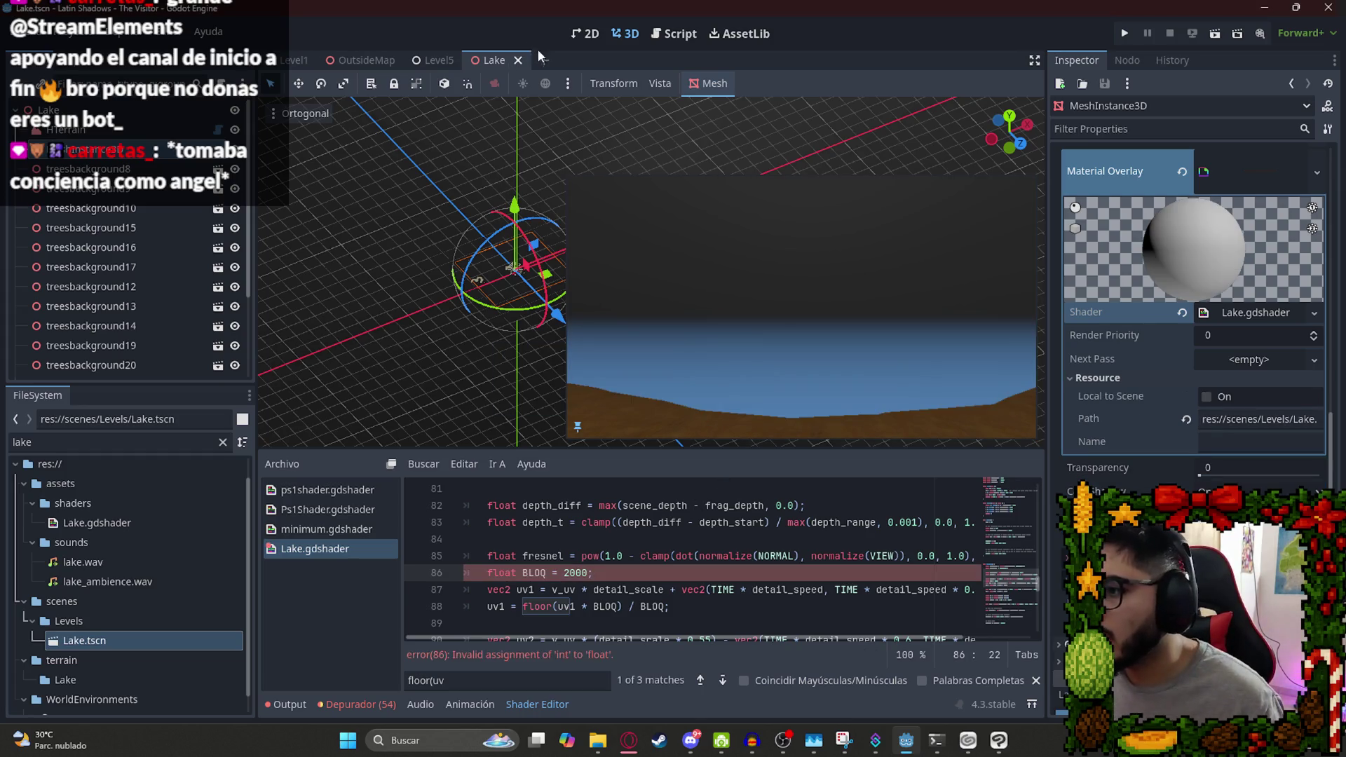
{"action": "type", "text": ".0"}
{"action": "key", "text": "ctrl+s"}
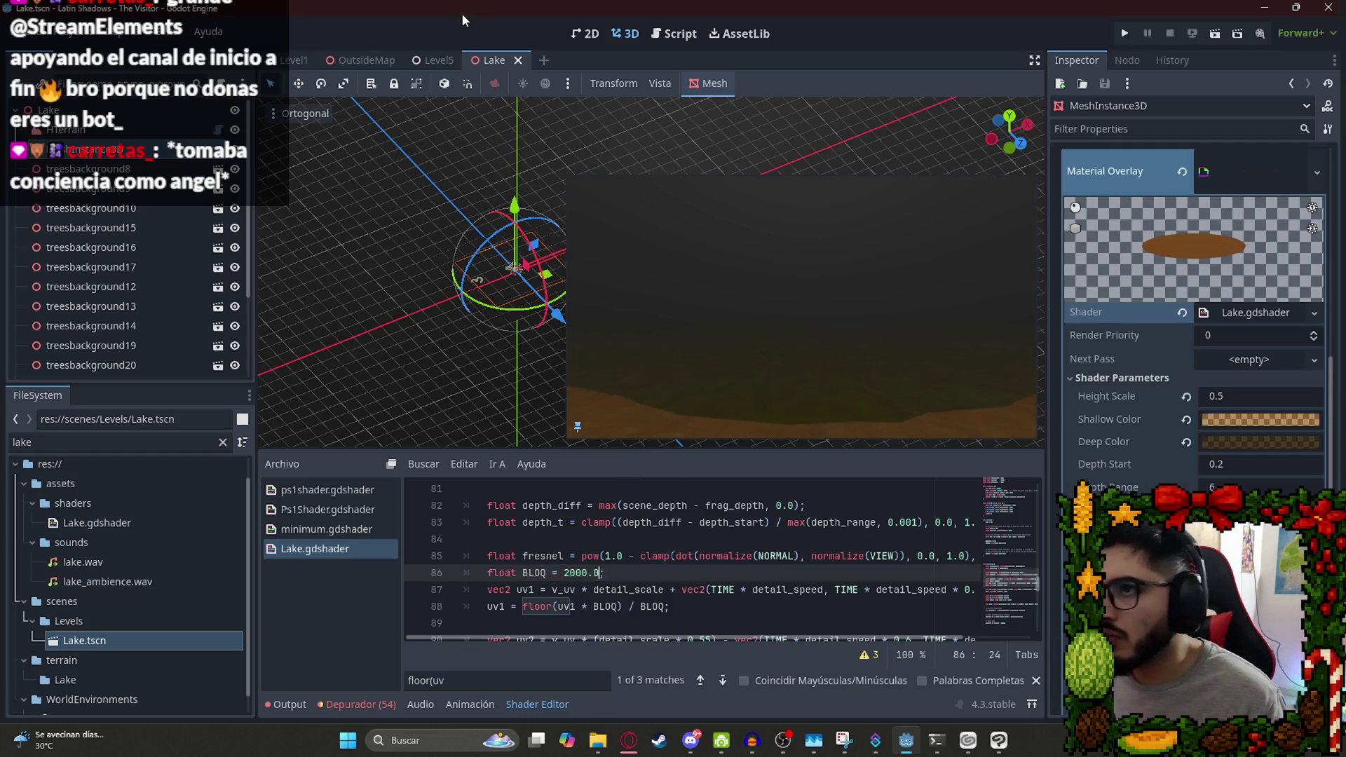
{"action": "right_click", "coordinate": [482, 62]}
Check the pixelation in-game with BLOQ 2000.0, then reopen the lake shader.
{"action": "left_click", "coordinate": [577, 181]}
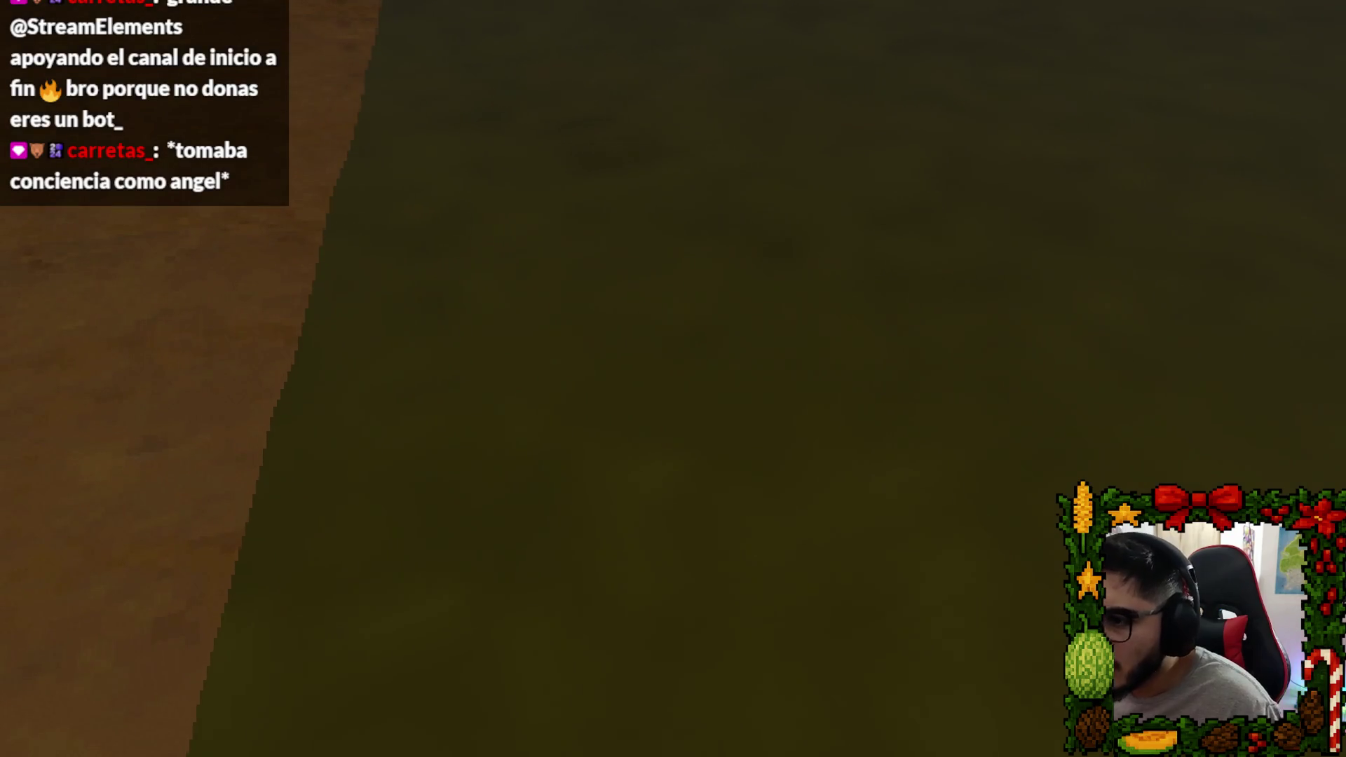
{"action": "key", "text": "Escape"}
{"action": "left_click", "coordinate": [617, 541]}
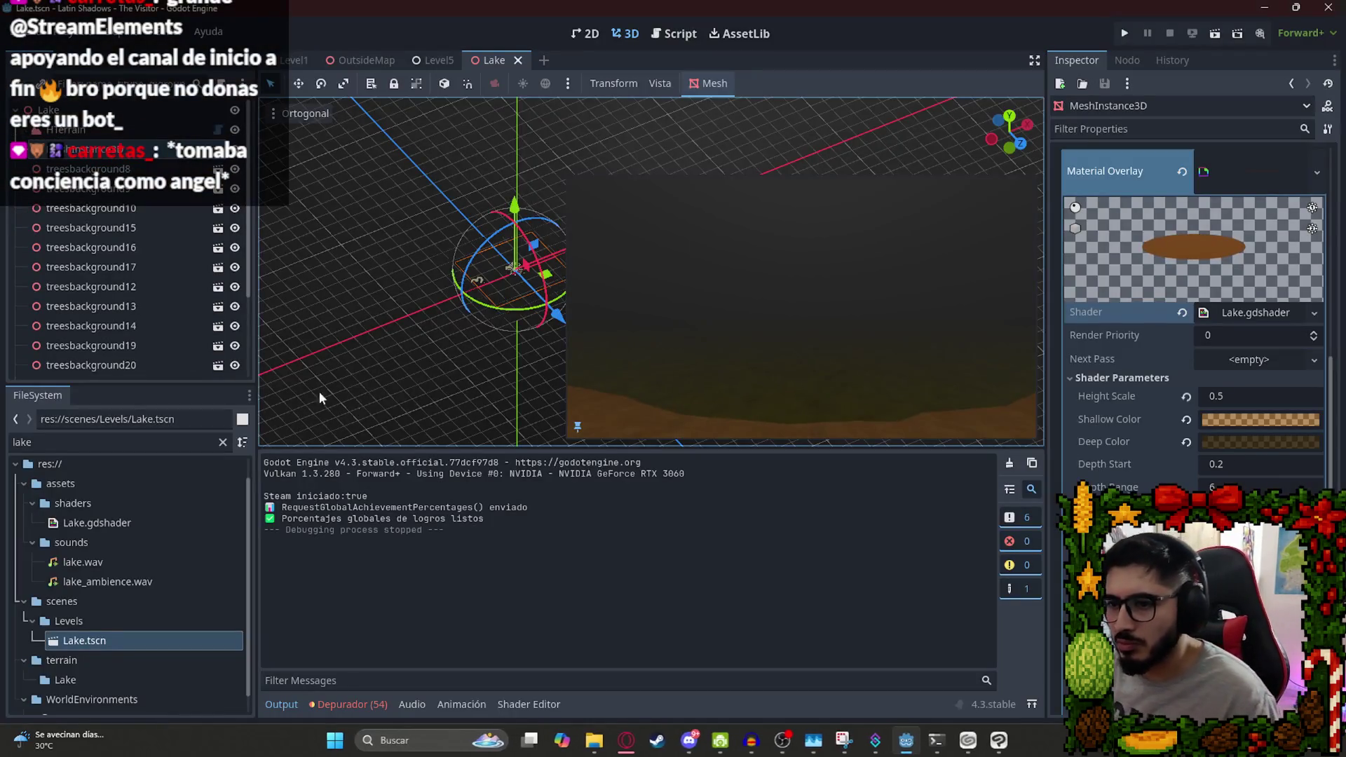
{"action": "left_click", "coordinate": [1251, 313]}
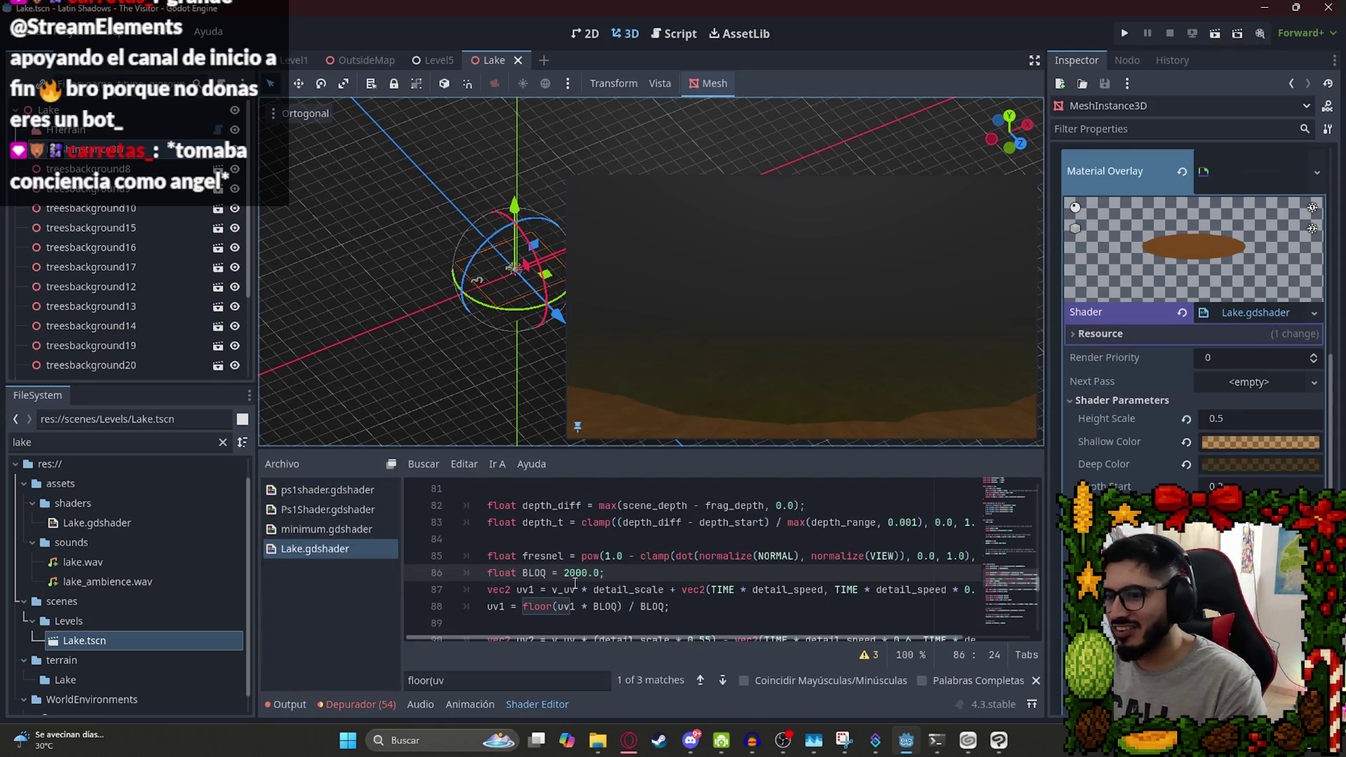
Change BLOQ from 2000 to 512.0, save, and relaunch the Lake scene.
{"action": "left_click", "coordinate": [601, 560]}
{"action": "double_click", "coordinate": [575, 572]}
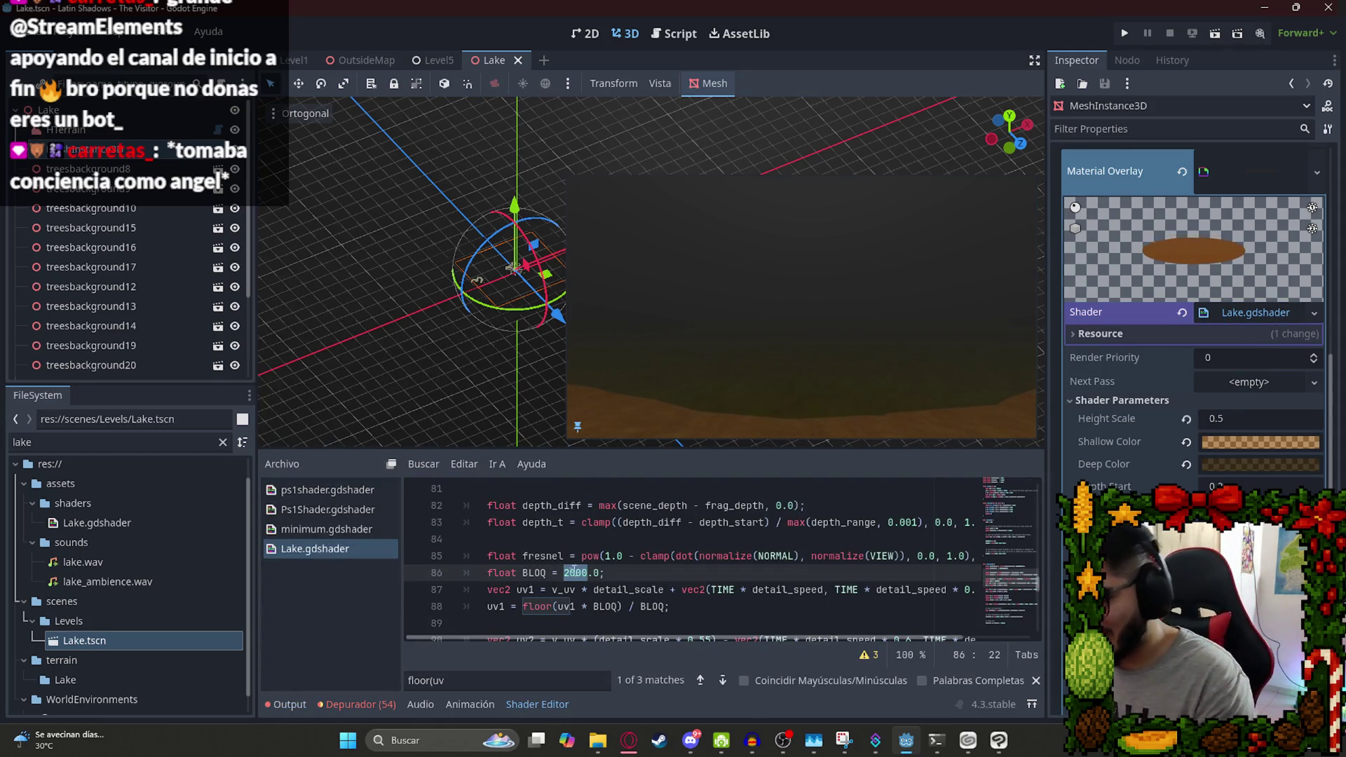
{"action": "type", "text": "512"}
{"action": "key", "text": "ctrl+s"}
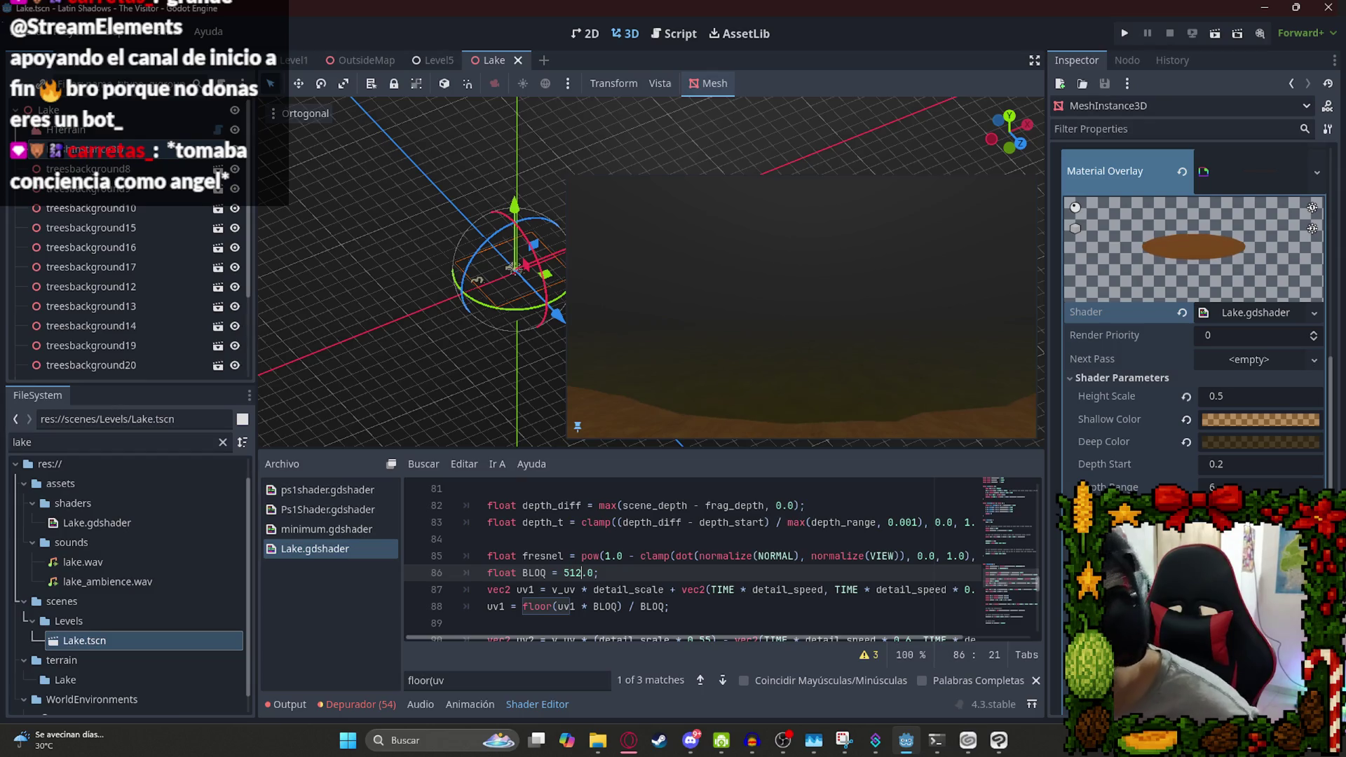
{"action": "right_click", "coordinate": [478, 58]}
{"action": "left_click", "coordinate": [525, 159]}
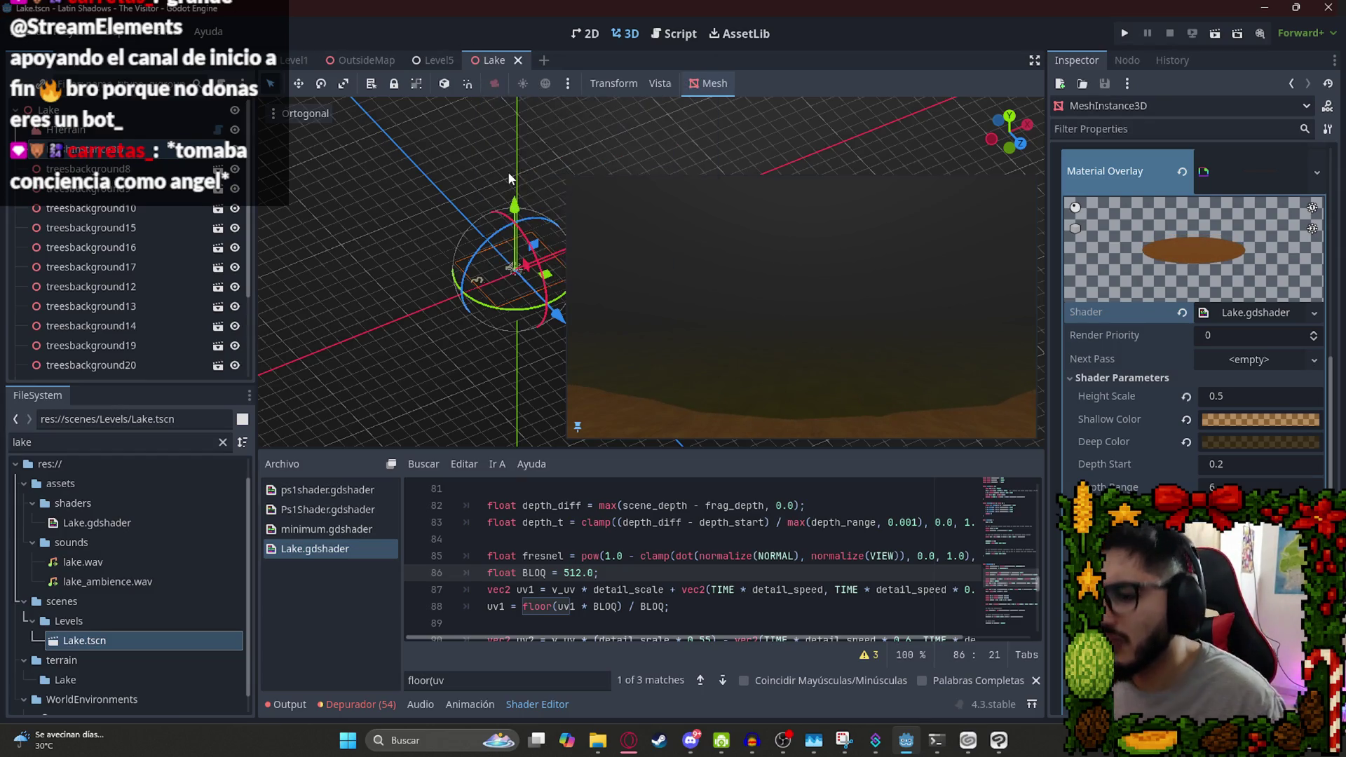